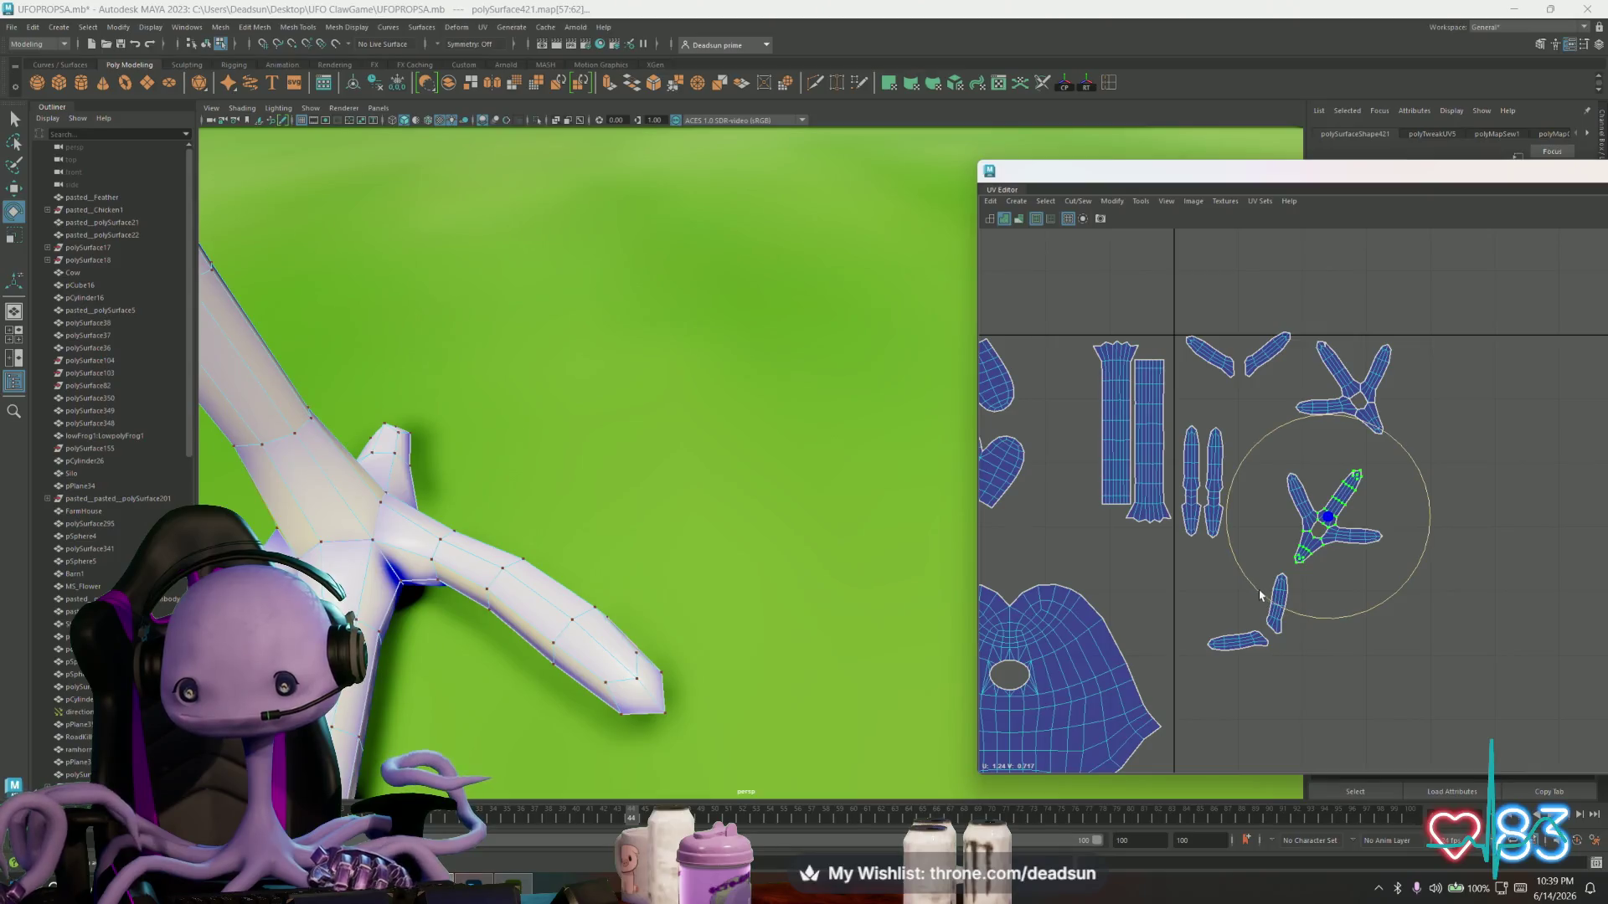
- Move the upright shell beside the vertical shells and nudge the lower shell slightly upward
key(w)
drag(1316, 507, 1240, 486)
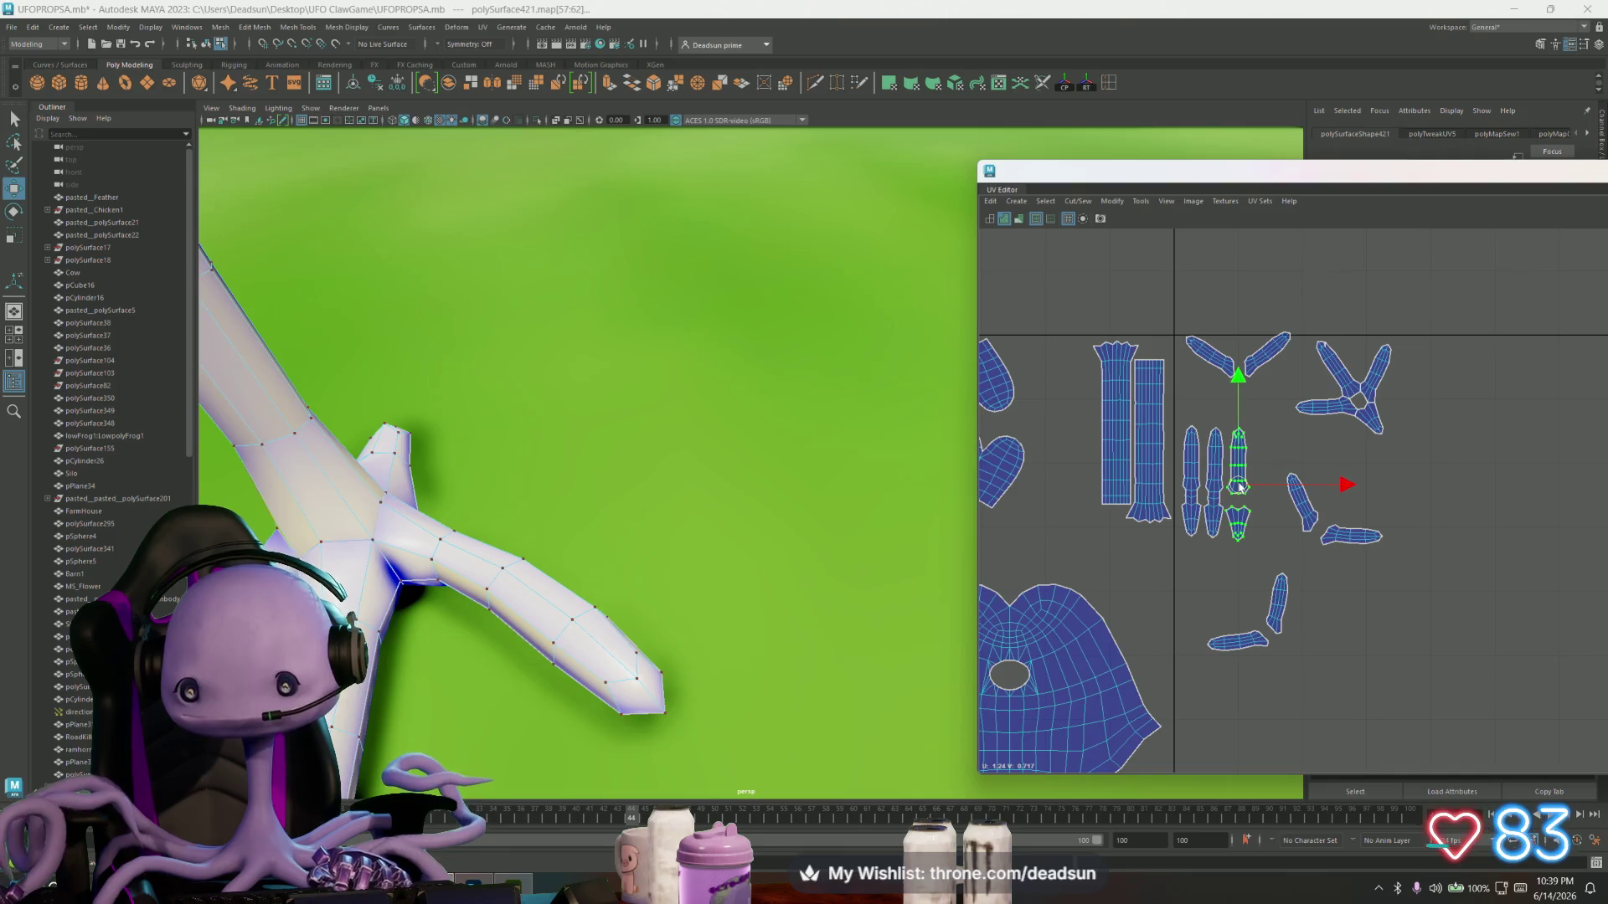
click(1242, 517)
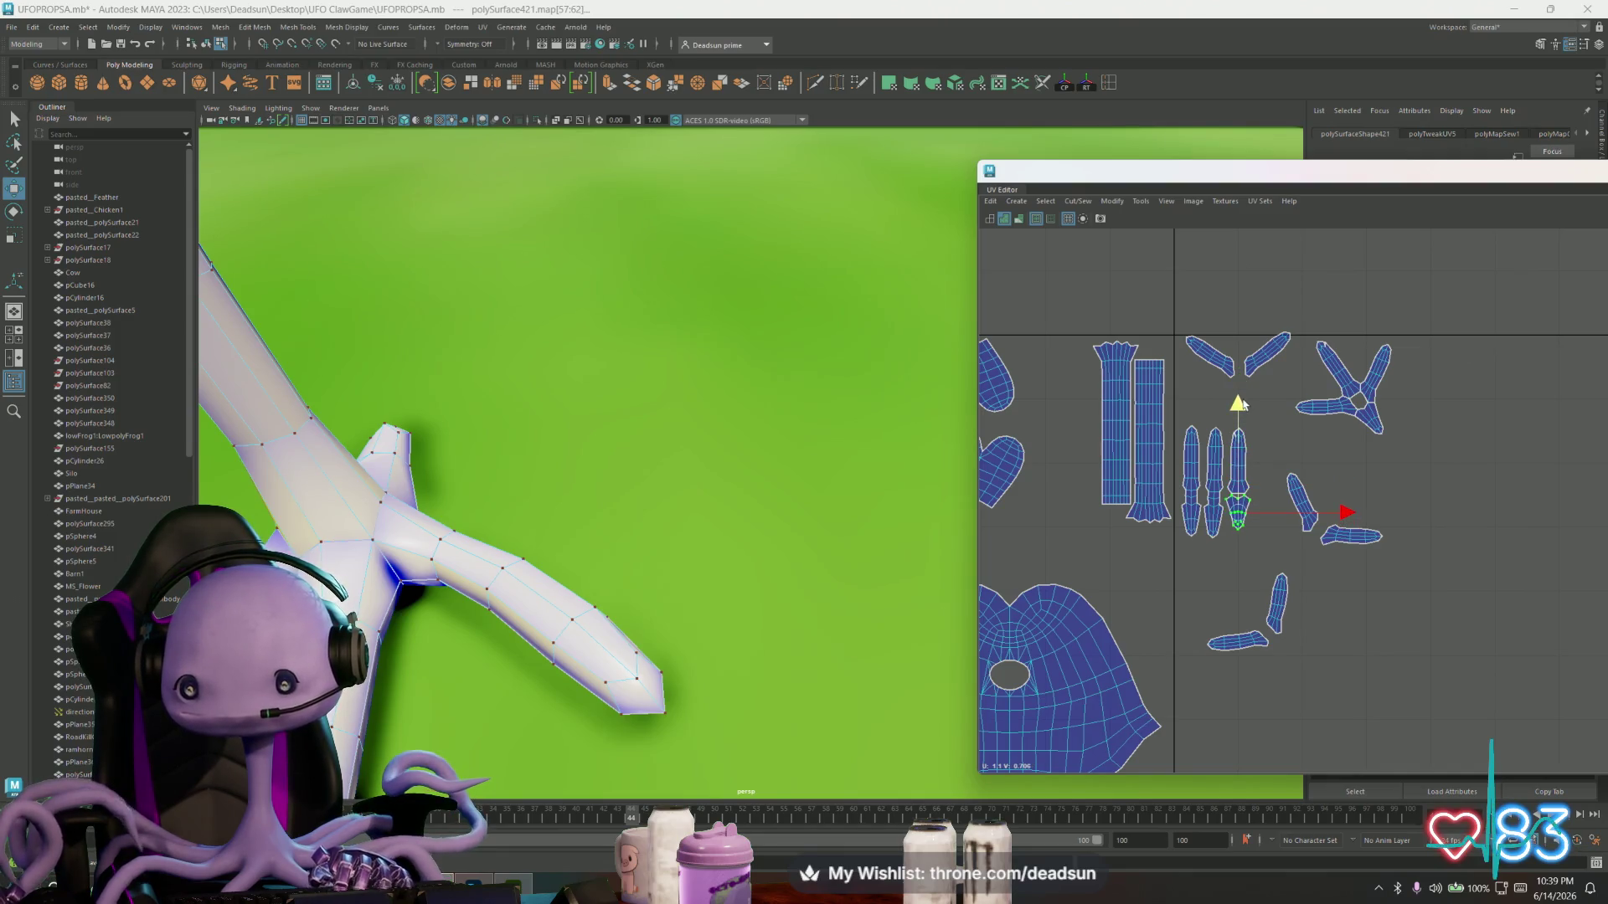
drag(1239, 407, 1239, 405)
- Rotate one arm of the three-armed shell vertical and move it beside the finger shells
click(1354, 383)
key(e)
drag(1388, 450, 1357, 450)
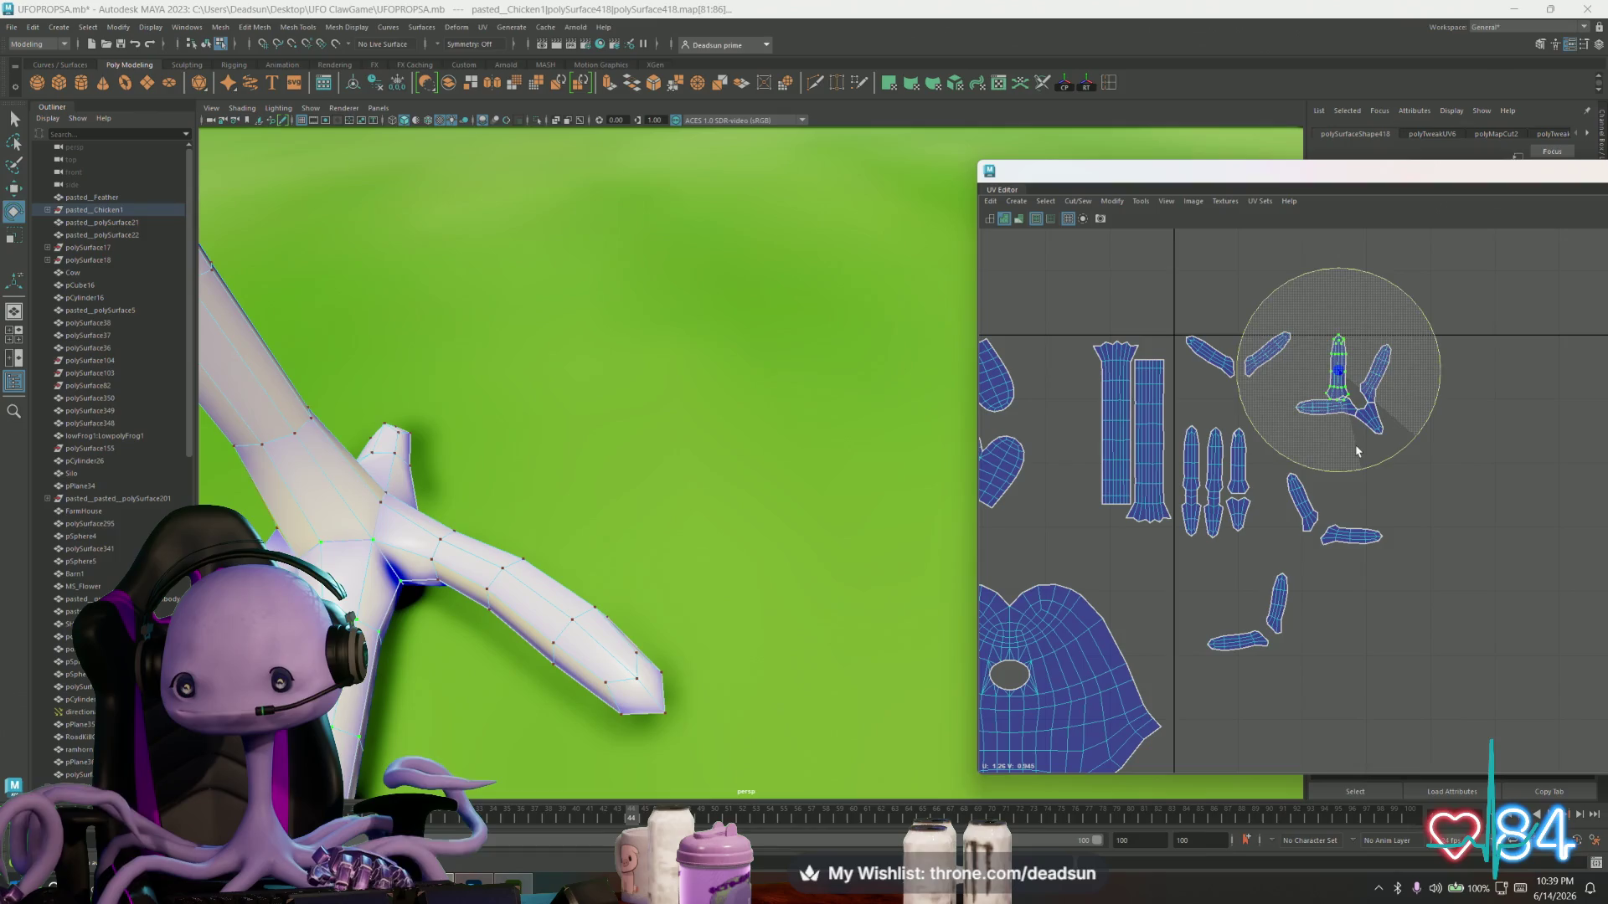
key(w)
drag(1341, 376, 1267, 472)
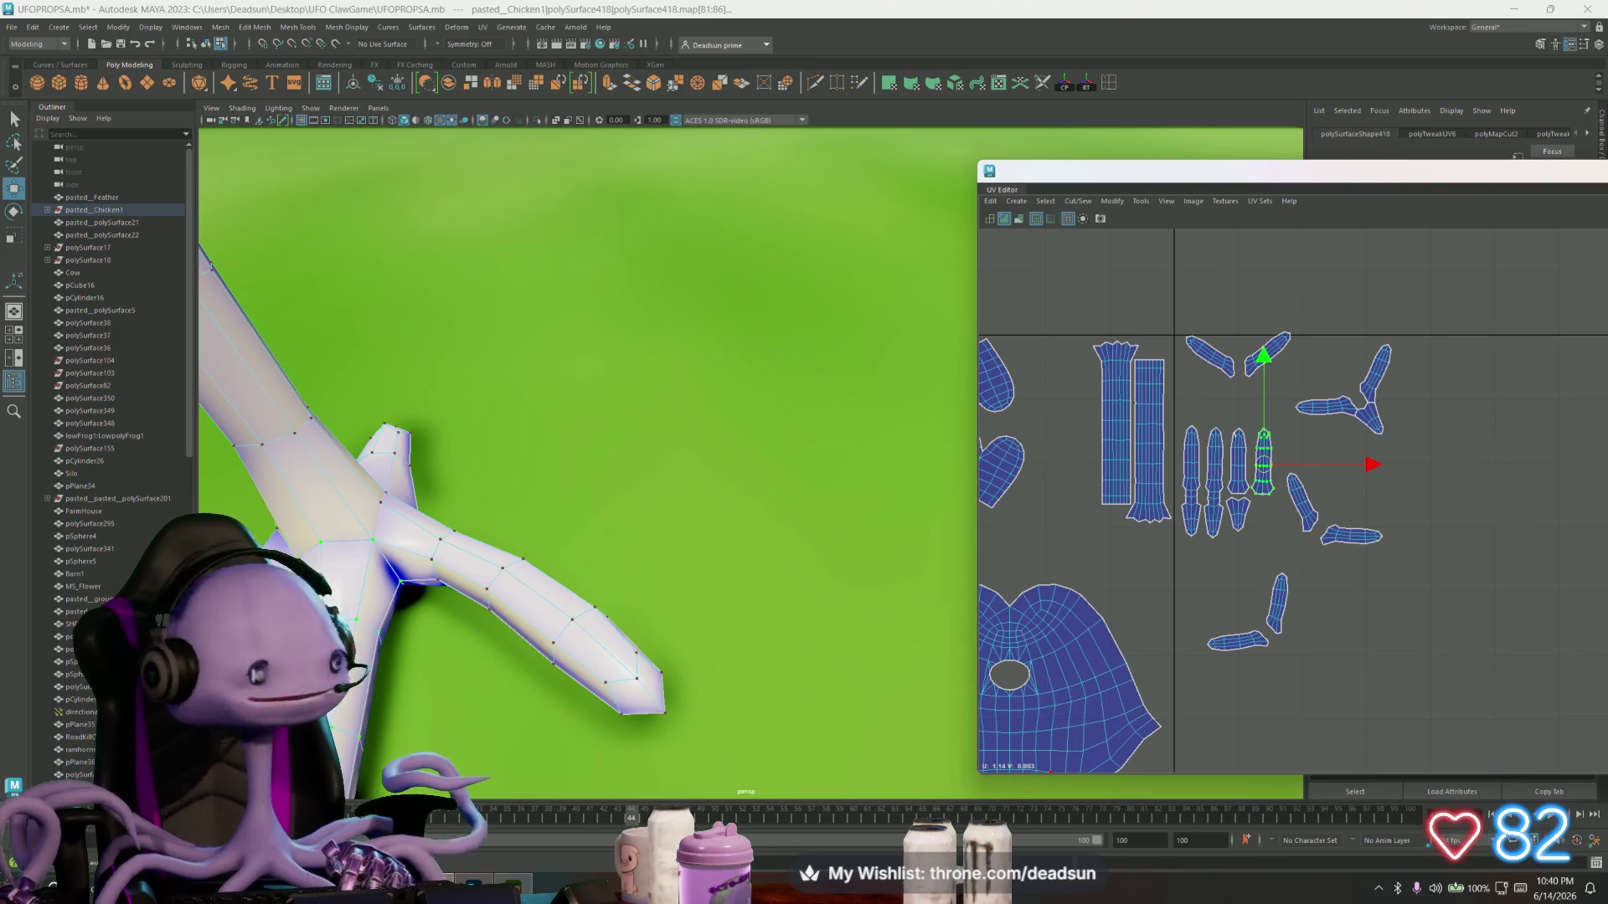
- Bring the Discord window in Firefox to the front, then return to Maya's UV layout
key(alt+Tab)
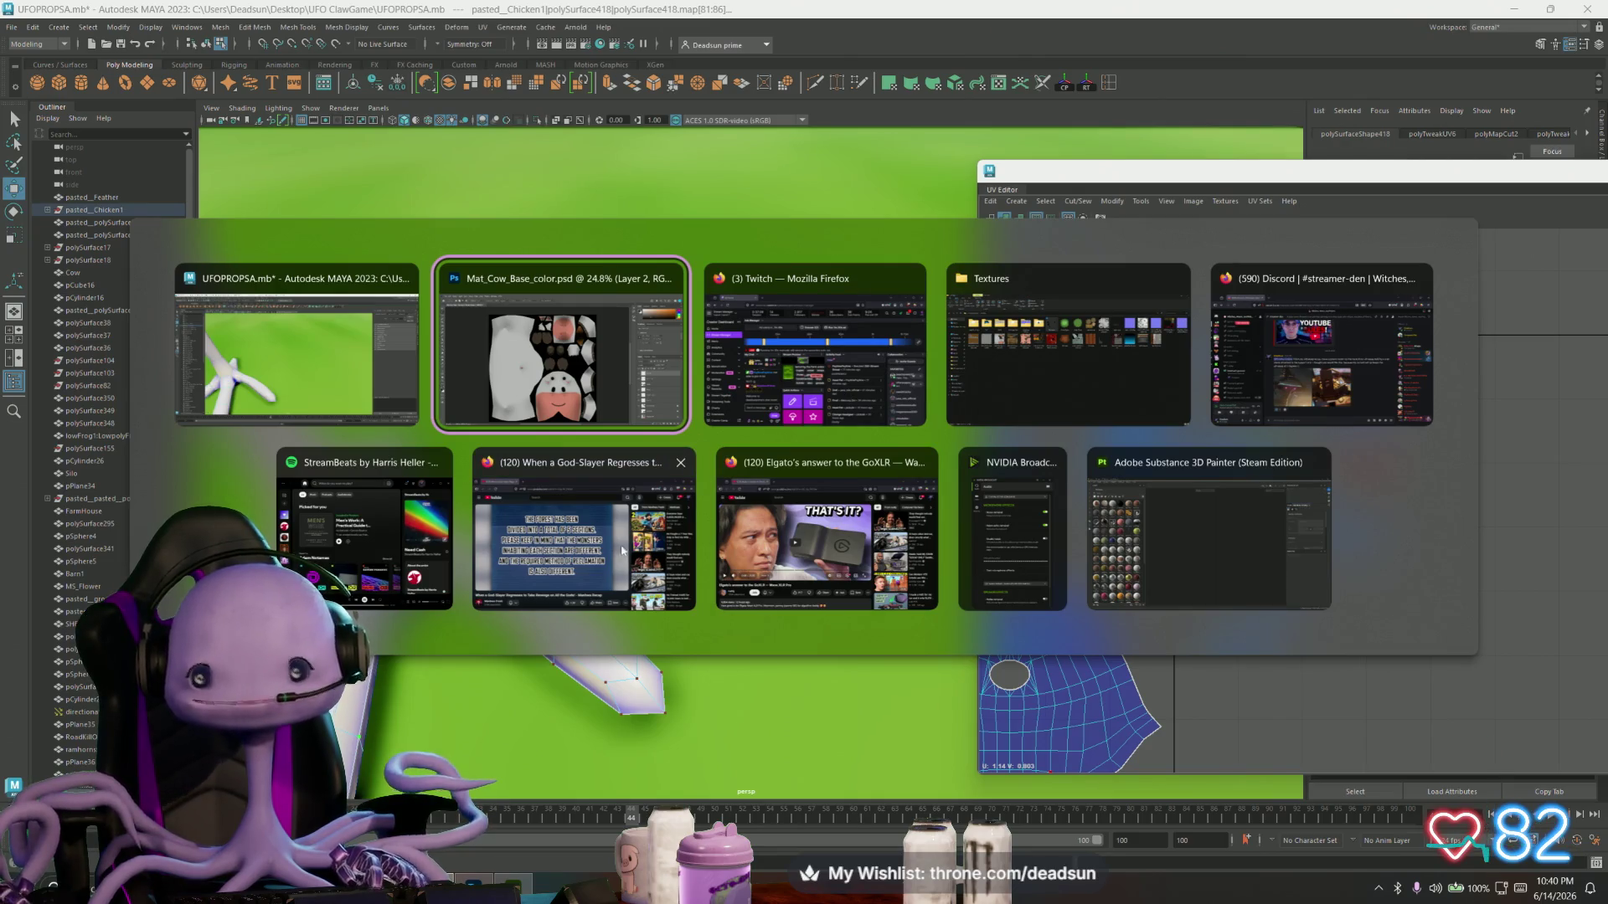
click(1365, 372)
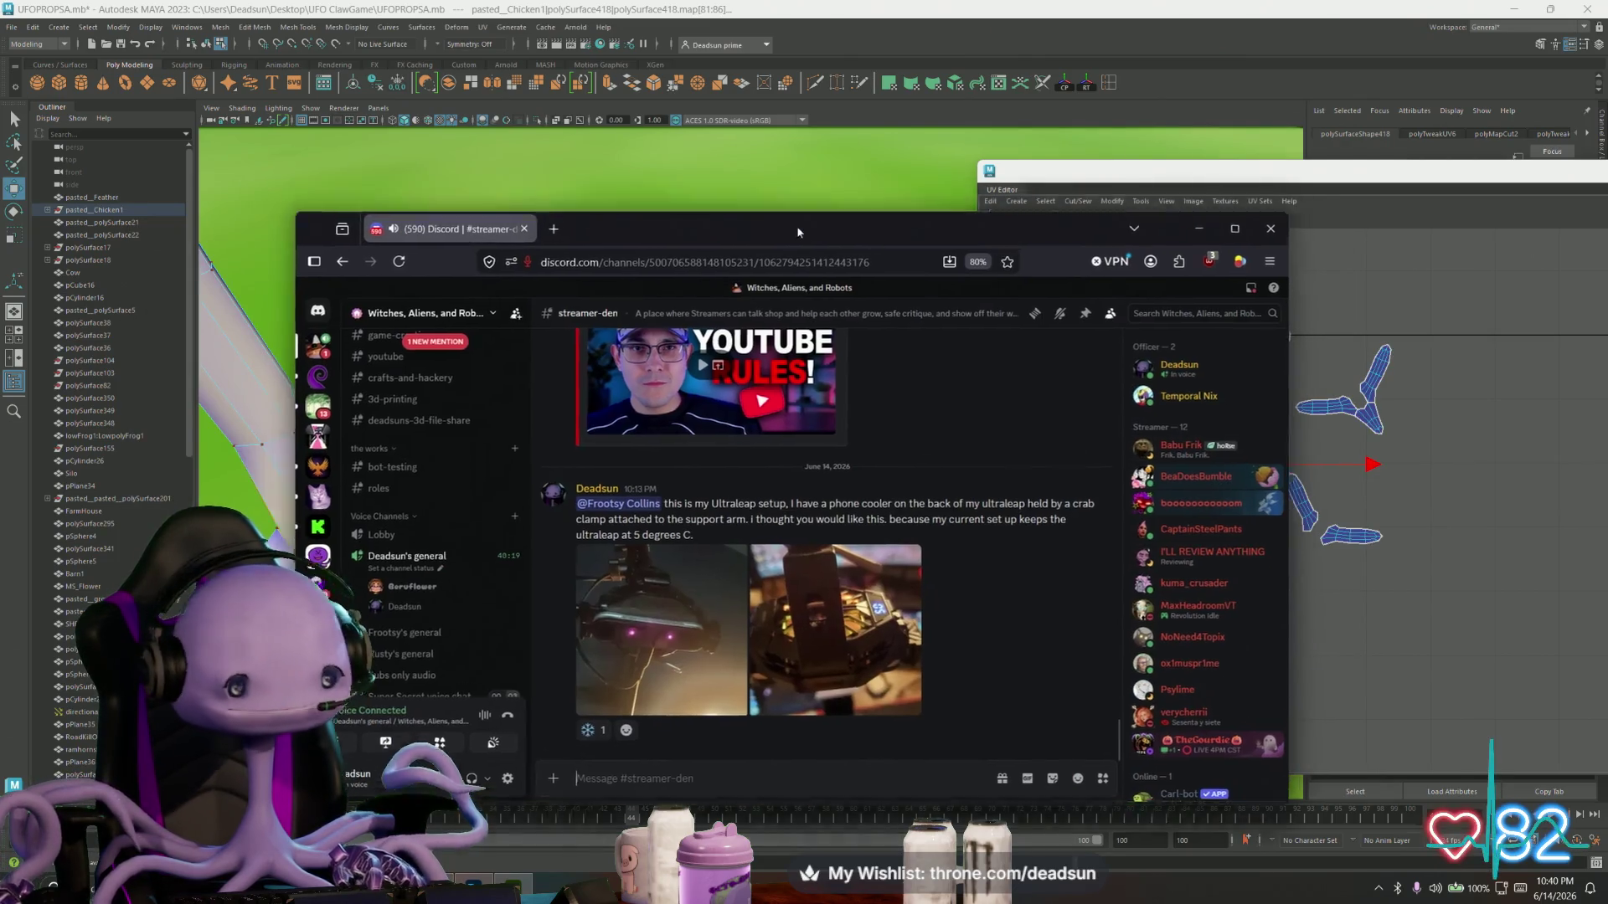
key(alt+Tab)
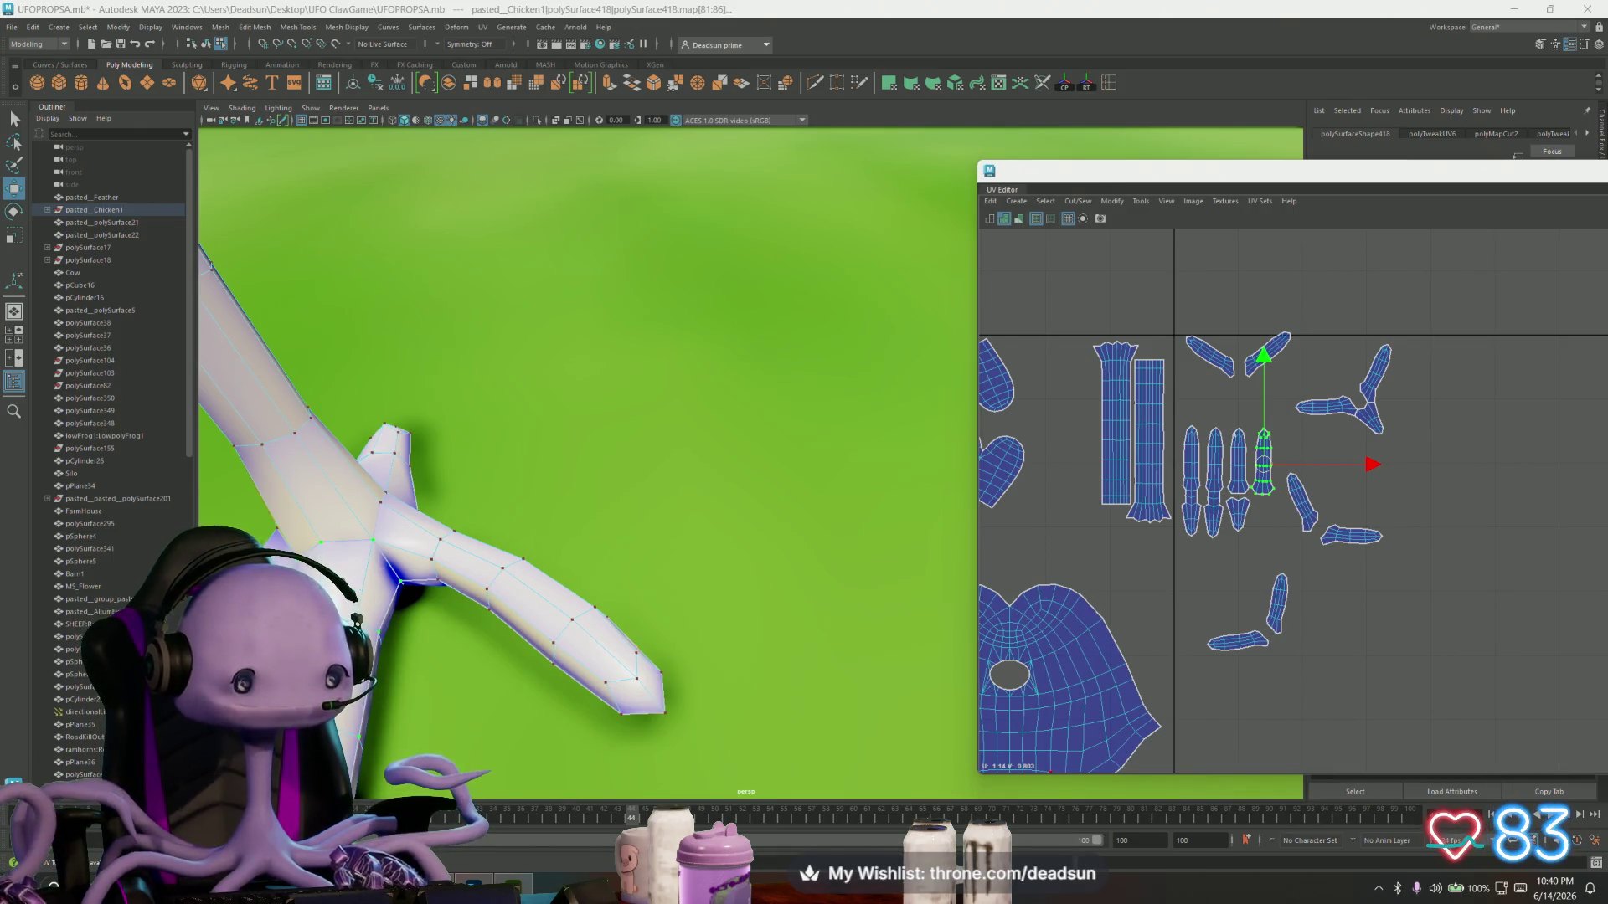
- Move the small joint piece of the three-prong shell among the finger shells and rotate it upright
scroll(1189, 650, down, 2)
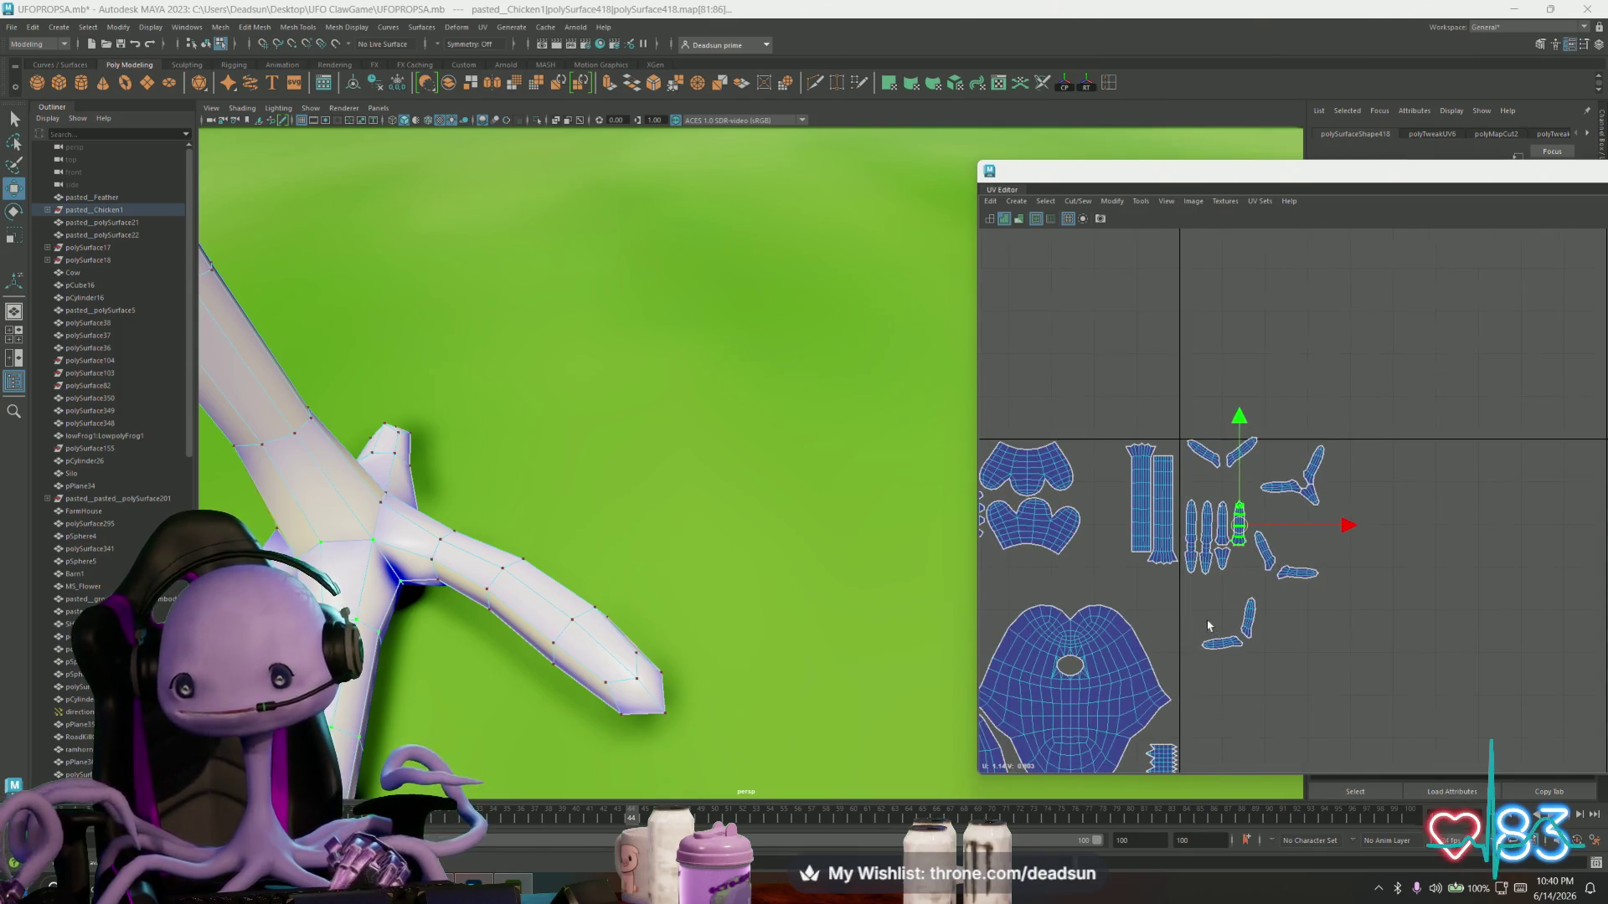
scroll(1250, 600, up, 3)
click(1368, 409)
mouse_move(1368, 410)
mouse_down()
mouse_move(1252, 469)
mouse_move(1229, 535)
mouse_up()
key(e)
drag(1280, 614, 1243, 632)
key(w)
drag(1224, 518, 1222, 512)
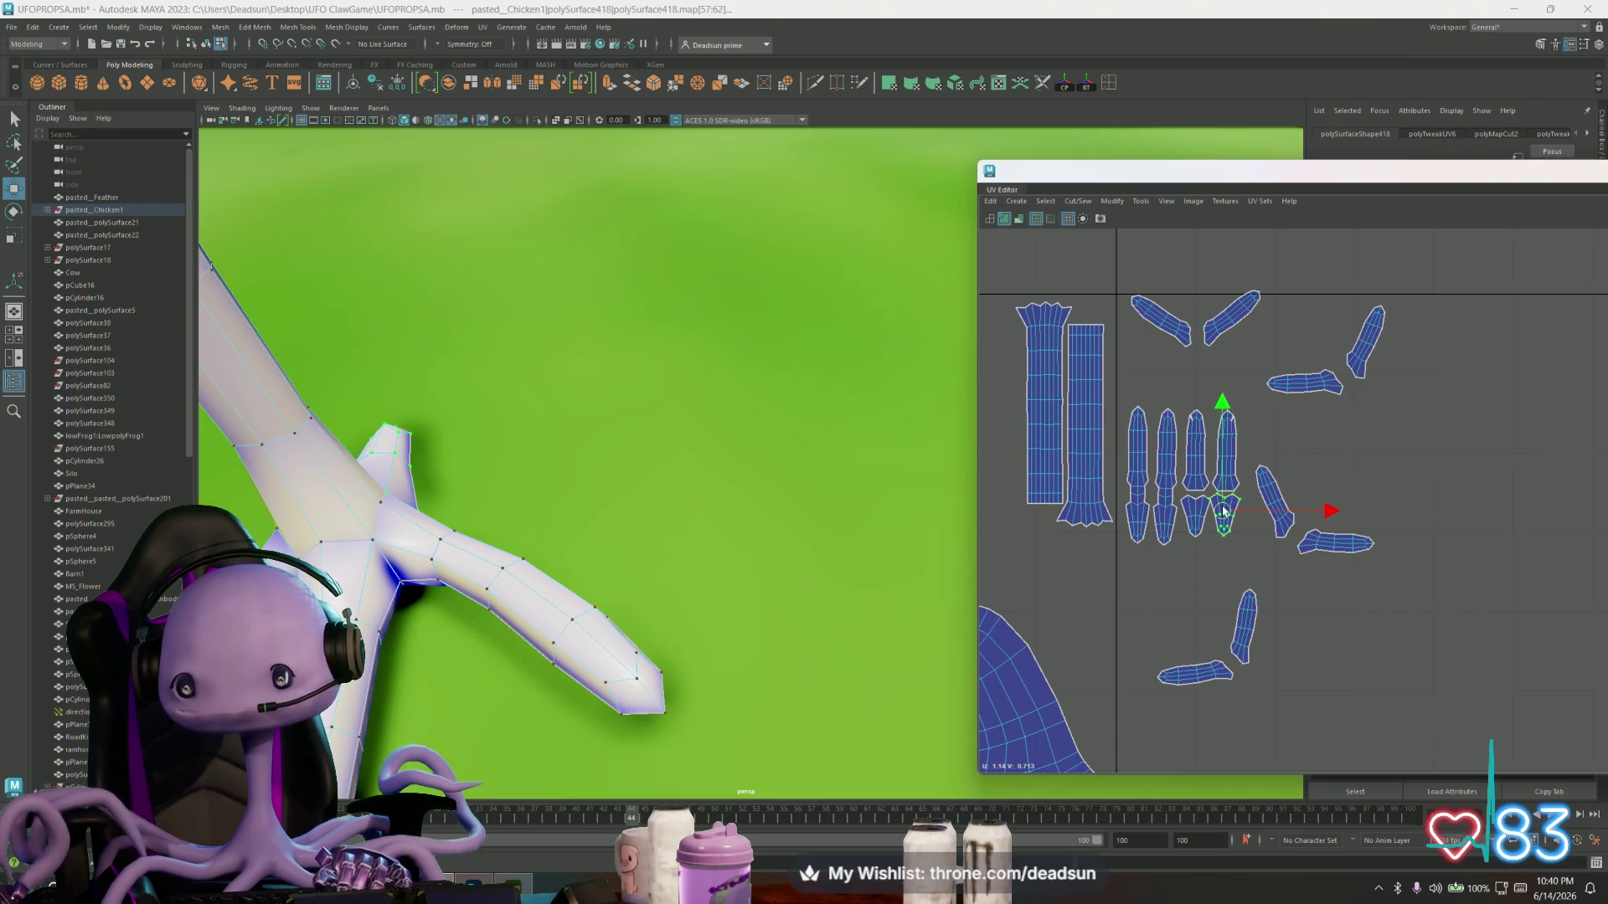
- Rotate the slanted UV shell to vertical and place it beside the finger shells
scroll(1183, 517, up, 3)
click(1202, 503)
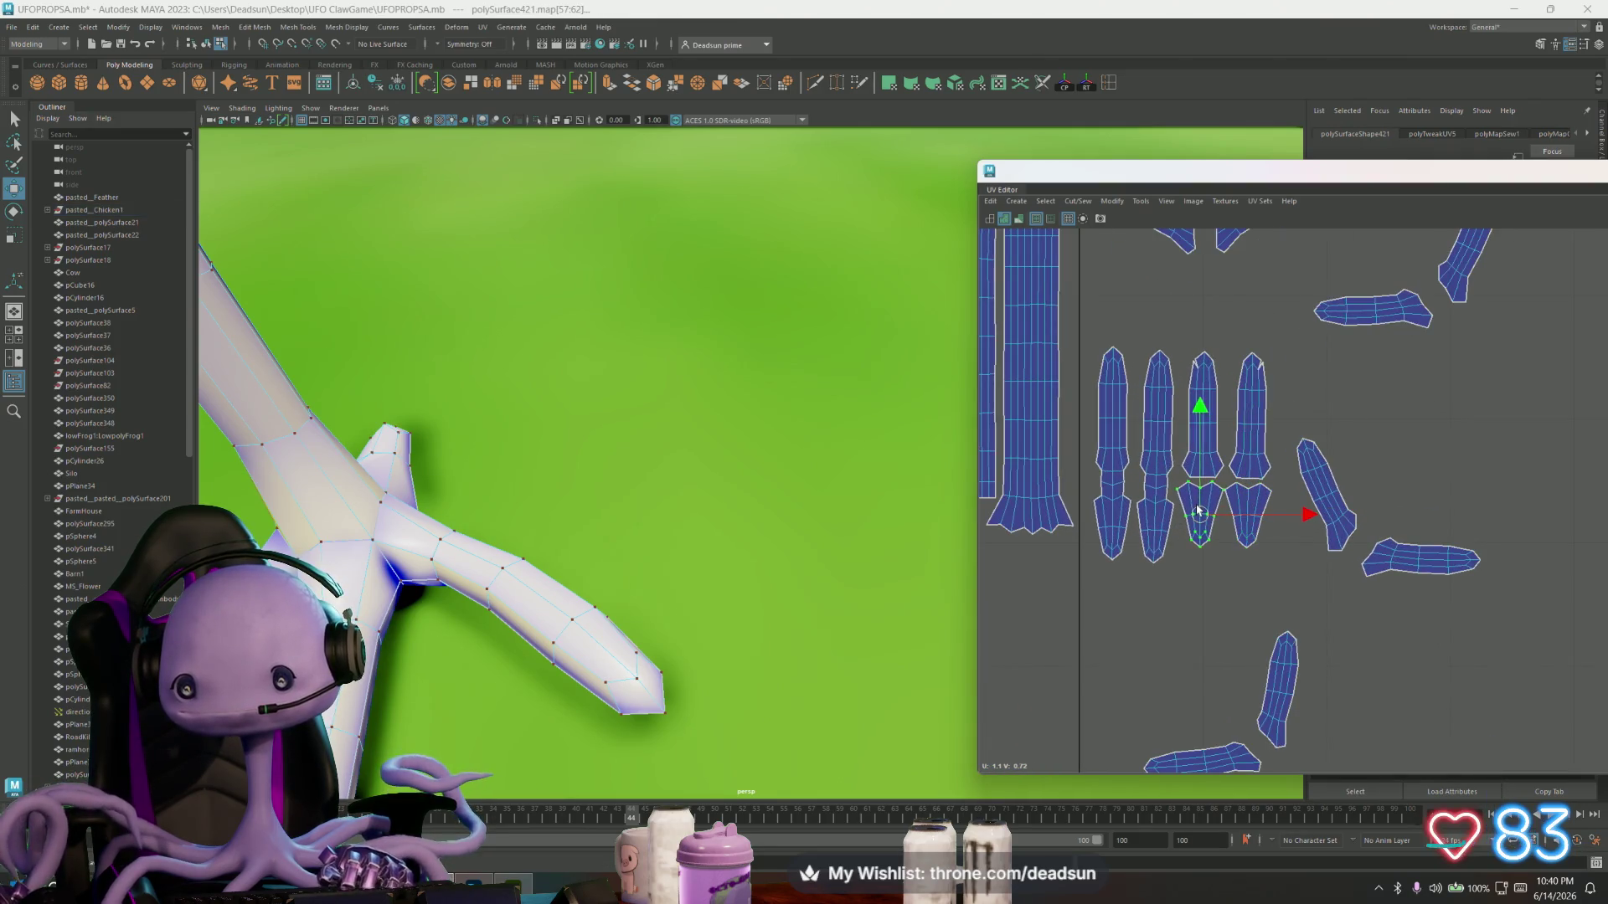
scroll(1239, 536, down, 5)
click(1294, 517)
key(e)
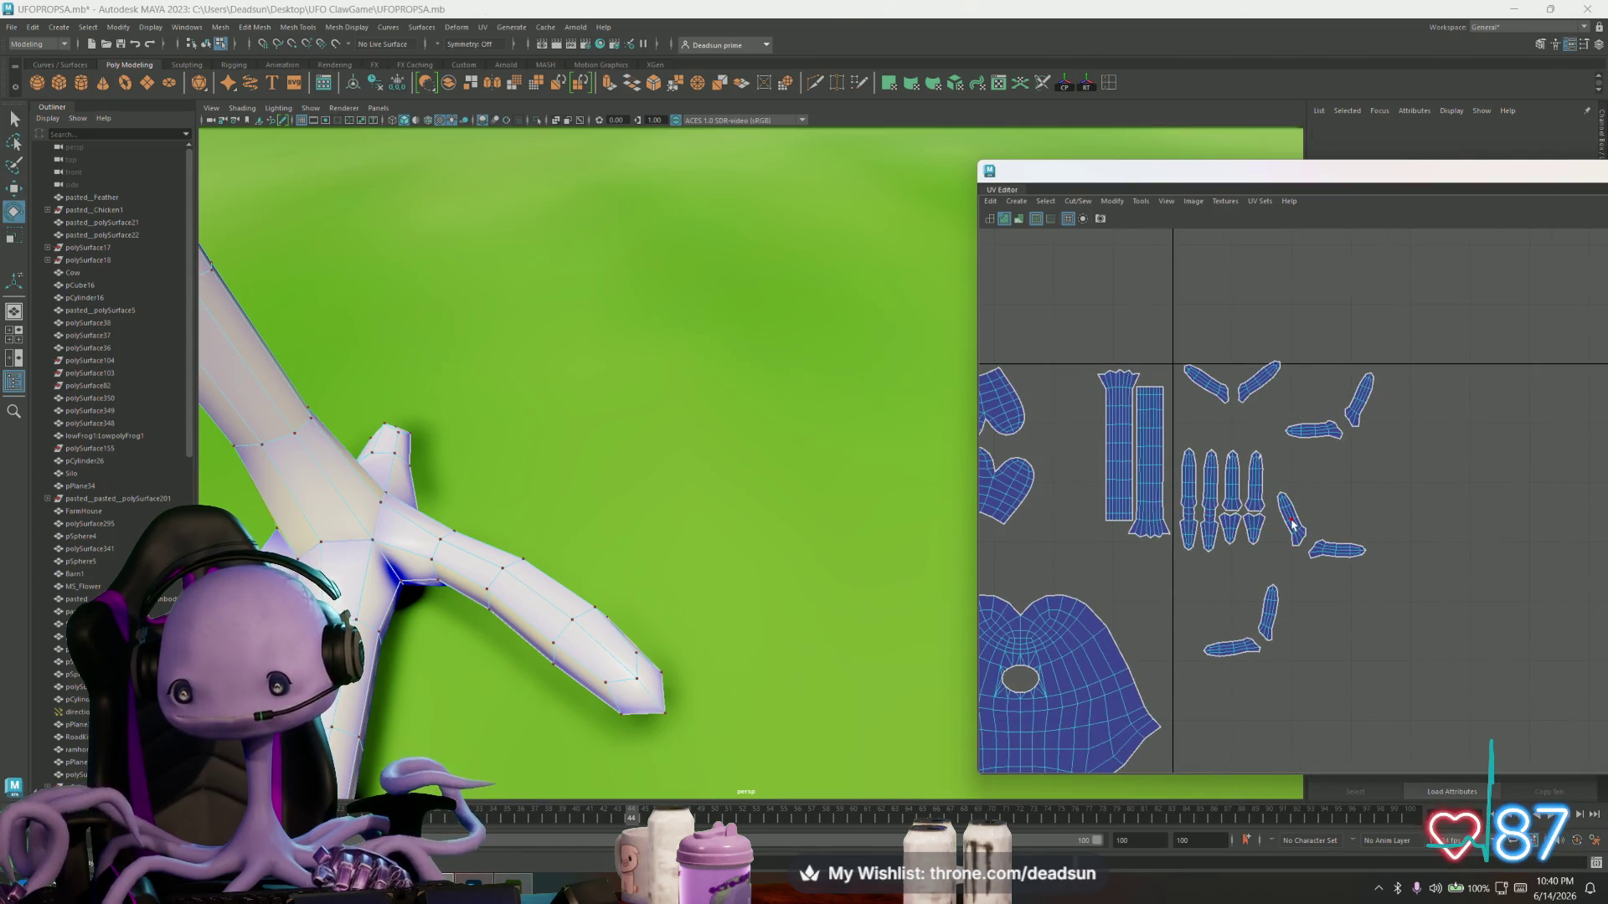
drag(1324, 619, 1284, 624)
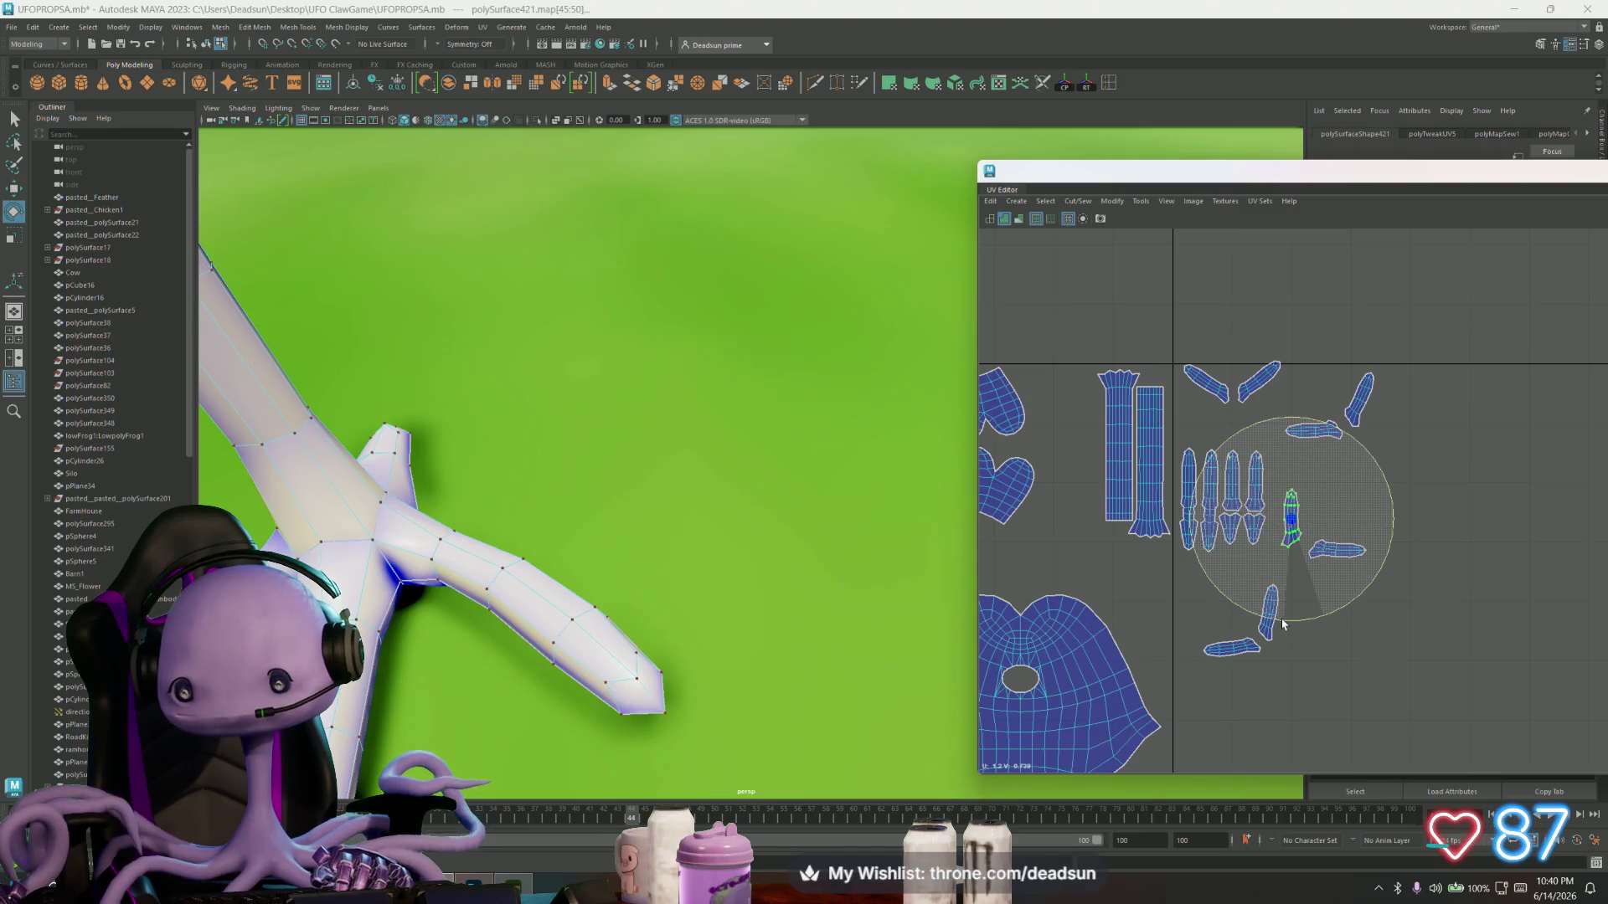
key(w)
drag(1292, 531, 1277, 494)
- Turn the horizontal shell and the upper-right diagonal shell upright, moving the latter beside the fingers
click(1331, 430)
key(e)
mouse_move(1340, 532)
mouse_down()
mouse_move(1317, 463)
mouse_move(1295, 483)
mouse_move(1361, 500)
mouse_up()
key(w)
click(1358, 400)
key(e)
key(w)
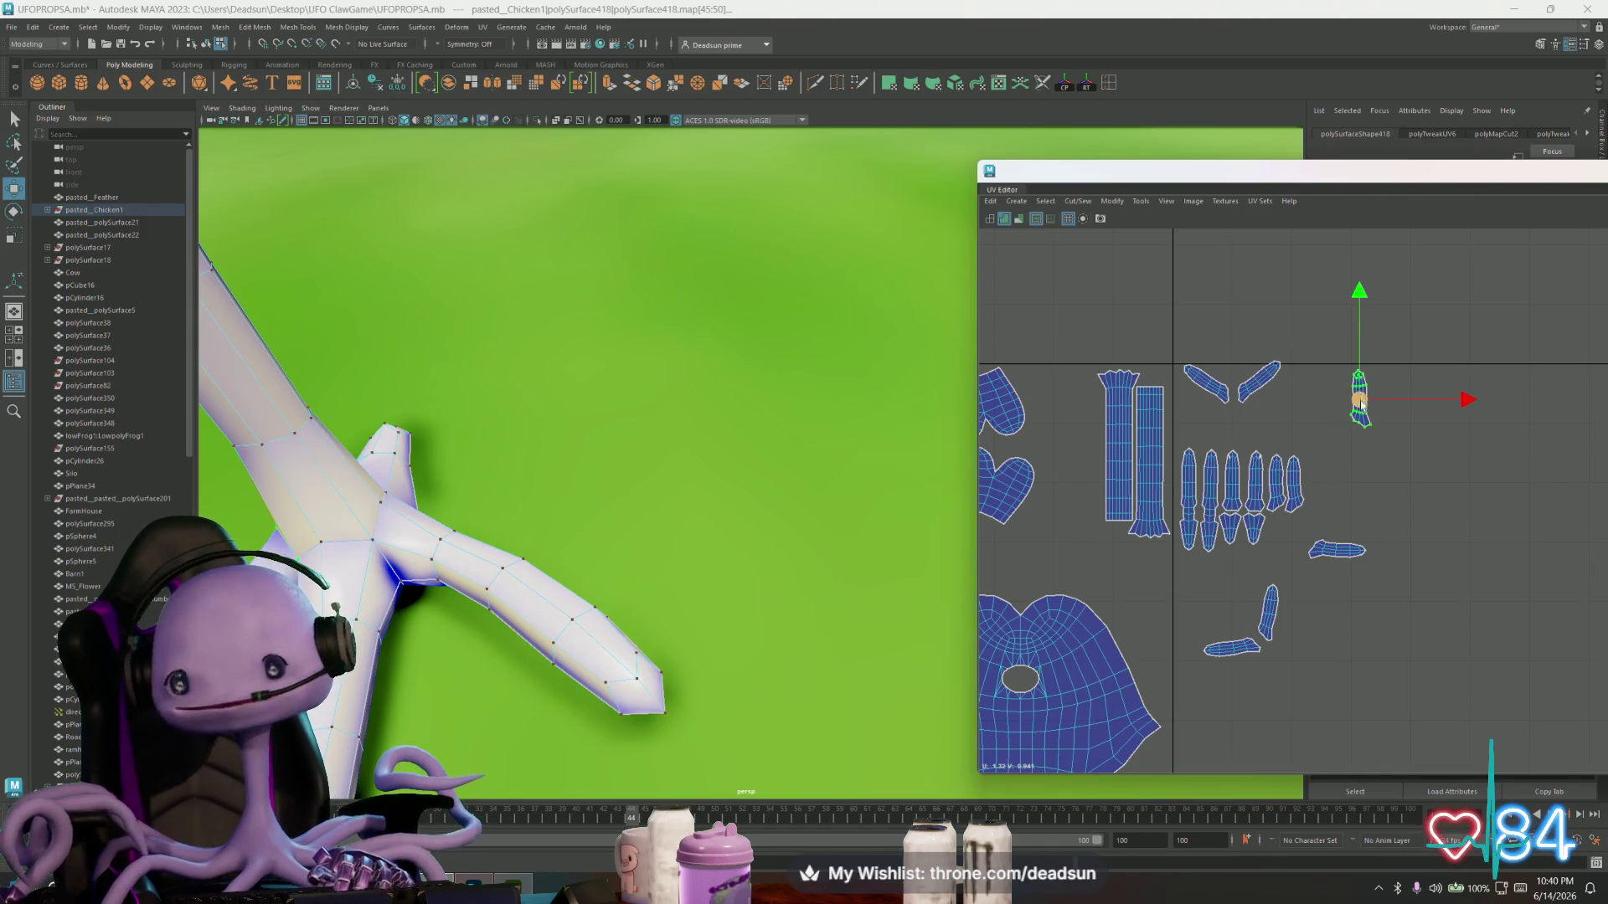
drag(1358, 402, 1316, 487)
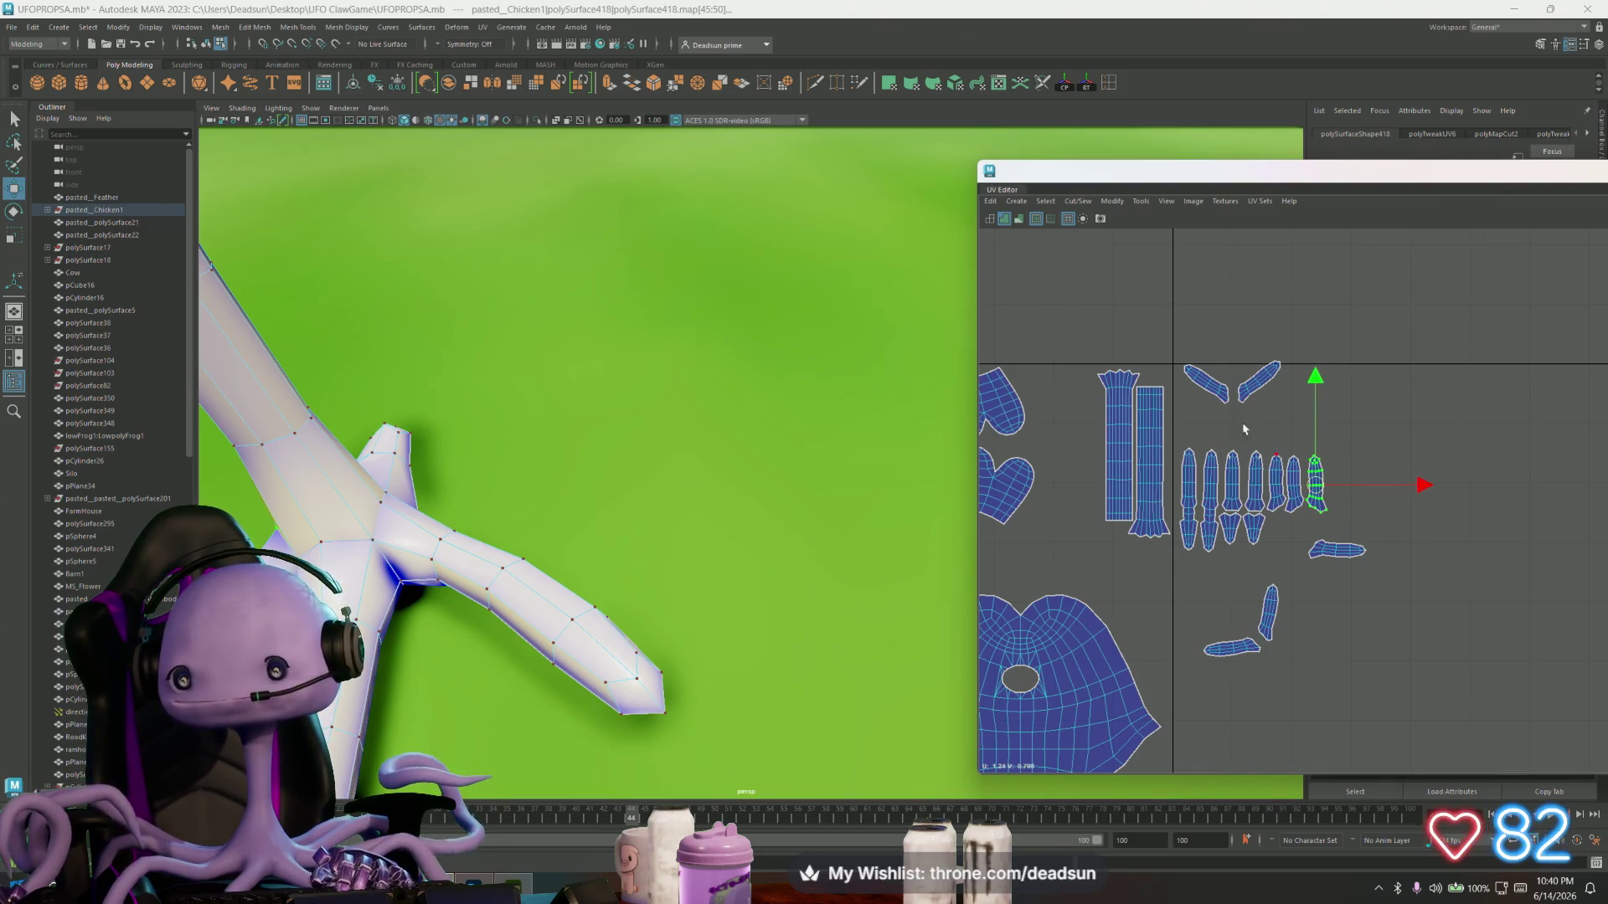
- Rotate the next upper-right diagonal shell vertical and line it up with the finger shells
click(1261, 385)
key(e)
drag(1219, 477, 1312, 487)
key(w)
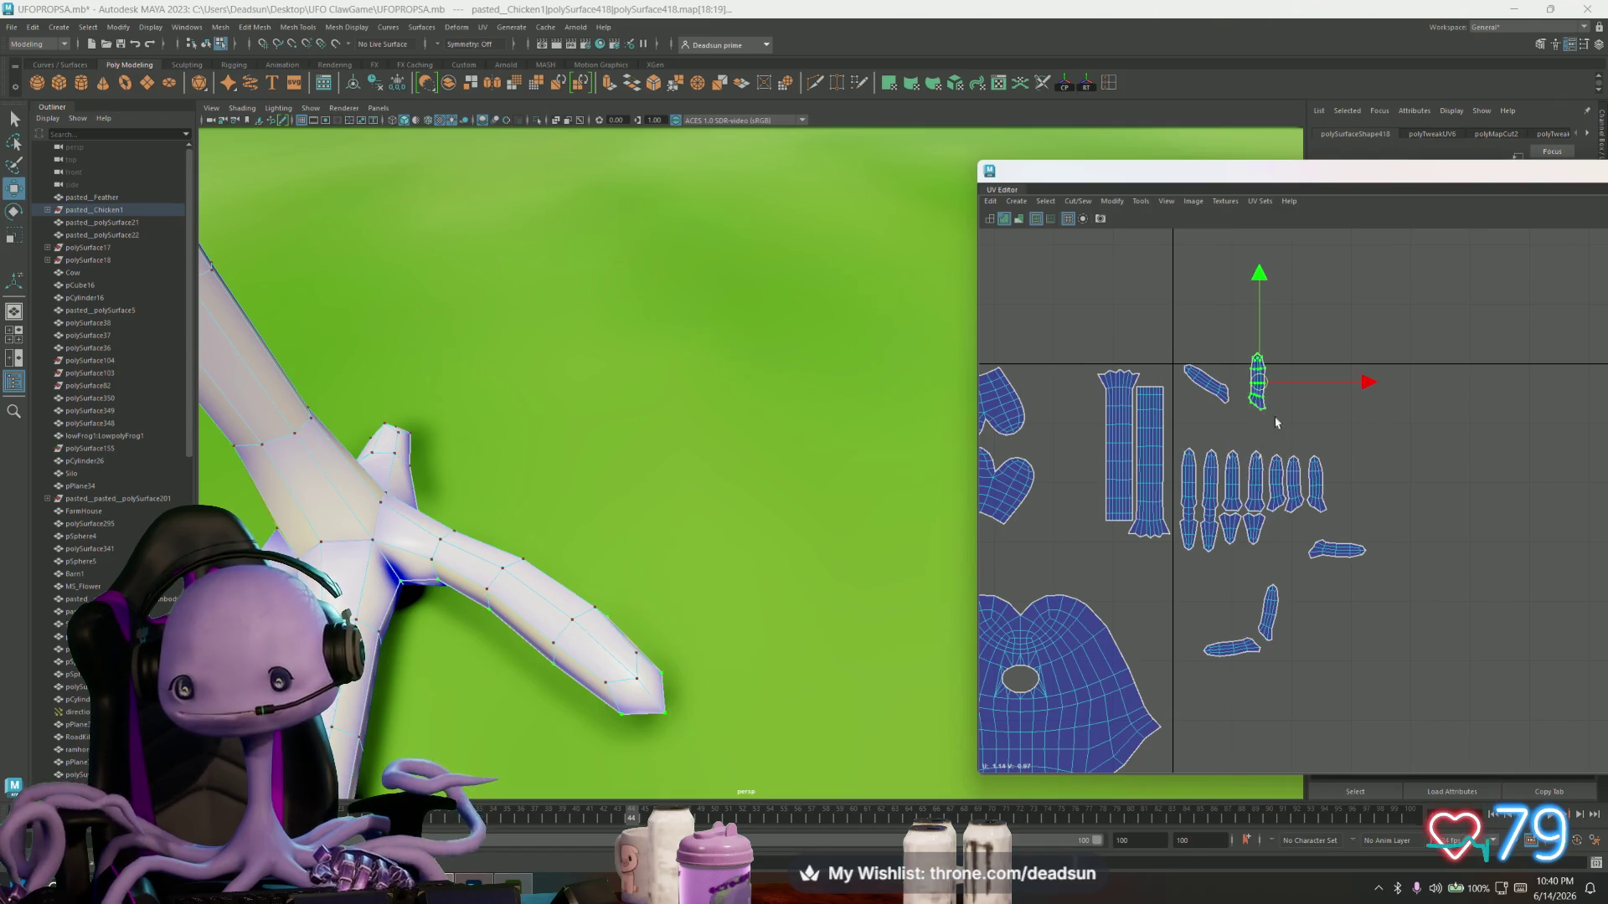
drag(1260, 387, 1338, 491)
- Rotate the last diagonal shell horizontal and move it and the small shell under the finger row
click(1219, 394)
key(e)
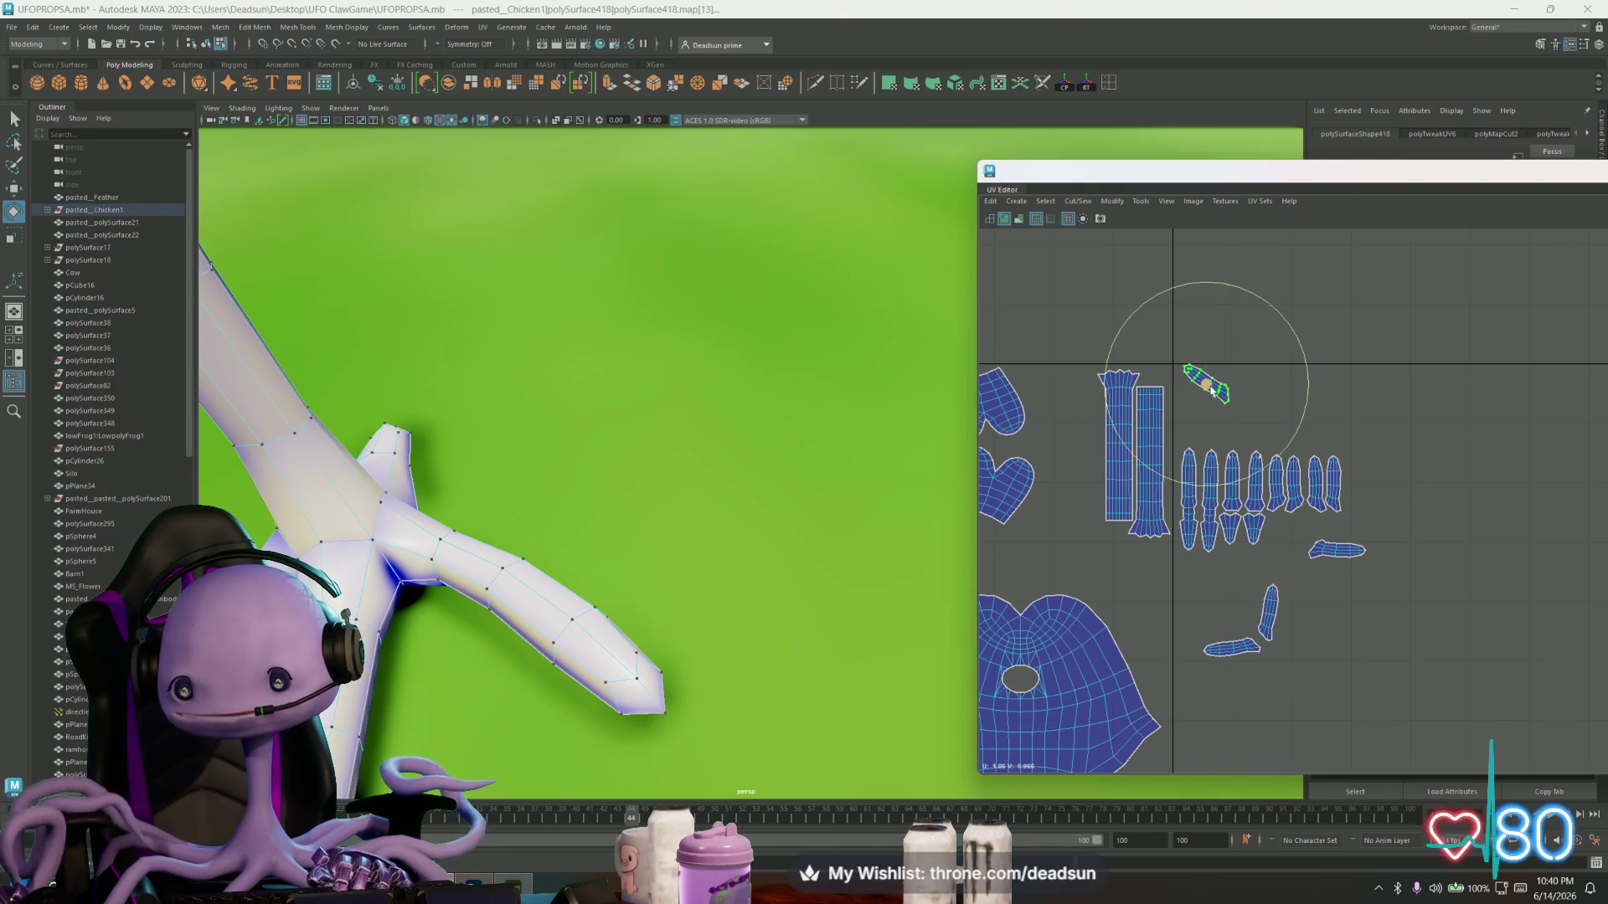
drag(1170, 485, 1224, 486)
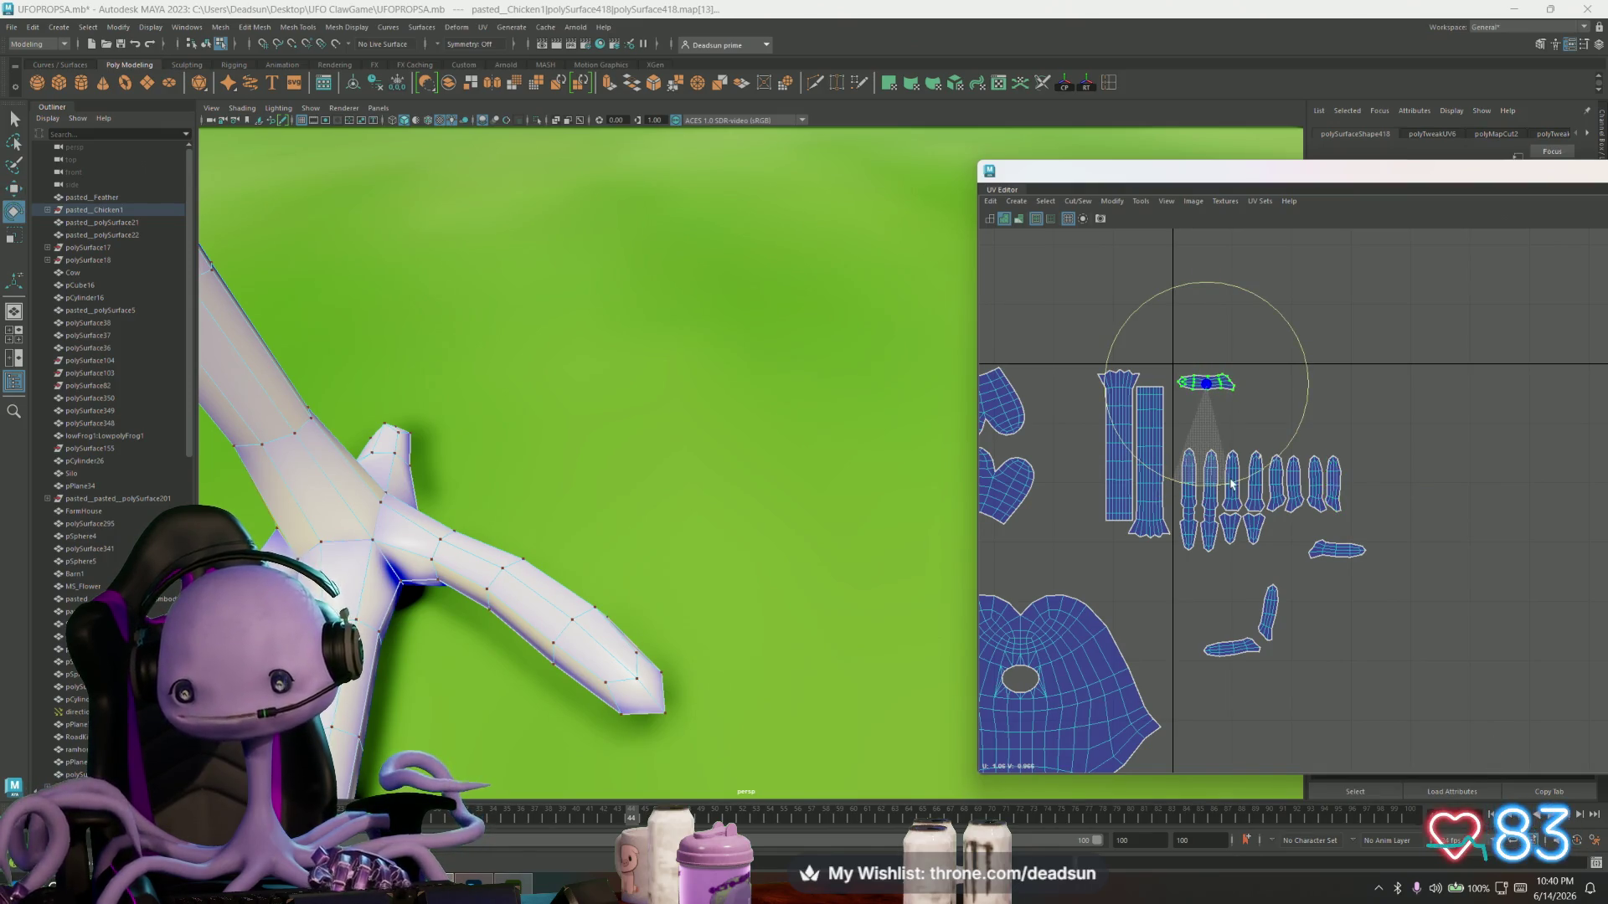
key(w)
drag(1206, 383, 1294, 529)
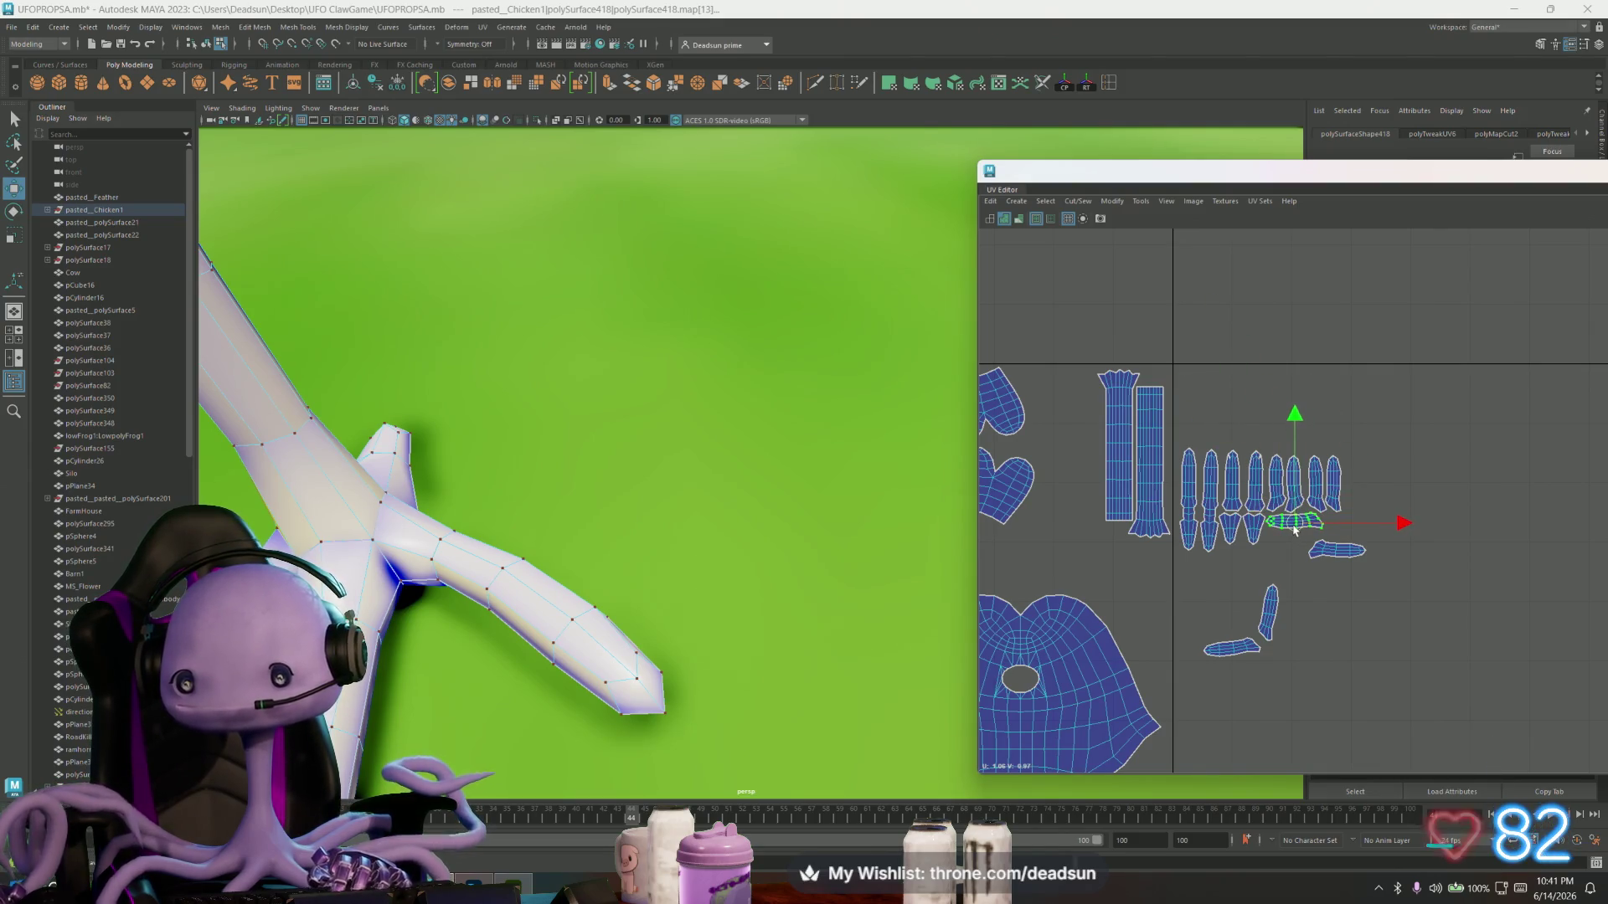
click(1329, 554)
key(e)
key(w)
drag(1332, 554, 1290, 544)
- Move the lower vertical shell up next to the finger shells and tilt it closer to upright
key(e)
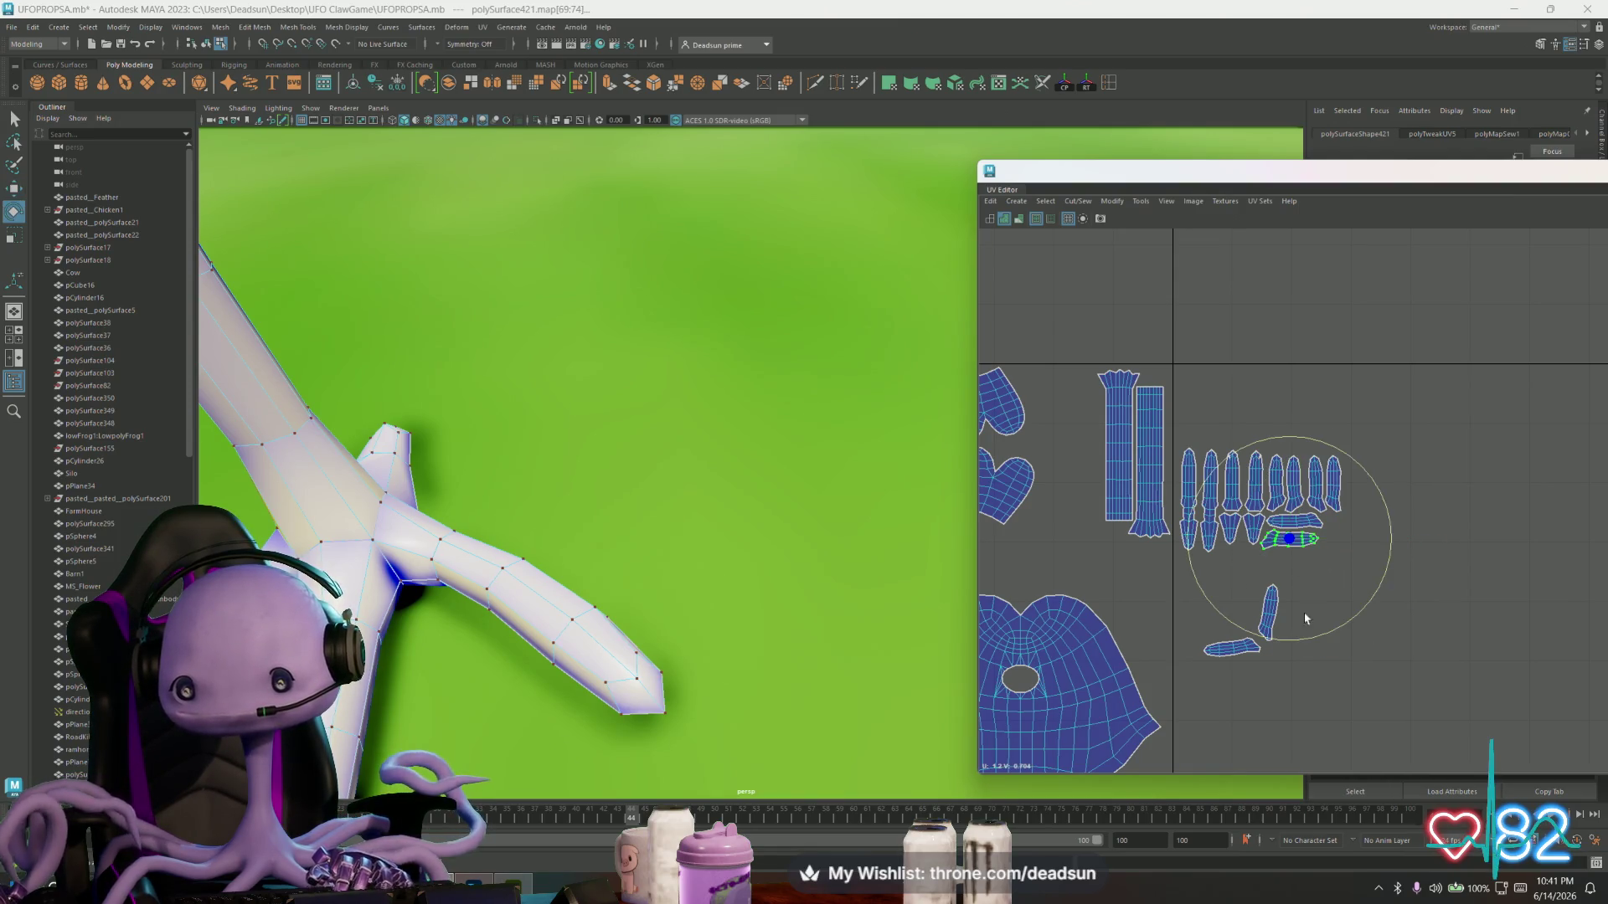
key(w)
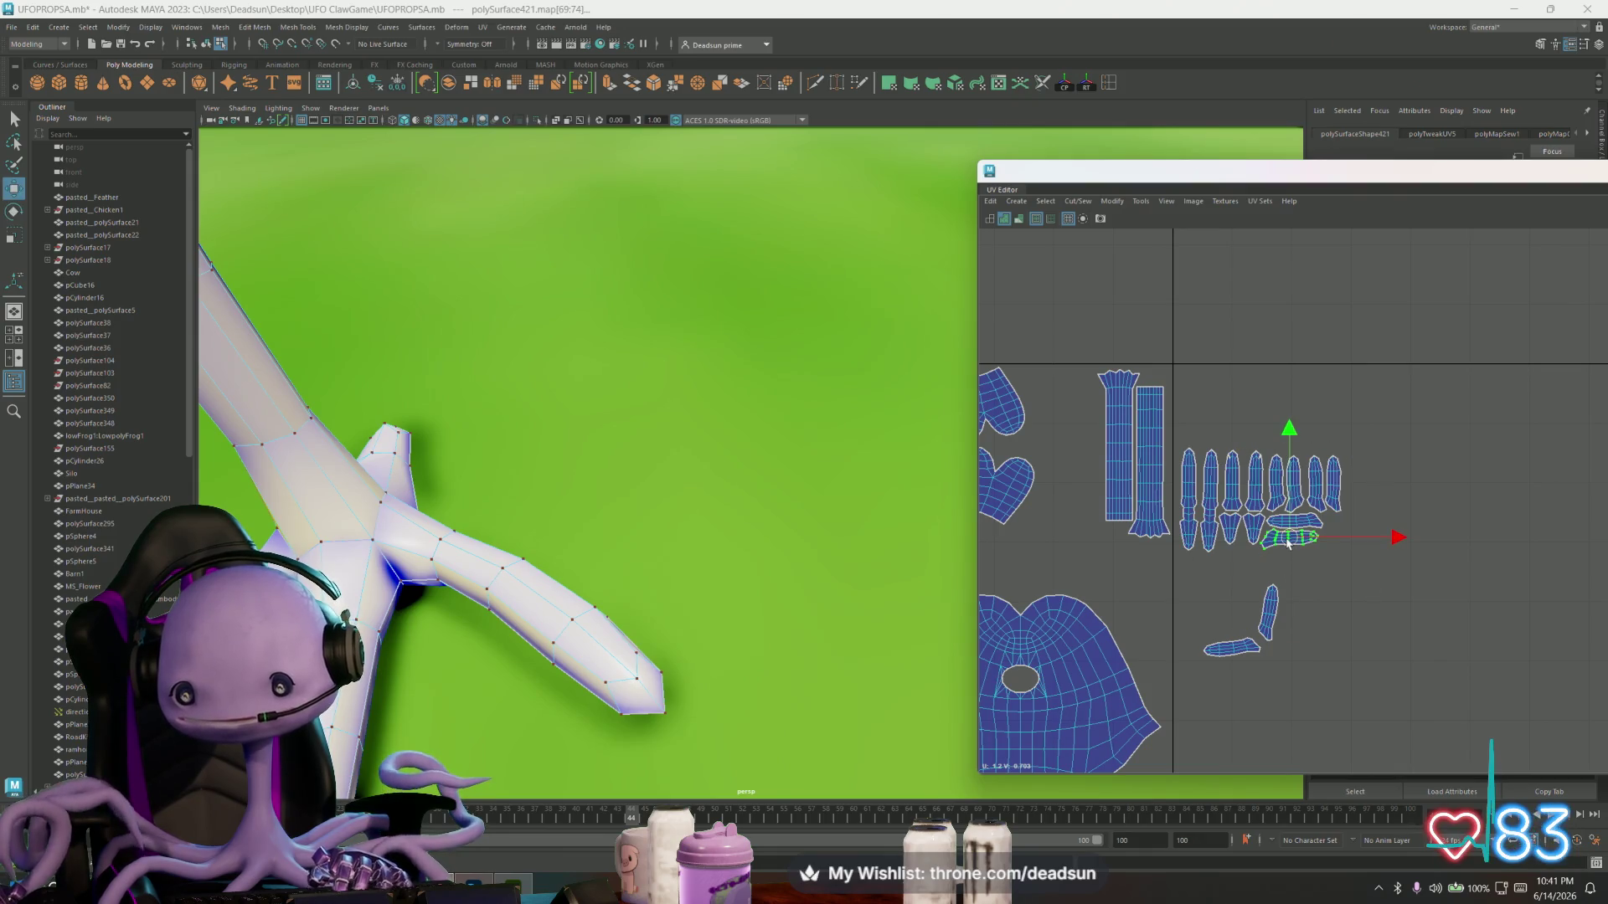
click(1270, 612)
mouse_move(1269, 616)
mouse_down()
mouse_move(1350, 538)
mouse_move(1352, 480)
mouse_up()
key(e)
drag(1342, 592, 1356, 592)
- Rotate the small horizontal shell and flip the small shell under the finger row the other way
click(1208, 660)
drag(1231, 666, 1396, 499)
key(w)
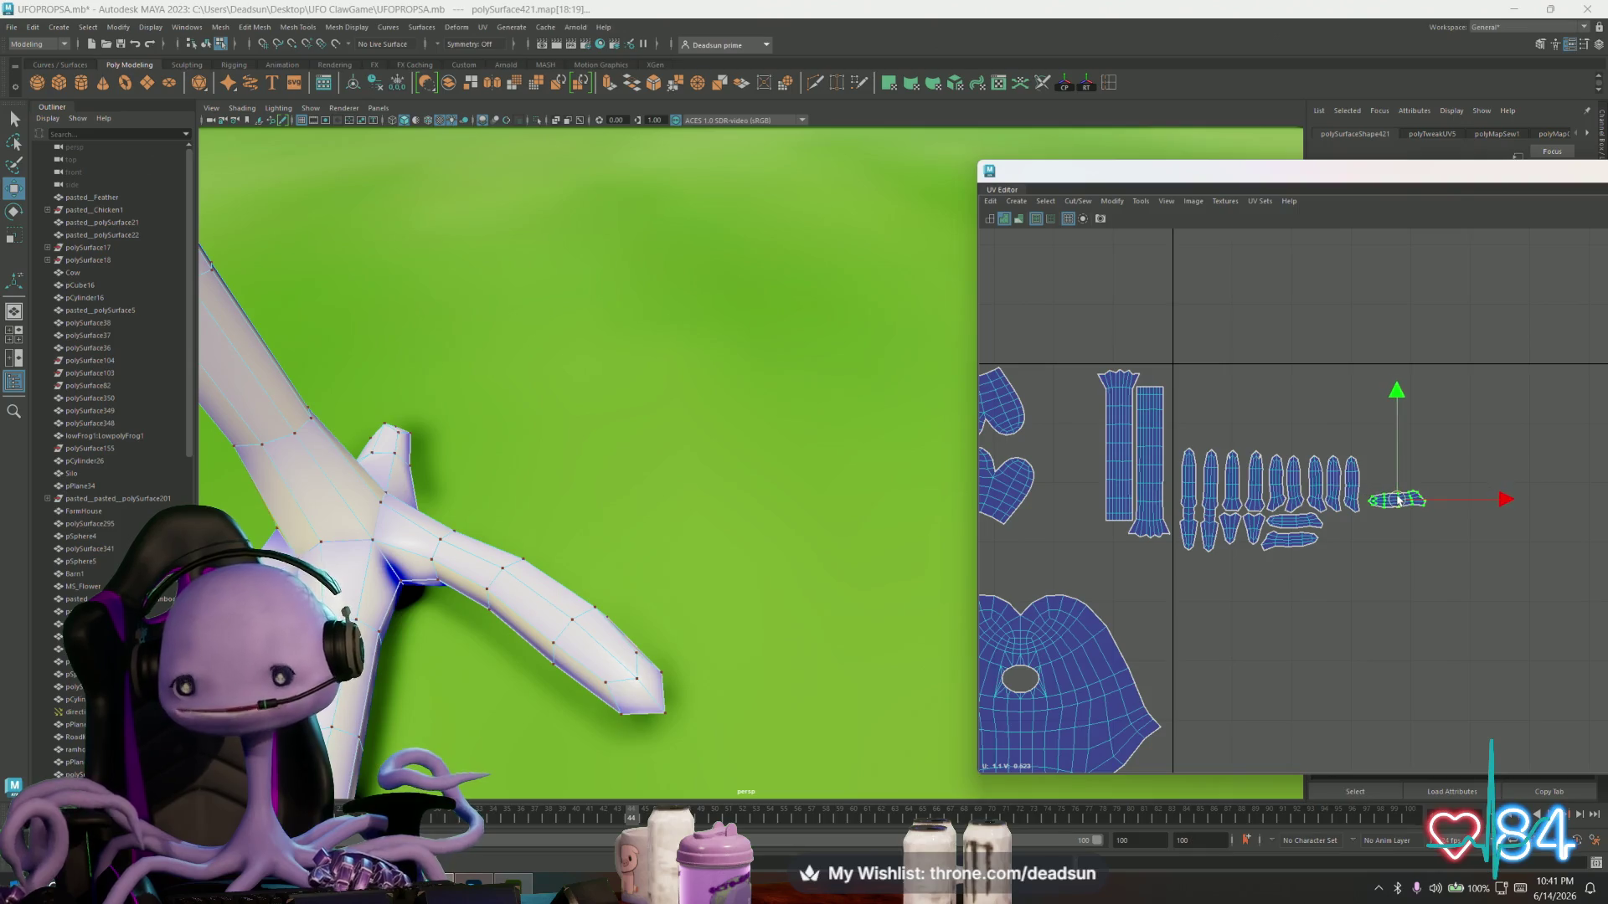
key(e)
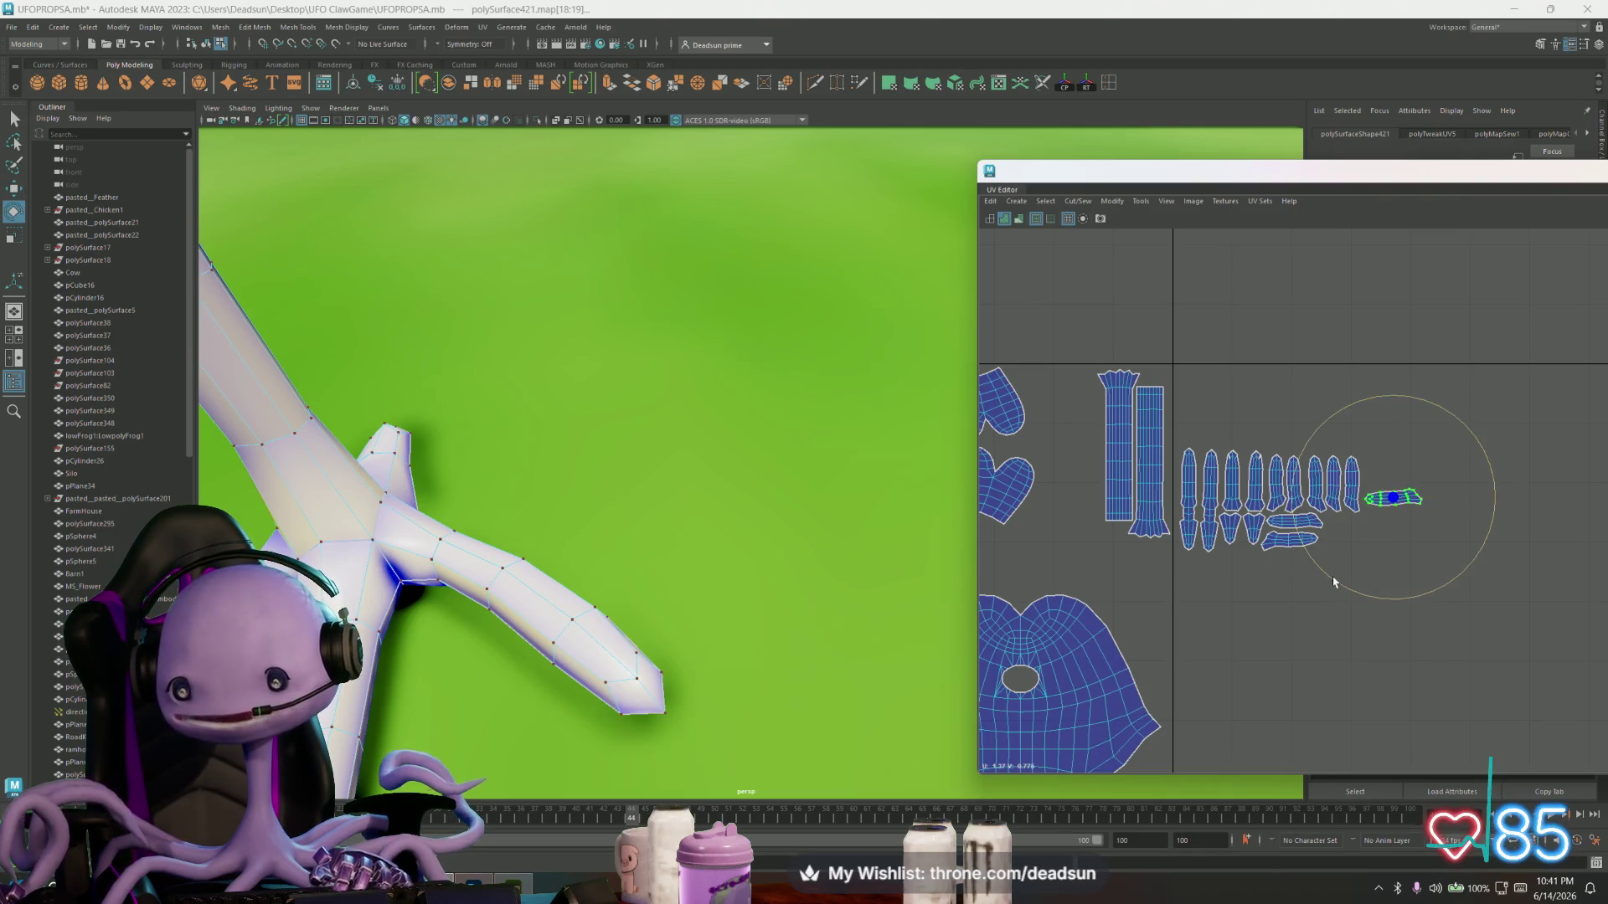
click(1260, 534)
mouse_move(1198, 609)
mouse_down()
mouse_move(1290, 635)
mouse_move(1327, 452)
mouse_up()
key(w)
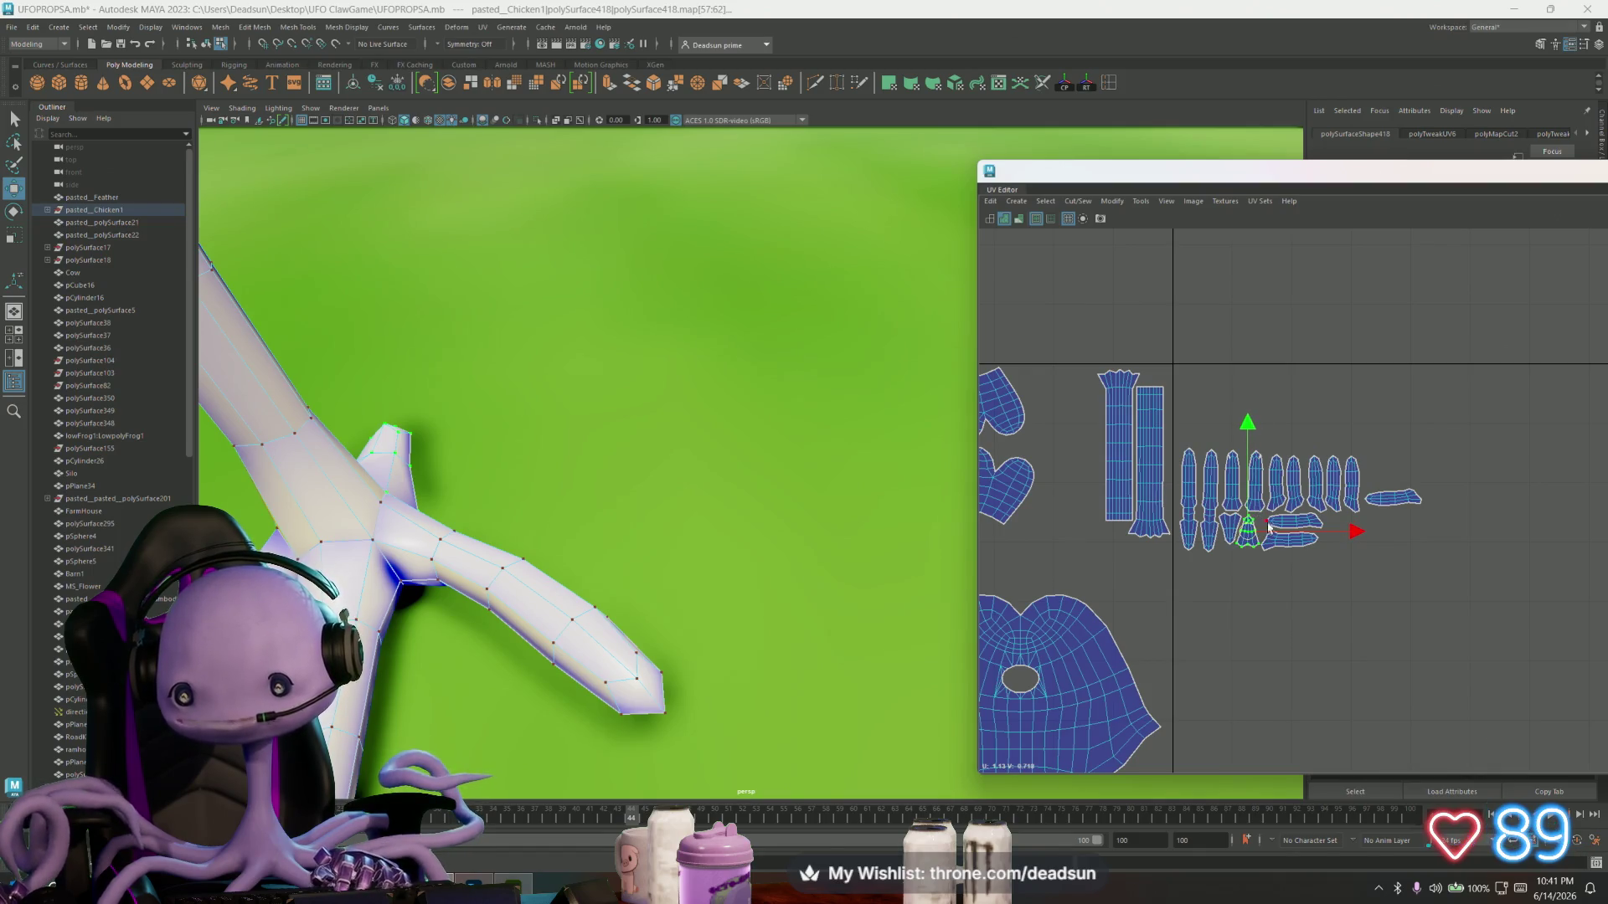
- Nudge the neighbouring horizontal shell, move the right-hand shell beside it, and reframe the layout
click(1282, 521)
scroll(1285, 521, up, 3)
drag(1277, 519, 1270, 514)
click(1495, 469)
mouse_move(1497, 471)
mouse_down()
mouse_move(1430, 523)
mouse_move(1387, 517)
mouse_up()
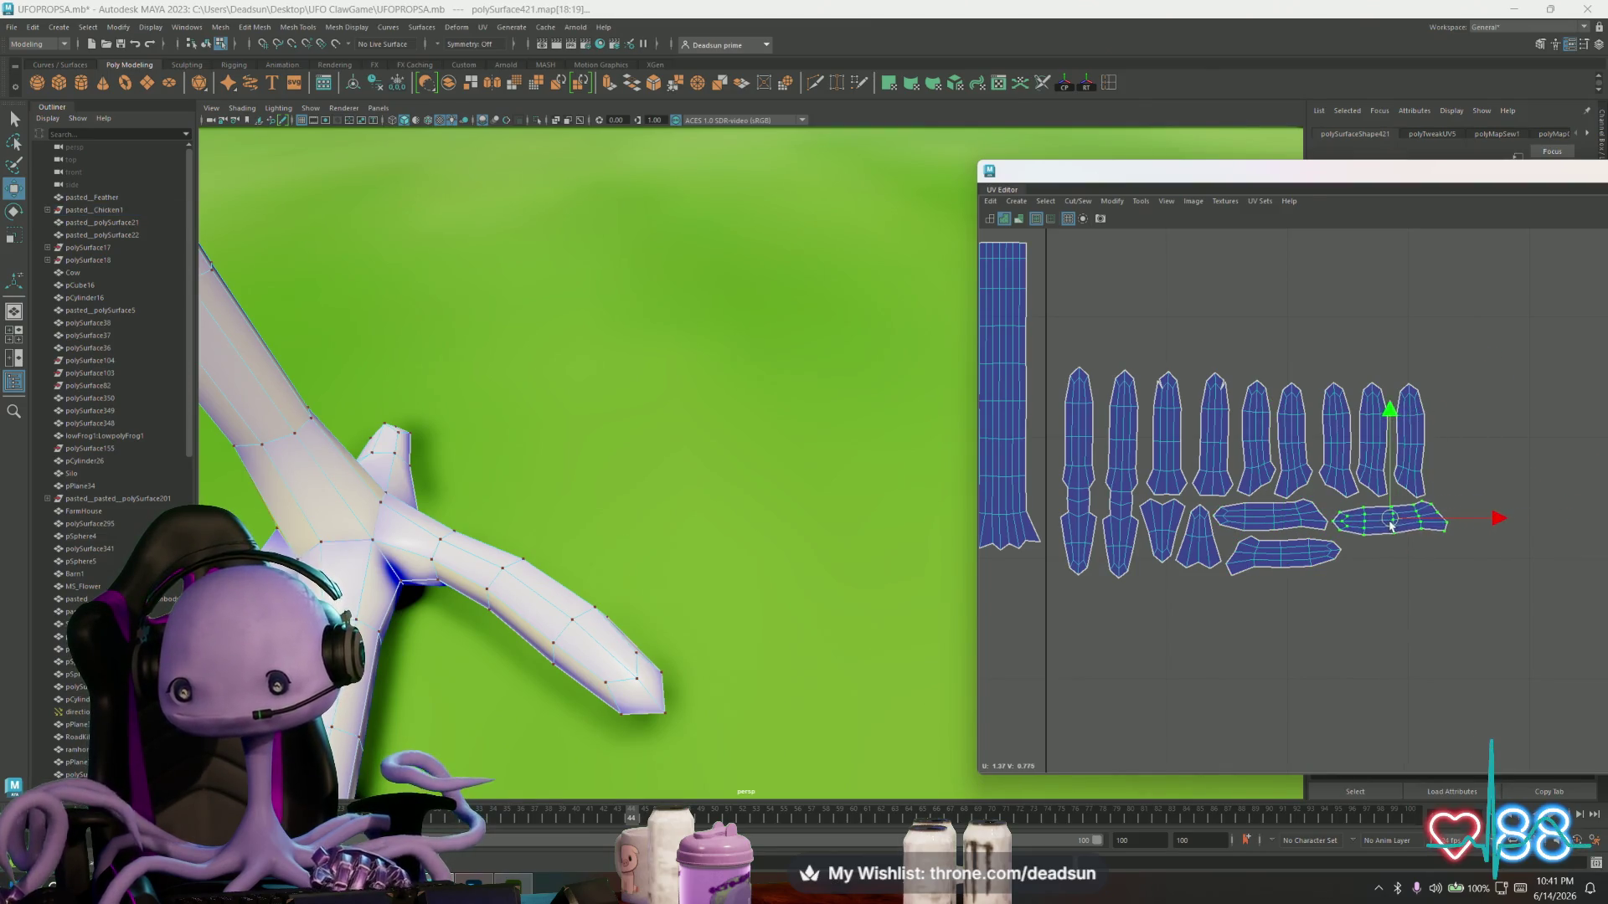
key(e)
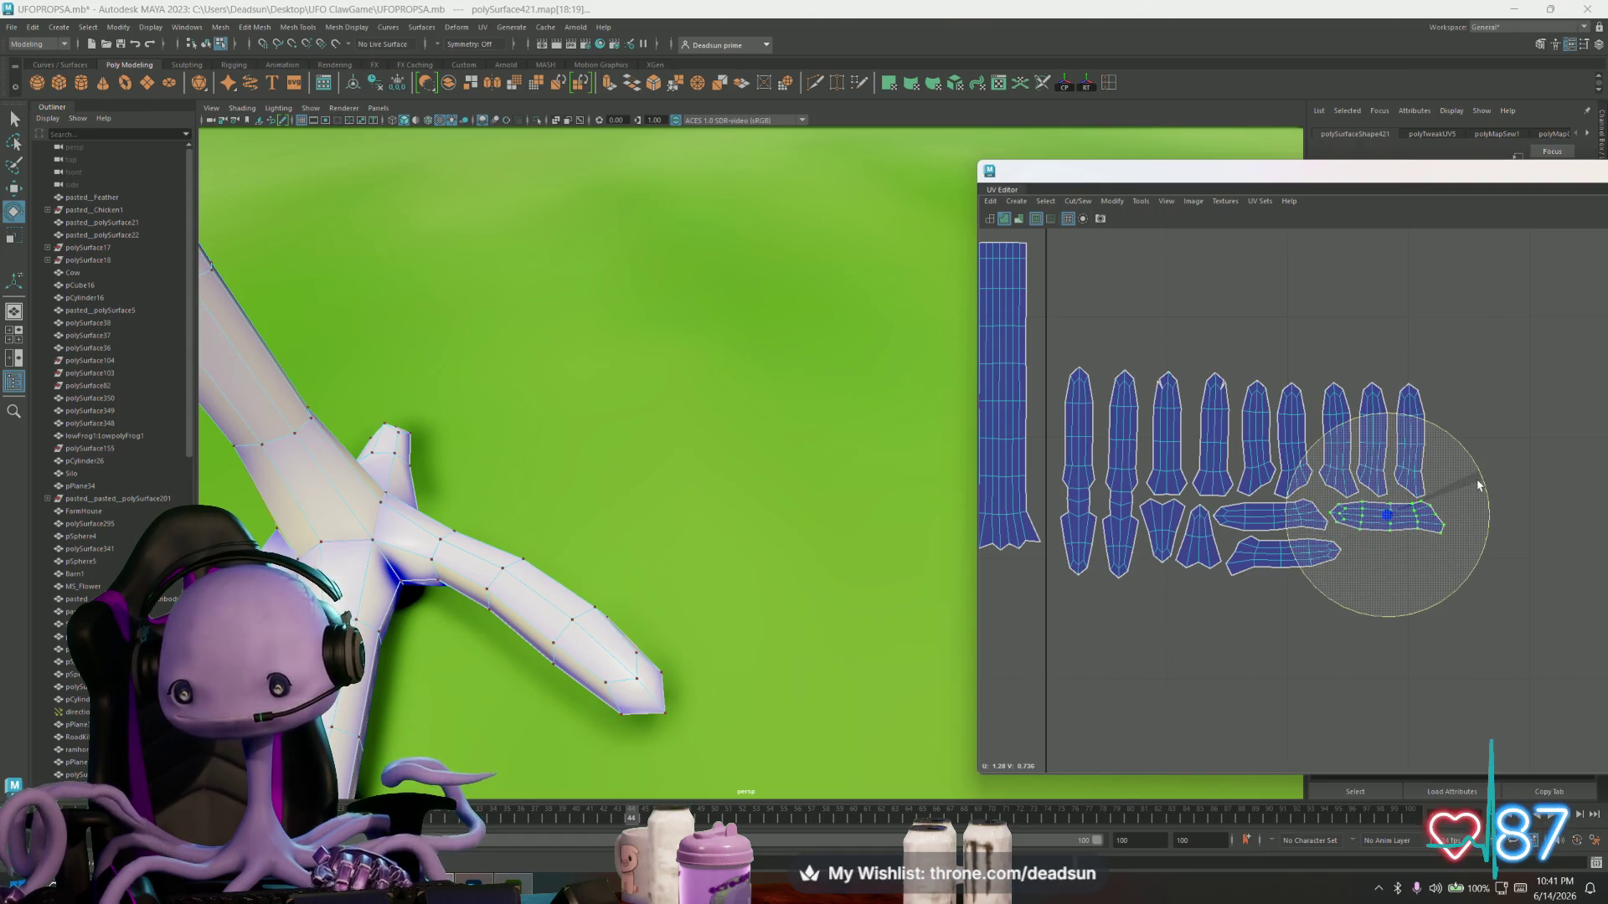
alt+middle_drag(1478, 483, 1499, 502)
scroll(1424, 569, down, 5)
alt+middle_drag(1397, 581, 1373, 568)
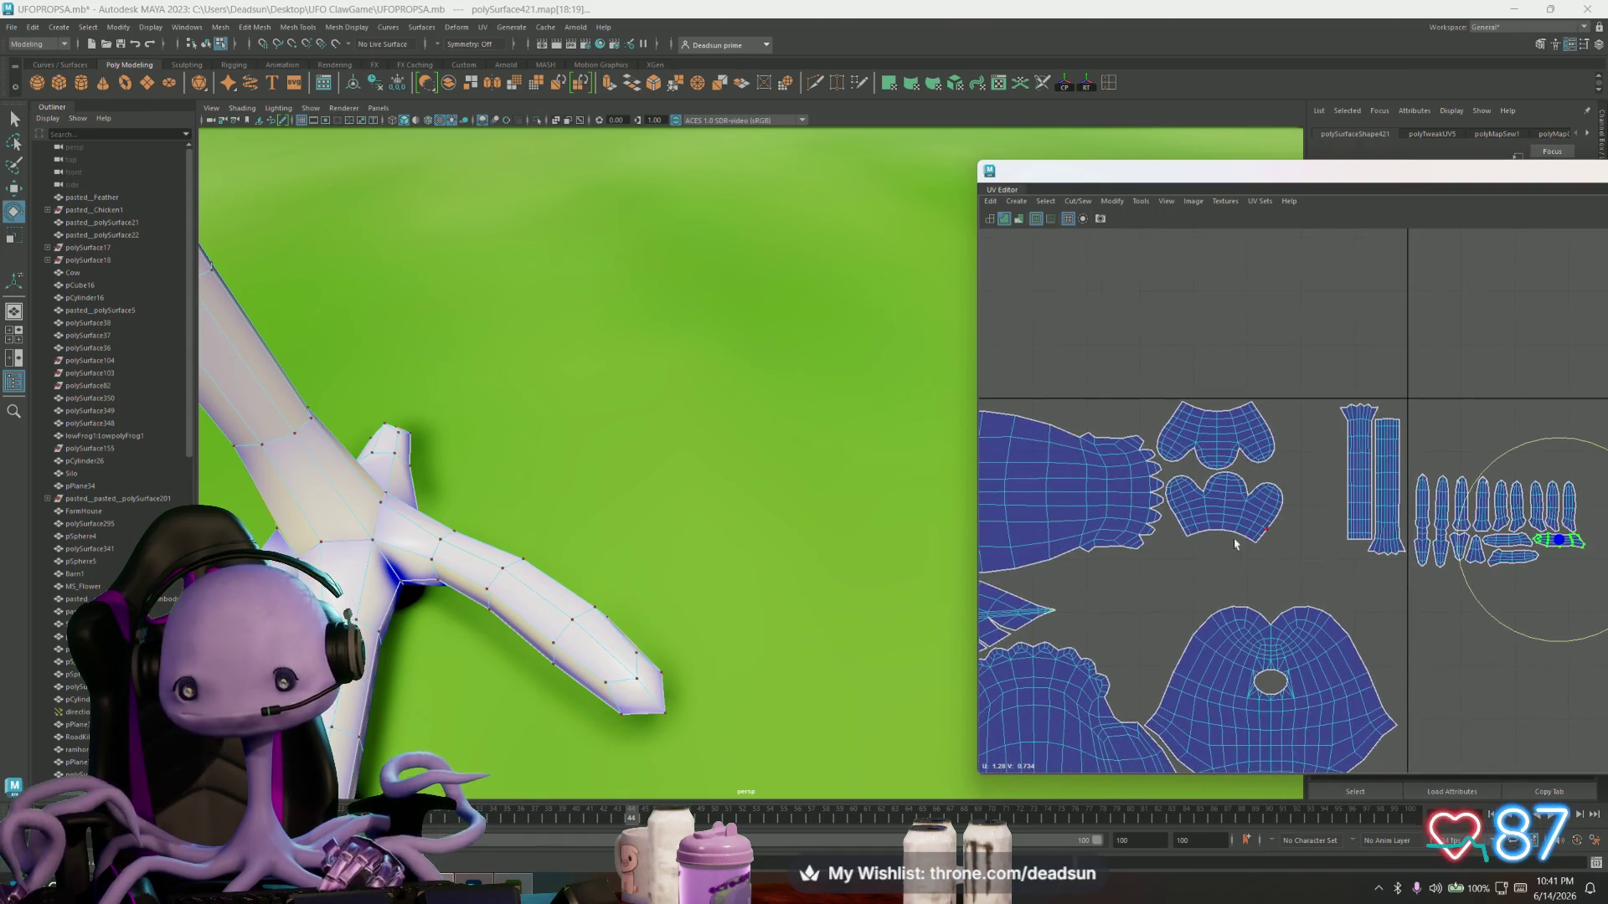
- Move the heart-shaped shell down-left and rotate it about 40 degrees
click(1232, 509)
key(w)
mouse_move(1227, 507)
mouse_down()
mouse_move(1143, 507)
mouse_move(1126, 624)
mouse_up()
drag(1218, 593, 1209, 655)
key(w)
drag(1110, 630, 1107, 646)
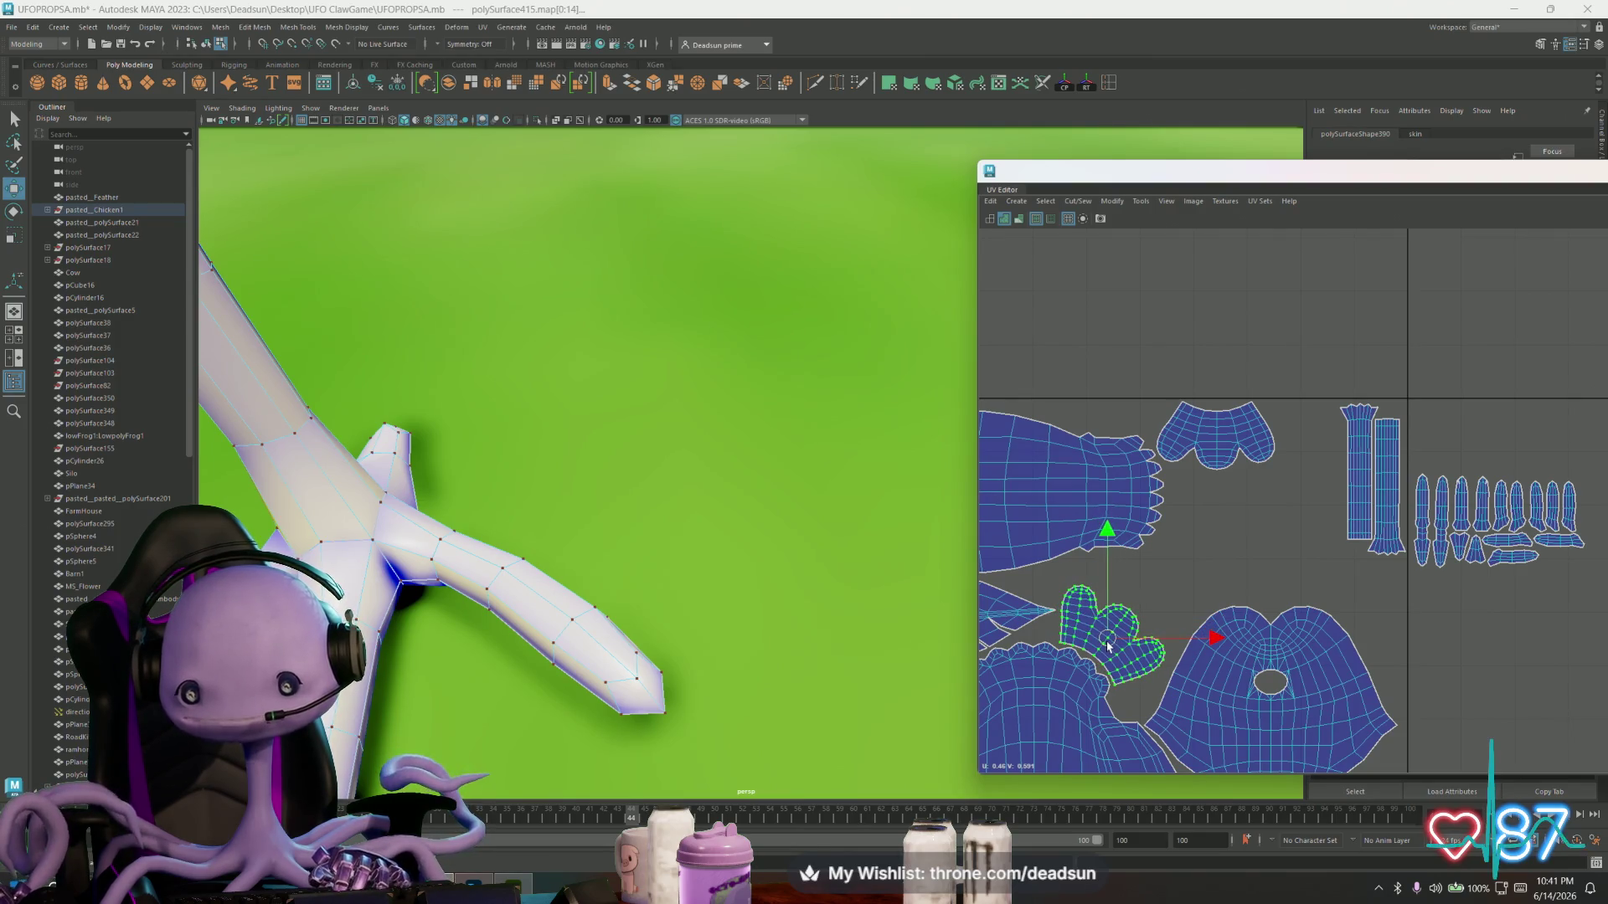
- Move the upper heart-like shell beside the hand shell and rotate both heart shells slightly
click(1218, 436)
mouse_move(1218, 436)
mouse_down()
mouse_move(1206, 535)
mouse_move(1146, 580)
mouse_move(1125, 626)
mouse_up()
shift+click(1083, 632)
key(e)
drag(1129, 720, 1126, 687)
- Fine-tune the upper shell's position and rotation beside the hand shell
click(1142, 574)
key(w)
drag(1141, 576, 1146, 578)
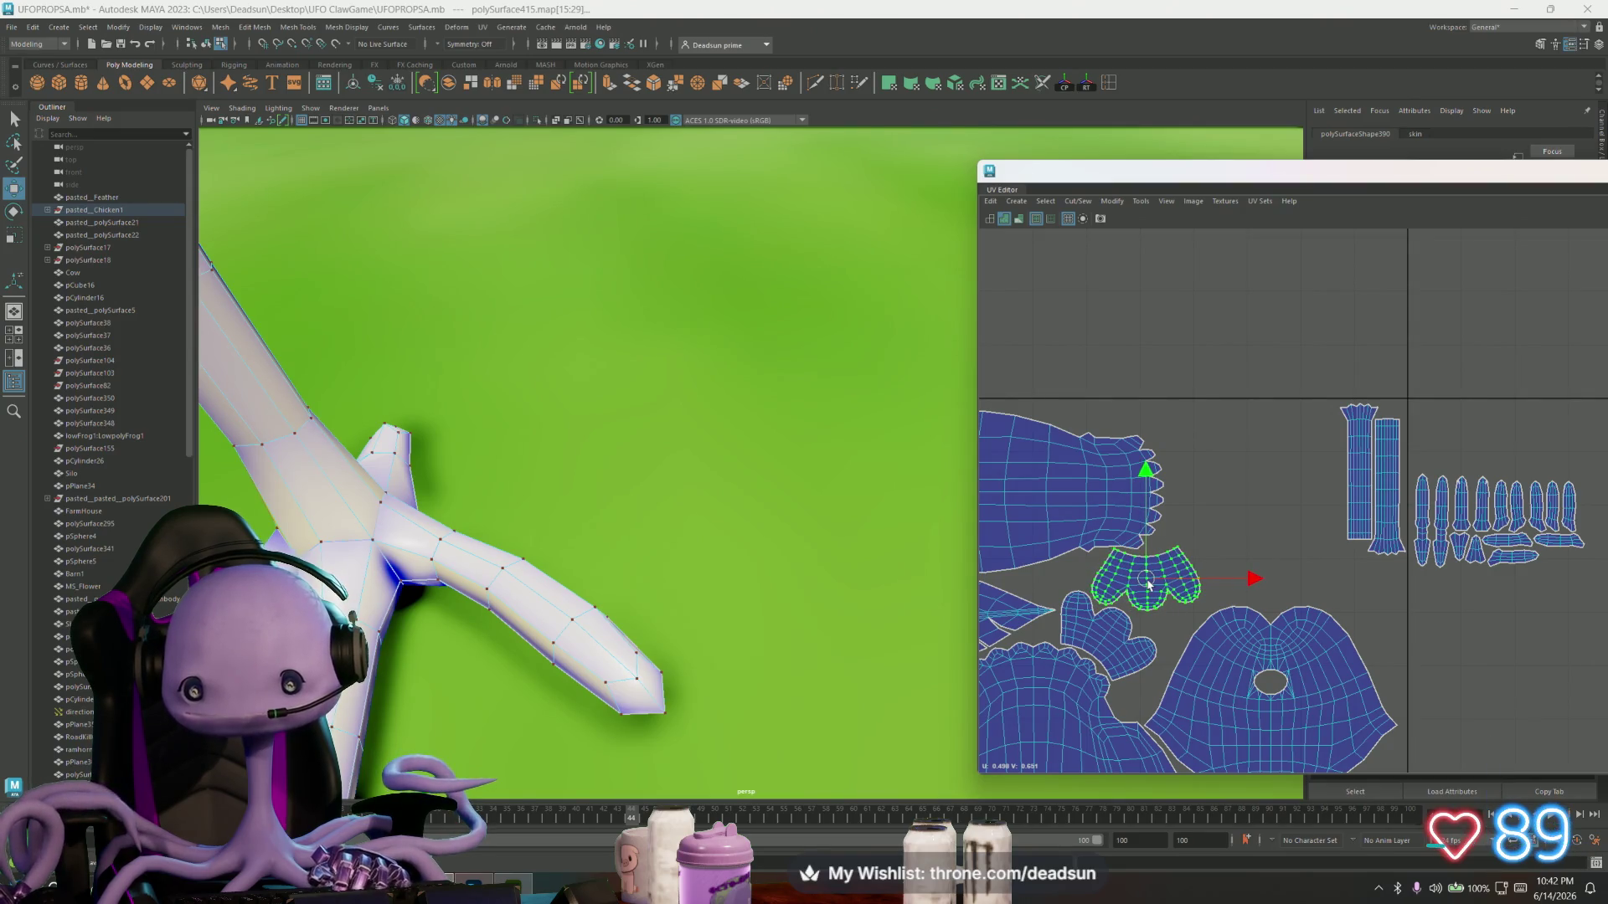
key(e)
mouse_move(1173, 679)
mouse_down()
mouse_move(1189, 657)
mouse_move(1168, 636)
mouse_up()
key(w)
drag(1144, 578, 1136, 576)
scroll(1144, 584, up, 2)
key(r)
key(w)
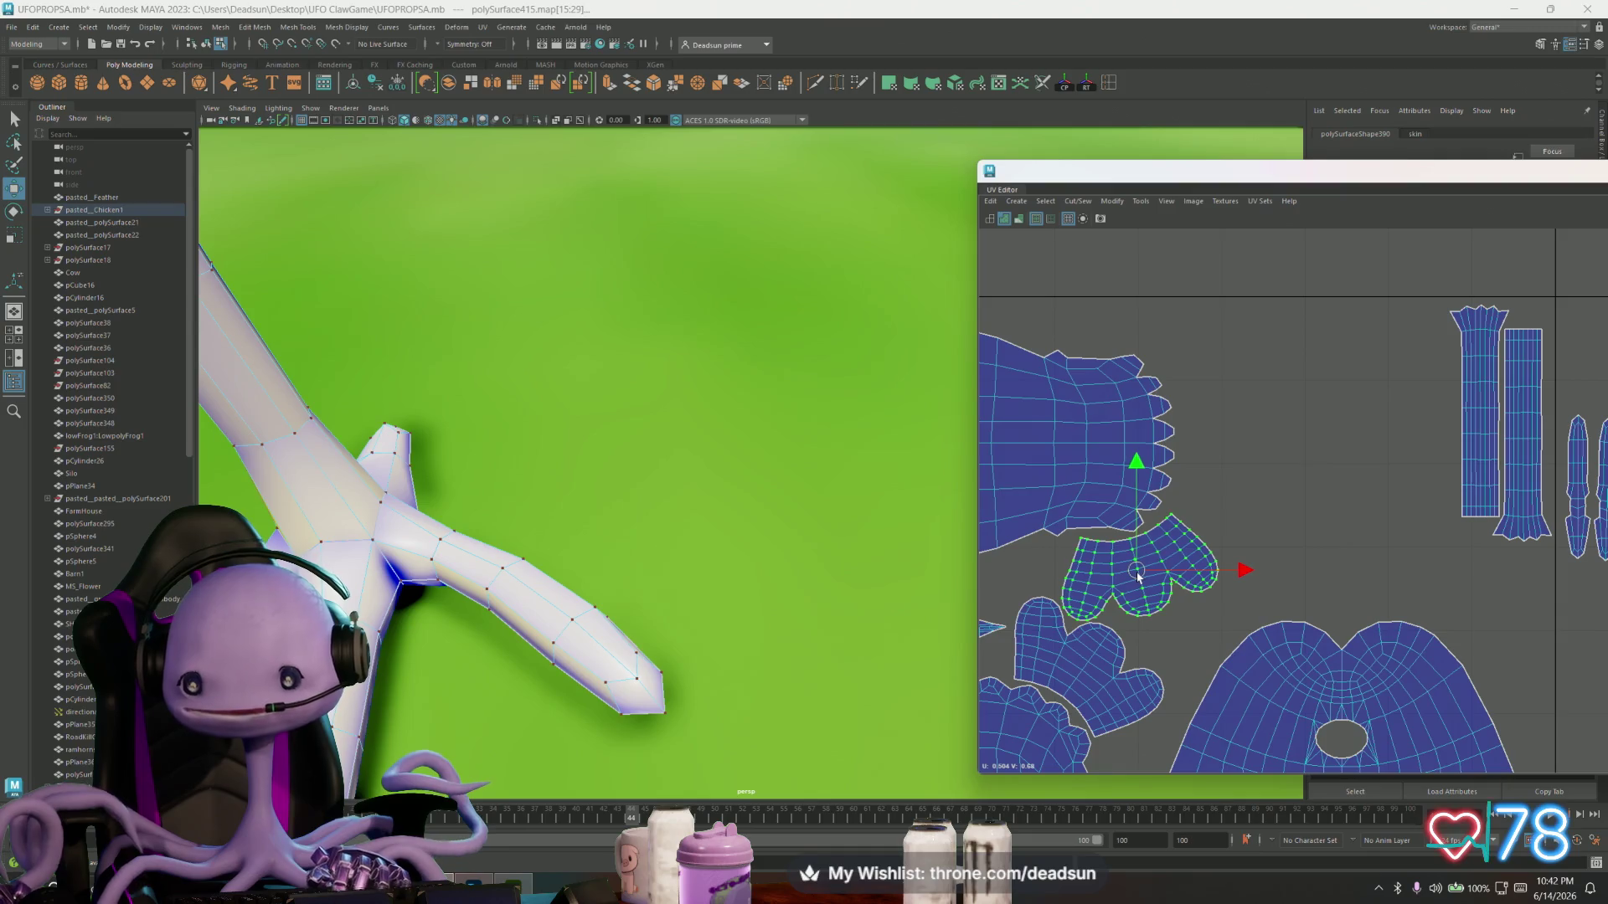
key(e)
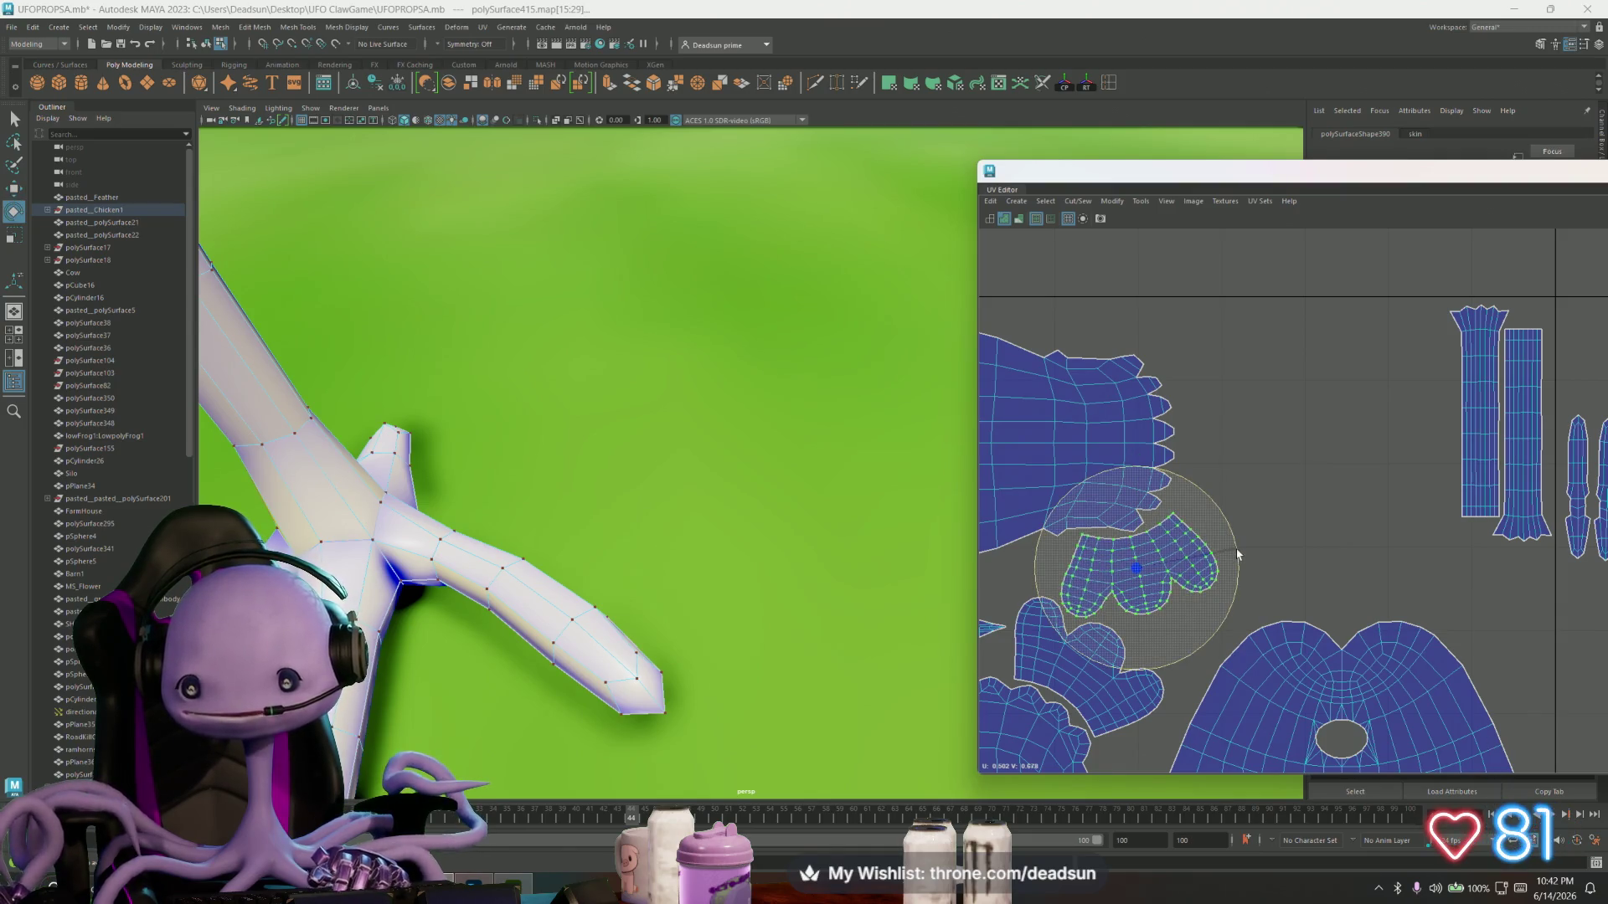
key(w)
drag(1138, 568, 1139, 569)
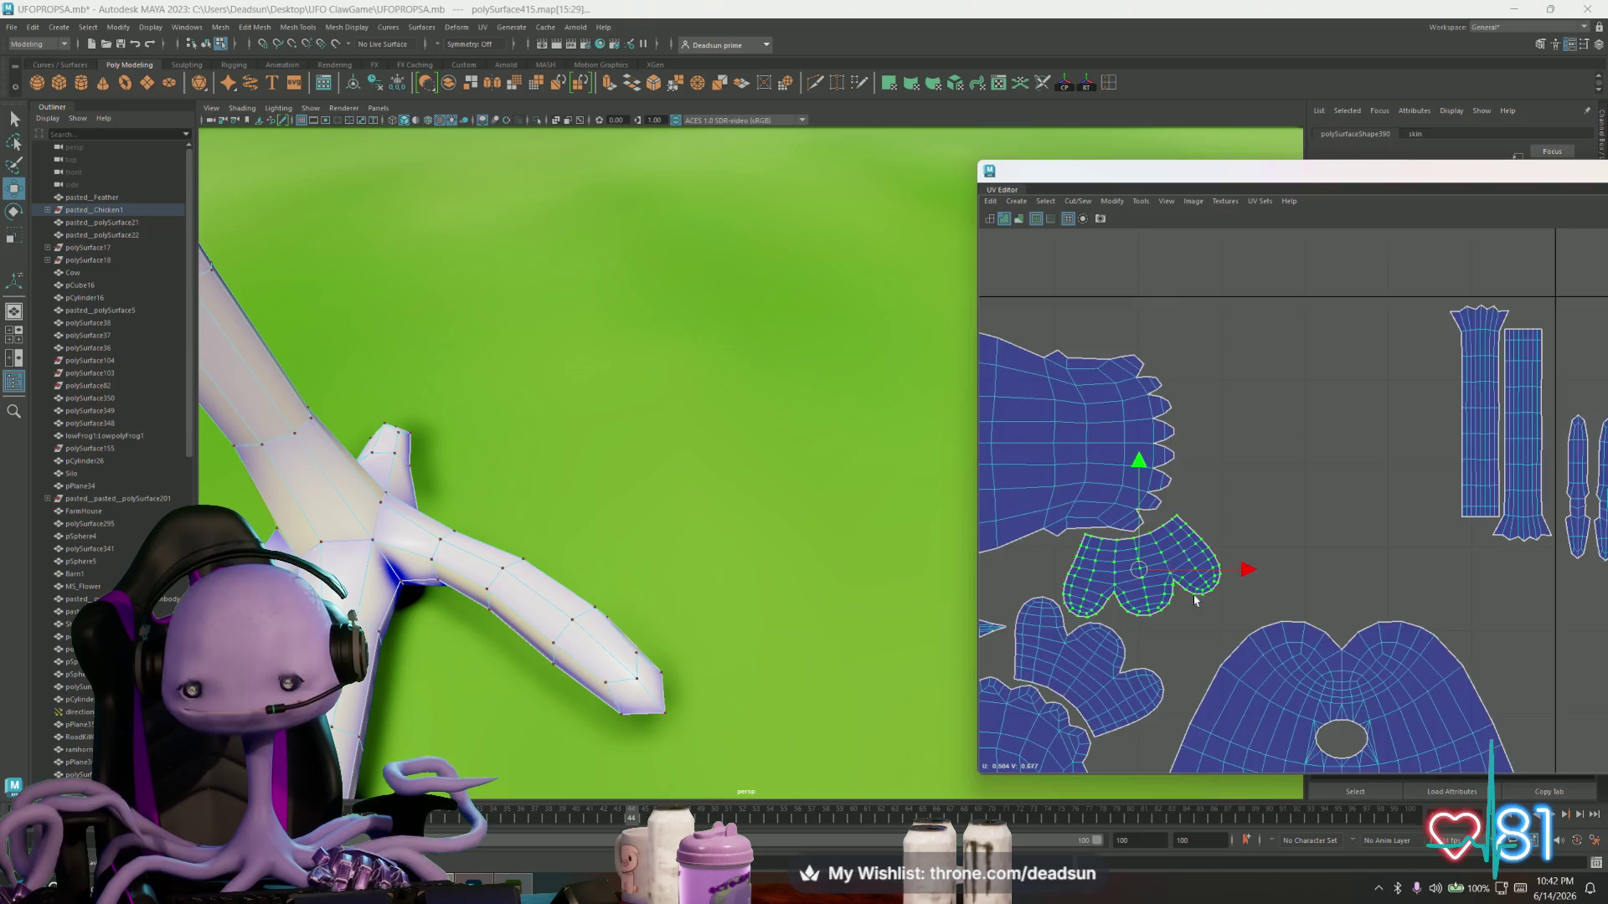
- Box-select all the finger shells, move them beside the long strips, and add the left strip
scroll(1216, 634, down, 3)
drag(1564, 508, 1390, 623)
mouse_move(1455, 568)
mouse_down()
mouse_move(1369, 568)
mouse_move(1283, 506)
mouse_up()
shift+click(1358, 555)
- Scale up the finger shells together with both strip shells
shift+click(1380, 565)
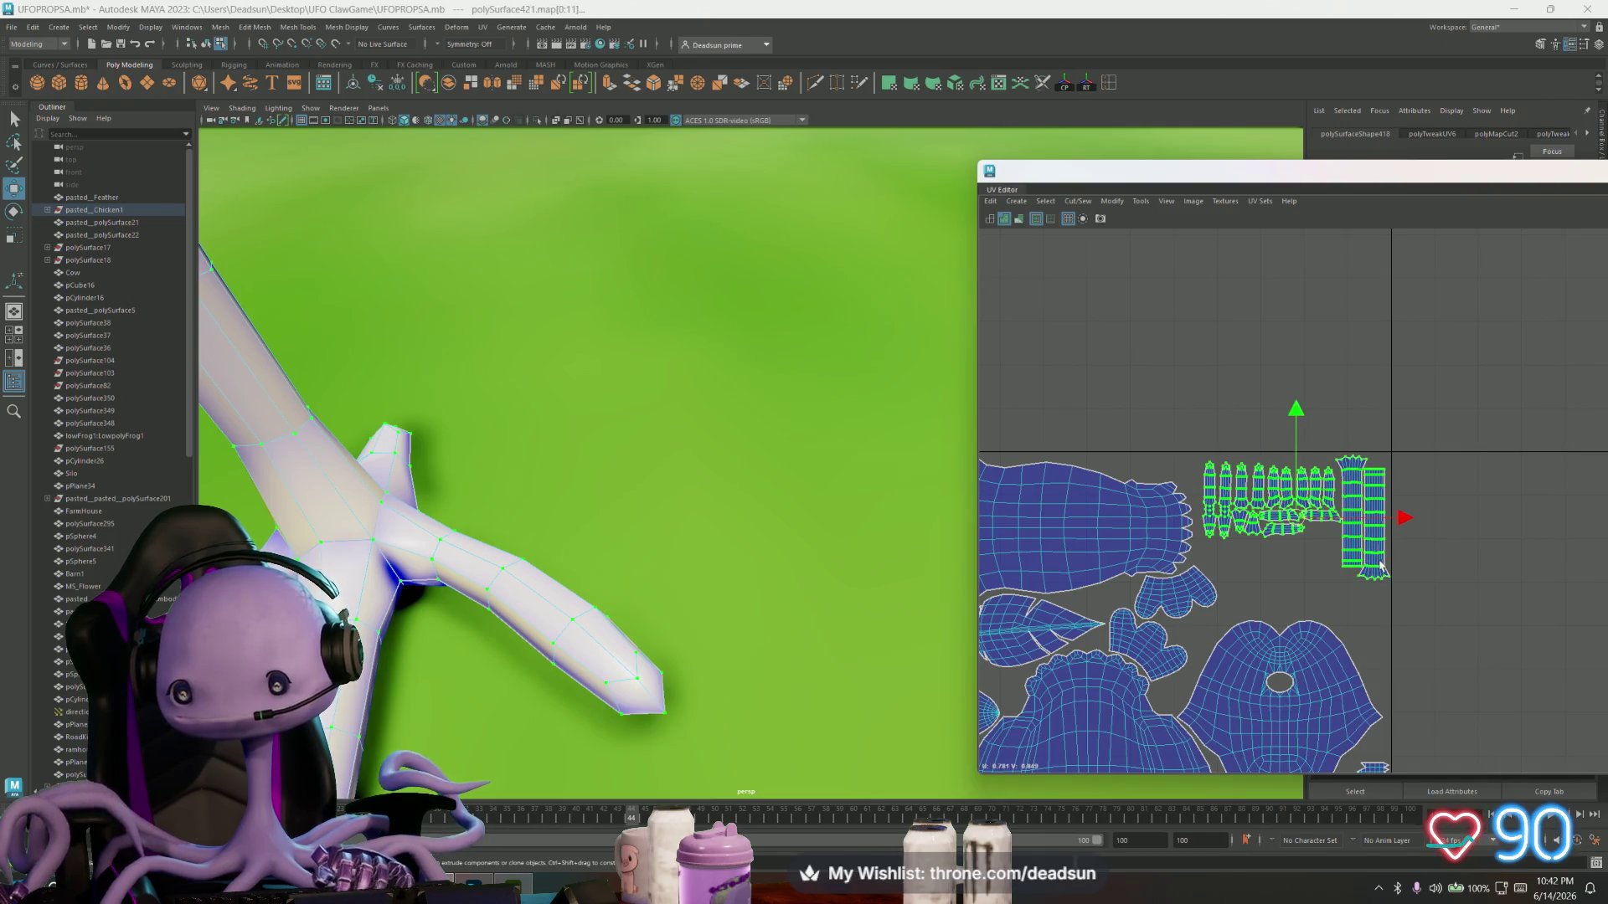
key(r)
drag(1296, 518, 1332, 525)
key(w)
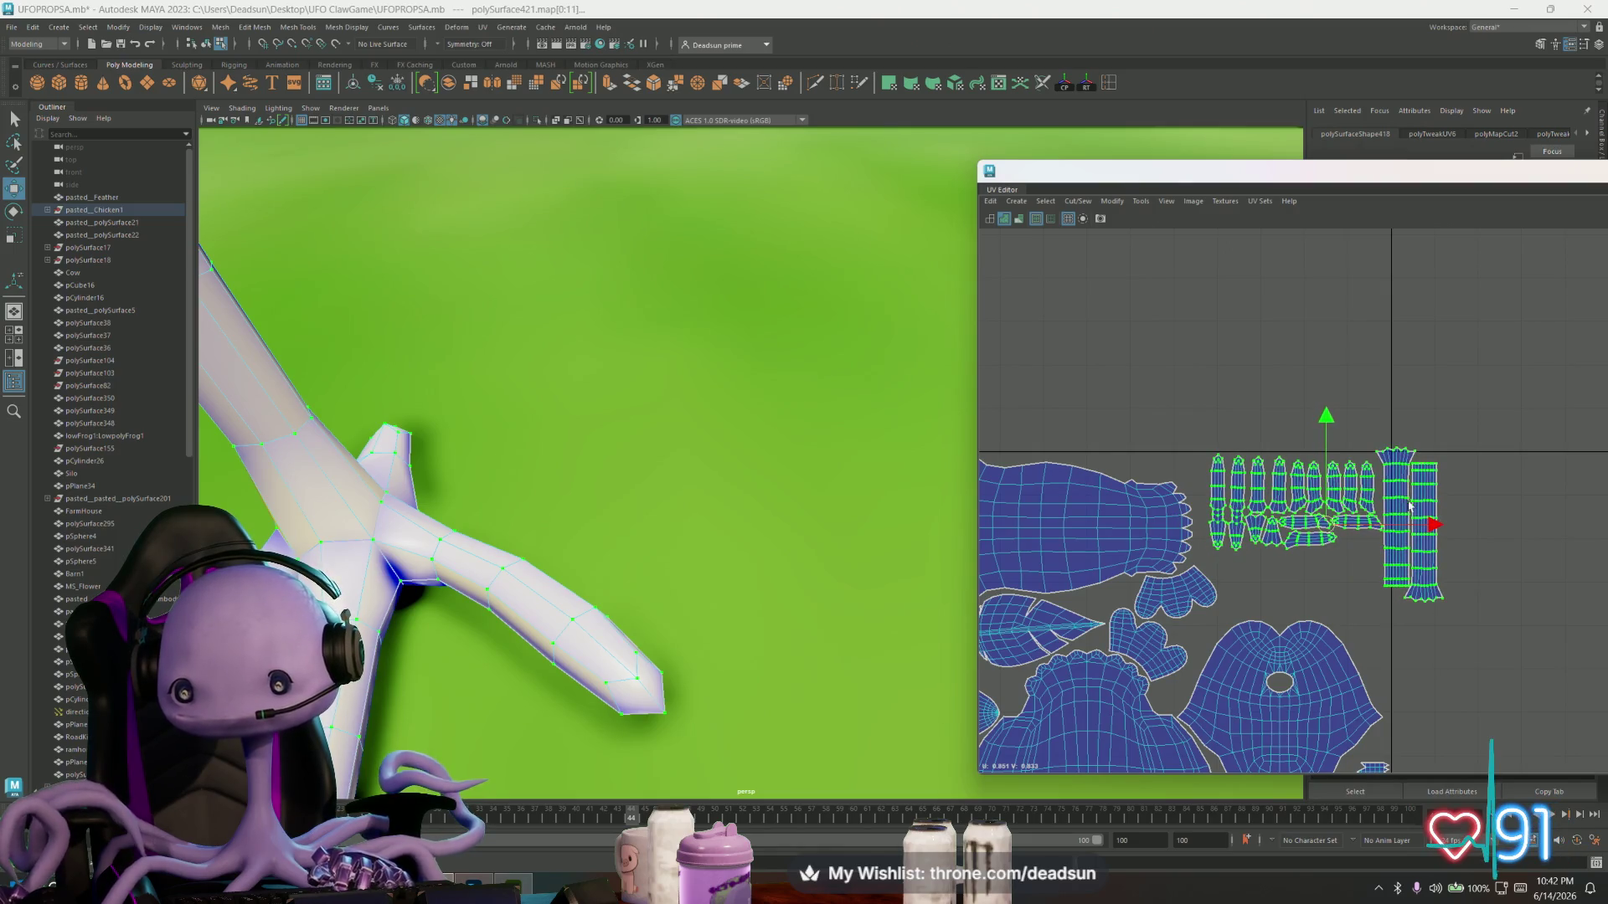
- Turn both long strip shells 90° so they lie horizontally
click(1407, 497)
shift+click(1433, 548)
key(e)
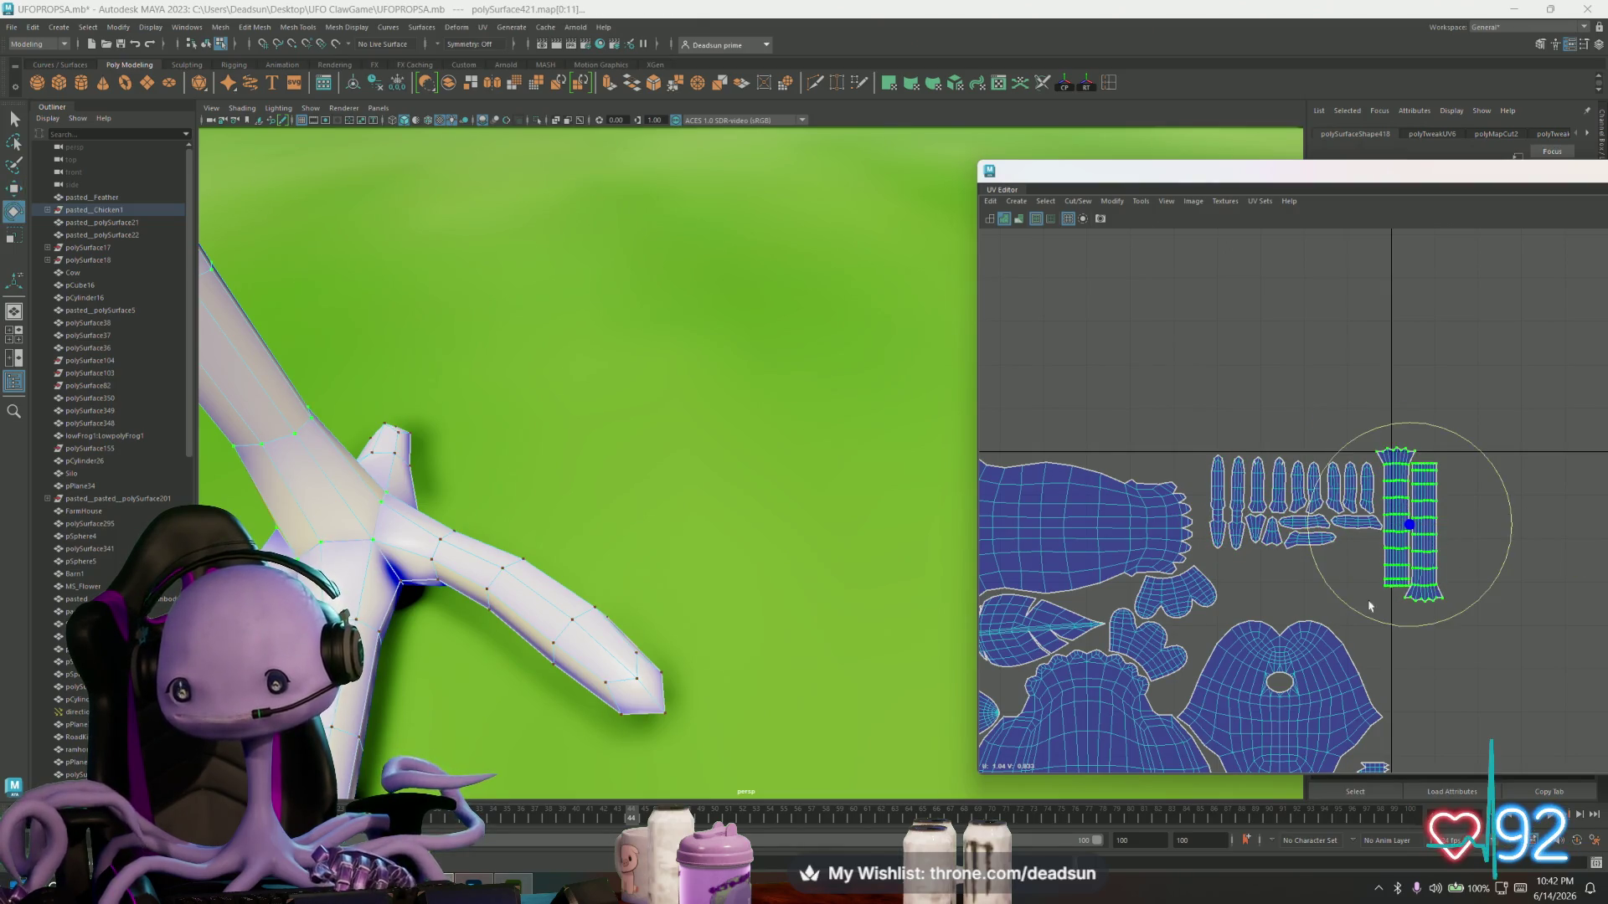
mouse_move(1348, 606)
mouse_down()
mouse_move(1426, 593)
mouse_move(1417, 568)
mouse_move(1305, 579)
mouse_up()
key(w)
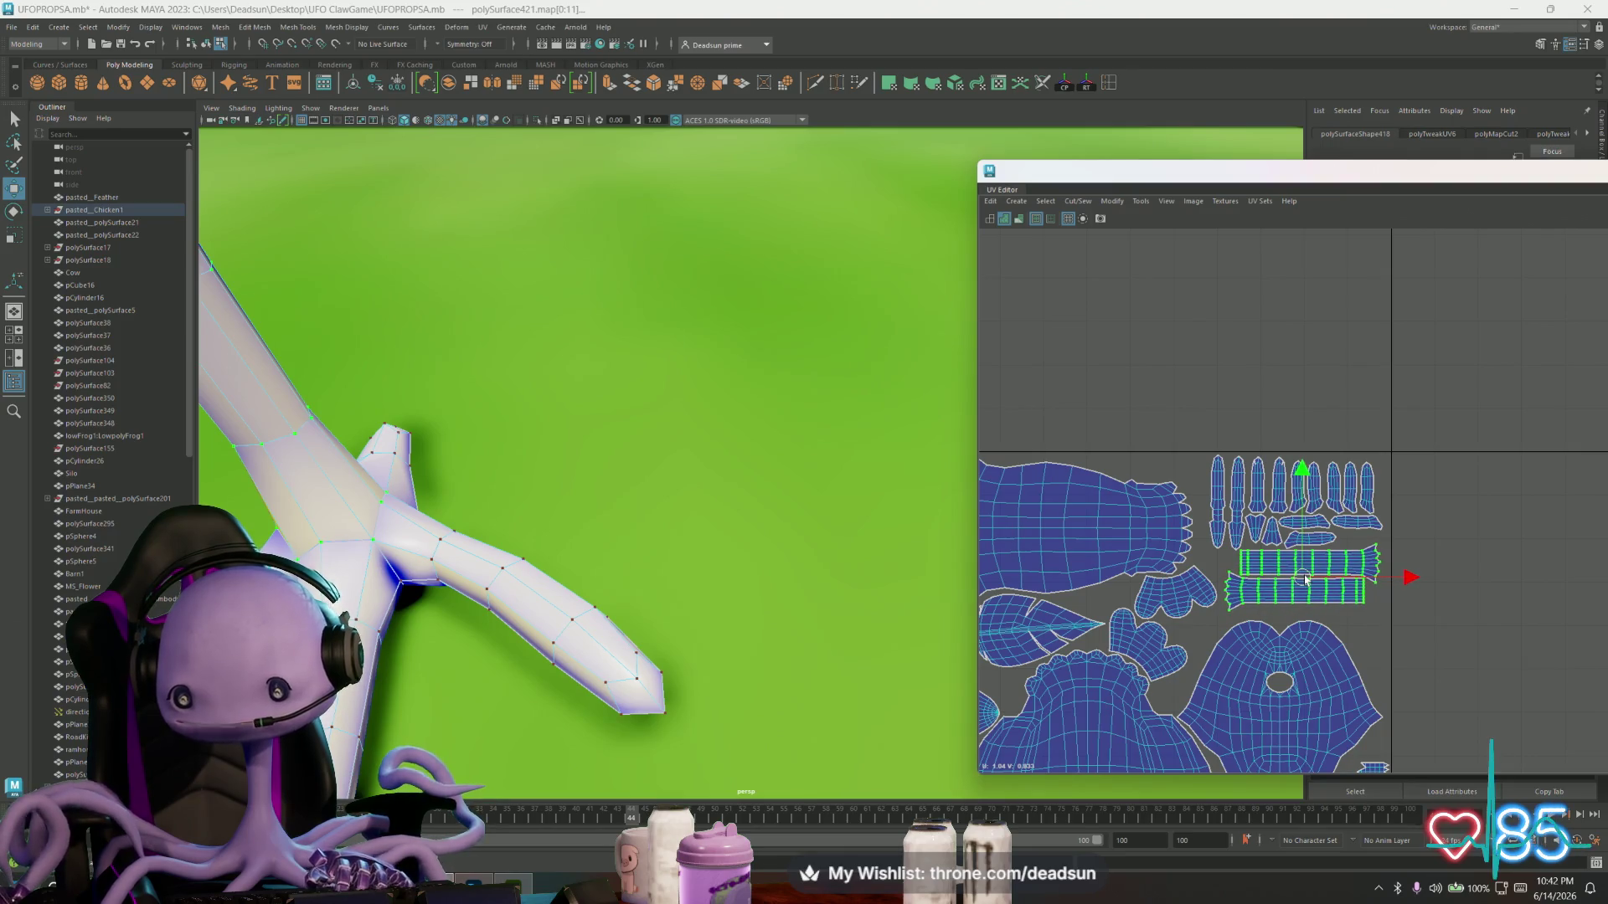
- Select the finger, small and strip shells together and scale them larger, redoing one enlargement
scroll(1268, 550, up, 3)
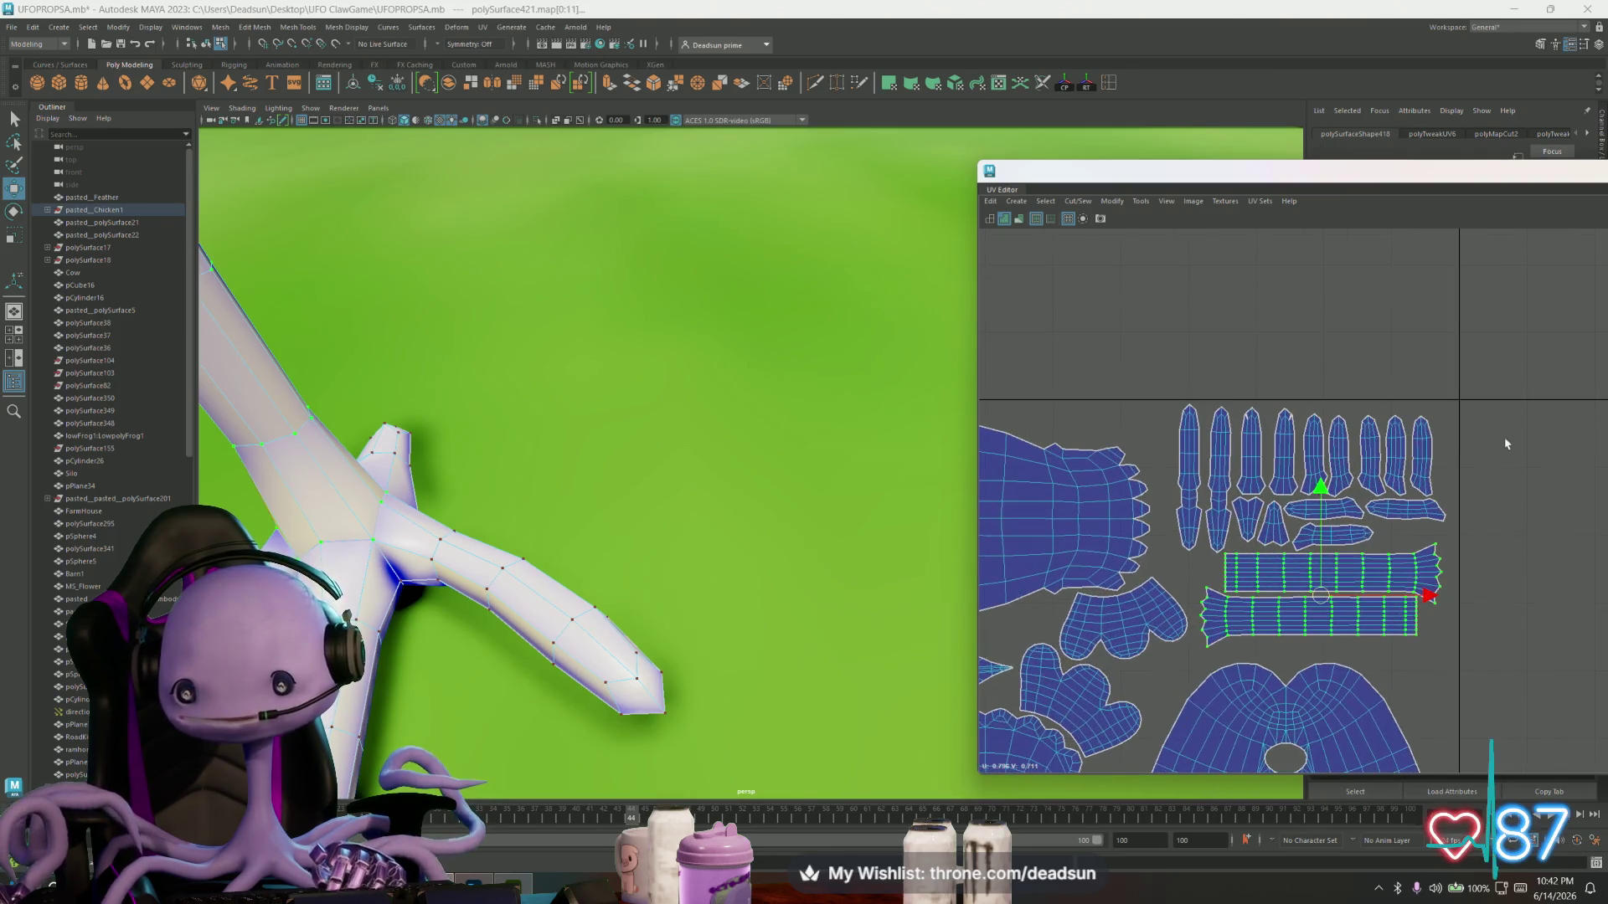
drag(1453, 389, 1174, 667)
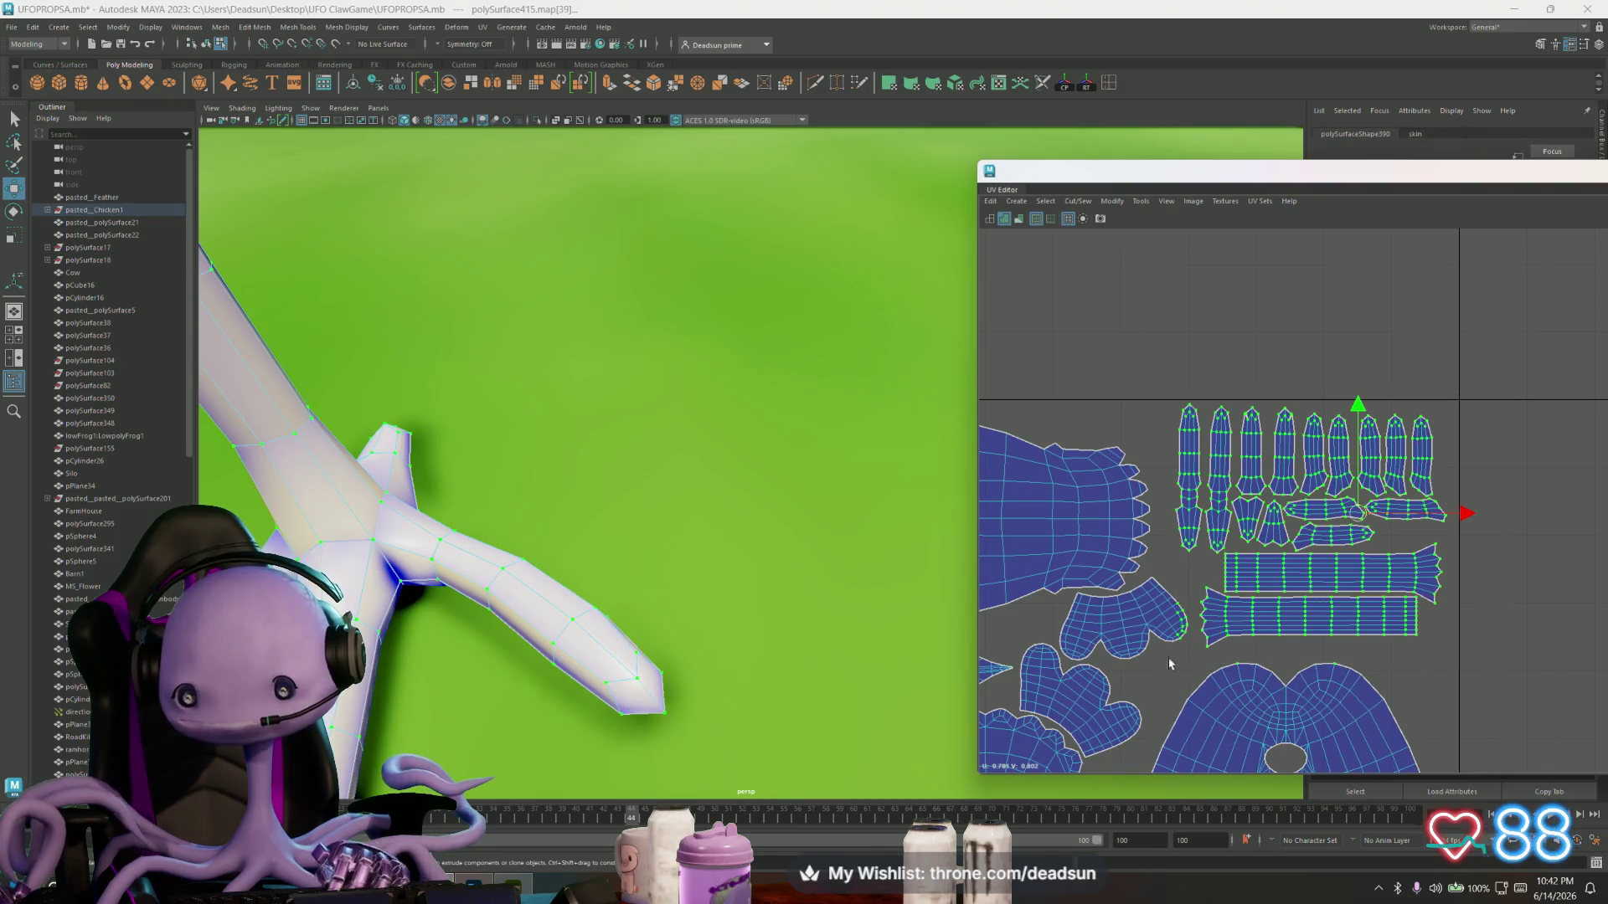
key(w)
key(r)
drag(1312, 535, 1332, 537)
key(w)
key(ctrl+z)
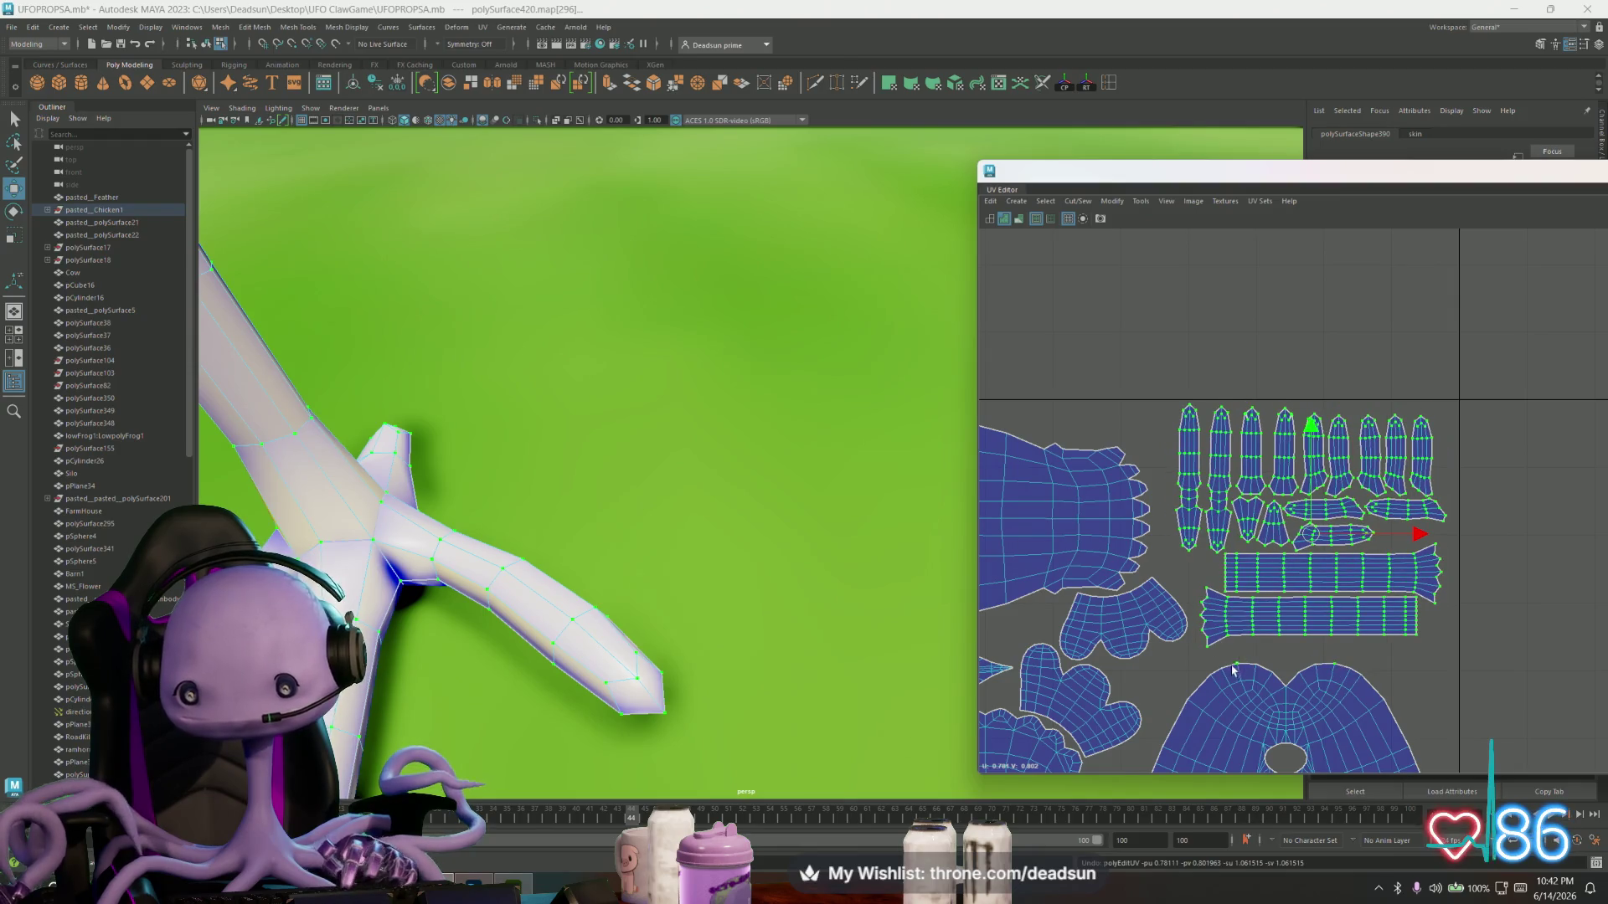
key(r)
drag(1311, 536, 1309, 537)
key(w)
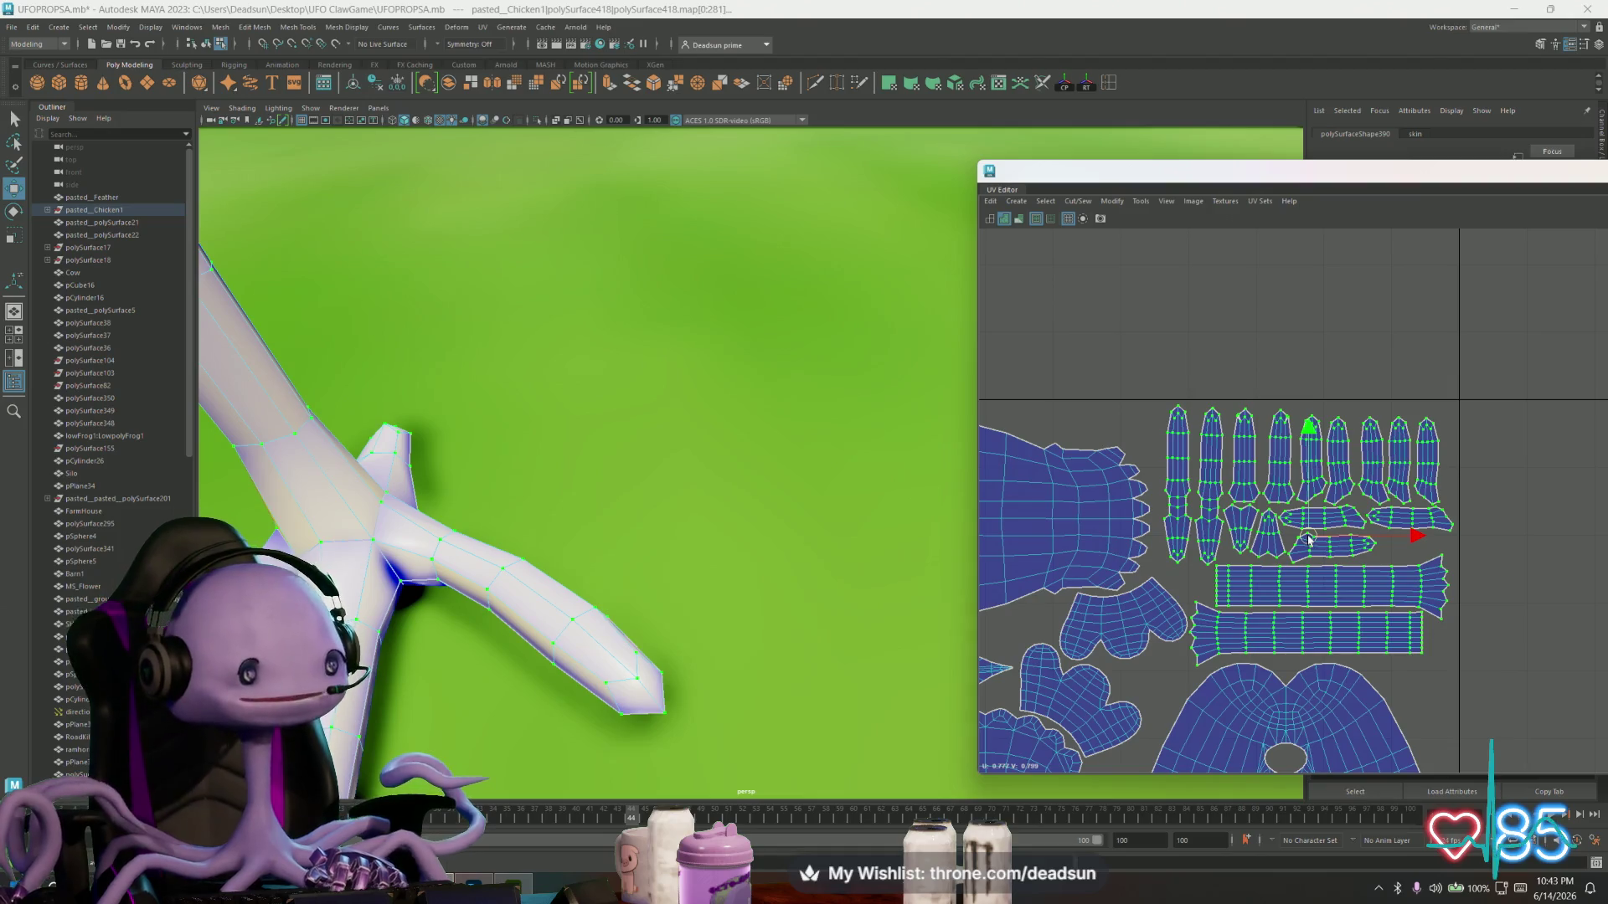
- Nudge the single small shell below the fingers slightly up and left
scroll(1316, 546, down, 3)
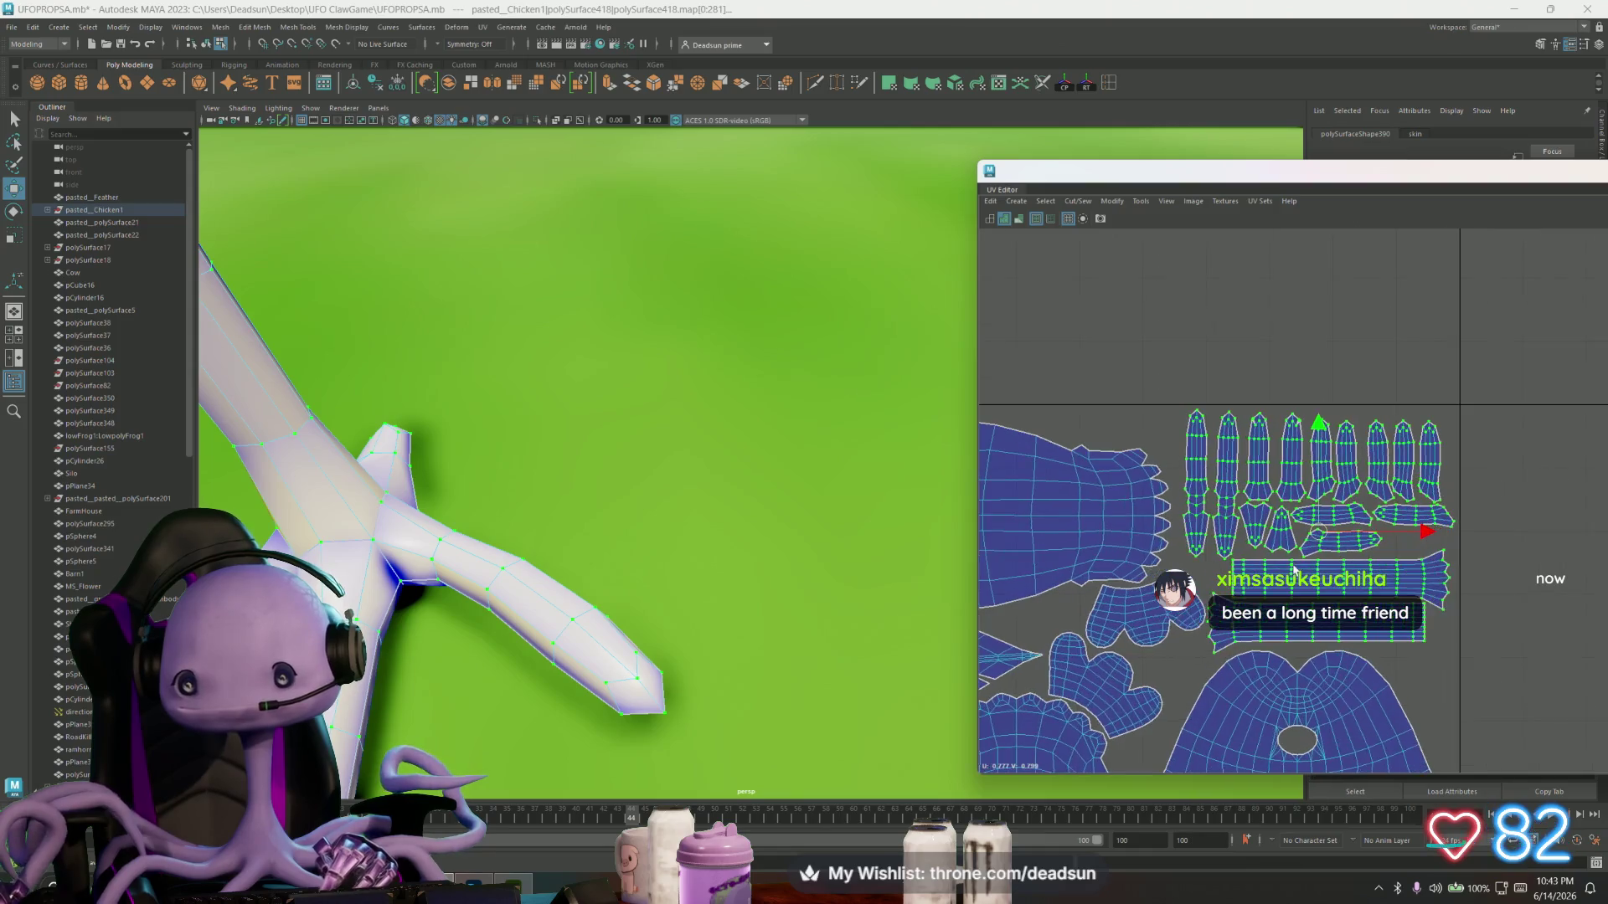
scroll(1331, 538, up, 3)
click(1342, 533)
drag(1342, 533, 1341, 531)
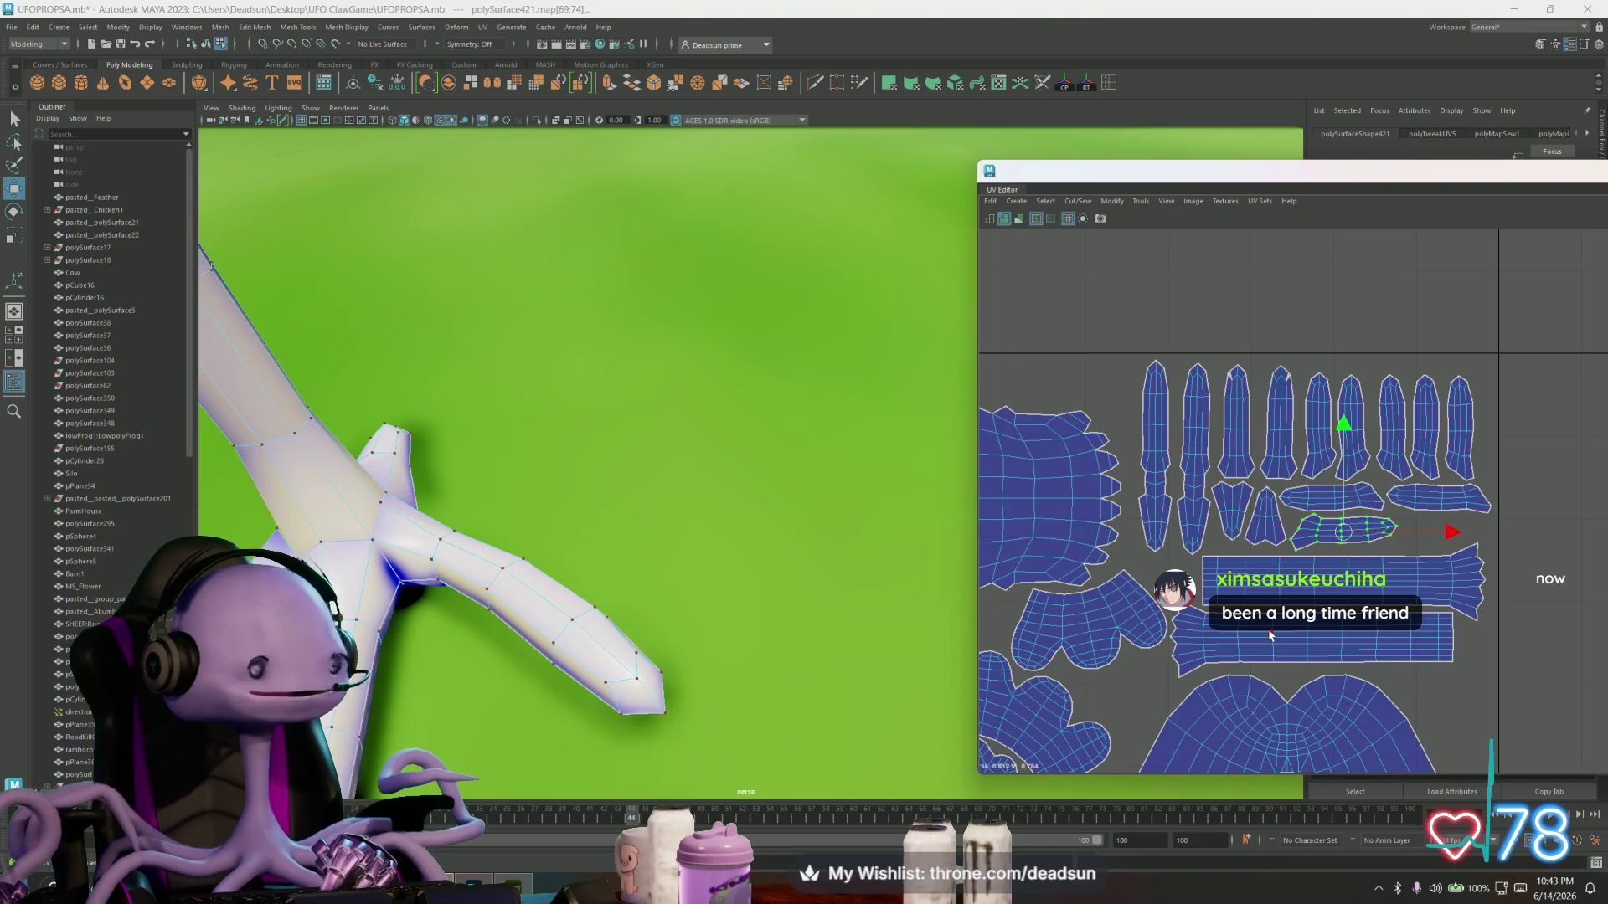
scroll(1277, 633, down, 2)
- In Object Mode, select the chicken's body, legs, comb and eye and frame their UVs
alt+middle_drag(1242, 647, 1274, 580)
key(f)
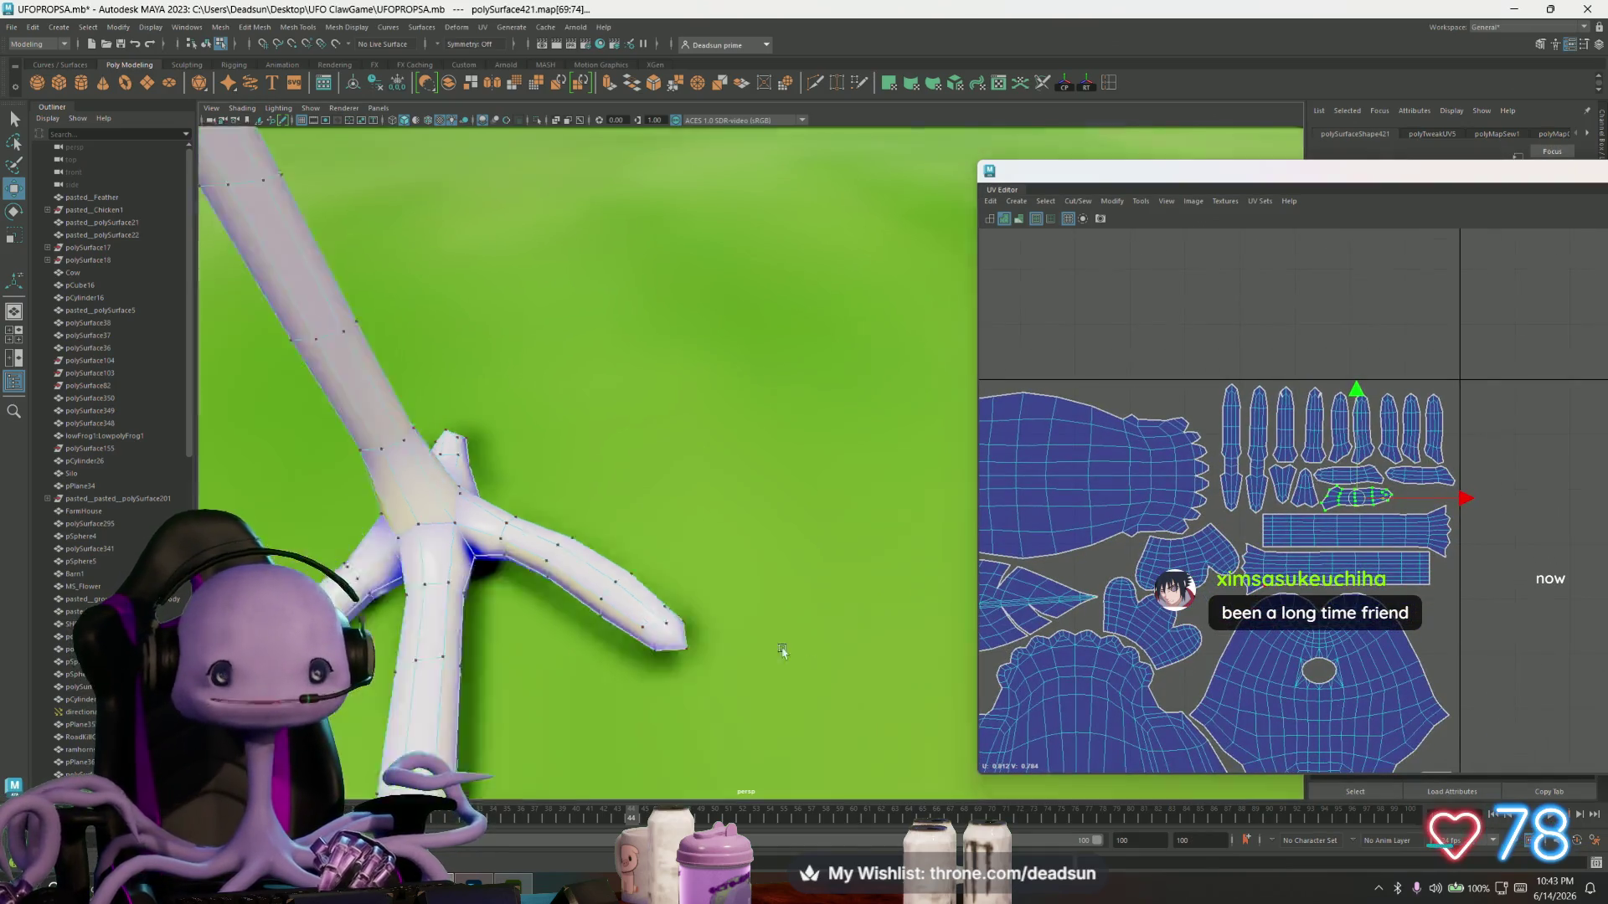
scroll(727, 612, down, 10)
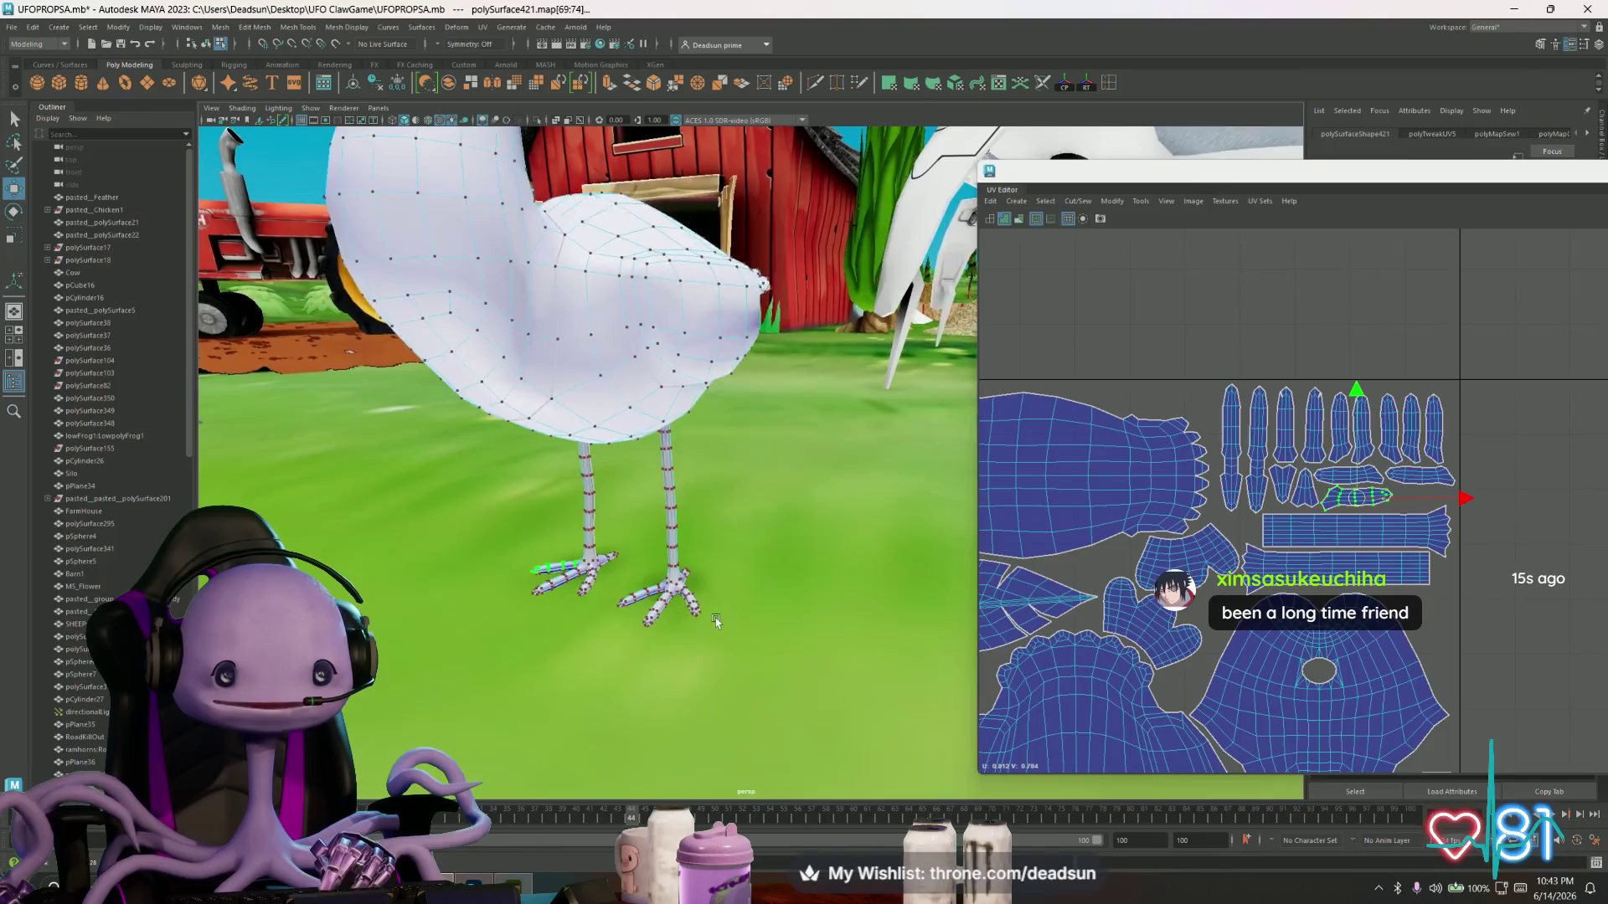
alt+drag(700, 575, 692, 568)
right_drag(670, 469, 724, 425)
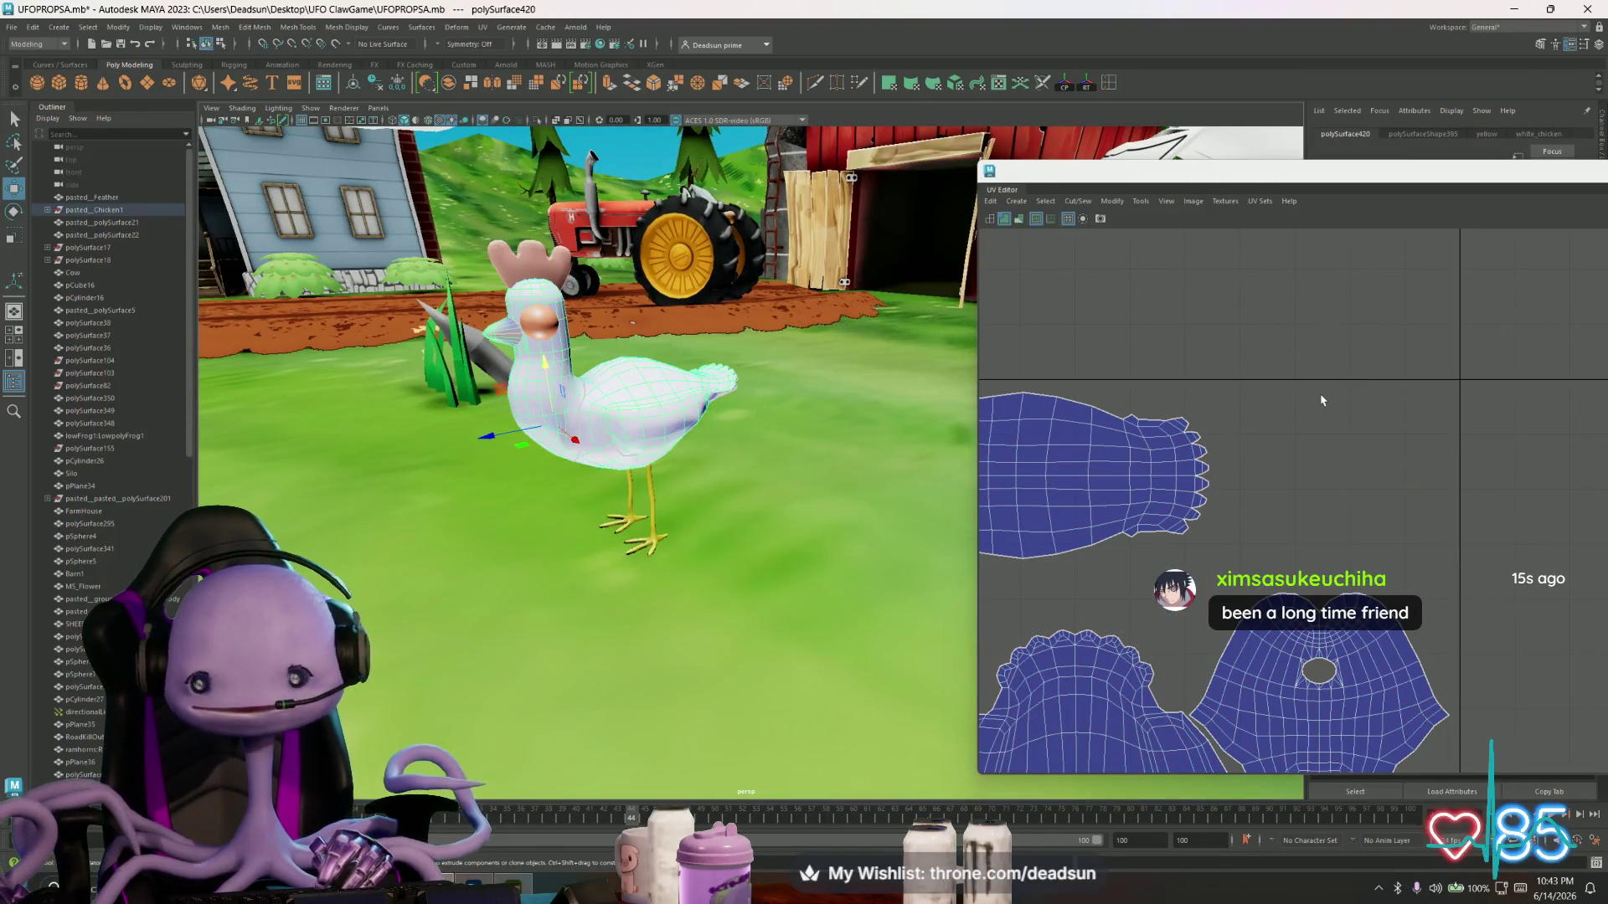
shift+click(634, 495)
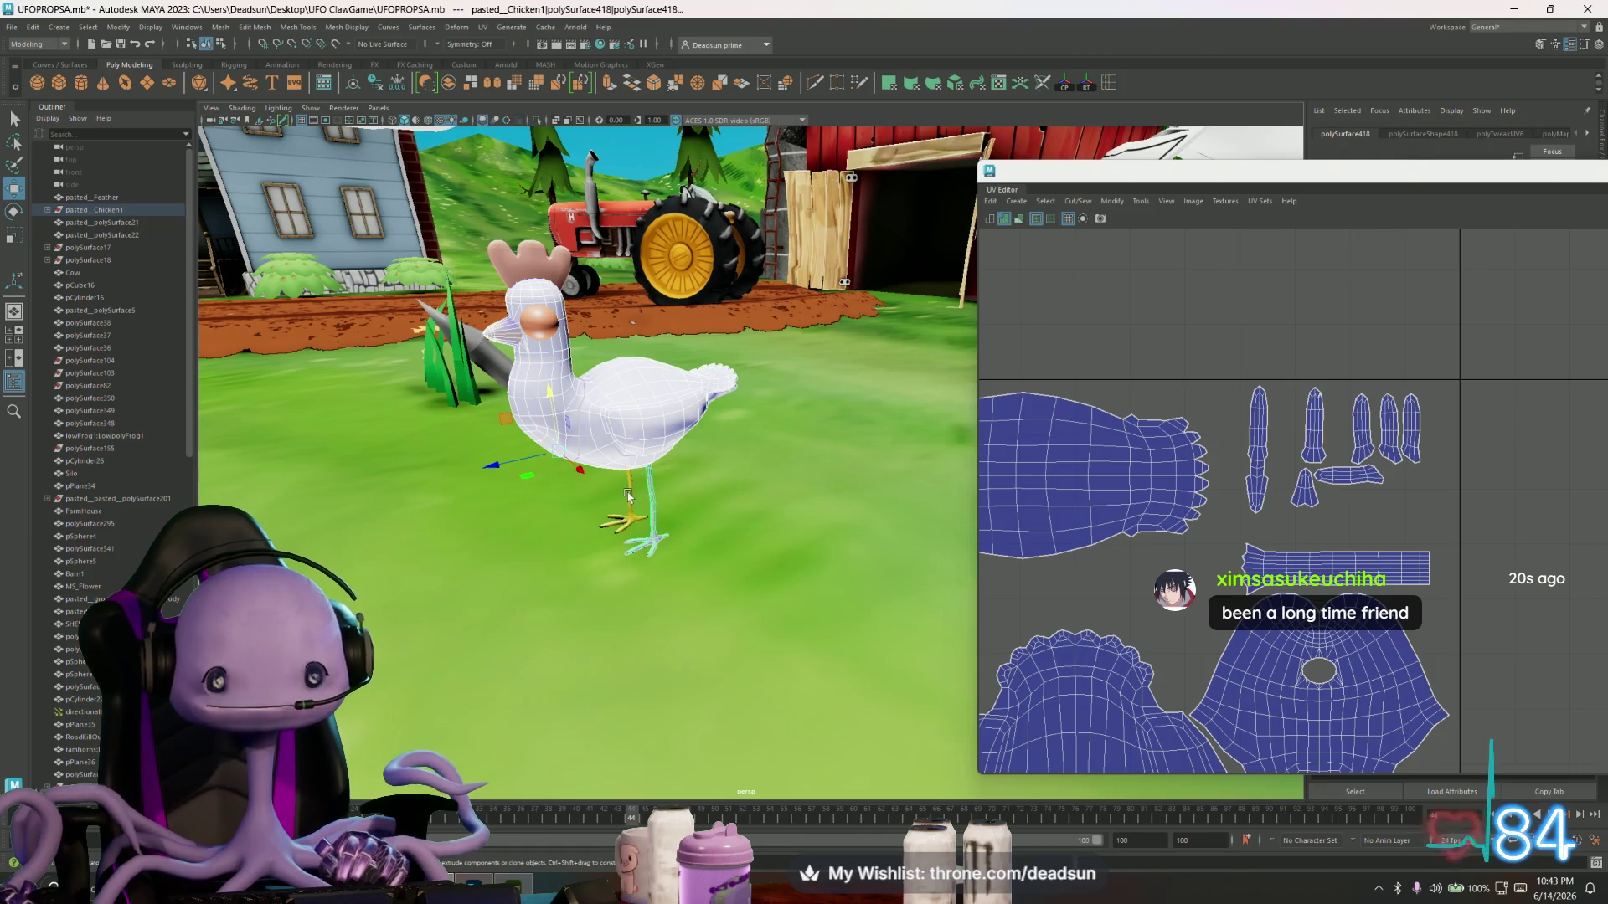
shift+click(532, 247)
alt+drag(532, 247, 644, 456)
shift+click(824, 474)
key(f)
- Add both egg pieces and pasted_Feather to the selection, undoing the accidental move
mouse_move(895, 572)
alt+mouse_down()
mouse_move(765, 521)
mouse_move(898, 574)
mouse_move(525, 576)
alt+mouse_up()
mouse_move(525, 576)
alt+right_down()
mouse_move(482, 598)
mouse_move(555, 596)
alt+right_up()
alt+drag(555, 596, 702, 595)
click(574, 588)
shift+click(576, 617)
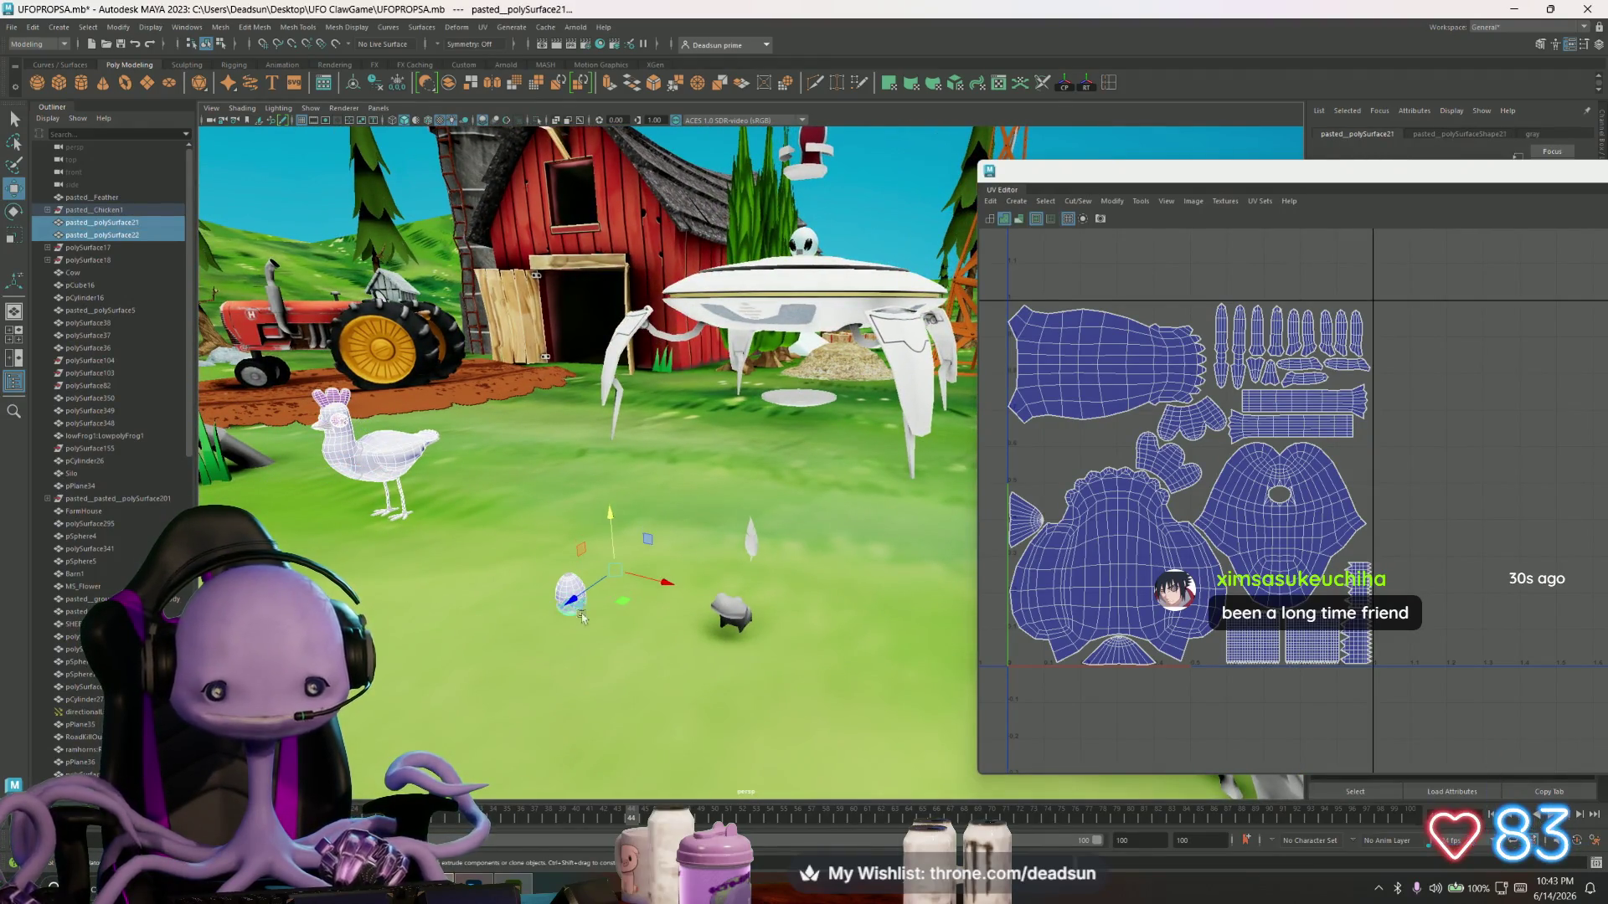
shift+click(735, 558)
mouse_move(699, 591)
alt+mouse_down()
mouse_move(953, 551)
mouse_move(921, 536)
alt+mouse_up()
key(ctrl+z)
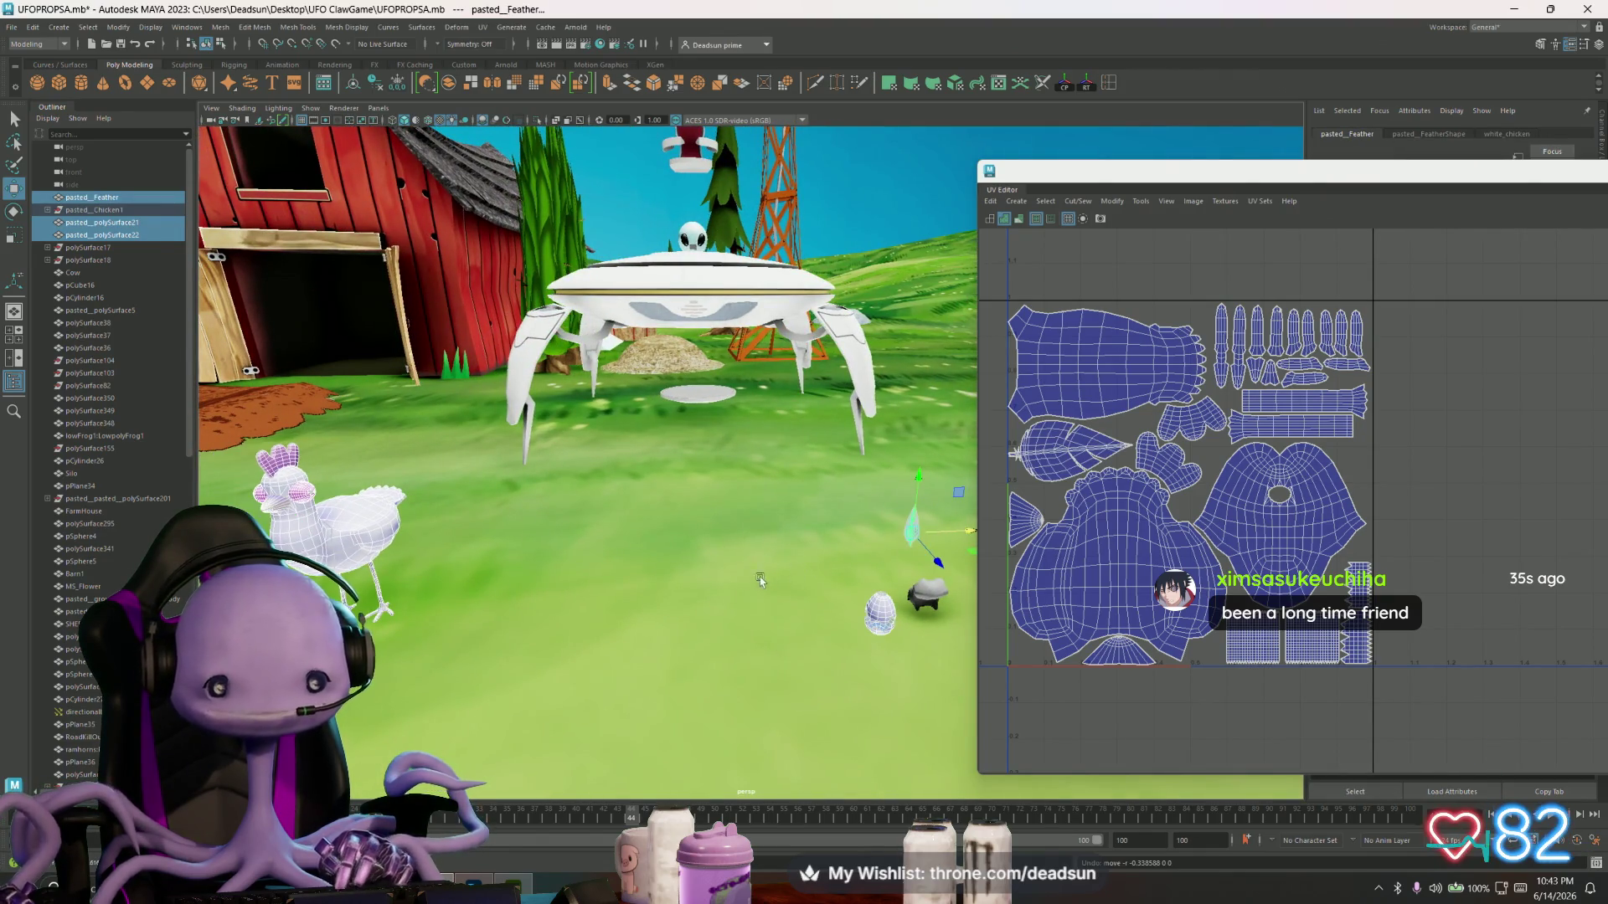
- Combine the selected chicken, egg and feather objects into one mesh with Mesh > Combine
click(220, 27)
click(244, 75)
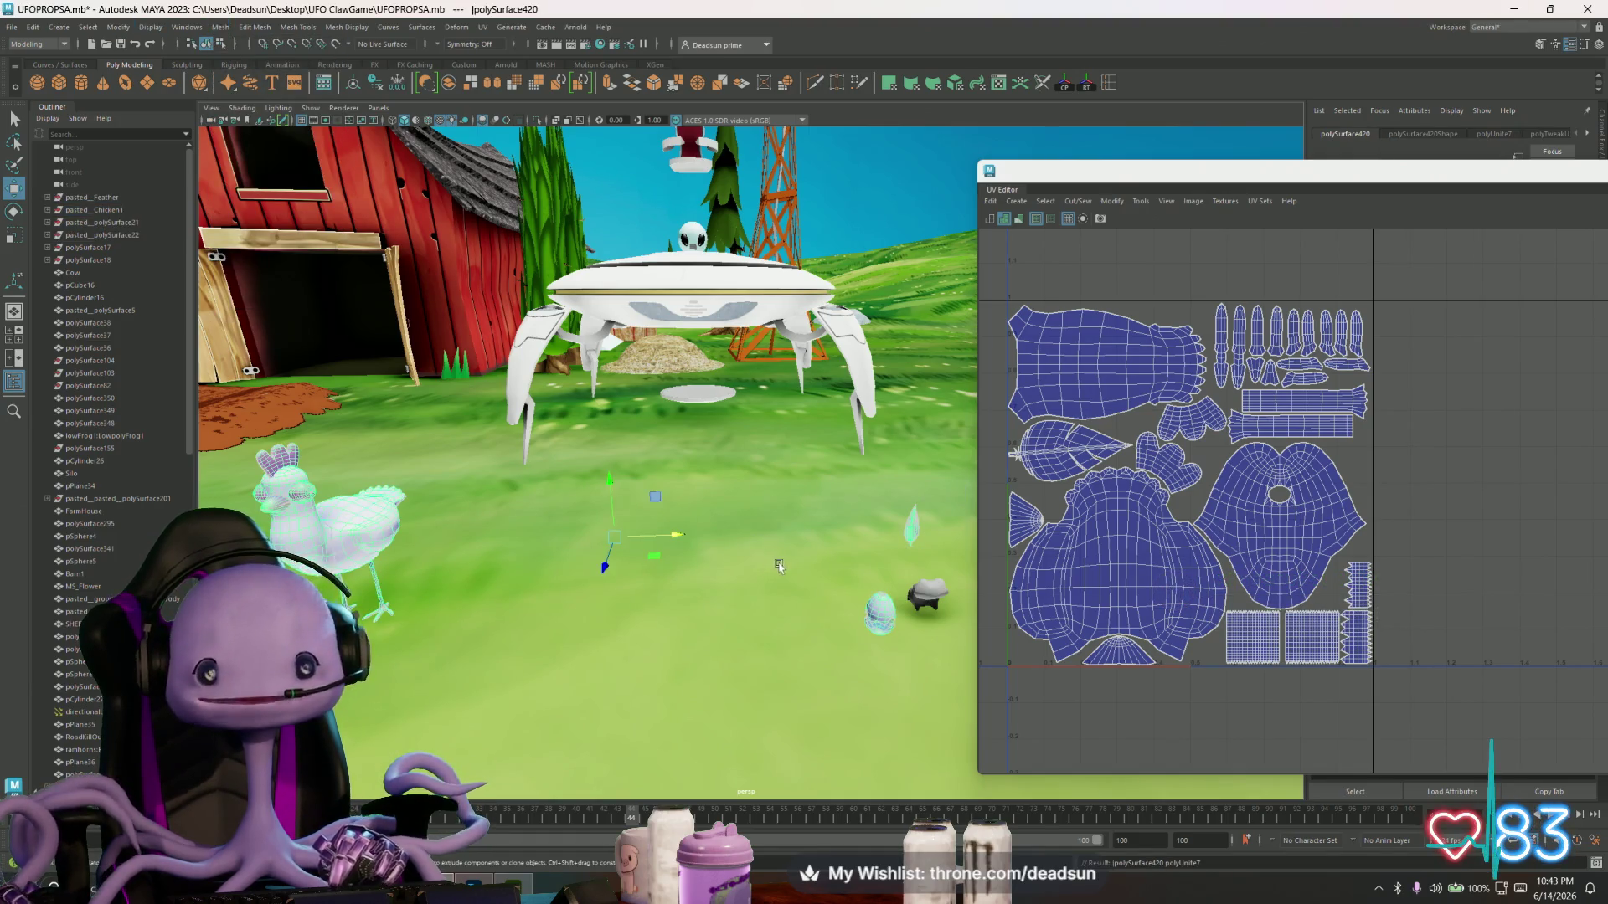
alt+drag(780, 566, 779, 581)
- In vertex mode, move the egg and feather vertices left along X beside the chicken
right_drag(779, 581, 710, 516)
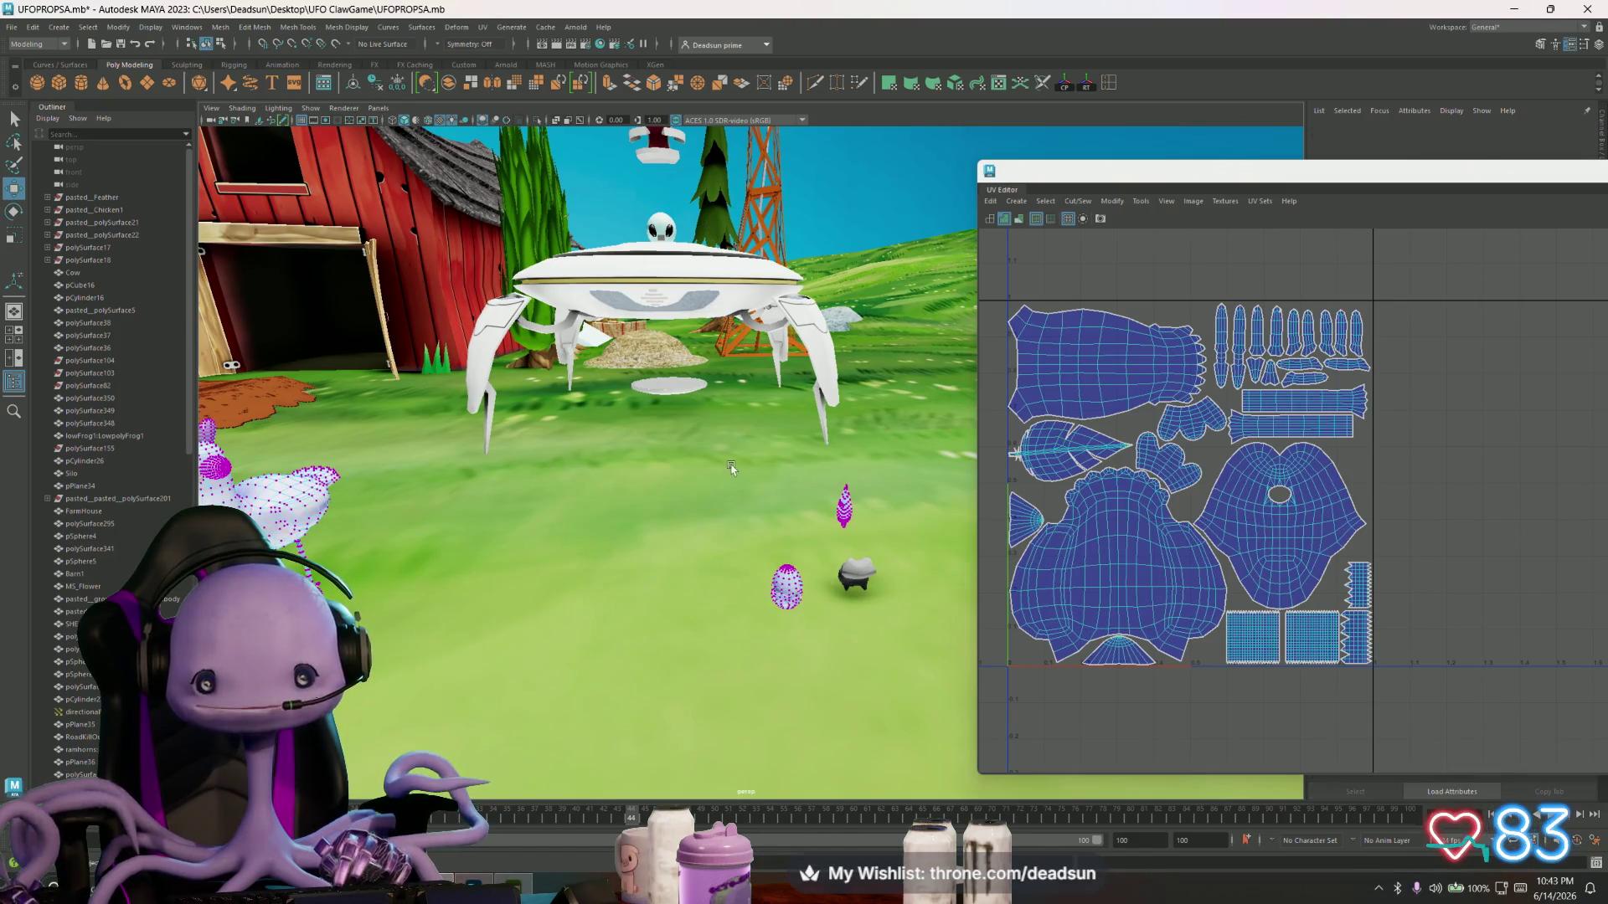
drag(873, 634, 872, 635)
mouse_move(907, 544)
mouse_down()
mouse_move(490, 536)
mouse_move(783, 482)
mouse_move(754, 507)
mouse_up()
mouse_move(844, 475)
mouse_down()
mouse_move(717, 474)
mouse_move(770, 479)
mouse_move(848, 630)
mouse_up()
drag(849, 553, 791, 554)
alt+drag(791, 555, 692, 519)
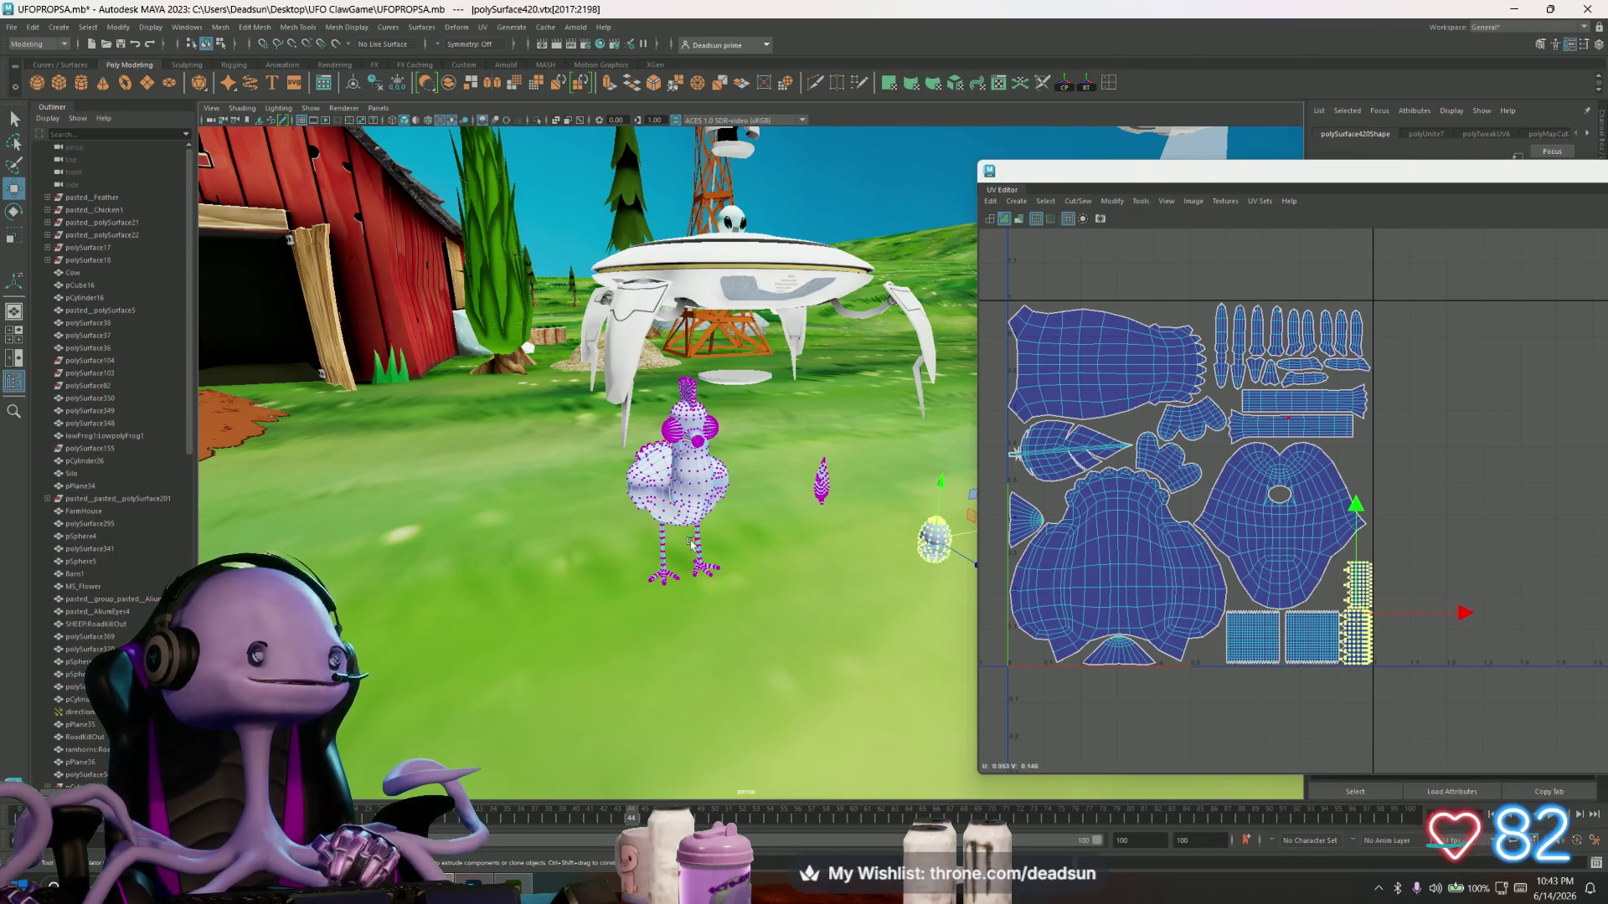
- Select both pieces of the egg's zigzag UV shell and scale them larger
key(f)
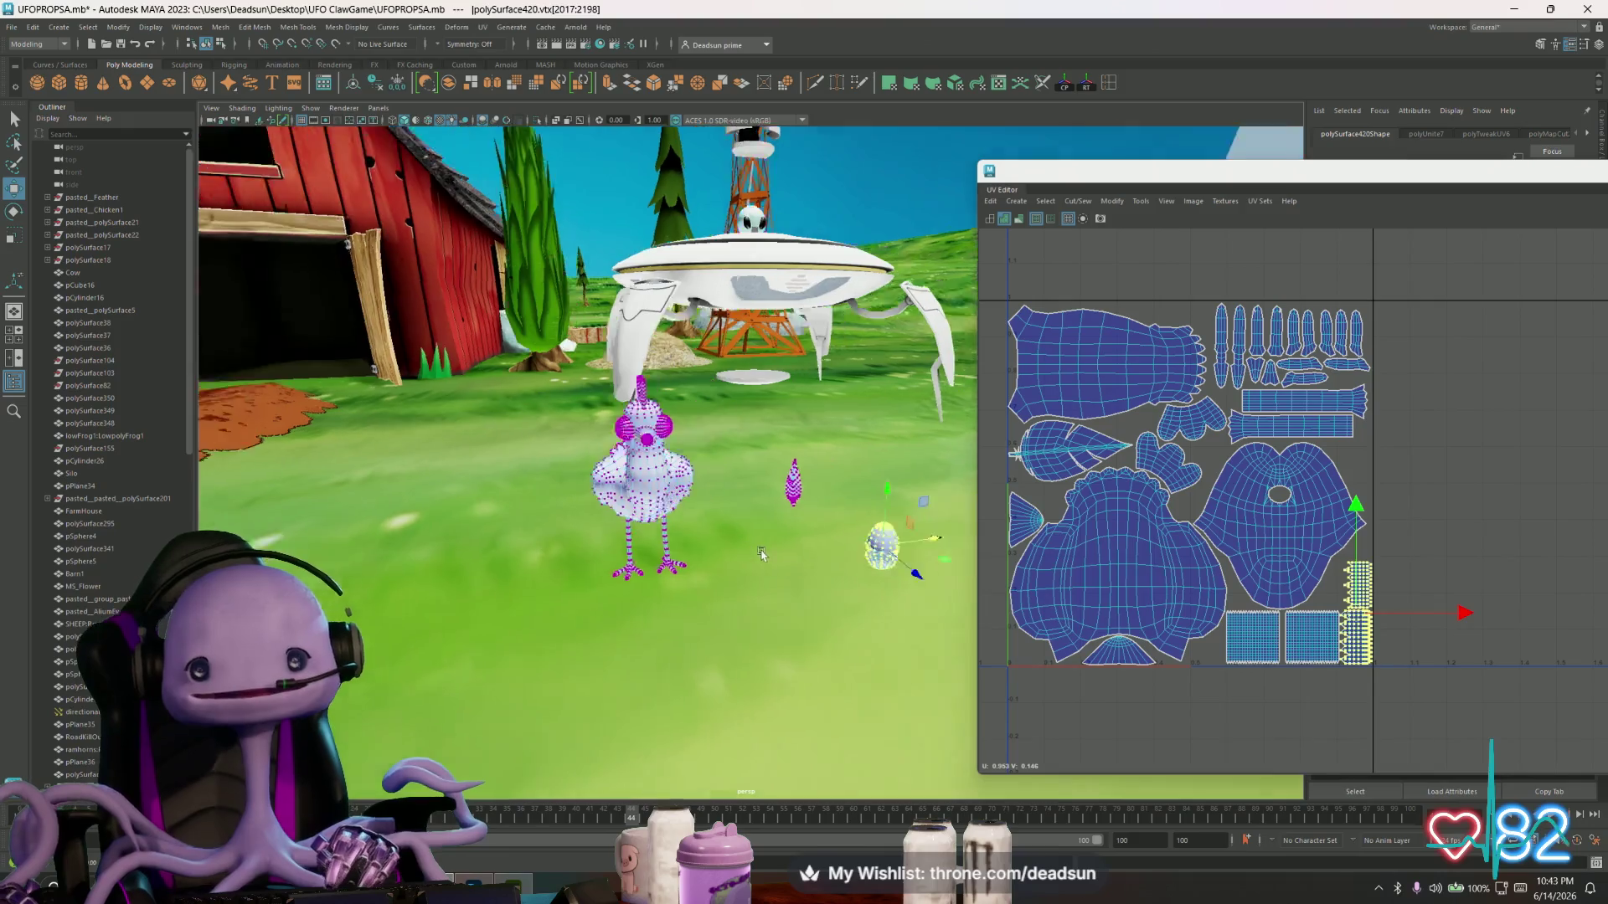
scroll(1281, 647, up, 5)
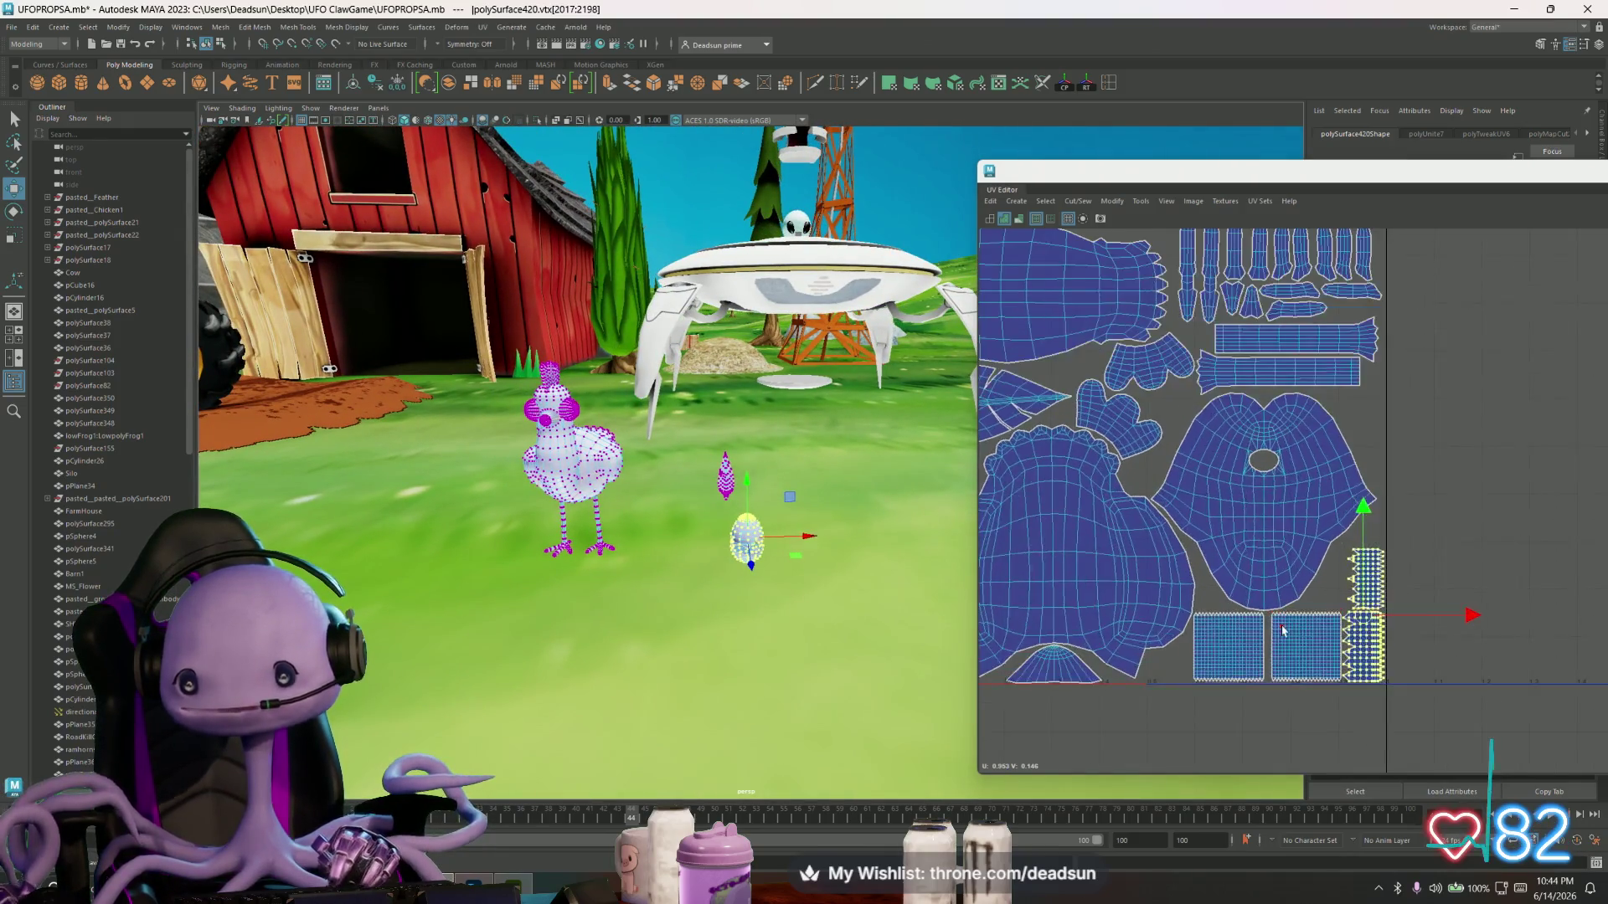
click(1280, 647)
scroll(1312, 652, up, 4)
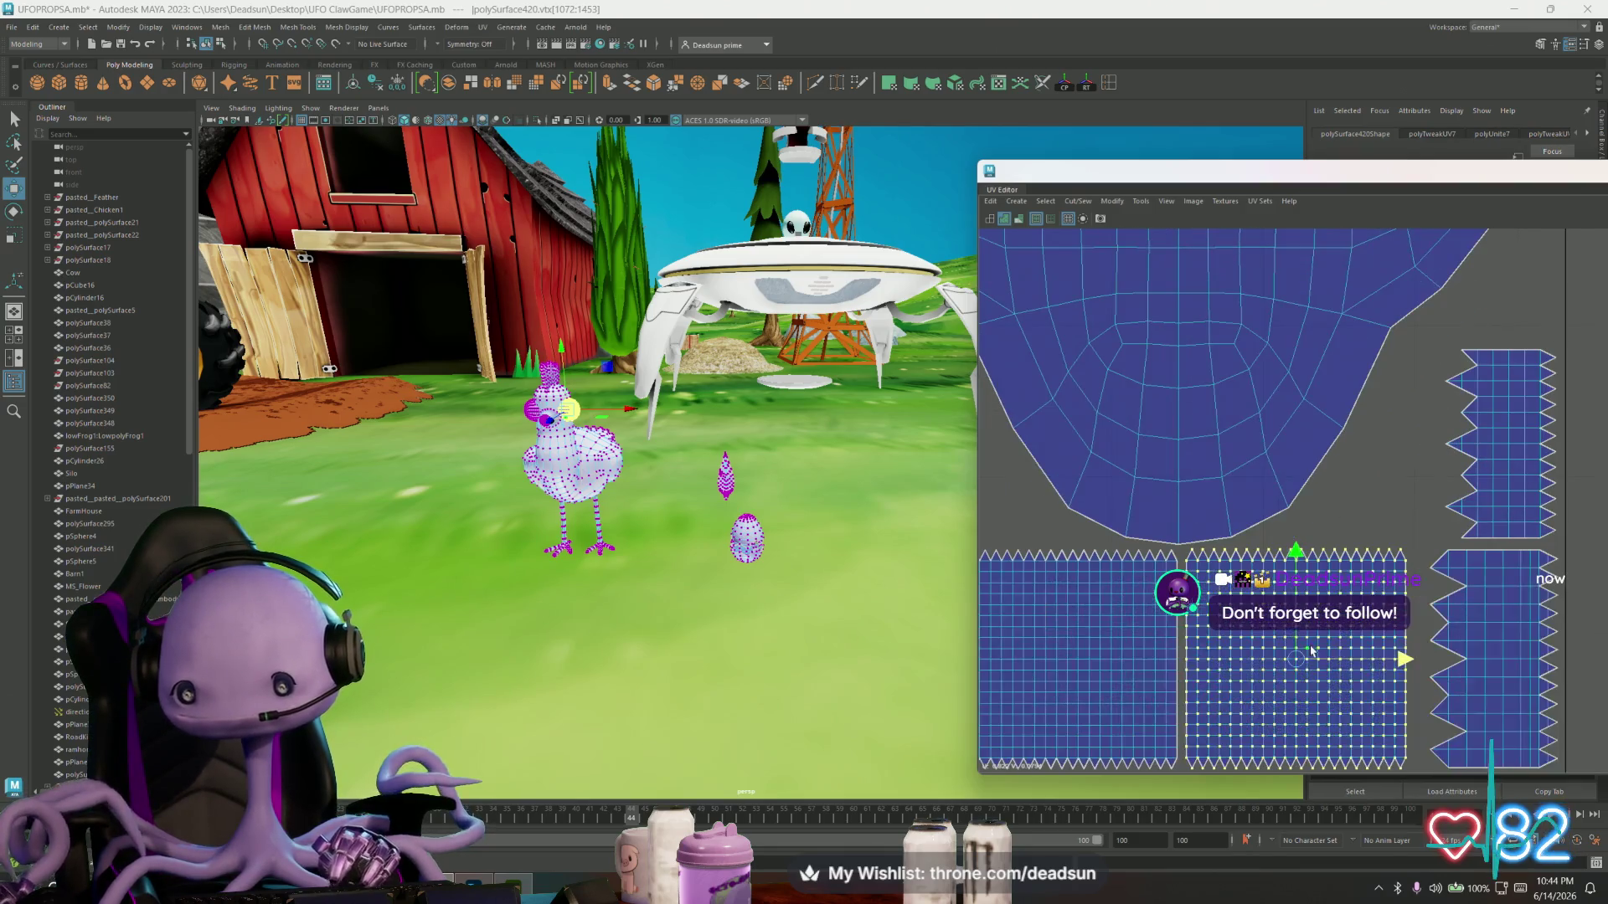
scroll(1368, 663, down, 4)
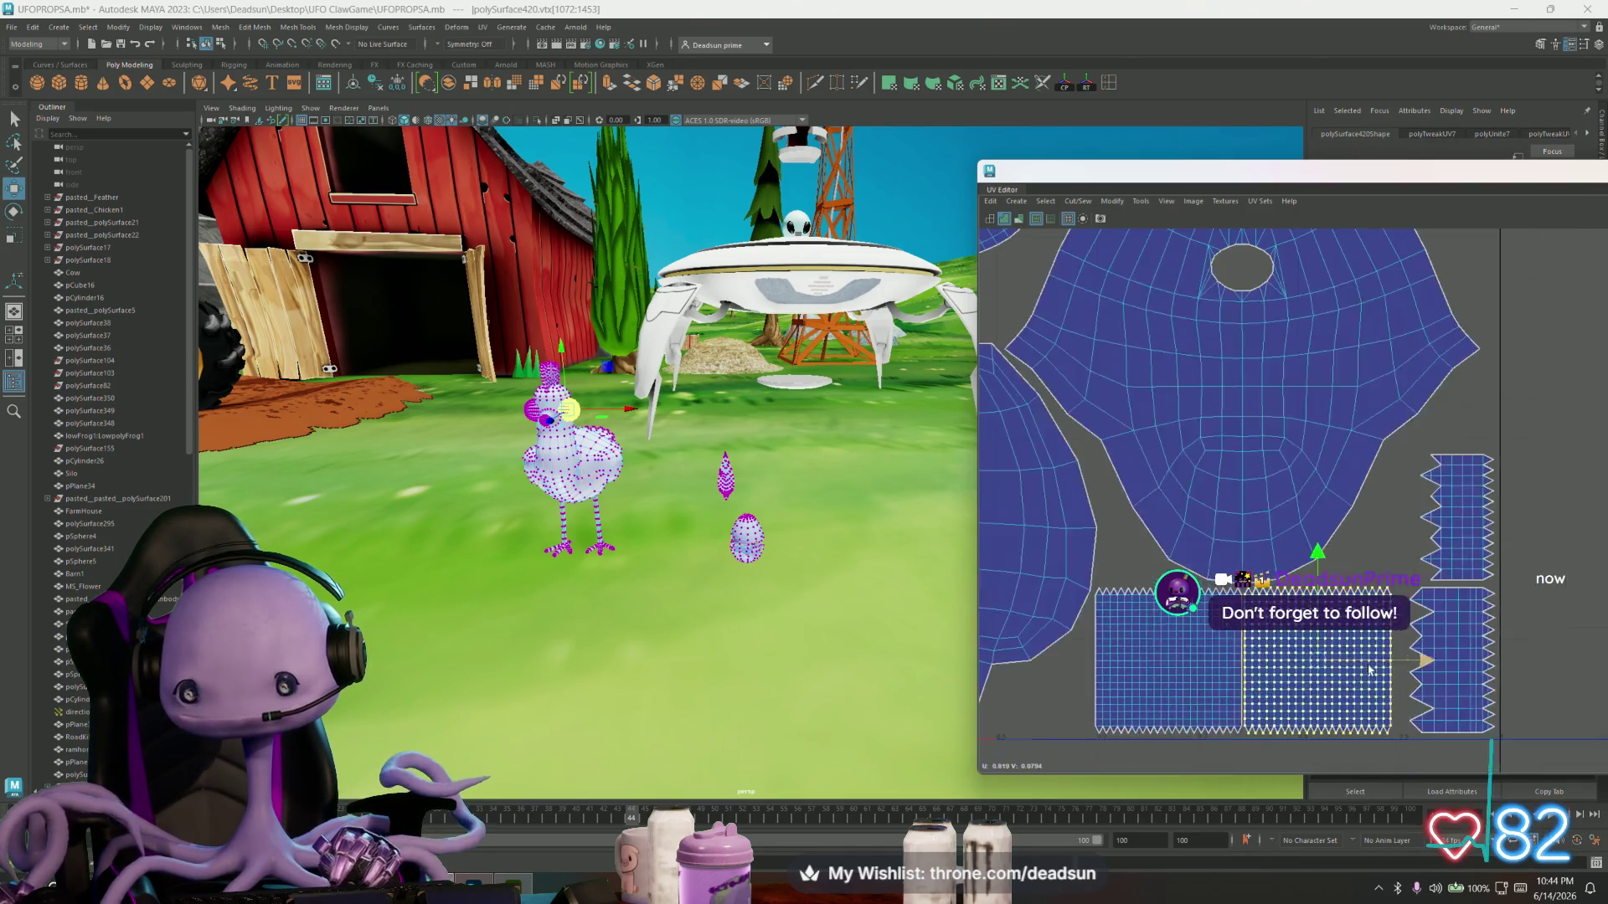
click(1440, 645)
shift+click(1433, 559)
drag(1429, 614, 1429, 613)
- Select the small fan-shaped shell's UVs and scale them up
scroll(1253, 523, down, 5)
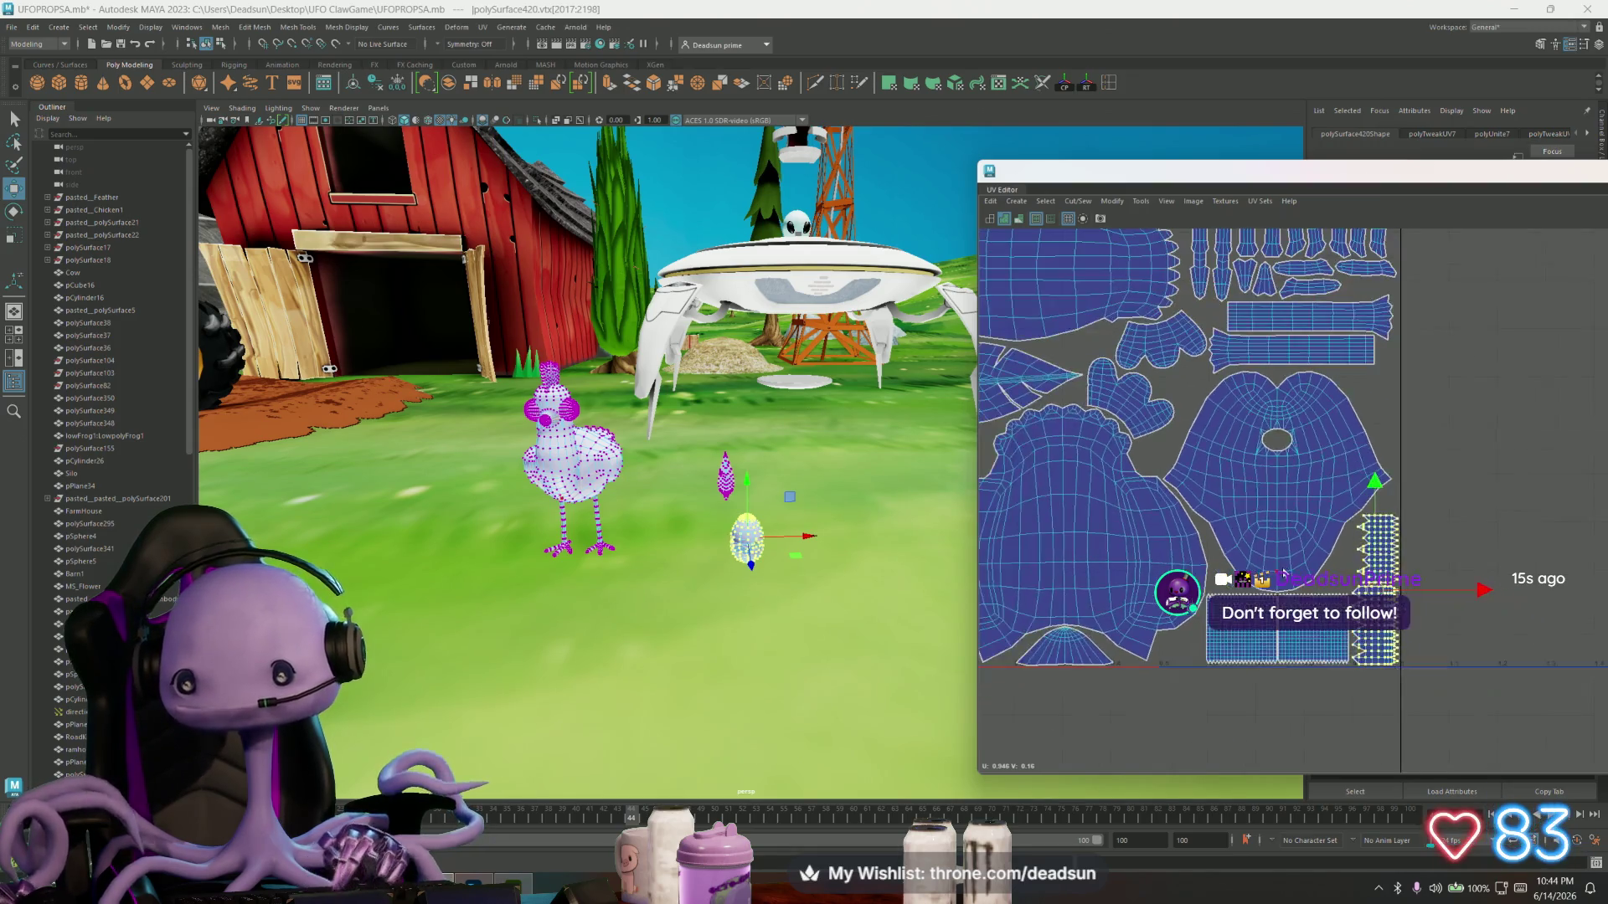
mouse_move(1254, 523)
alt+middle_down()
mouse_move(1246, 561)
mouse_move(1340, 540)
mouse_move(1264, 533)
alt+middle_up()
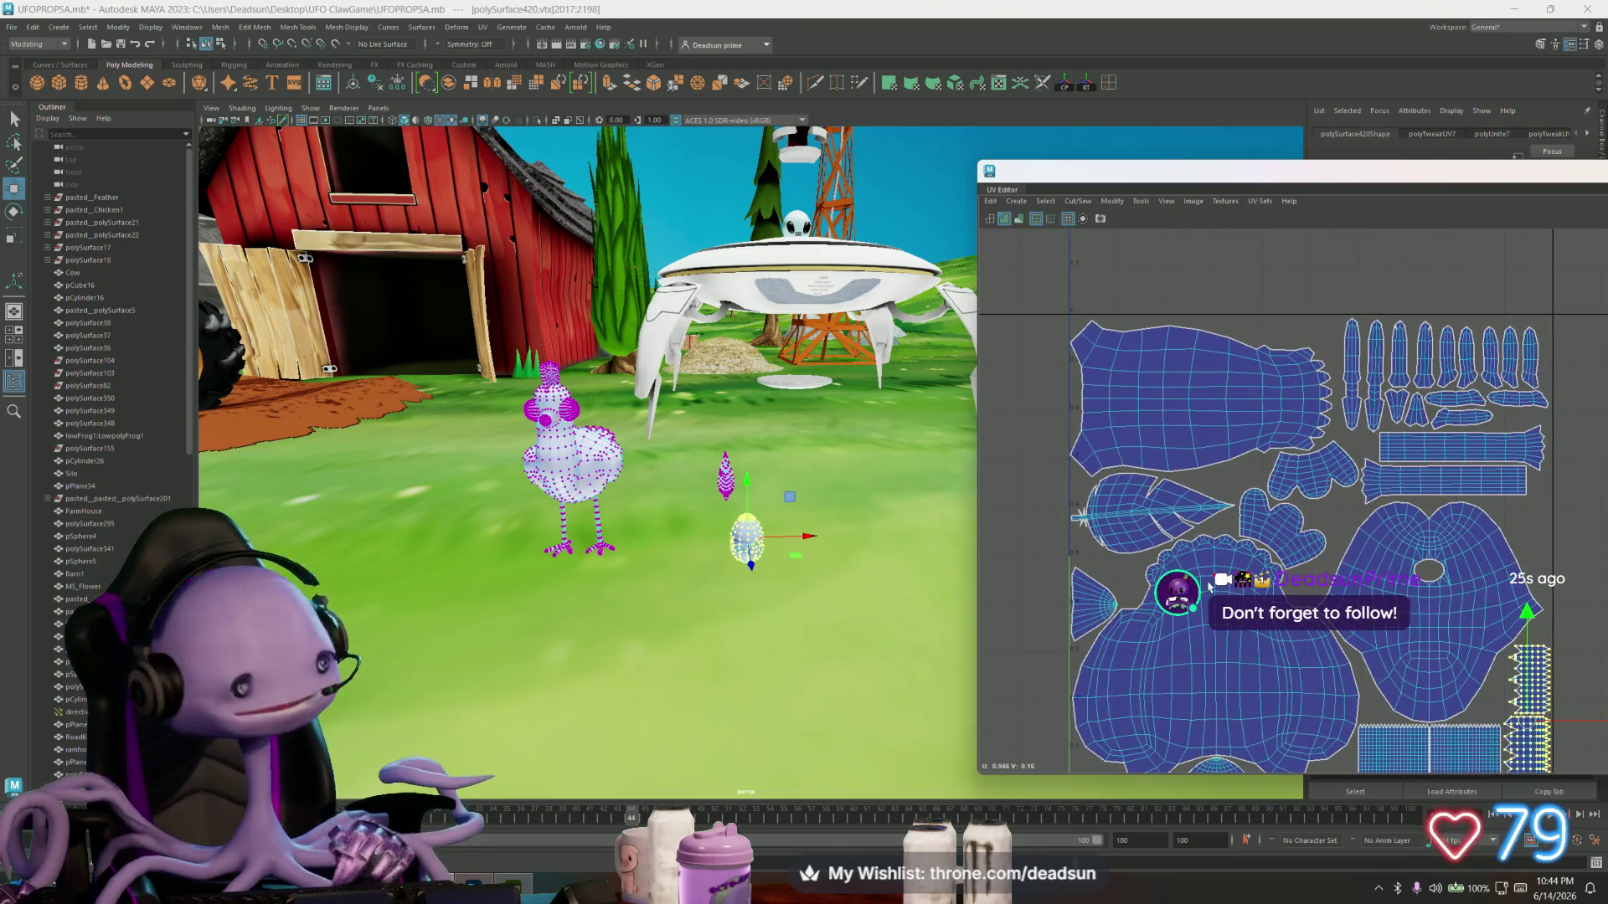
click(1104, 589)
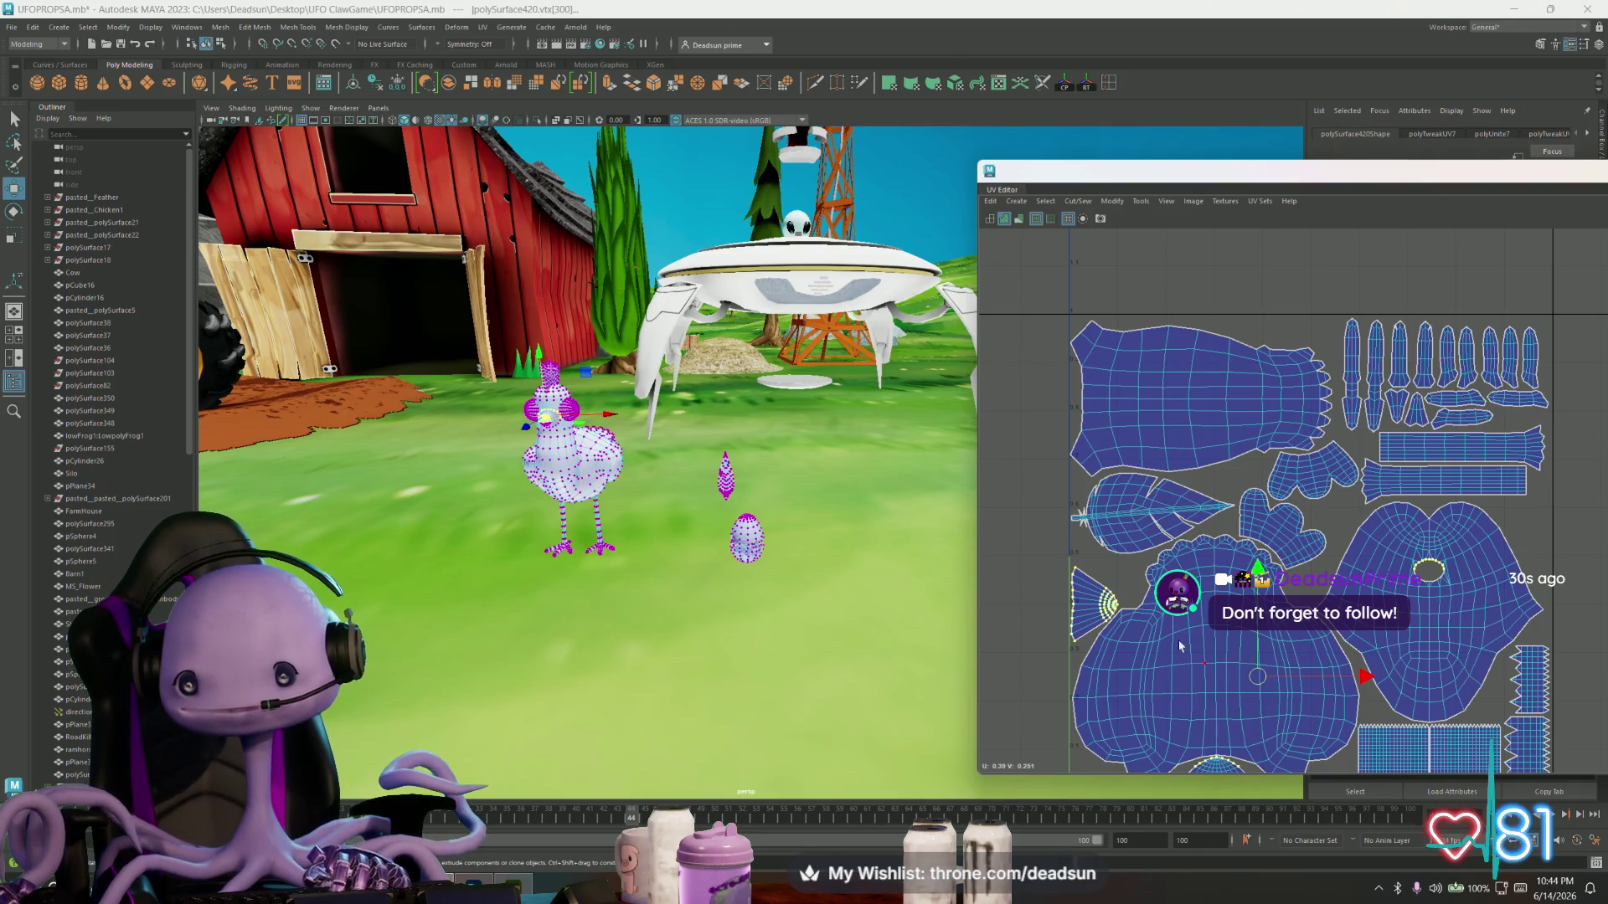
mouse_move(1127, 557)
mouse_down()
mouse_move(1104, 615)
mouse_move(1107, 588)
mouse_up()
key(r)
key(w)
key(r)
key(w)
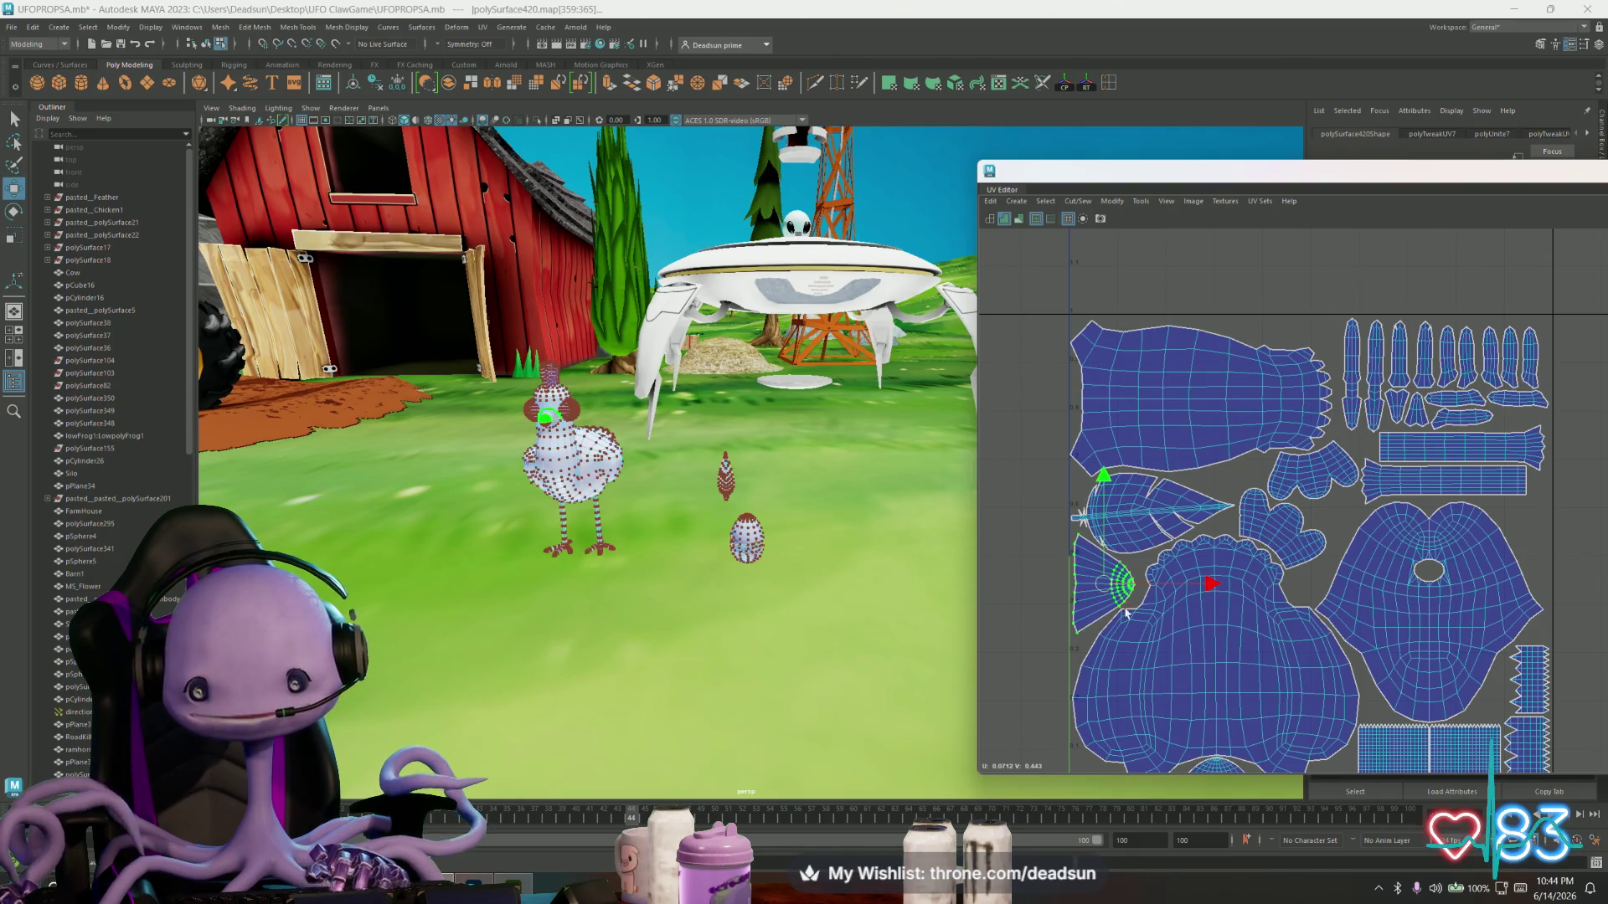
- Return the combined chicken mesh to object mode with F8
scroll(1123, 611, down, 3)
alt+drag(670, 419, 748, 402)
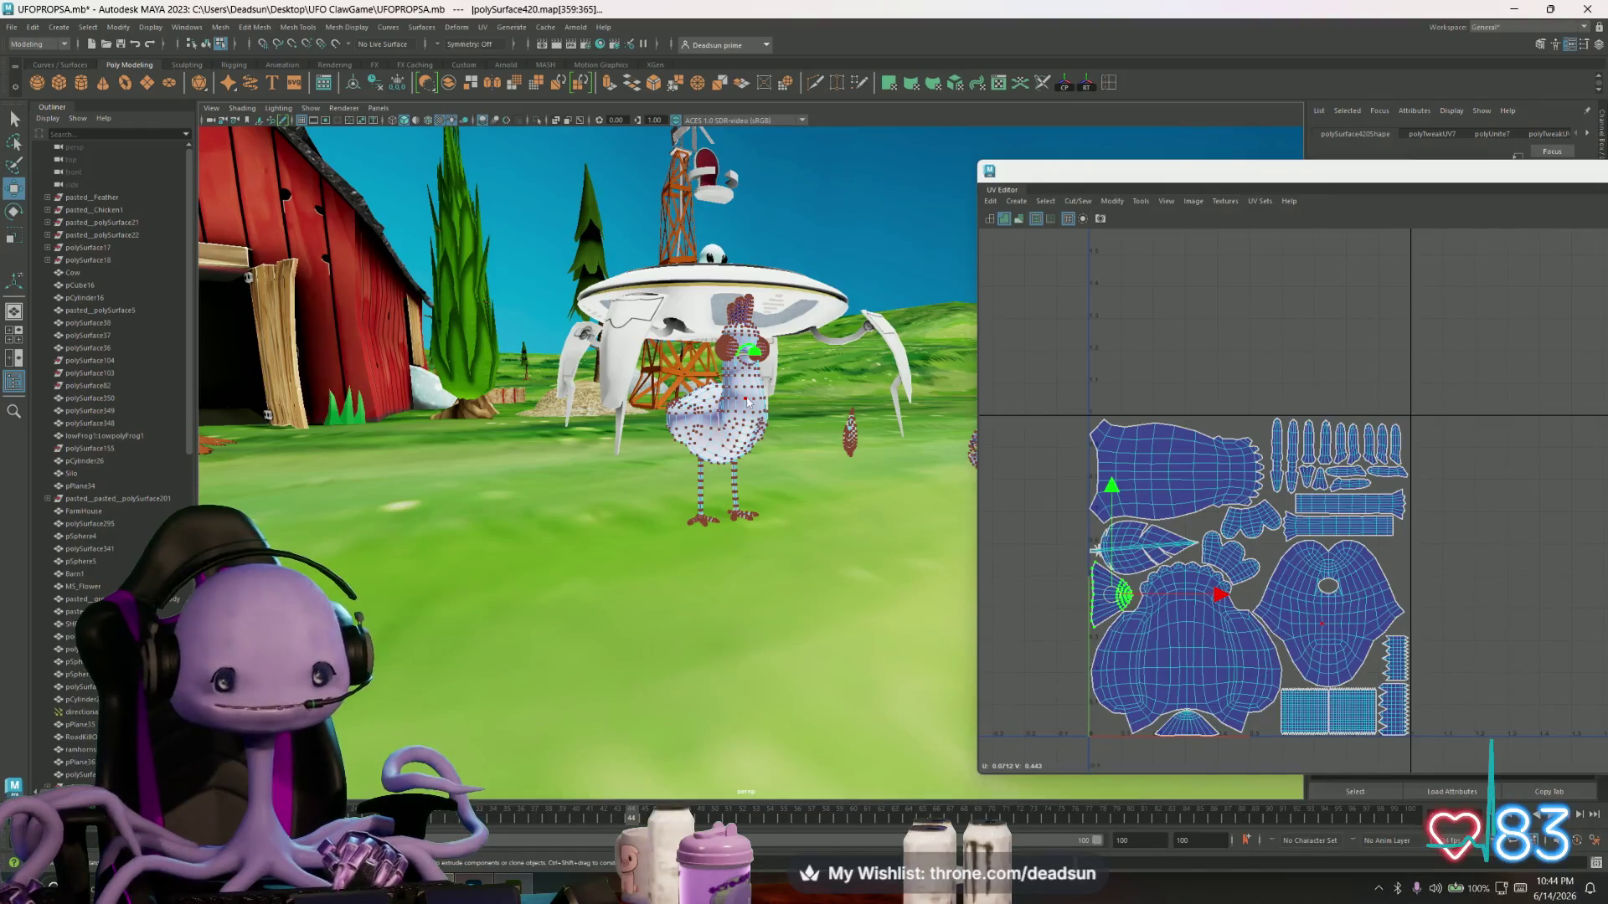
key(F8)
mouse_move(759, 511)
alt+mouse_down()
mouse_move(732, 525)
mouse_move(704, 502)
alt+mouse_up()
- Export the selection as Chicken.fbx into Desktop > UFO ClawGame > Models, replacing the old file
click(12, 27)
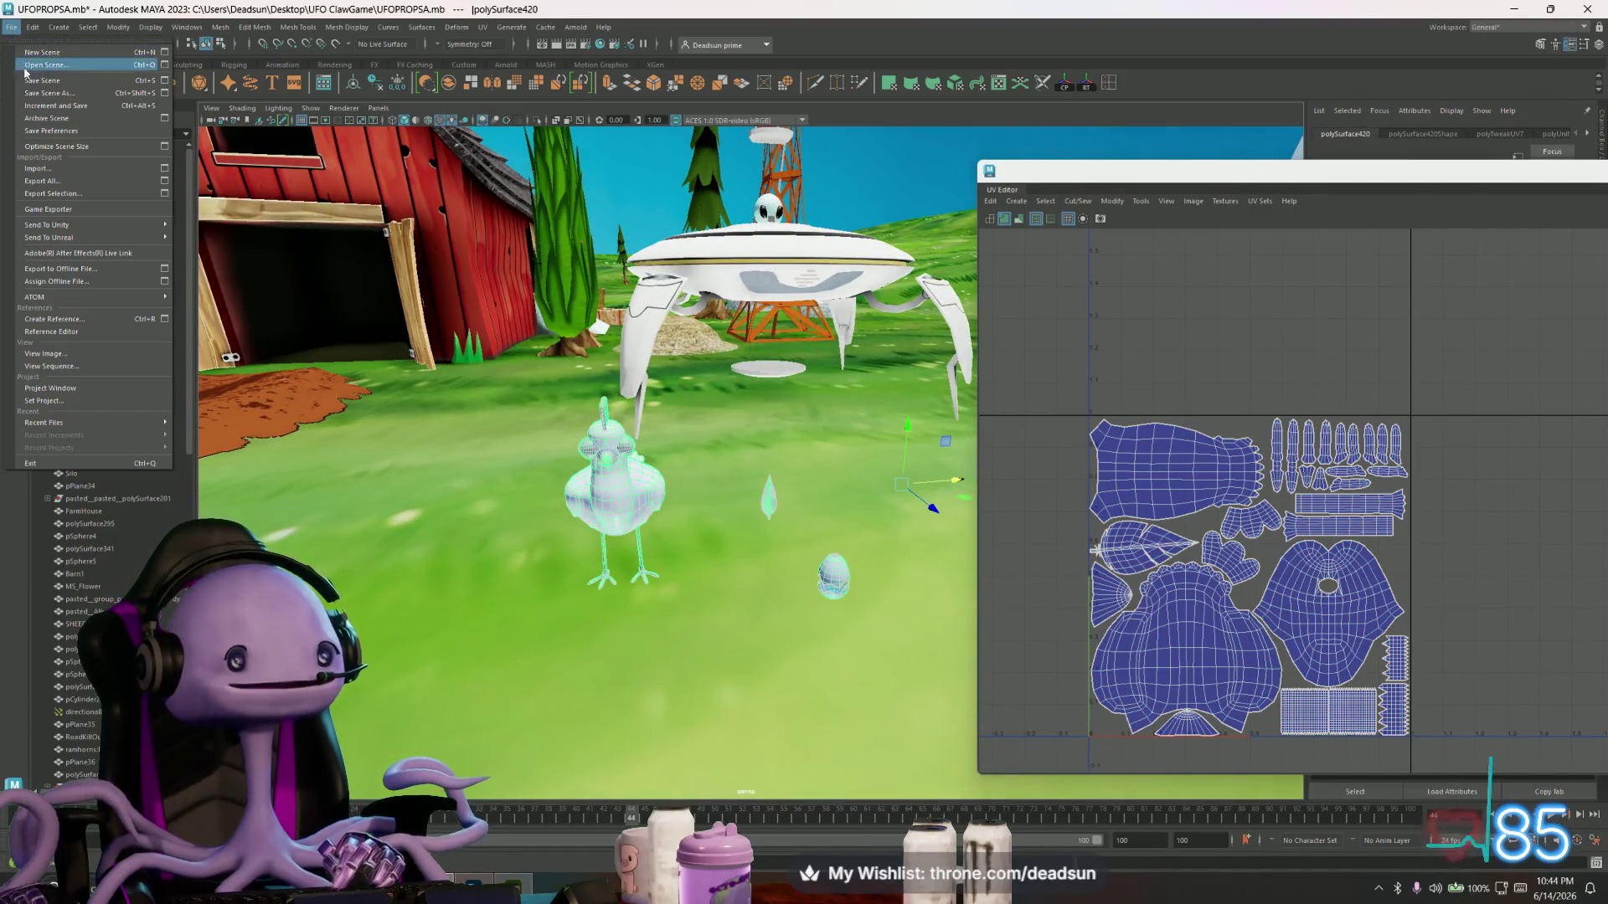
click(58, 191)
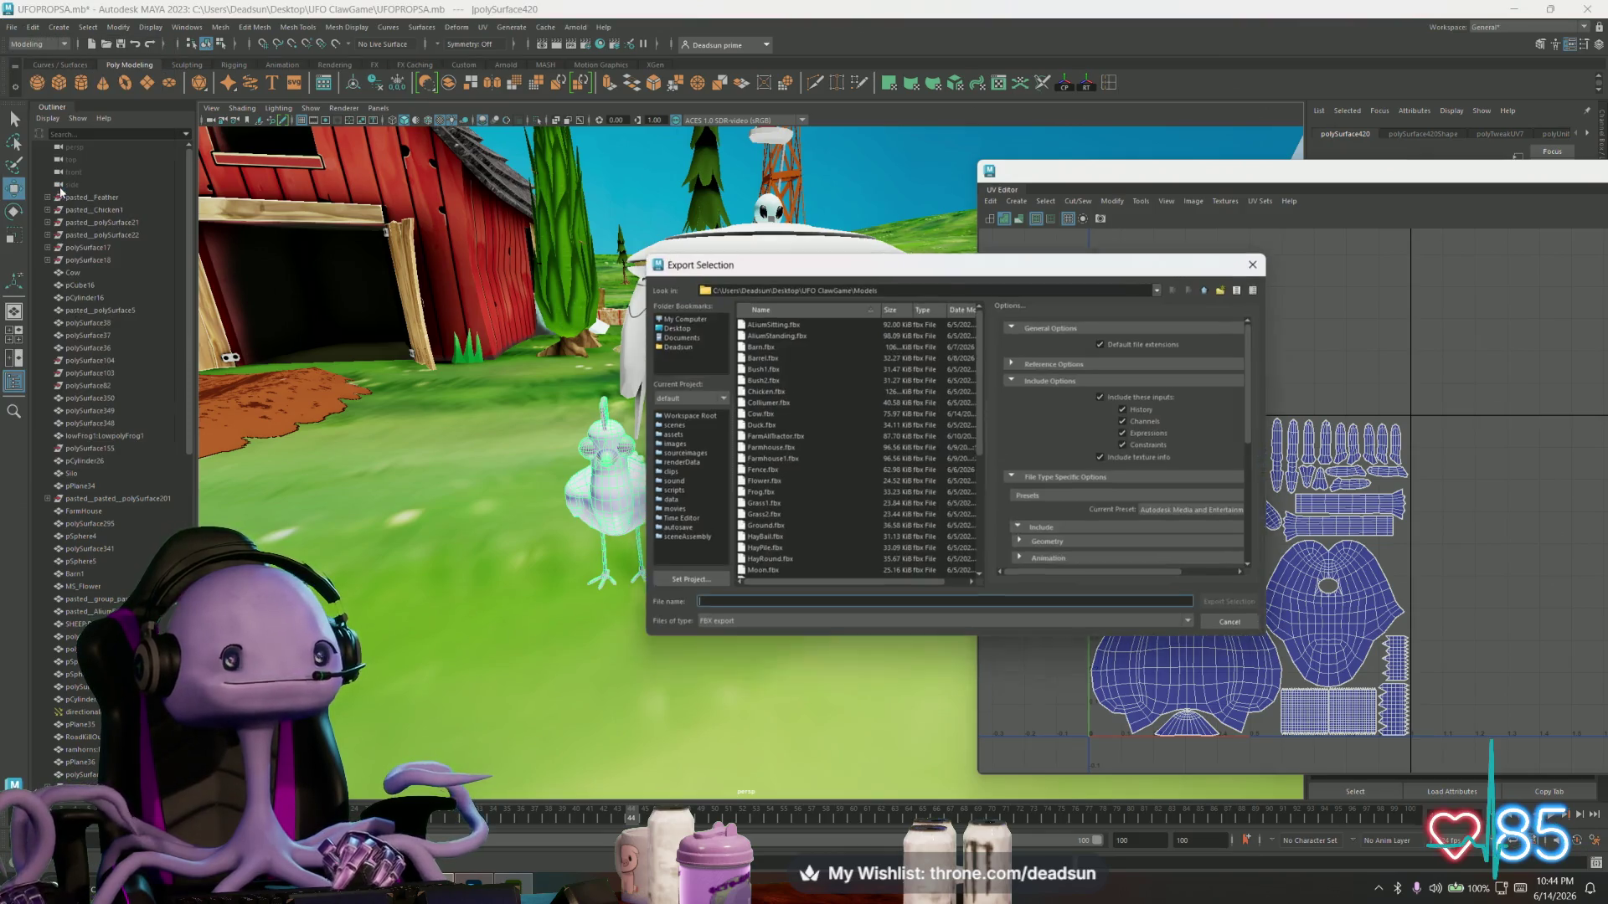
click(676, 328)
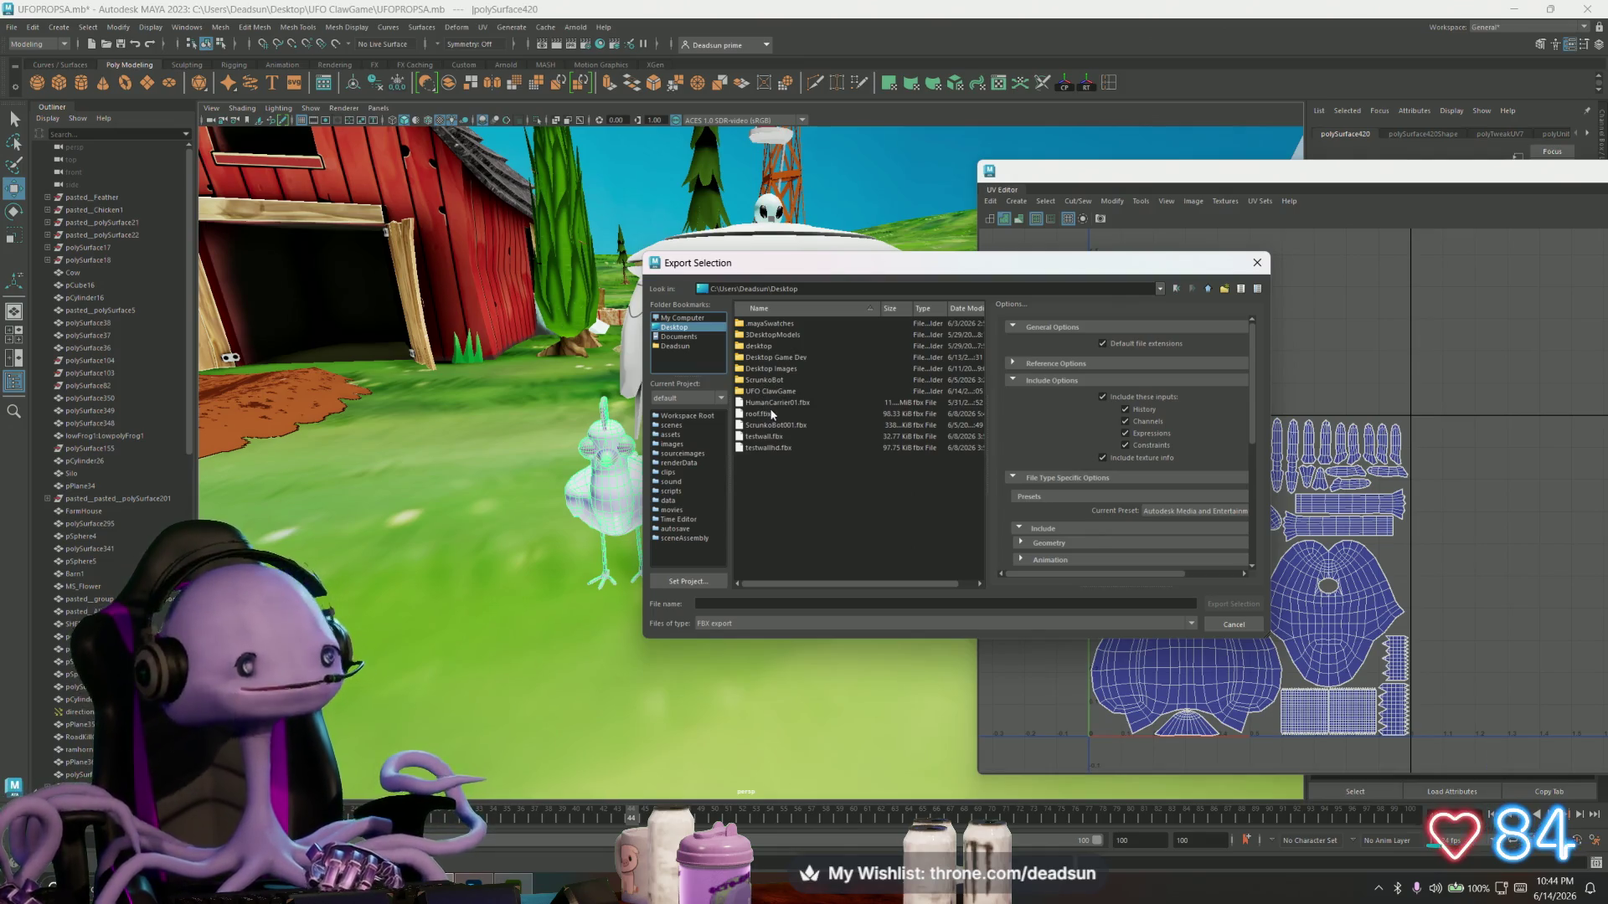
double_click(783, 391)
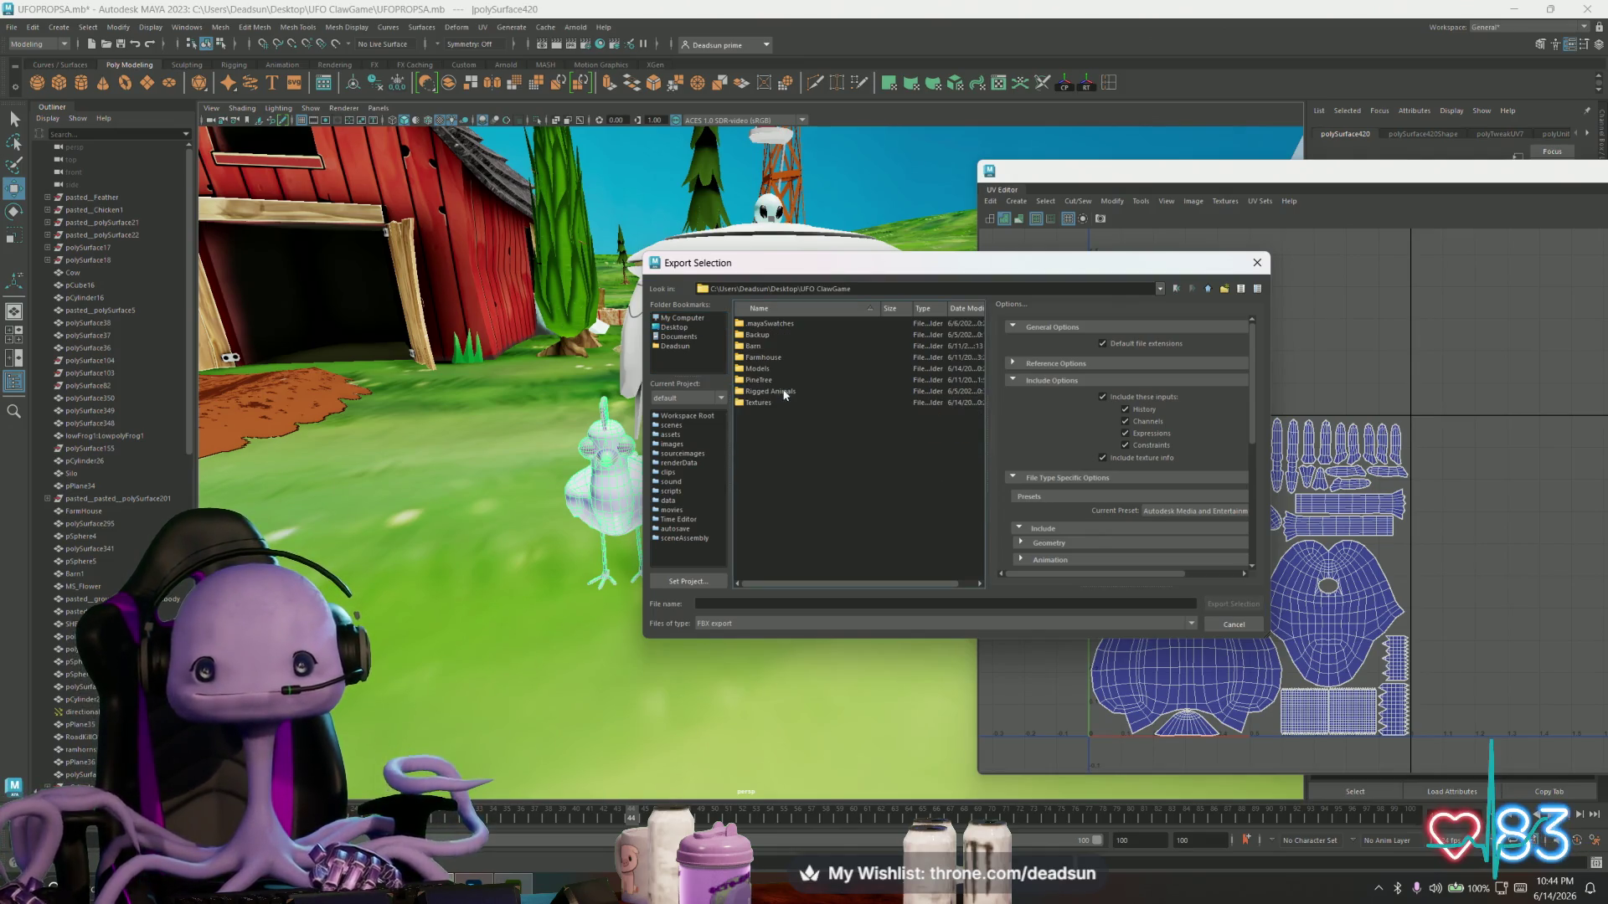
double_click(756, 370)
click(806, 392)
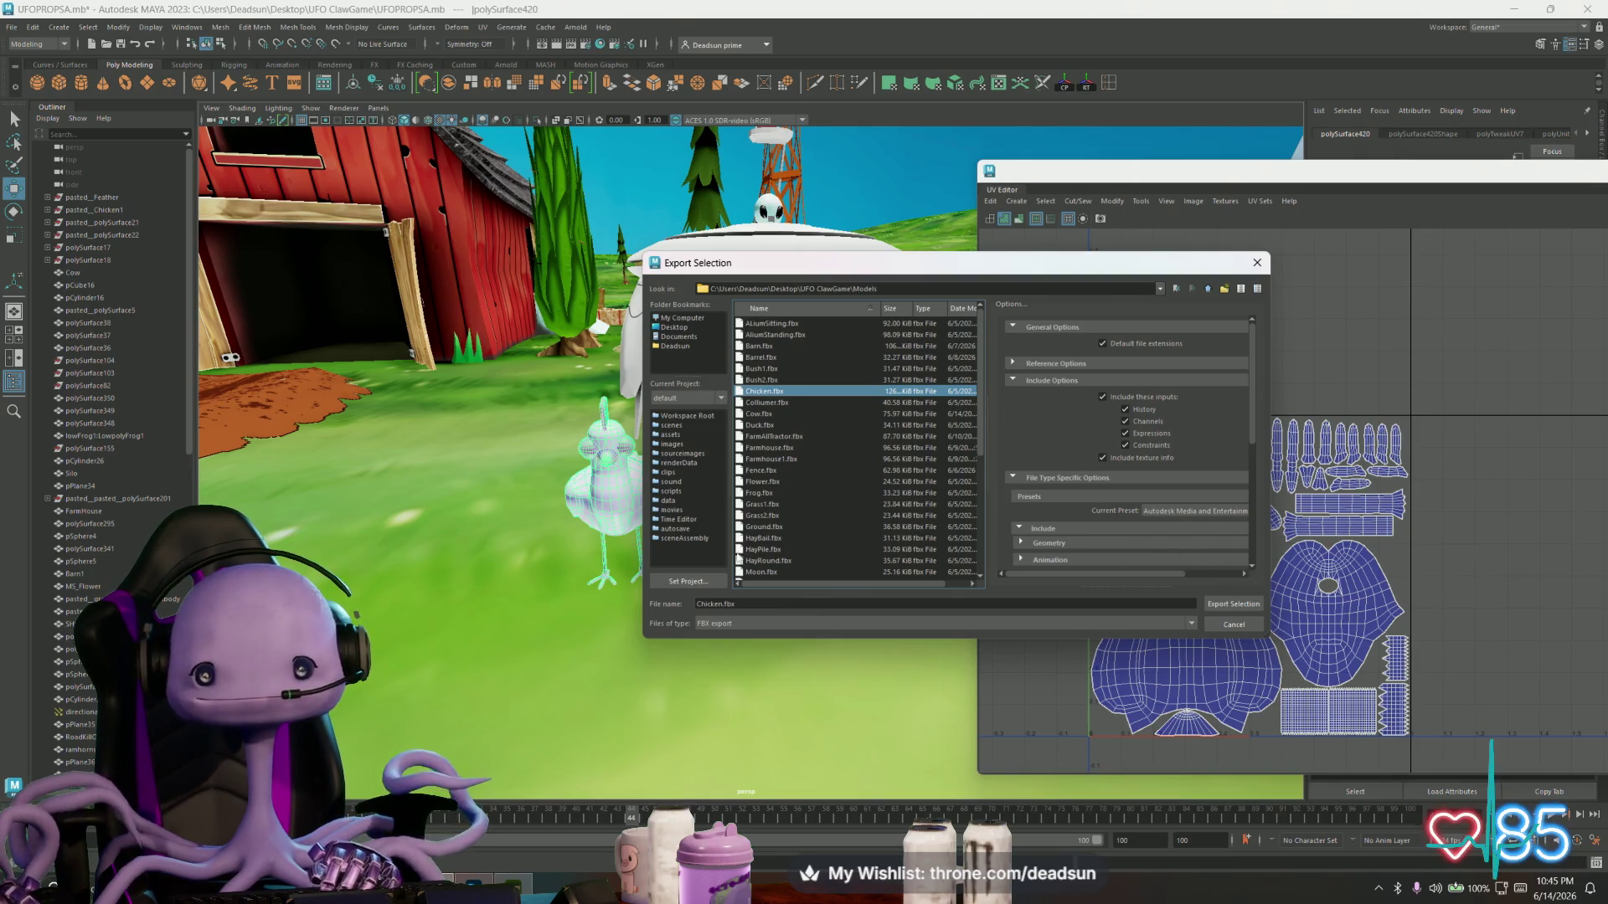
click(1234, 605)
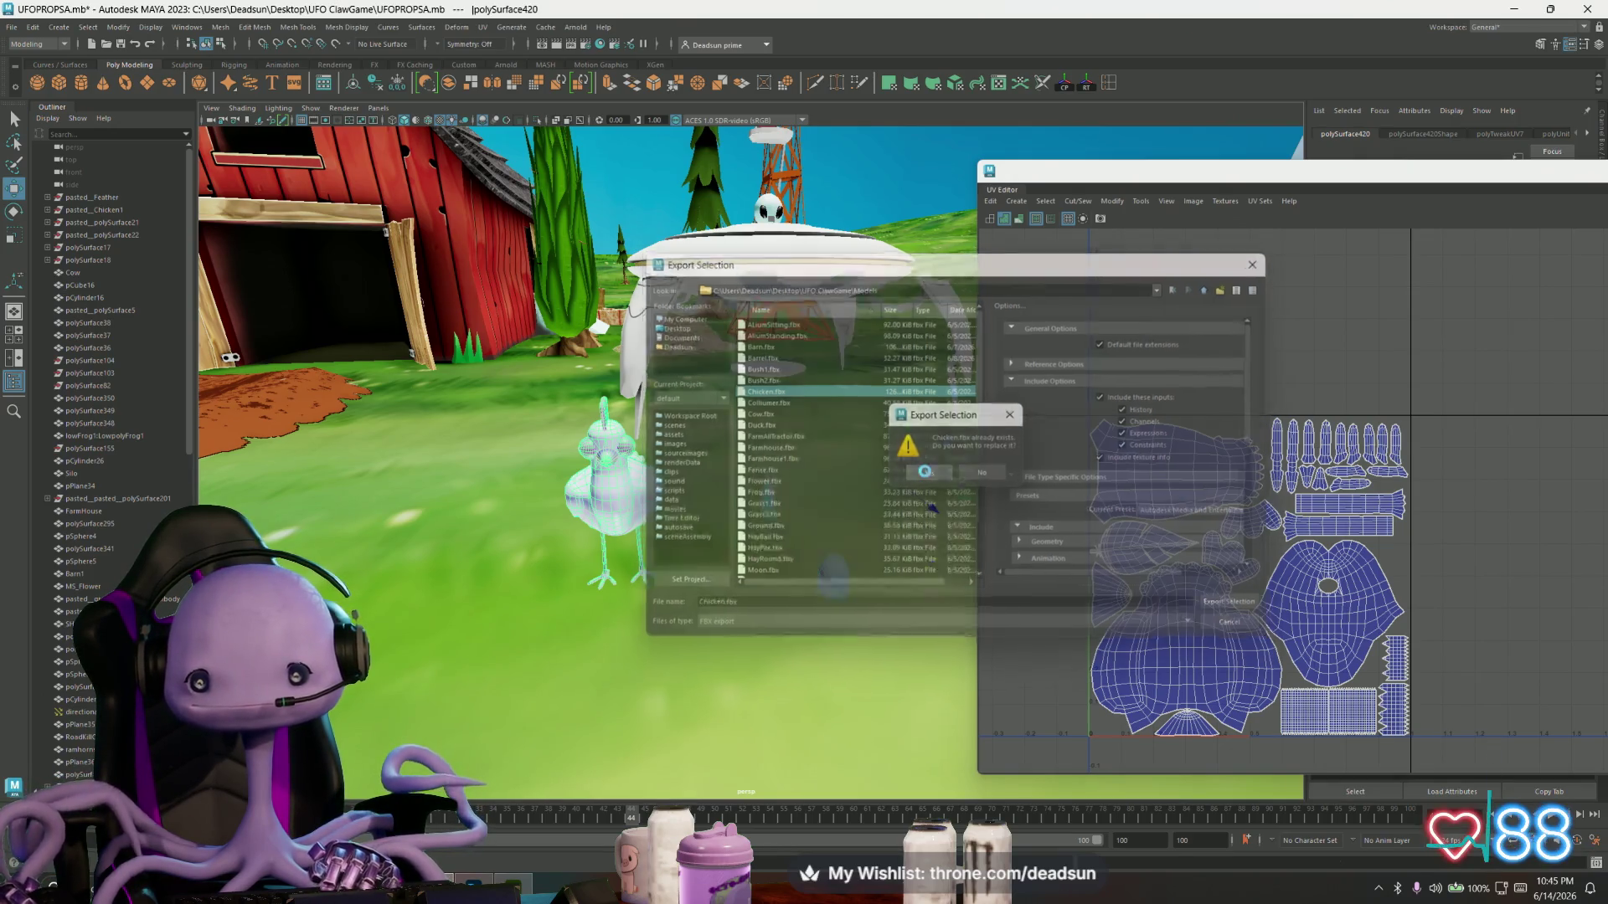
click(924, 472)
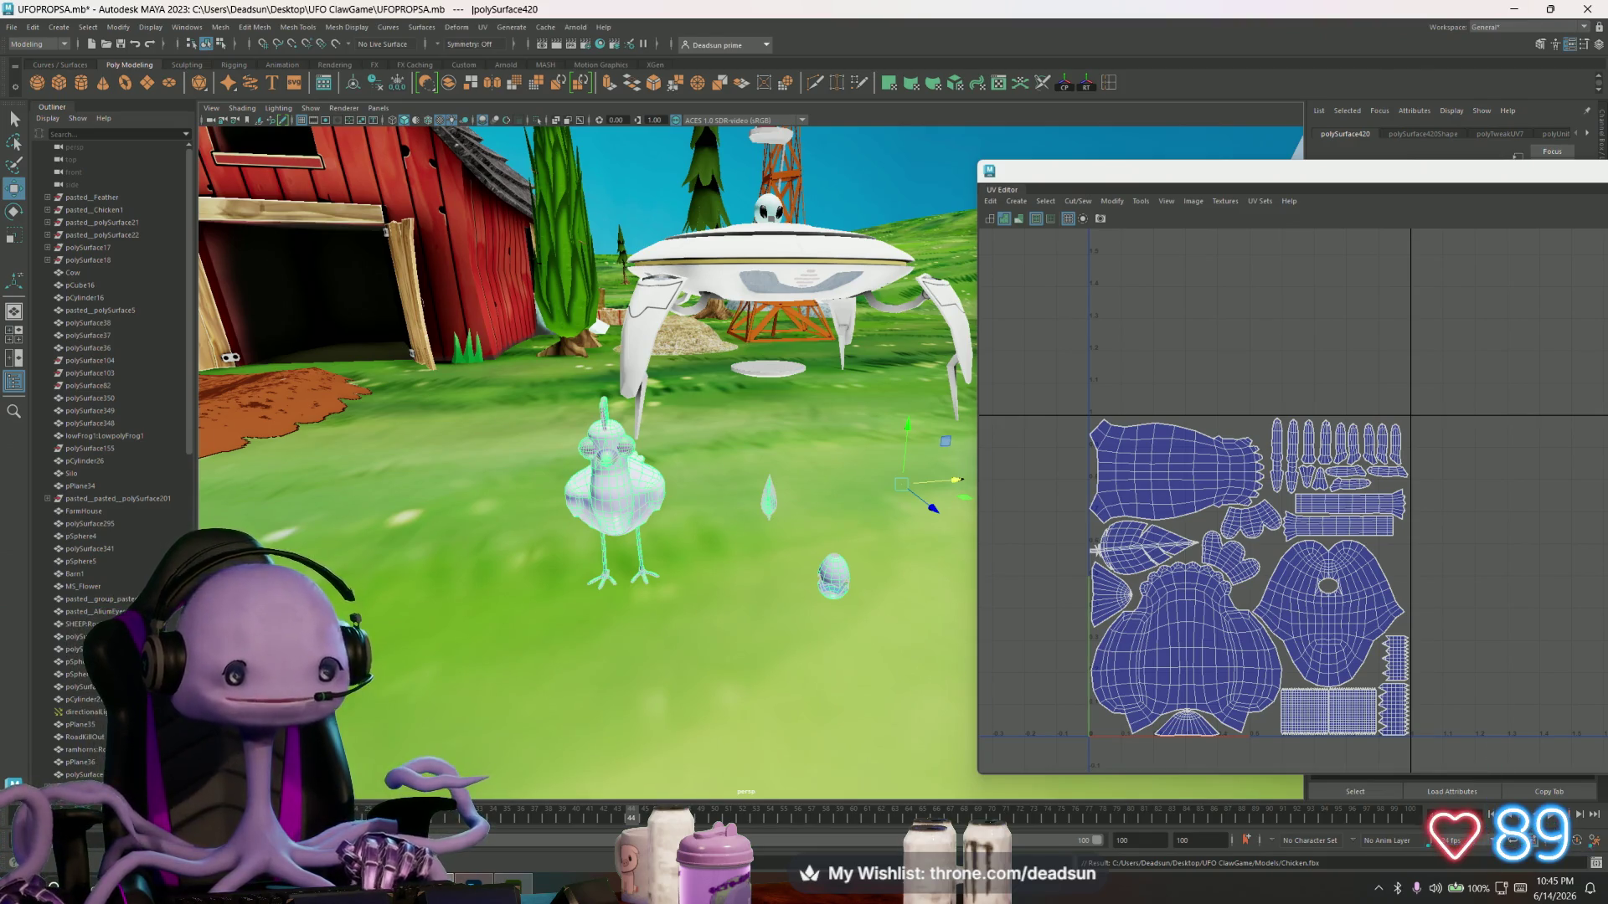
key(alt+Tab)
drag(938, 137, 878, 135)
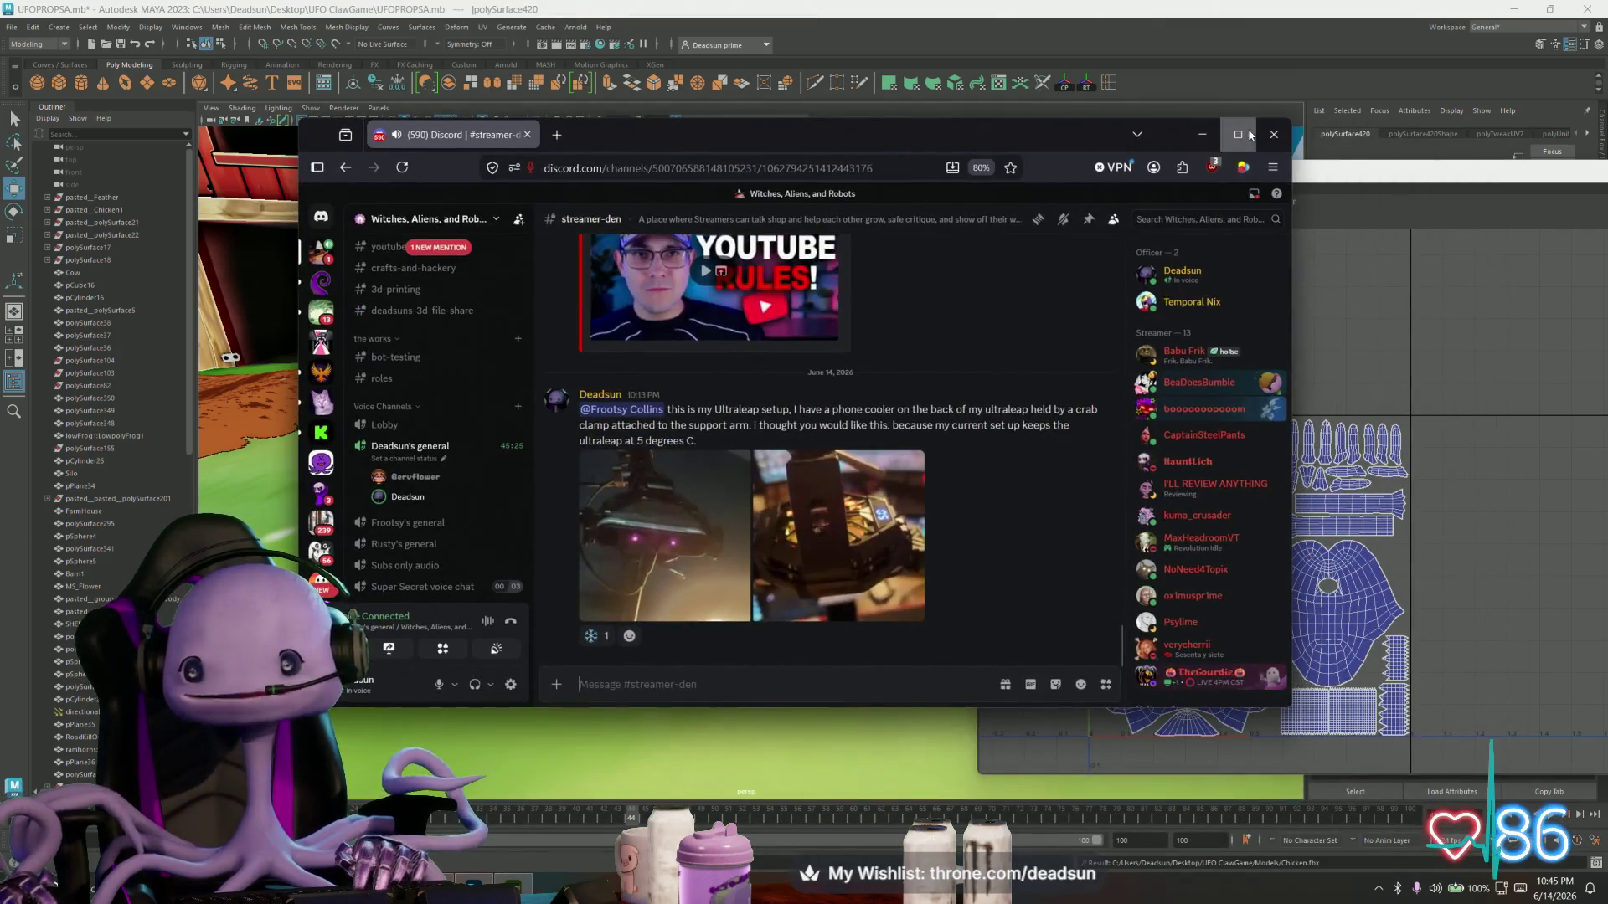
- View the attached Ultraleap setup photos full-size in Discord, zooming in, then close and return to Maya
click(1248, 134)
click(396, 641)
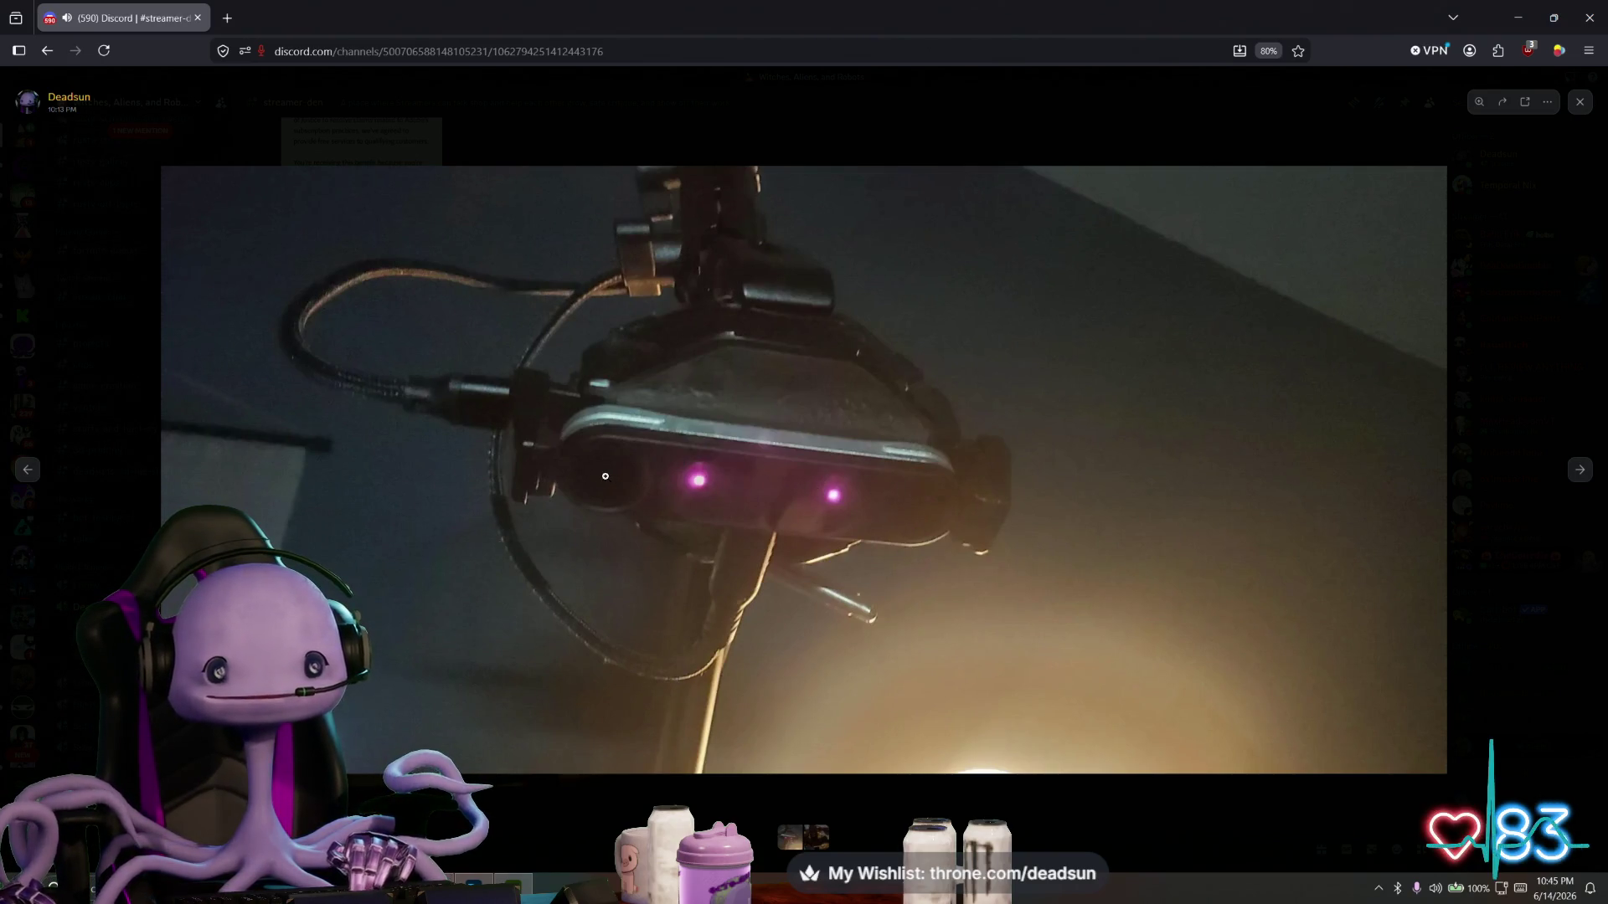
click(1583, 469)
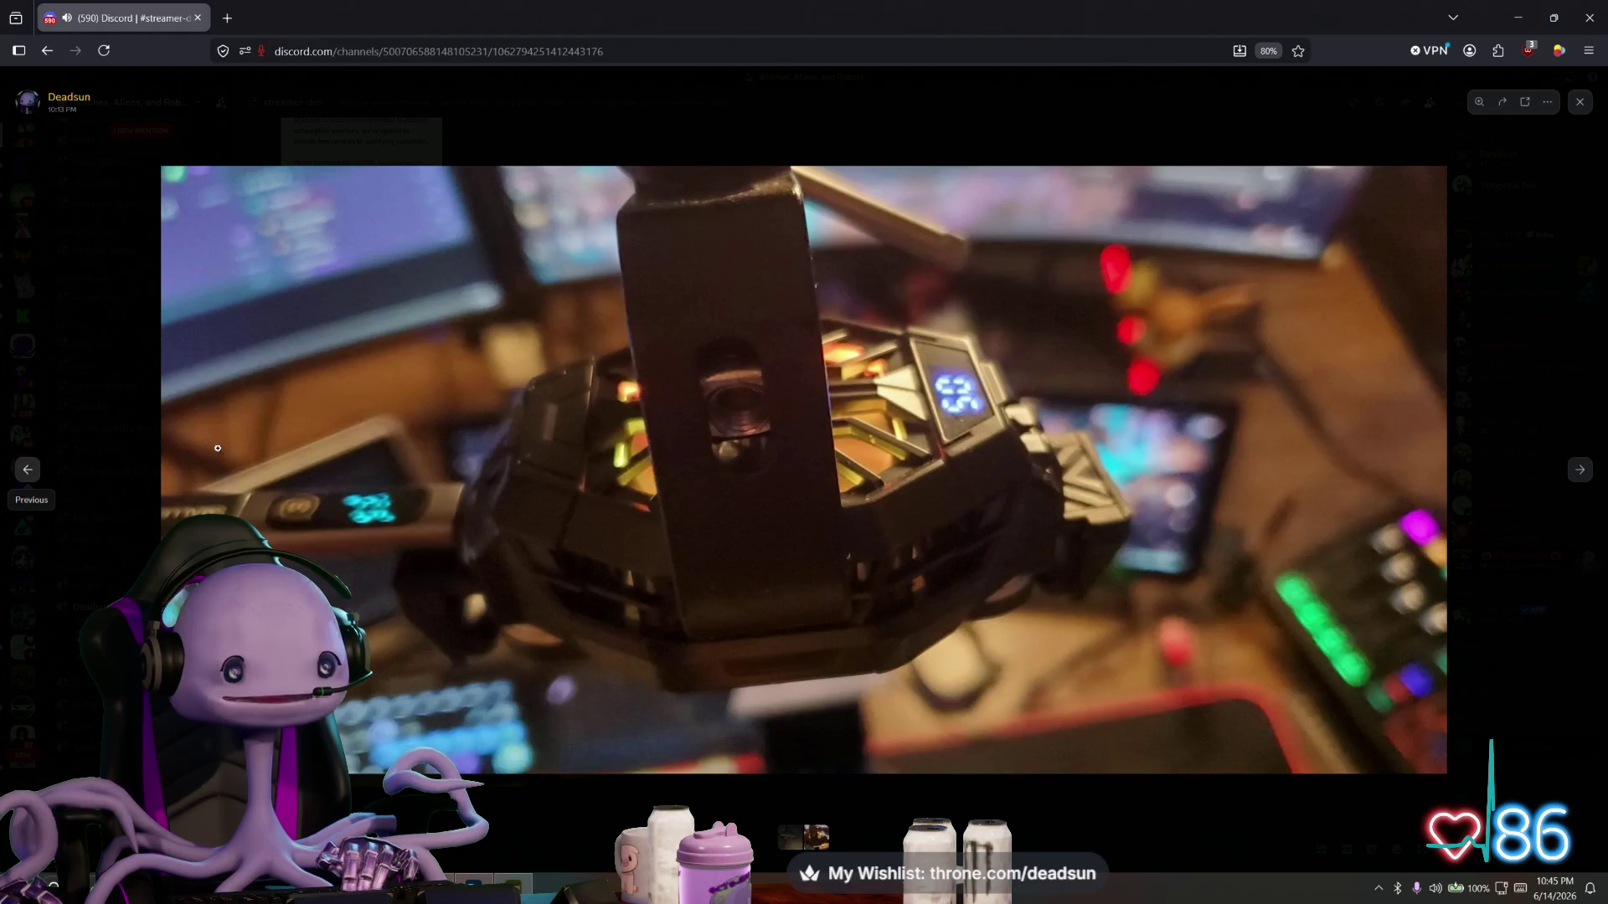
click(27, 469)
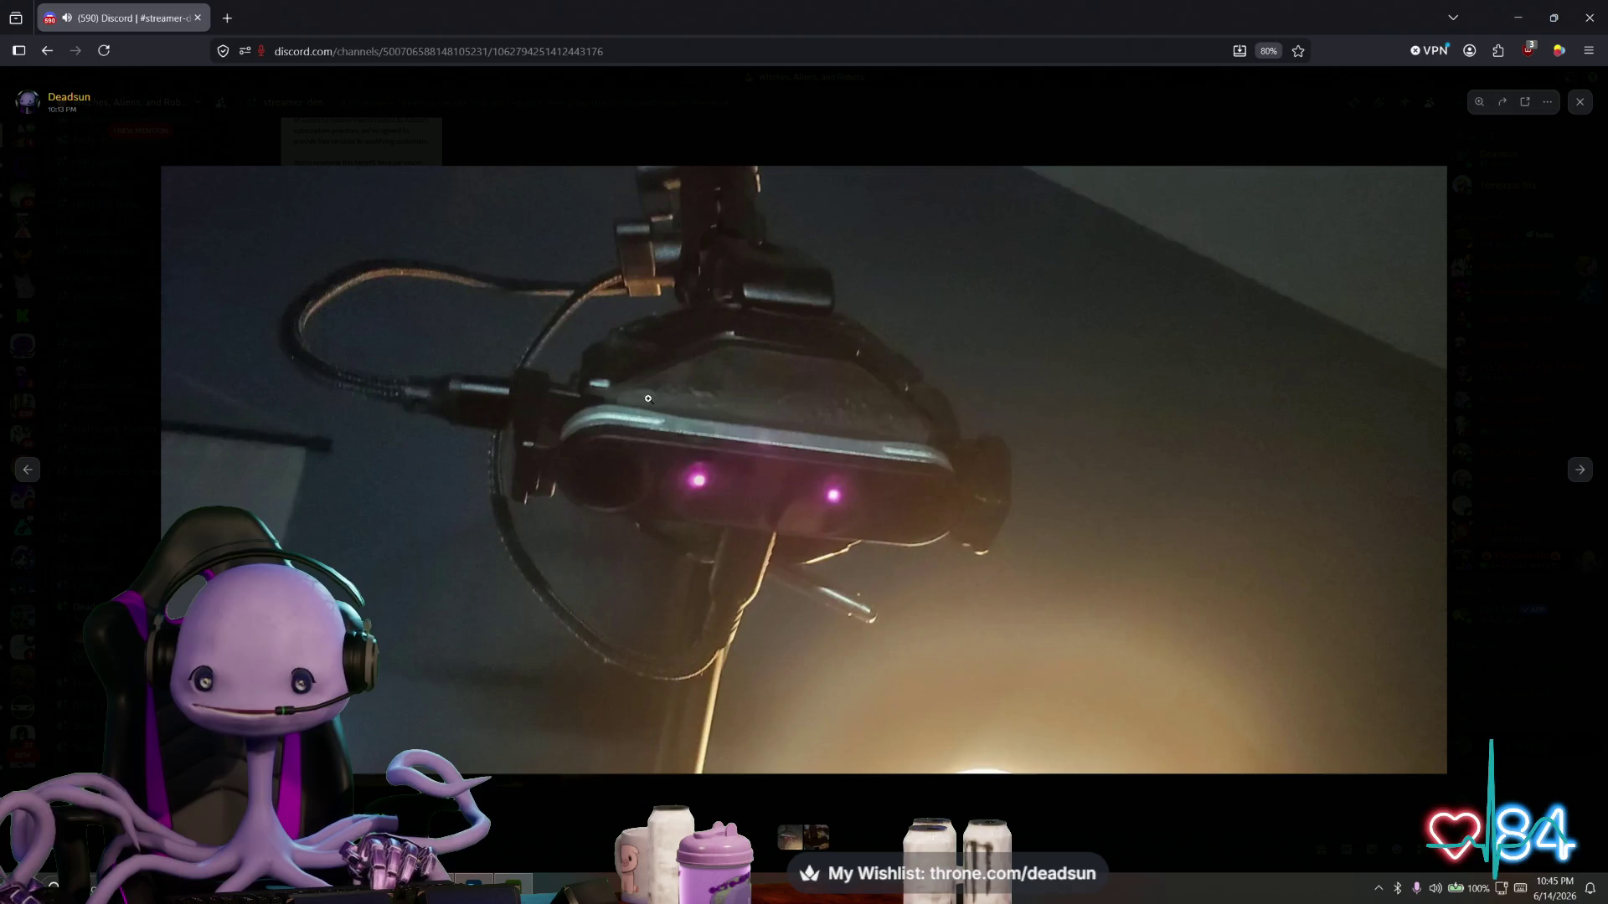
click(747, 411)
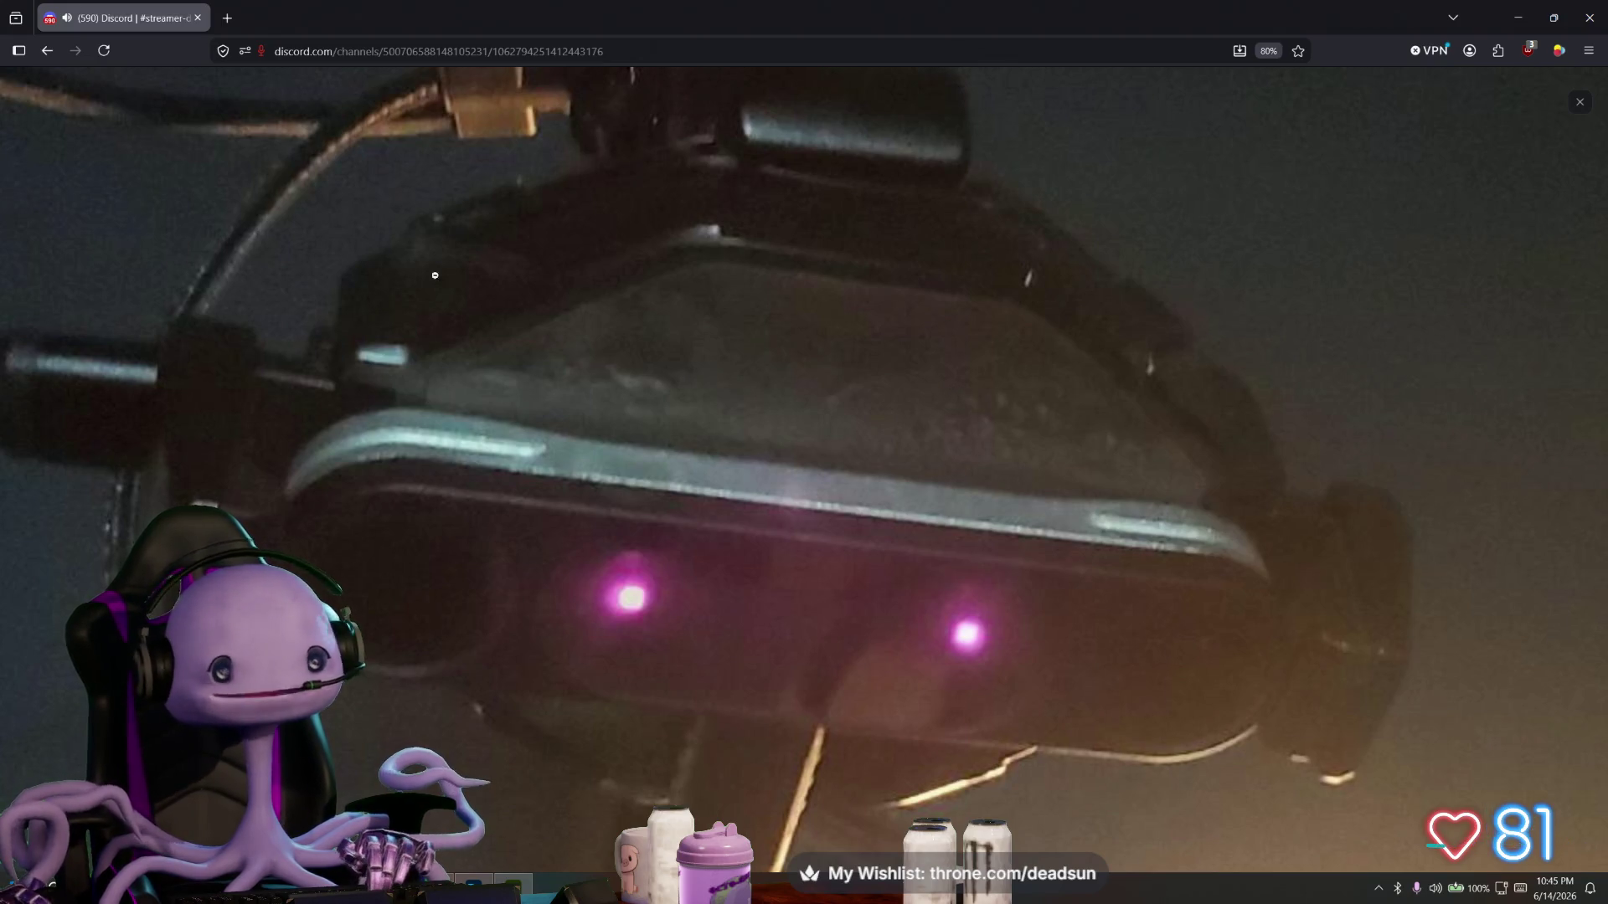
click(1581, 113)
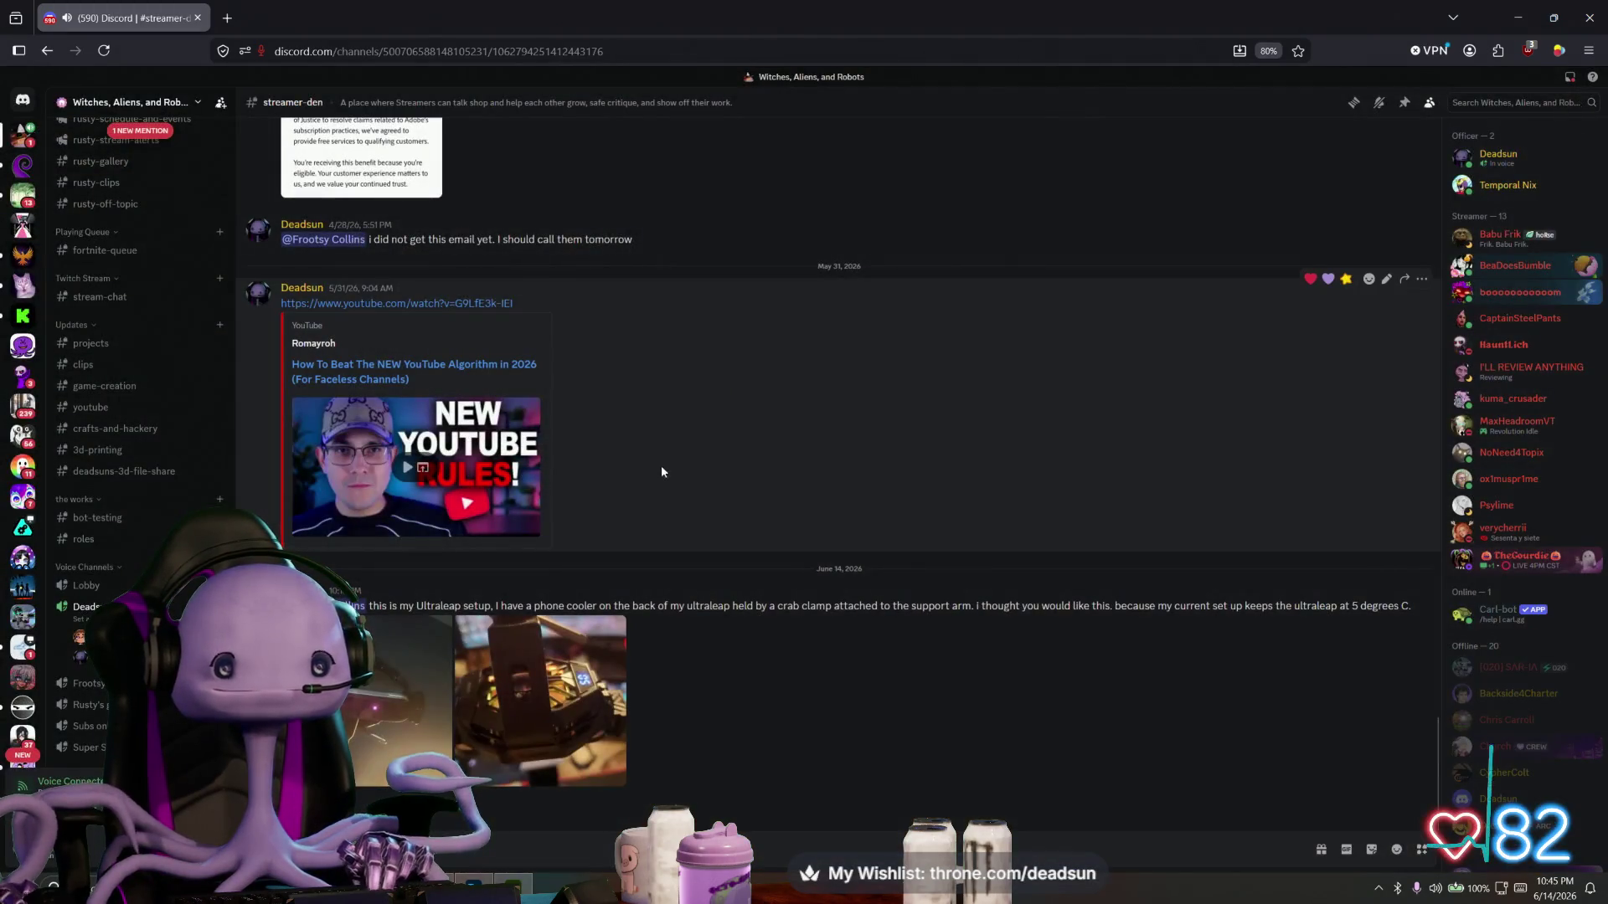
key(alt+Tab)
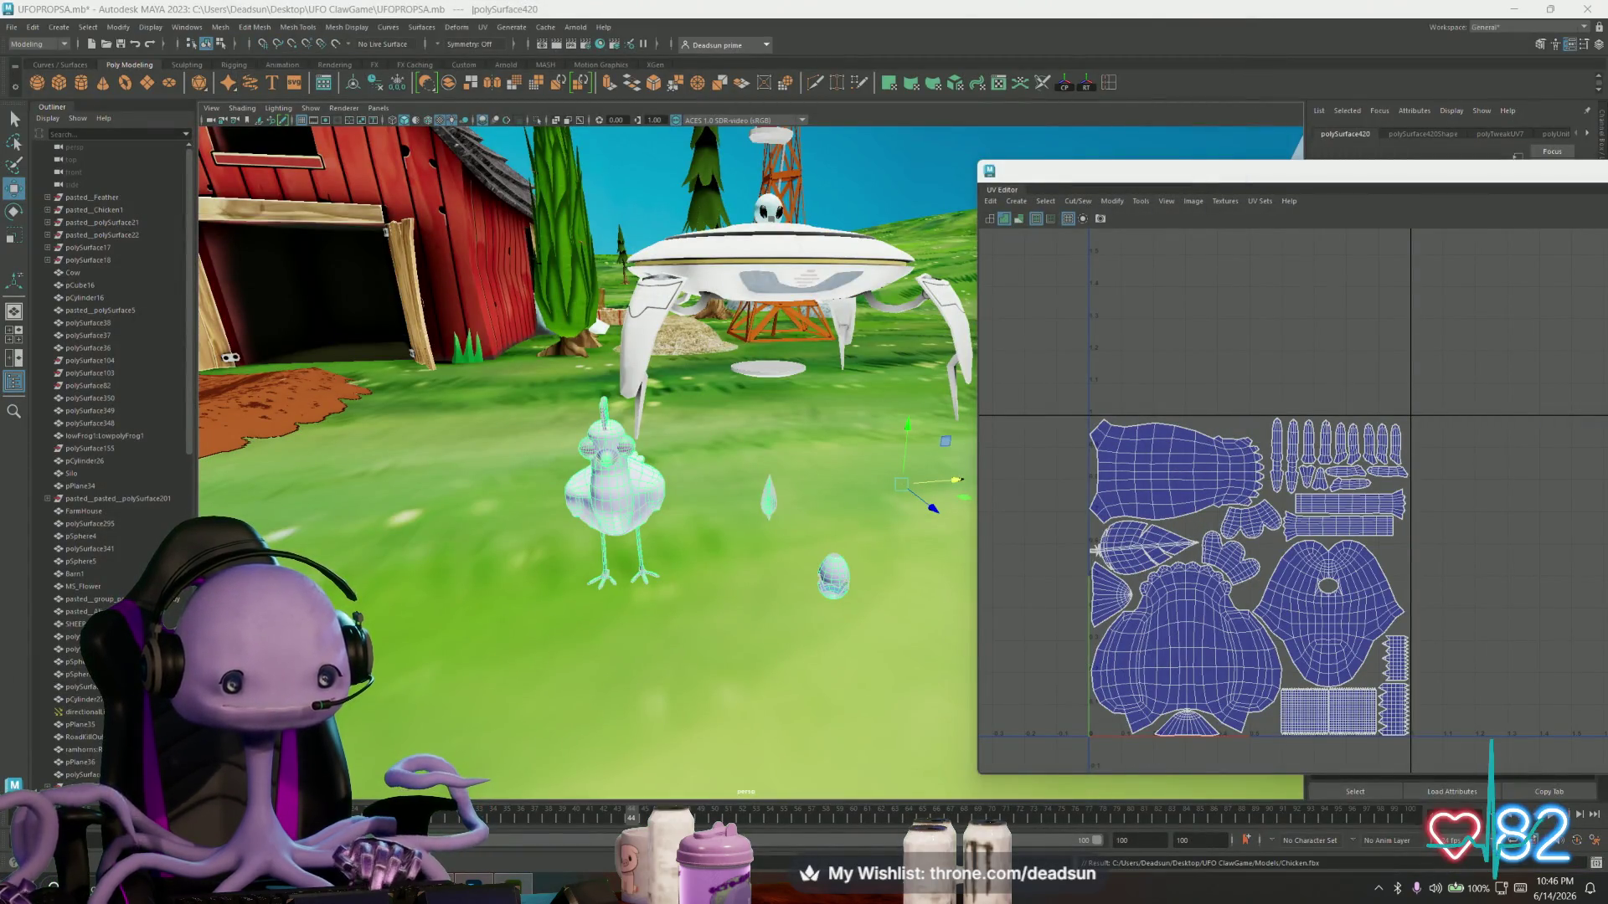
- Search for 'maya' in the Windows Start menu, then dismiss it and return to the farm scene
alt+drag(804, 536, 705, 623)
scroll(729, 617, up, 3)
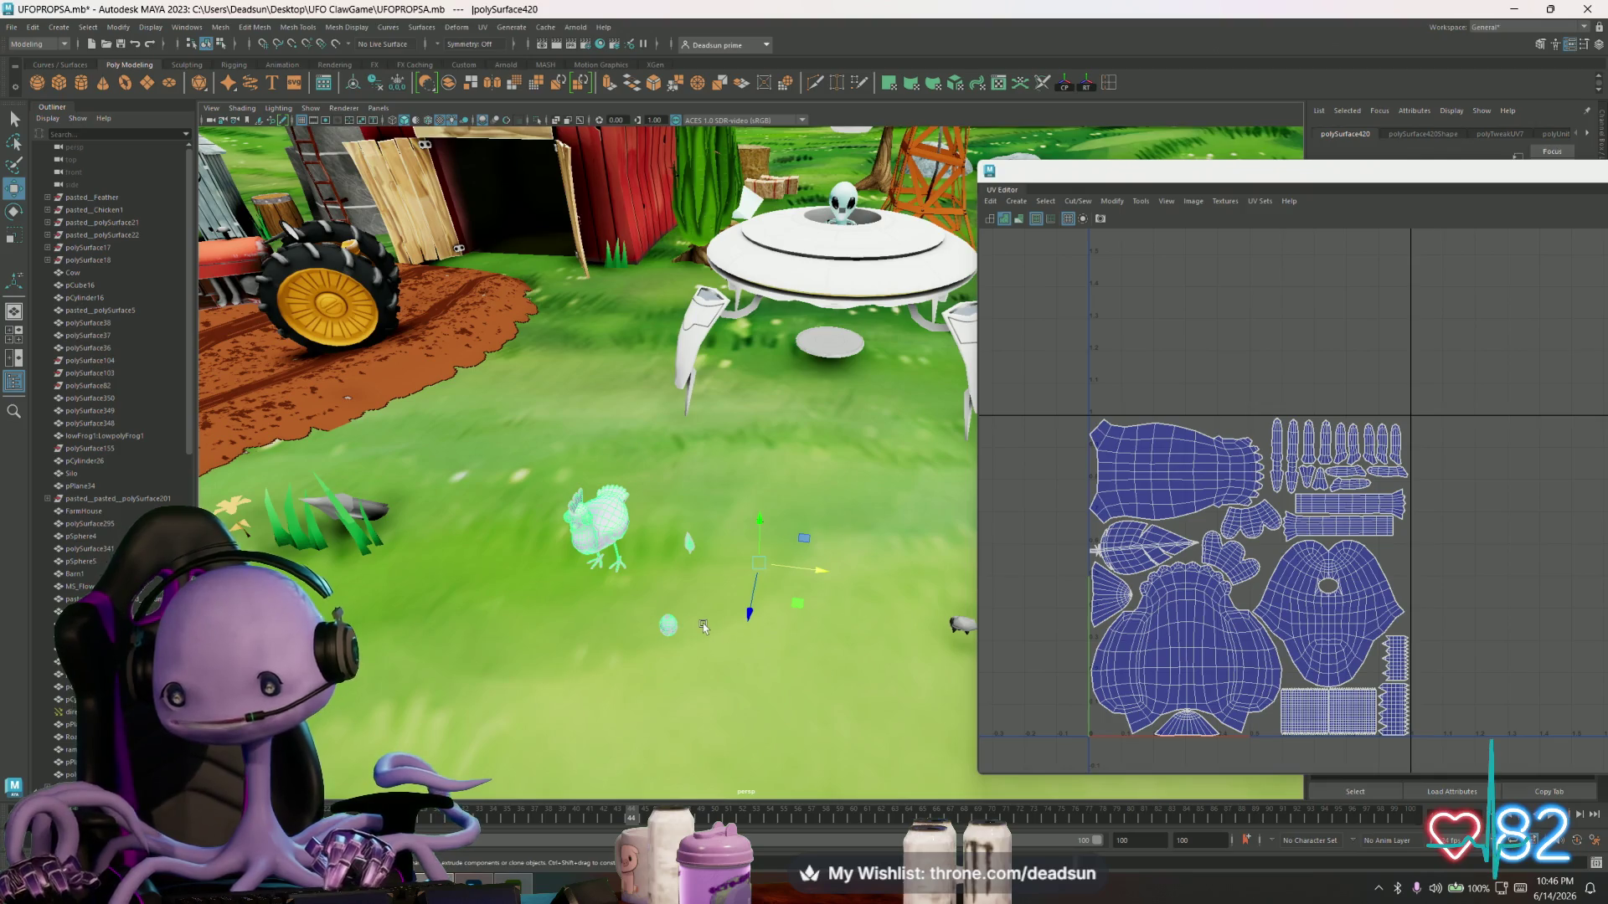
scroll(629, 603, down, 5)
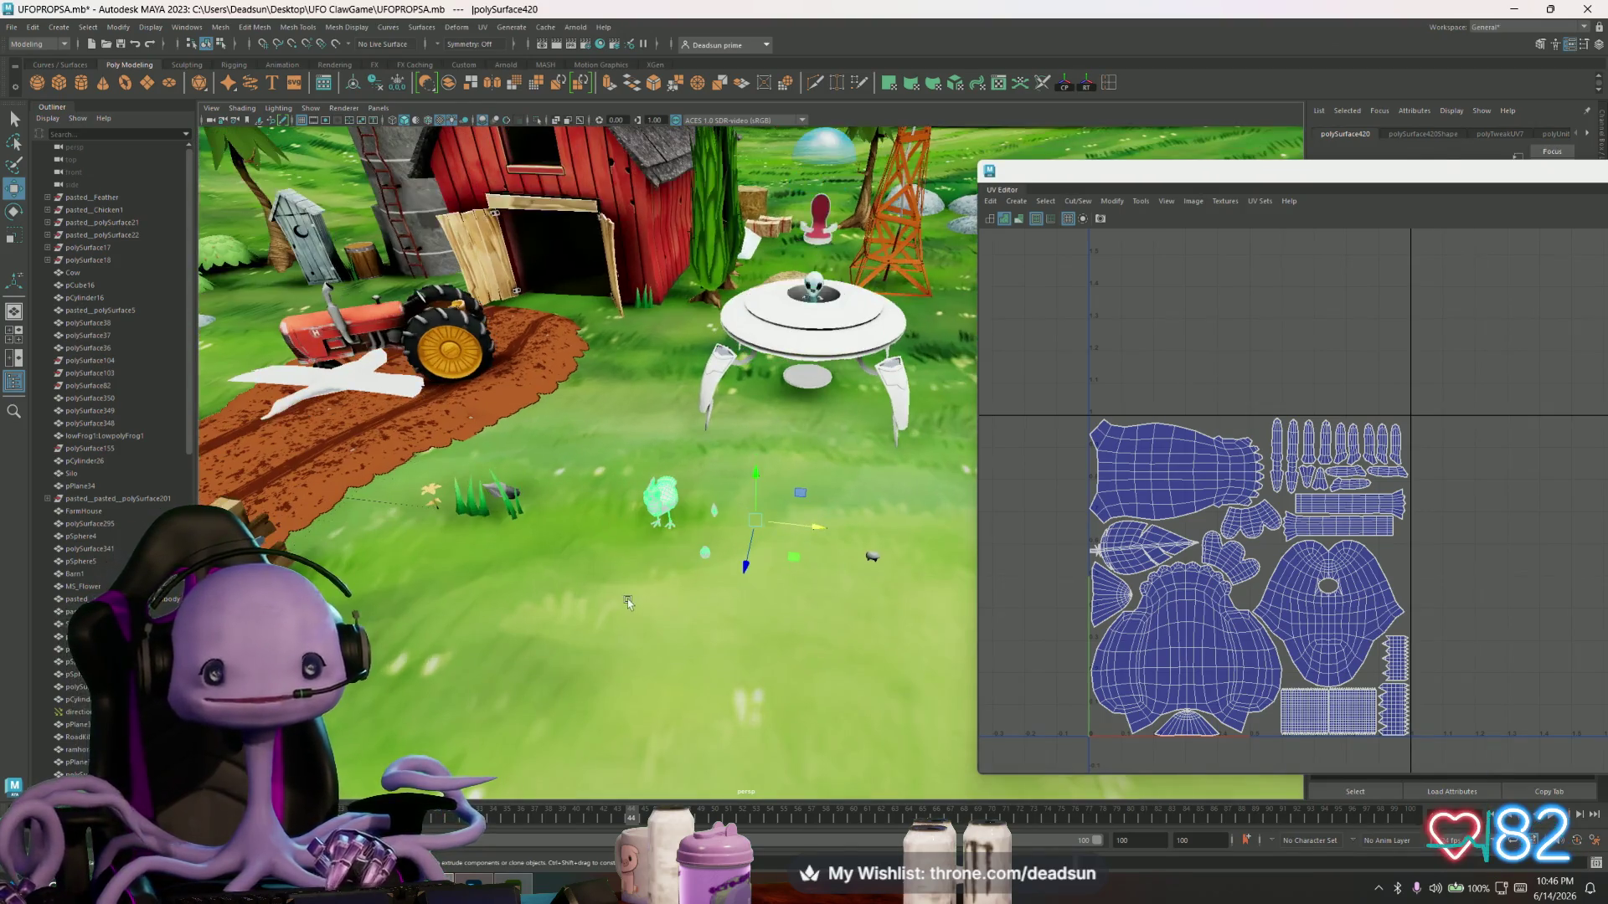
key(super)
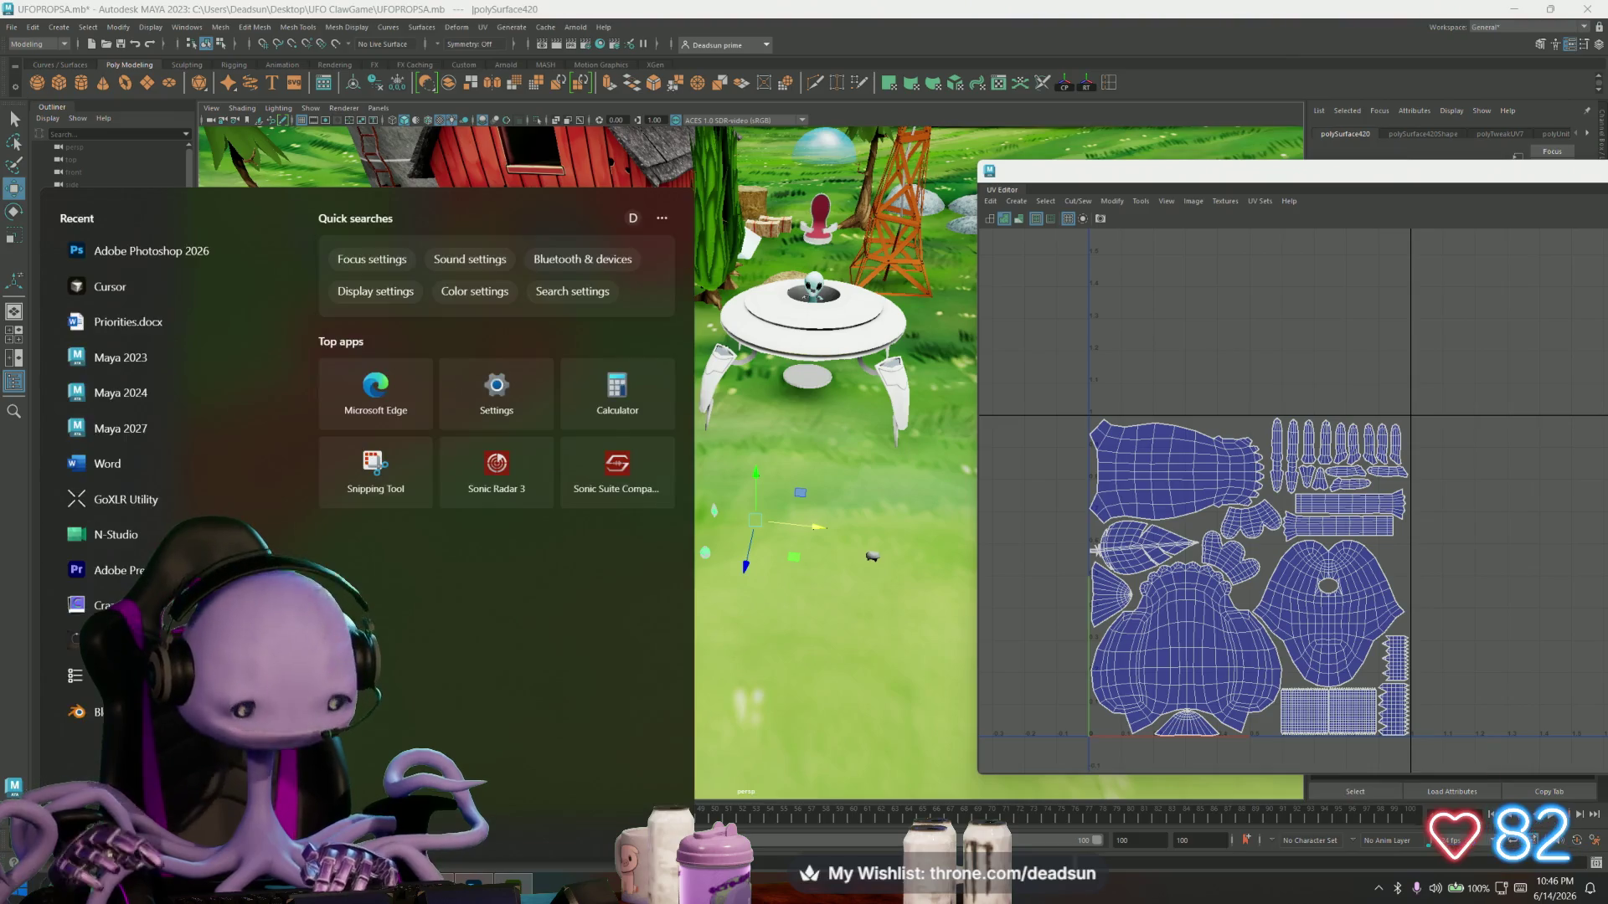
text(maya)
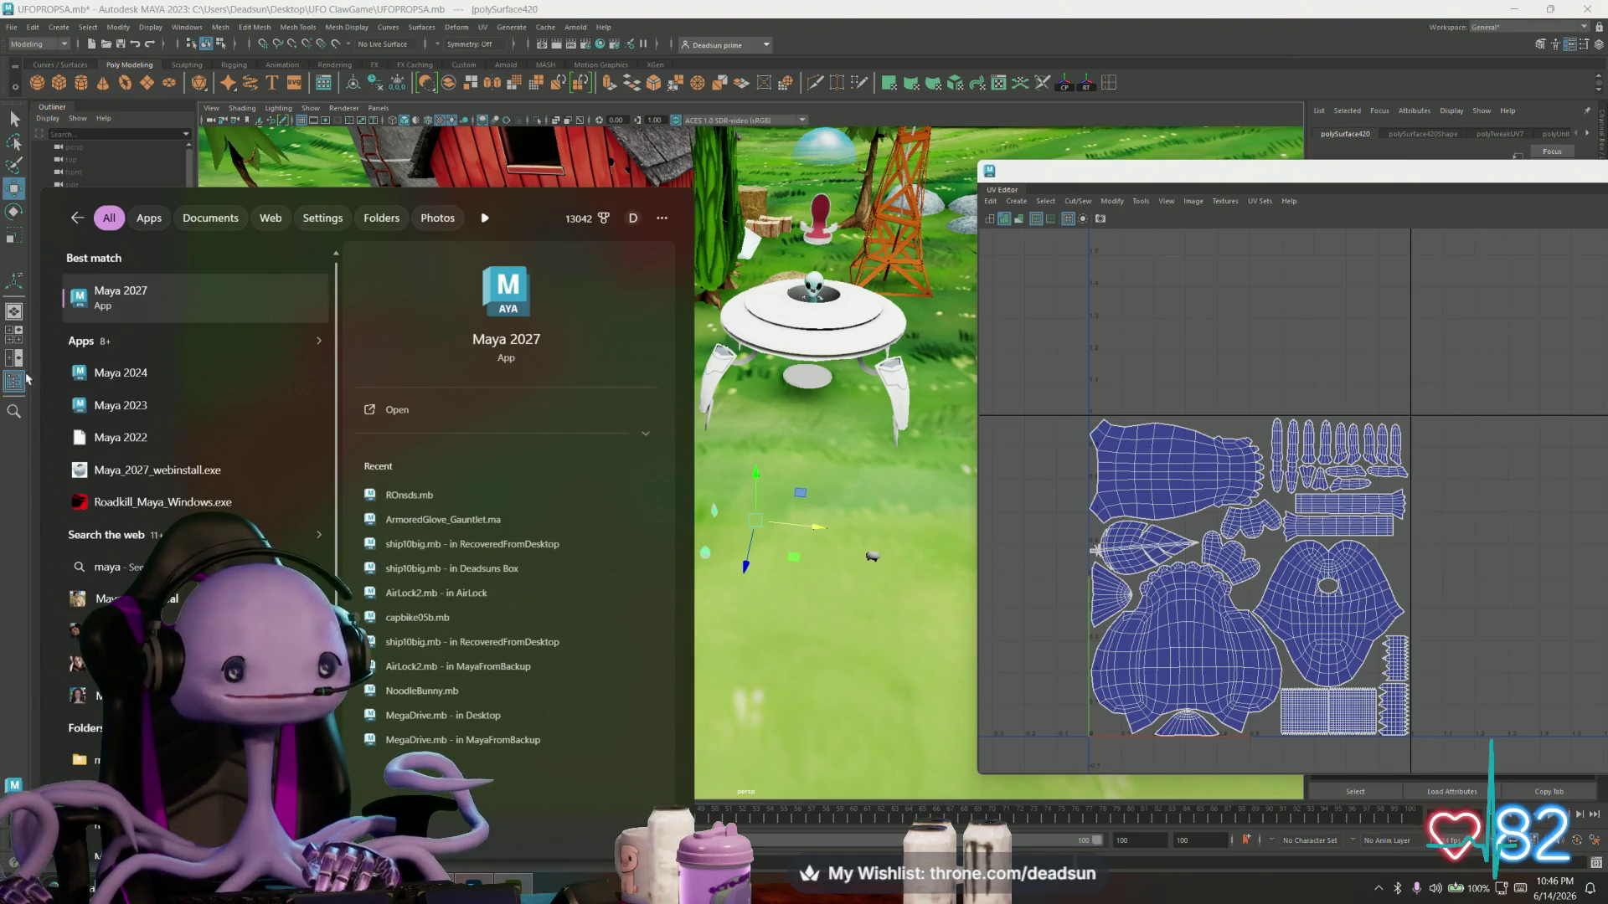
click(149, 293)
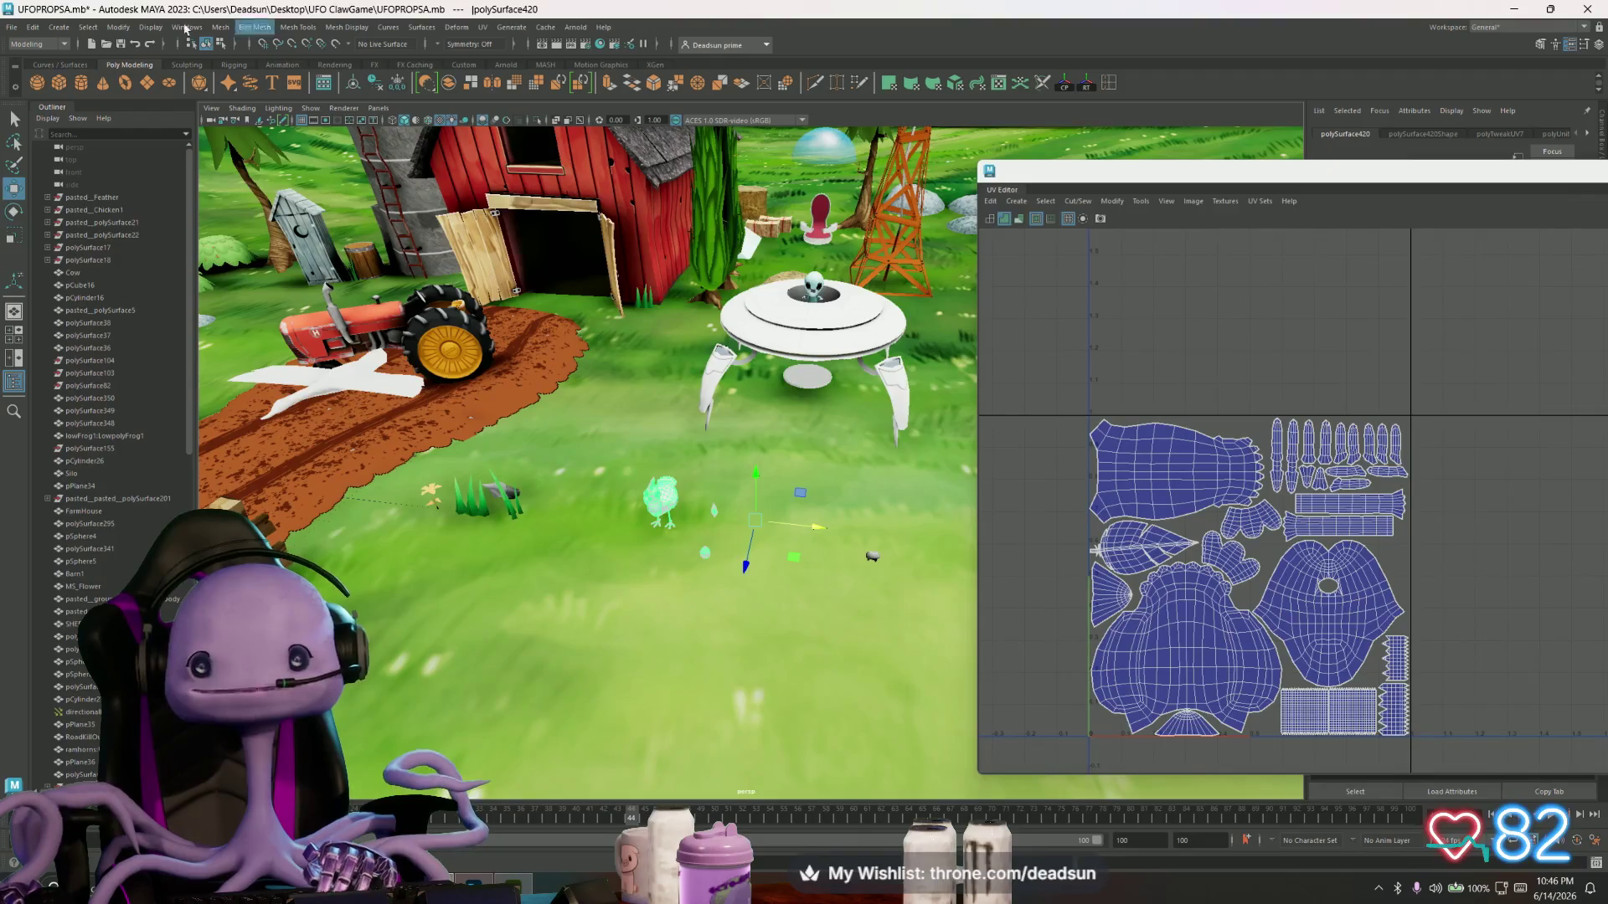
- Save the UFOPROPSA scene with File > Save Scene, then bring up Maya 2027
click(13, 28)
click(42, 80)
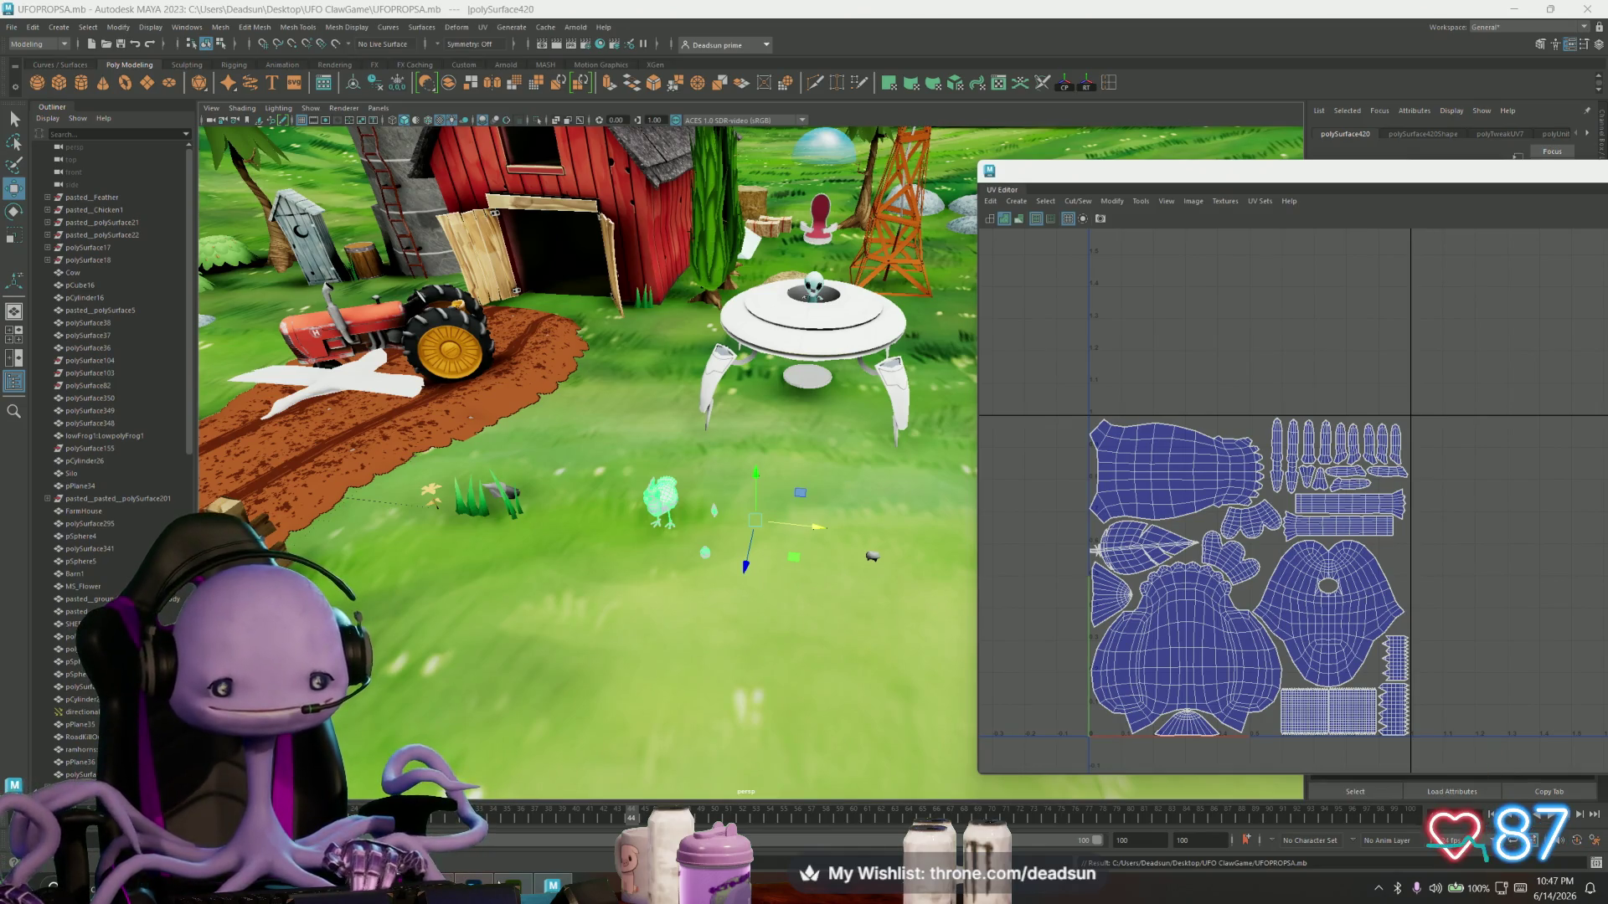
click(553, 884)
- Start a new scene with a polygon cube scaled up and flattened into a thin slab
click(148, 163)
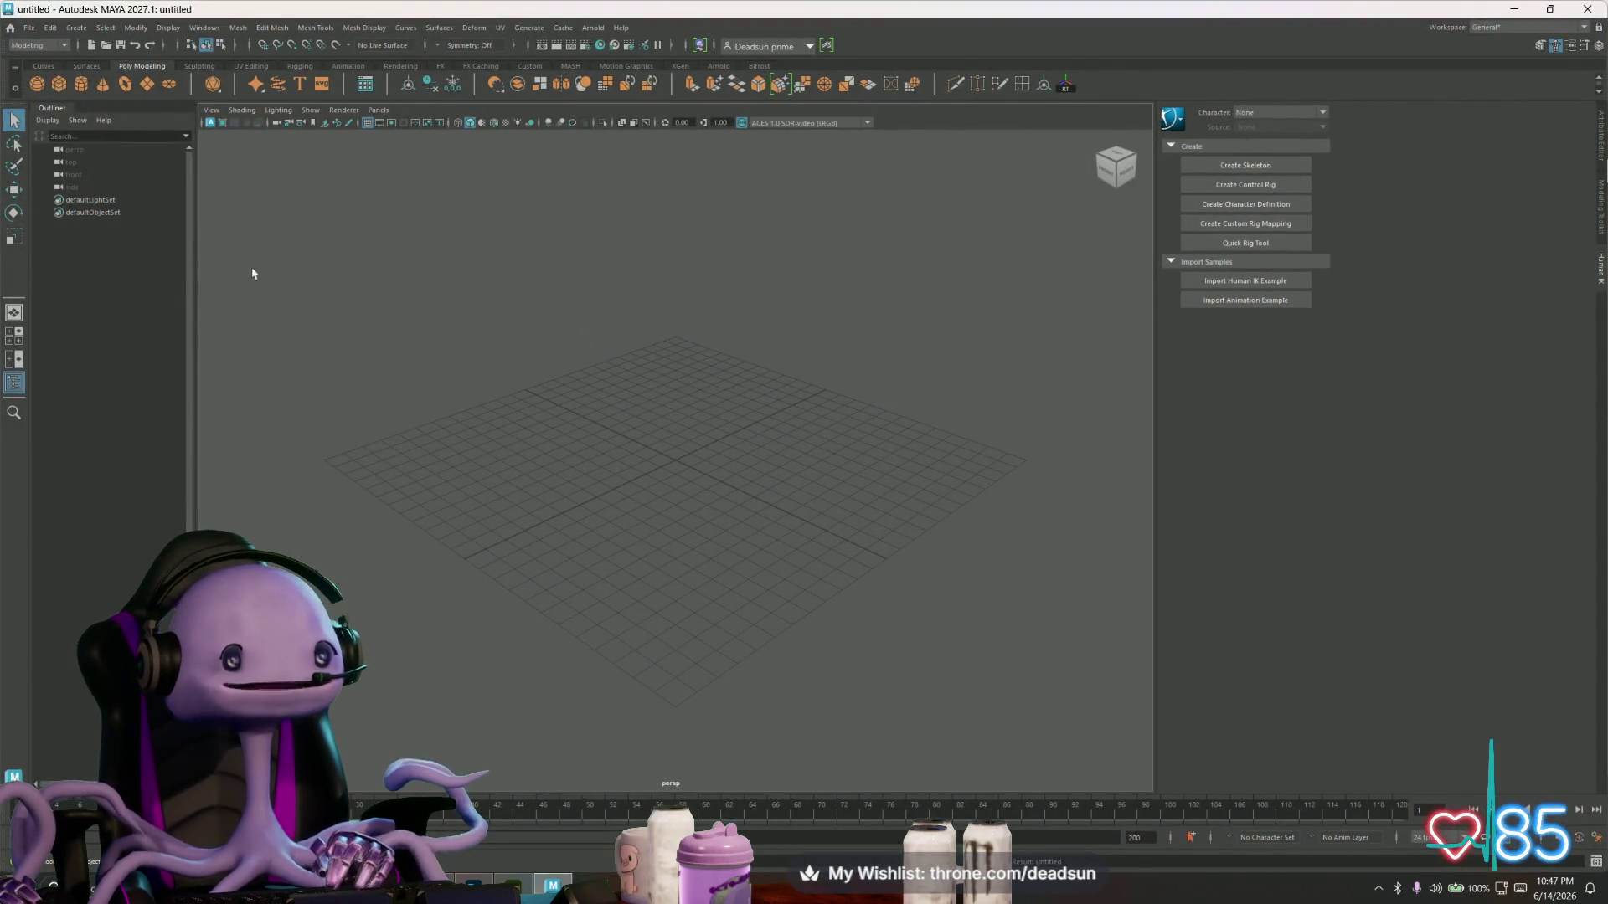
click(62, 89)
key(w)
key(r)
mouse_move(679, 463)
mouse_down()
mouse_move(807, 430)
mouse_move(790, 435)
mouse_up()
mouse_move(678, 421)
mouse_down()
mouse_move(672, 461)
mouse_move(740, 500)
mouse_move(708, 471)
mouse_move(716, 492)
mouse_up()
- From above, slide the slab's left-edge vertices and push the right edge out to widen it
alt+drag(712, 490, 624, 448)
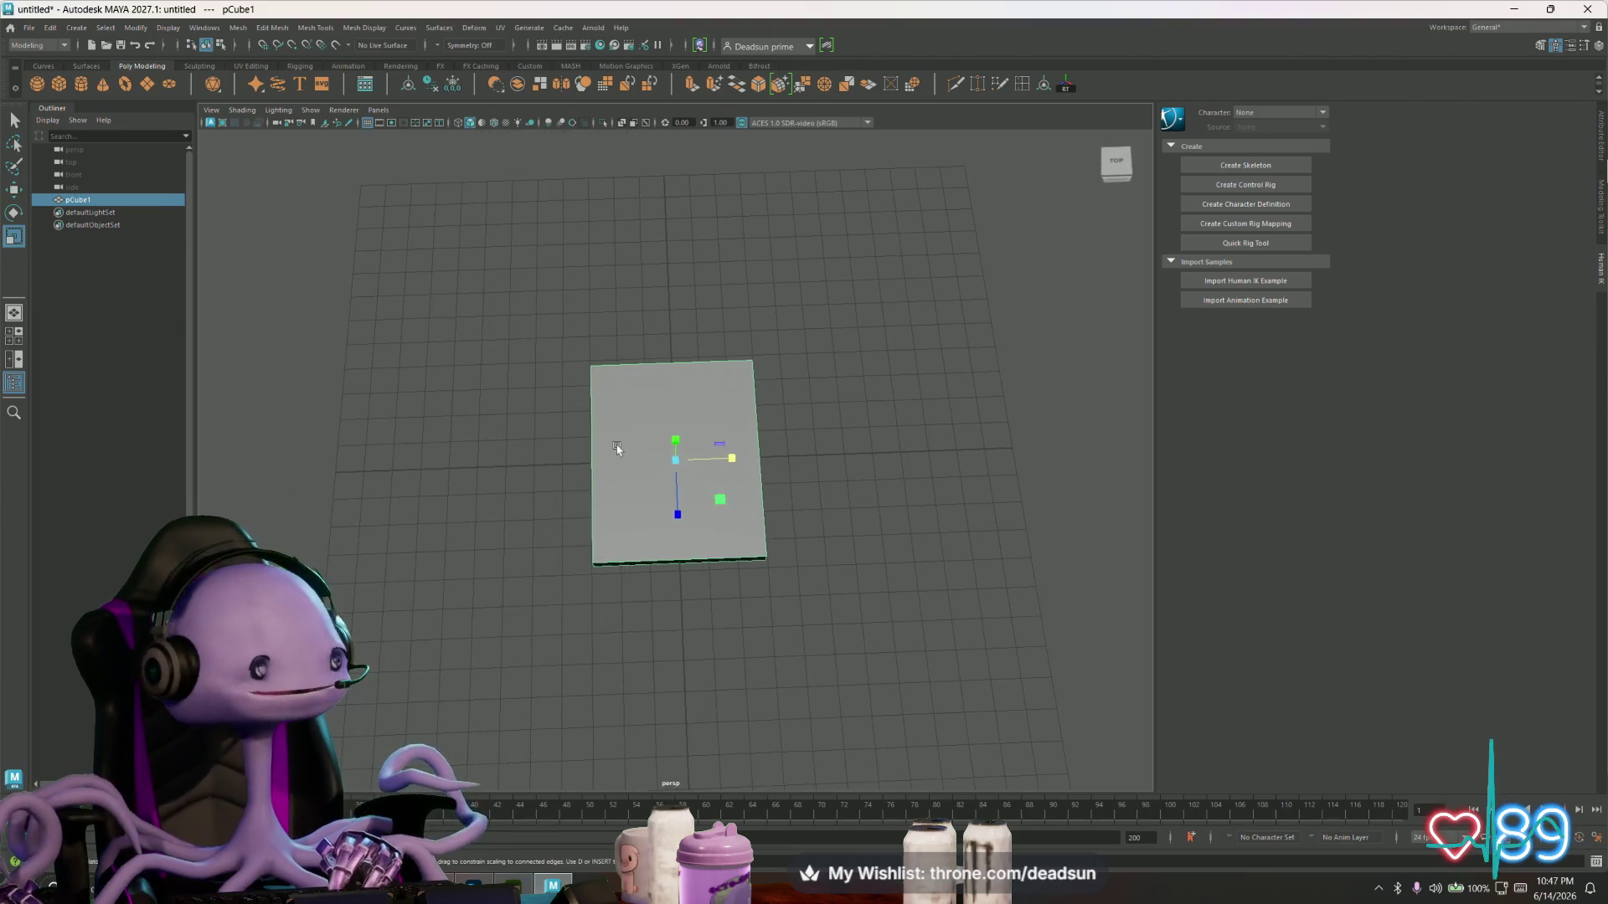
right_drag(631, 446, 574, 448)
mouse_move(531, 298)
mouse_down()
mouse_move(628, 689)
mouse_move(652, 688)
mouse_up()
key(w)
mouse_move(649, 465)
mouse_down()
mouse_move(675, 465)
mouse_move(646, 465)
mouse_up()
drag(708, 333, 817, 587)
mouse_move(764, 456)
mouse_down()
mouse_move(808, 456)
mouse_move(782, 456)
mouse_up()
- With grid snapping on, reselect the right-edge vertices and pull them in to narrow the slab
mouse_move(617, 444)
alt+mouse_down()
mouse_move(668, 510)
mouse_move(664, 496)
alt+mouse_up()
drag(724, 314, 847, 673)
key(x)
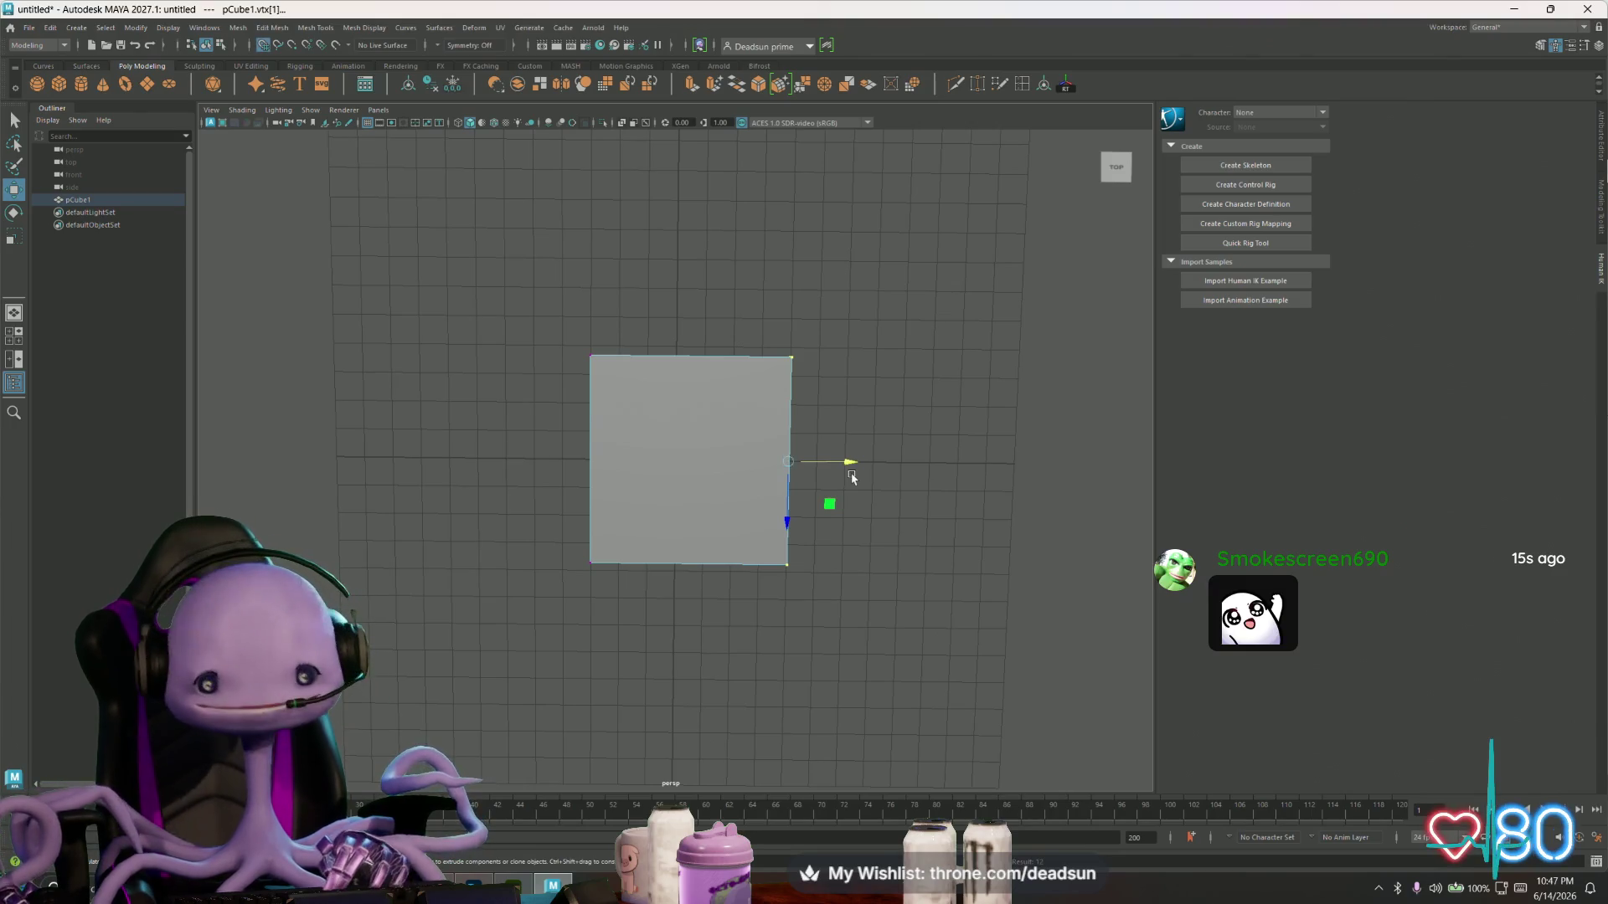
drag(834, 473, 763, 479)
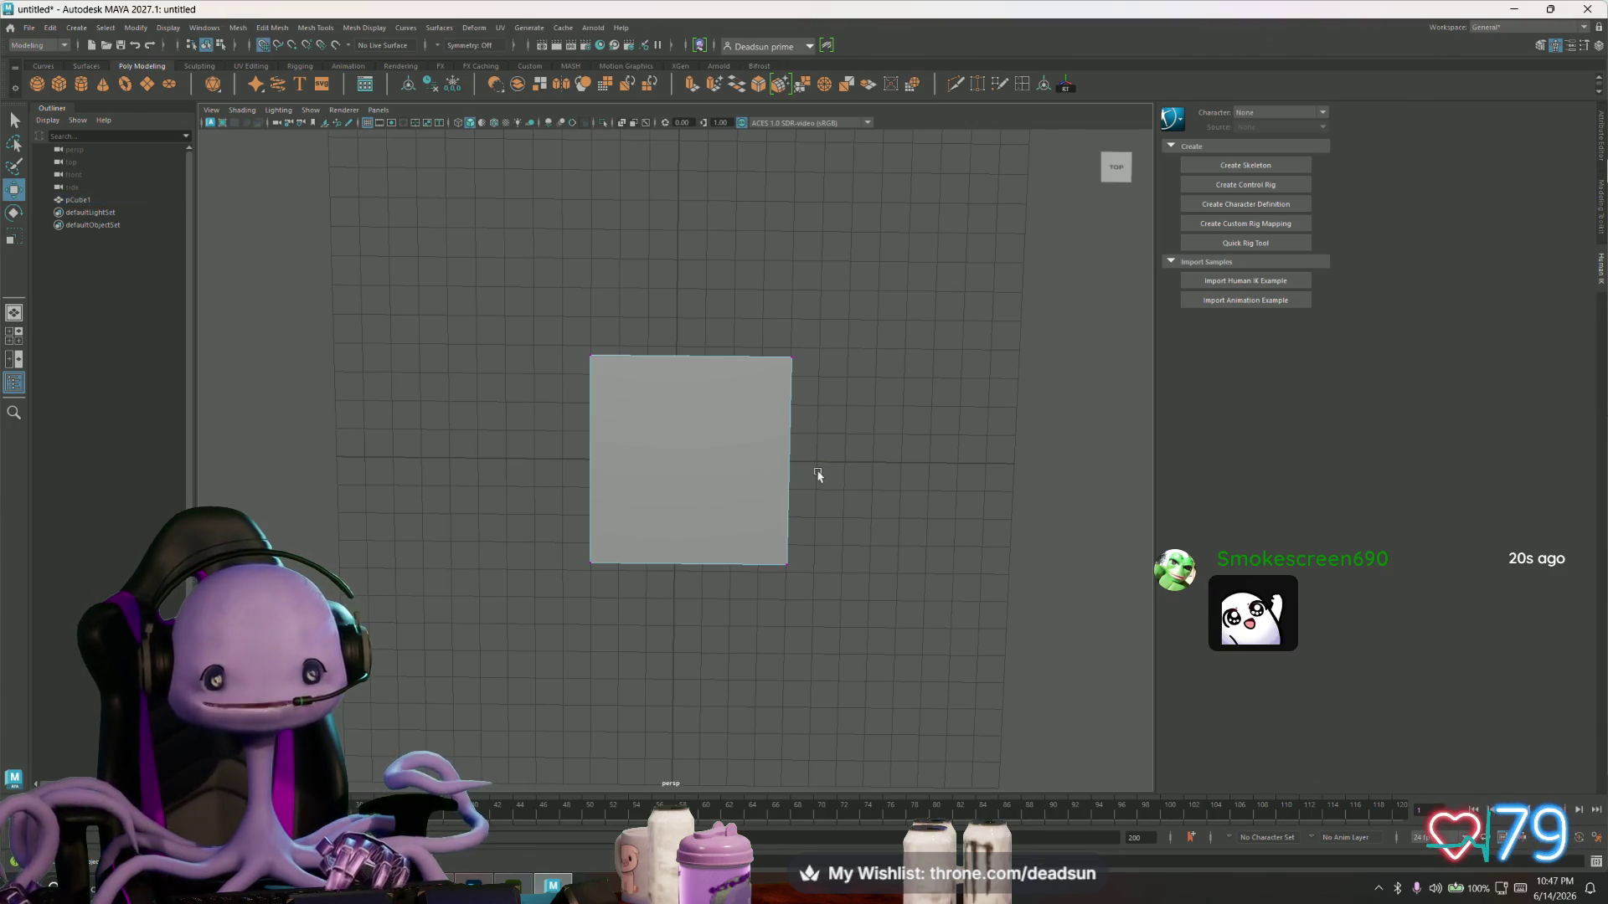
drag(750, 352, 870, 678)
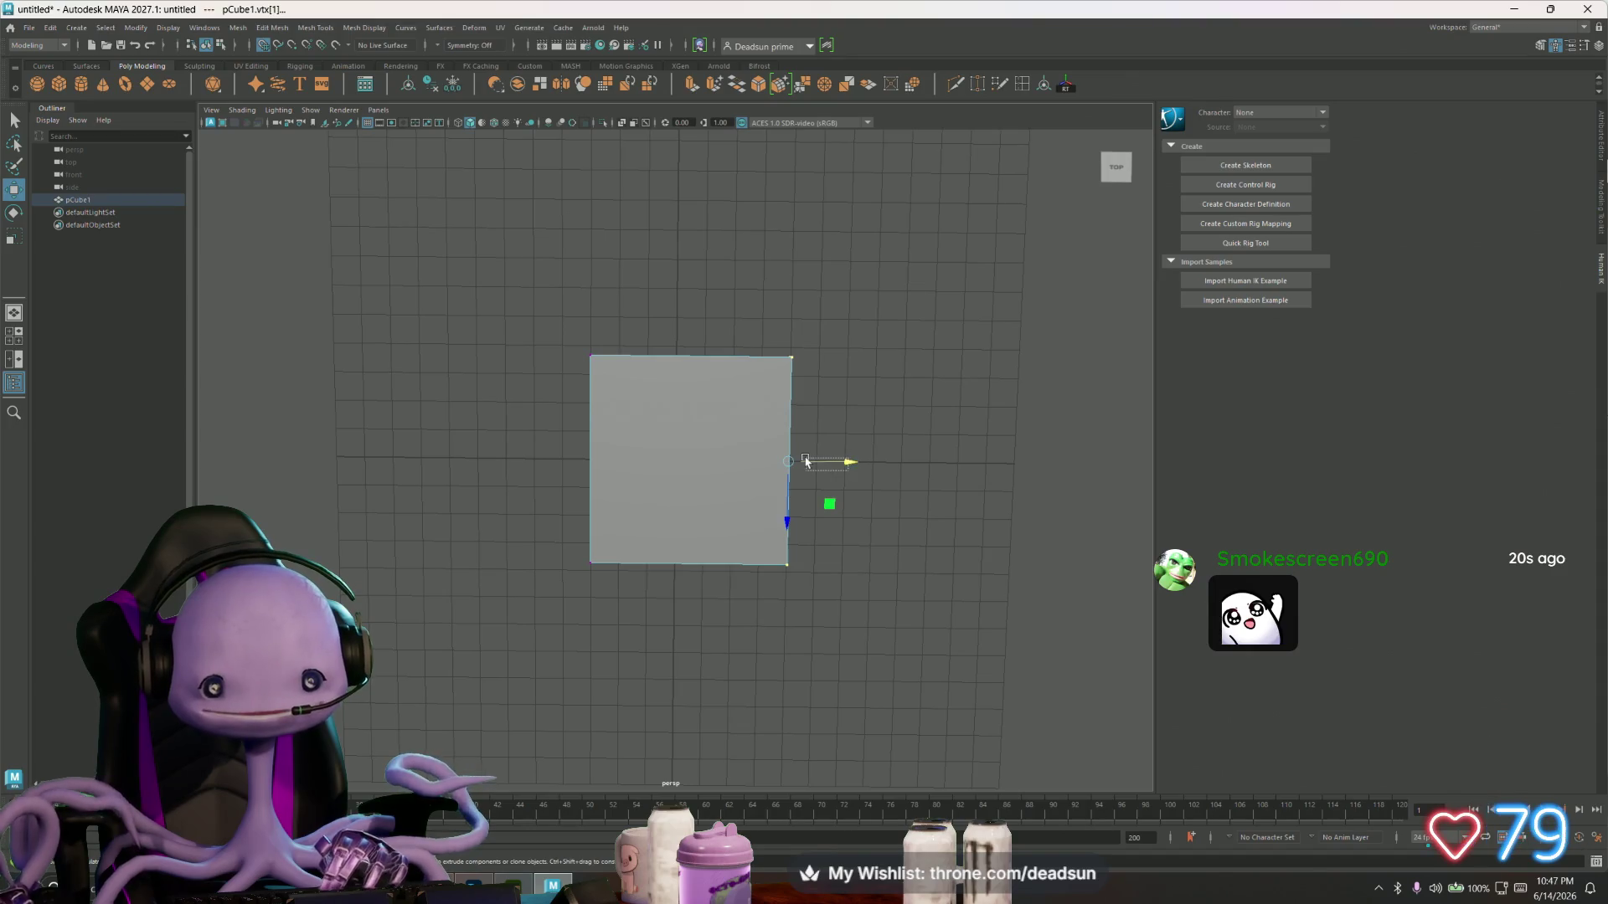
click(846, 460)
drag(767, 305, 834, 699)
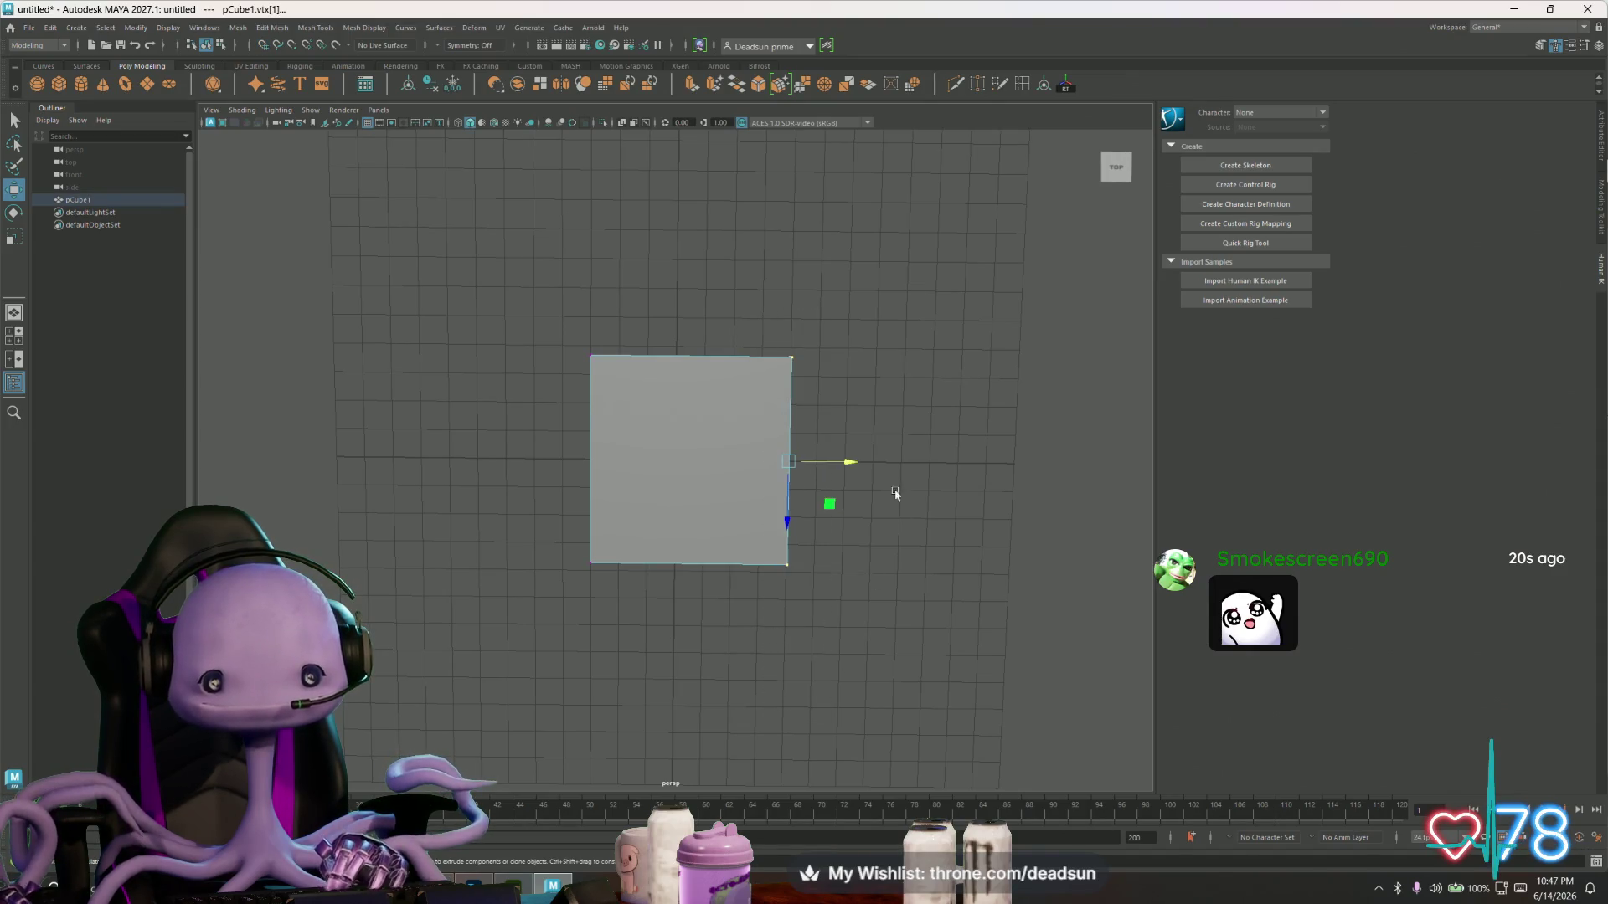
drag(847, 466, 760, 461)
- Try moving the top- and bottom-edge vertices, returning the top edge to its original place
drag(533, 325, 789, 413)
mouse_move(676, 368)
mouse_down()
mouse_move(676, 416)
mouse_move(675, 359)
mouse_up()
drag(530, 528, 830, 647)
mouse_move(684, 629)
mouse_down()
mouse_move(678, 704)
mouse_move(680, 634)
mouse_move(624, 551)
mouse_move(664, 564)
mouse_move(707, 617)
mouse_move(678, 679)
mouse_move(692, 518)
mouse_up()
- Select the slab's top face, raise the slab slightly, then pick and clear the front face
right_drag(692, 517, 694, 451)
click(695, 451)
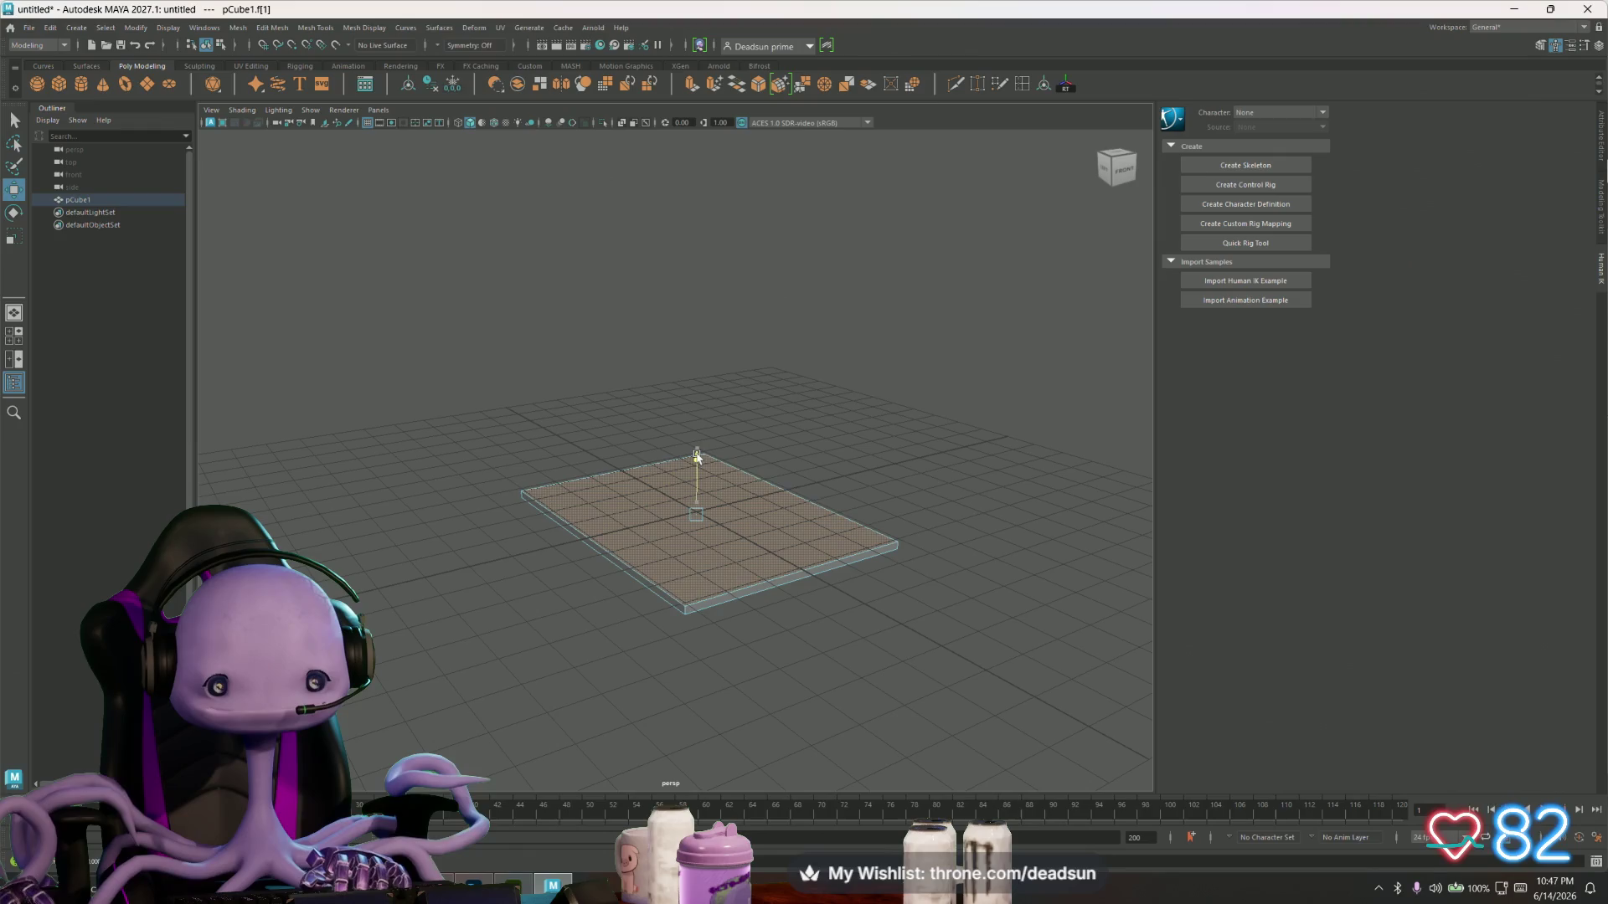
right_drag(683, 536, 671, 505)
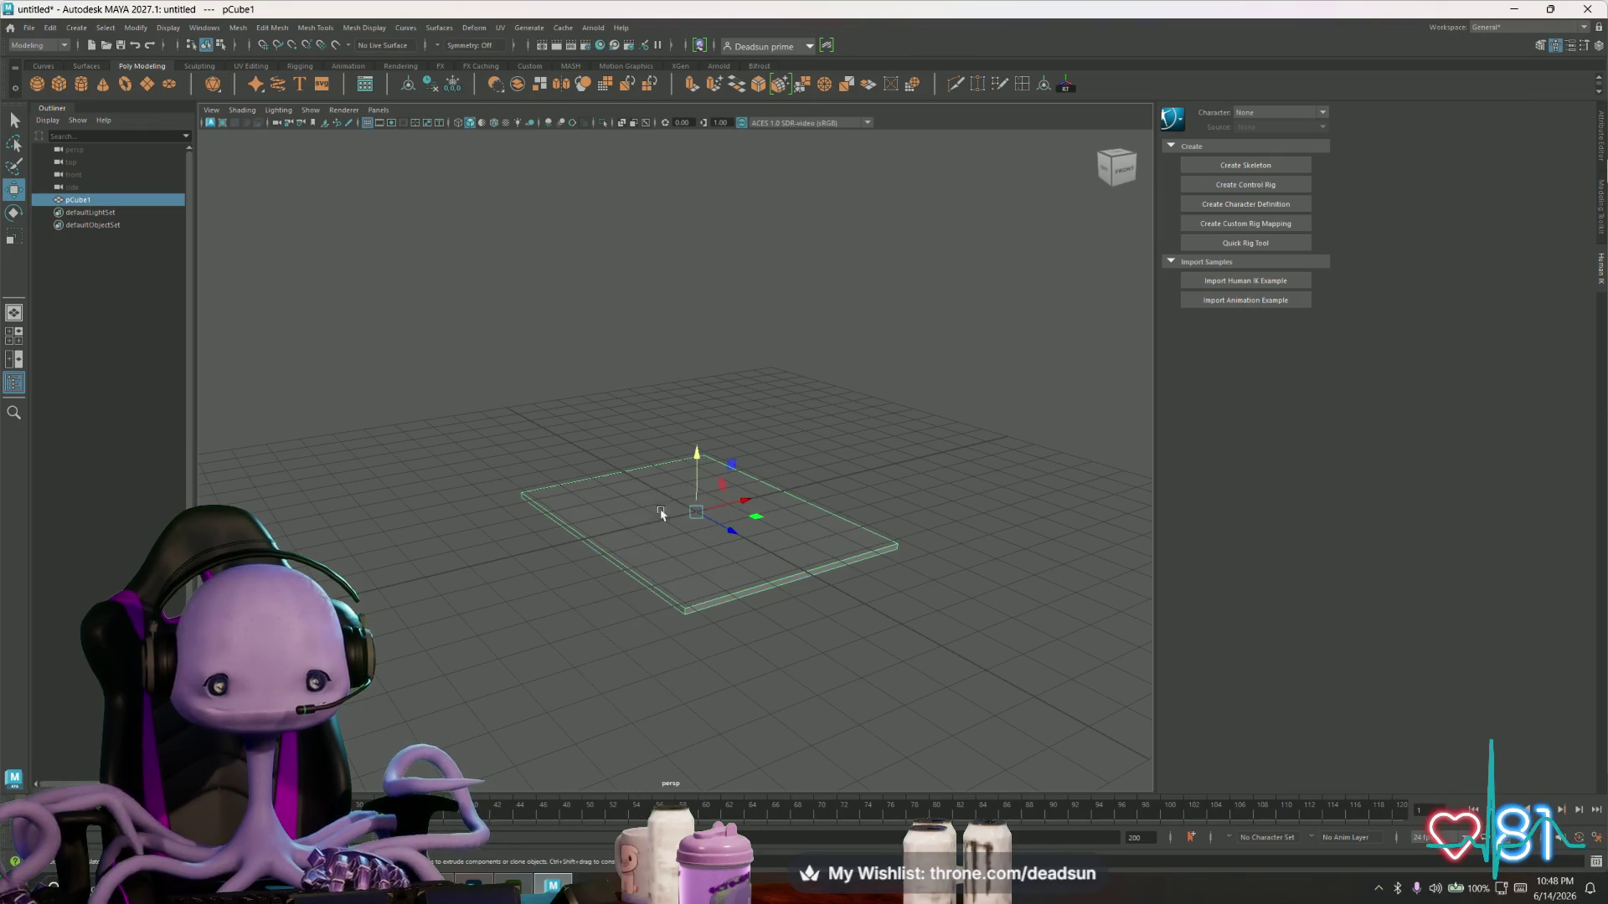
drag(694, 455, 696, 447)
right_drag(710, 507, 718, 545)
click(685, 590)
key(F10)
- Extrude the selected face, inspect it, then lower the slab and undo that move
mouse_move(668, 588)
alt+mouse_down()
mouse_move(656, 621)
mouse_move(781, 635)
mouse_move(772, 592)
alt+mouse_up()
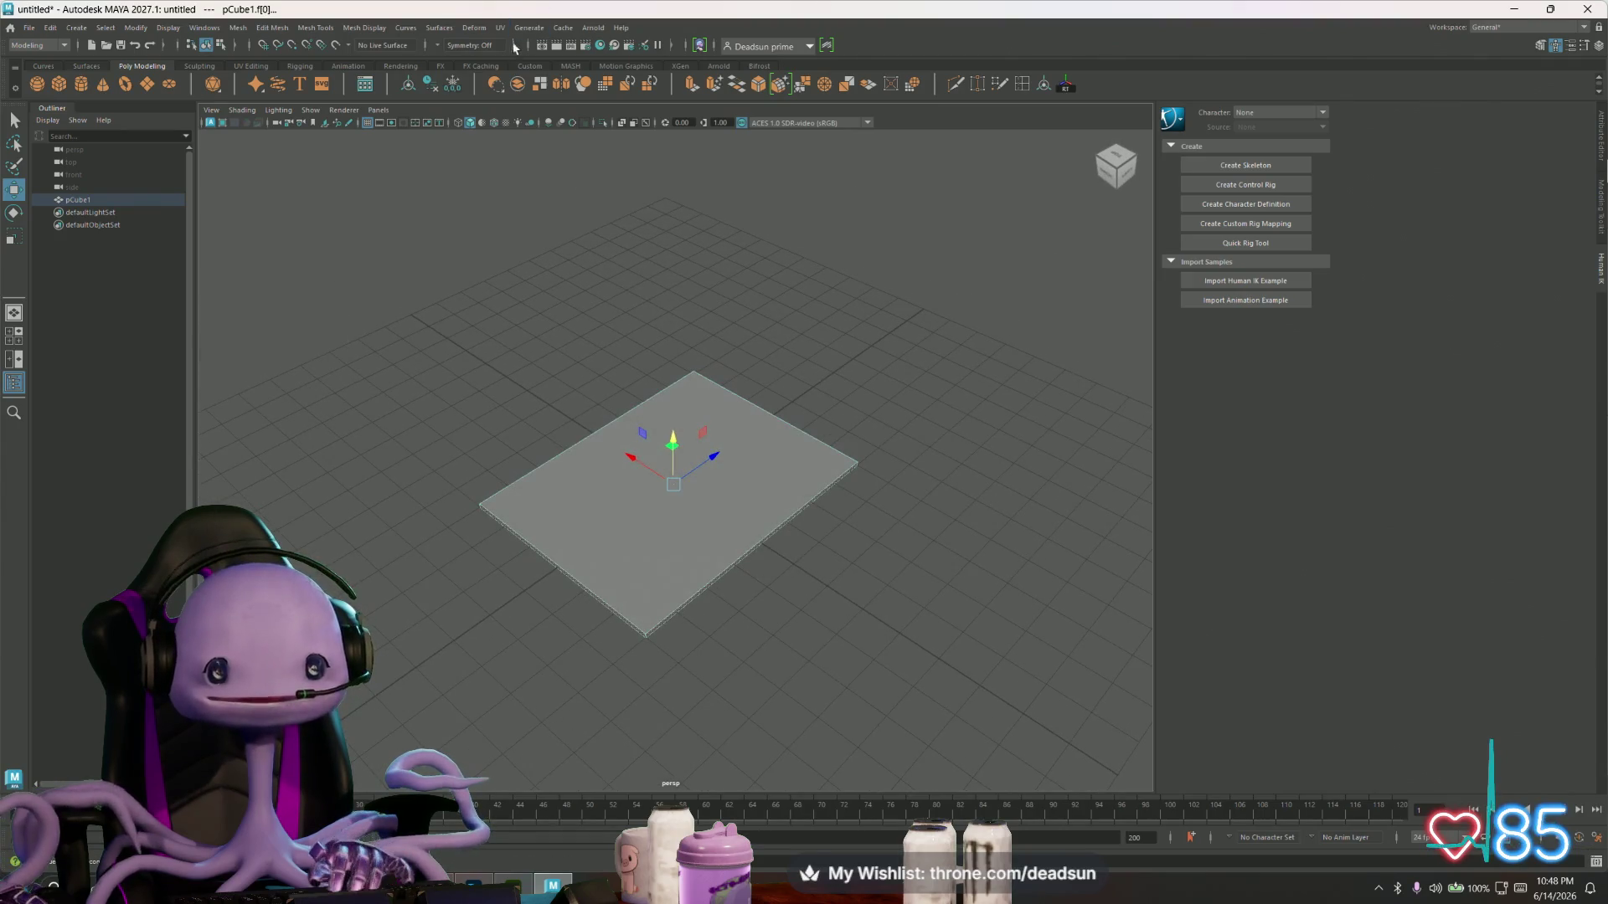
key(ctrl+e)
mouse_move(603, 564)
alt+mouse_down()
mouse_move(506, 611)
mouse_move(449, 586)
mouse_move(510, 583)
mouse_move(635, 628)
mouse_move(525, 700)
alt+mouse_up()
key(q)
click(559, 681)
middle_drag(524, 700, 524, 700)
mouse_move(521, 699)
alt+mouse_down()
mouse_move(538, 700)
mouse_move(438, 667)
mouse_move(485, 706)
mouse_move(664, 646)
alt+mouse_up()
key(ctrl+z)
key(ctrl+z)
key(ctrl+z)
key(ctrl+z)
- Select the slab's top face for scaling and moving, viewing it from behind and above
mouse_move(624, 653)
alt+mouse_down()
mouse_move(729, 611)
mouse_move(811, 603)
mouse_move(779, 520)
alt+mouse_up()
key(q)
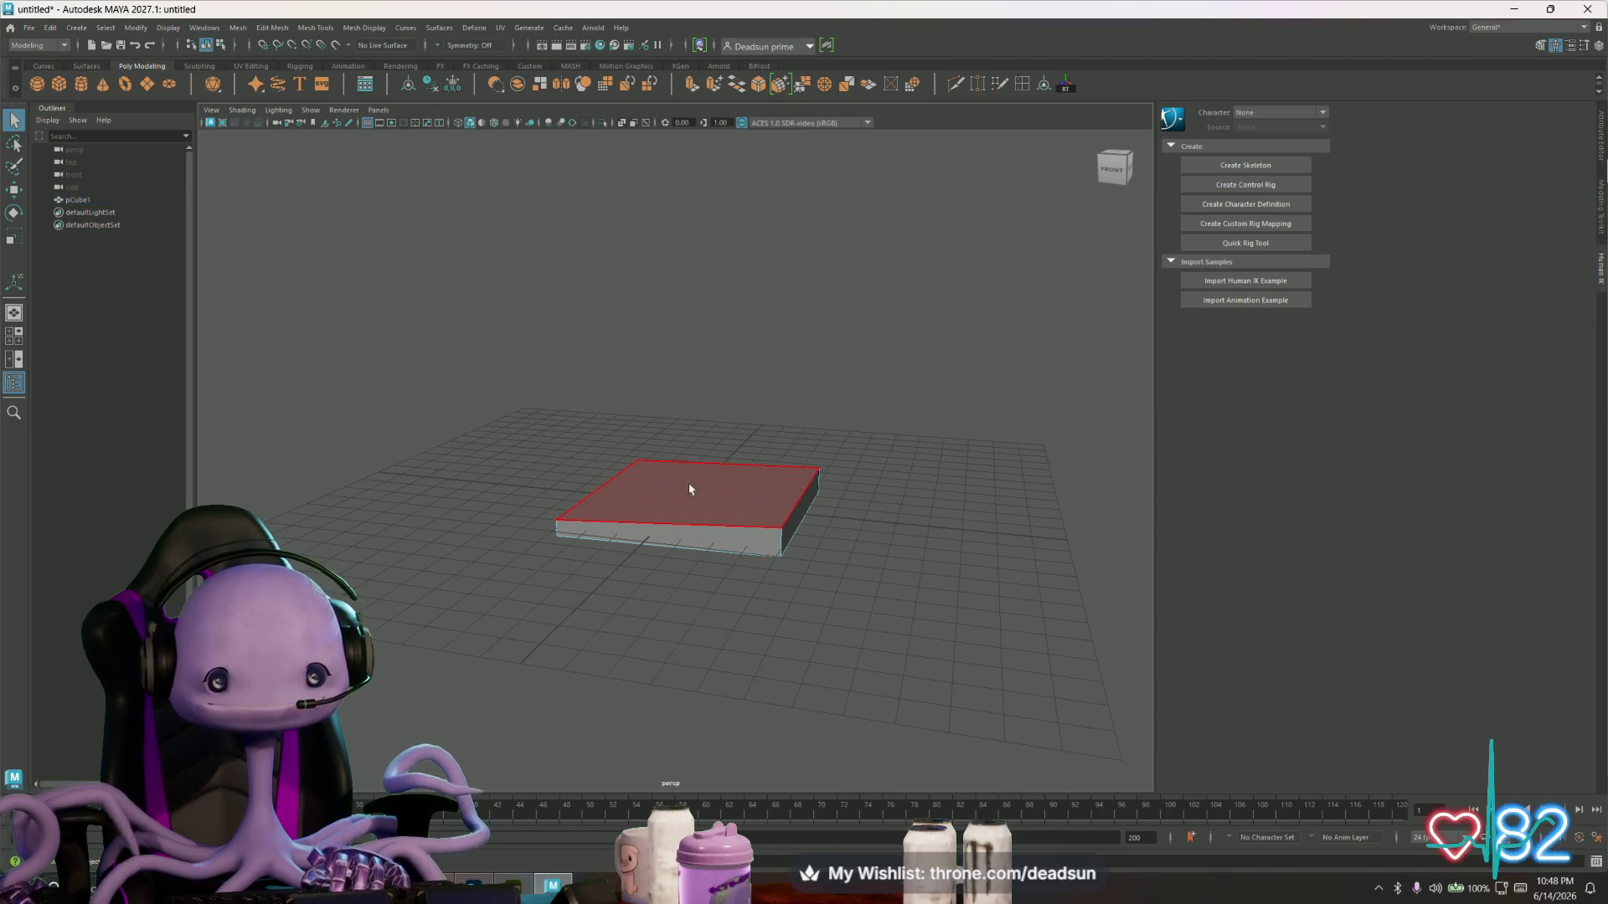
click(697, 493)
key(r)
alt+drag(712, 546, 531, 549)
alt+right_drag(531, 549, 757, 636)
mouse_move(757, 635)
alt+mouse_down()
mouse_move(645, 632)
mouse_move(614, 469)
mouse_move(644, 686)
alt+mouse_up()
key(w)
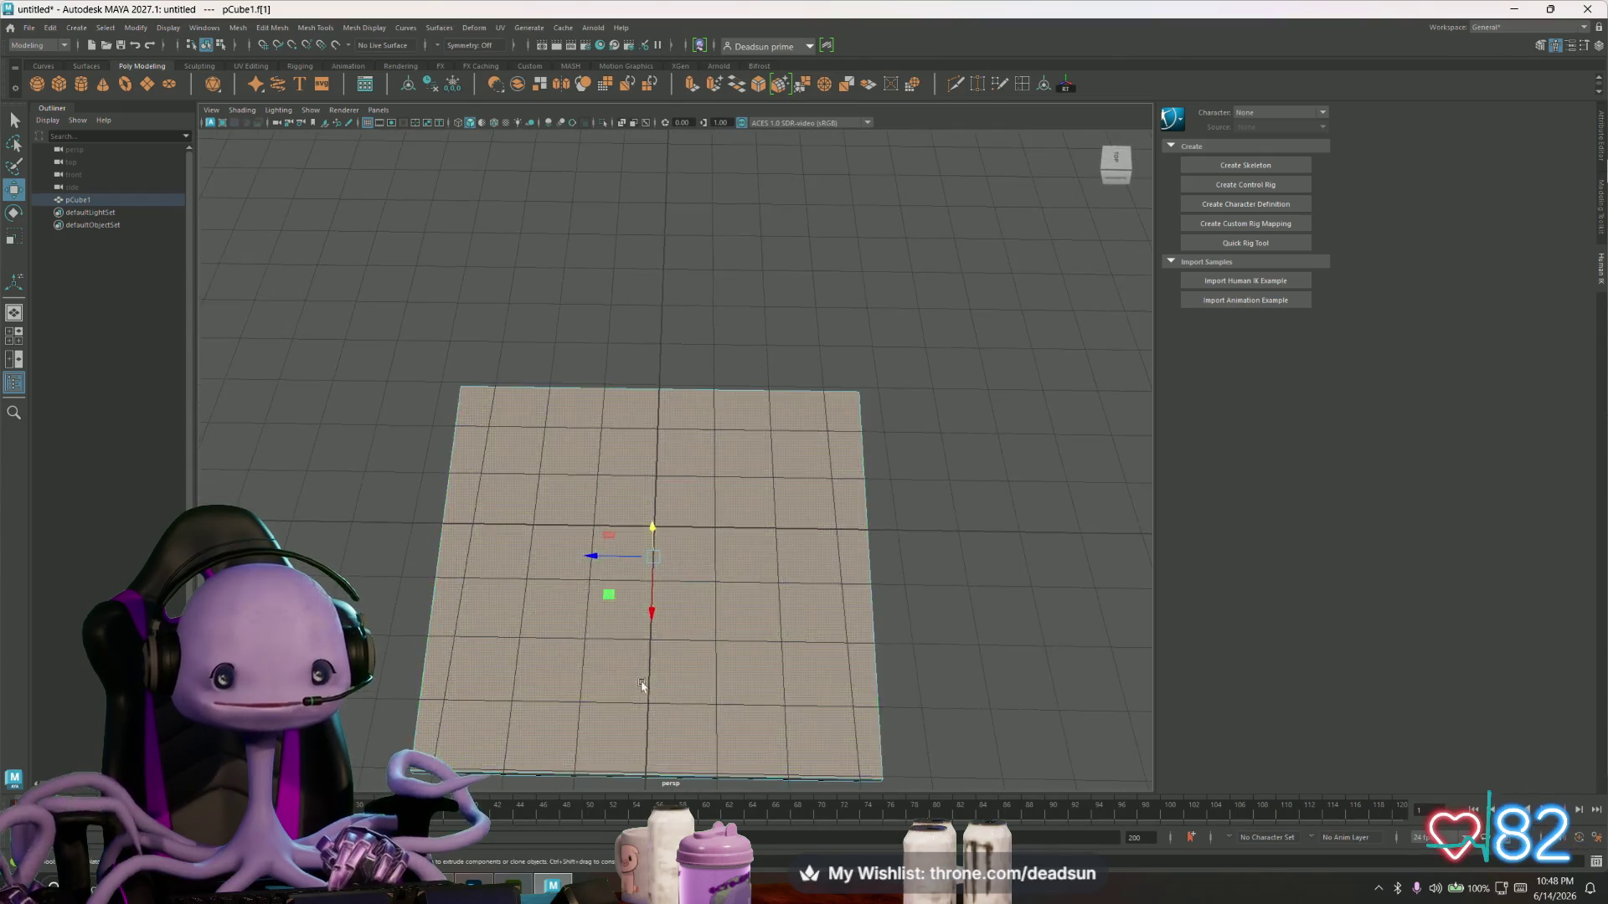
alt+right_drag(644, 686, 563, 650)
mouse_move(564, 650)
alt+mouse_down()
mouse_move(575, 675)
mouse_move(617, 531)
mouse_move(503, 418)
alt+mouse_up()
- Select the vertices along the slab's left side and return the slab to object mode
click(430, 316)
drag(430, 316, 582, 729)
key(e)
key(r)
key(y)
key(r)
key(e)
key(r)
right_drag(595, 467, 551, 465)
- Scale the left- and right-edge vertices into straight lines and pull the right edge inward
click(469, 334)
drag(470, 334, 601, 760)
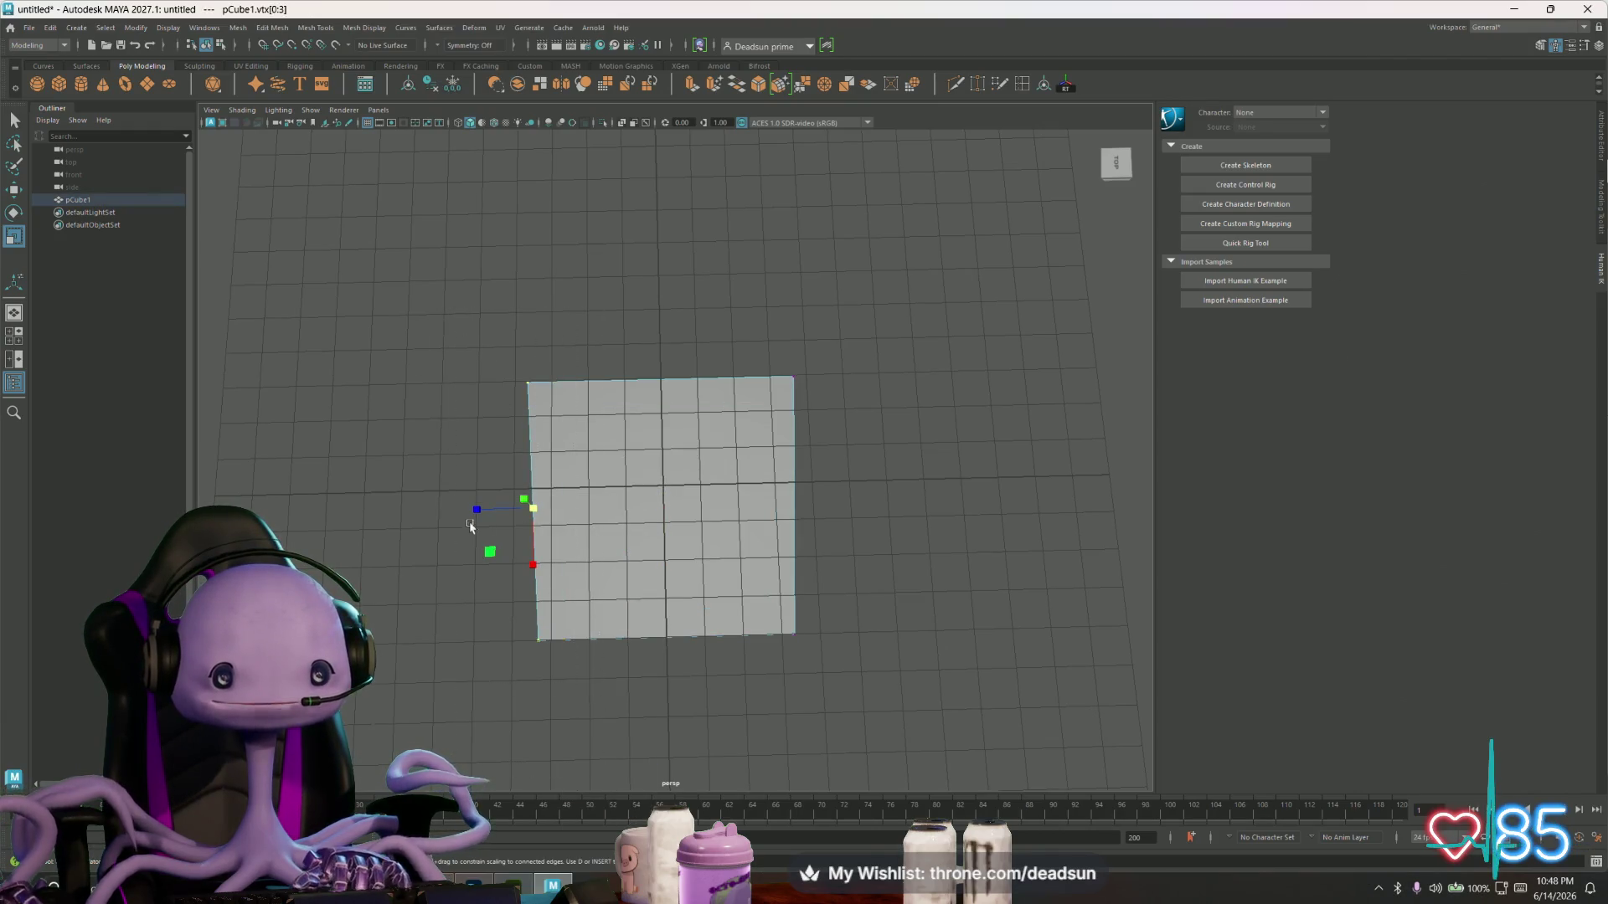
drag(478, 507, 527, 509)
drag(758, 350, 847, 630)
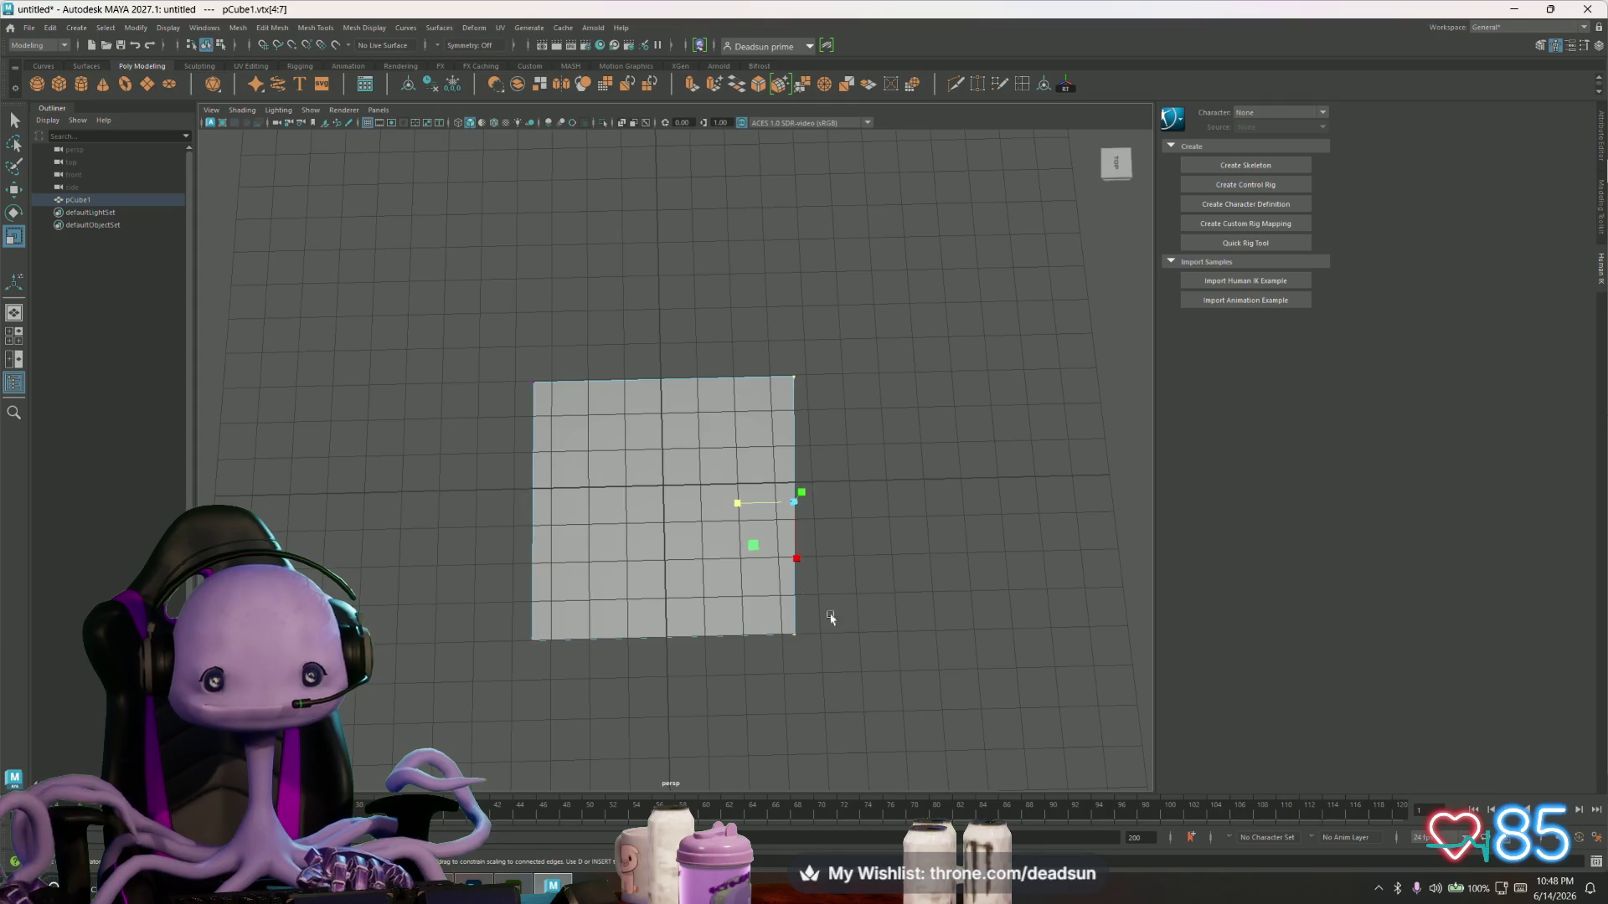
drag(741, 502, 955, 514)
key(w)
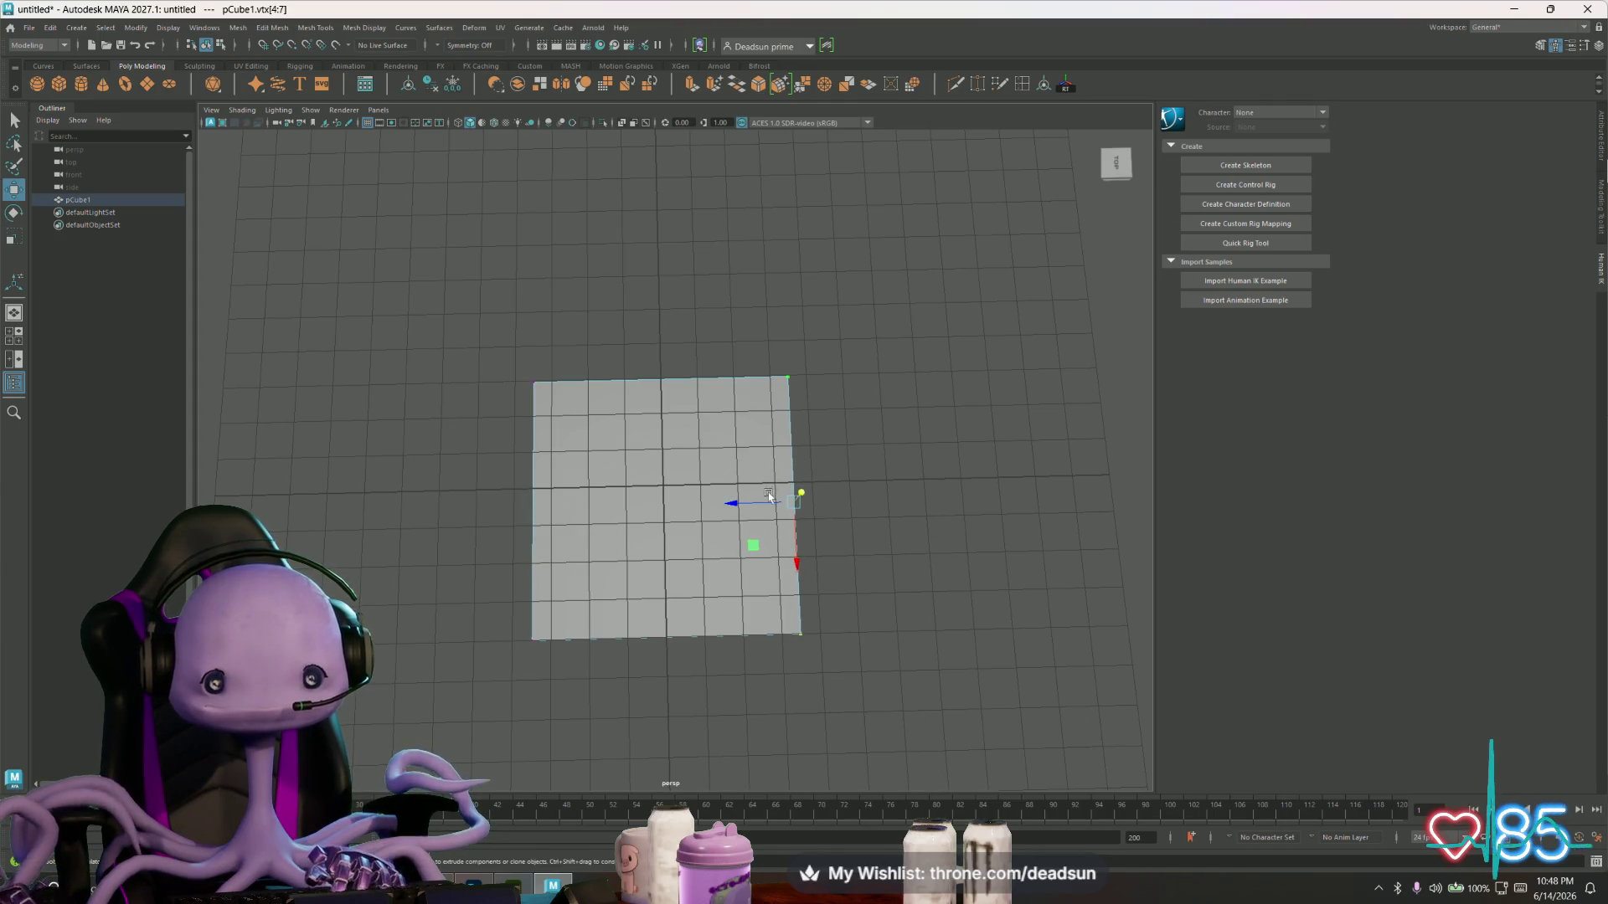
mouse_move(770, 503)
mouse_down()
mouse_move(728, 506)
mouse_move(765, 506)
mouse_up()
- Reselect the left-edge vertices and shift the left edge sideways along X
drag(474, 352, 603, 767)
key(r)
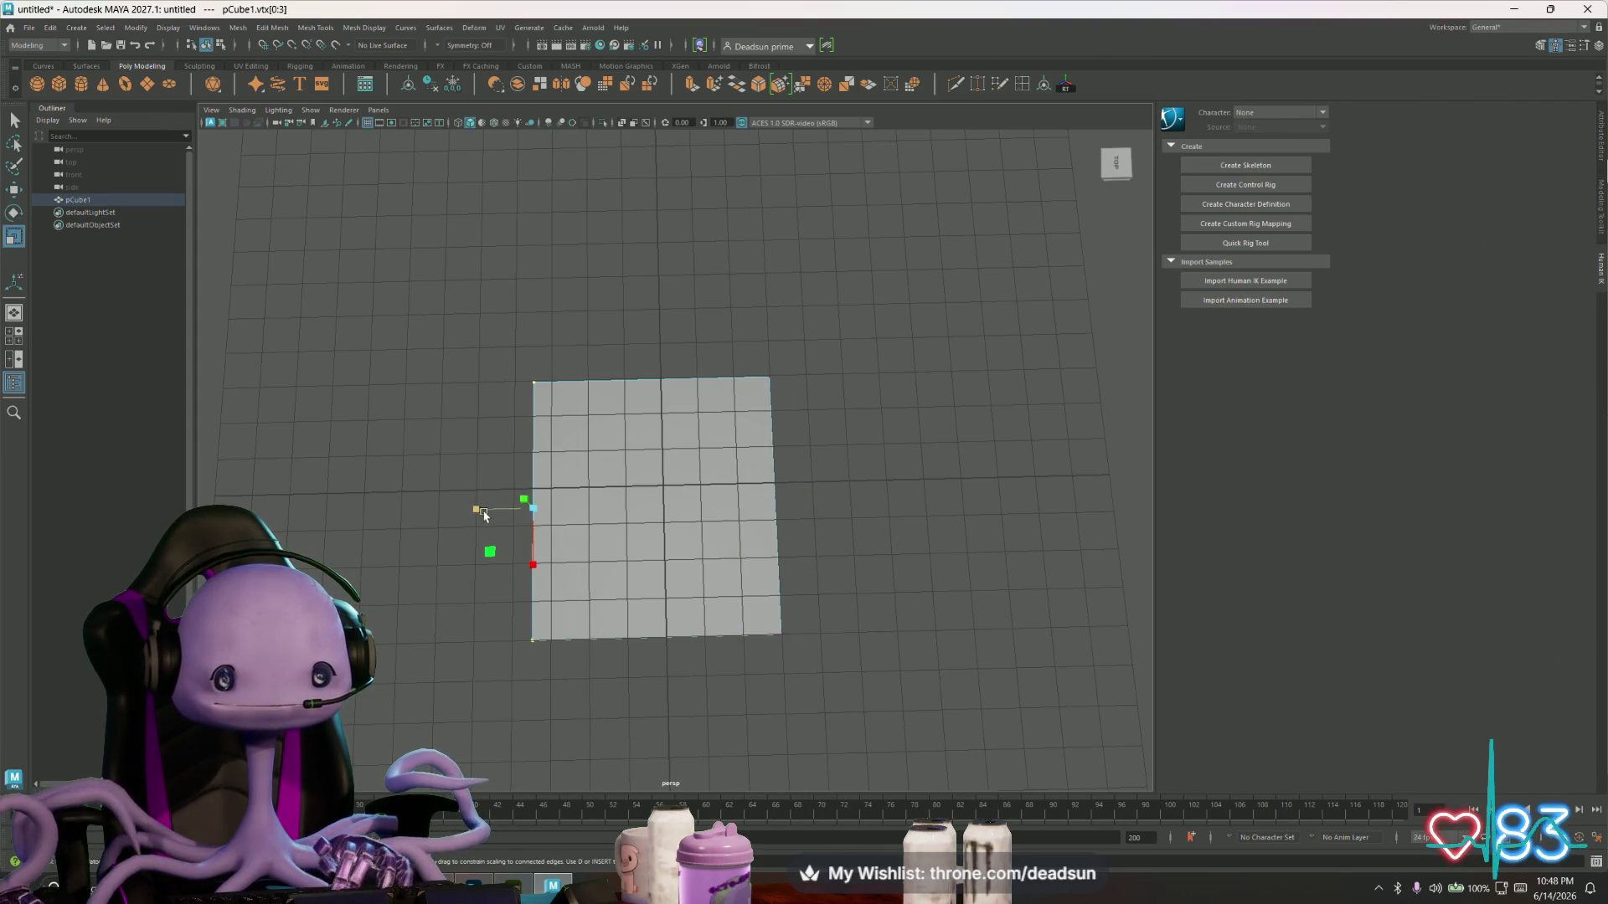
key(w)
mouse_move(474, 512)
mouse_down()
mouse_move(424, 510)
mouse_move(491, 508)
mouse_move(617, 560)
mouse_move(761, 526)
mouse_move(737, 539)
mouse_move(714, 506)
mouse_move(806, 362)
mouse_up()
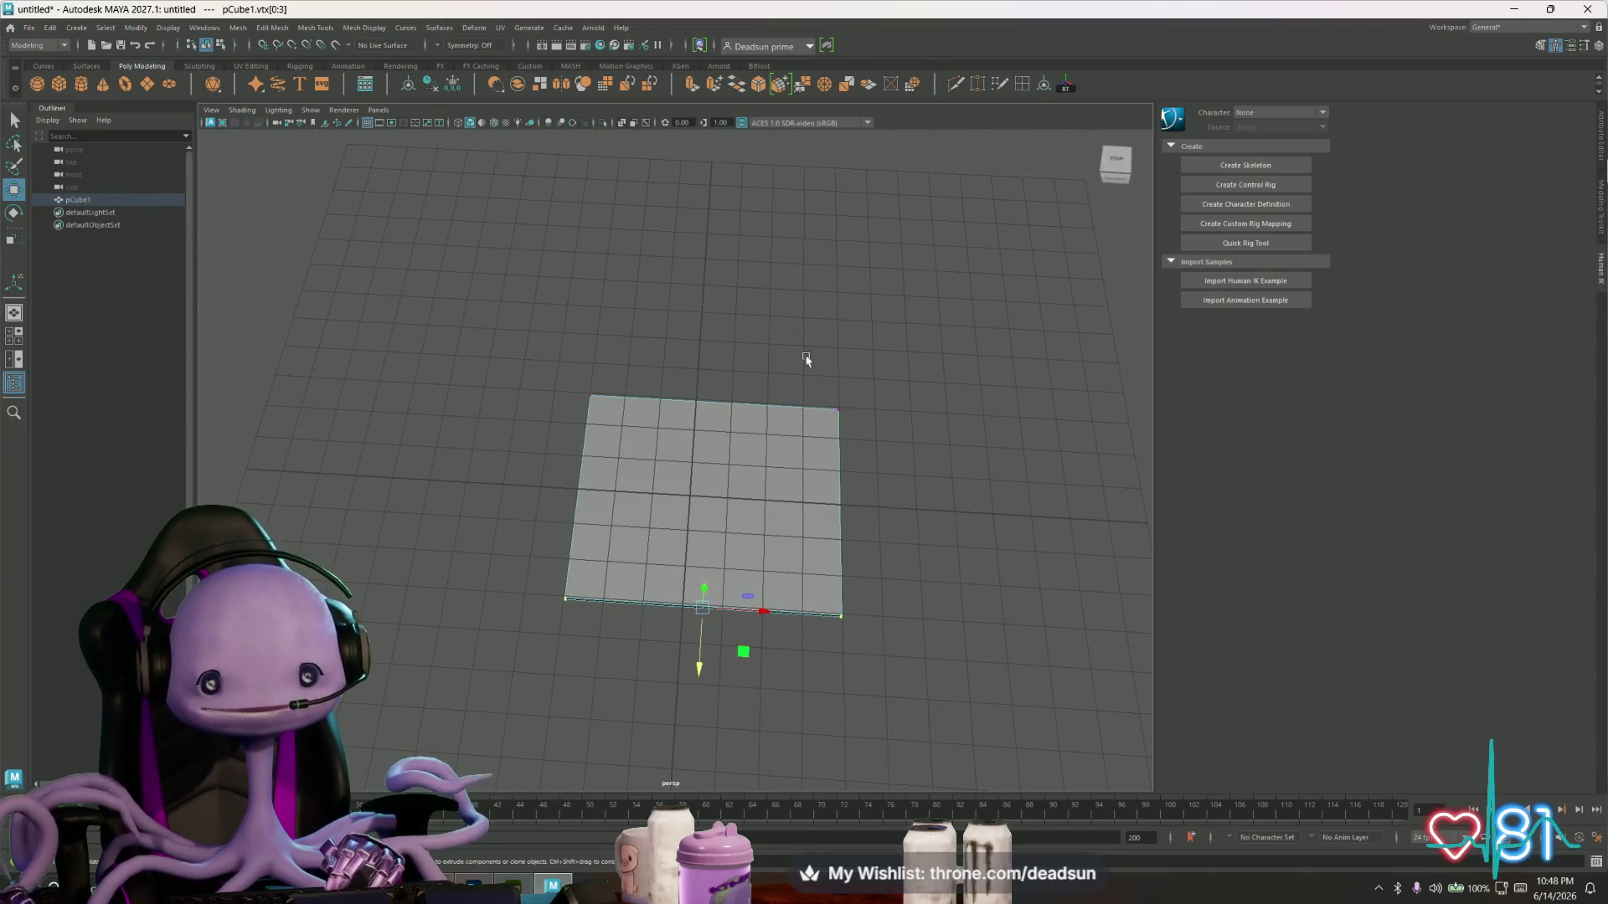
- Scale the plane's right-edge vertices along X
drag(887, 637, 821, 393)
key(r)
drag(902, 523, 894, 509)
alt+drag(585, 467, 554, 441)
- Select the plane's left, bottom and top edge vertices while orbiting around it
drag(481, 318, 668, 787)
mouse_move(539, 618)
alt+mouse_down()
mouse_move(726, 597)
mouse_move(718, 610)
alt+mouse_up()
mouse_move(505, 369)
mouse_down()
mouse_move(631, 661)
mouse_move(690, 531)
mouse_up()
right_drag(720, 498, 754, 467)
mouse_move(751, 505)
alt+mouse_down()
mouse_move(667, 632)
mouse_move(893, 611)
mouse_move(688, 647)
mouse_move(656, 726)
mouse_move(642, 682)
mouse_move(645, 700)
mouse_move(514, 591)
alt+mouse_up()
scroll(572, 639, down, 5)
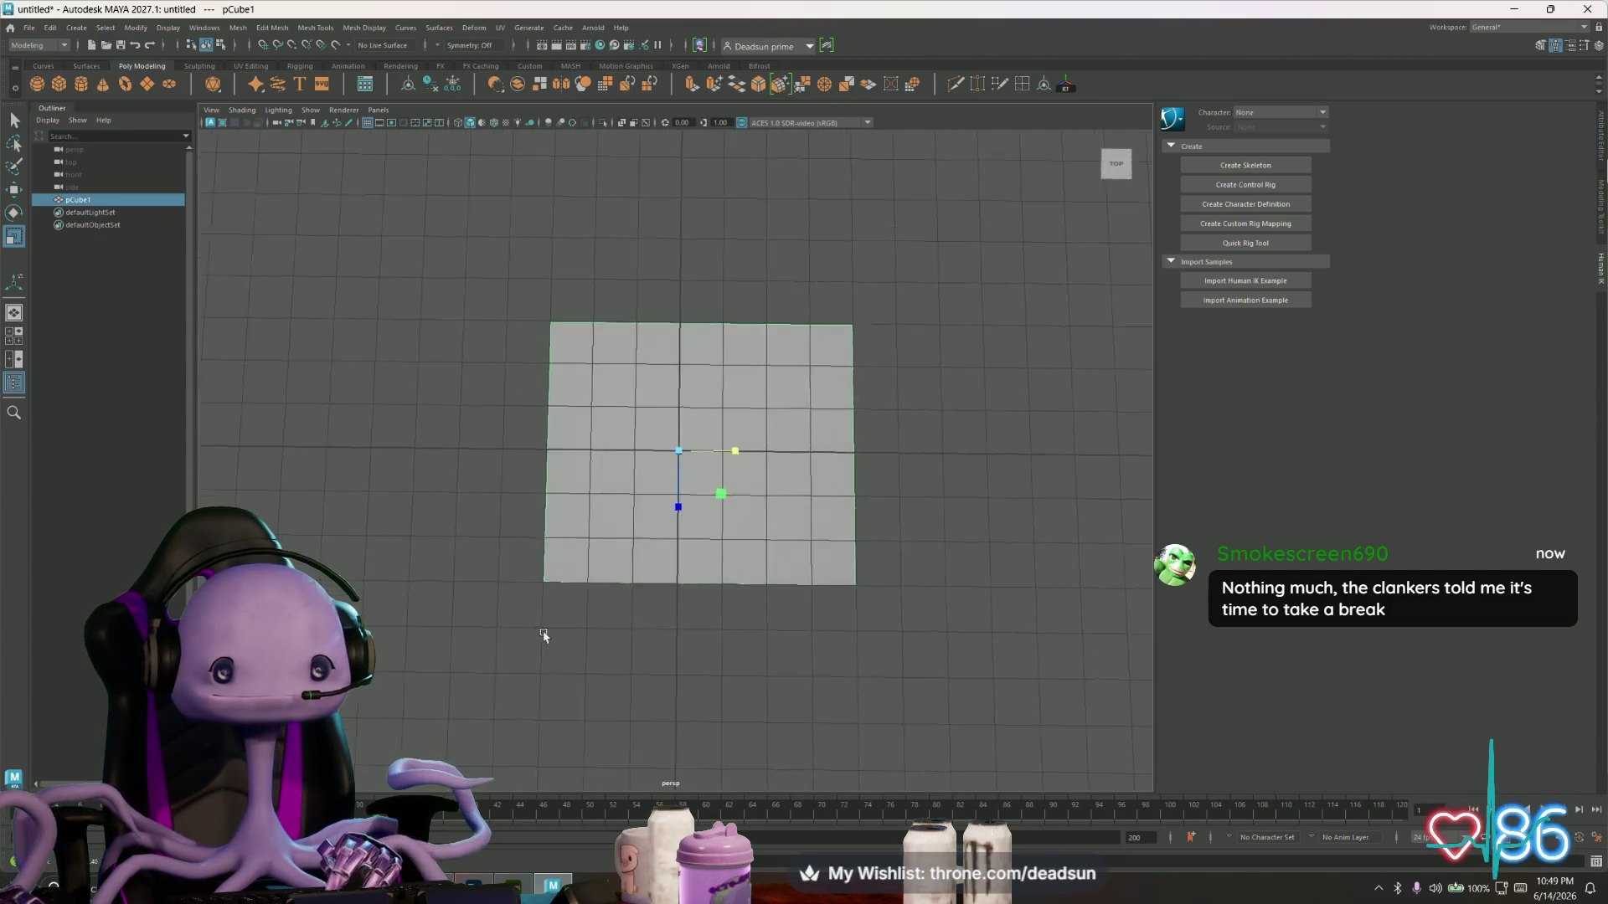
right_drag(552, 564, 521, 532)
drag(500, 538, 860, 672)
shift+drag(519, 277, 893, 405)
mouse_move(892, 405)
alt+mouse_down()
mouse_move(904, 415)
mouse_move(837, 456)
mouse_move(714, 458)
mouse_move(602, 528)
mouse_move(590, 553)
mouse_move(611, 614)
mouse_move(600, 581)
mouse_move(575, 579)
mouse_move(721, 603)
mouse_move(611, 567)
mouse_move(592, 577)
mouse_move(613, 517)
alt+mouse_up()
- Extrude the left and front side faces, undo it, and close Maya 2027
right_drag(614, 517, 614, 548)
click(665, 639)
shift+click(678, 639)
alt+drag(678, 639, 568, 603)
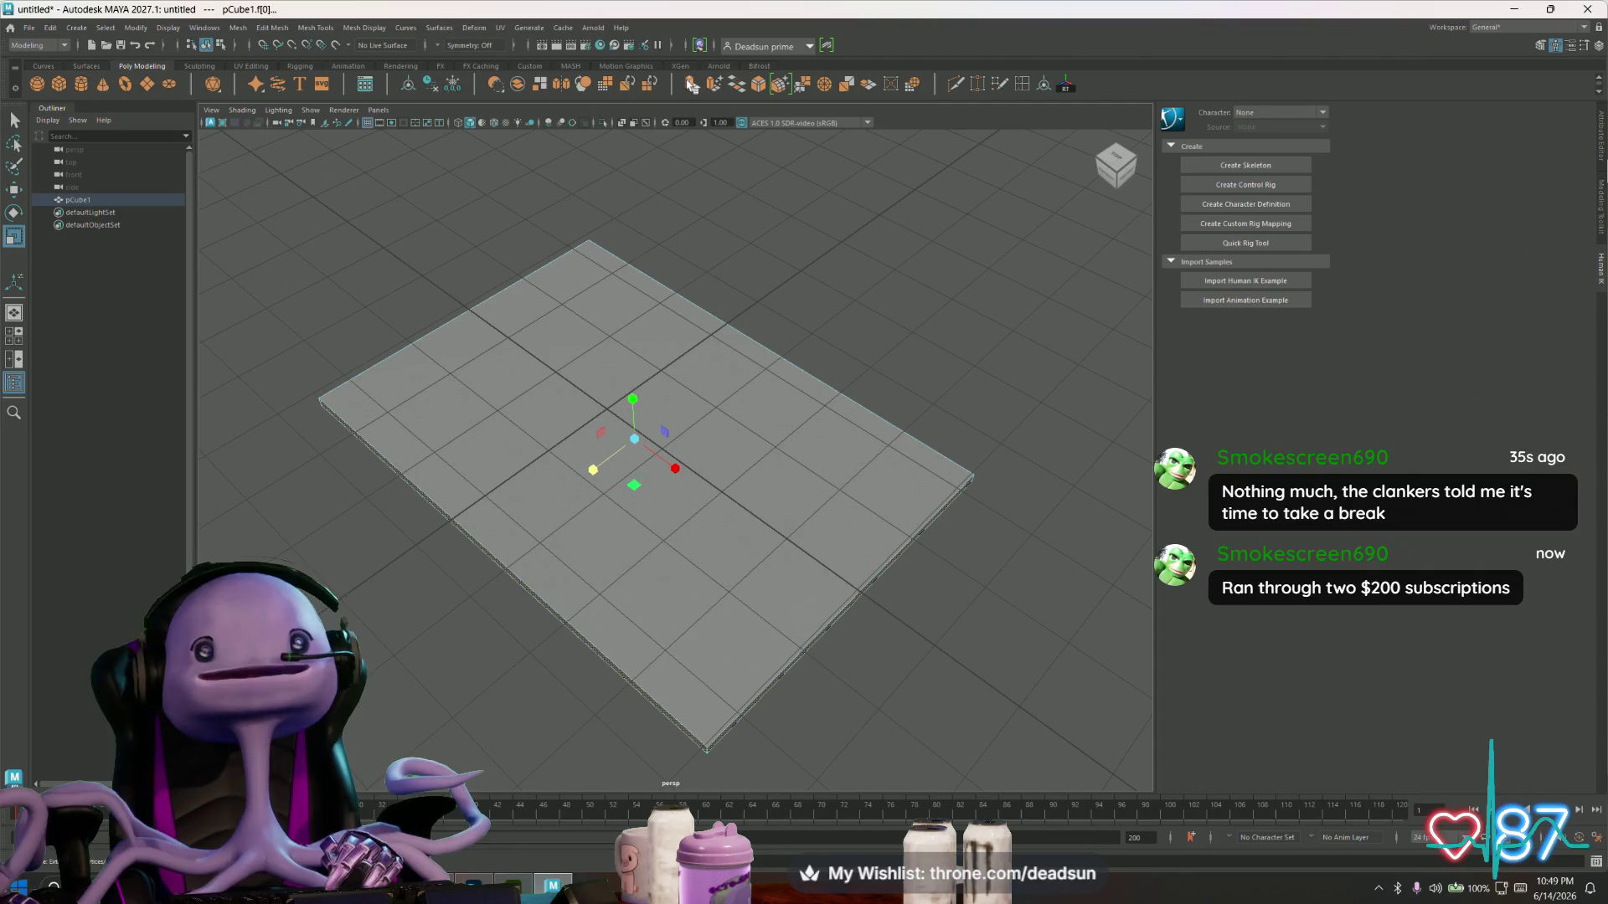
click(692, 86)
key(ctrl+z)
key(ctrl+z)
key(ctrl+z)
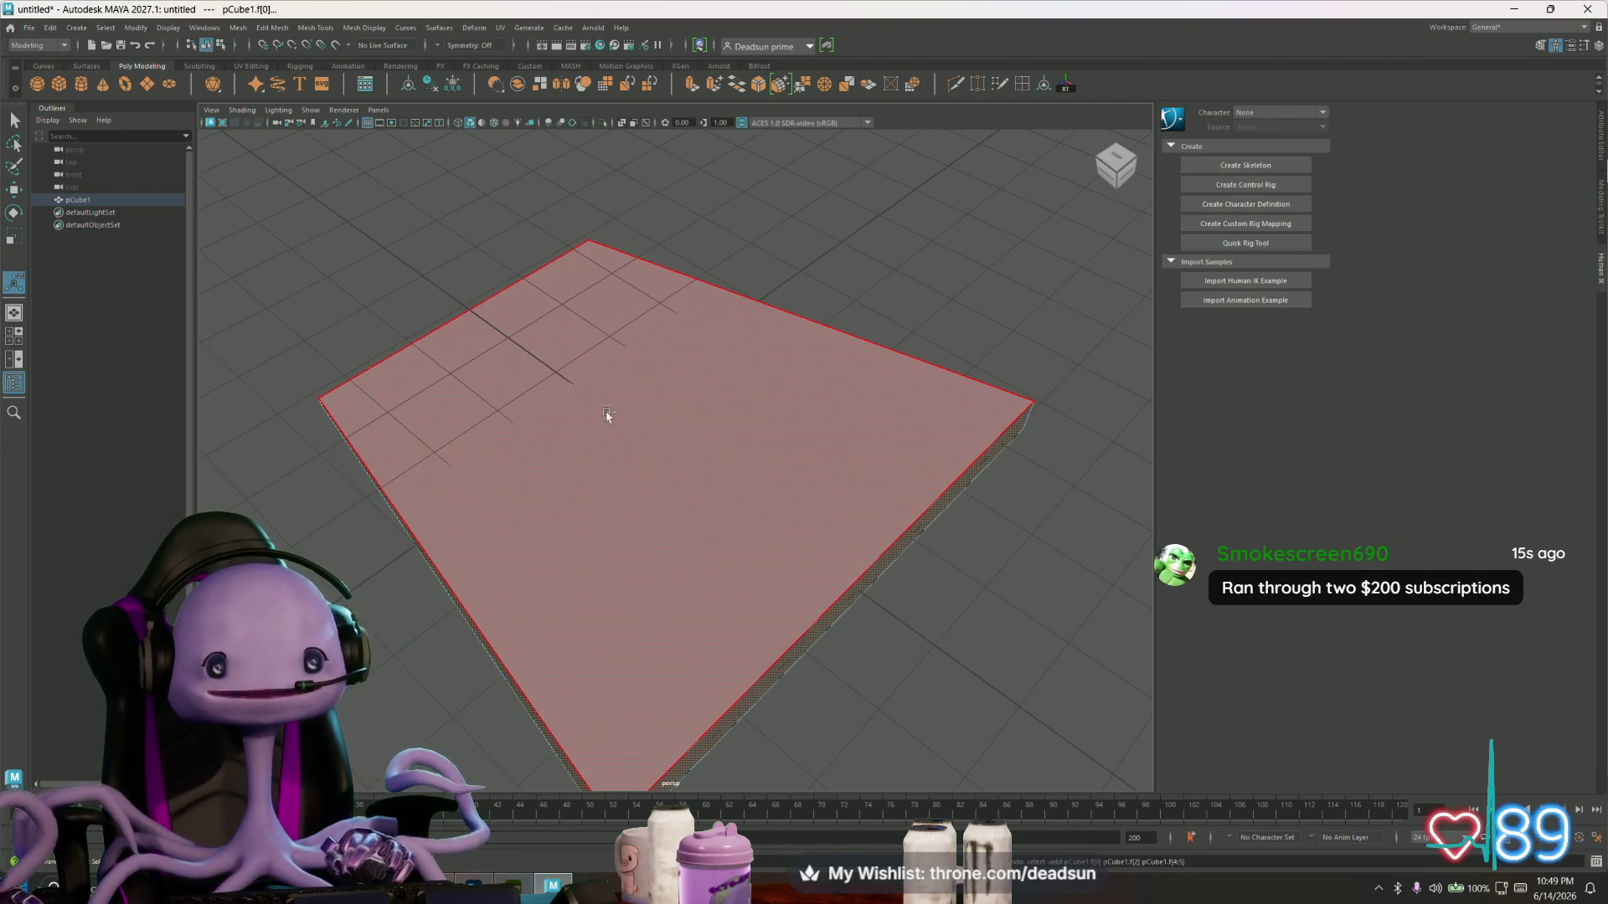
click(1587, 9)
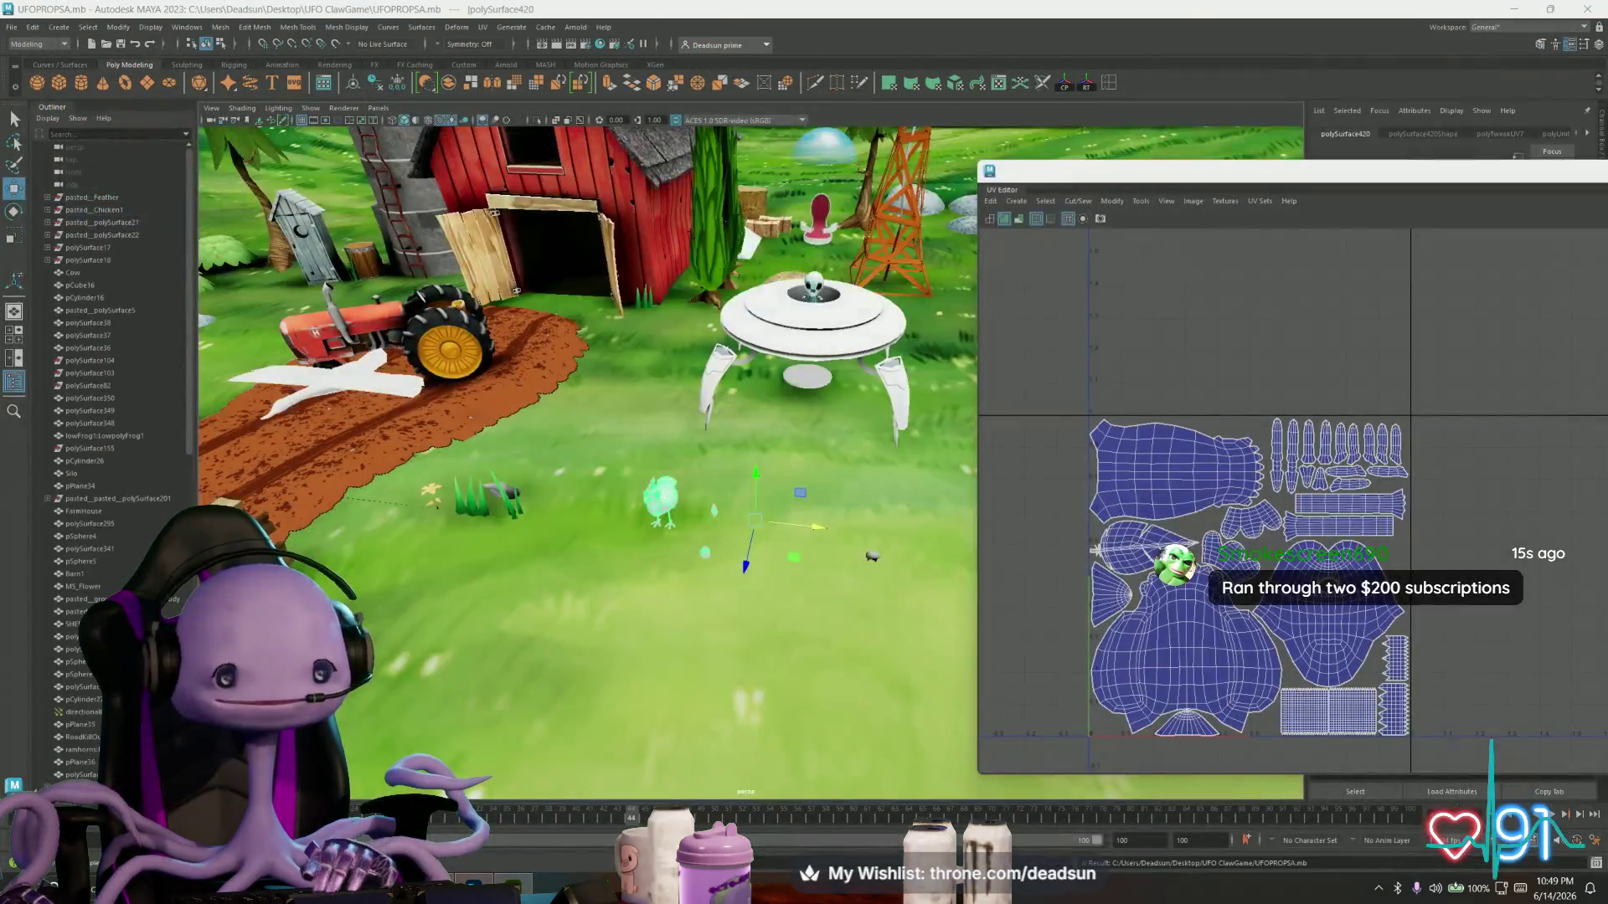
- Search 'maya' in the Start menu to launch Maya 2024, orbiting the farm scene meanwhile
key(super)
text(maya)
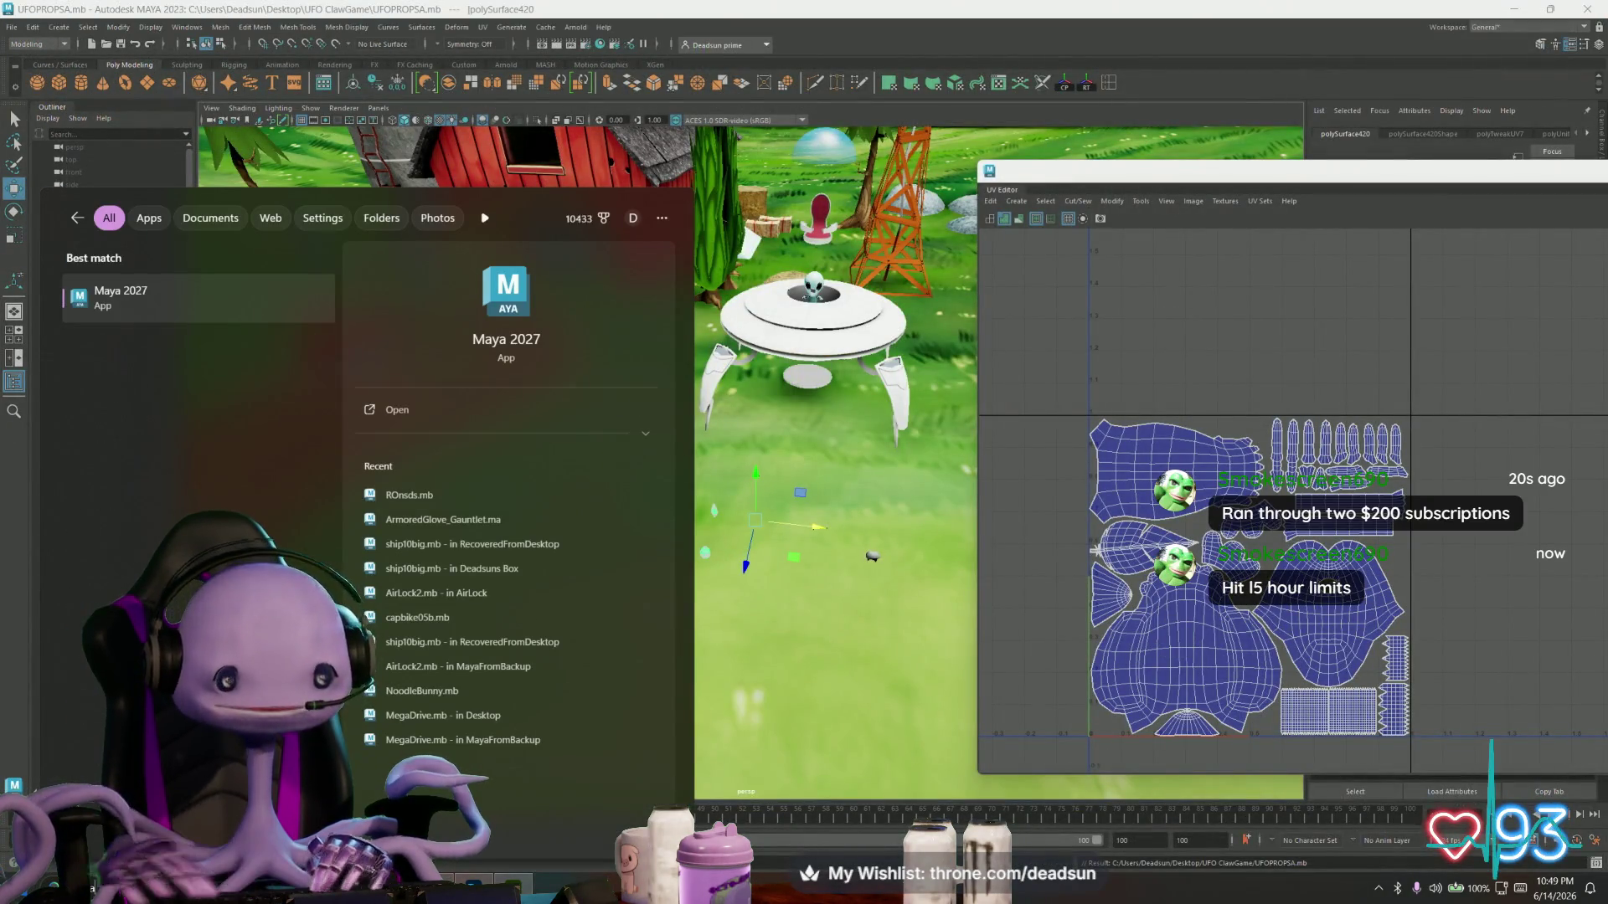
click(168, 383)
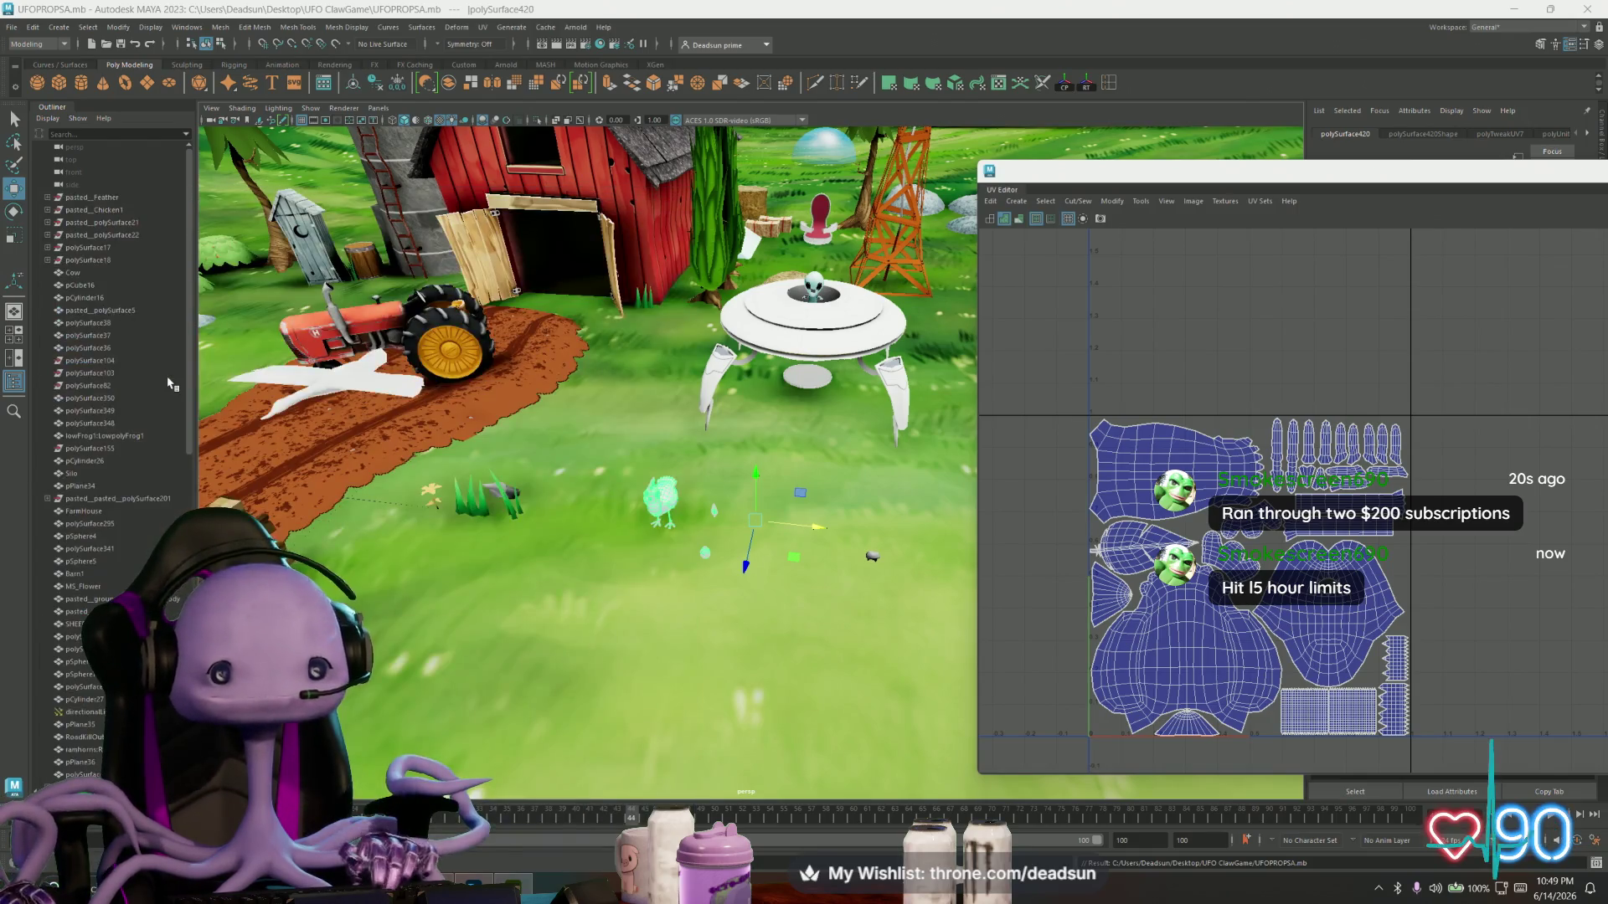
mouse_move(545, 450)
alt+mouse_down()
mouse_move(620, 449)
mouse_move(618, 466)
alt+mouse_up()
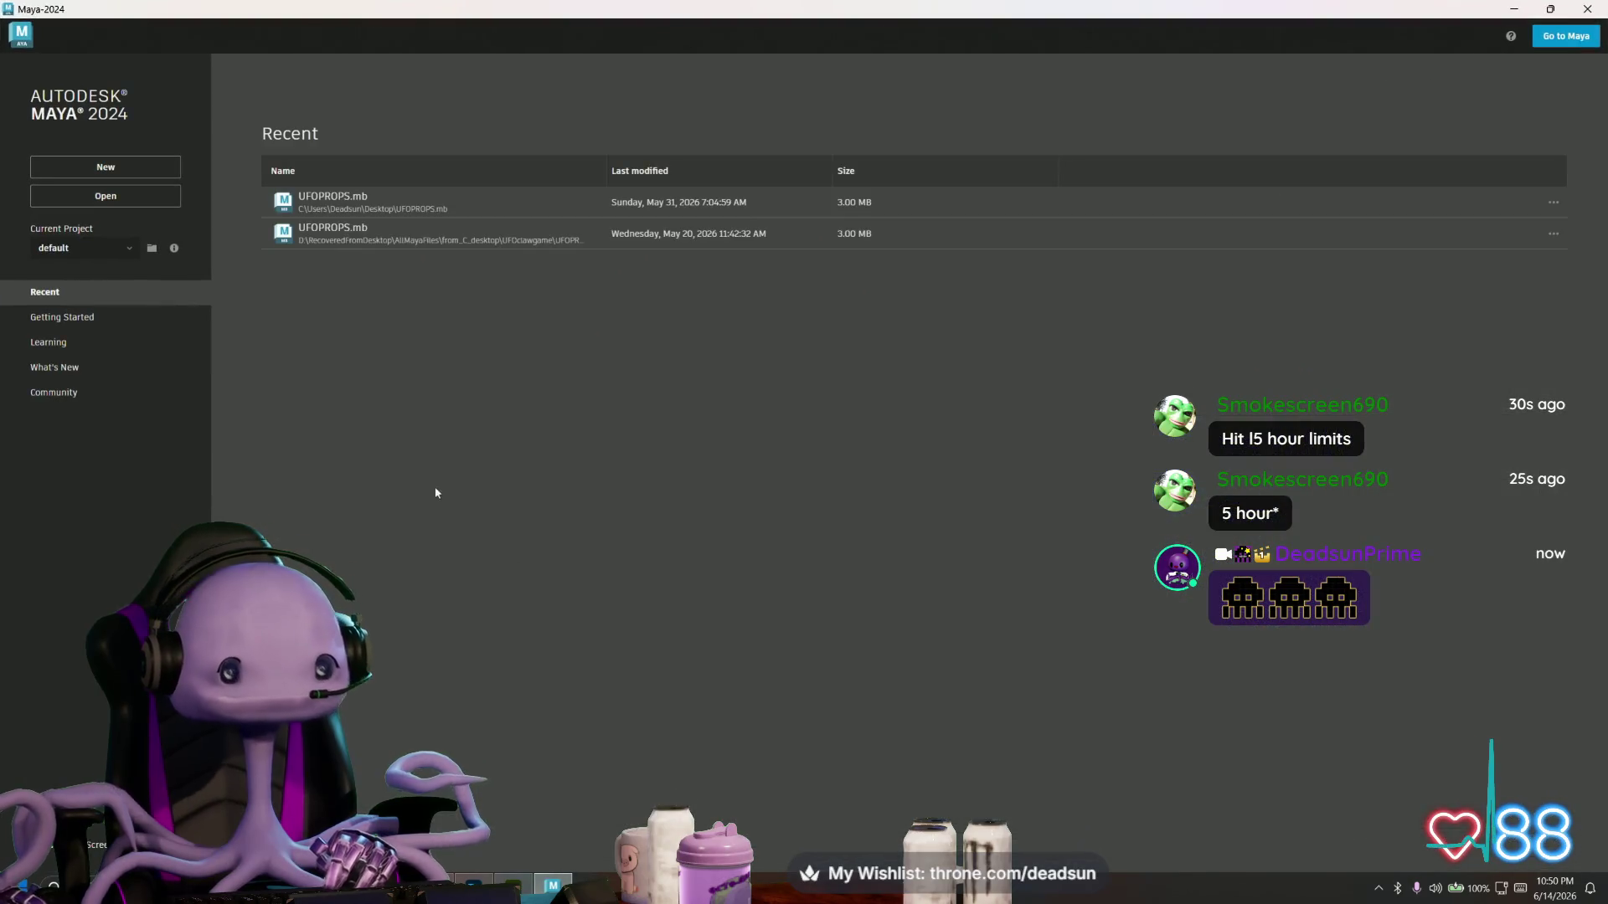
- In a new scene, squash a polygon cube flat and stretch it to about 4.24 × 4.04
click(97, 167)
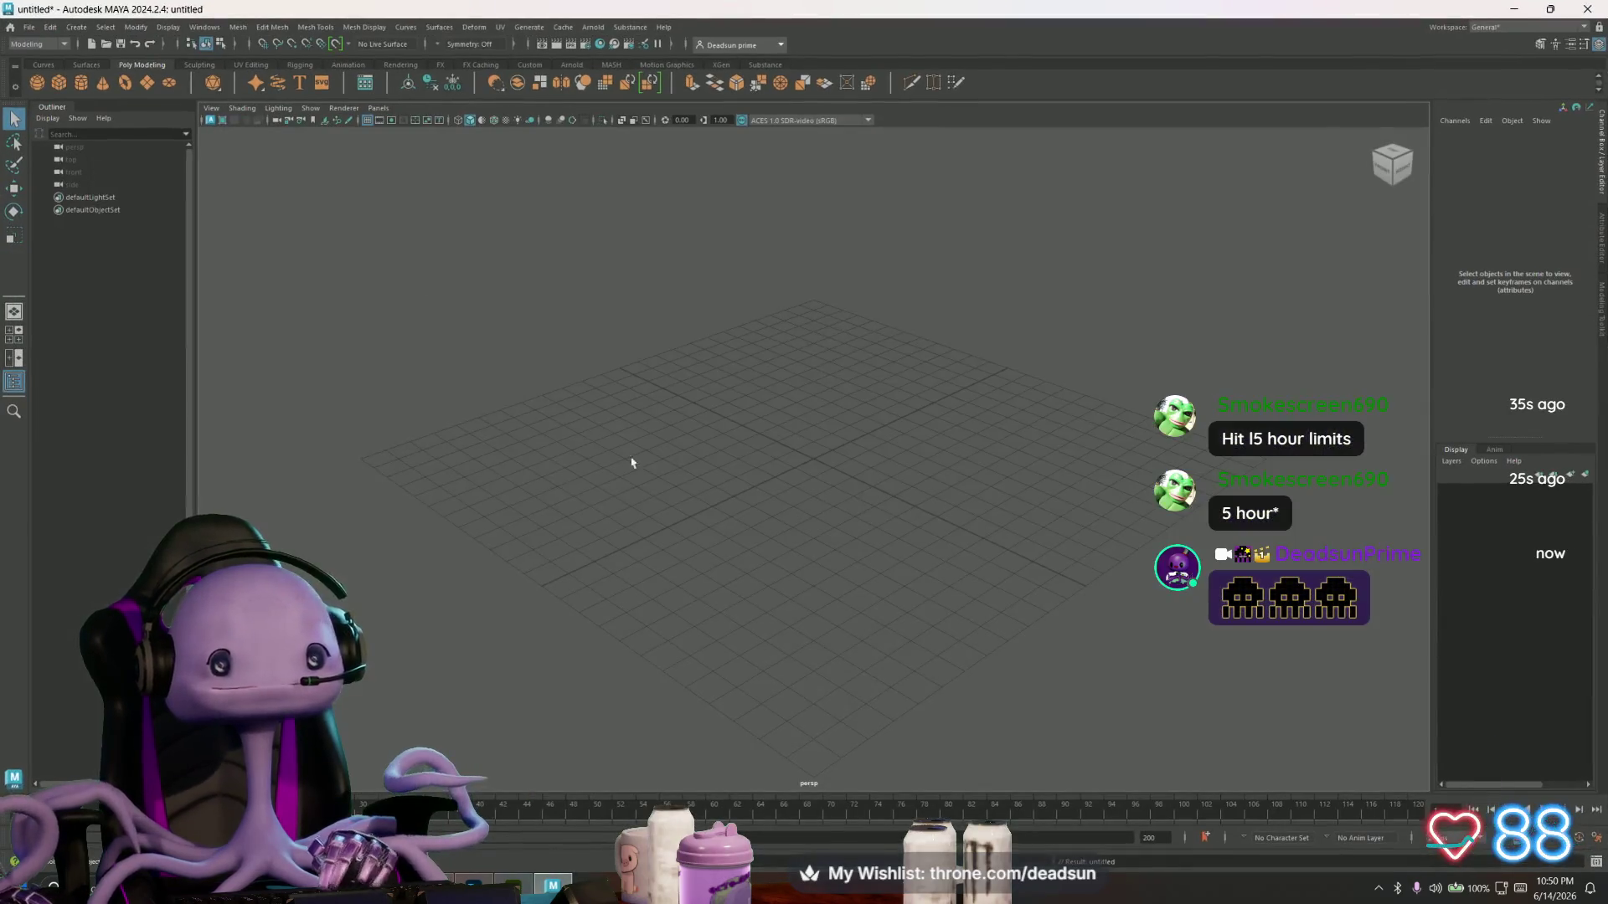
click(59, 83)
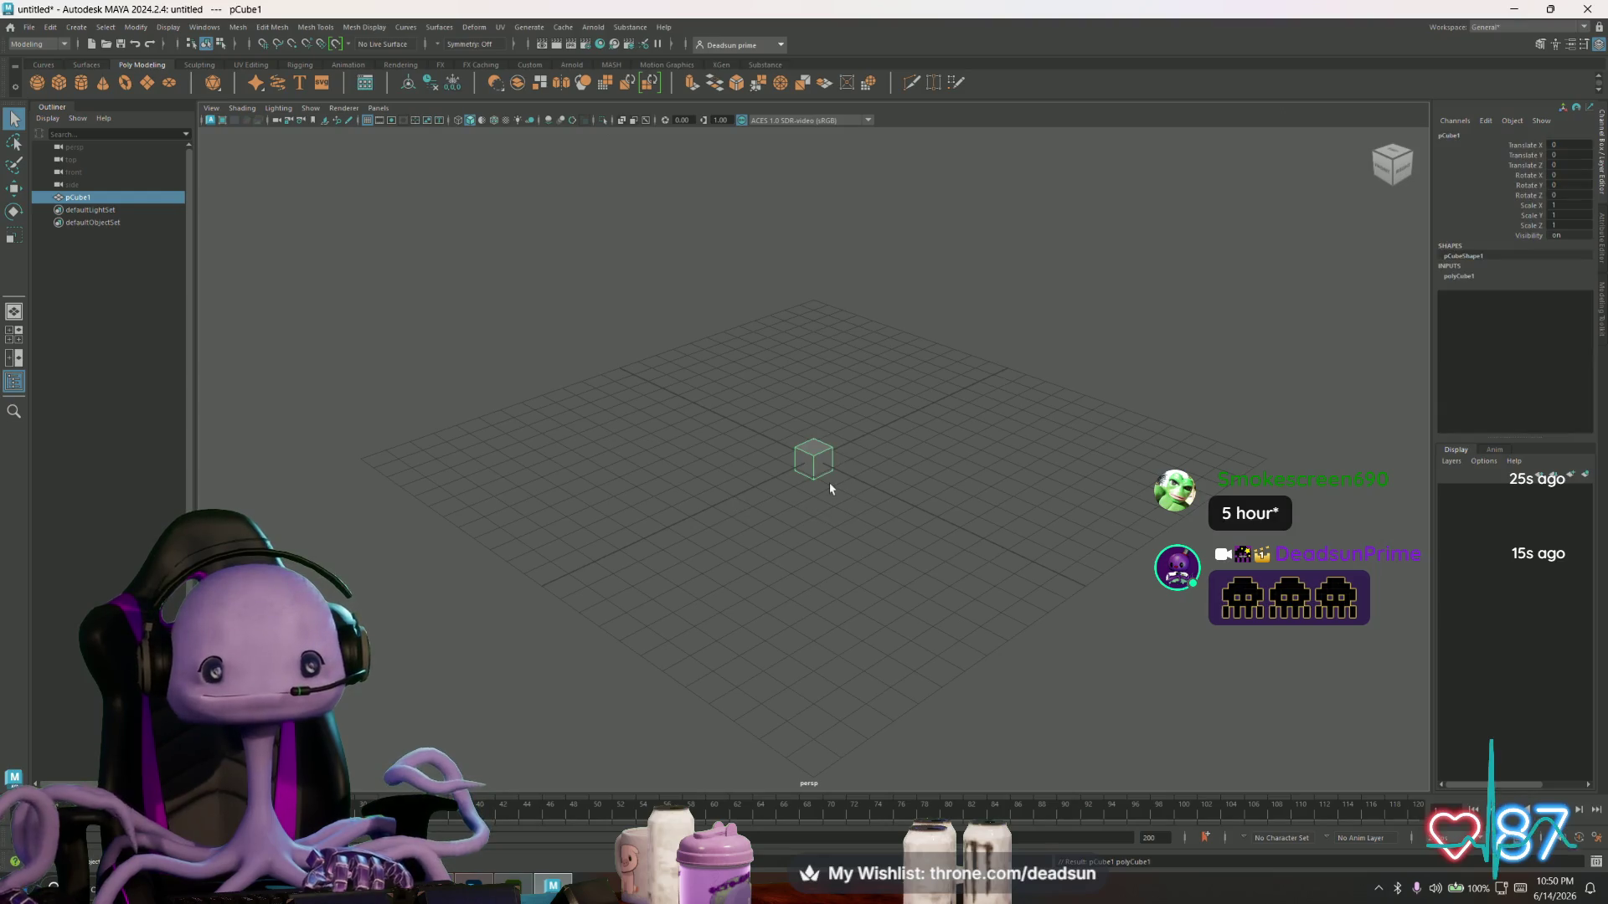
key(w)
mouse_move(811, 419)
mouse_down()
mouse_move(818, 459)
mouse_move(815, 434)
mouse_move(766, 550)
mouse_up()
scroll(817, 453, up, 5)
scroll(766, 550, down, 4)
drag(759, 466, 472, 497)
mouse_move(811, 514)
mouse_down()
mouse_move(836, 671)
mouse_move(892, 680)
mouse_up()
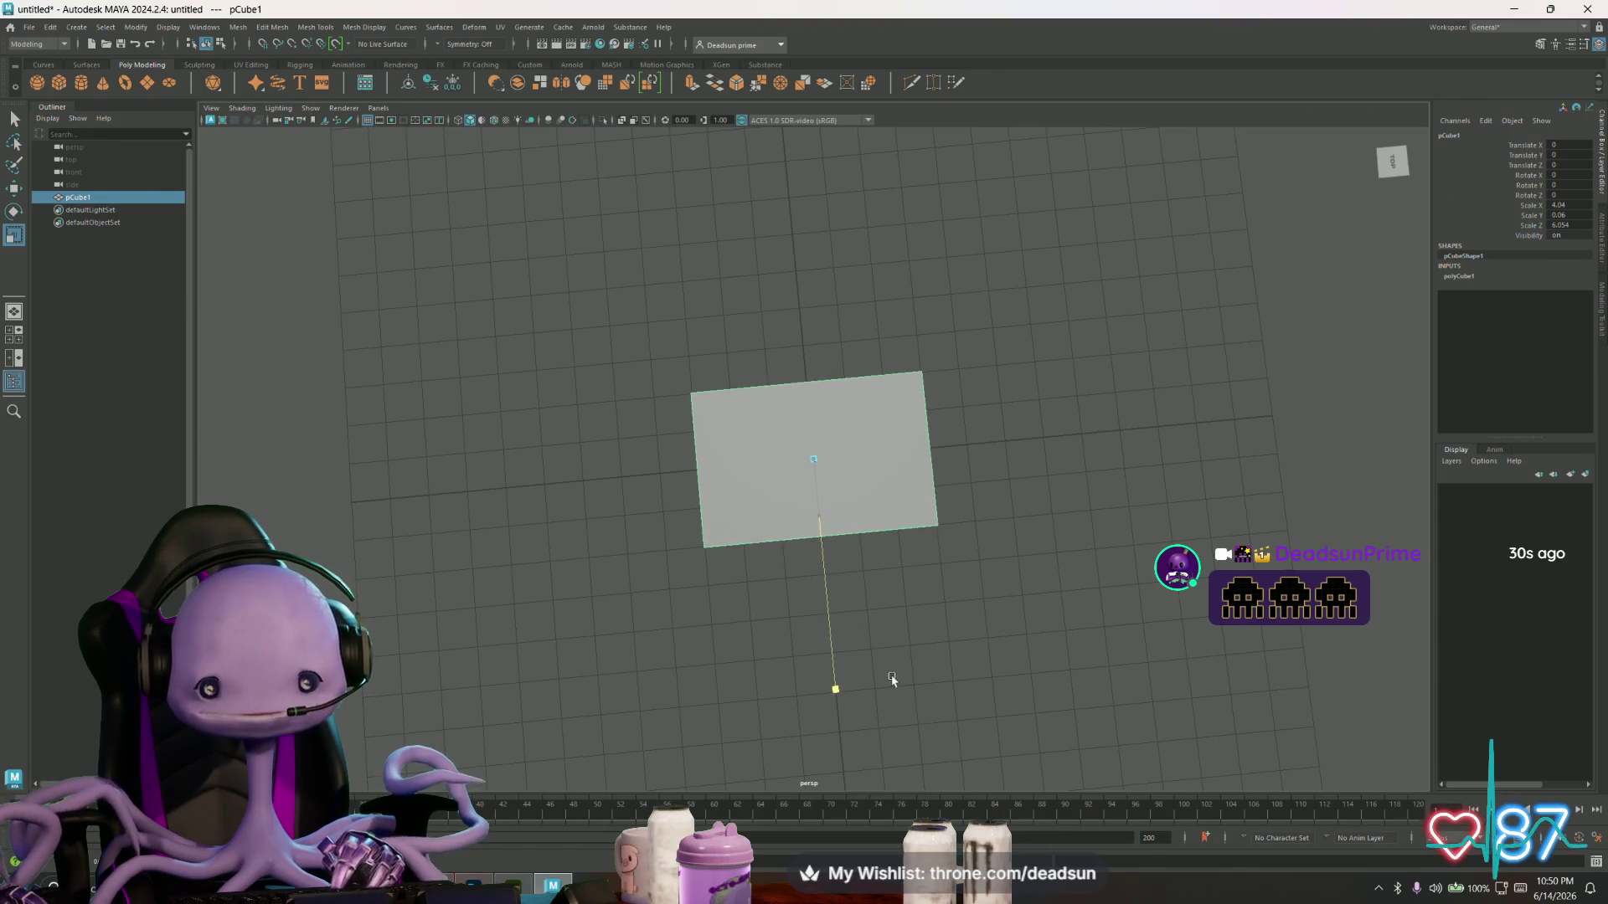
- From a low angle, select the slab's front and right side faces
mouse_move(707, 692)
alt+mouse_down()
mouse_move(937, 620)
mouse_move(701, 502)
alt+mouse_up()
scroll(760, 570, up, 3)
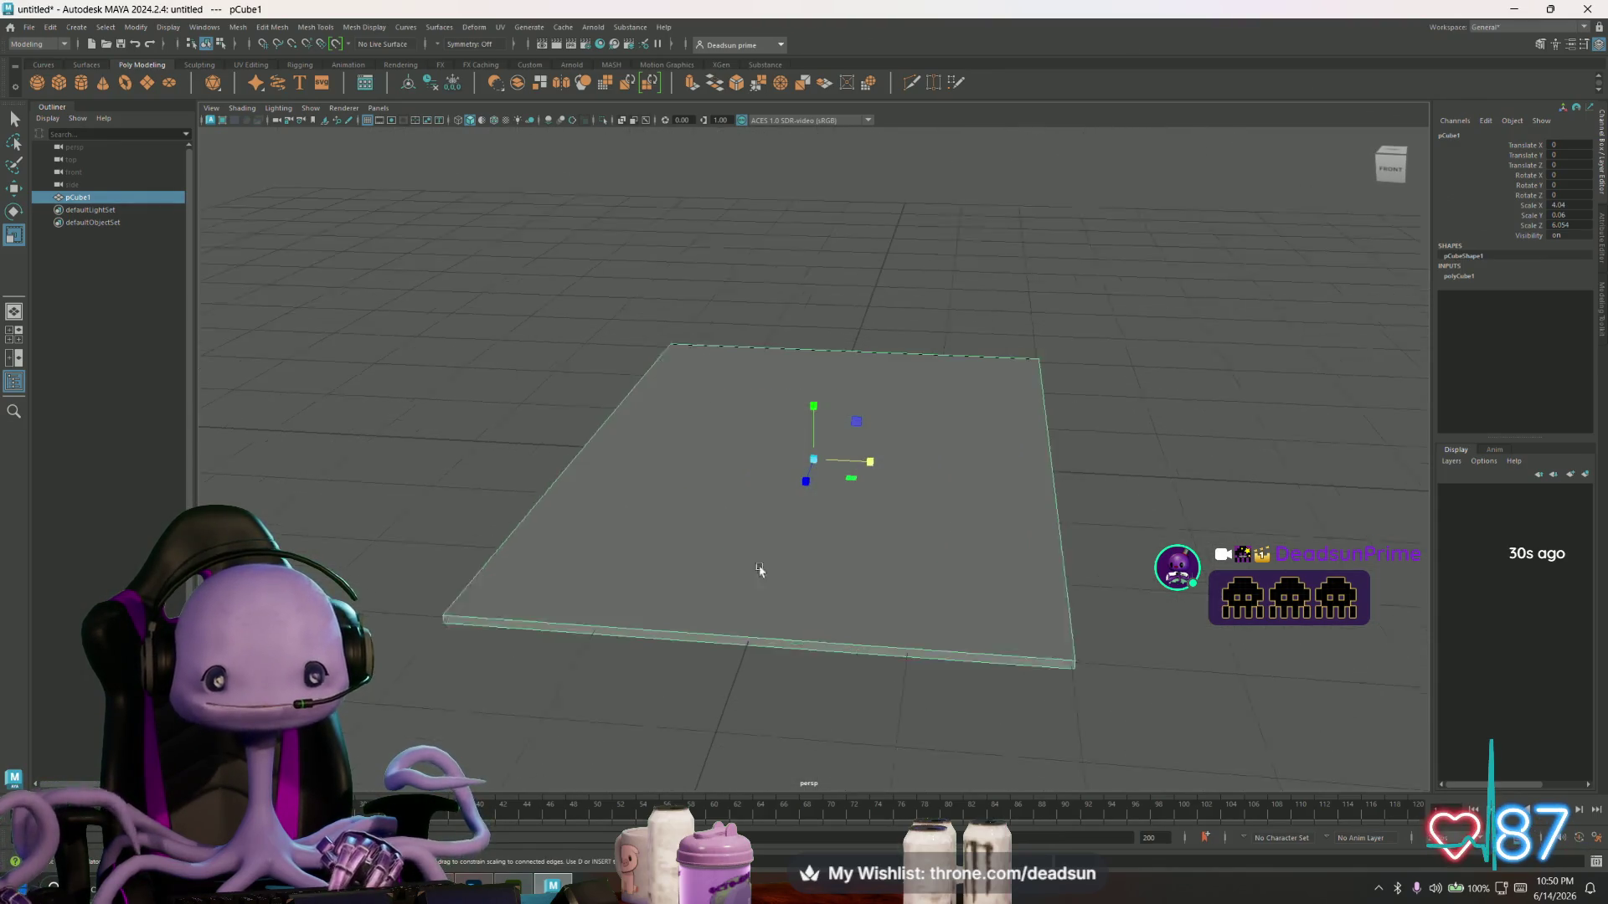
alt+drag(760, 569, 692, 592)
right_drag(675, 546, 669, 571)
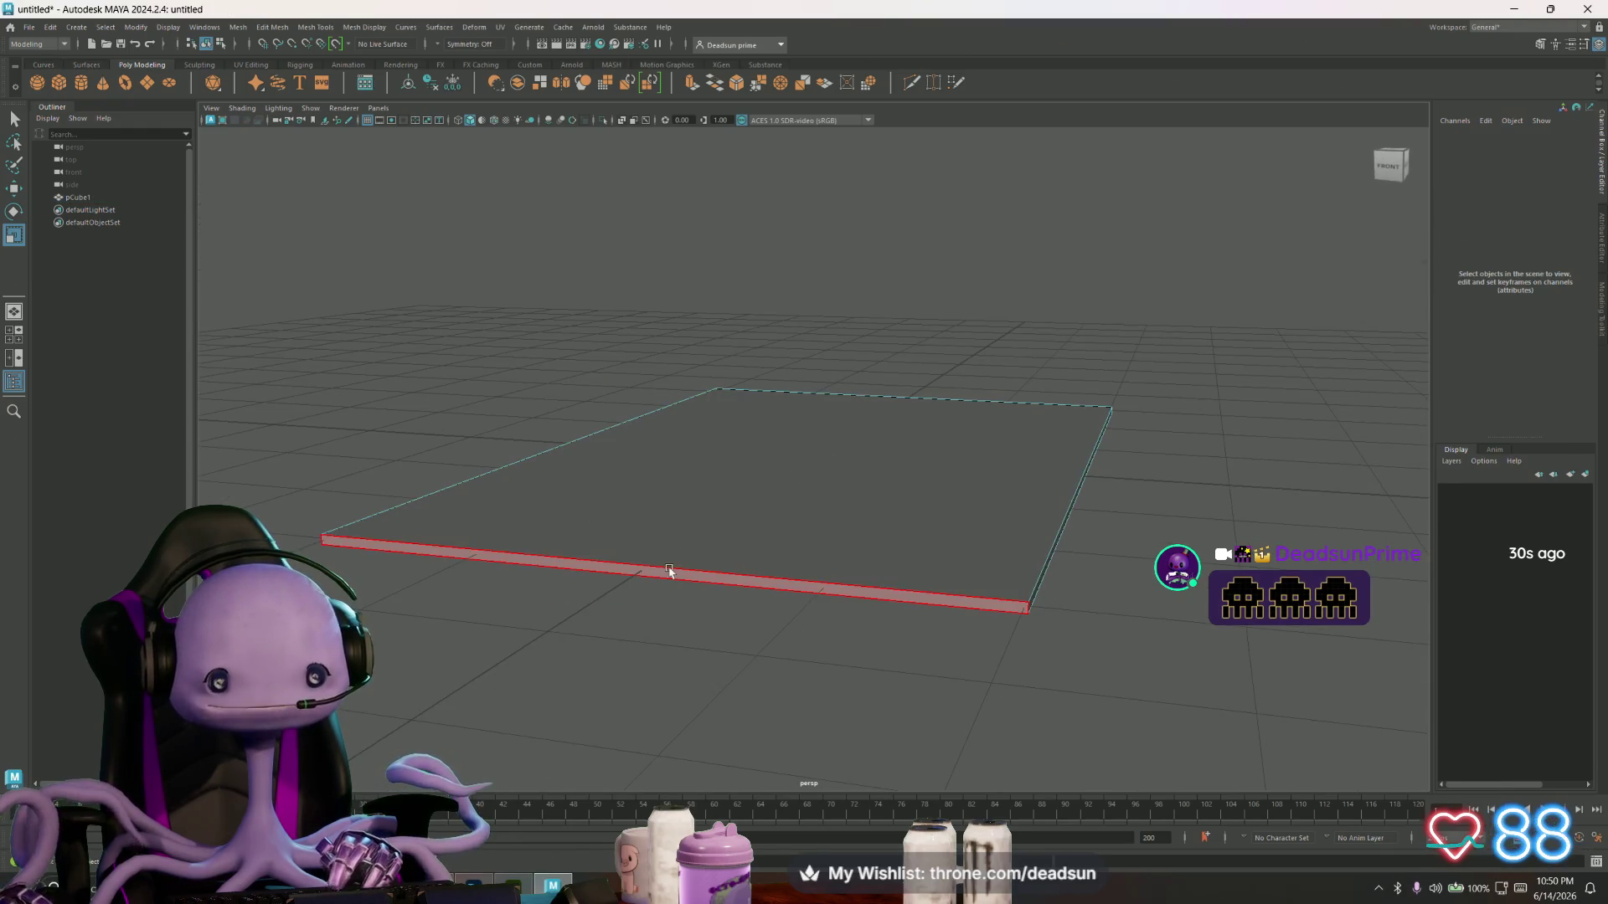
click(669, 571)
shift+click(1033, 600)
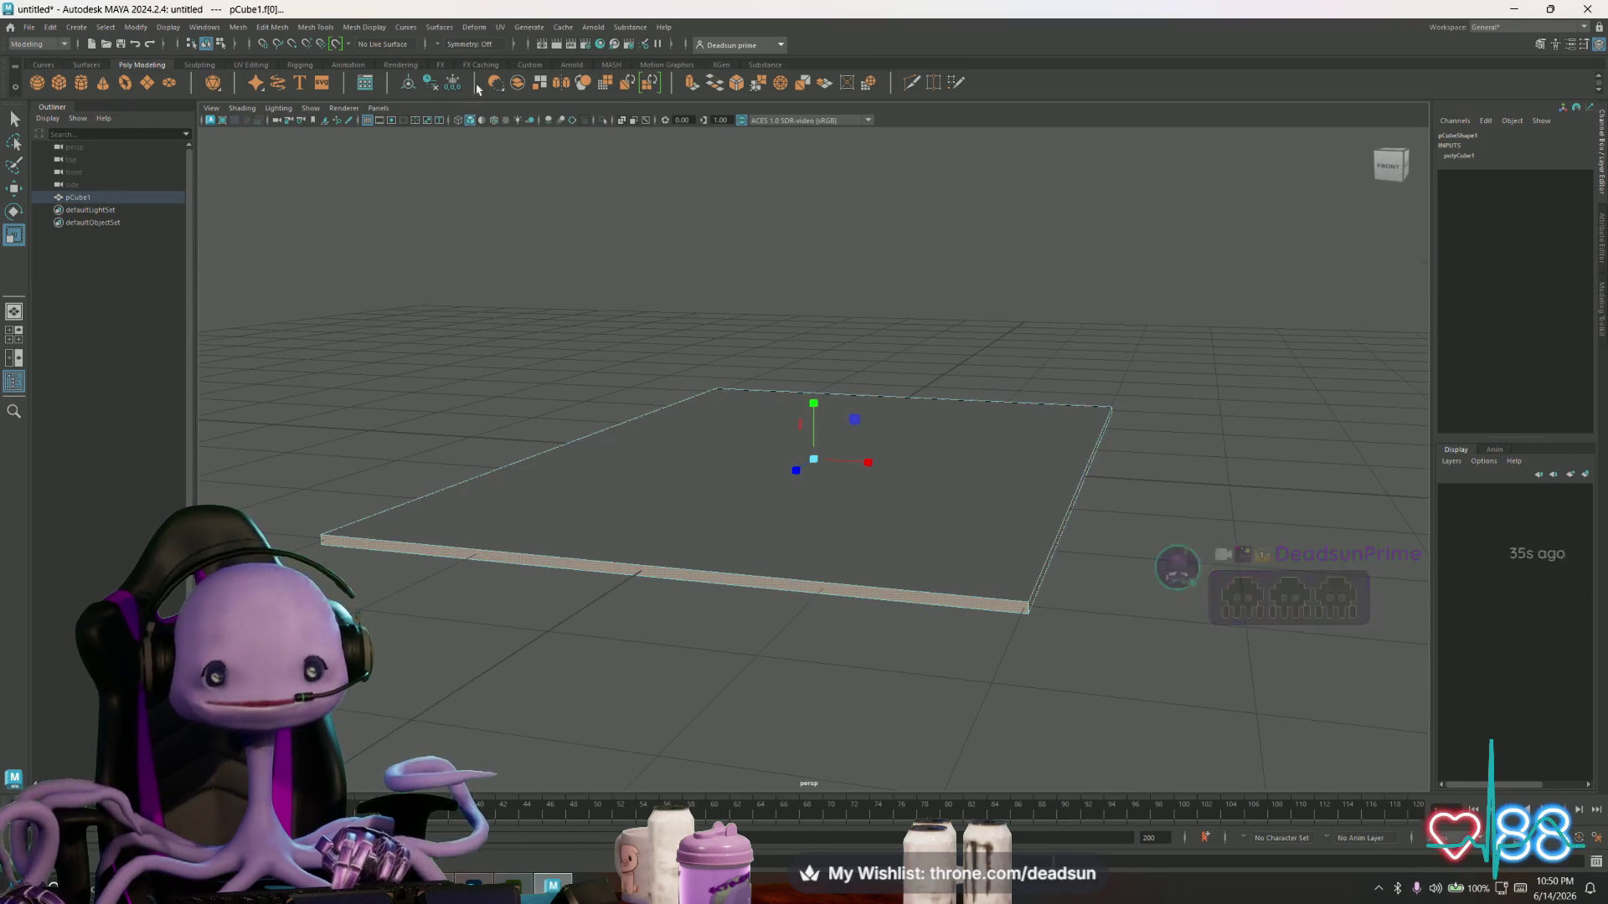
- Extrude the selected side faces and push them outward
click(692, 82)
mouse_move(768, 274)
alt+mouse_down()
mouse_move(822, 467)
mouse_move(682, 639)
mouse_move(650, 469)
mouse_move(614, 522)
alt+mouse_up()
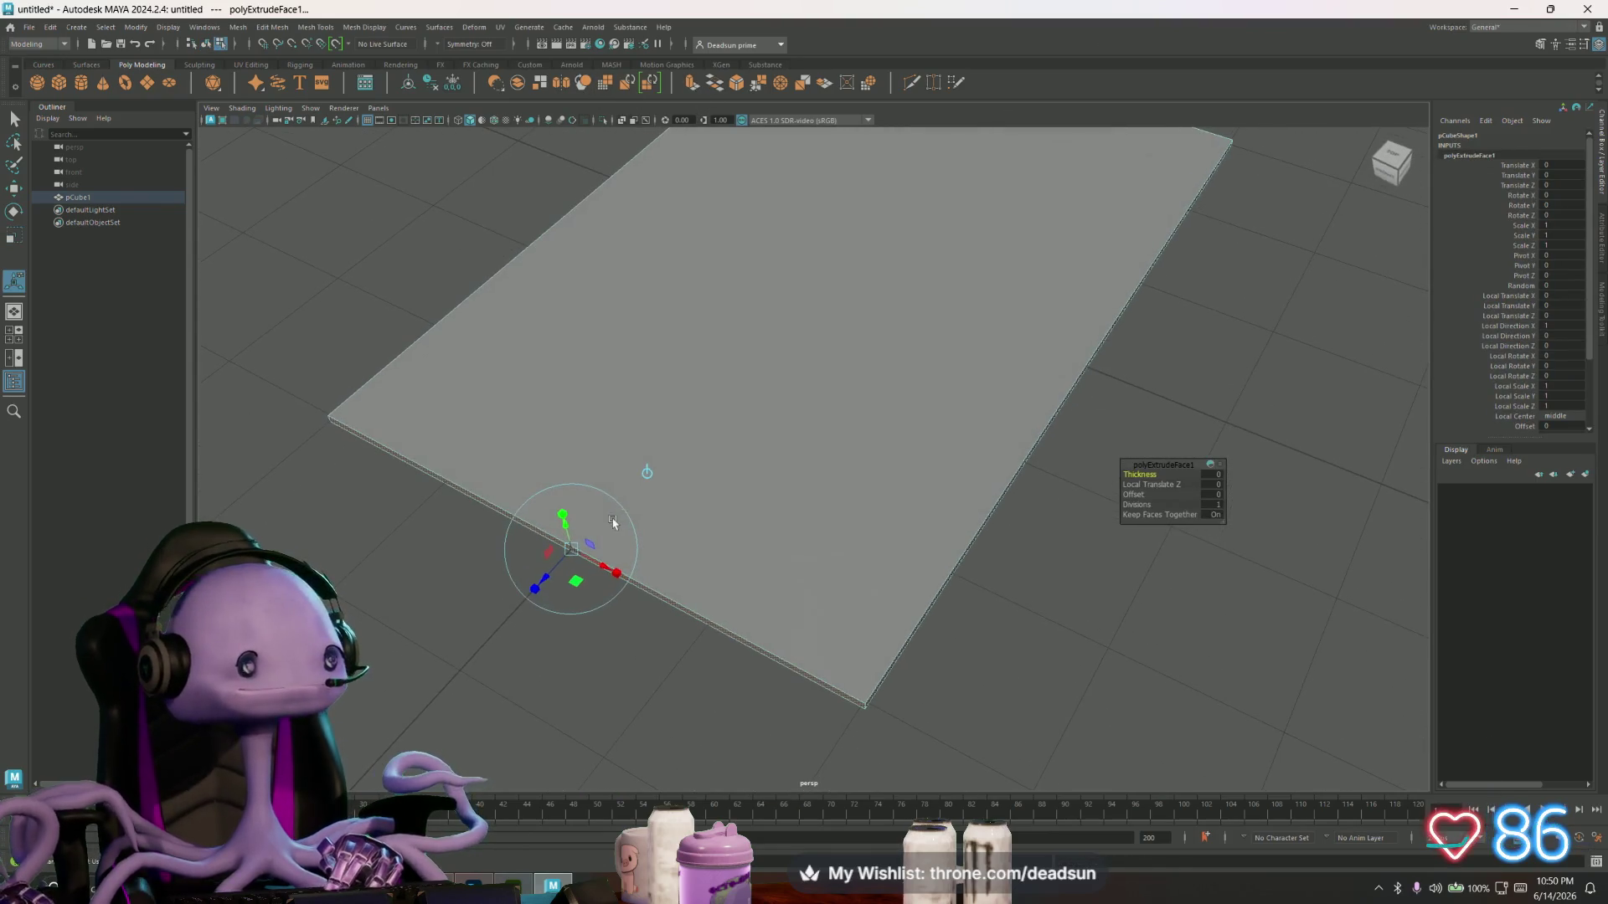
drag(545, 576, 511, 587)
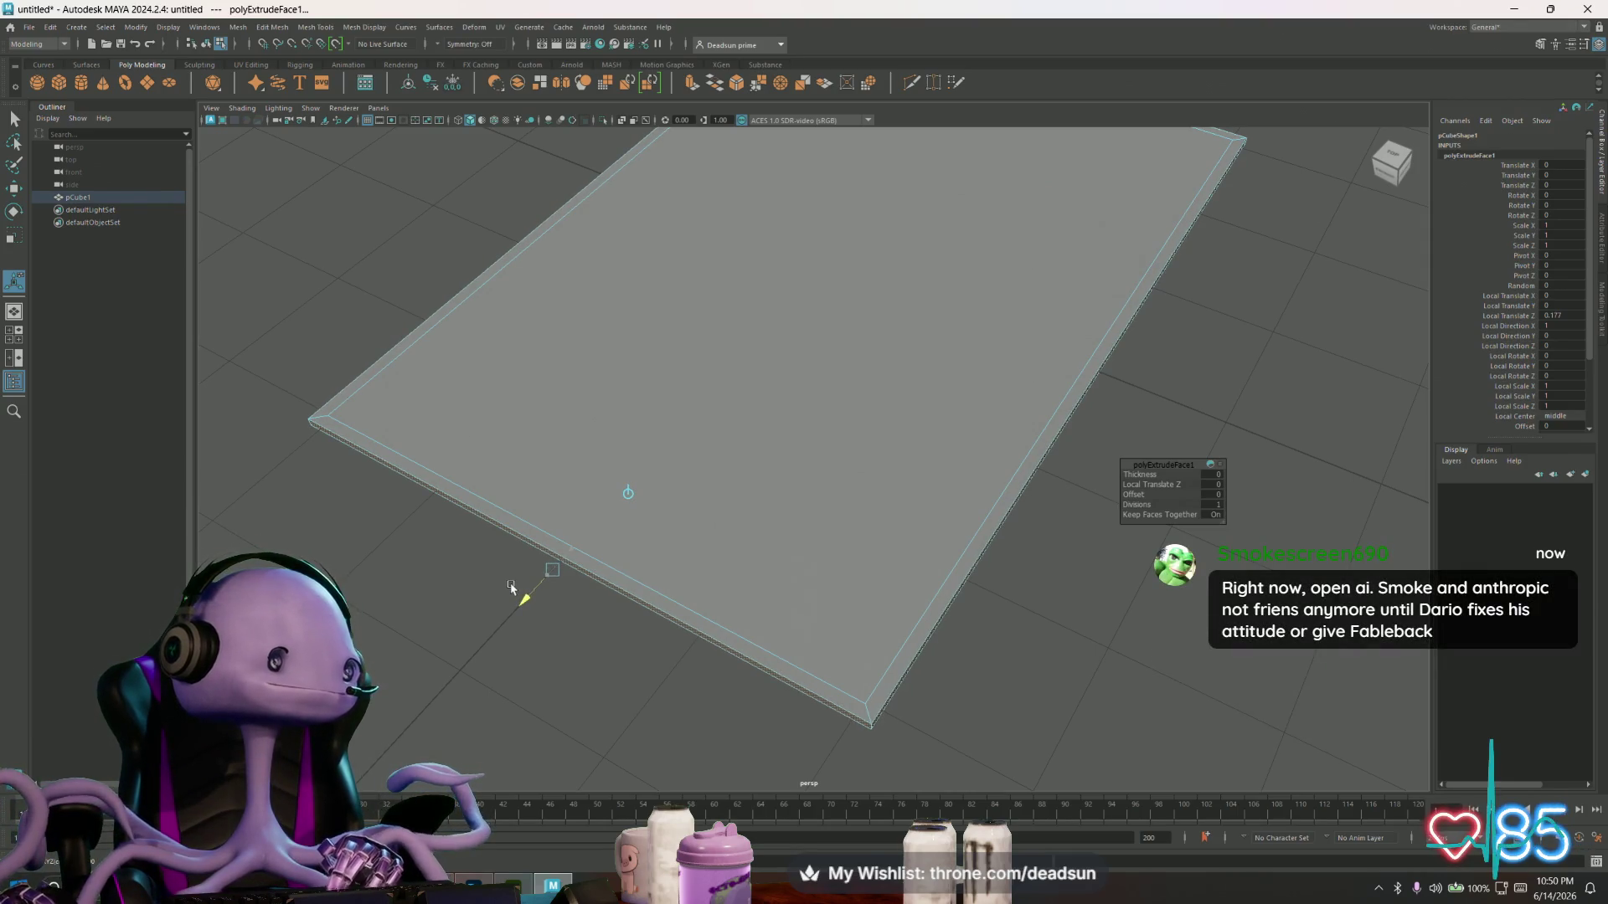
drag(511, 587, 508, 589)
mouse_move(508, 589)
alt+middle_down()
mouse_move(715, 599)
mouse_move(561, 490)
alt+middle_up()
- Select two more faces and extrude them upward to raise the slab's border into walls
click(406, 482)
shift+click(450, 559)
scroll(502, 595, down, 5)
mouse_move(556, 631)
alt+mouse_down()
mouse_move(602, 611)
mouse_move(545, 599)
mouse_move(630, 563)
alt+mouse_up()
scroll(599, 583, up, 3)
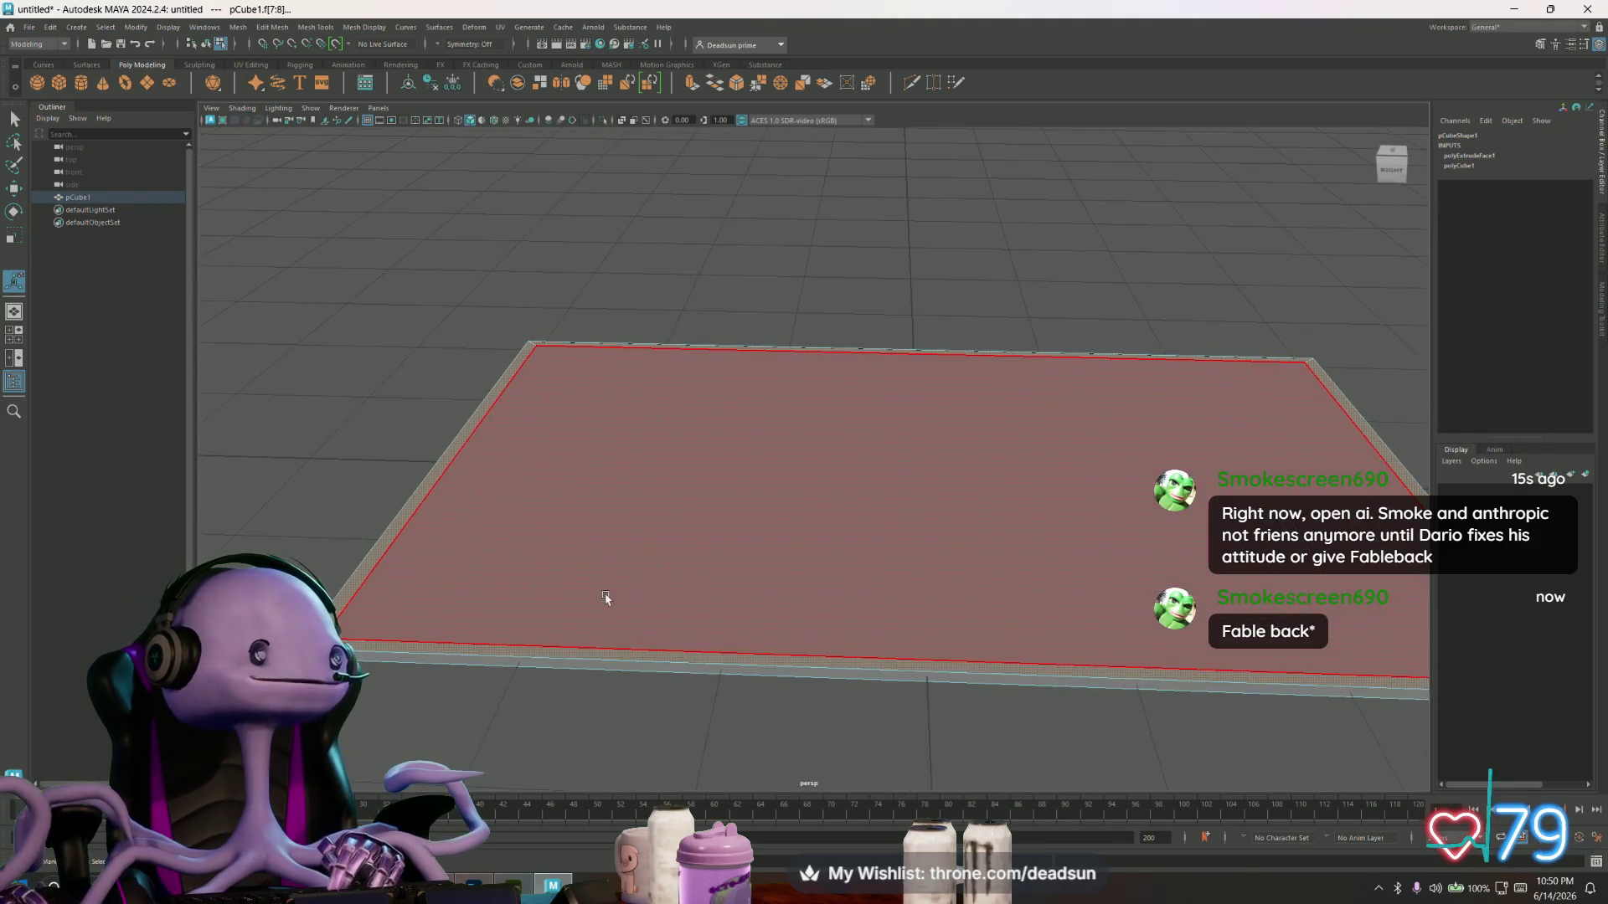
mouse_move(553, 601)
alt+mouse_down()
mouse_move(606, 574)
mouse_move(611, 611)
mouse_move(629, 490)
alt+mouse_up()
click(692, 82)
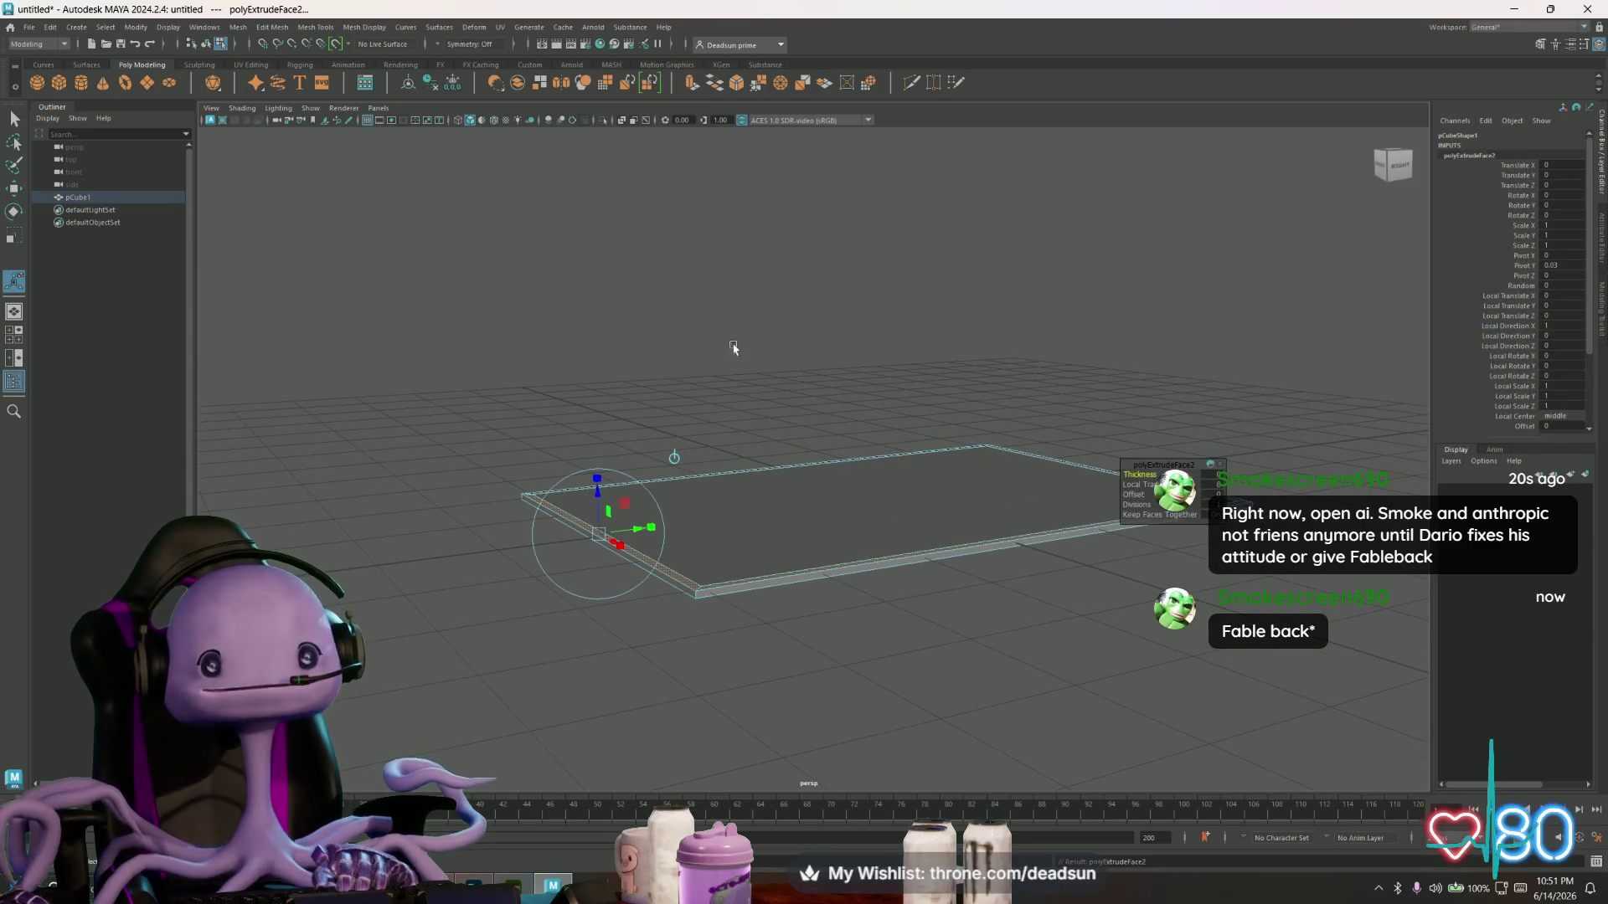
mouse_move(860, 438)
mouse_down()
mouse_move(861, 372)
mouse_move(796, 398)
mouse_move(804, 369)
mouse_move(742, 290)
mouse_up()
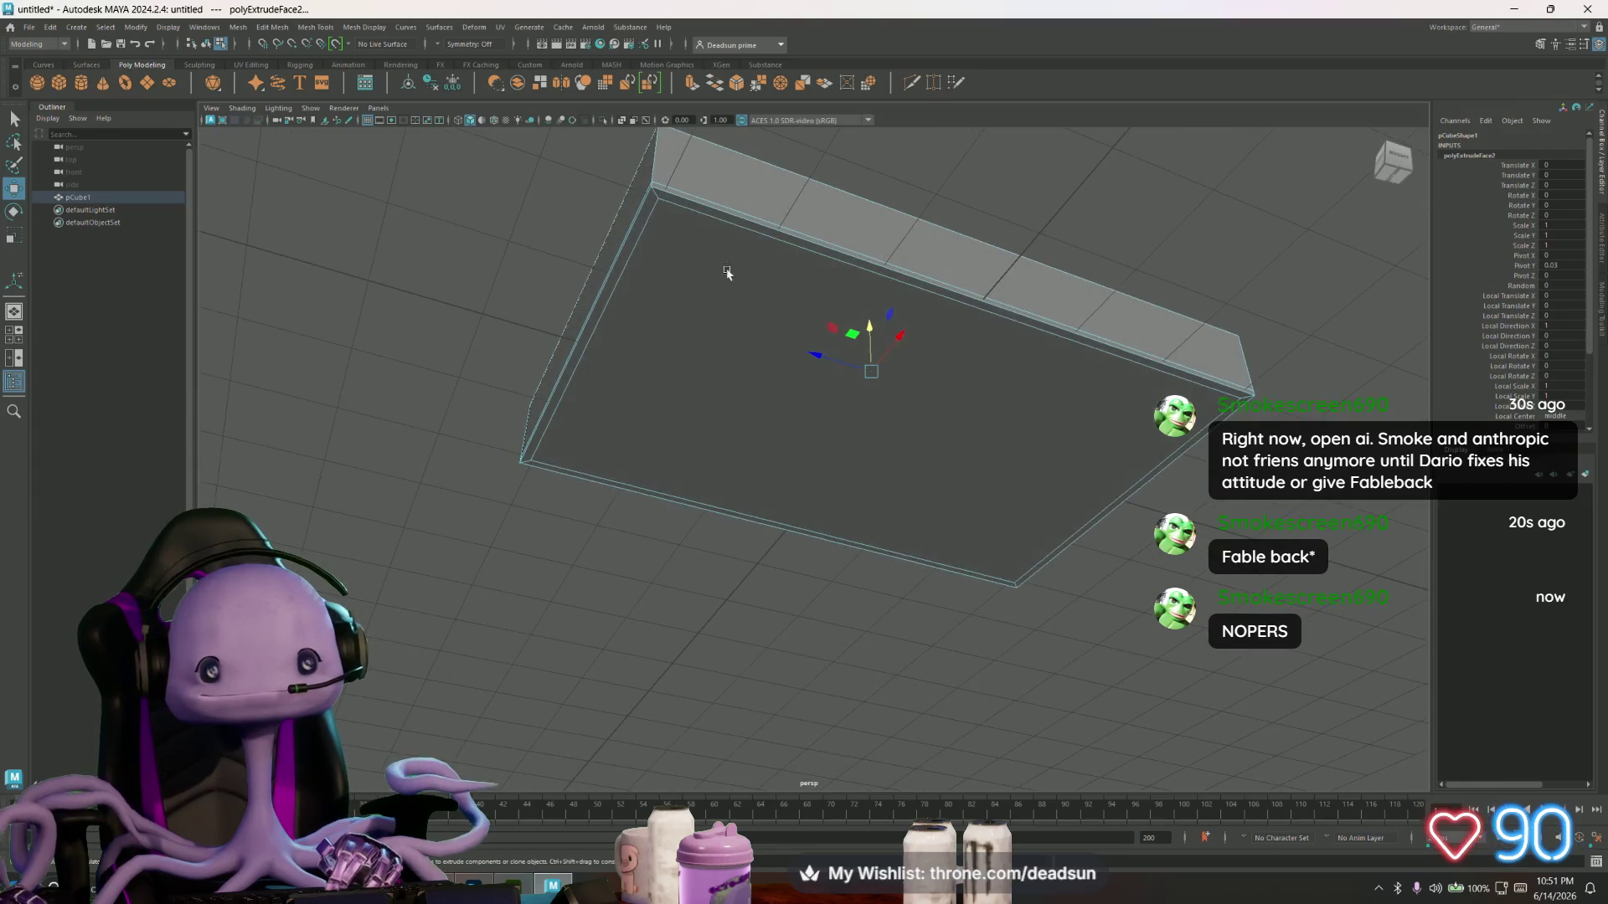
- Select the tray's border edge loop, then box-select across the whole tray
key(F10)
click(644, 219)
double_click(684, 217)
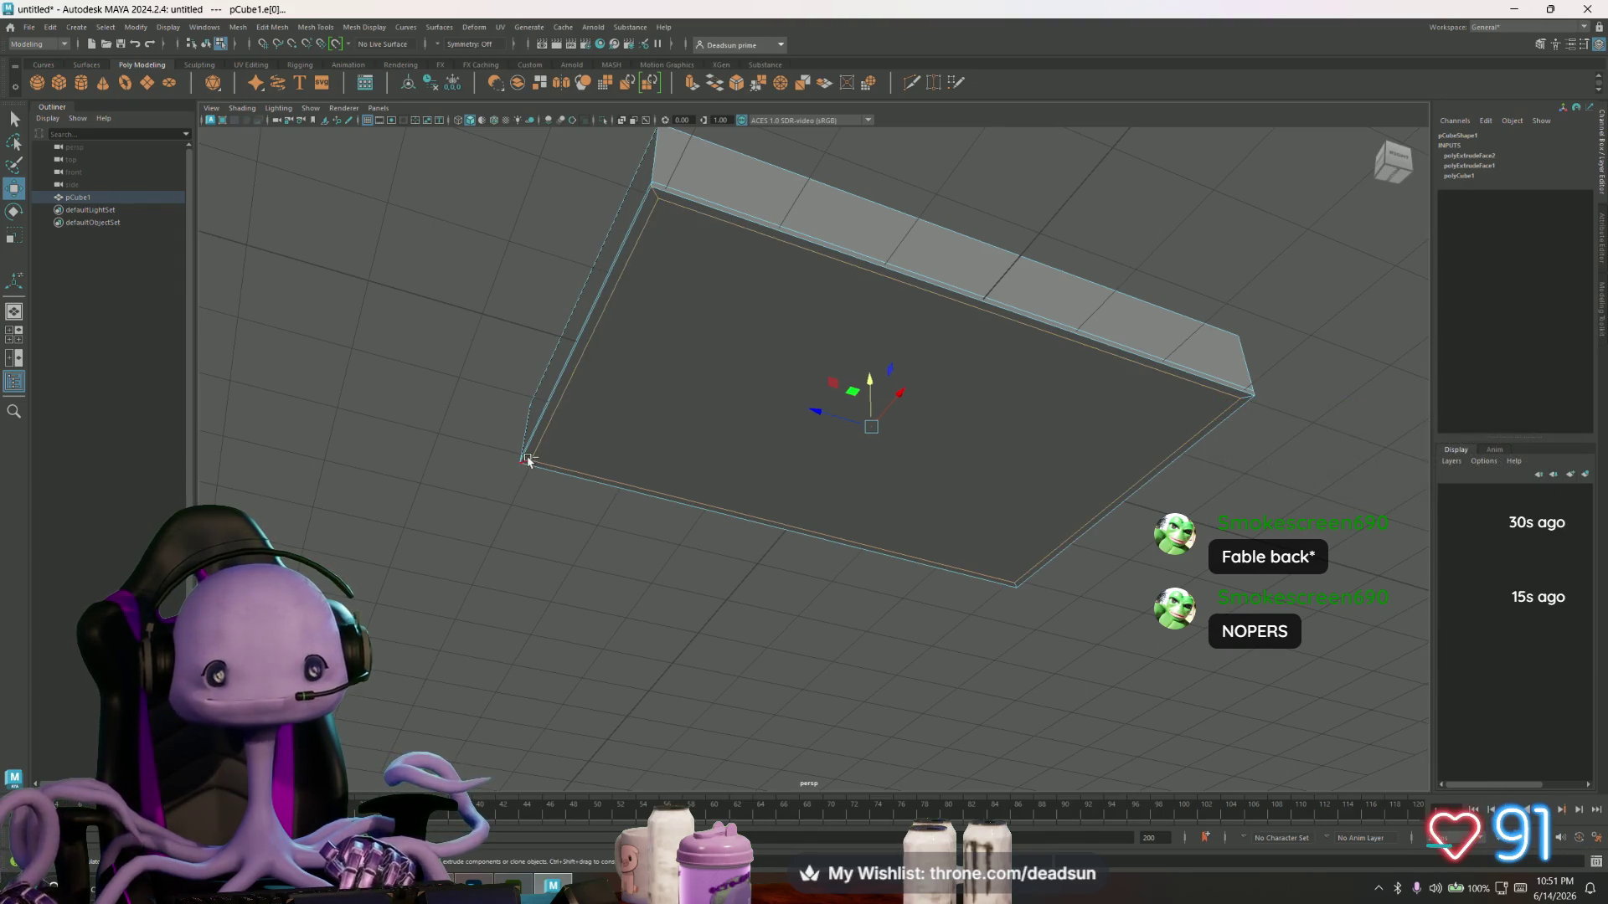
shift+click(1245, 399)
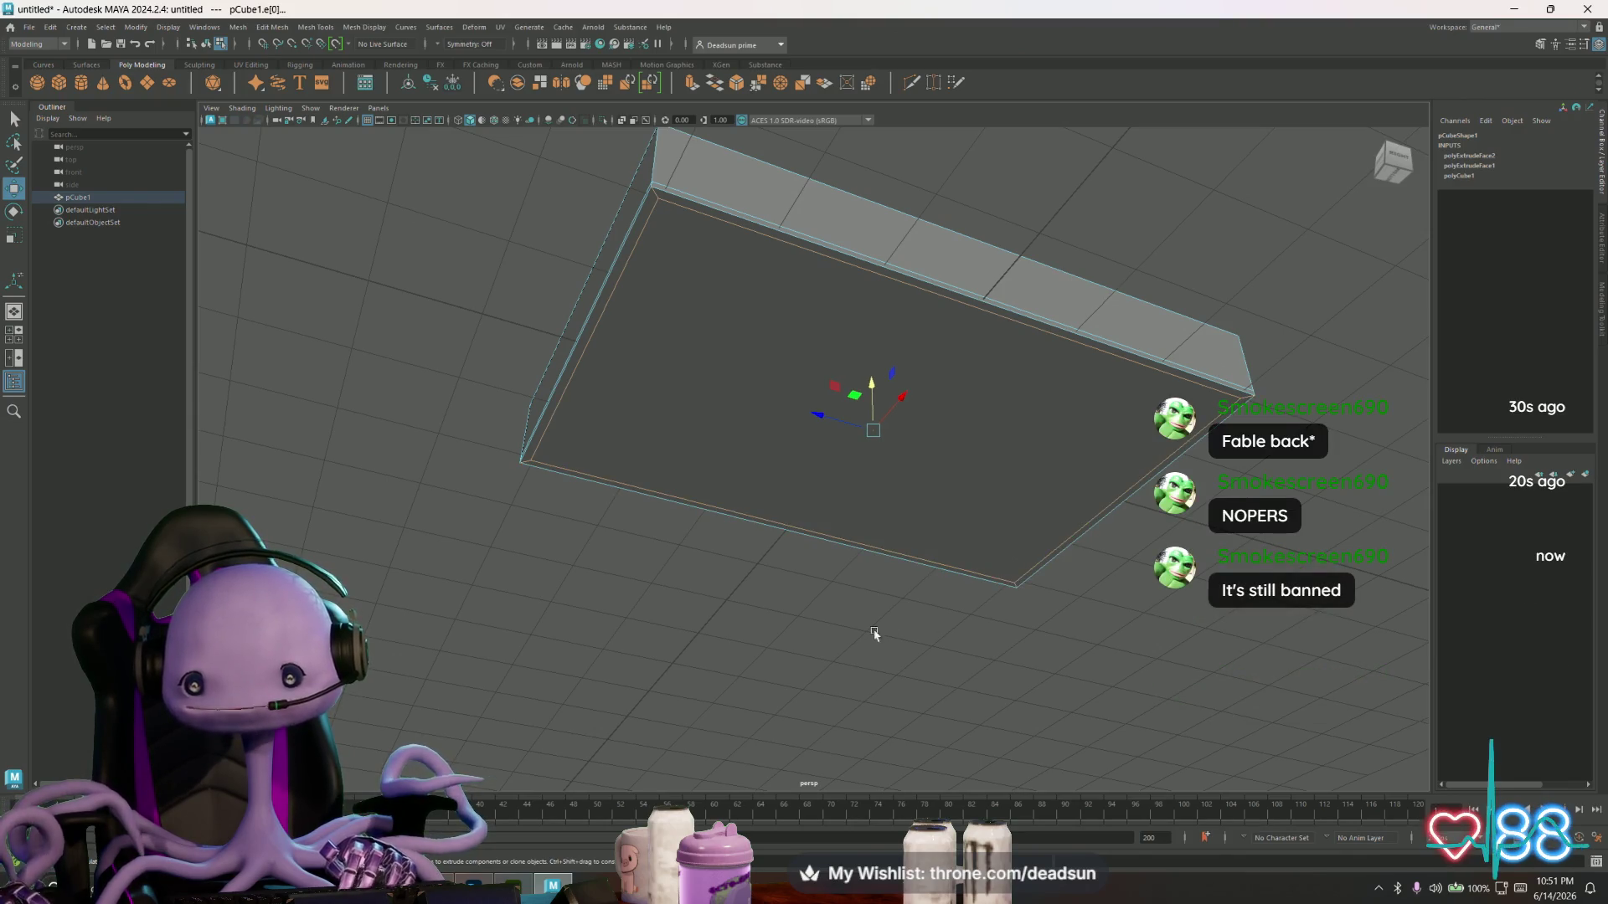
click(773, 626)
mouse_move(408, 174)
mouse_down()
mouse_move(1292, 720)
mouse_move(1022, 628)
mouse_move(871, 603)
mouse_move(782, 610)
mouse_up()
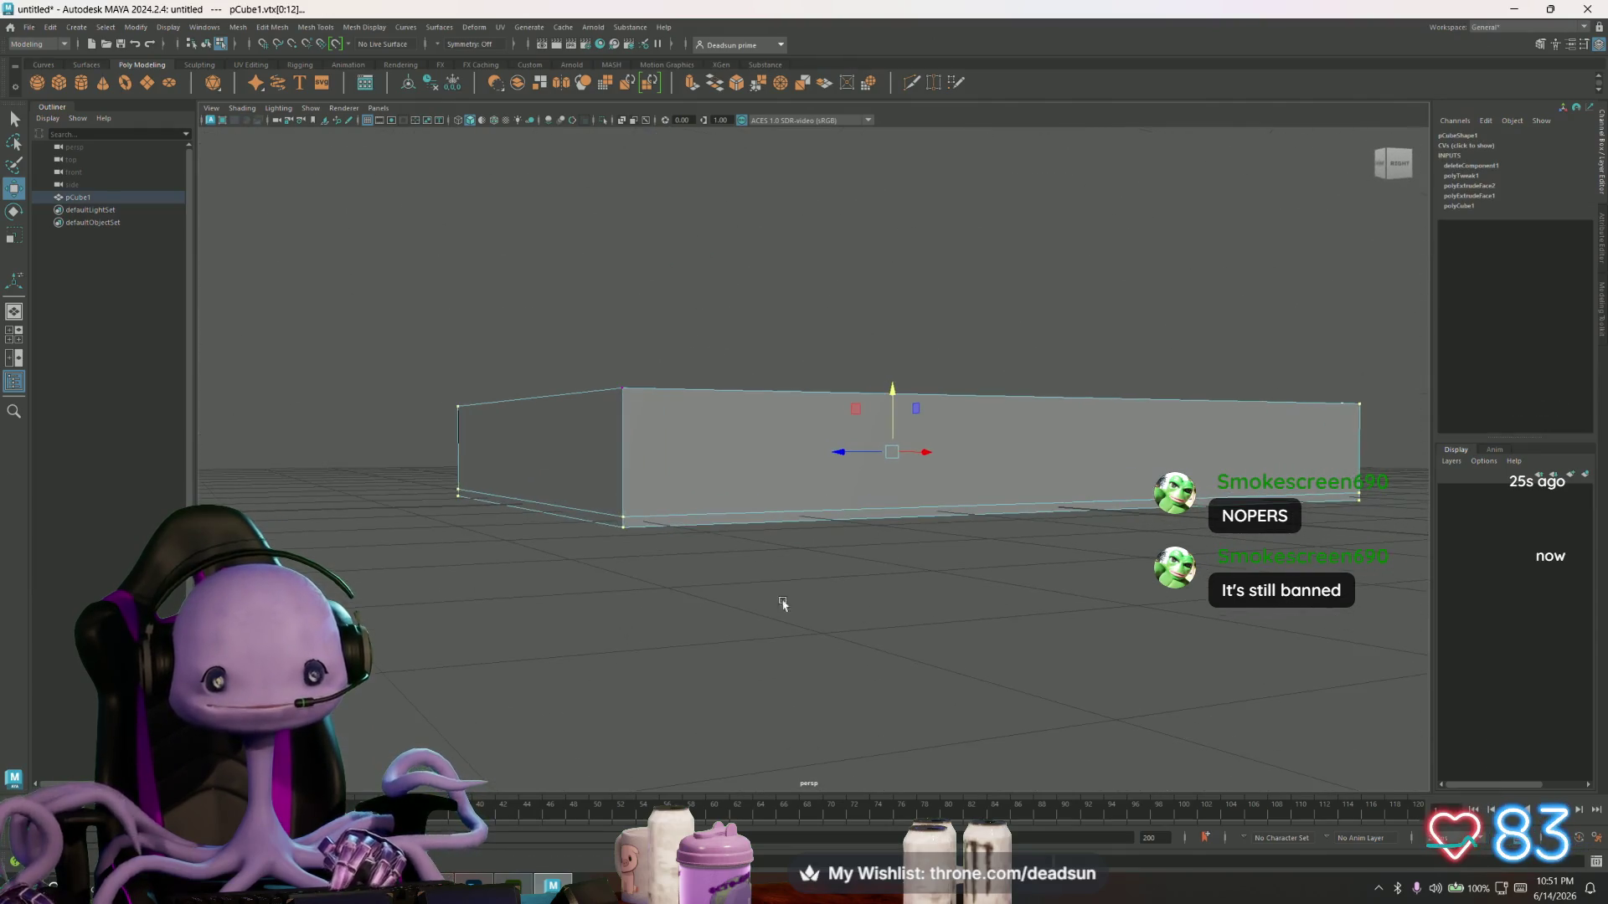
- Check a bottom edge and all the tray's vertices, then frame the tray in view
right_drag(701, 504, 703, 448)
click(695, 524)
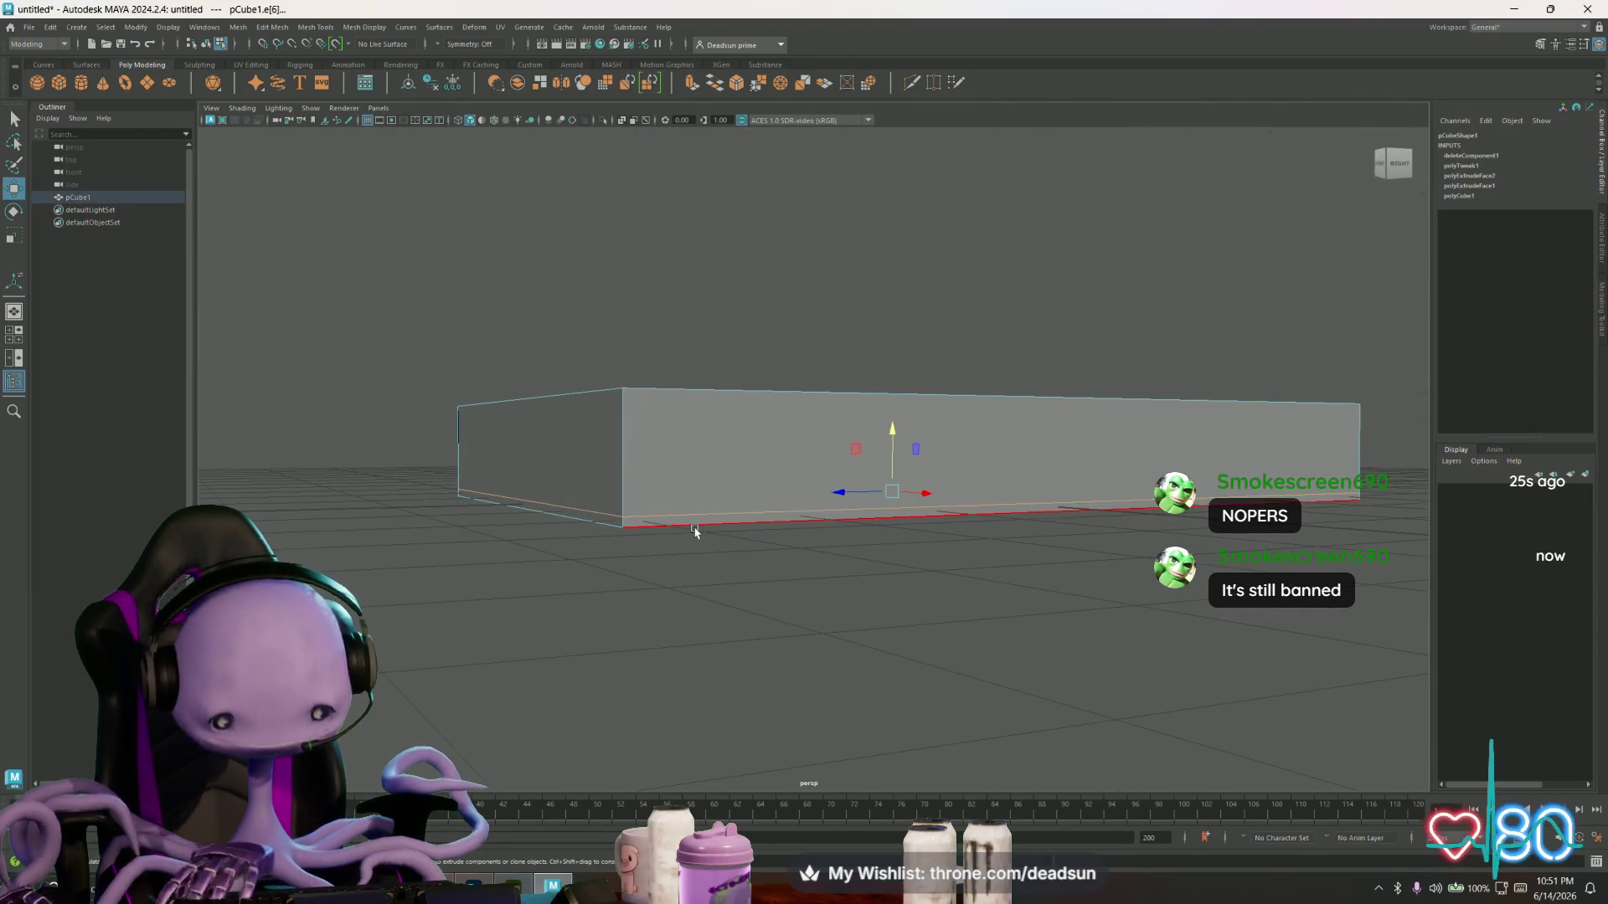
click(692, 540)
drag(269, 267, 1450, 692)
click(1231, 716)
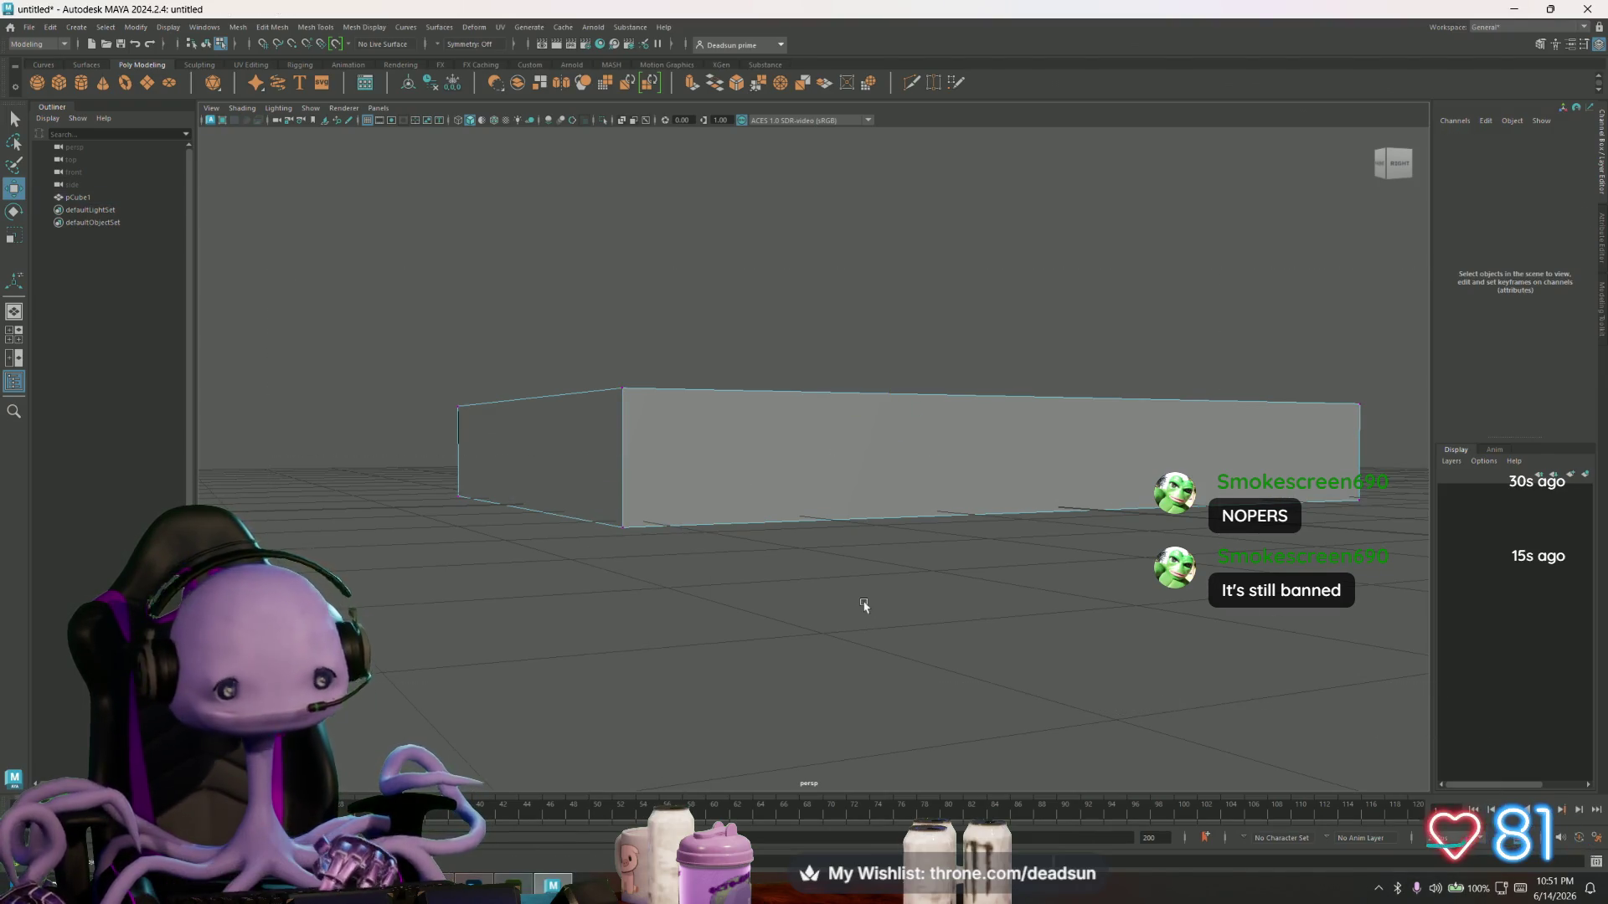
key(f)
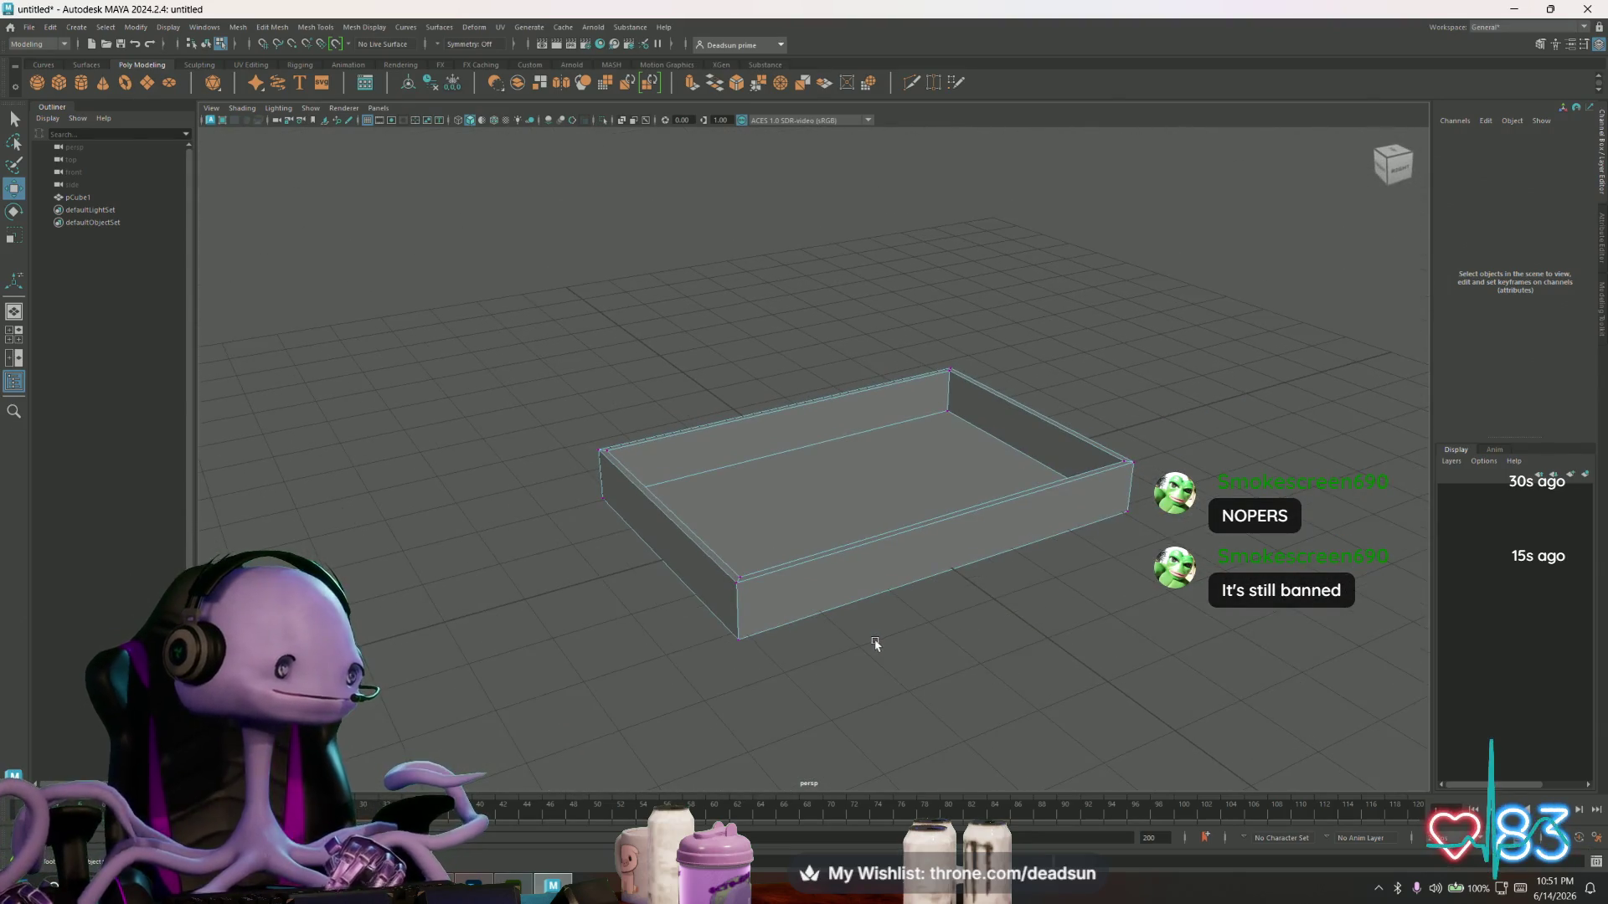
- Scale the tray's inner floor face very slightly narrower along X
mouse_move(851, 639)
alt+mouse_down()
mouse_move(796, 639)
mouse_move(754, 542)
alt+mouse_up()
right_drag(769, 475, 812, 450)
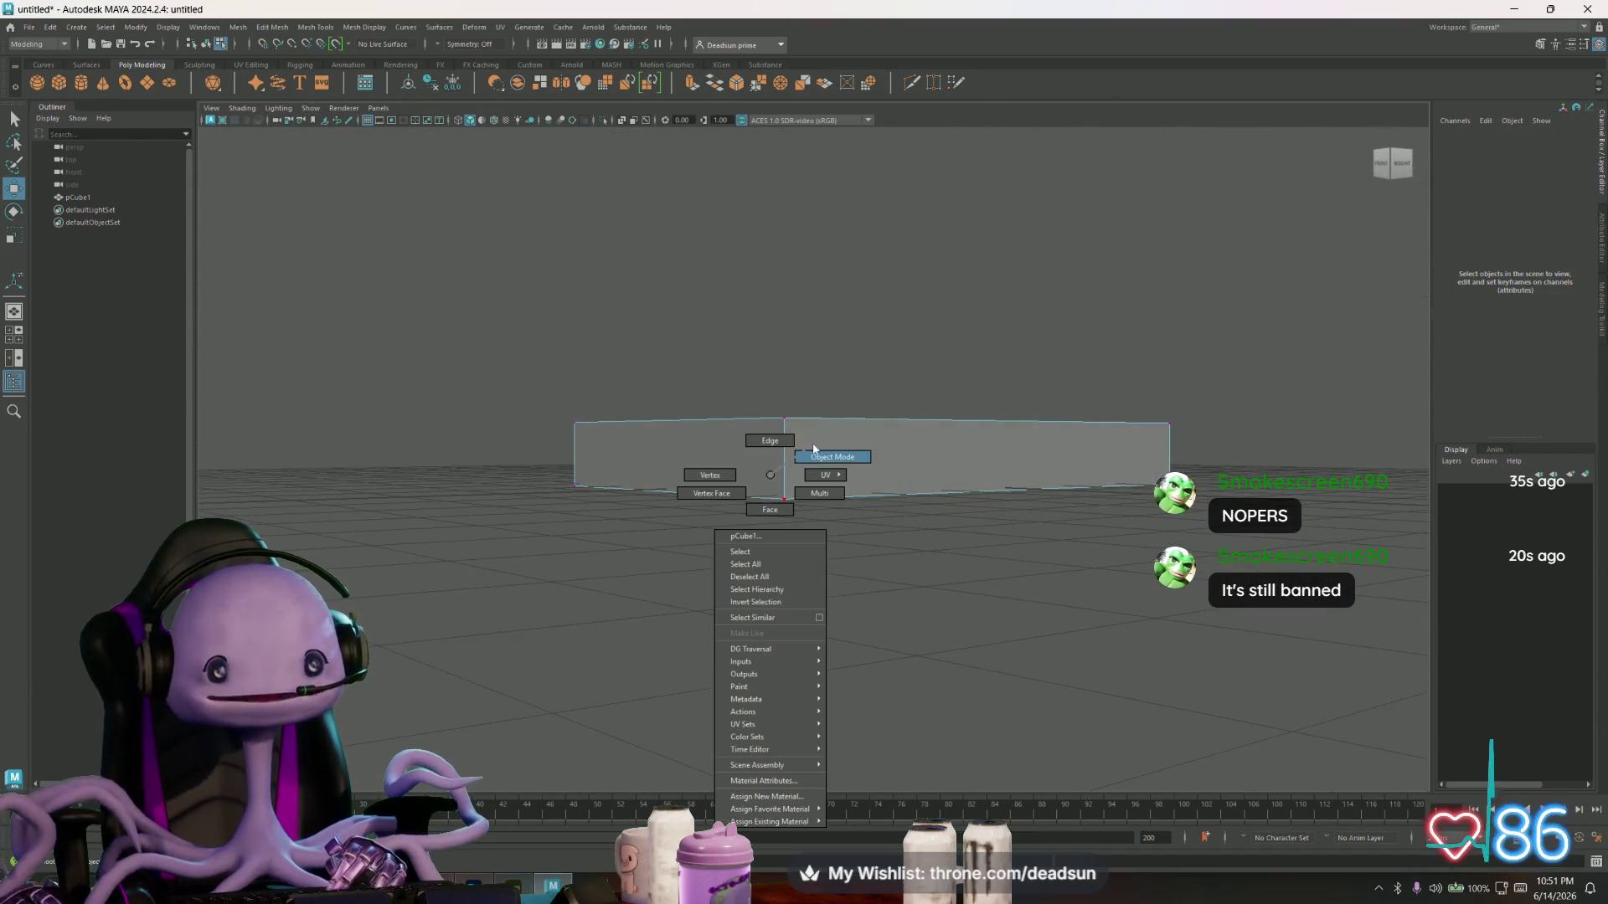
mouse_move(811, 312)
alt+mouse_down()
mouse_move(746, 467)
mouse_move(620, 505)
mouse_move(632, 592)
alt+mouse_up()
click(613, 506)
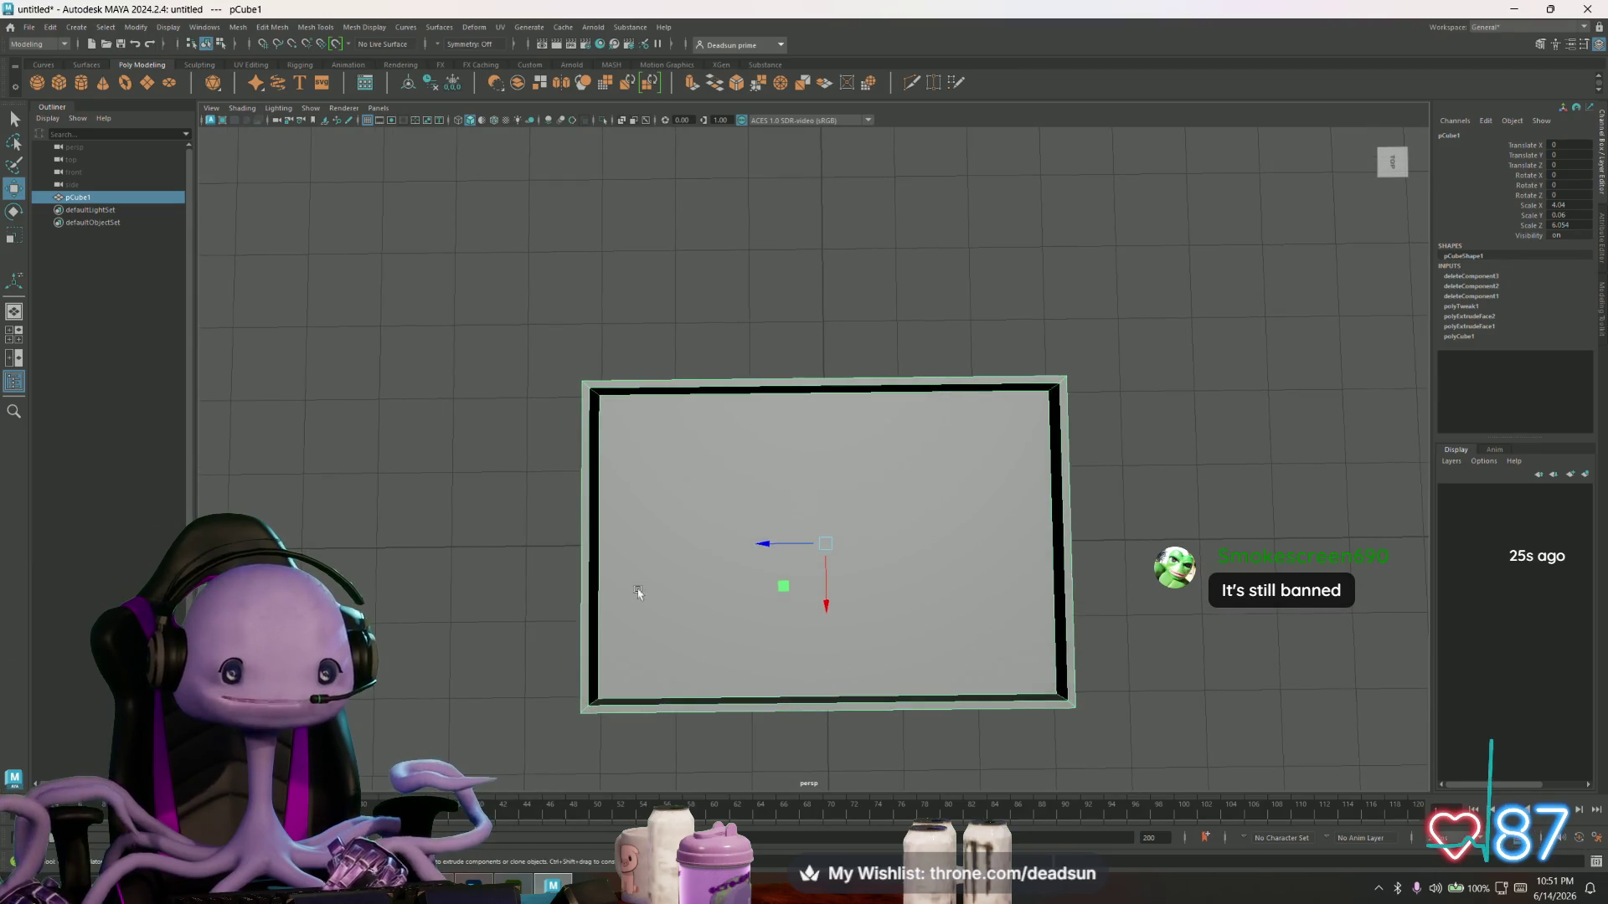
key(F11)
click(829, 603)
key(r)
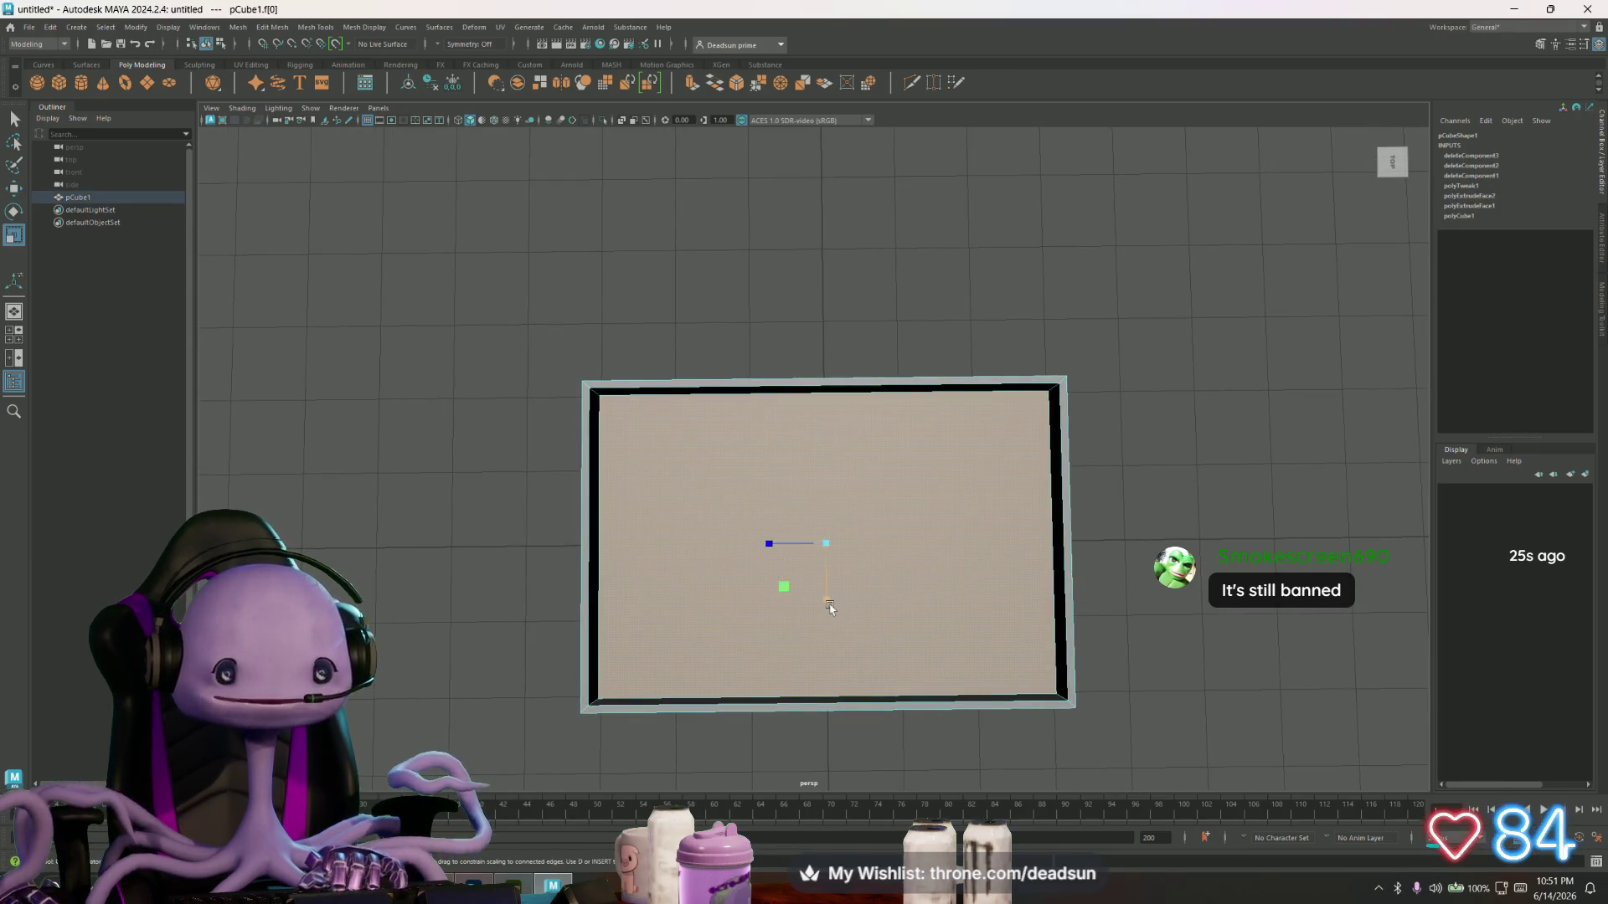
drag(828, 606, 828, 605)
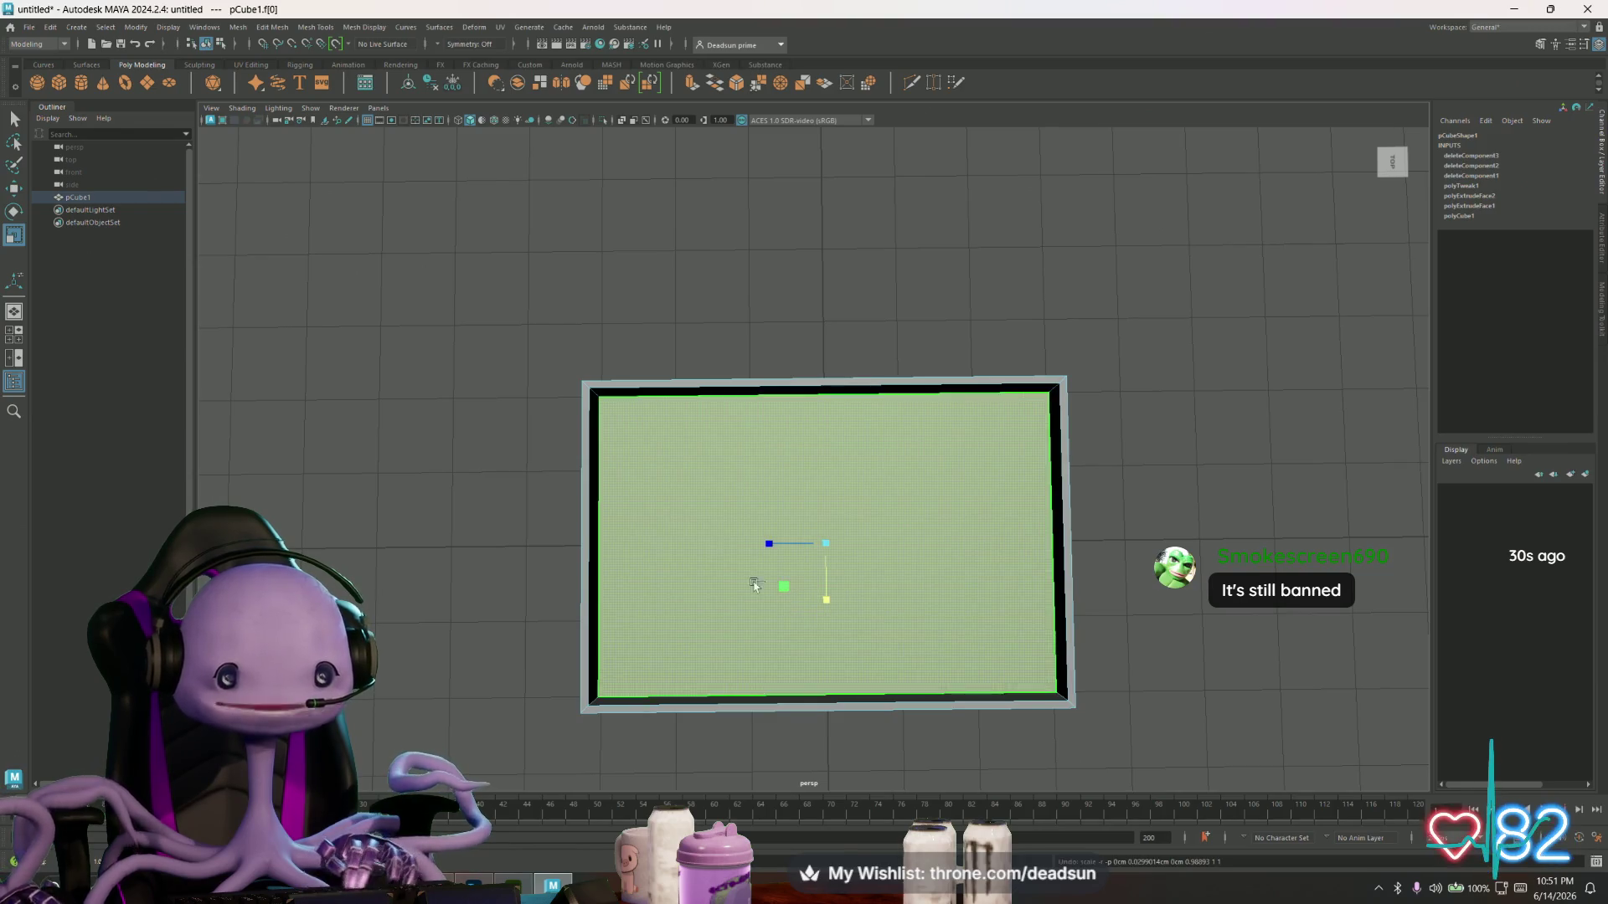
- Delete the selected faces, leaving pCube1 as a floor panel and an upright wall strip
mouse_move(737, 402)
alt+mouse_down()
mouse_move(639, 614)
mouse_move(727, 588)
alt+mouse_up()
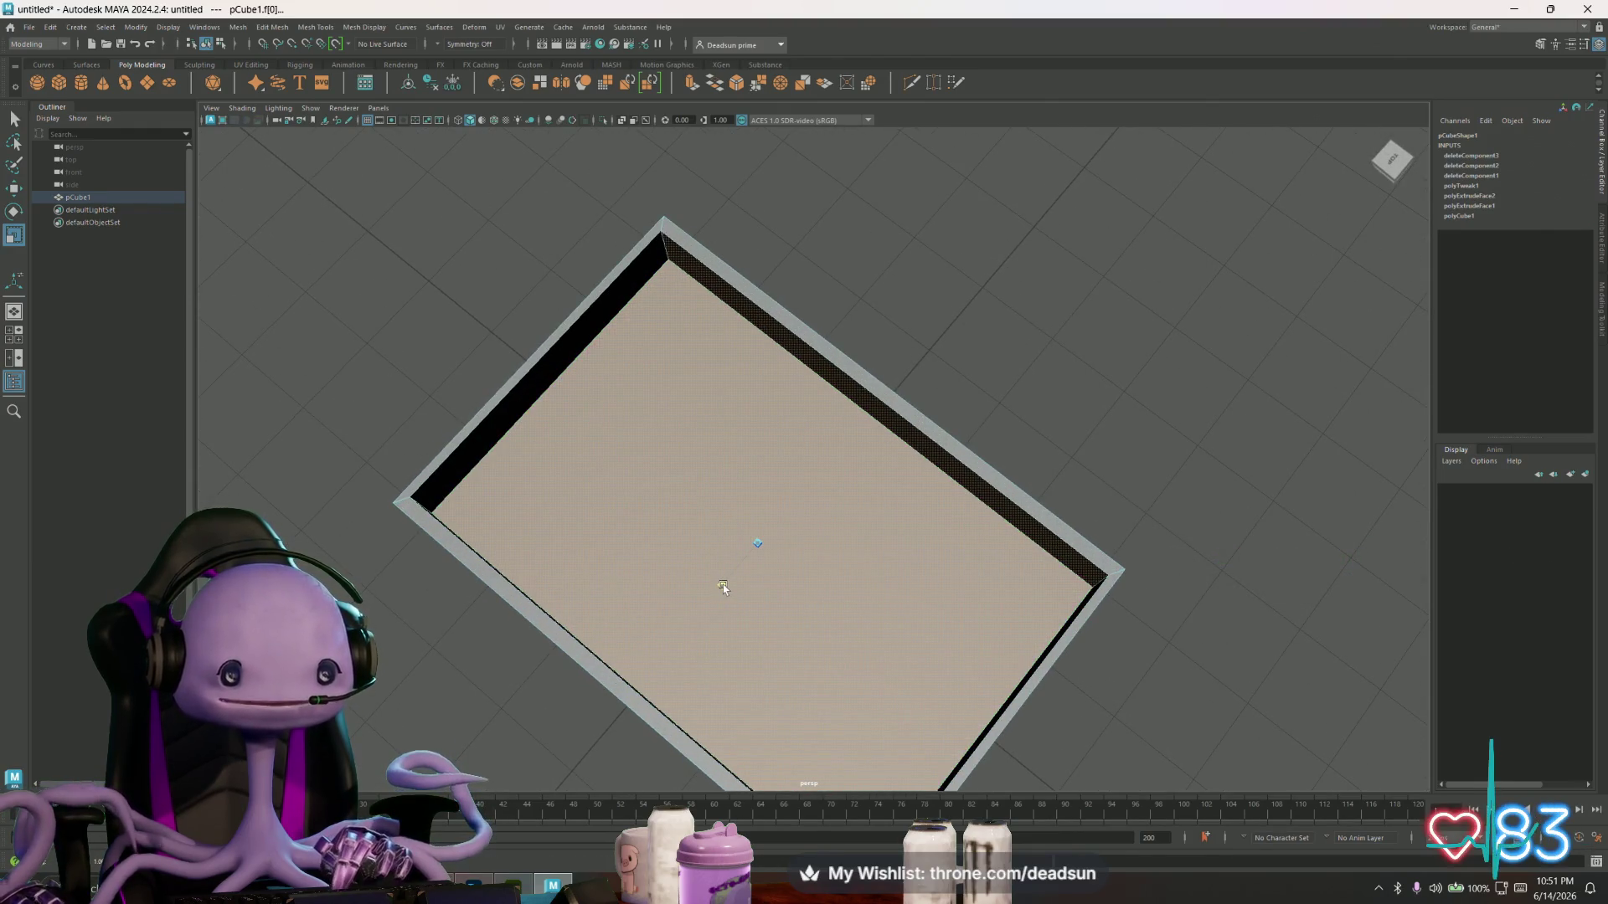
alt+middle_drag(735, 622, 757, 580)
mouse_move(757, 581)
alt+mouse_down()
mouse_move(628, 564)
mouse_move(709, 580)
alt+mouse_up()
right_drag(717, 495, 463, 420)
key(Delete)
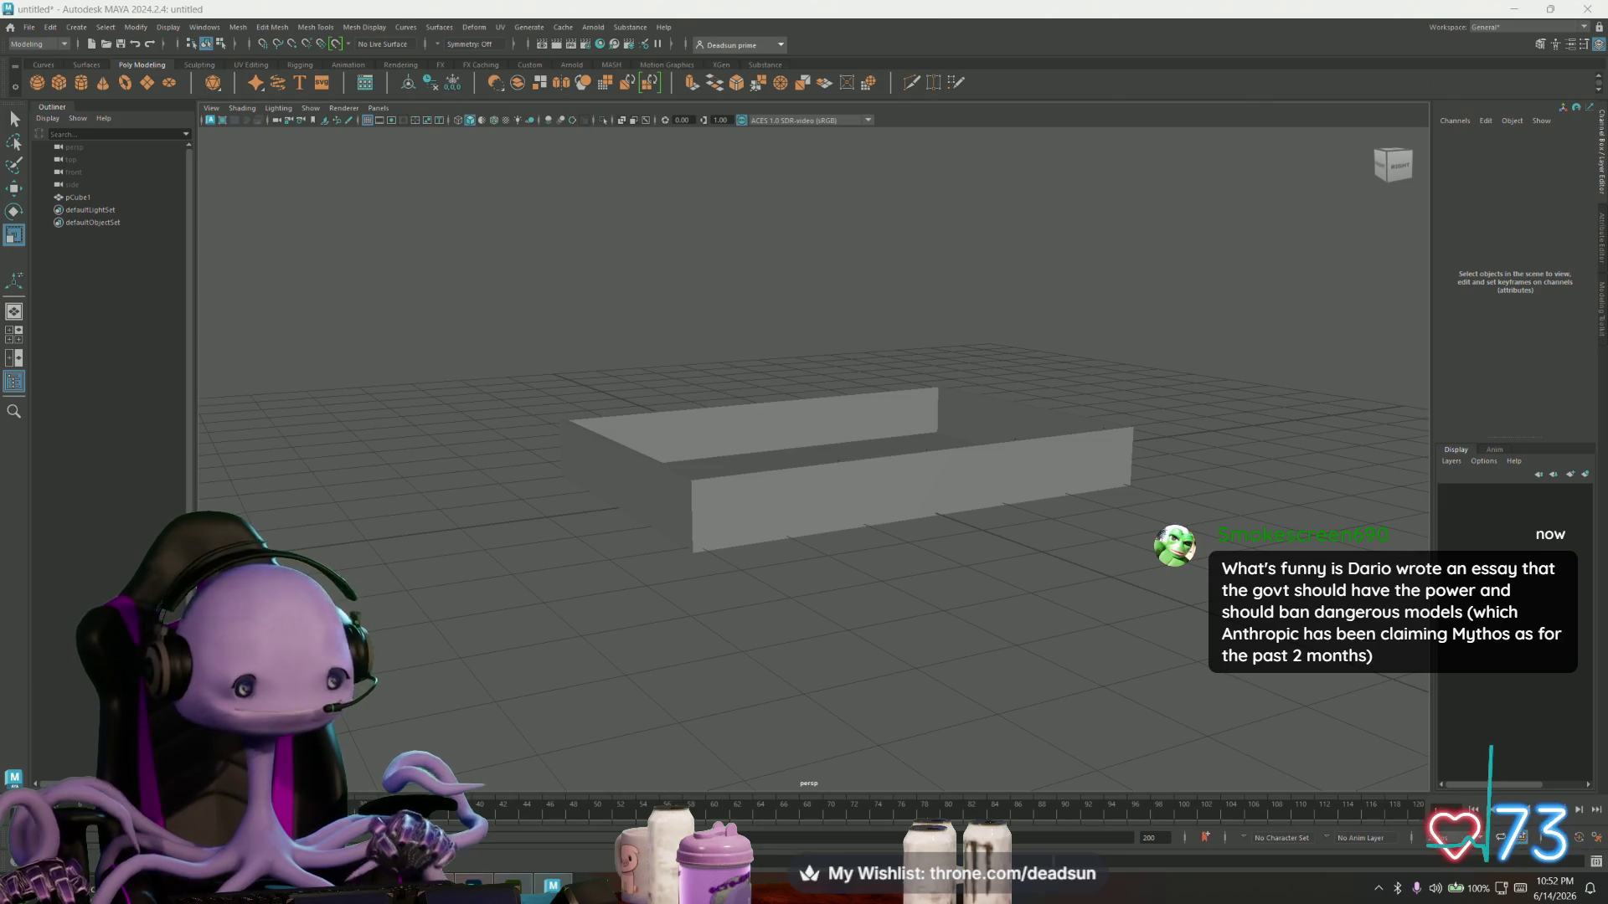
- Drag the Firefox window showing the Discord channel over the Maya viewport
mouse_move(932, 5)
mouse_down()
mouse_move(932, 104)
mouse_move(792, 159)
mouse_up()
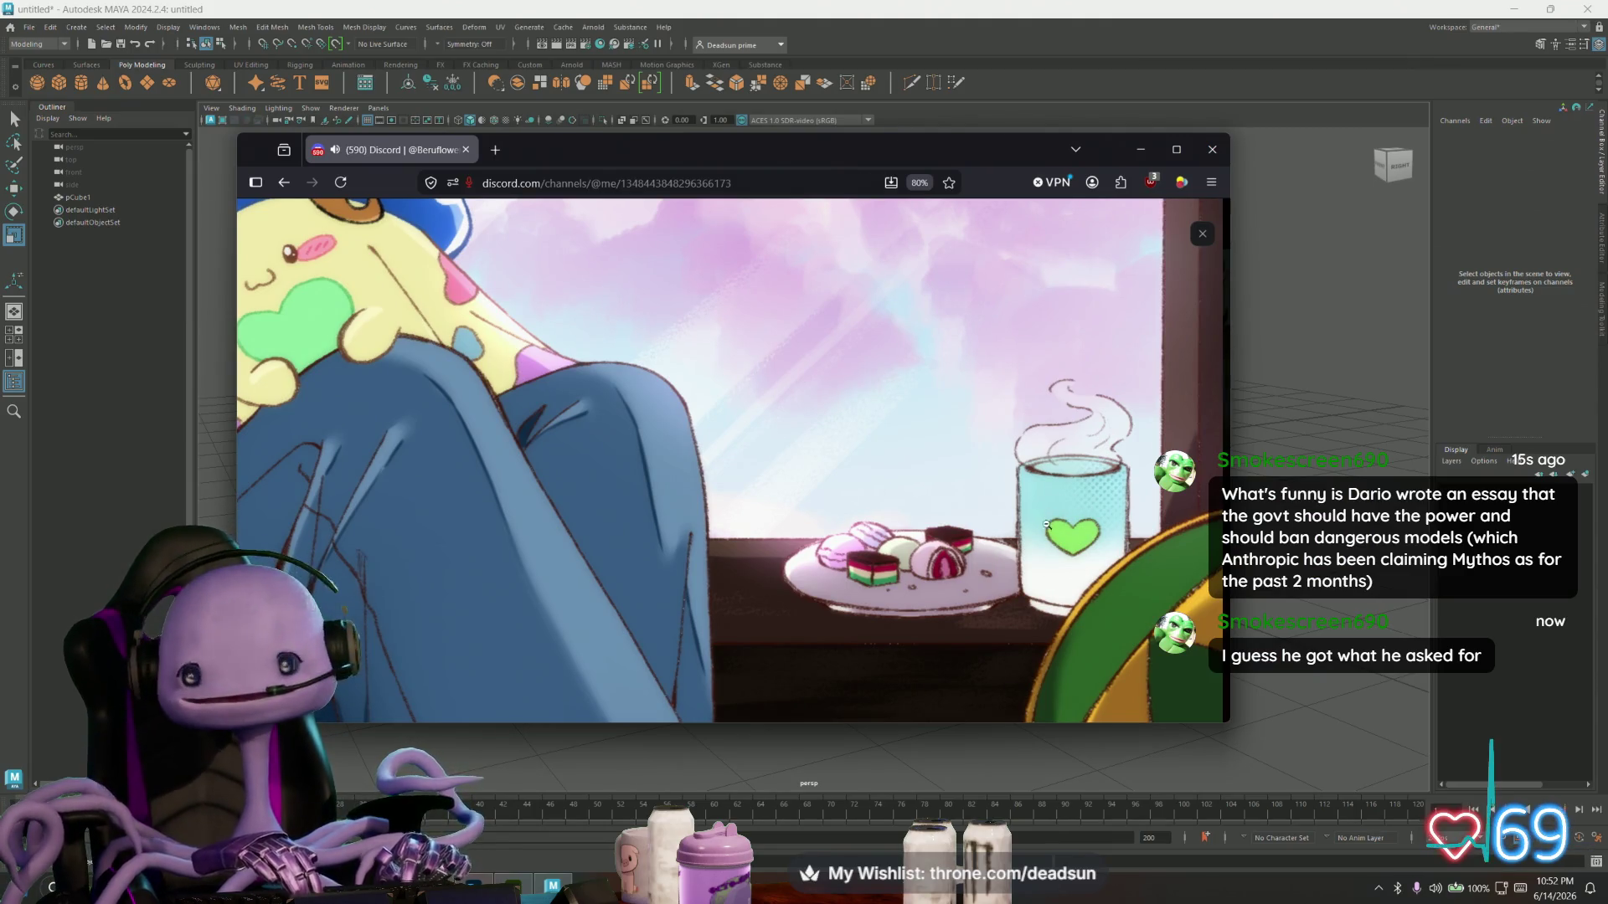
- Switch away from the Firefox Discord window with Alt+Tab to reveal the Maya tray
key(alt+Tab)
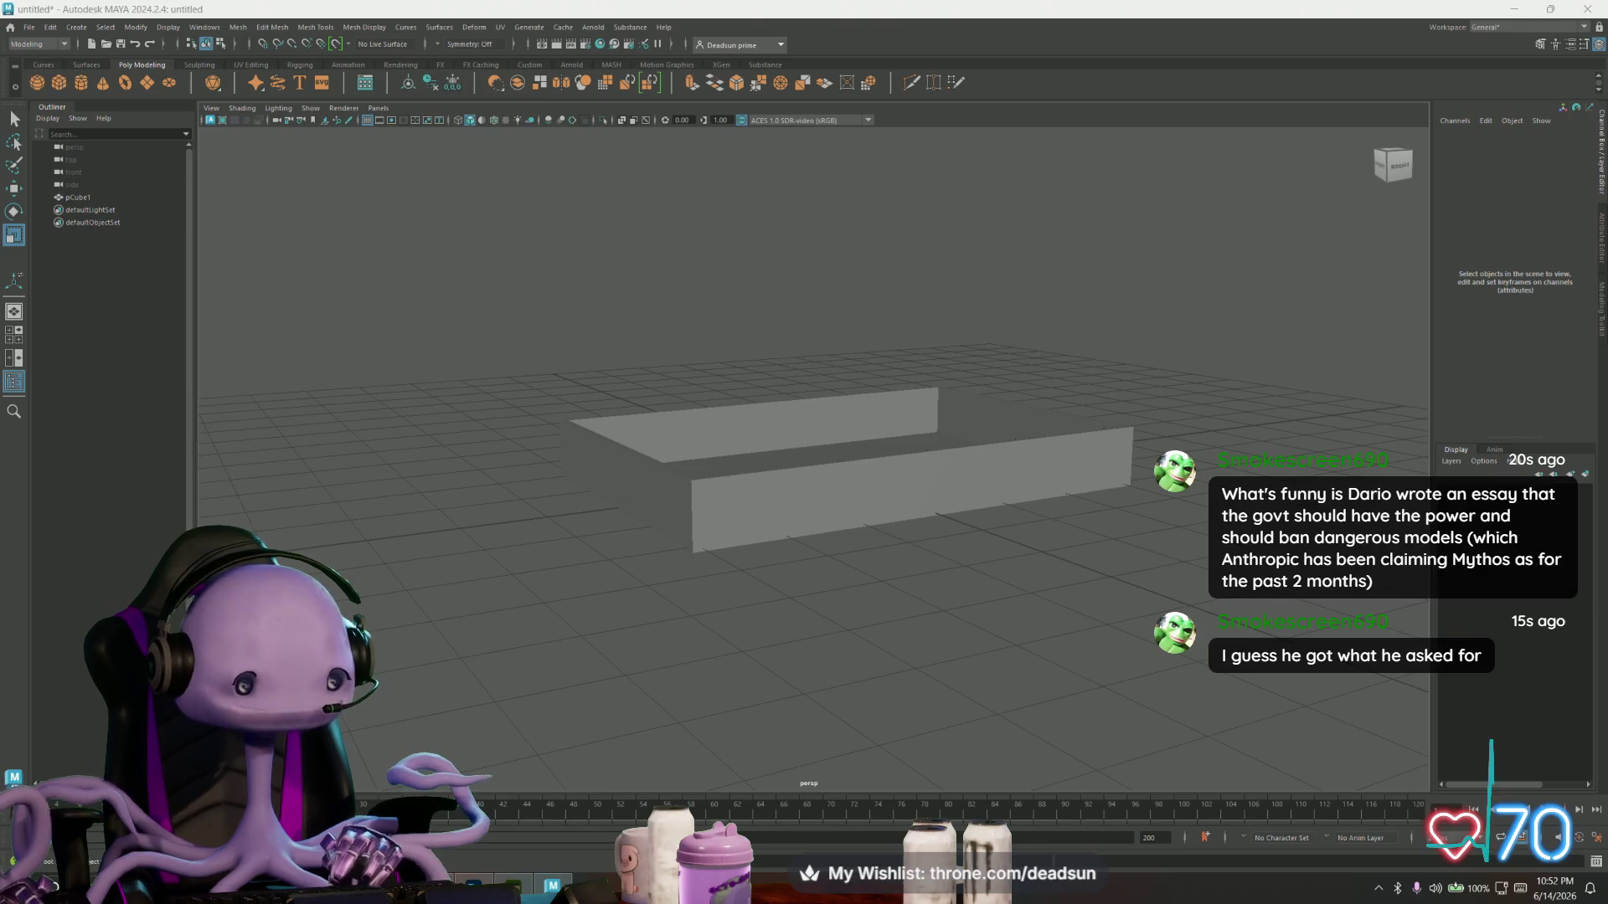
- Tumble the view above the tray, then restore Firefox's Discord window from the taskbar
mouse_move(765, 484)
alt+mouse_down()
mouse_move(718, 567)
mouse_move(757, 639)
mouse_move(748, 580)
mouse_move(642, 624)
alt+mouse_up()
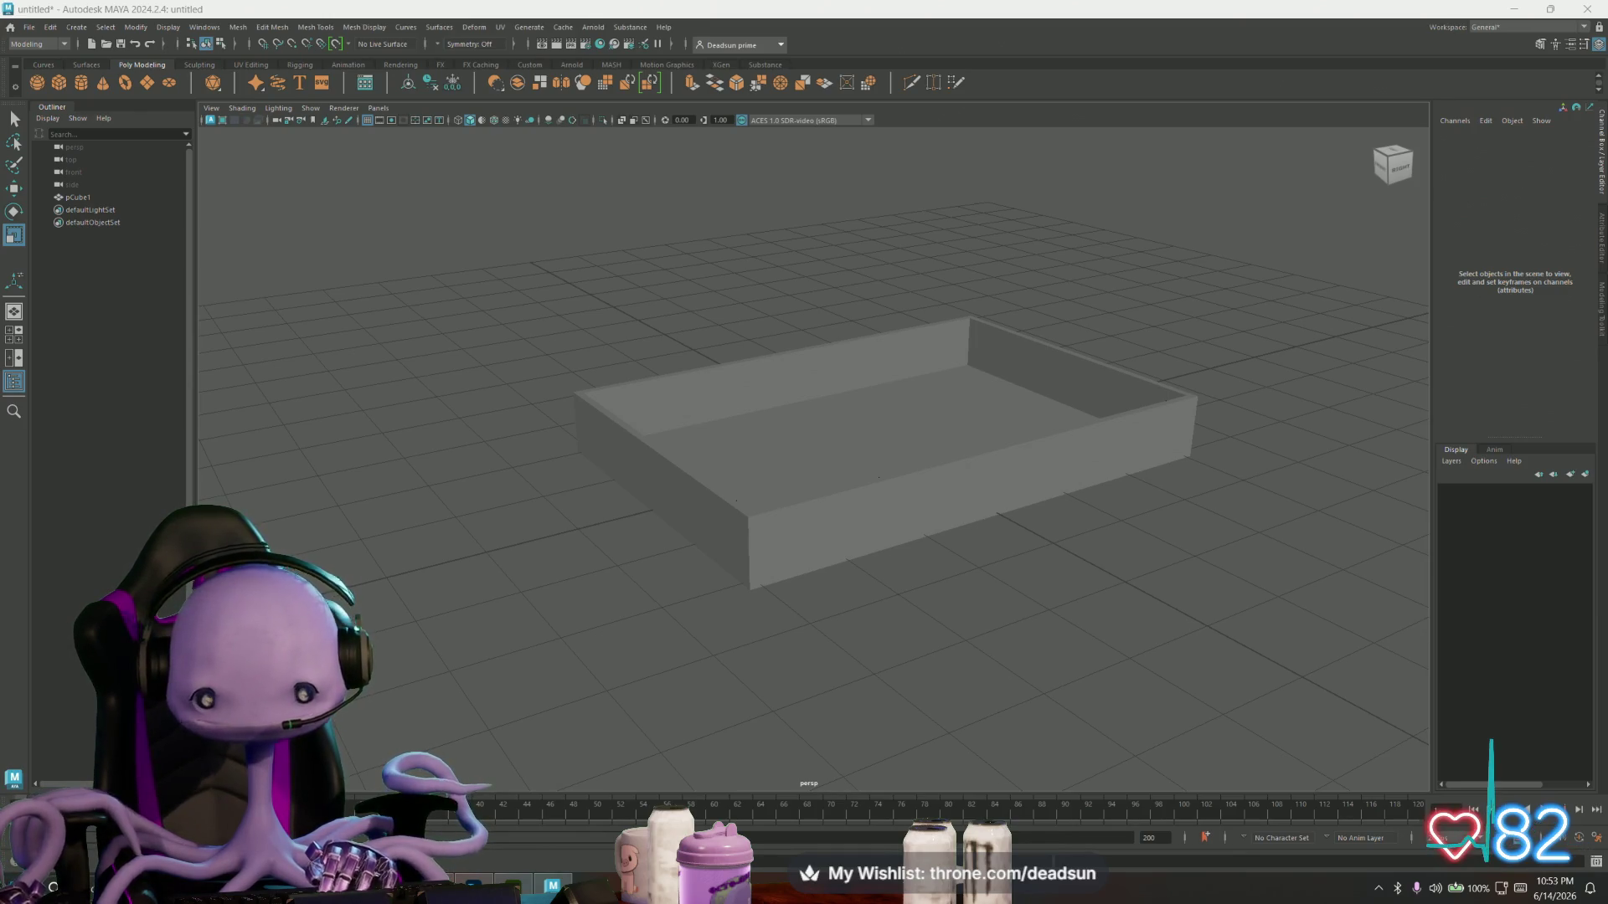
click(540, 890)
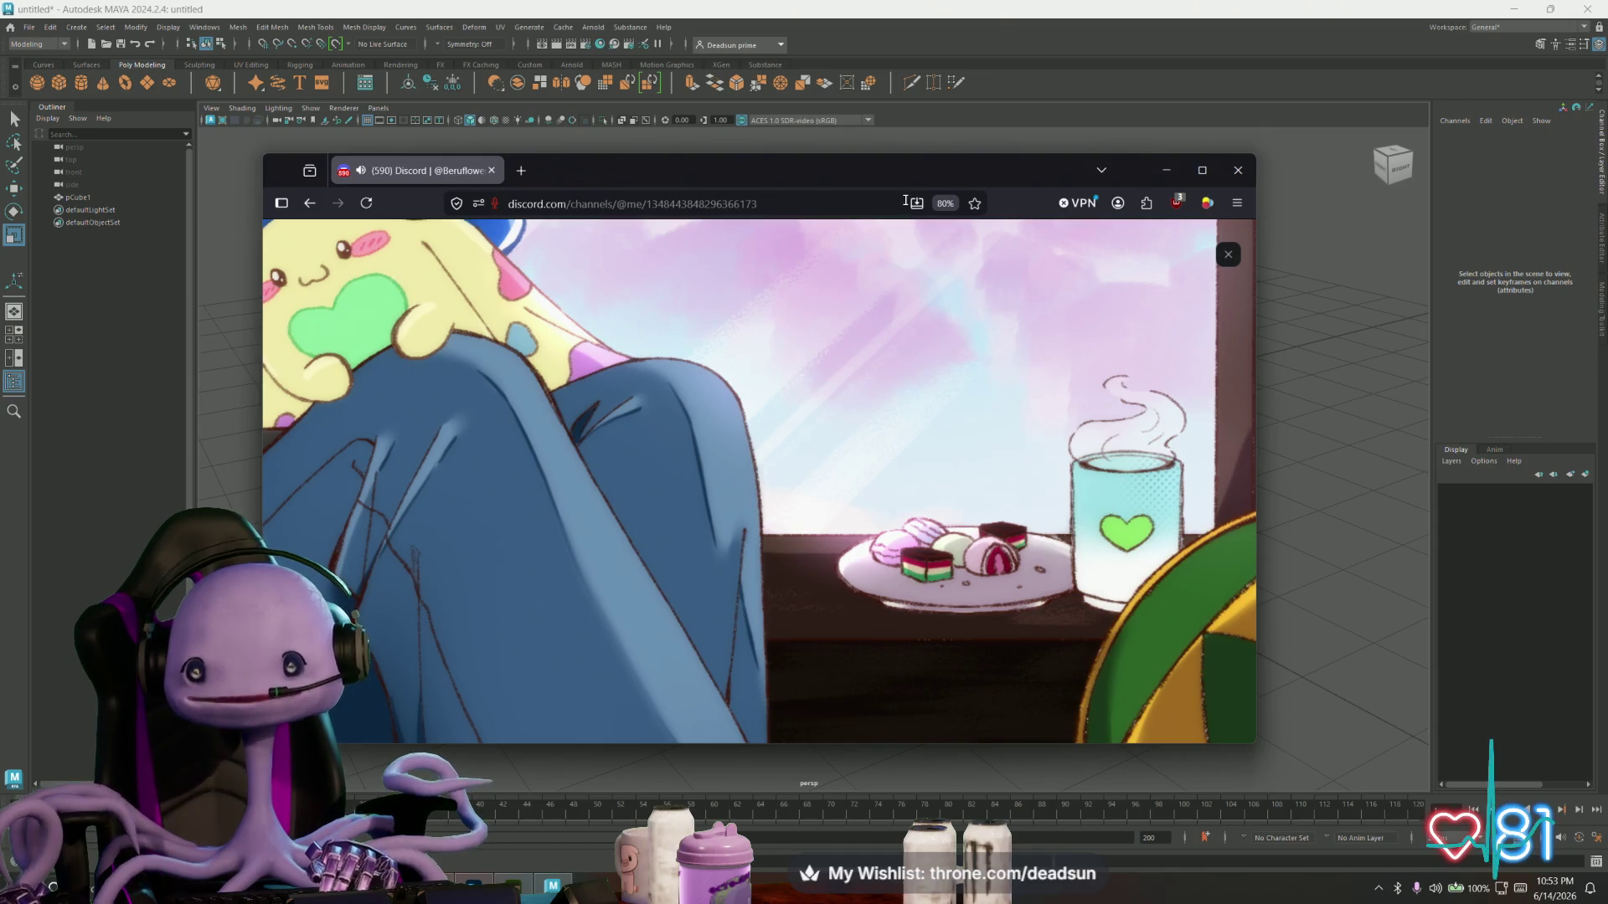
- Leave Discord, zoom in on the tray, and create a new polygon cube
key(alt+Tab)
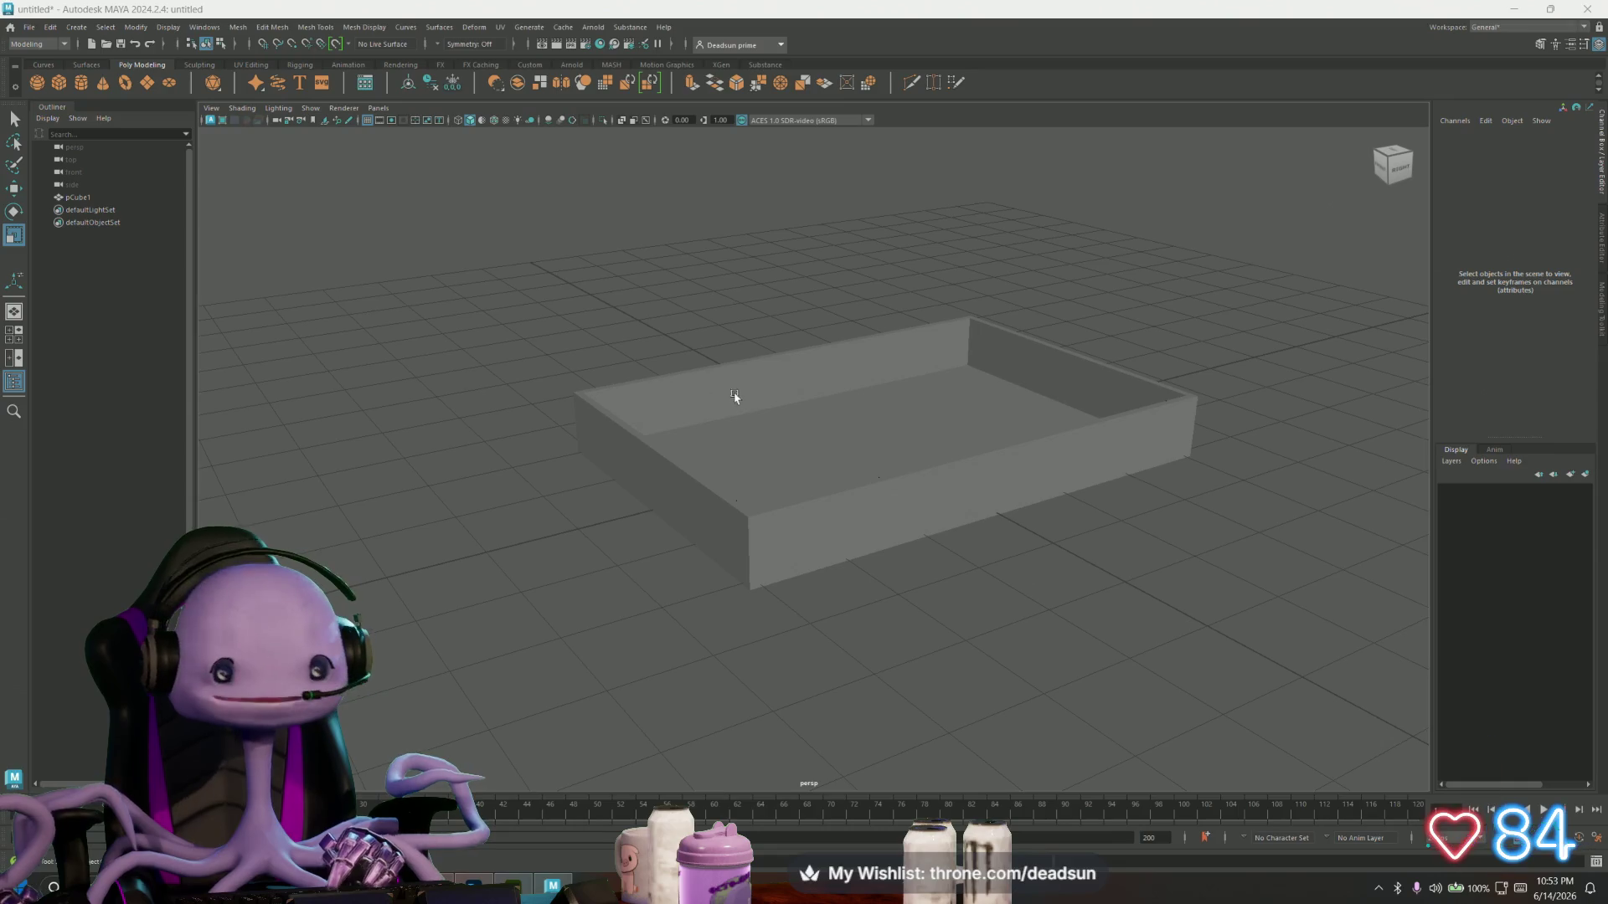
scroll(639, 493, up, 2)
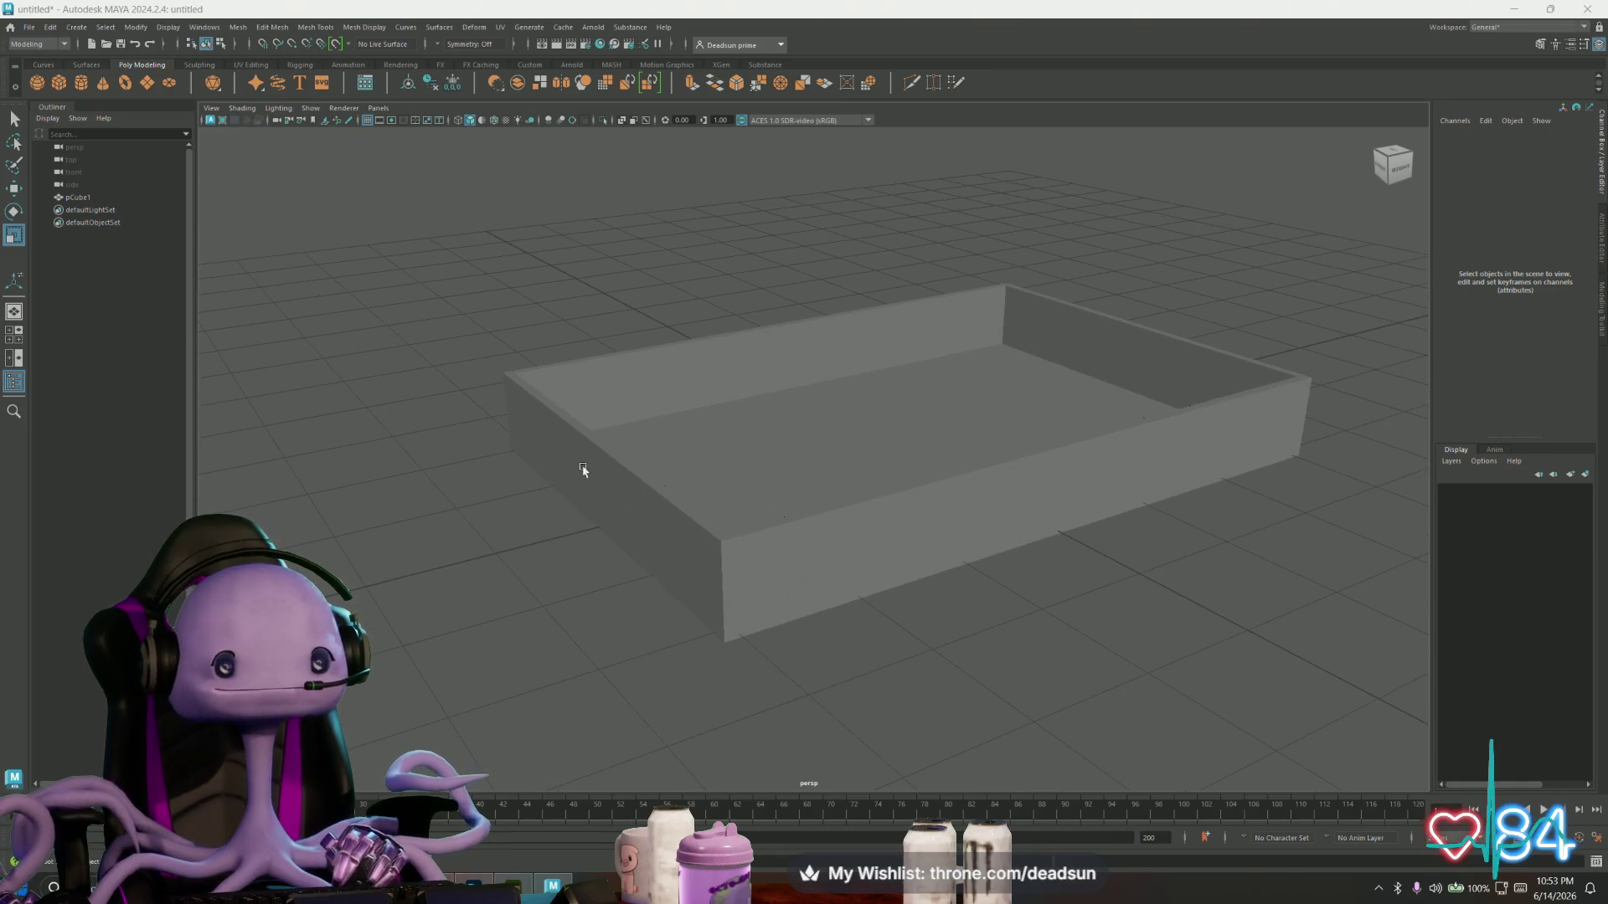
click(60, 83)
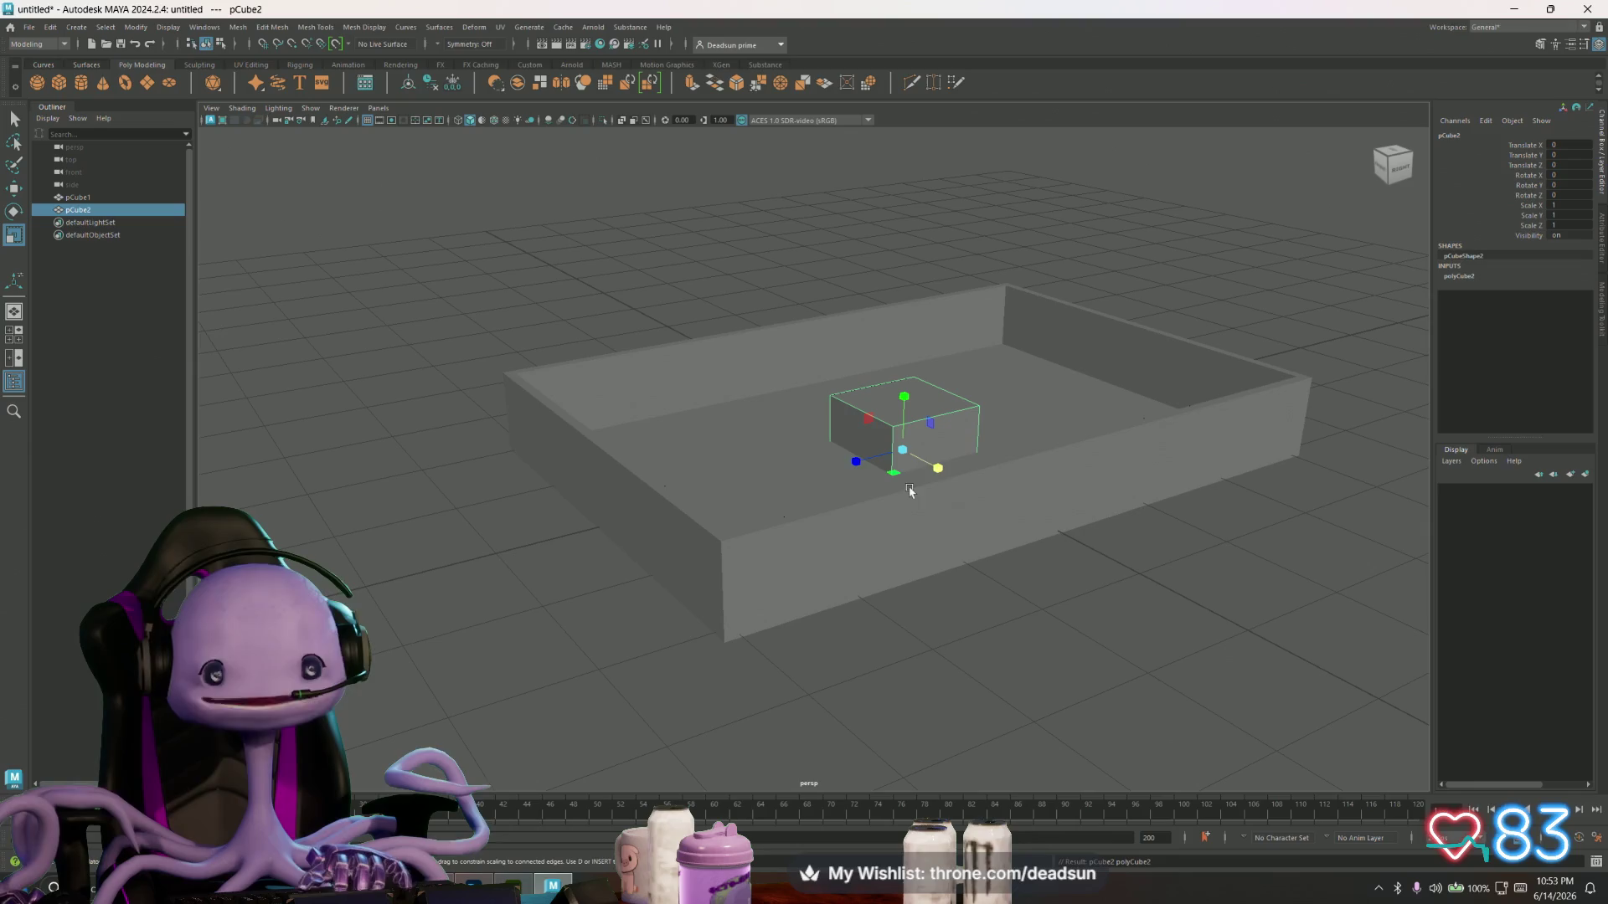
- Pick the Move tool and try selecting the new cube's top face near the tray wall
mouse_move(882, 502)
alt+mouse_down()
mouse_move(930, 538)
mouse_move(830, 561)
mouse_move(868, 528)
mouse_move(871, 494)
mouse_move(478, 521)
mouse_move(556, 502)
mouse_move(985, 577)
mouse_move(854, 603)
mouse_move(754, 545)
alt+mouse_up()
key(w)
alt+drag(562, 513, 826, 656)
right_click(731, 655)
click(732, 549)
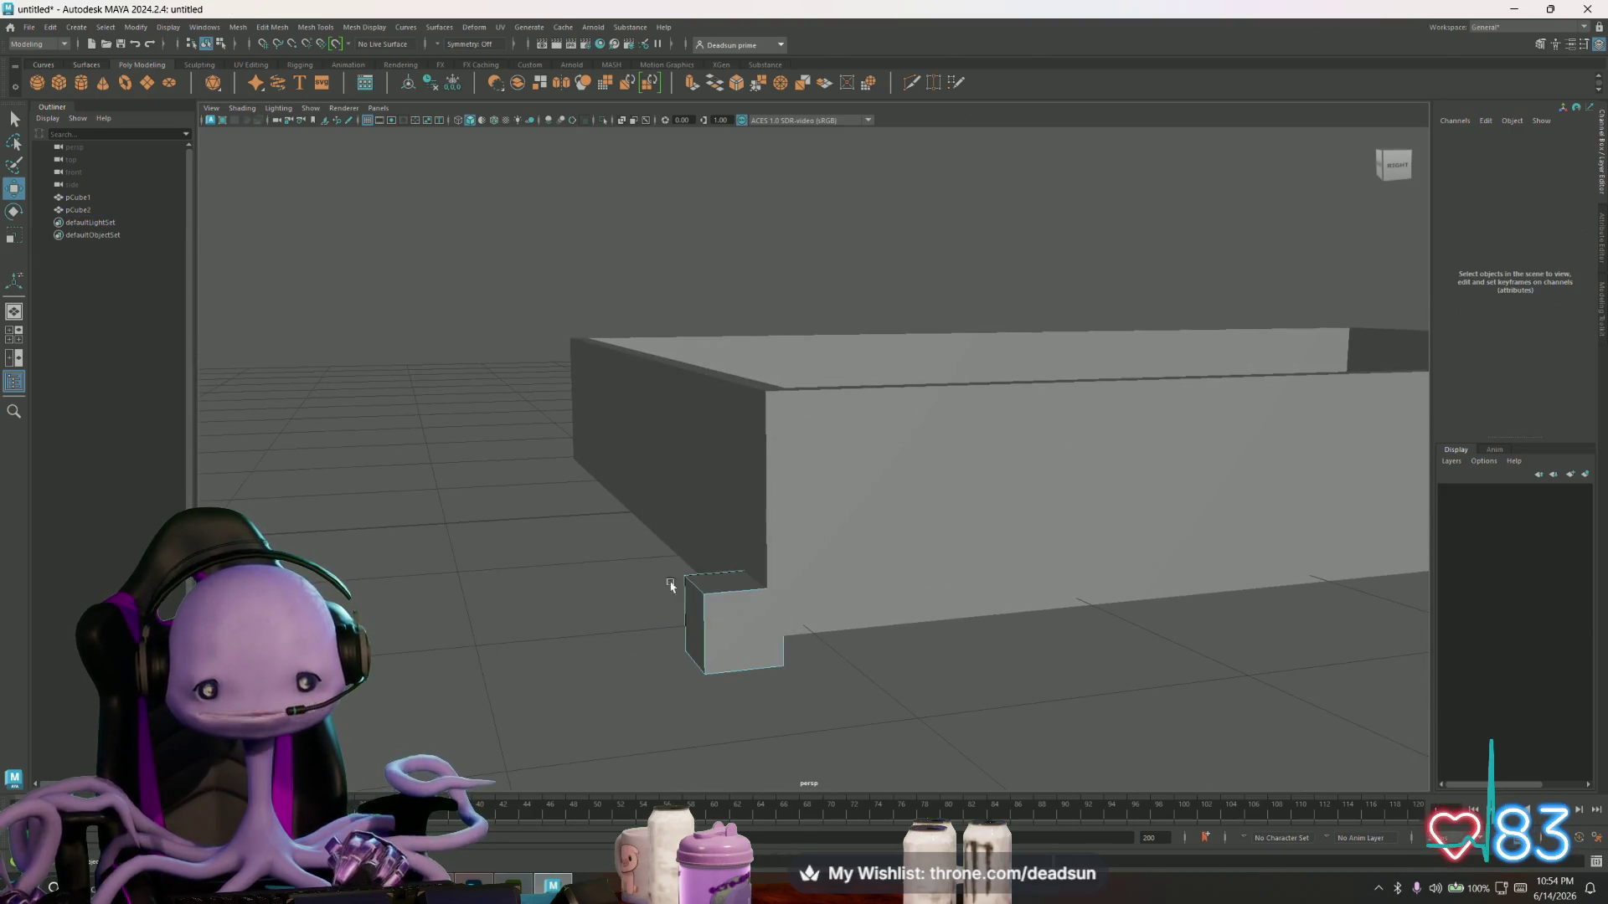
click(720, 580)
click(657, 702)
- Undo an accidental downward move of the tray wall's bottom face with Ctrl+Z
mouse_move(657, 702)
alt+mouse_down()
mouse_move(728, 654)
mouse_move(703, 645)
alt+mouse_up()
right_drag(775, 437, 766, 473)
click(765, 385)
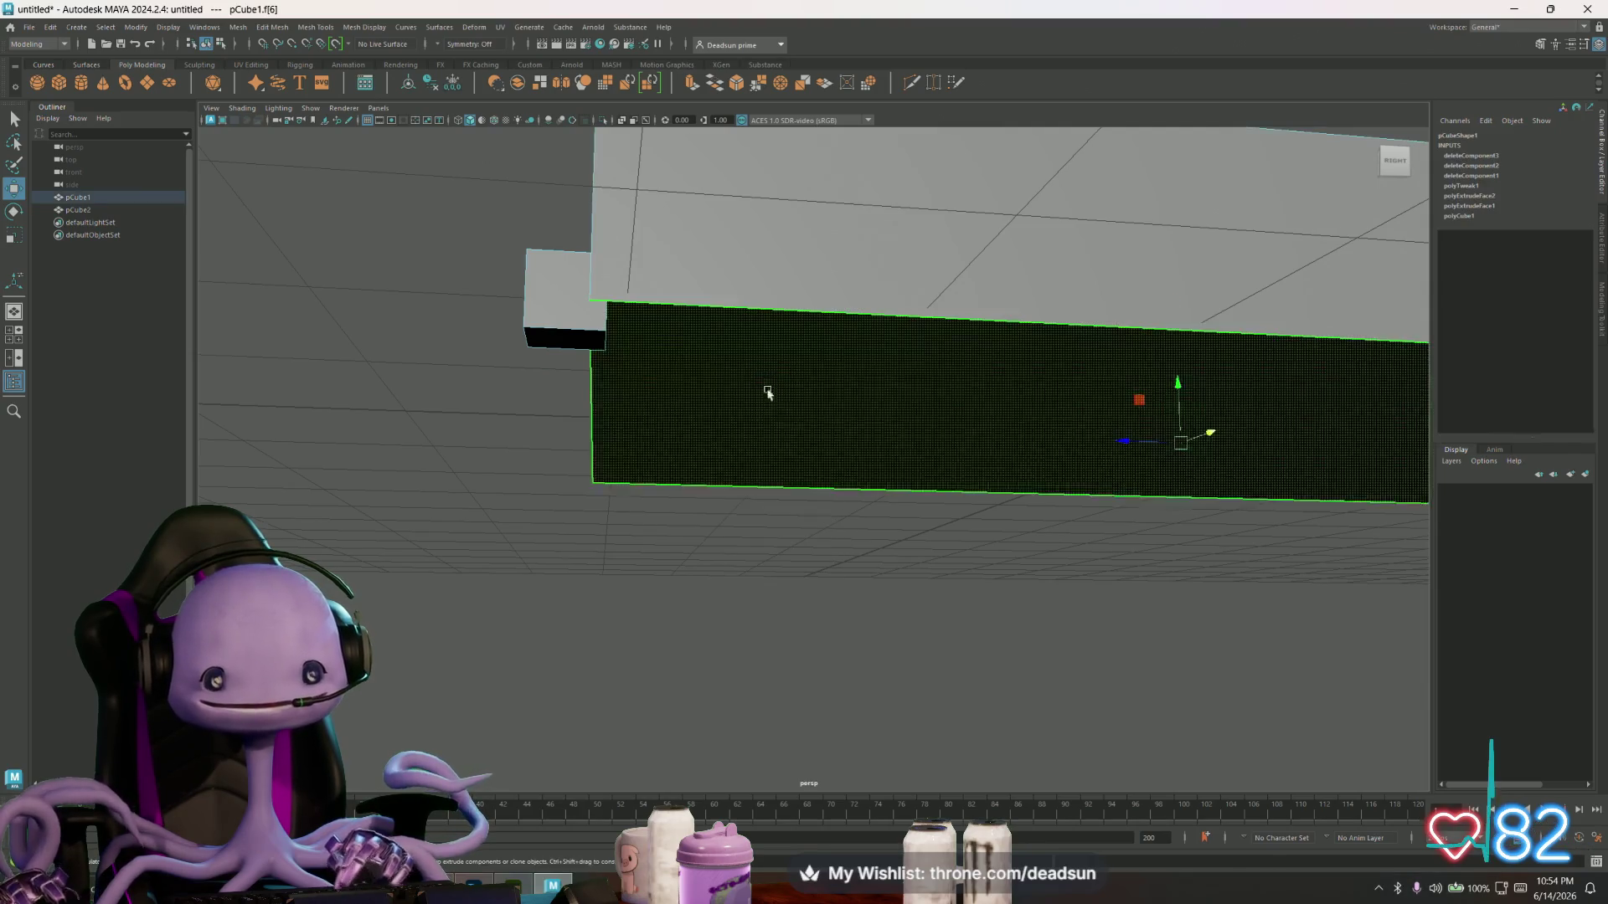
alt+drag(765, 384, 736, 517)
alt+drag(815, 611, 818, 602)
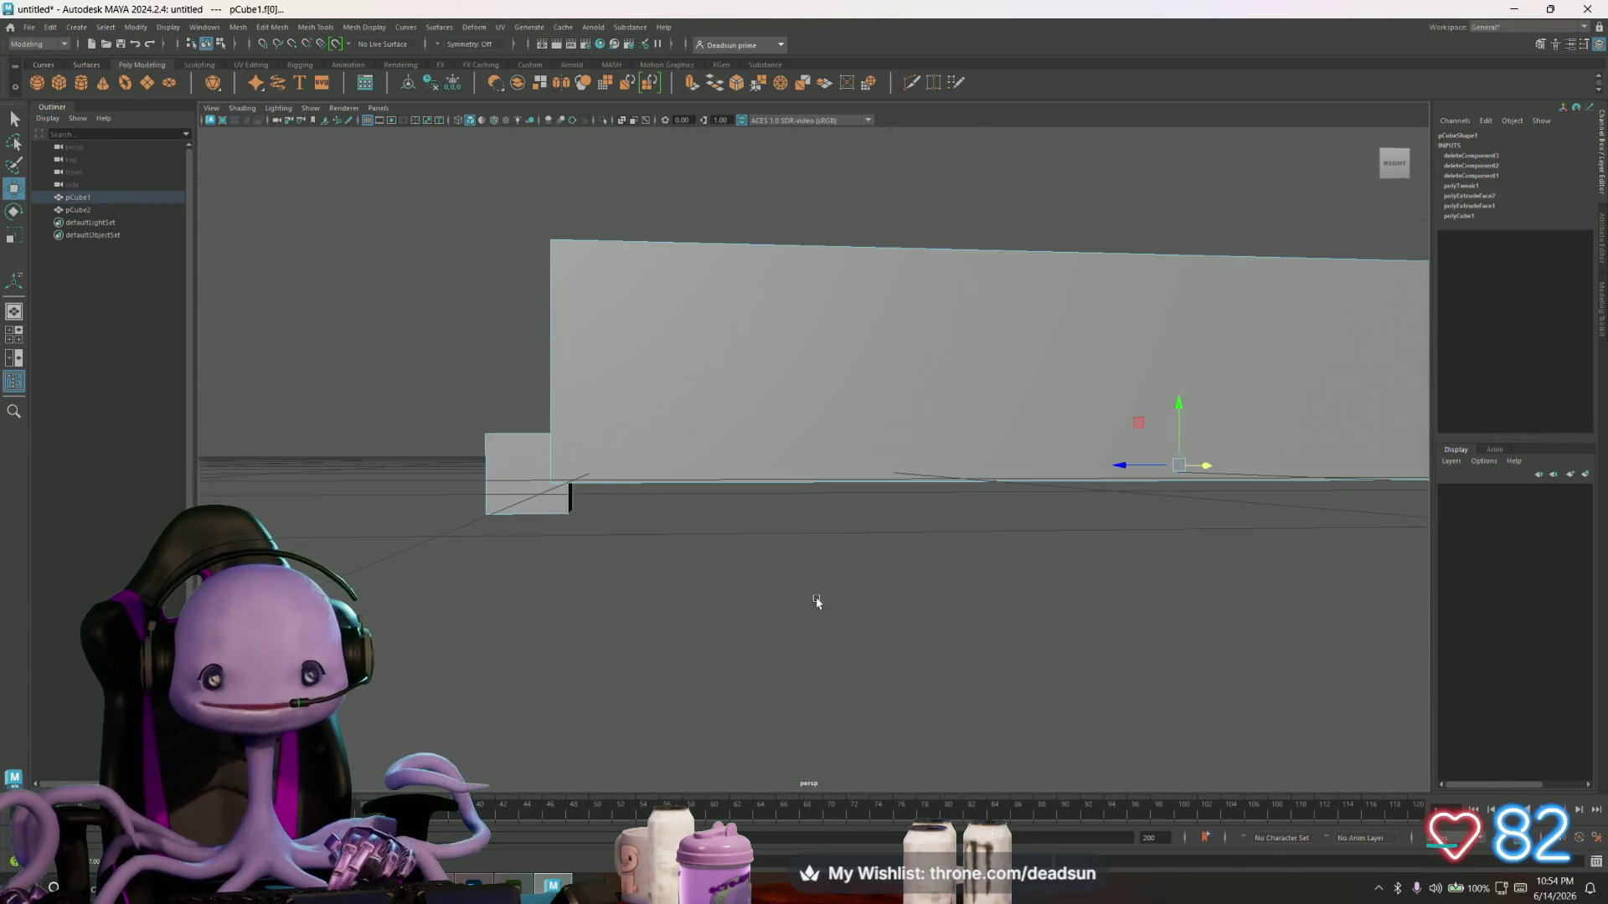
alt+drag(947, 491, 950, 545)
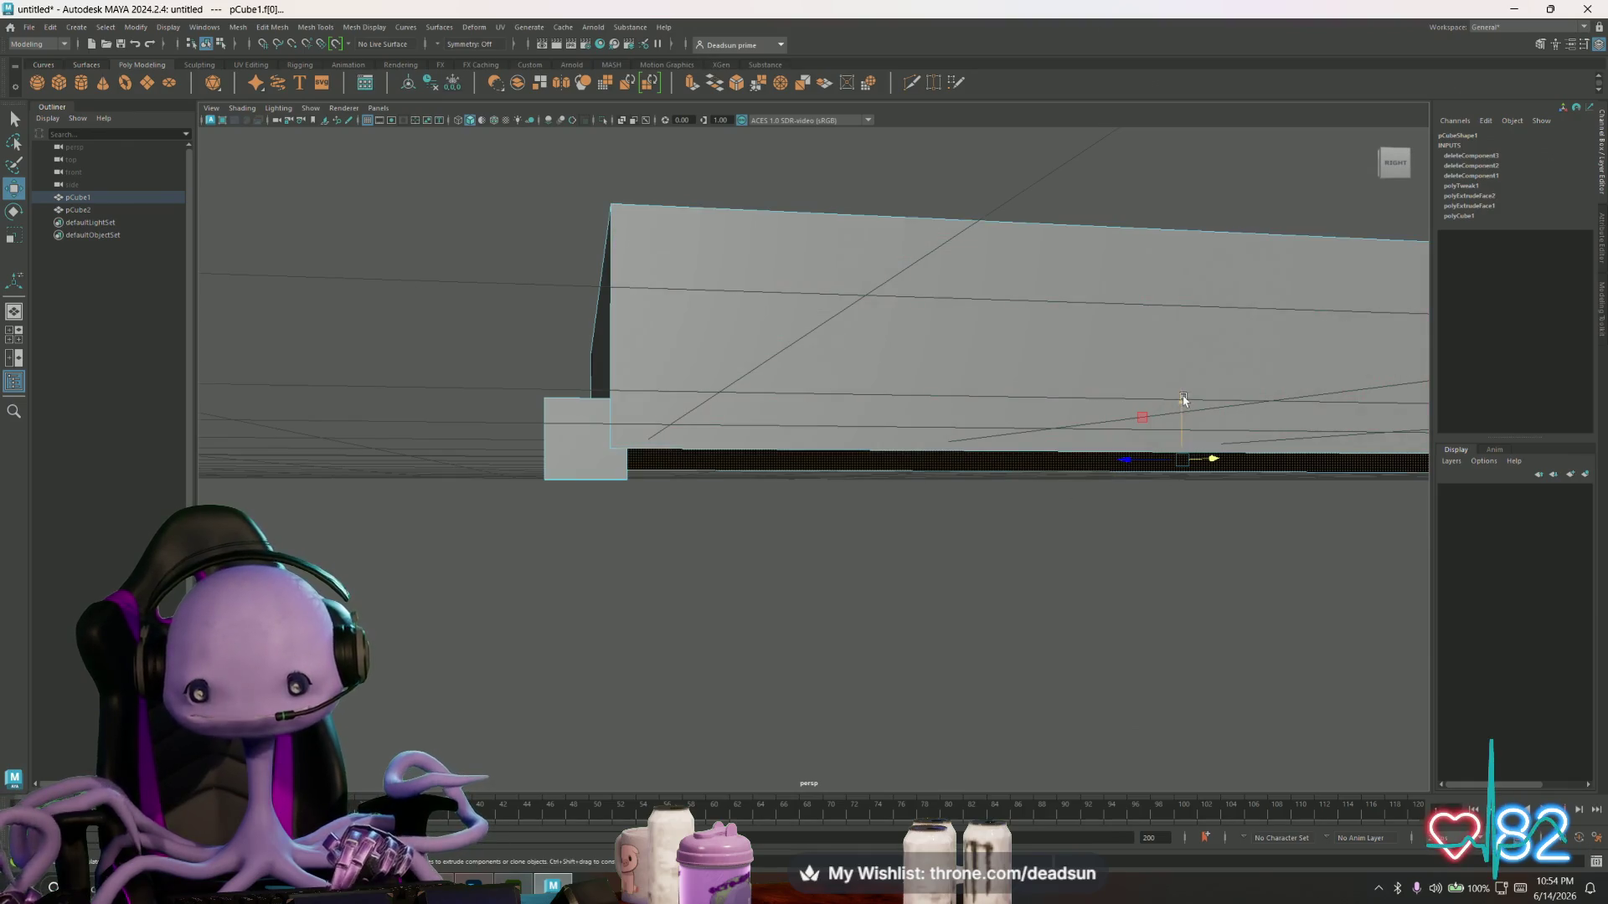
mouse_move(1180, 391)
mouse_down()
mouse_move(918, 552)
mouse_move(854, 506)
mouse_move(719, 505)
mouse_up()
right_drag(719, 505, 712, 500)
drag(666, 497, 714, 499)
key(ctrl+z)
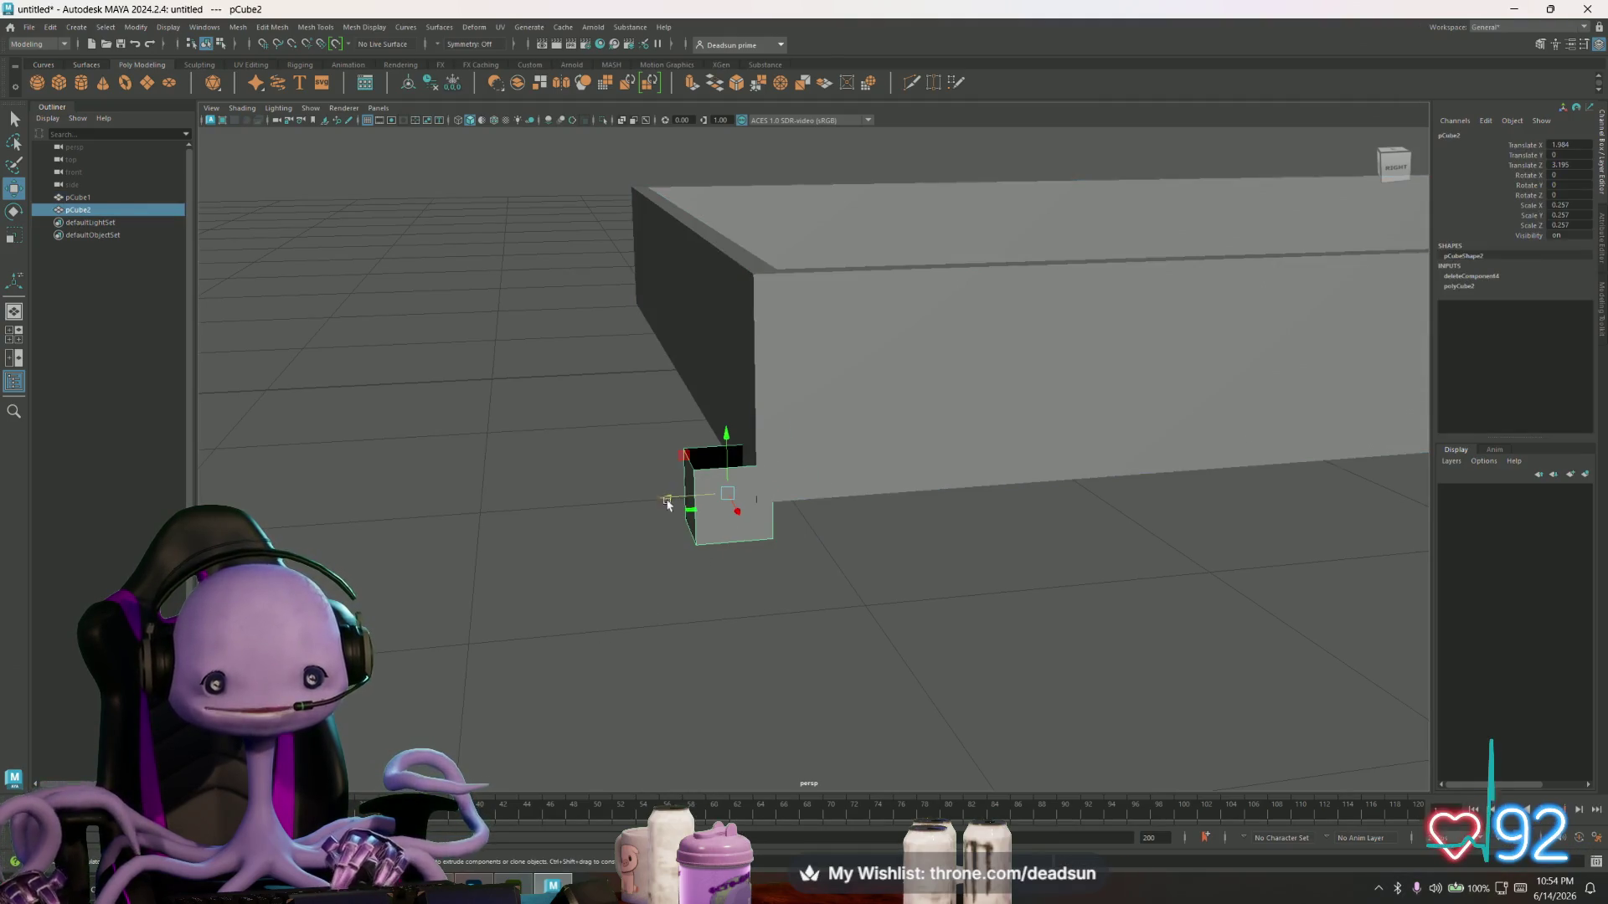
- Move pCube2 along X and Y to sit under the tray corner
drag(669, 497, 732, 504)
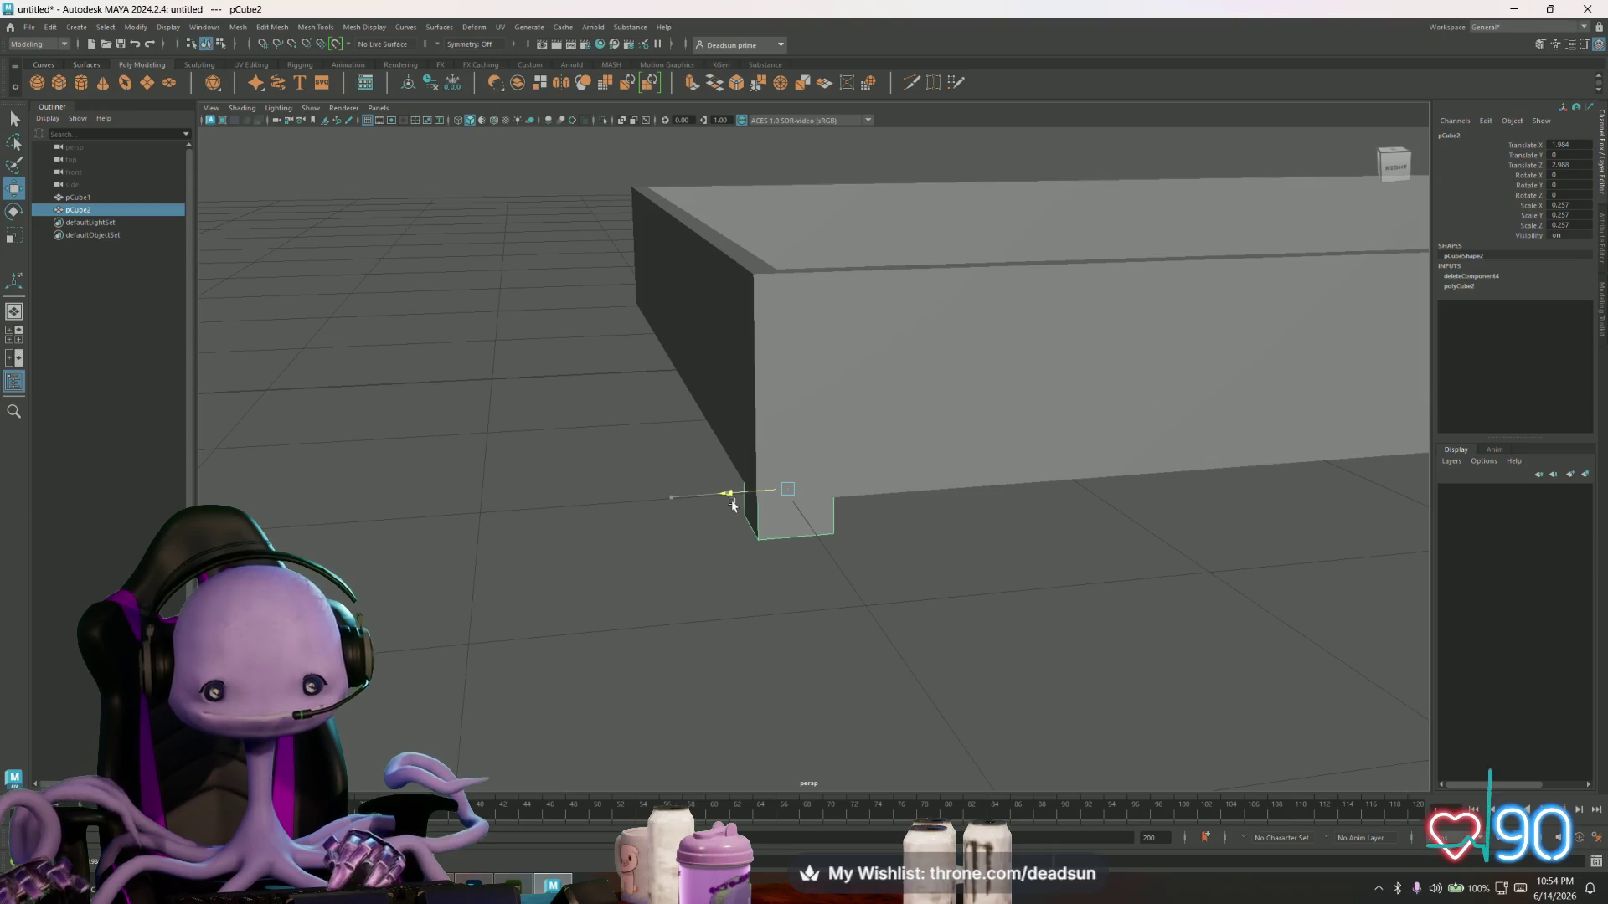
mouse_move(785, 430)
mouse_down()
mouse_move(781, 476)
mouse_move(812, 460)
mouse_move(902, 505)
mouse_move(872, 541)
mouse_move(607, 542)
mouse_move(765, 524)
mouse_move(900, 402)
mouse_move(858, 452)
mouse_move(877, 452)
mouse_up()
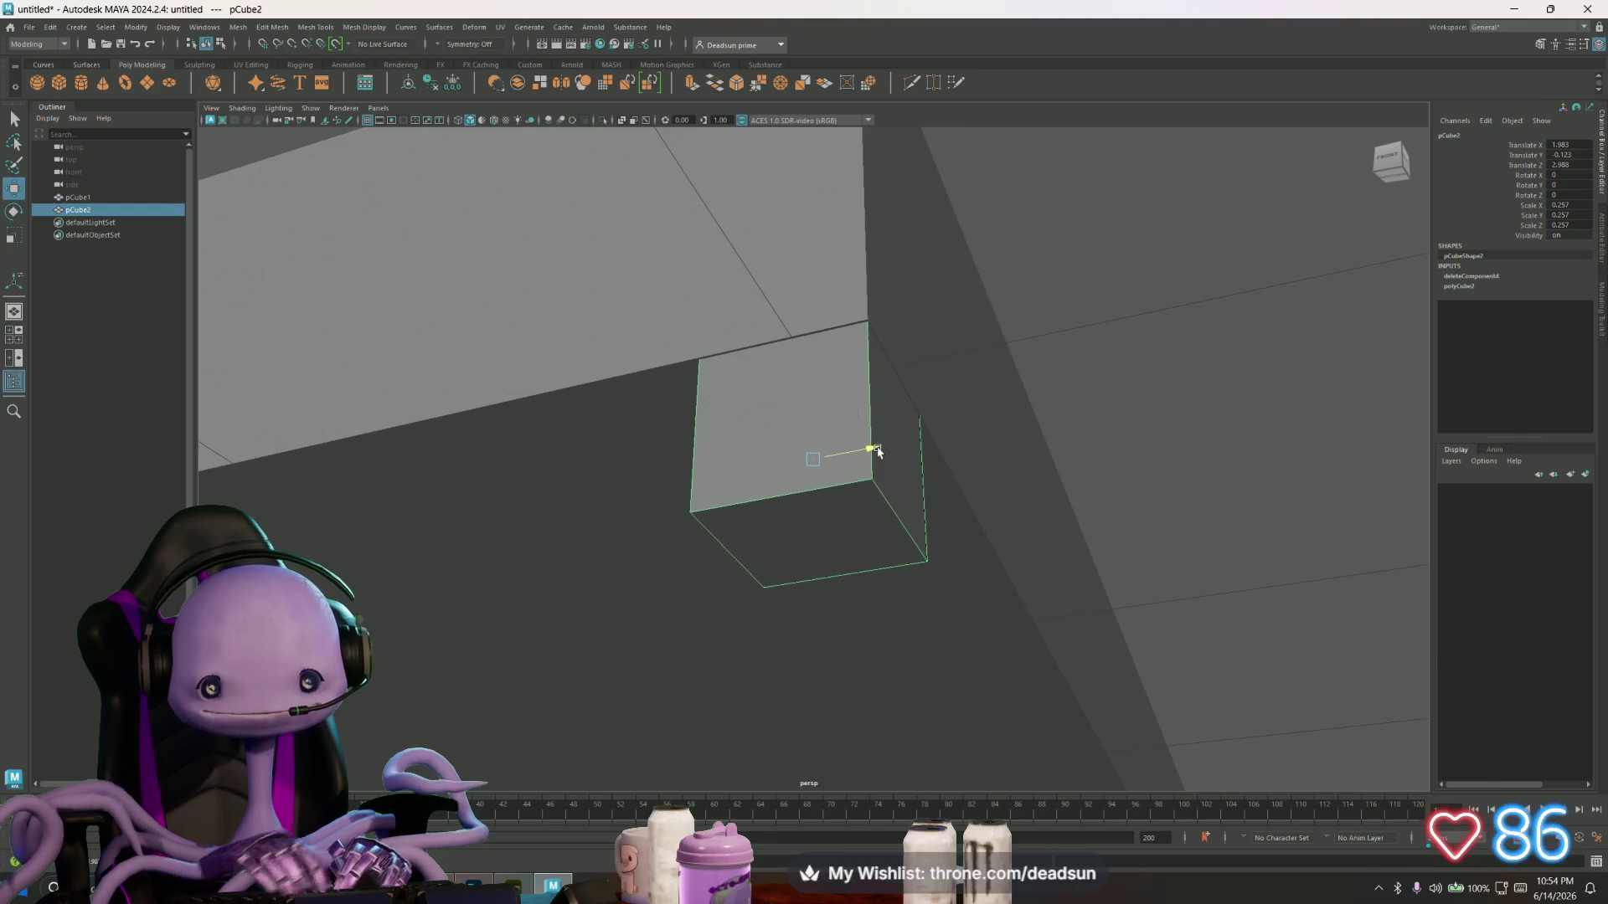
middle_drag(789, 429, 797, 438)
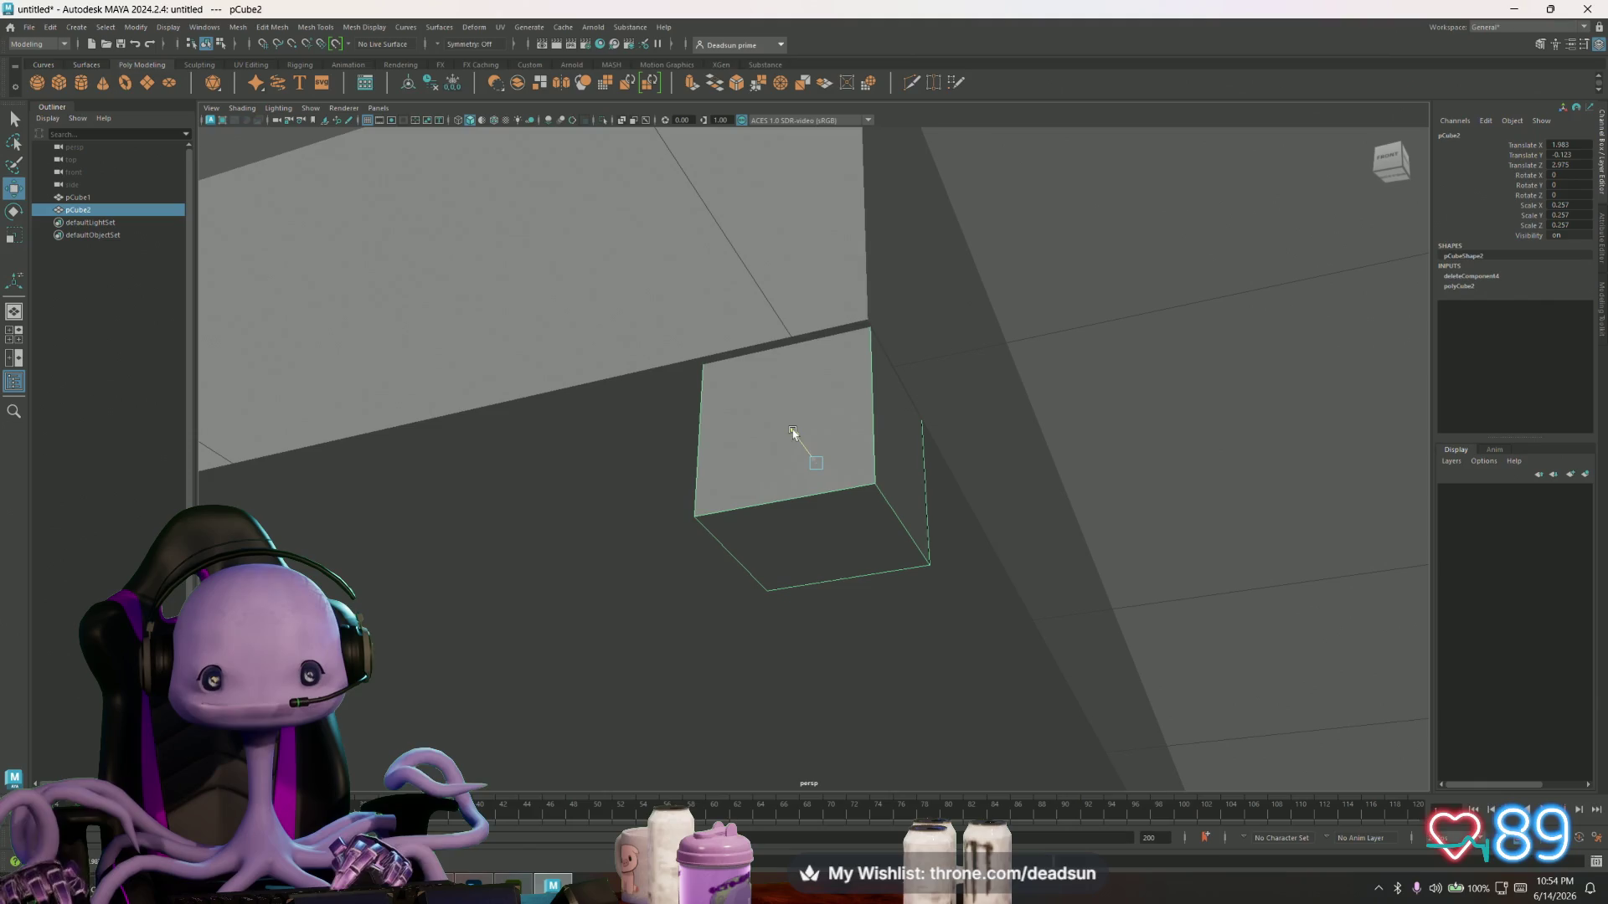
mouse_move(866, 444)
mouse_down()
mouse_move(821, 527)
mouse_move(432, 537)
mouse_move(693, 528)
mouse_move(850, 499)
mouse_up()
- Drag pCube2's bottom face down into a long leg below the tray corner
right_drag(822, 488, 819, 503)
click(818, 489)
mouse_move(818, 494)
alt+mouse_down()
mouse_move(780, 610)
mouse_move(579, 580)
mouse_move(867, 491)
alt+mouse_up()
mouse_move(851, 412)
mouse_down()
mouse_move(851, 585)
mouse_move(787, 646)
mouse_move(771, 600)
mouse_move(787, 646)
mouse_move(714, 650)
mouse_move(799, 639)
mouse_move(796, 666)
mouse_move(765, 624)
mouse_move(742, 636)
mouse_move(969, 637)
mouse_move(732, 639)
mouse_move(1019, 743)
mouse_move(810, 587)
mouse_move(711, 569)
mouse_move(700, 621)
mouse_move(743, 596)
mouse_move(717, 585)
mouse_move(786, 664)
mouse_move(639, 636)
mouse_up()
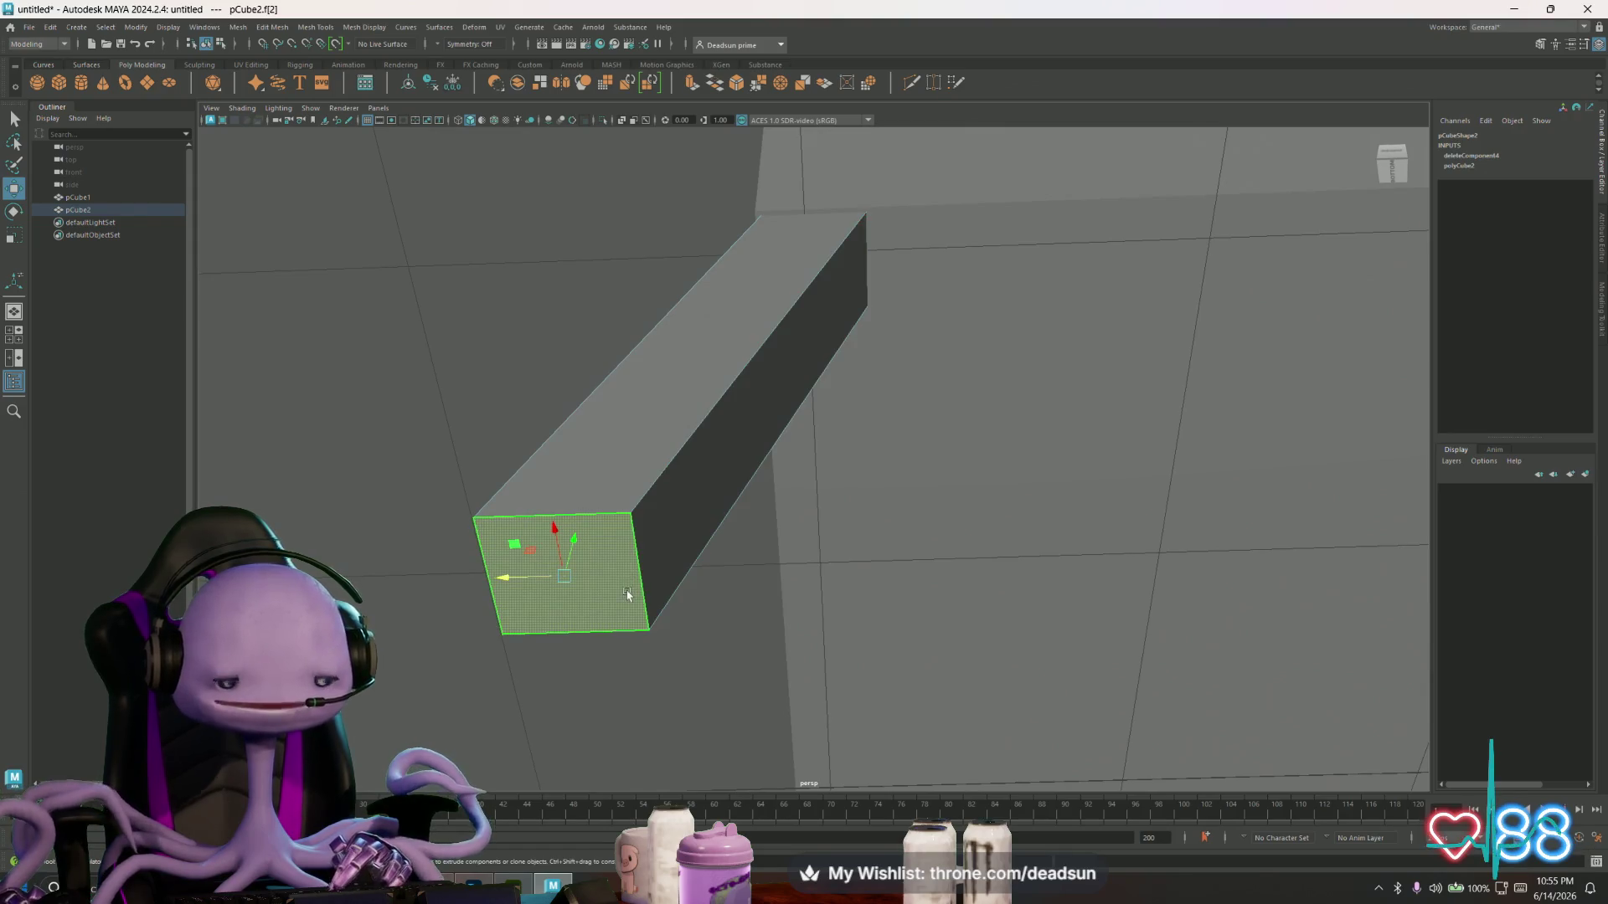
mouse_move(657, 575)
alt+mouse_down()
mouse_move(664, 650)
mouse_move(765, 607)
mouse_move(698, 639)
alt+mouse_up()
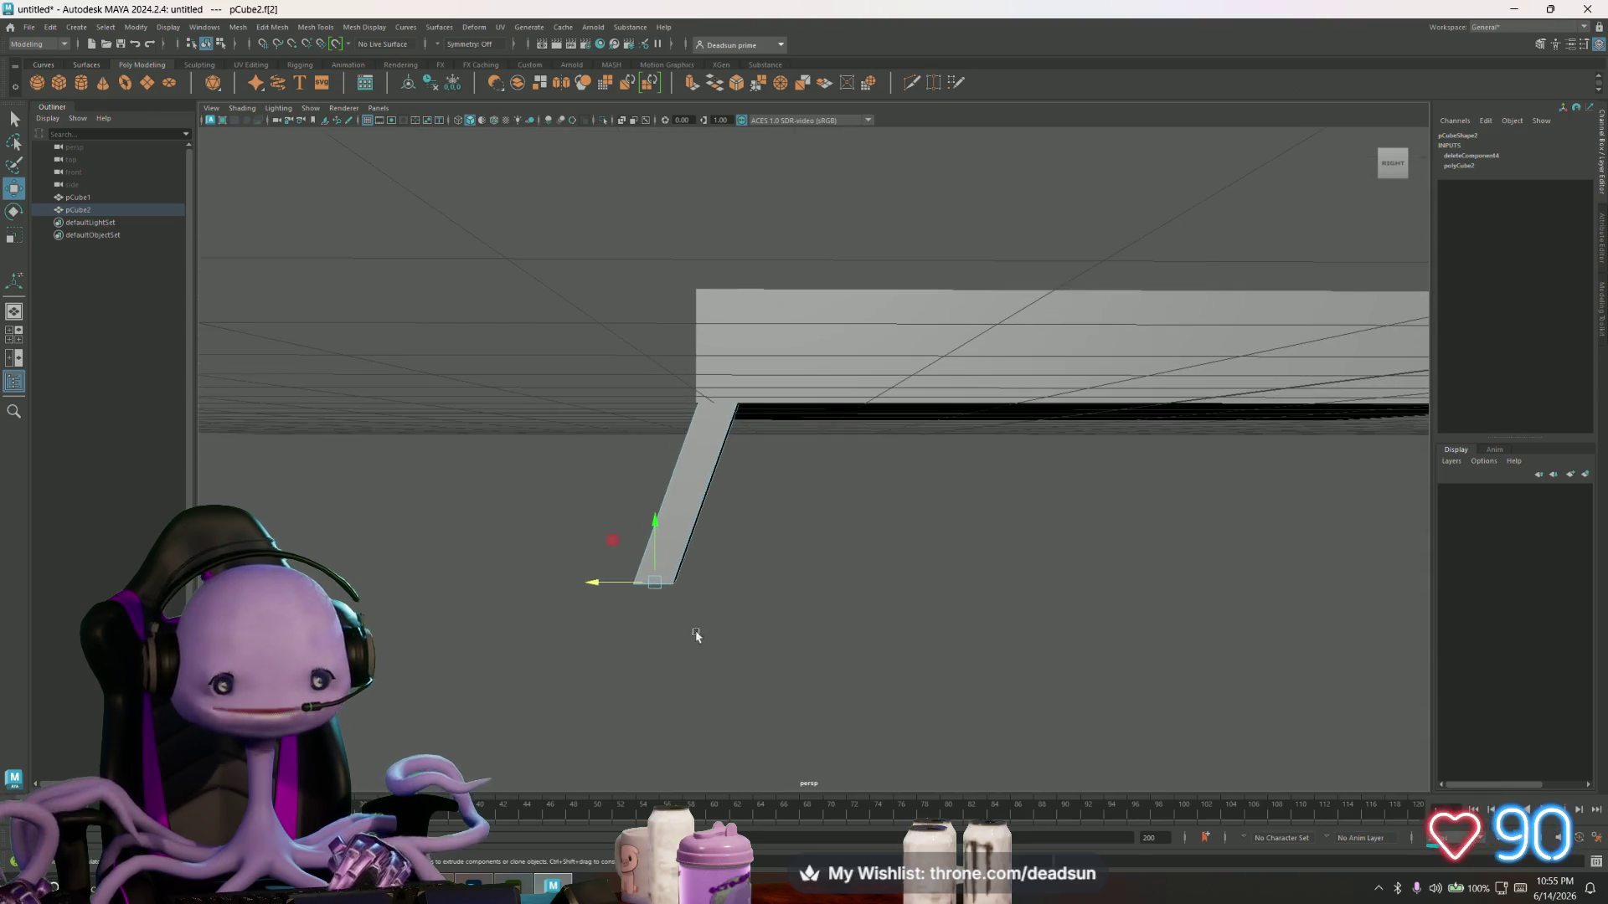
mouse_move(651, 550)
alt+mouse_down()
mouse_move(592, 614)
mouse_move(574, 610)
mouse_move(661, 636)
mouse_move(790, 628)
mouse_move(753, 483)
alt+mouse_up()
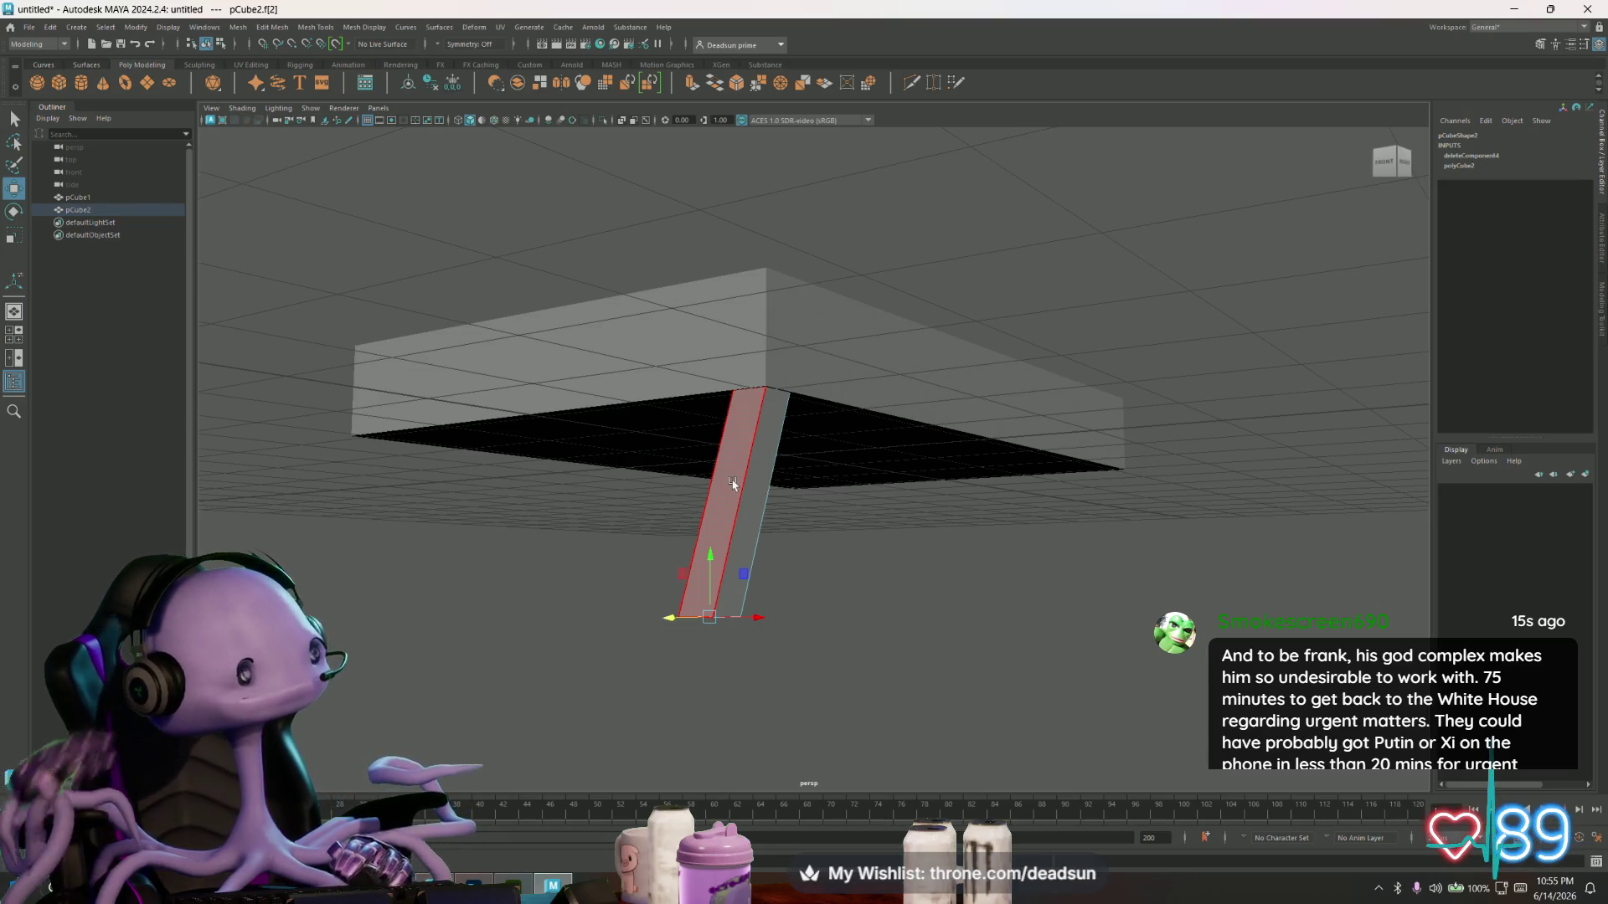
key(F8)
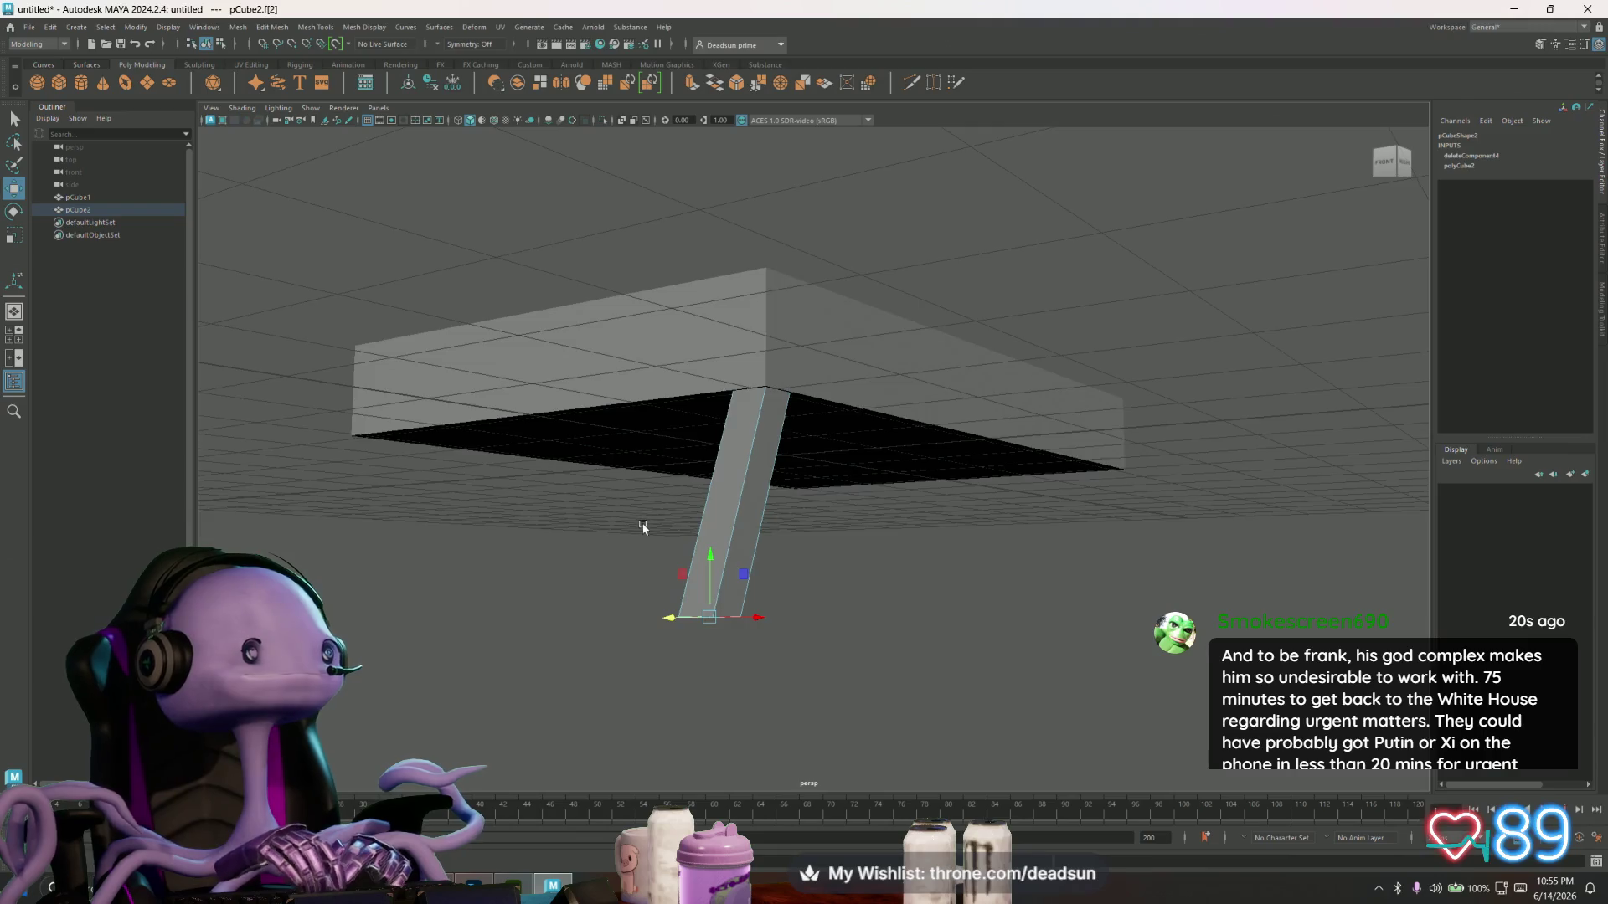
alt+drag(646, 531, 653, 550)
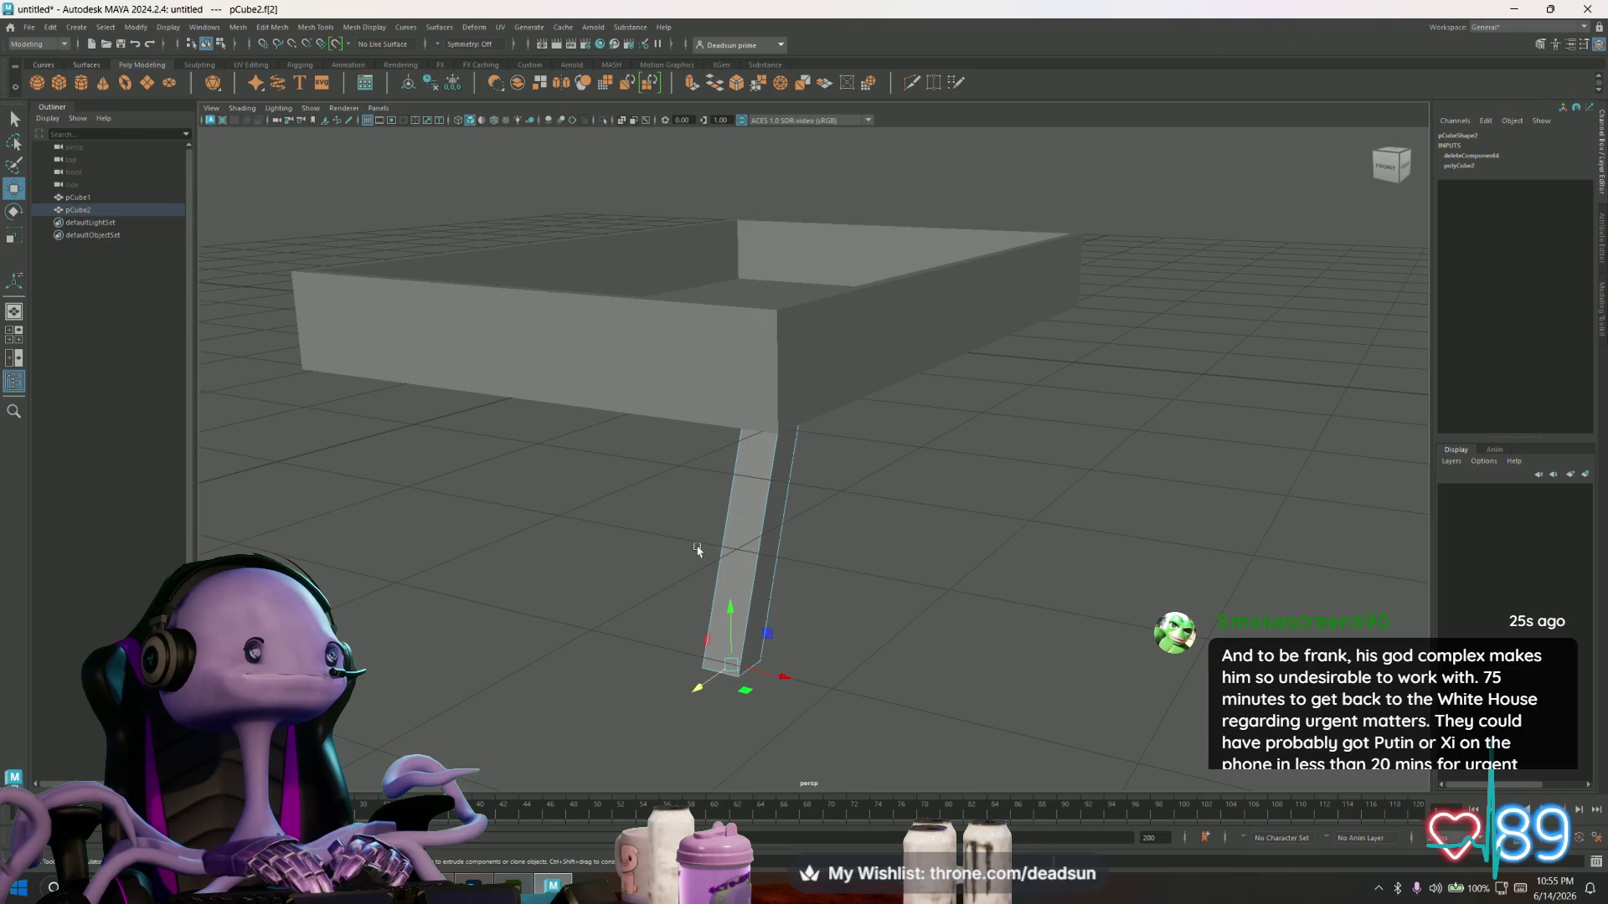
mouse_move(701, 554)
alt+mouse_down()
mouse_move(662, 578)
mouse_move(670, 553)
mouse_move(759, 573)
mouse_move(787, 503)
alt+mouse_up()
right_drag(787, 499, 872, 477)
mouse_move(796, 583)
alt+mouse_down()
mouse_move(606, 556)
mouse_move(826, 603)
mouse_move(761, 581)
mouse_move(872, 553)
mouse_move(632, 338)
alt+mouse_up()
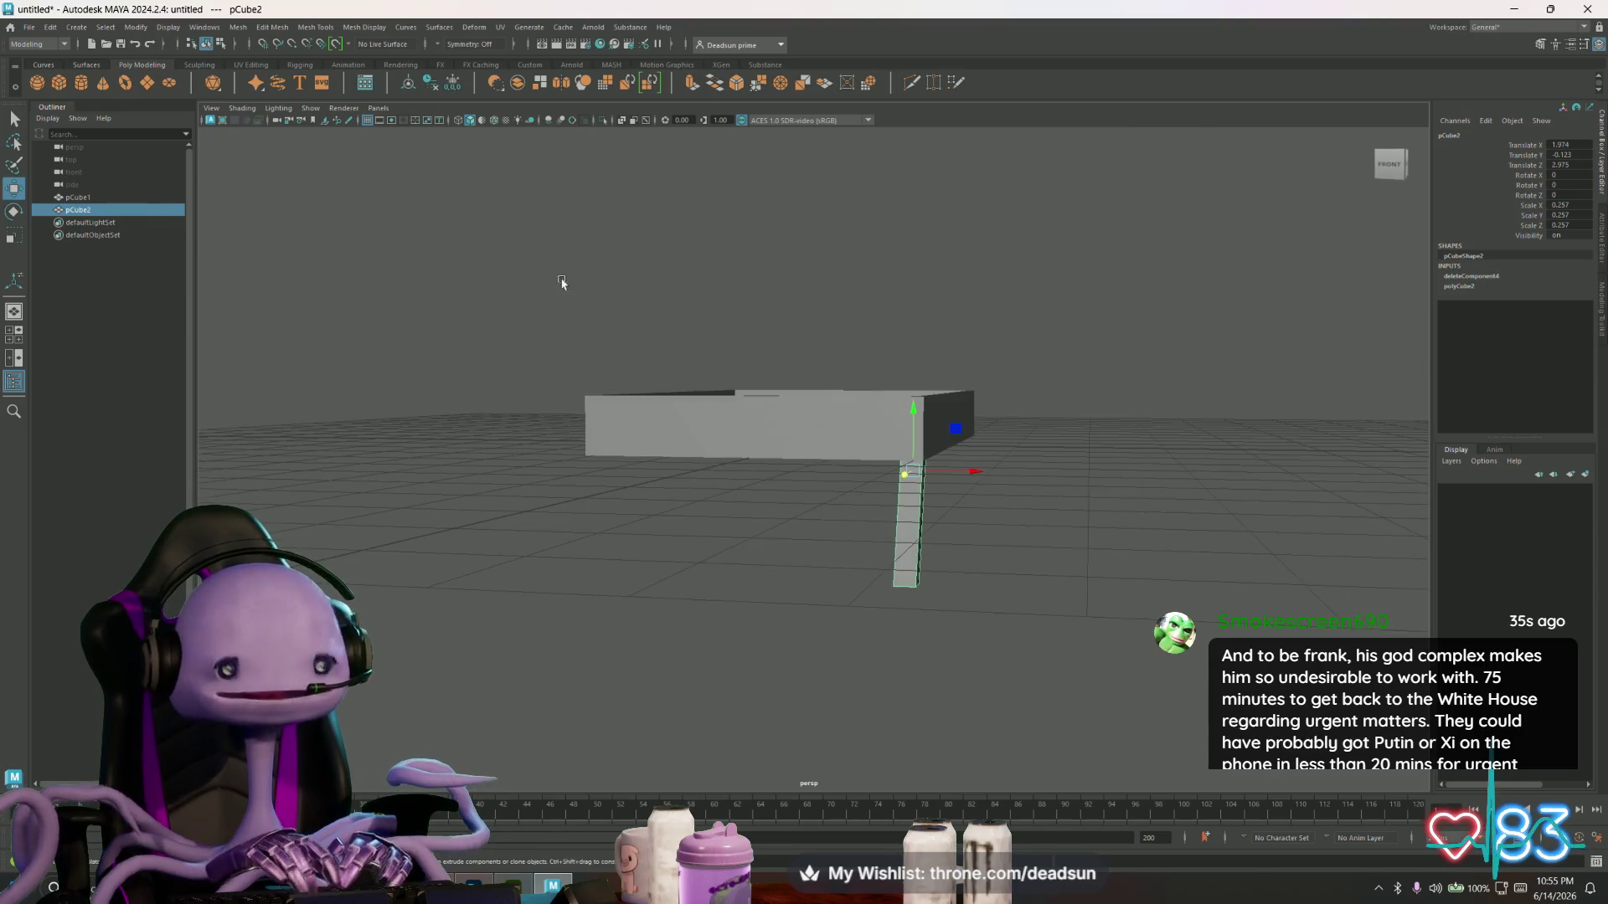
- Create a third cube below the tray's end and scale it into a long thin bar
key(g)
alt+drag(795, 454, 687, 472)
drag(925, 433, 670, 446)
mouse_move(726, 387)
mouse_down()
mouse_move(725, 502)
mouse_move(1142, 682)
mouse_move(1148, 484)
mouse_up()
mouse_move(1149, 484)
alt+right_down()
mouse_move(897, 618)
mouse_move(703, 578)
alt+right_up()
key(r)
drag(696, 576, 592, 595)
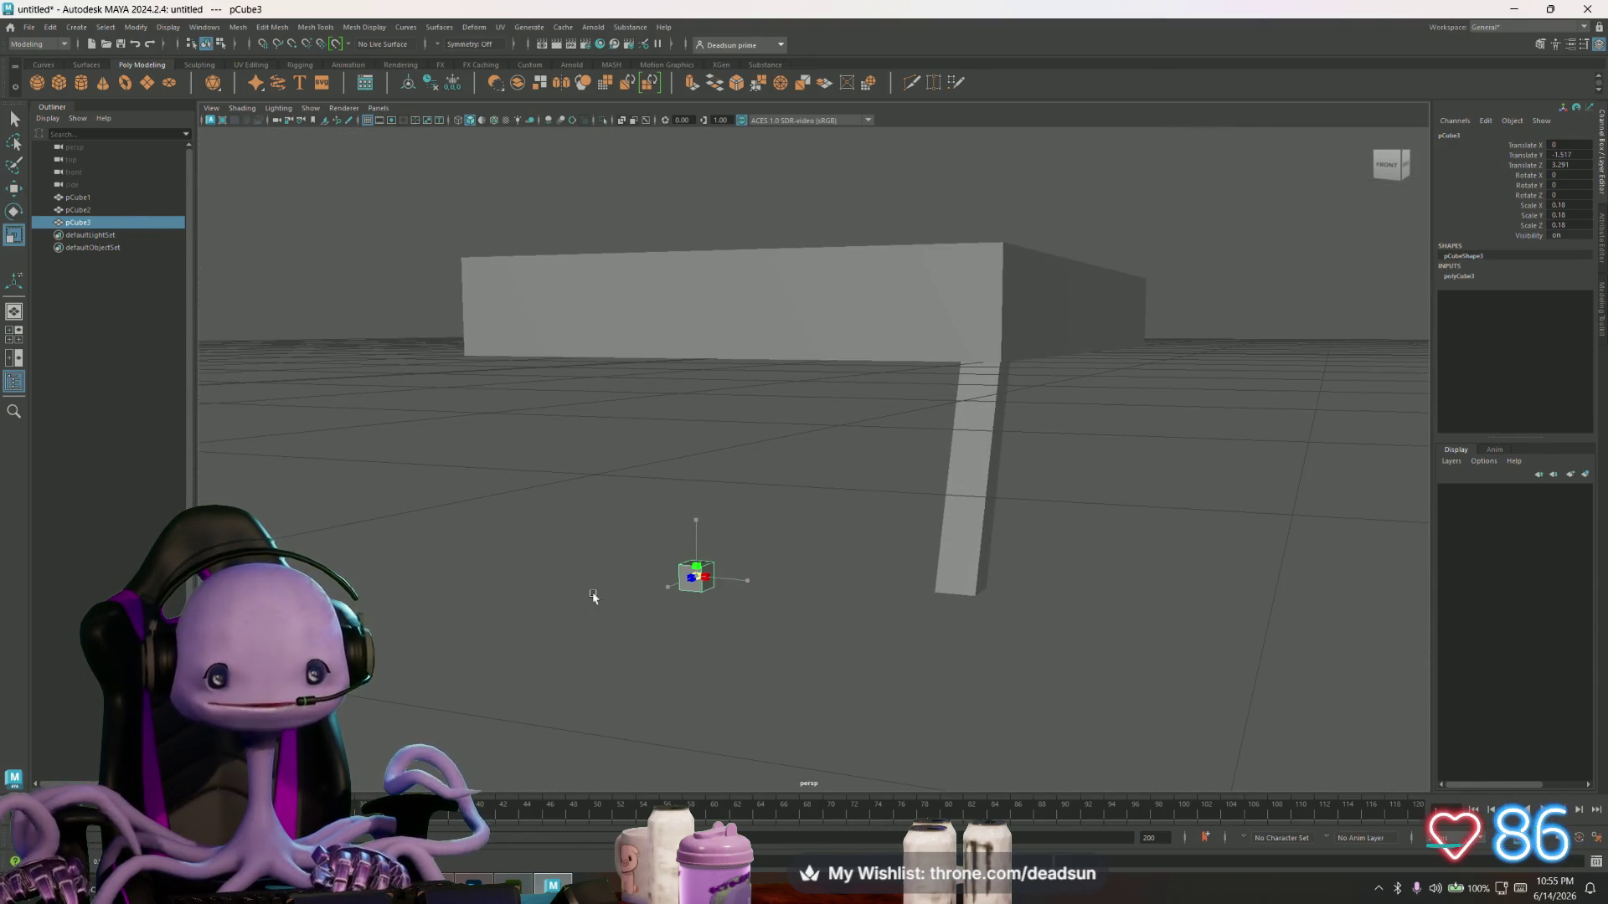
drag(736, 595, 1591, 637)
- Raise the bar, widen it to span the table, and make it thinner
alt+drag(699, 651, 753, 645)
key(w)
drag(753, 512, 756, 477)
key(r)
drag(808, 537, 811, 534)
key(w)
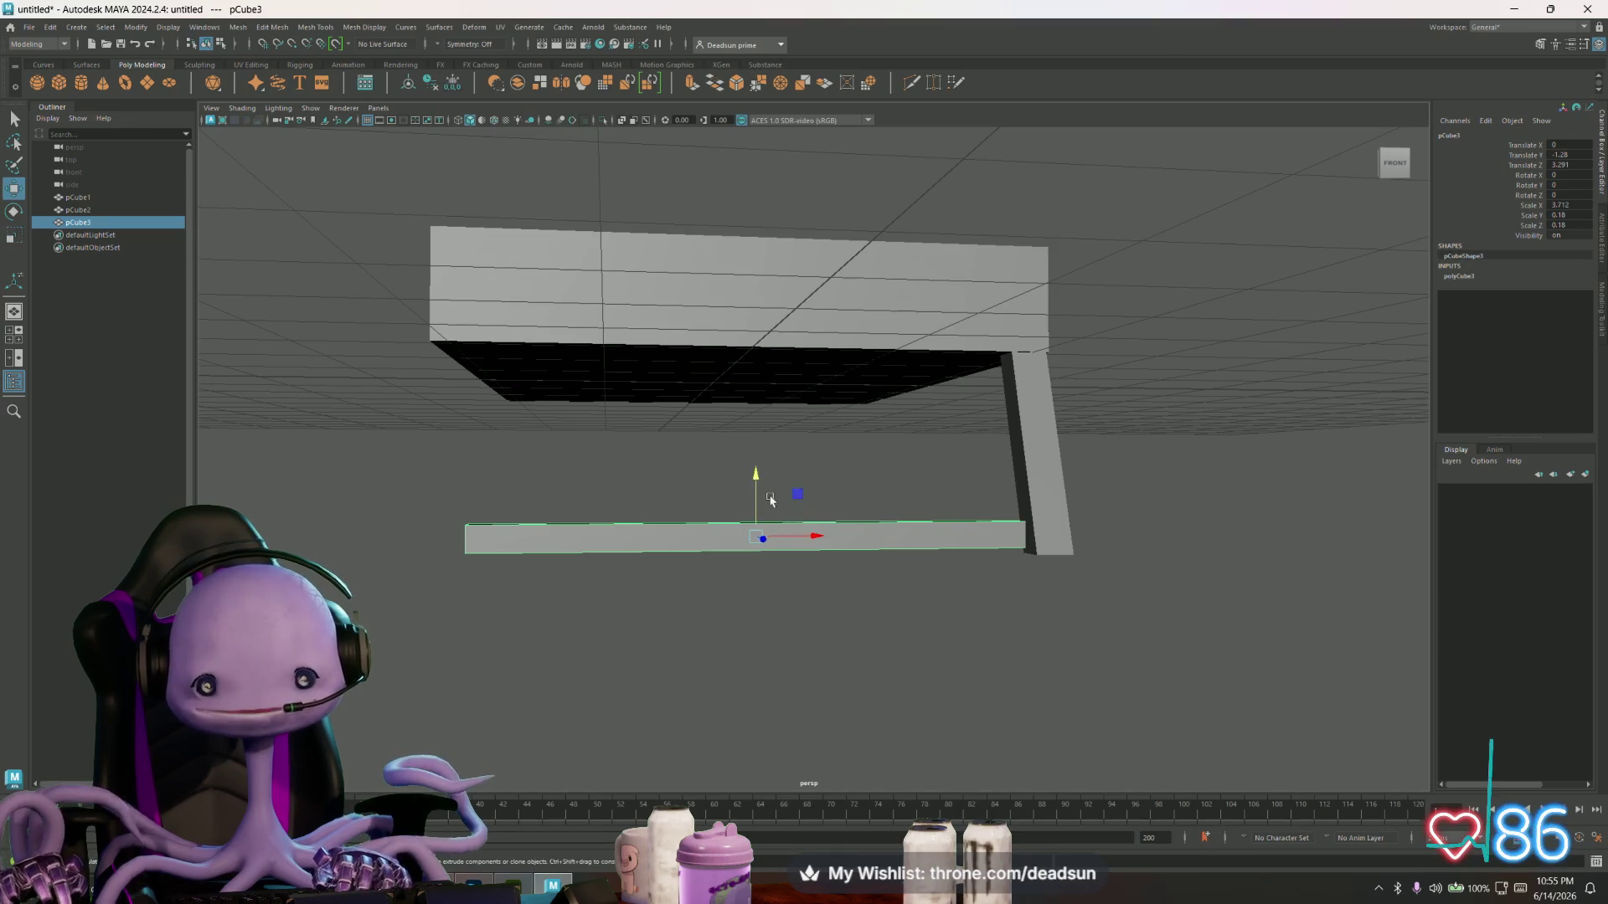
mouse_move(763, 484)
mouse_down()
mouse_move(854, 556)
mouse_move(1041, 589)
mouse_move(848, 540)
mouse_move(836, 556)
mouse_move(865, 595)
mouse_move(592, 603)
mouse_move(643, 639)
mouse_move(586, 649)
mouse_move(688, 654)
mouse_up()
scroll(591, 603, up, 3)
scroll(592, 603, down, 5)
key(e)
key(r)
mouse_move(855, 565)
mouse_down()
mouse_move(836, 560)
mouse_move(804, 599)
mouse_move(904, 544)
mouse_move(886, 528)
mouse_move(872, 628)
mouse_move(765, 639)
mouse_move(646, 611)
mouse_move(703, 625)
mouse_up()
key(e)
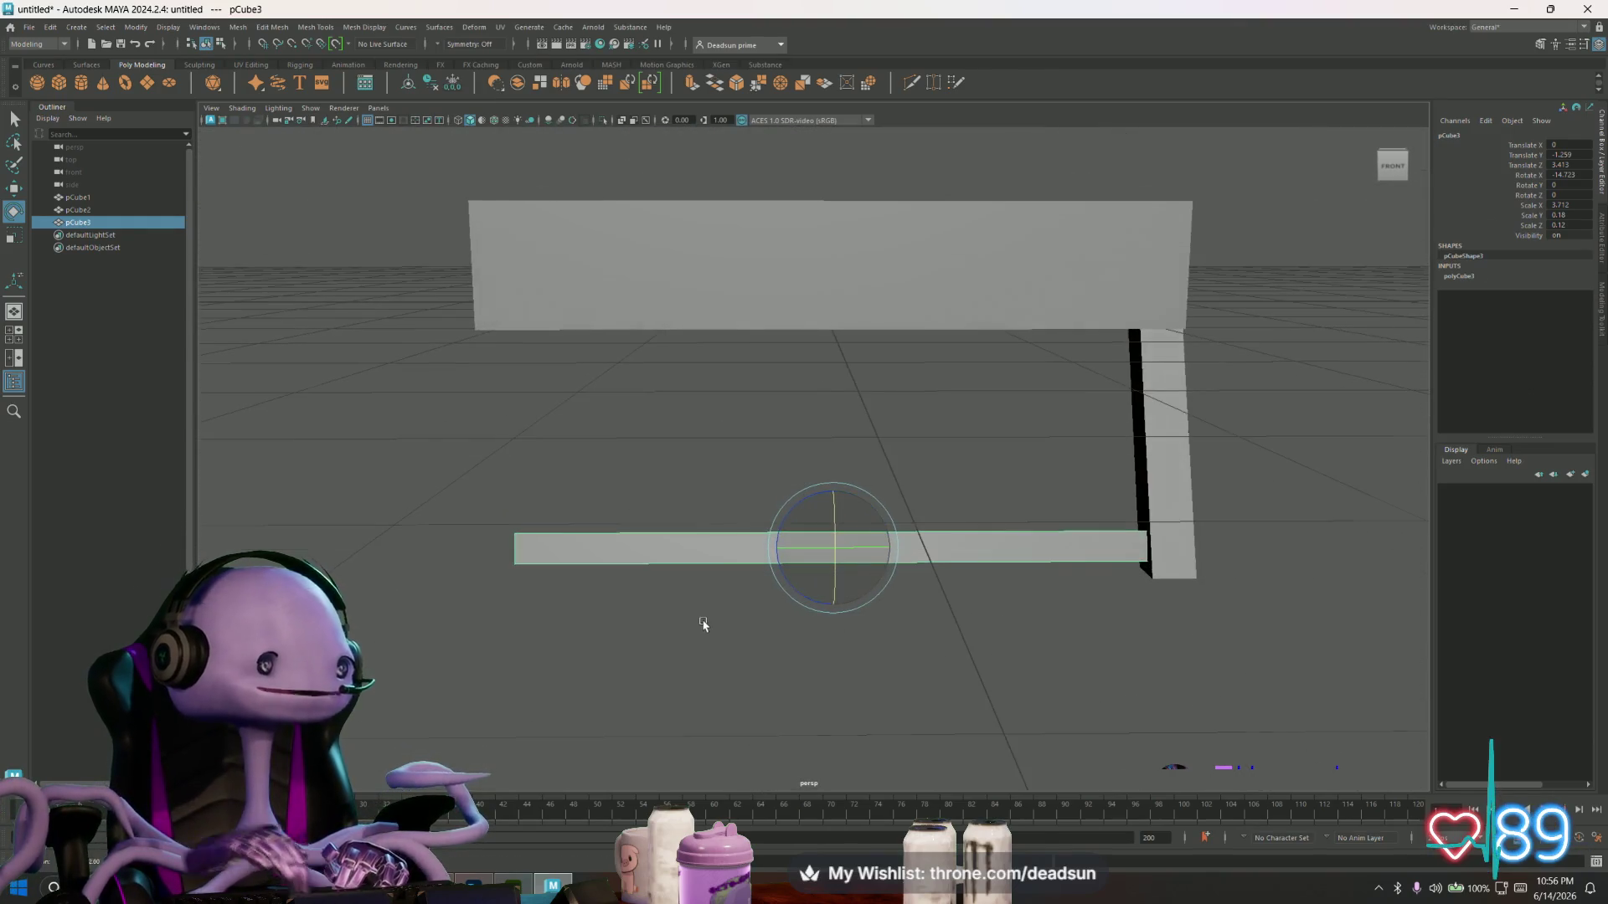
- Select the plank's faces, view it from below, then select the vertical leg pCube2
right_drag(701, 550, 704, 578)
drag(444, 502, 649, 689)
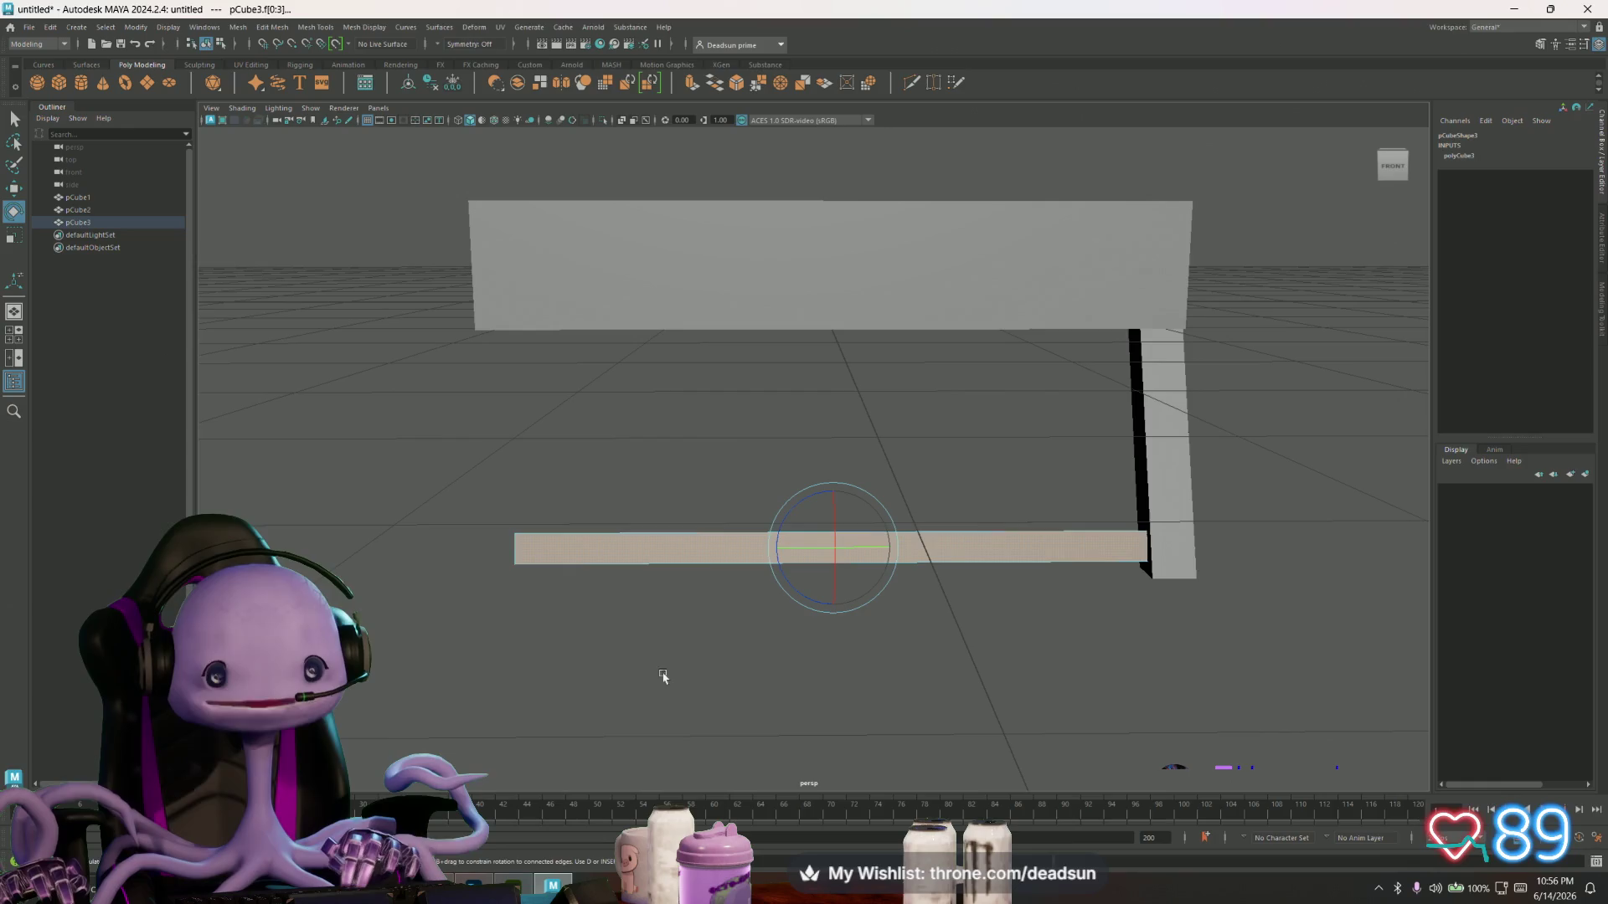
drag(1056, 424, 1340, 700)
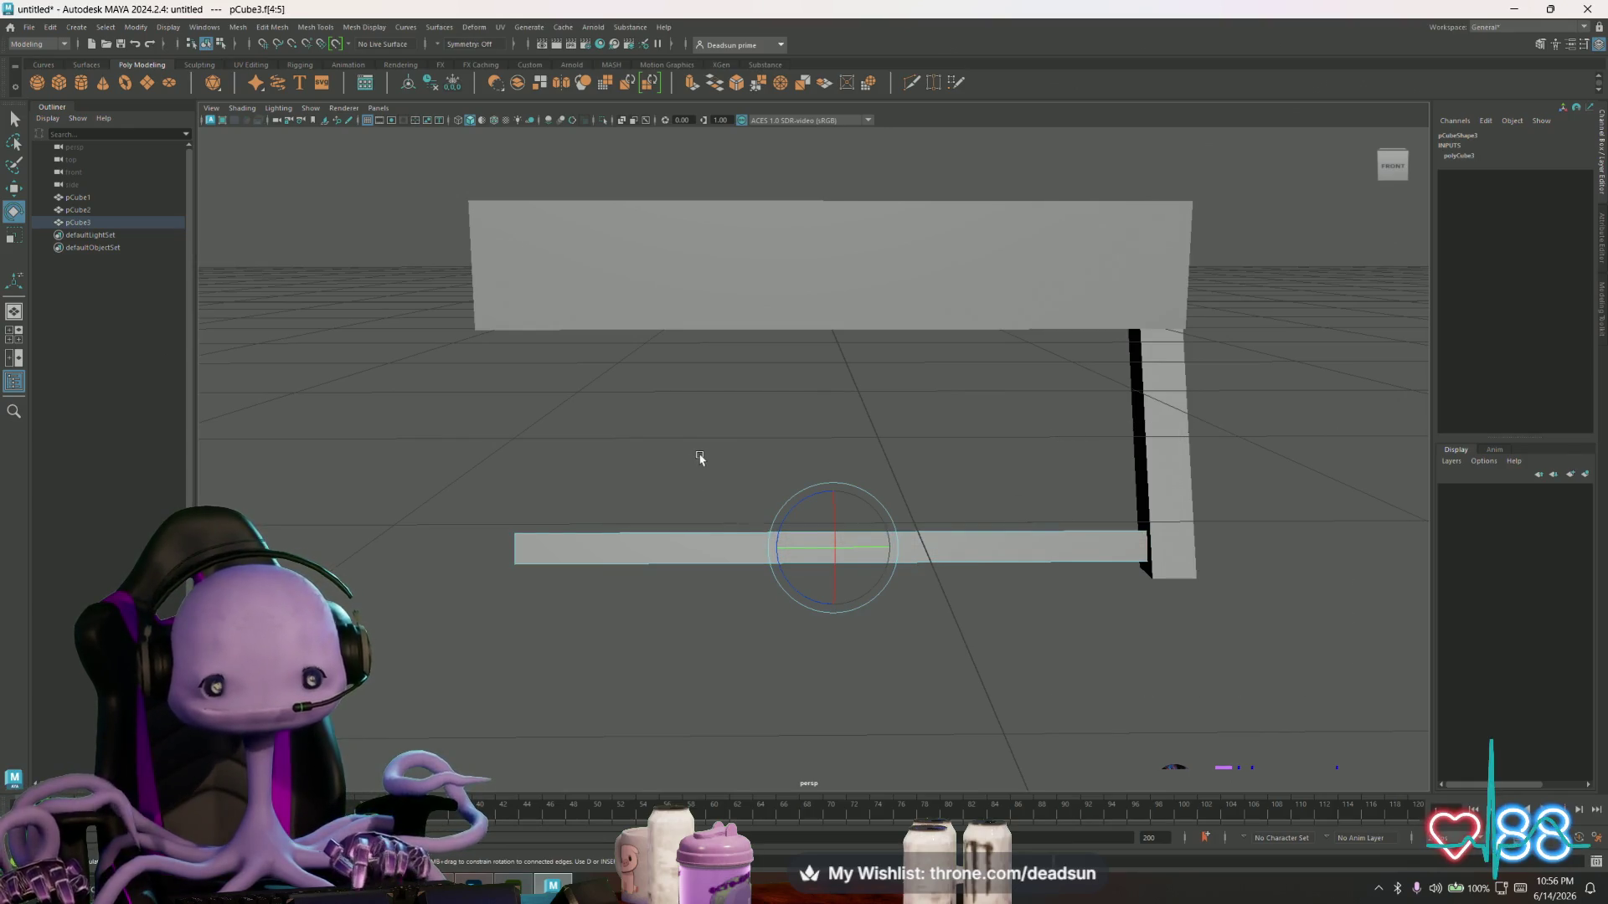
mouse_move(701, 610)
alt+mouse_down()
mouse_move(782, 603)
mouse_move(868, 657)
mouse_move(684, 629)
mouse_move(721, 603)
mouse_move(844, 576)
alt+mouse_up()
click(670, 740)
click(1023, 460)
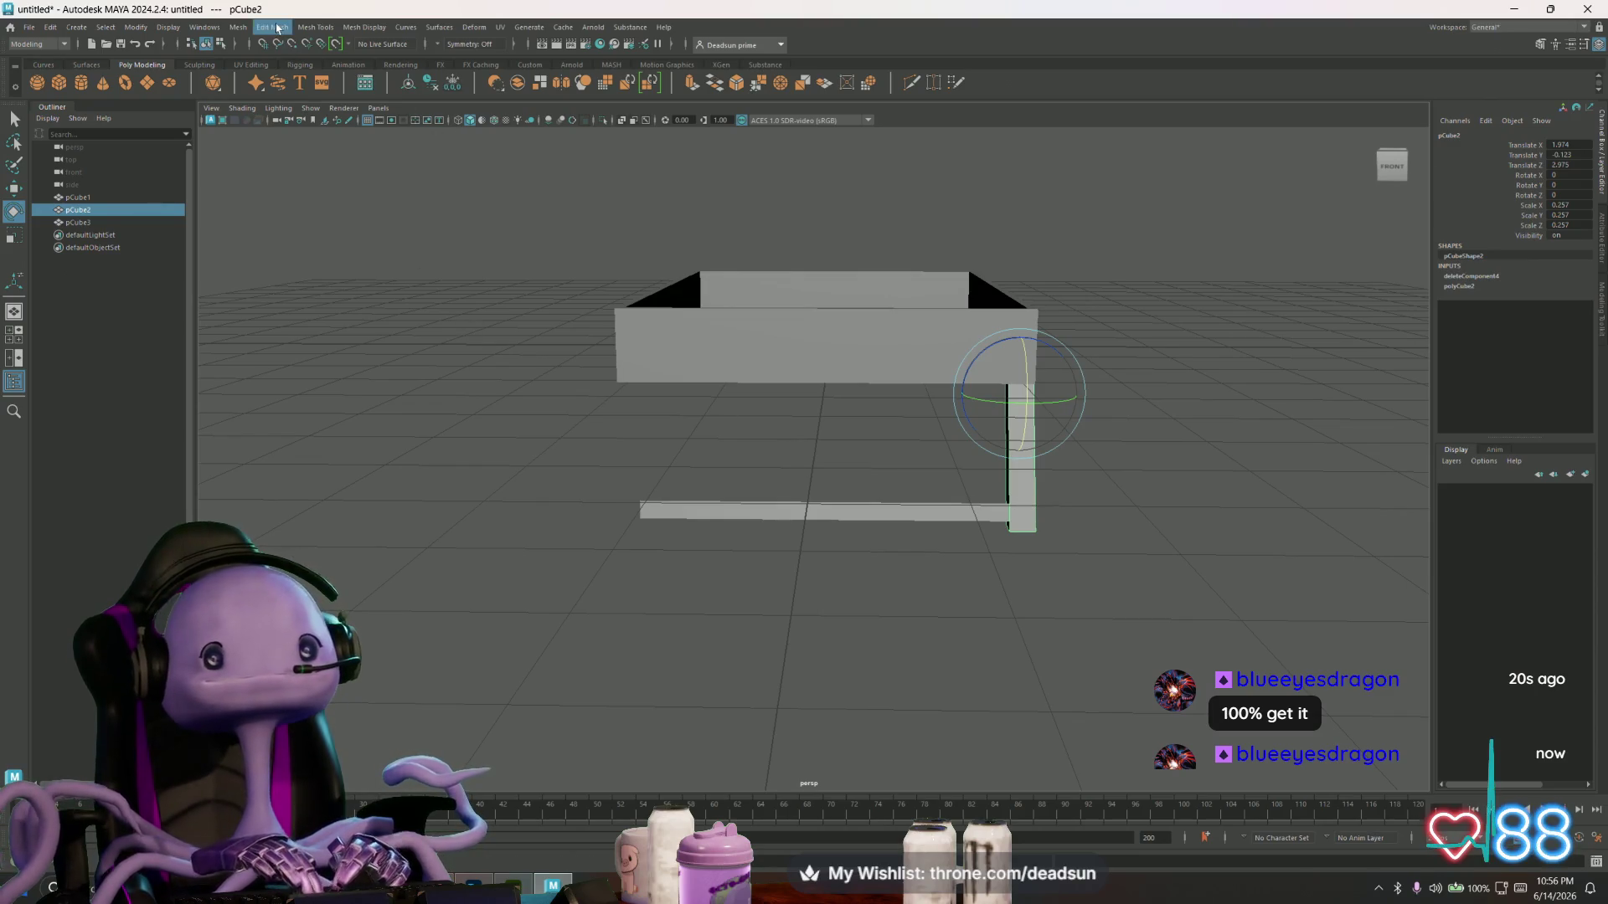
- Mirror pCube2 with Mesh > Mirror options to the tray's opposite end
click(239, 27)
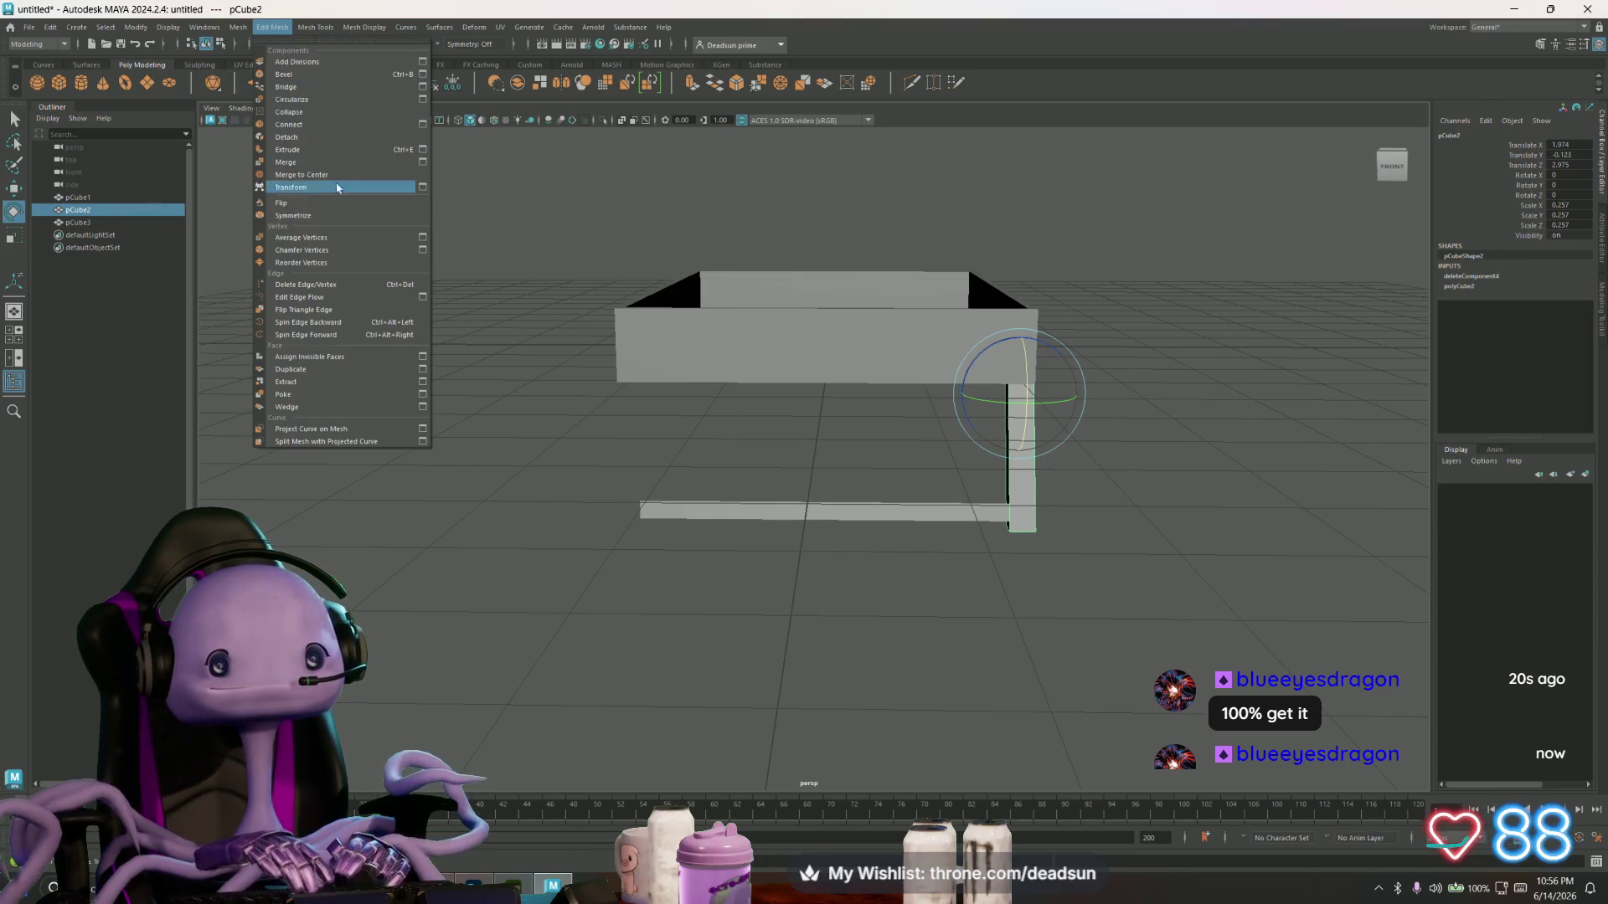
click(354, 238)
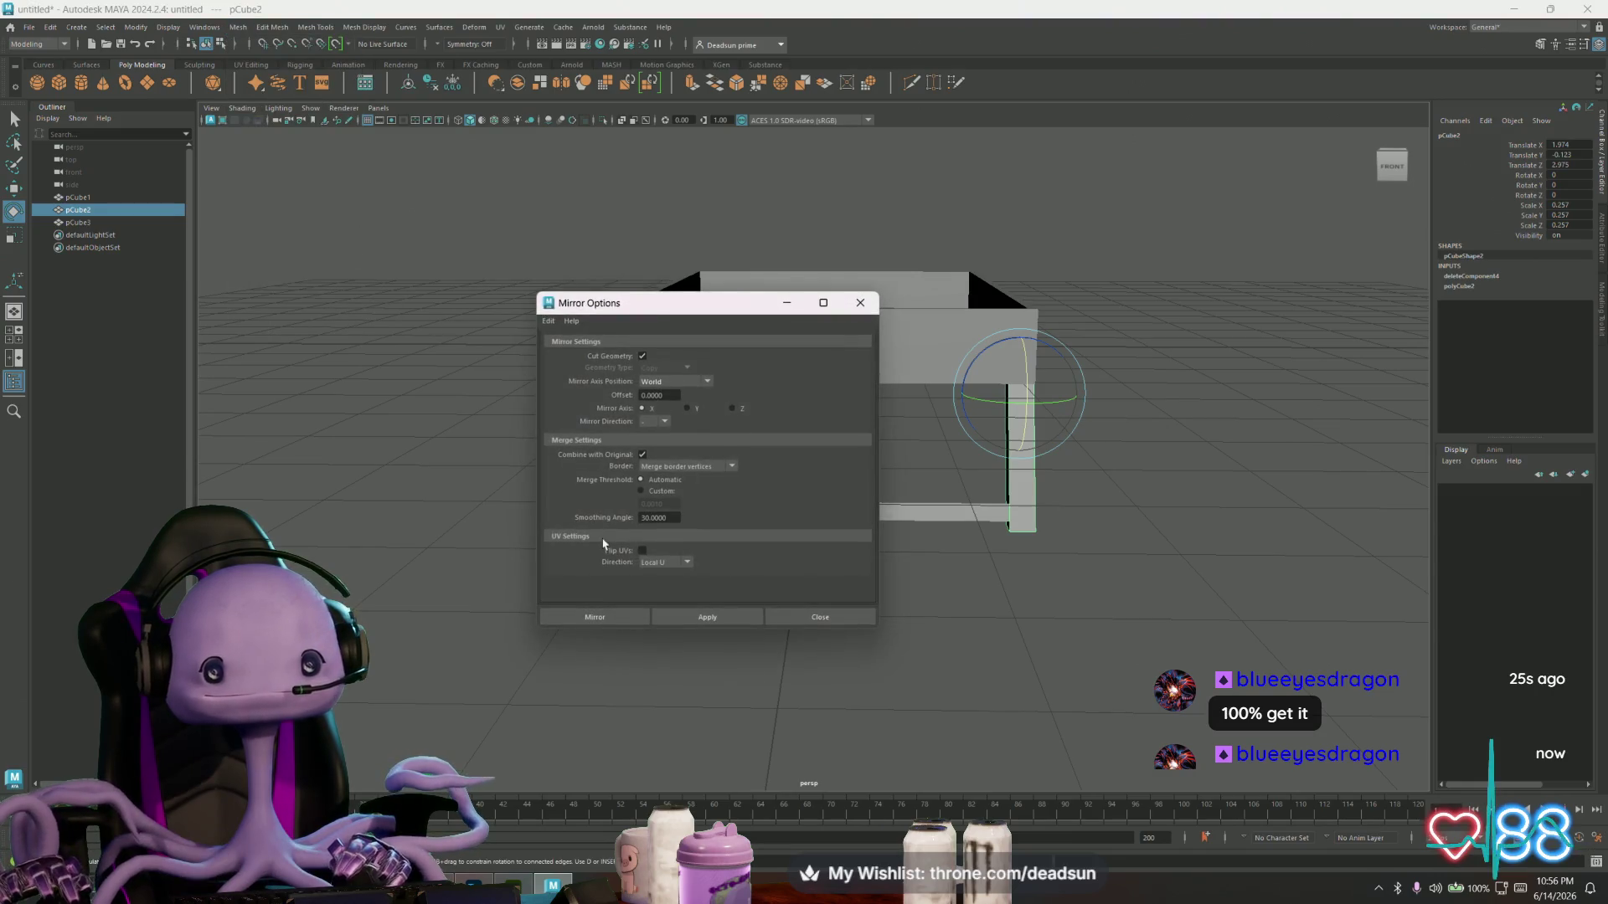
click(714, 616)
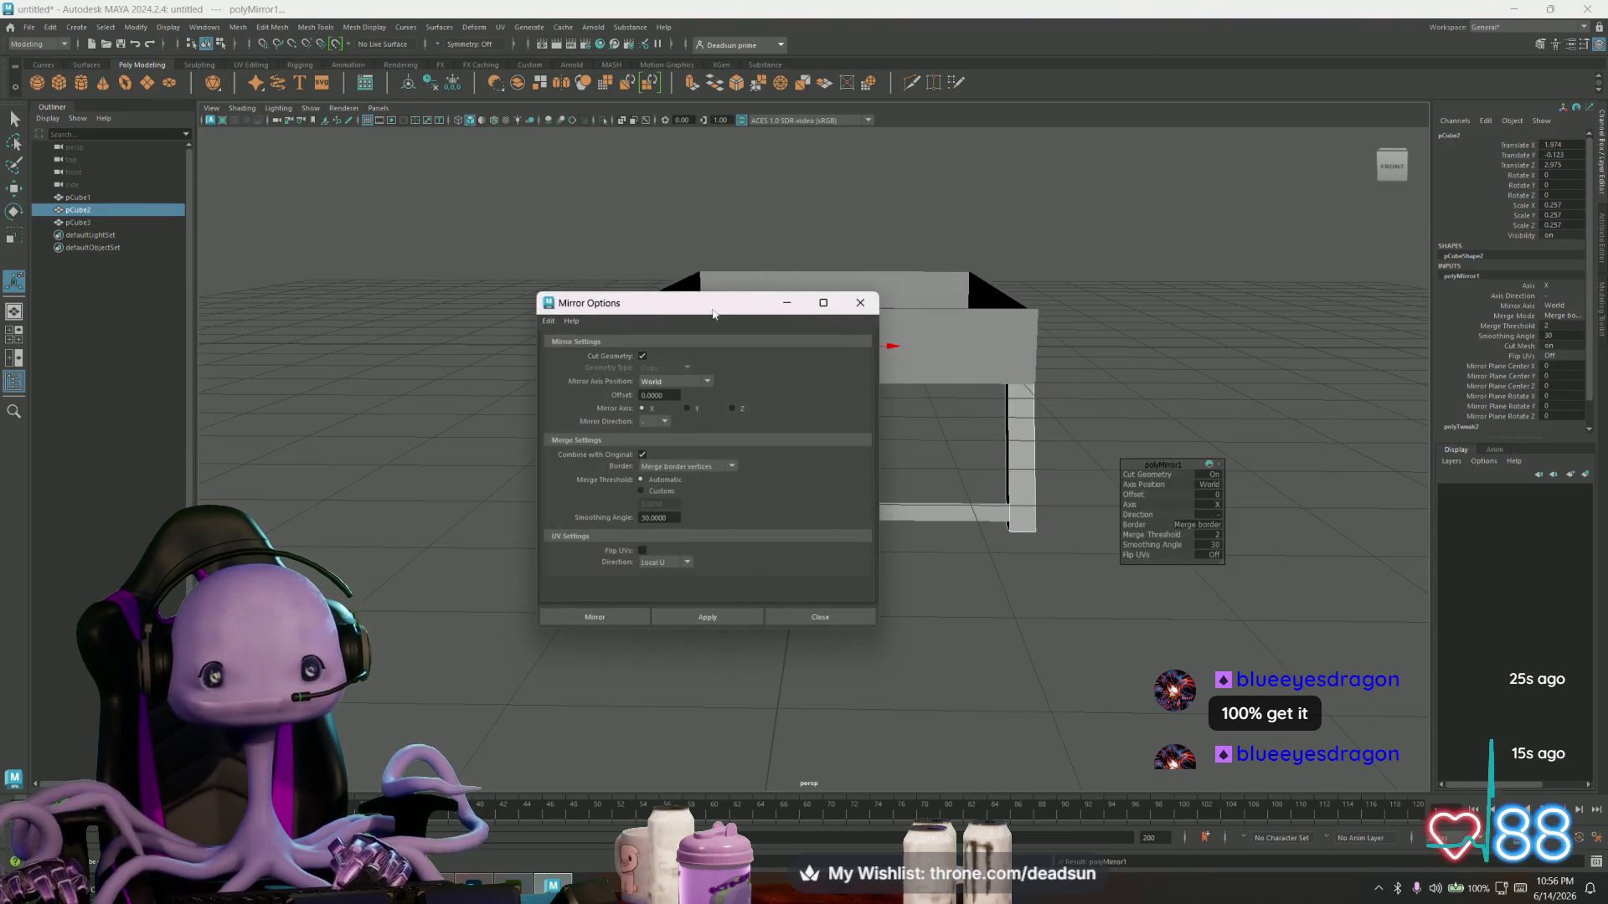
drag(712, 314, 381, 299)
- Inspect the mirrored legs from below, deleting and then restoring the pair with Ctrl+Z
mouse_move(567, 503)
alt+mouse_down()
mouse_move(545, 347)
mouse_move(703, 539)
mouse_move(765, 546)
mouse_move(661, 550)
mouse_move(650, 531)
mouse_move(837, 645)
alt+mouse_up()
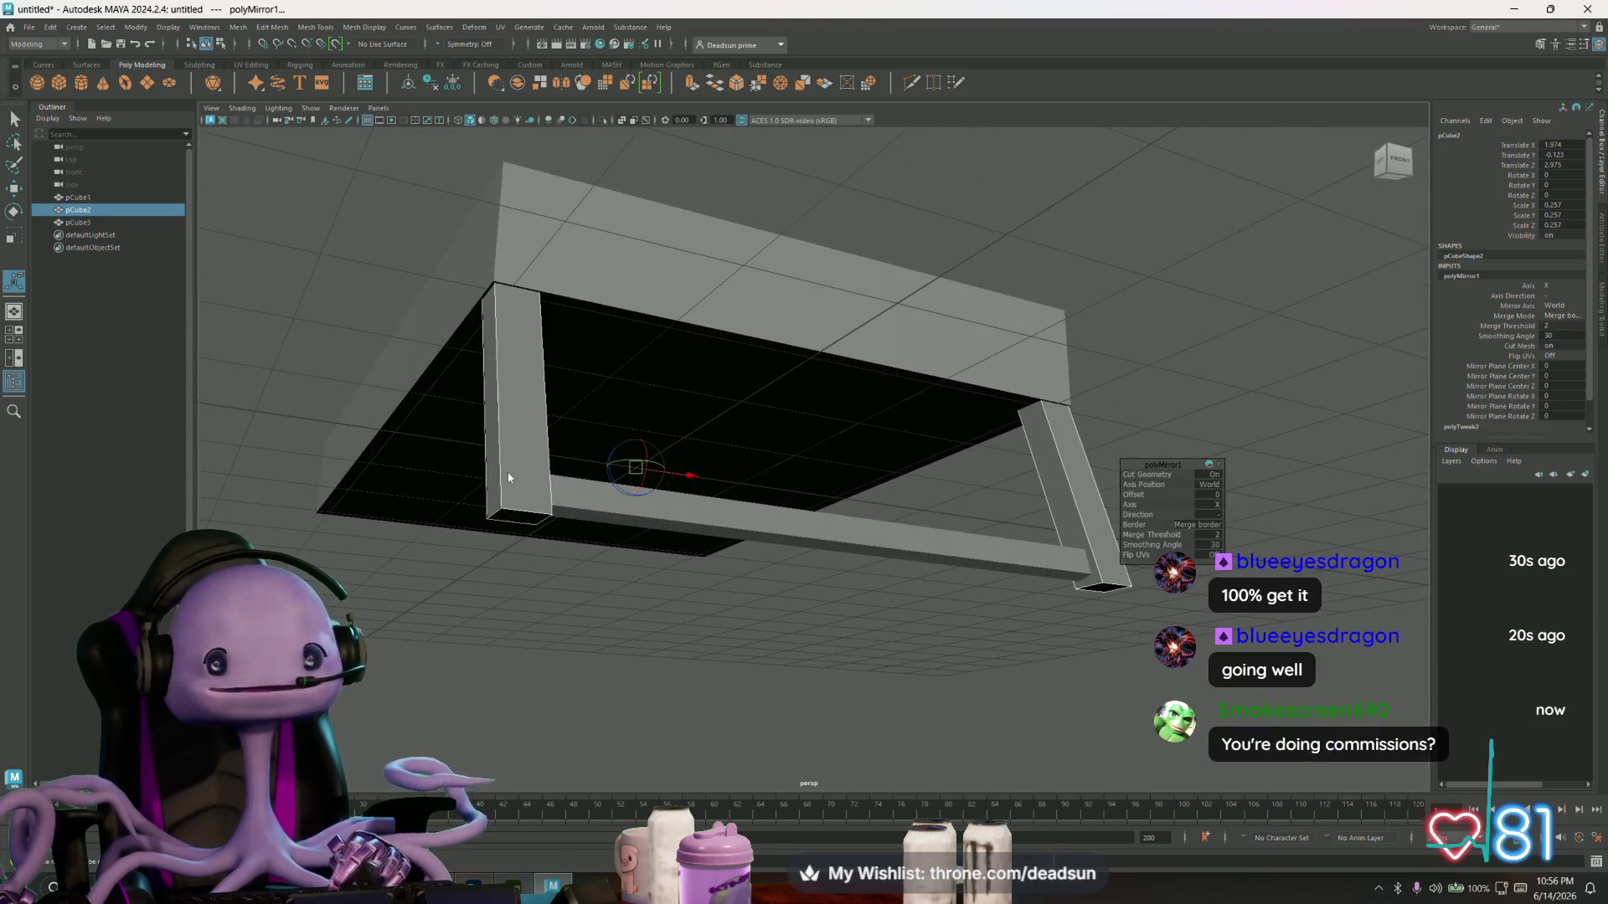
key(q)
key(F11)
click(520, 517)
alt+drag(1005, 569, 1055, 581)
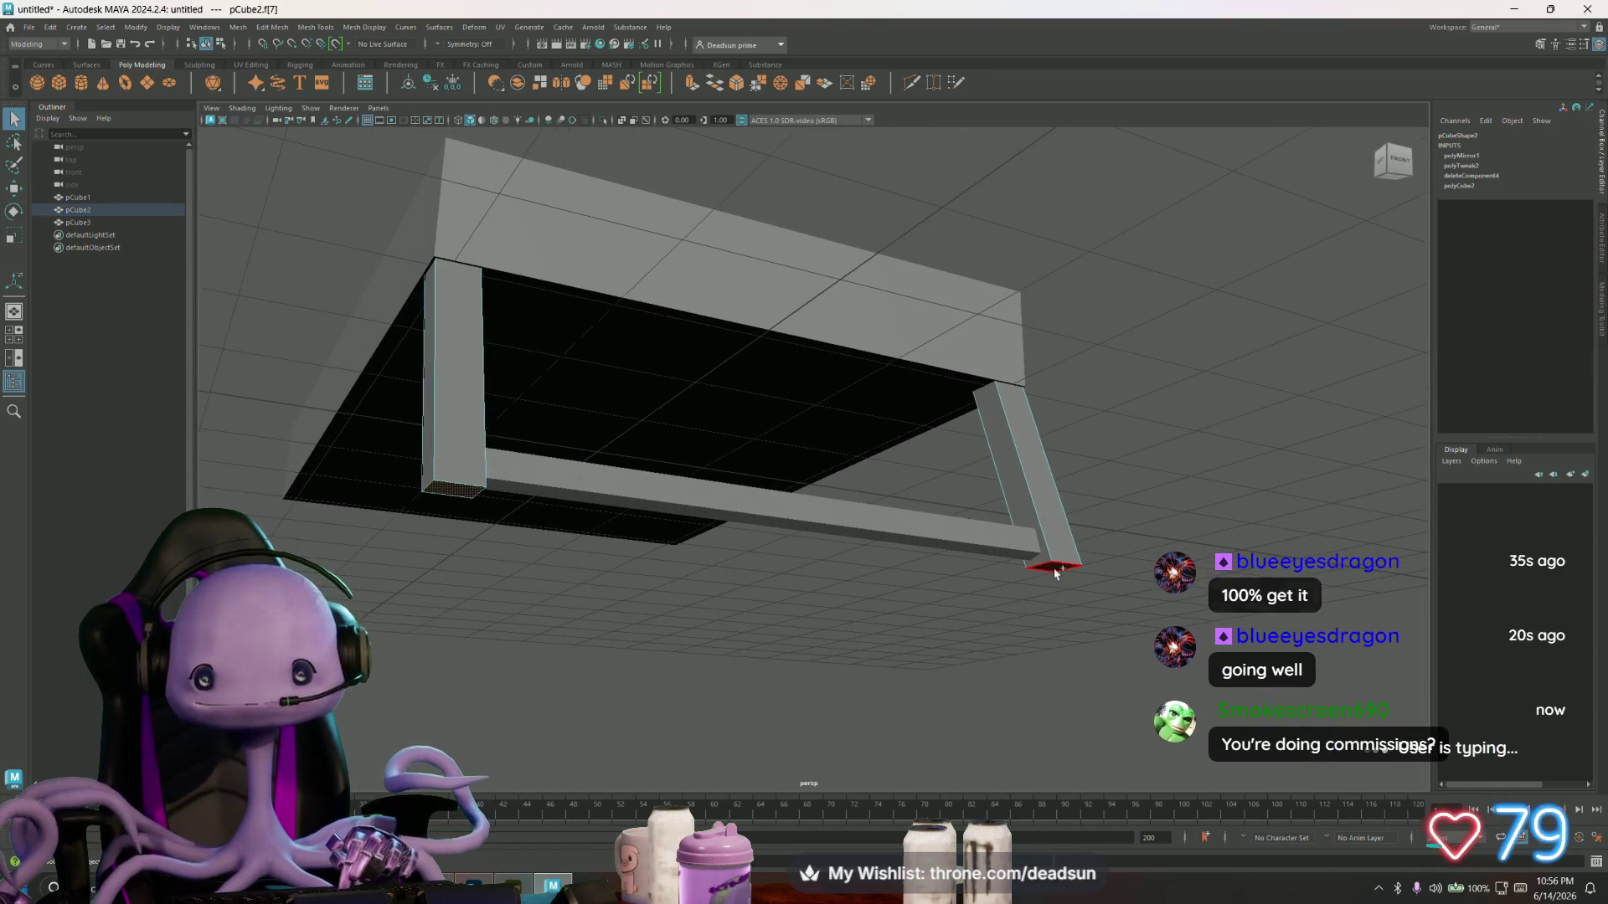
mouse_move(758, 633)
alt+mouse_down()
mouse_move(725, 603)
mouse_move(733, 623)
alt+mouse_up()
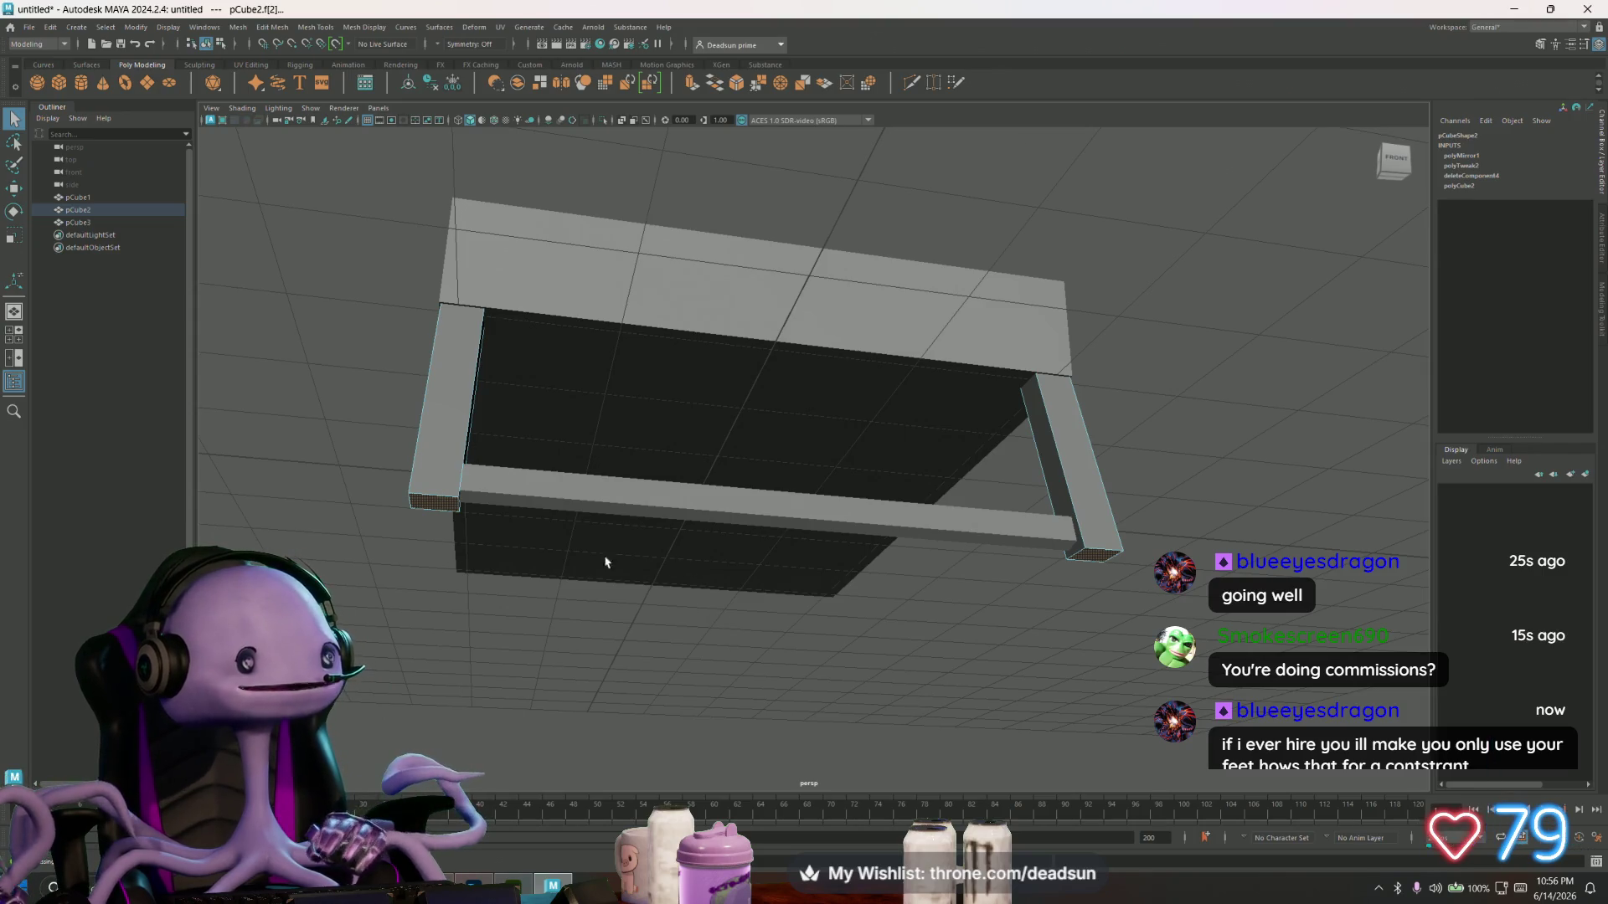
mouse_move(575, 598)
alt+mouse_down()
mouse_move(600, 621)
mouse_move(560, 639)
mouse_move(578, 640)
mouse_move(586, 669)
mouse_move(593, 639)
mouse_move(574, 639)
alt+mouse_up()
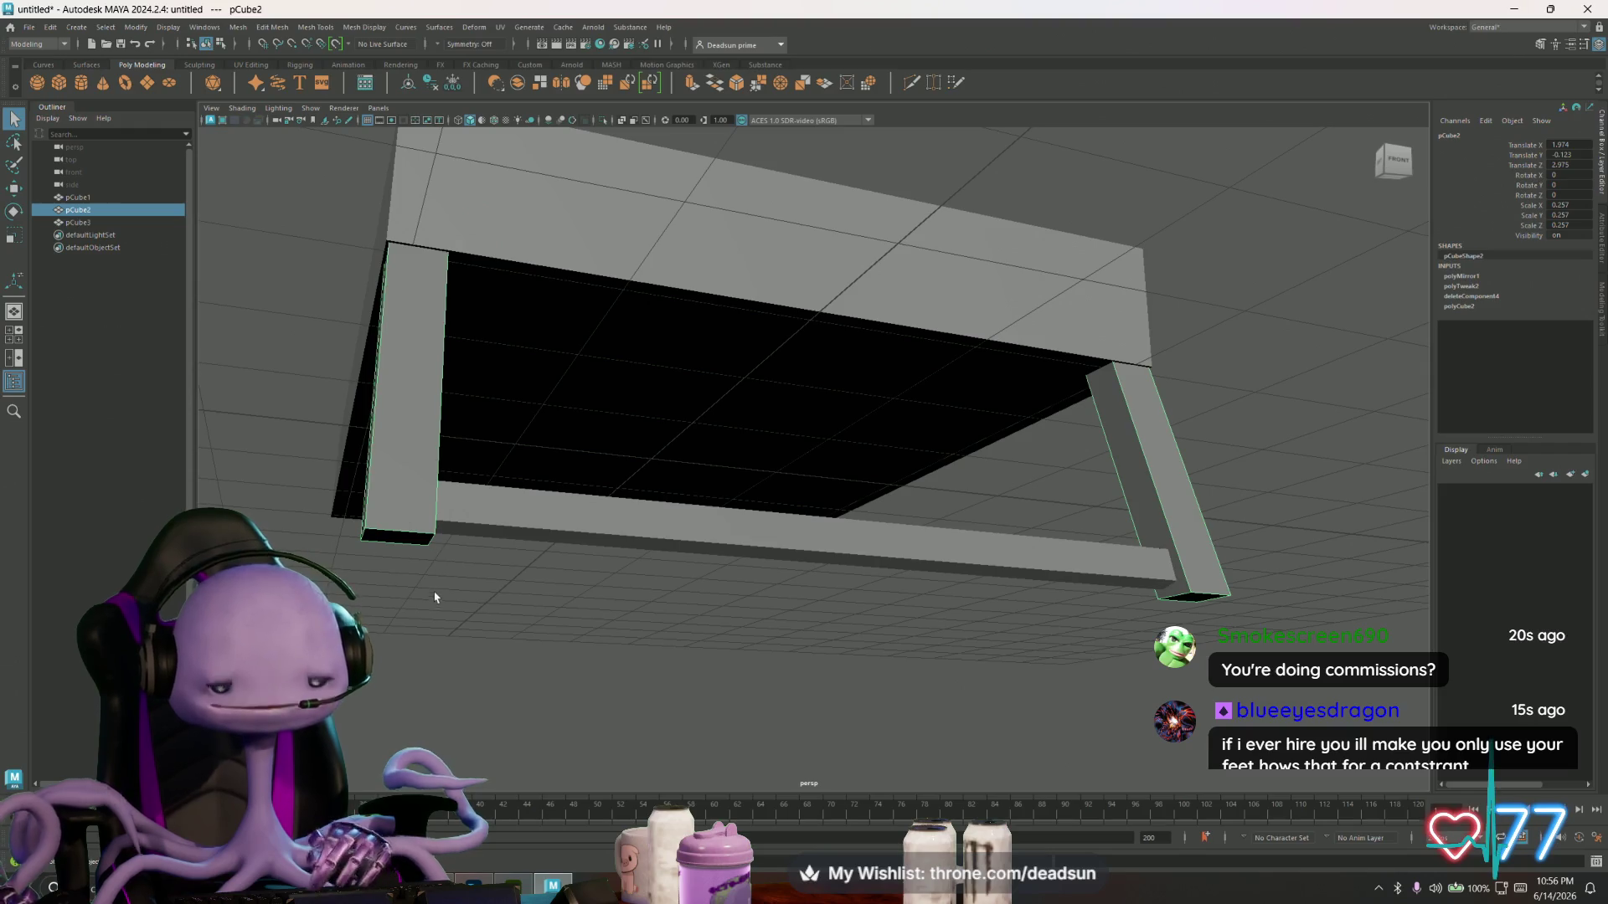
key(Delete)
key(ctrl+z)
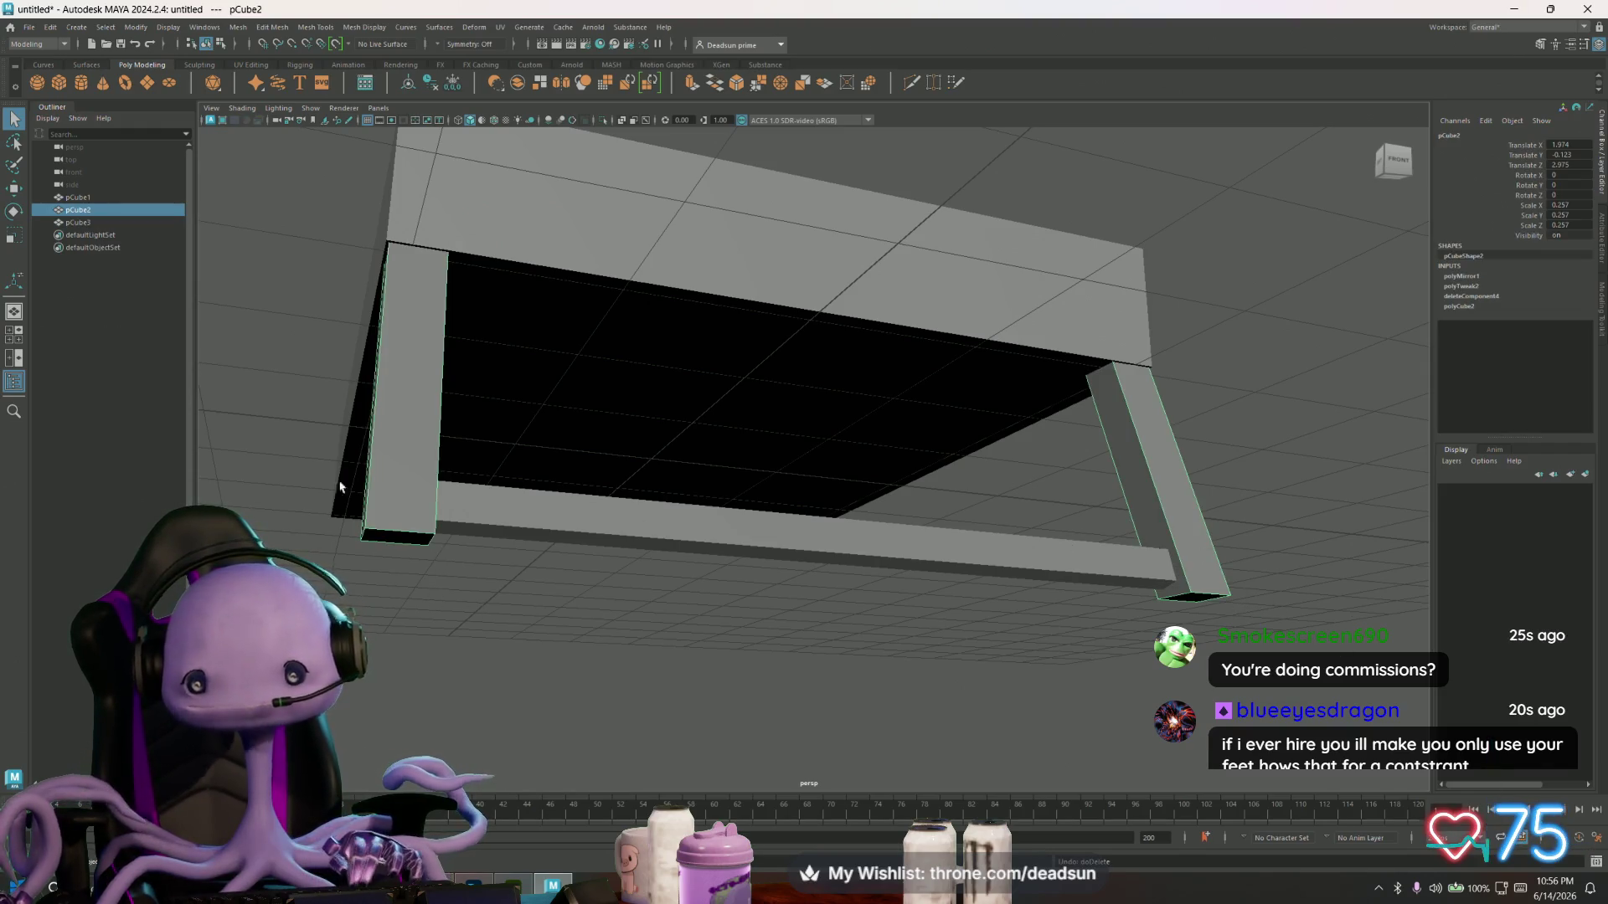
- Open the Mesh menu again
click(238, 28)
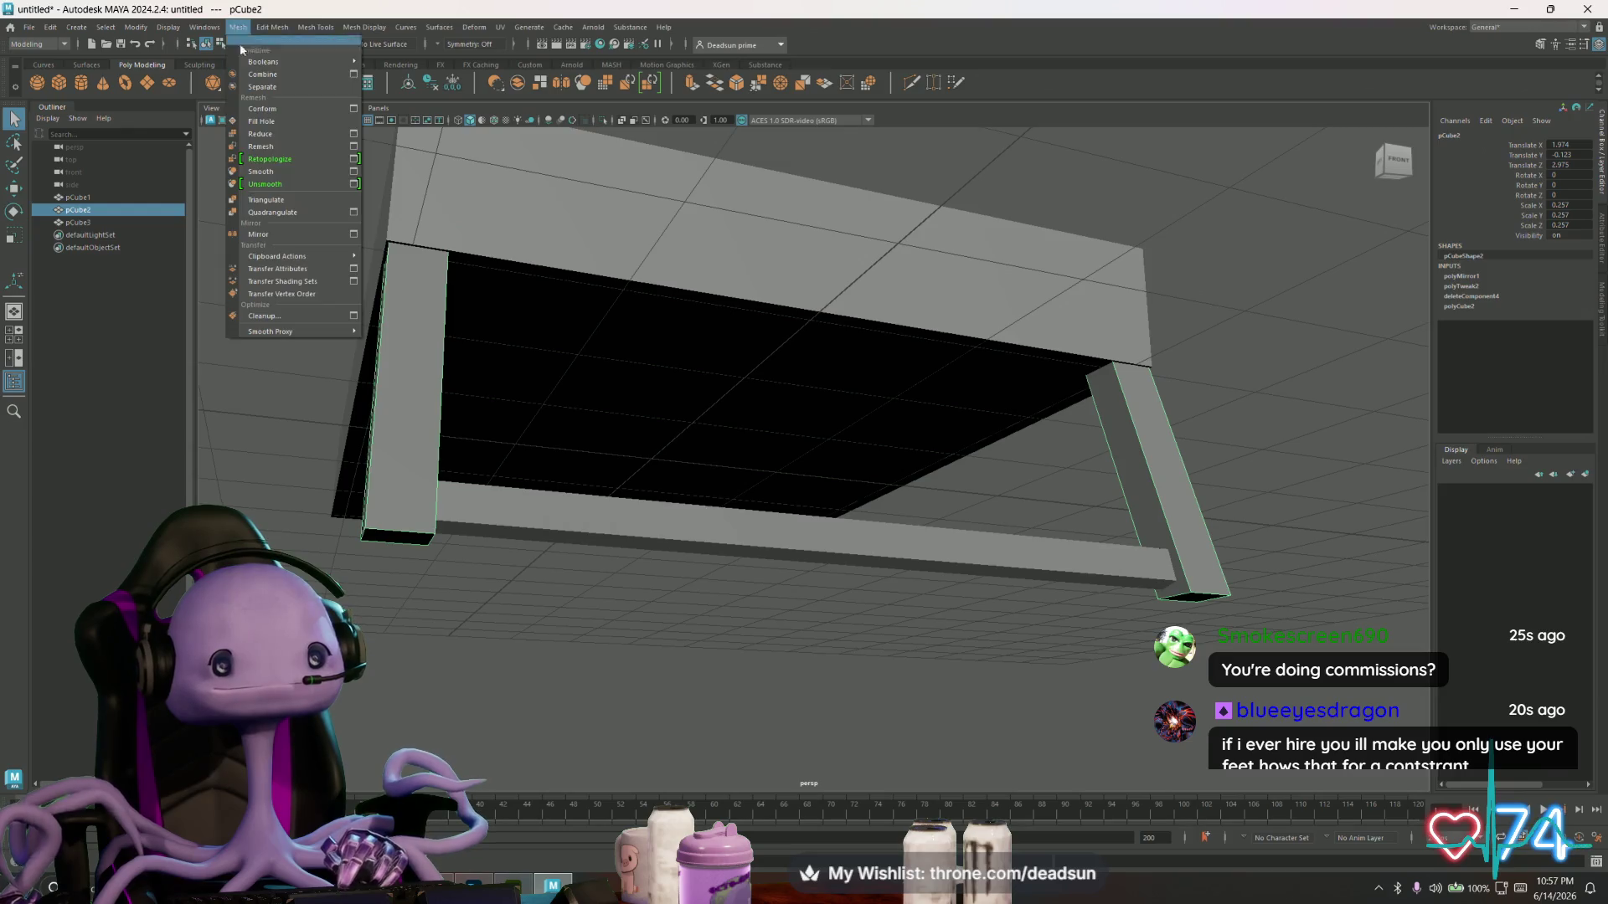
- Separate the mirrored leg pair, delete the left copy, and frame the remaining leg
click(270, 87)
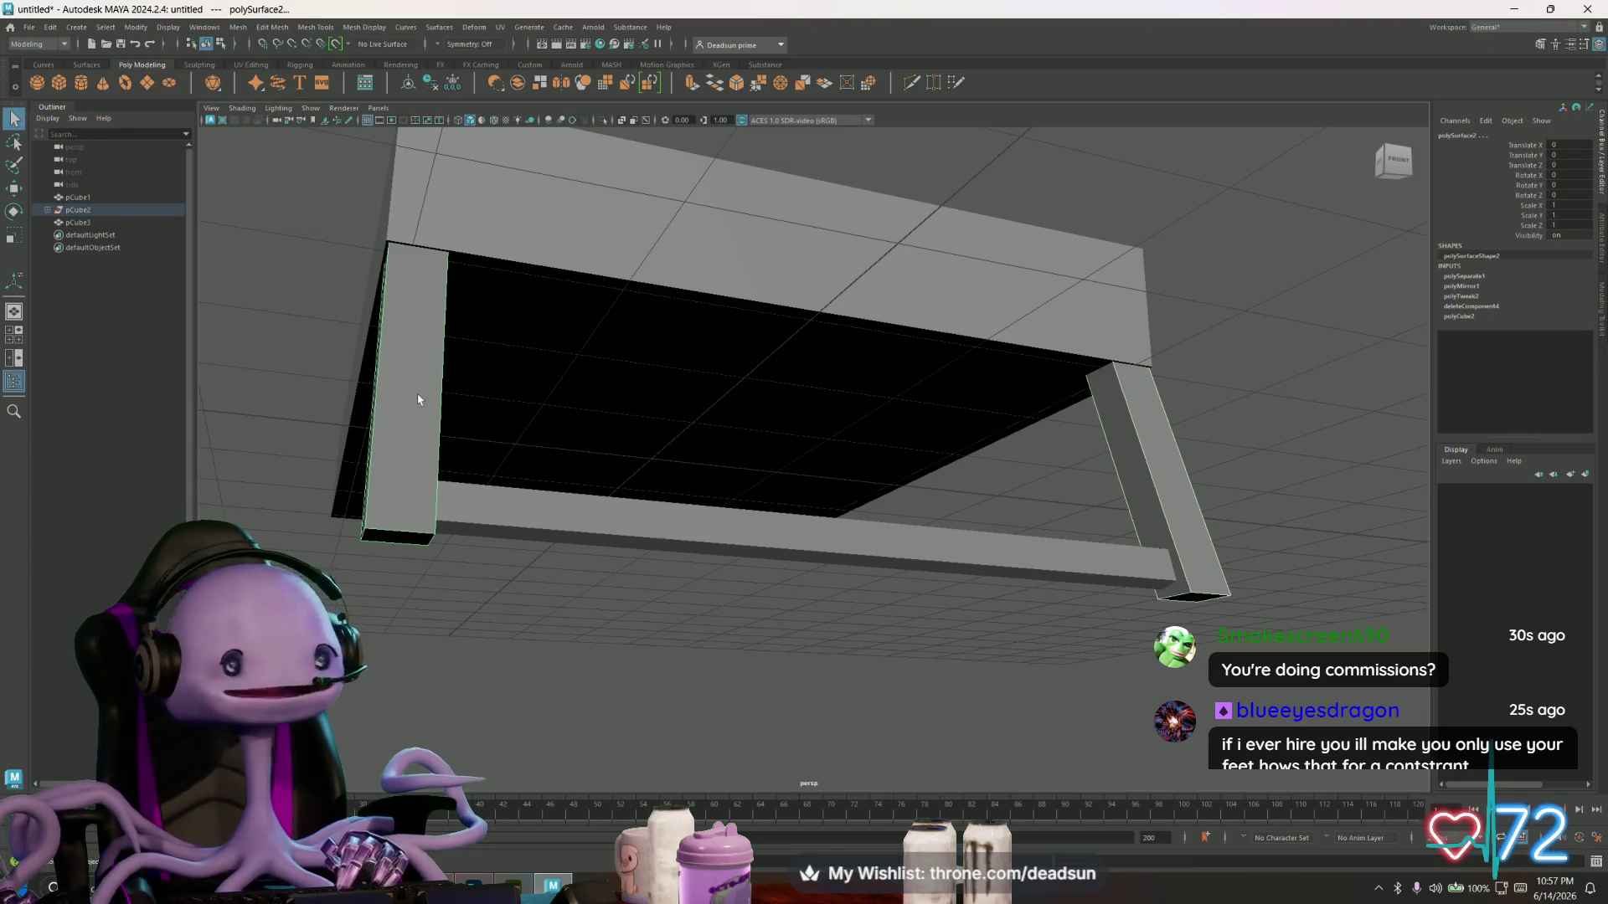
key(Delete)
click(1198, 536)
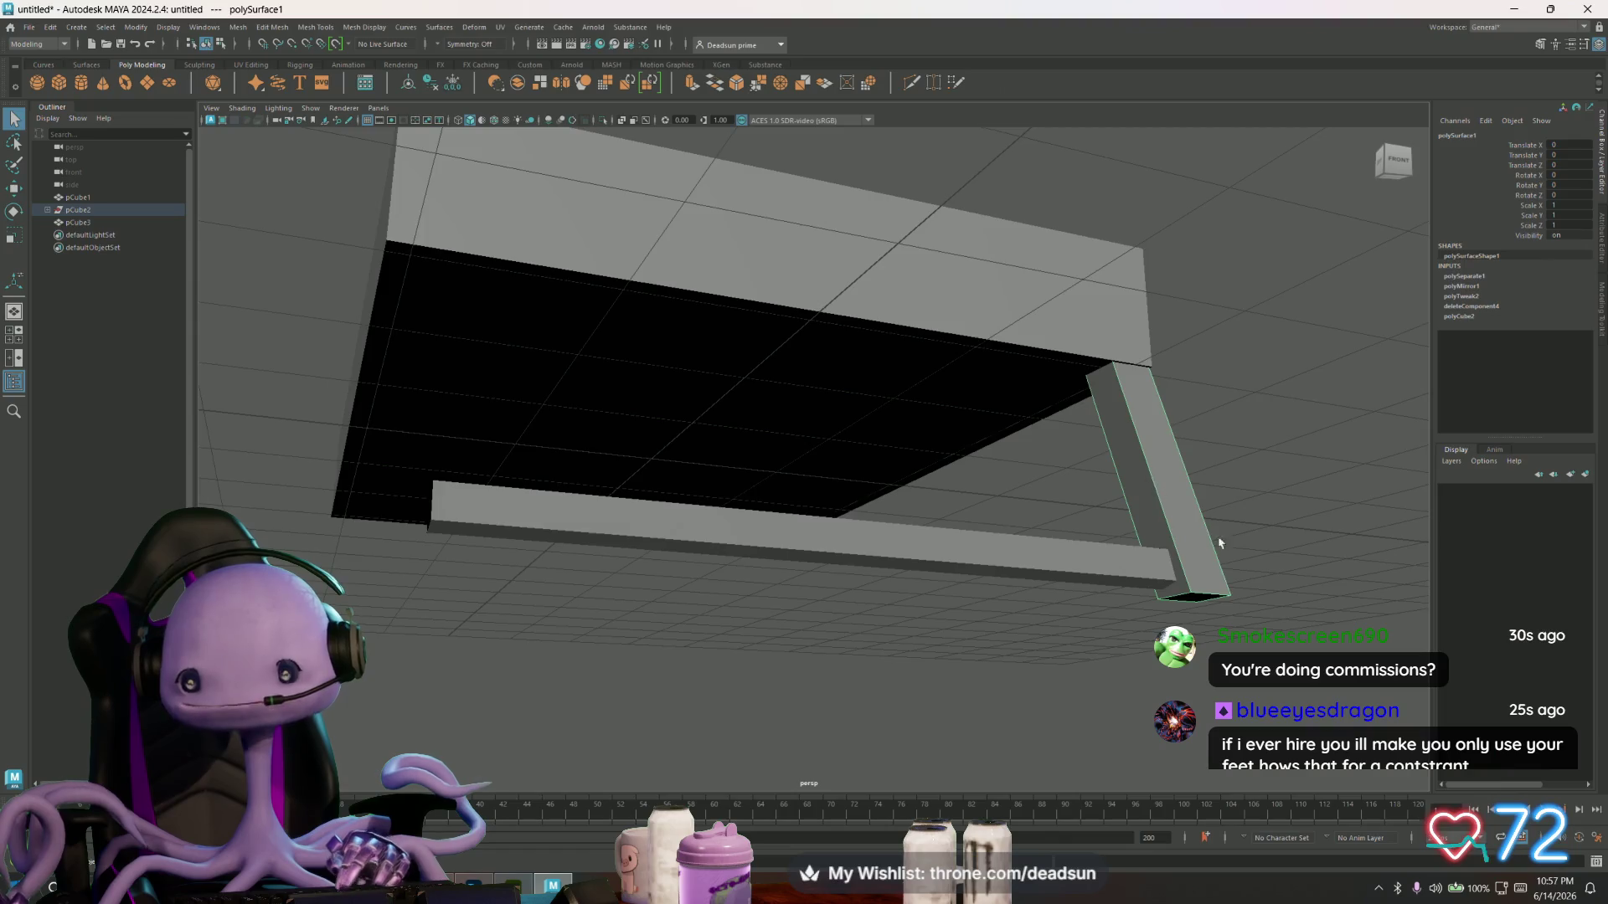
key(f)
- Extrude the remaining leg's bottom end face sideways into a long L-shaped foot
mouse_move(1044, 538)
alt+mouse_down()
mouse_move(933, 495)
mouse_move(771, 376)
alt+mouse_up()
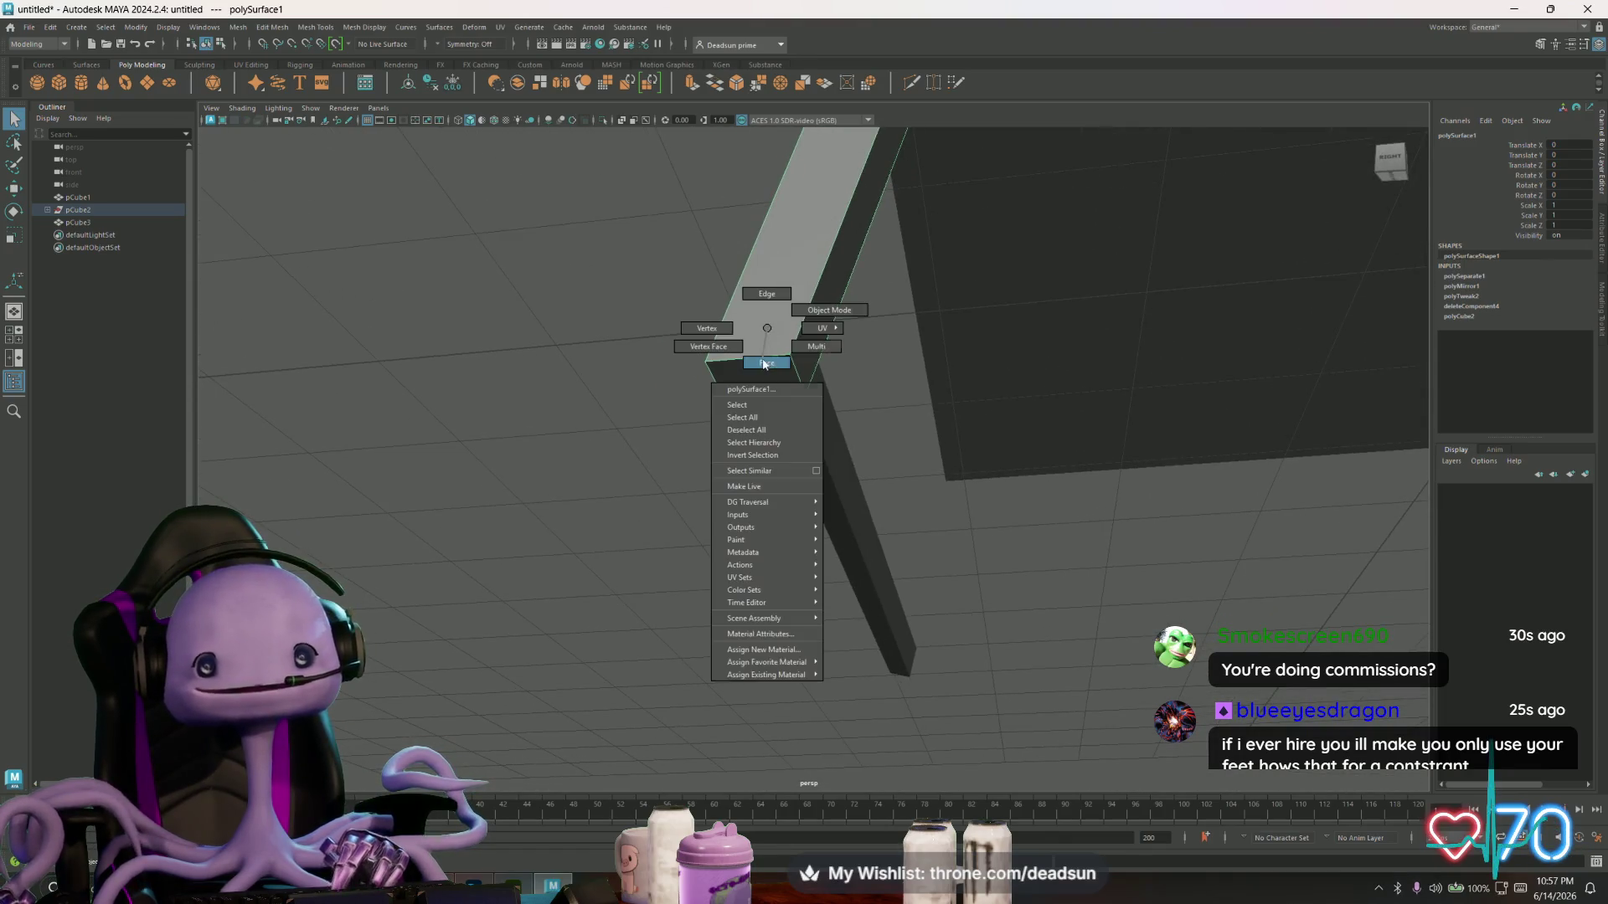
key(F11)
click(756, 378)
mouse_move(760, 489)
alt+mouse_down()
mouse_move(654, 469)
mouse_move(669, 495)
alt+mouse_up()
click(691, 83)
key(r)
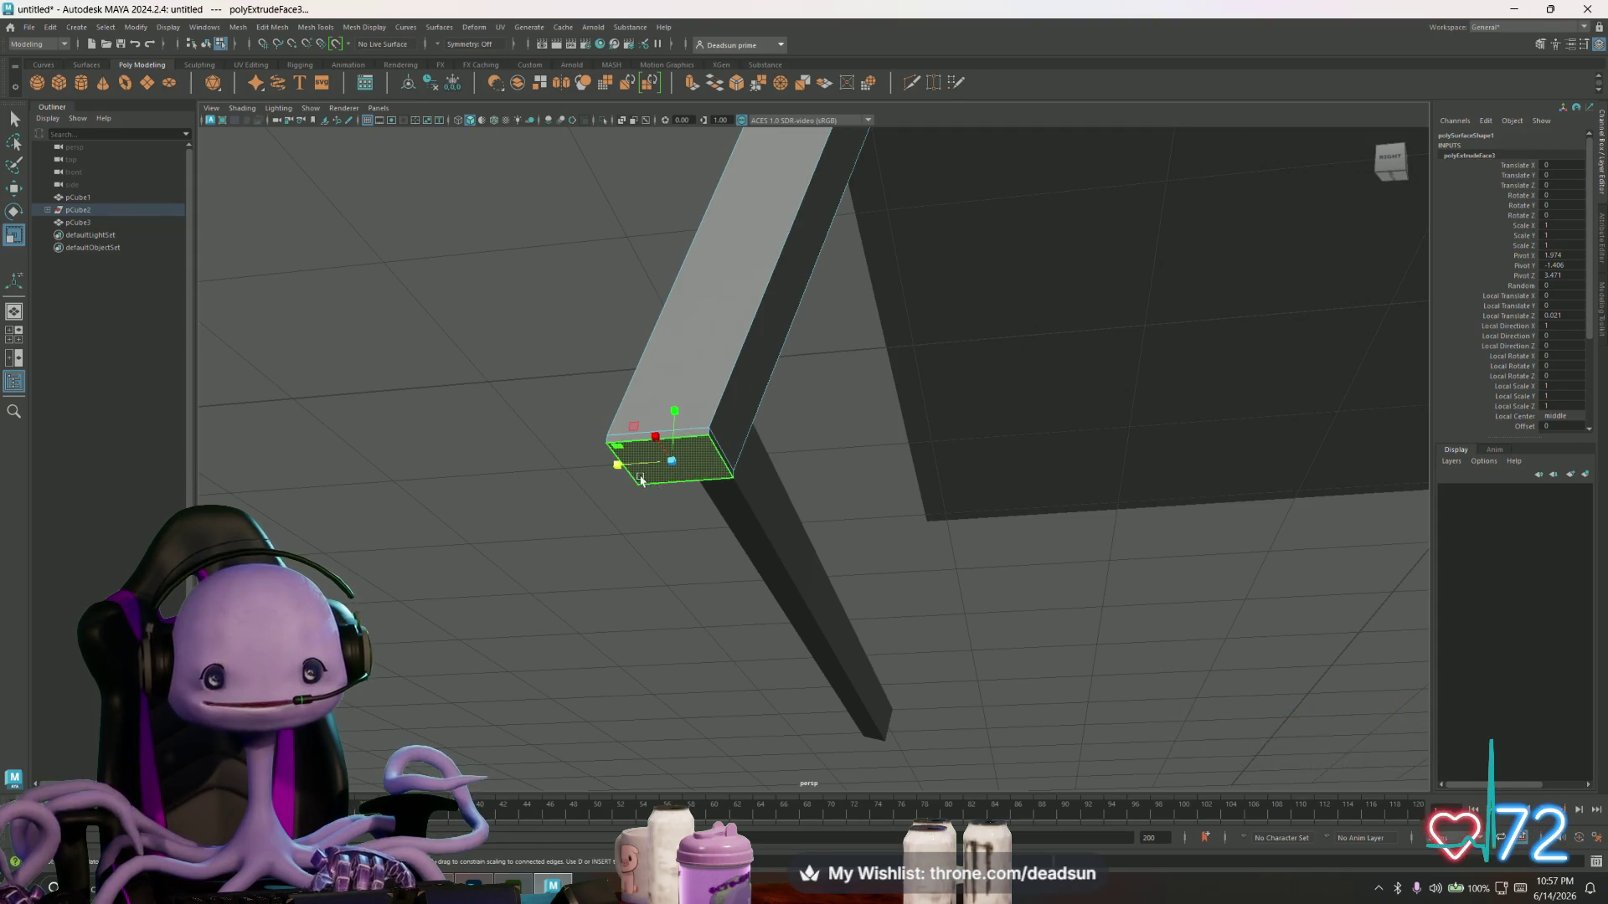
key(w)
mouse_move(624, 474)
alt+mouse_down()
mouse_move(632, 513)
mouse_move(724, 534)
mouse_move(628, 567)
mouse_move(714, 560)
mouse_move(635, 531)
mouse_move(974, 560)
mouse_move(744, 520)
mouse_move(818, 564)
mouse_move(855, 562)
mouse_move(840, 549)
mouse_move(1002, 524)
mouse_move(1009, 500)
alt+mouse_up()
click(761, 518)
click(1083, 507)
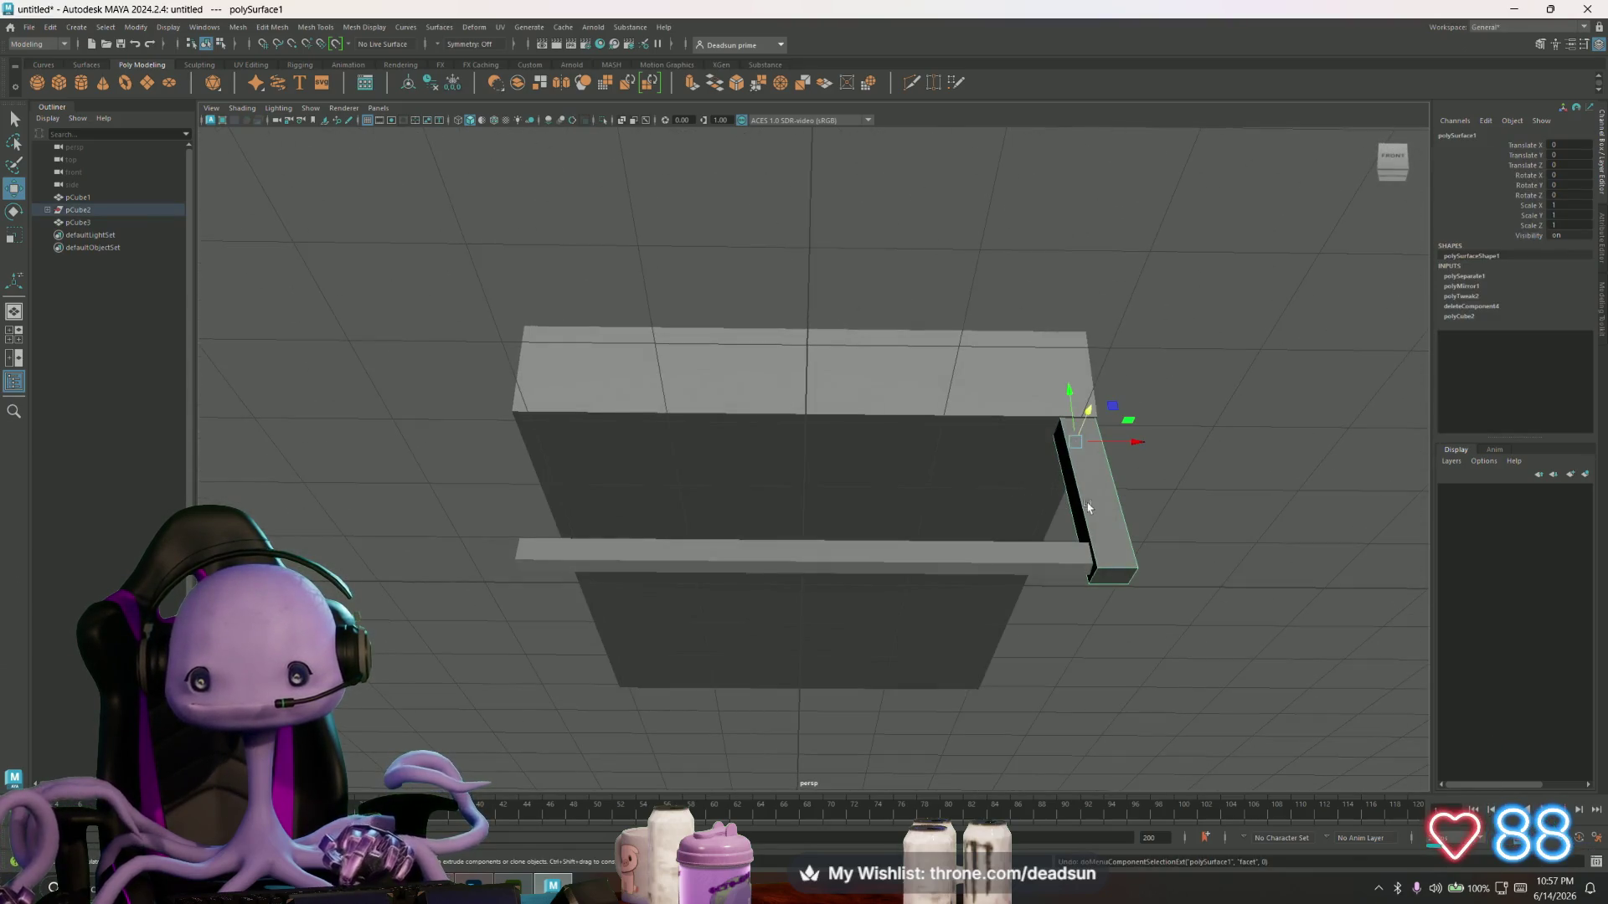
- Mirror the polySurface1 leg with Mesh > Mirror to the opposite tray end
click(234, 28)
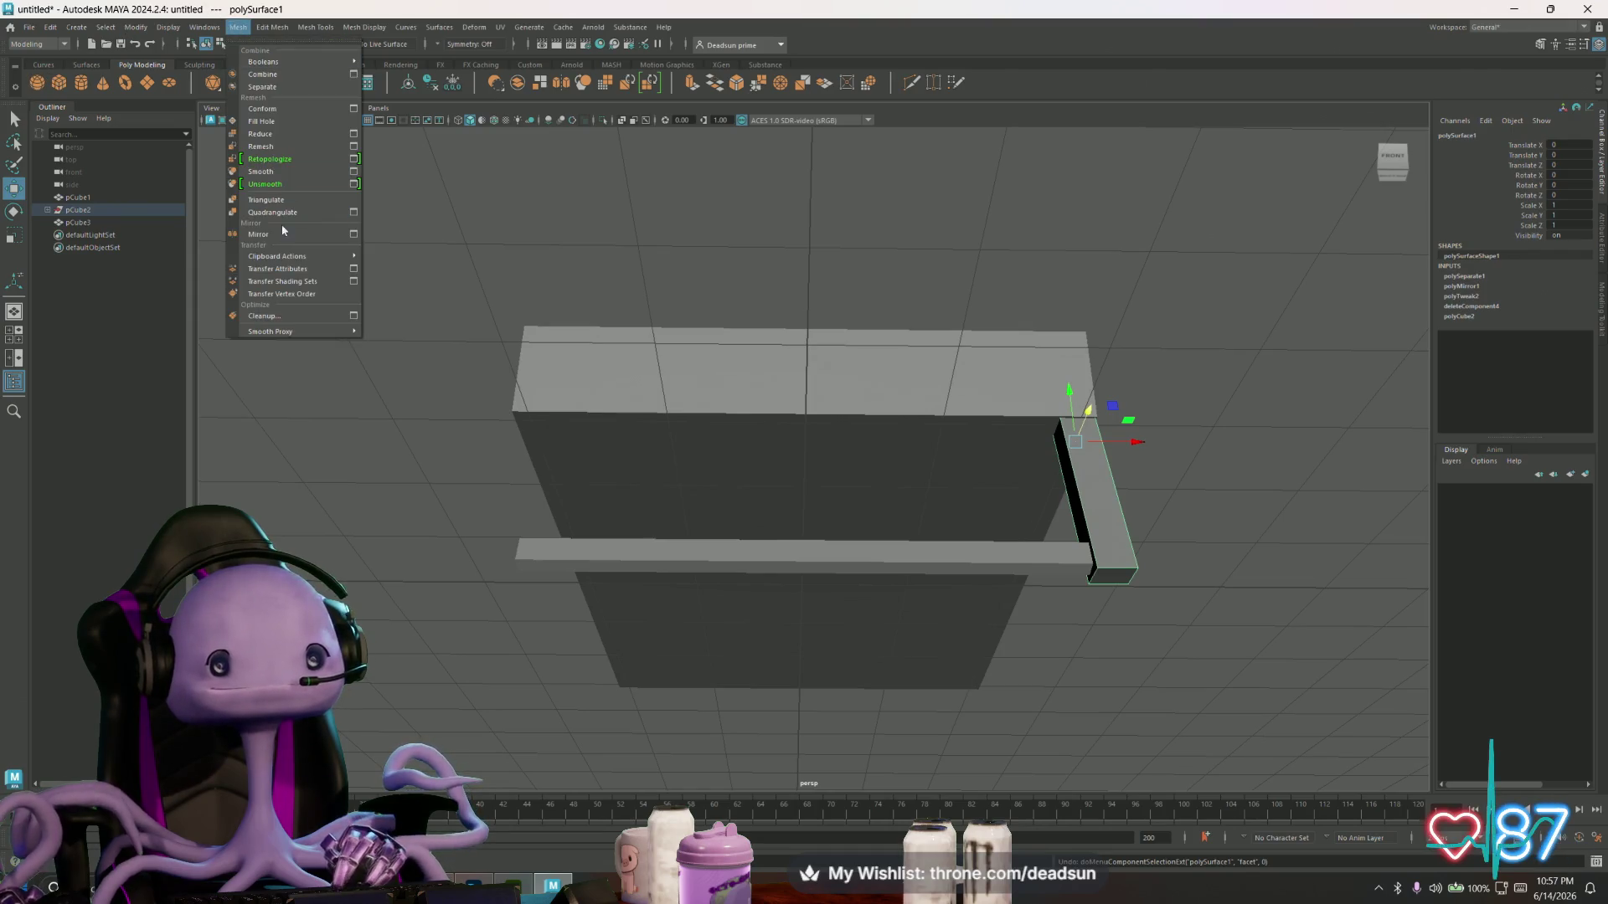
click(282, 225)
click(395, 461)
alt+drag(532, 543, 564, 559)
- Inspect both mirrored legs, then select the tray pCube1 and the crossbar pCube3
click(564, 560)
mouse_move(664, 538)
alt+mouse_down()
mouse_move(757, 495)
mouse_move(485, 531)
mouse_move(531, 502)
mouse_move(505, 491)
mouse_move(518, 521)
mouse_move(563, 538)
mouse_move(637, 536)
alt+mouse_up()
alt+middle_drag(676, 578, 618, 539)
scroll(619, 539, up, 5)
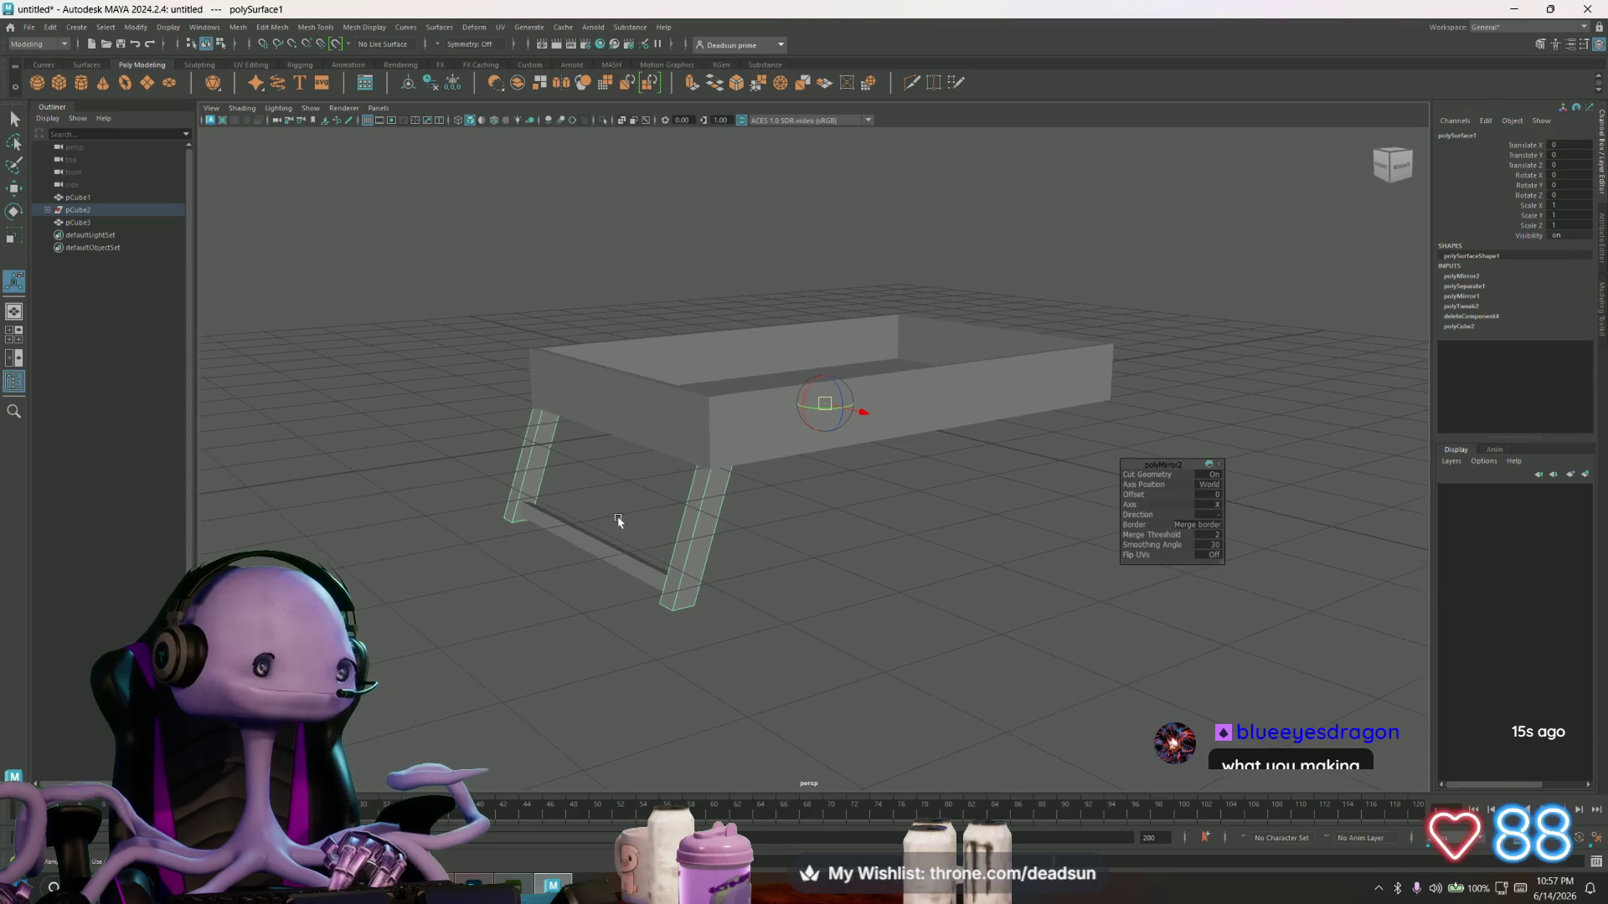
scroll(724, 569, down, 5)
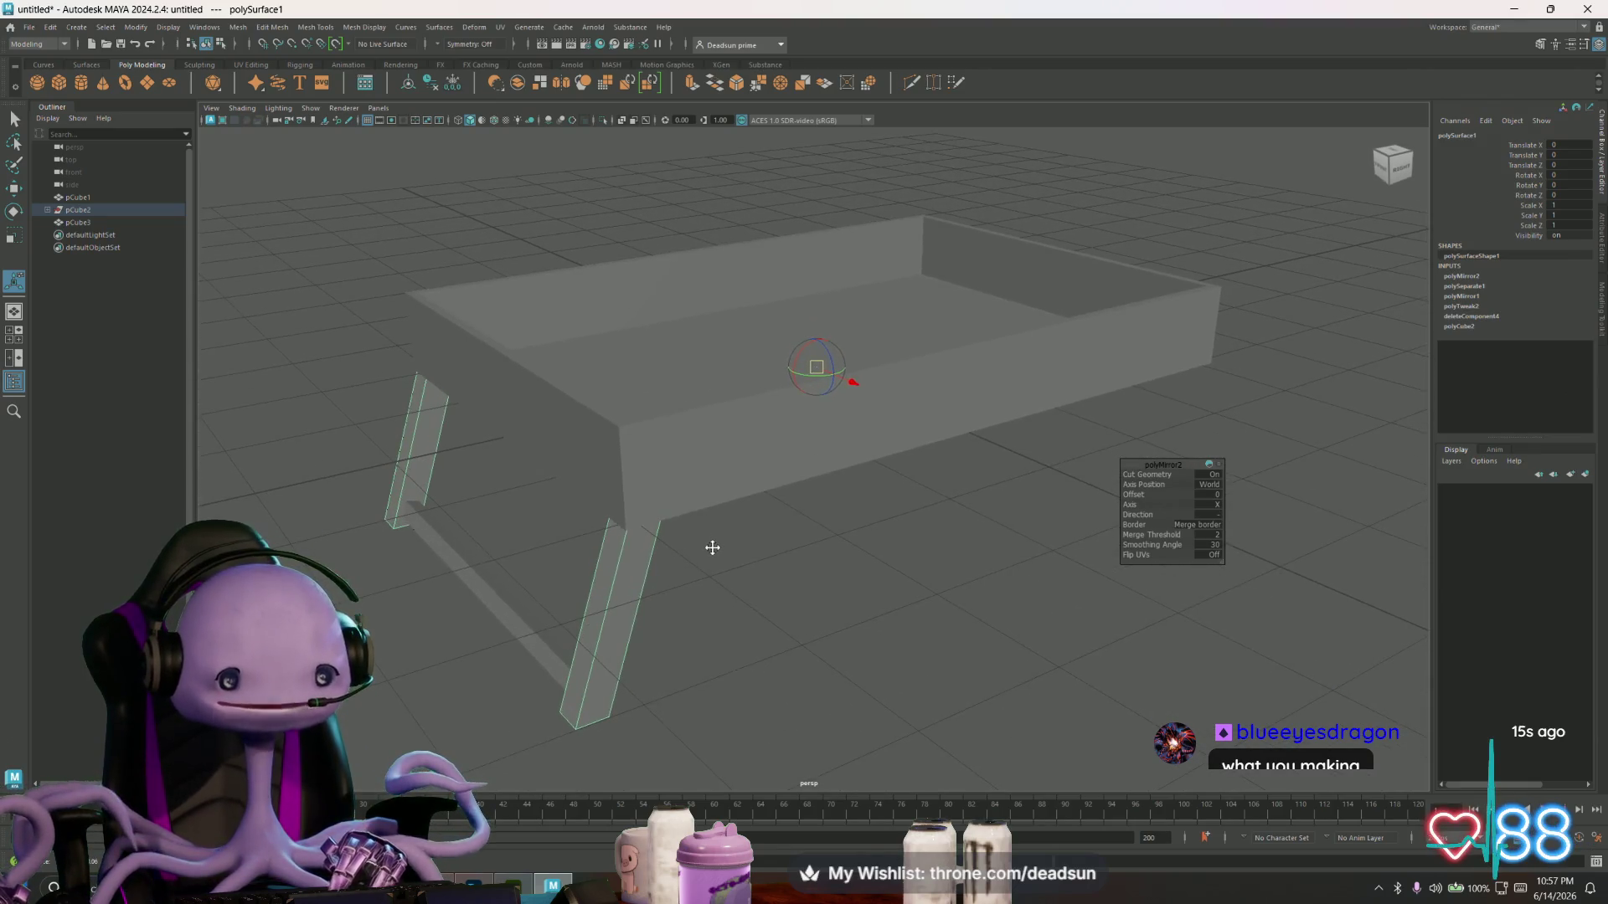
scroll(732, 554, up, 2)
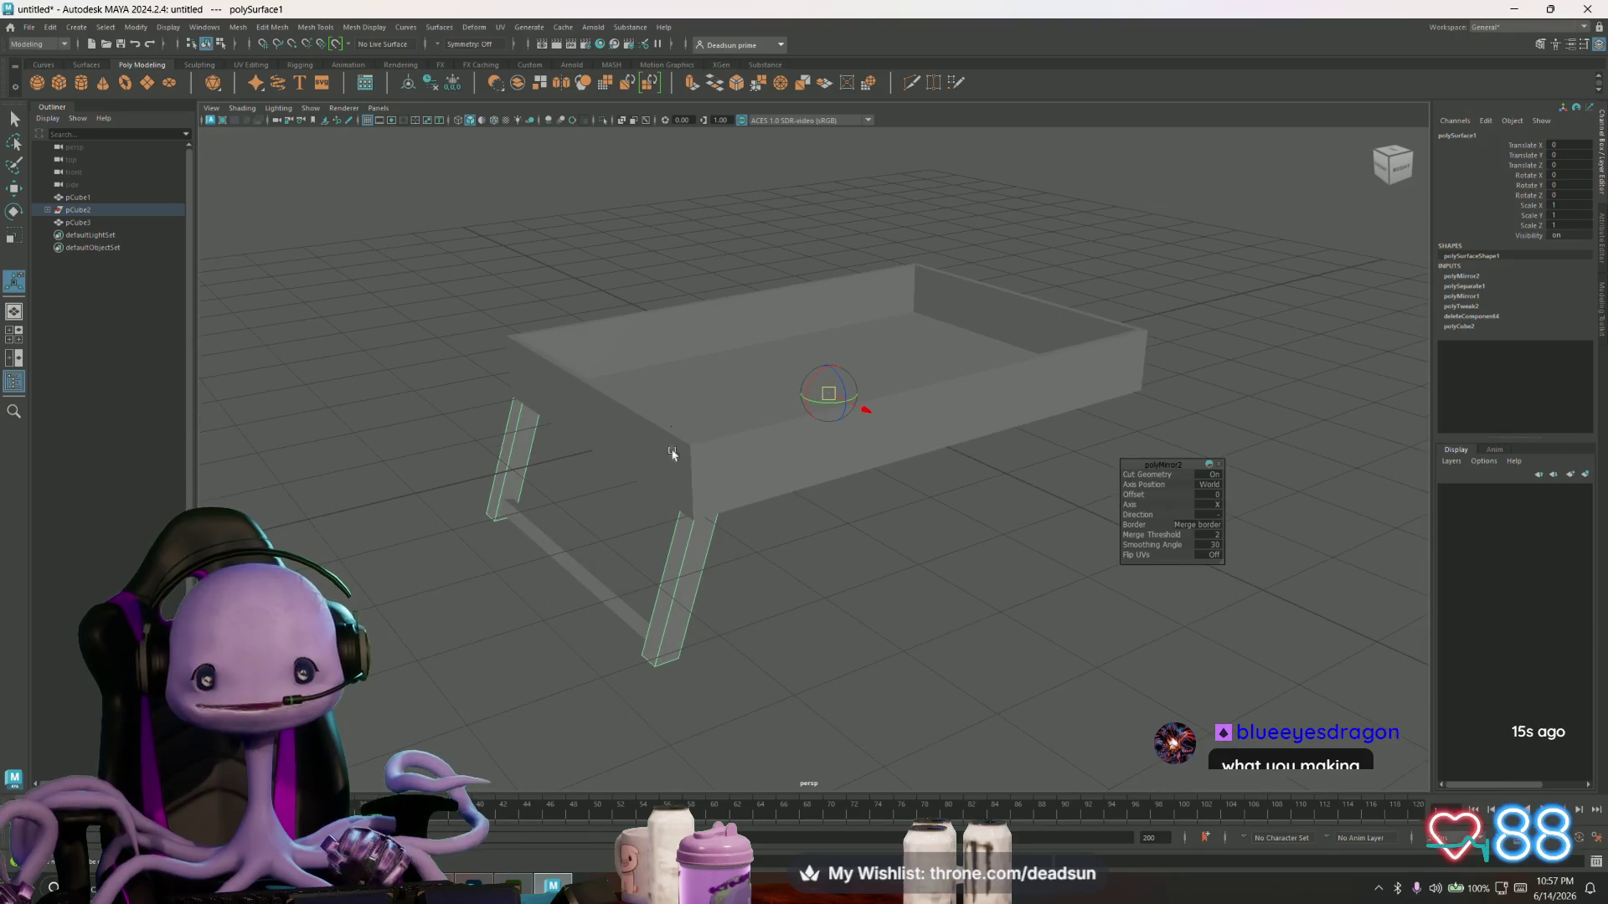
click(711, 466)
shift+click(697, 569)
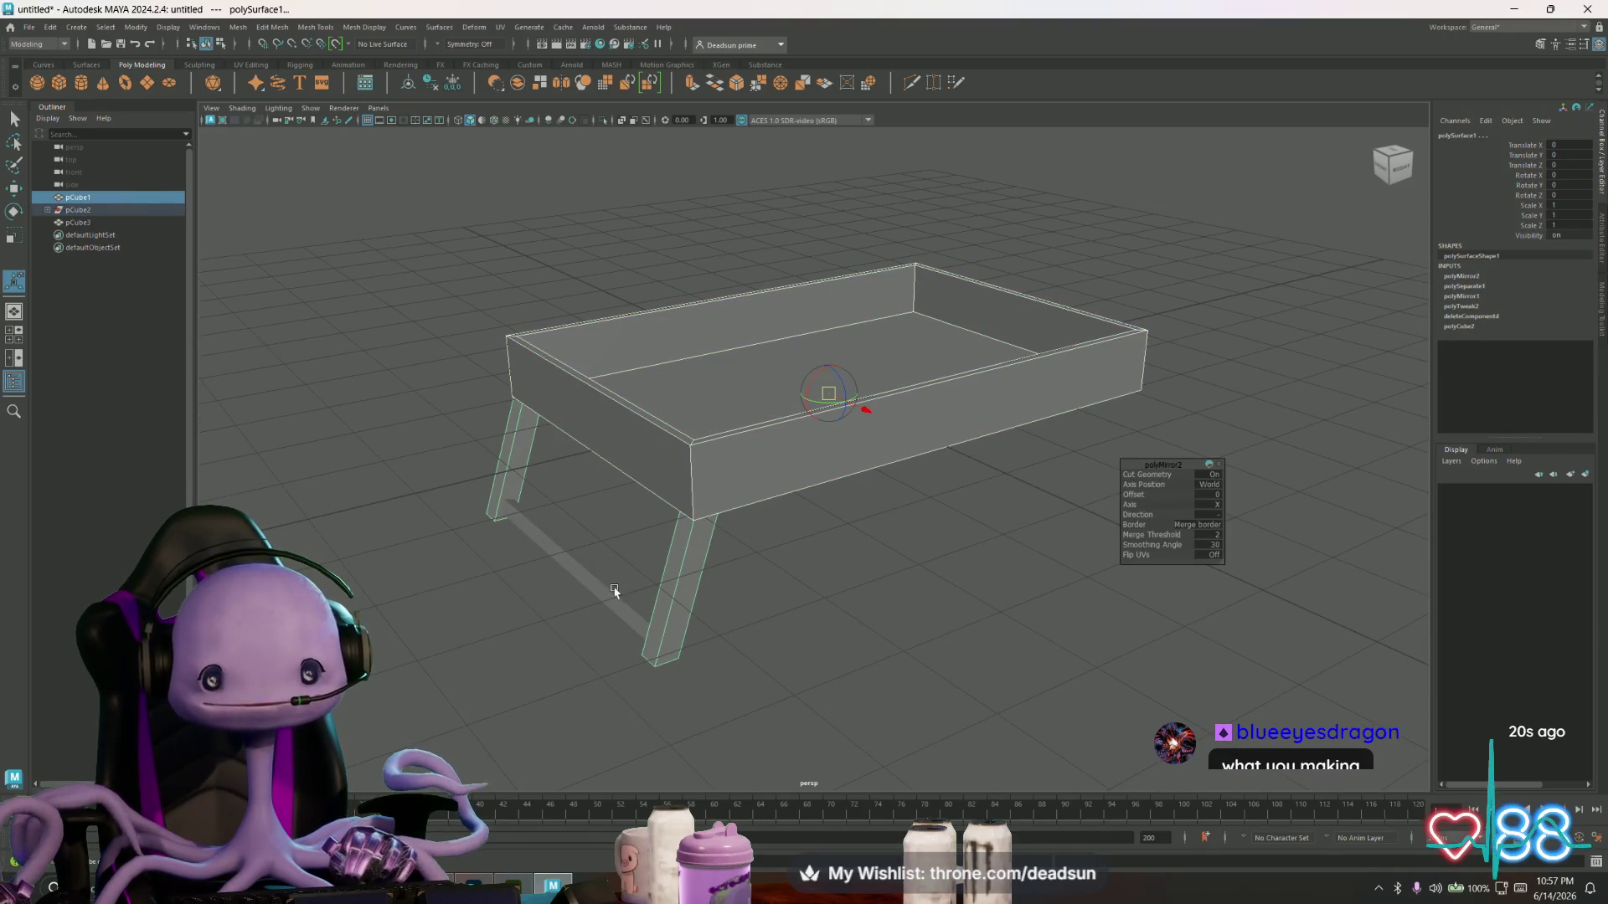
- Apply Automatic UV projection to the tray and crossbar
click(498, 27)
click(540, 108)
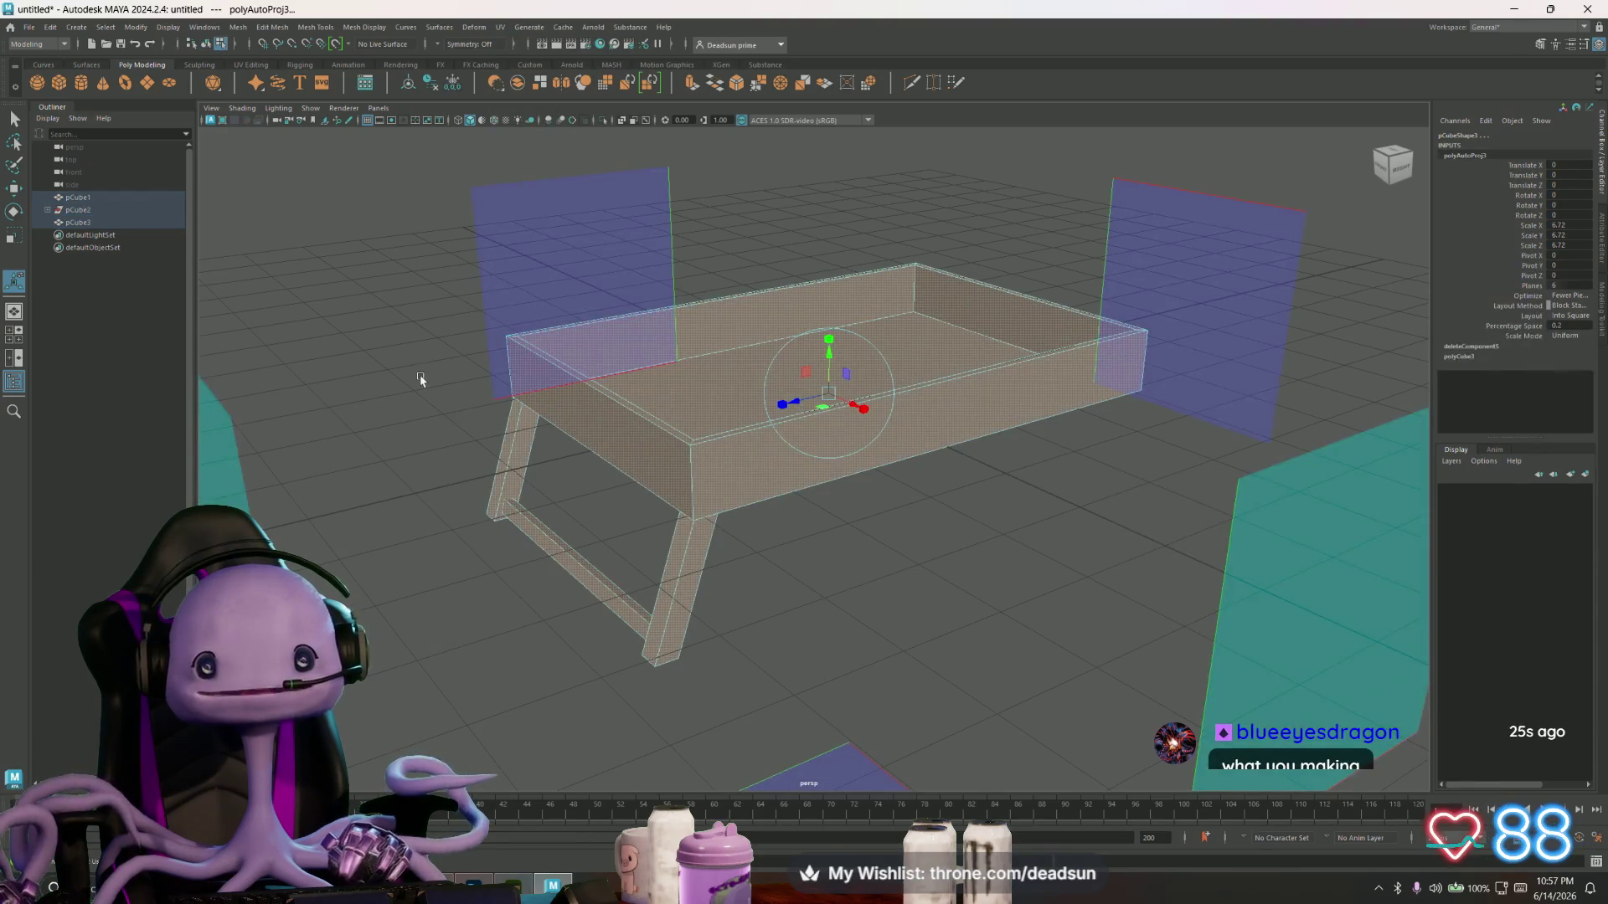
click(421, 380)
- Combine the legs and crossbar into a single mesh
alt+drag(594, 410, 536, 469)
click(518, 504)
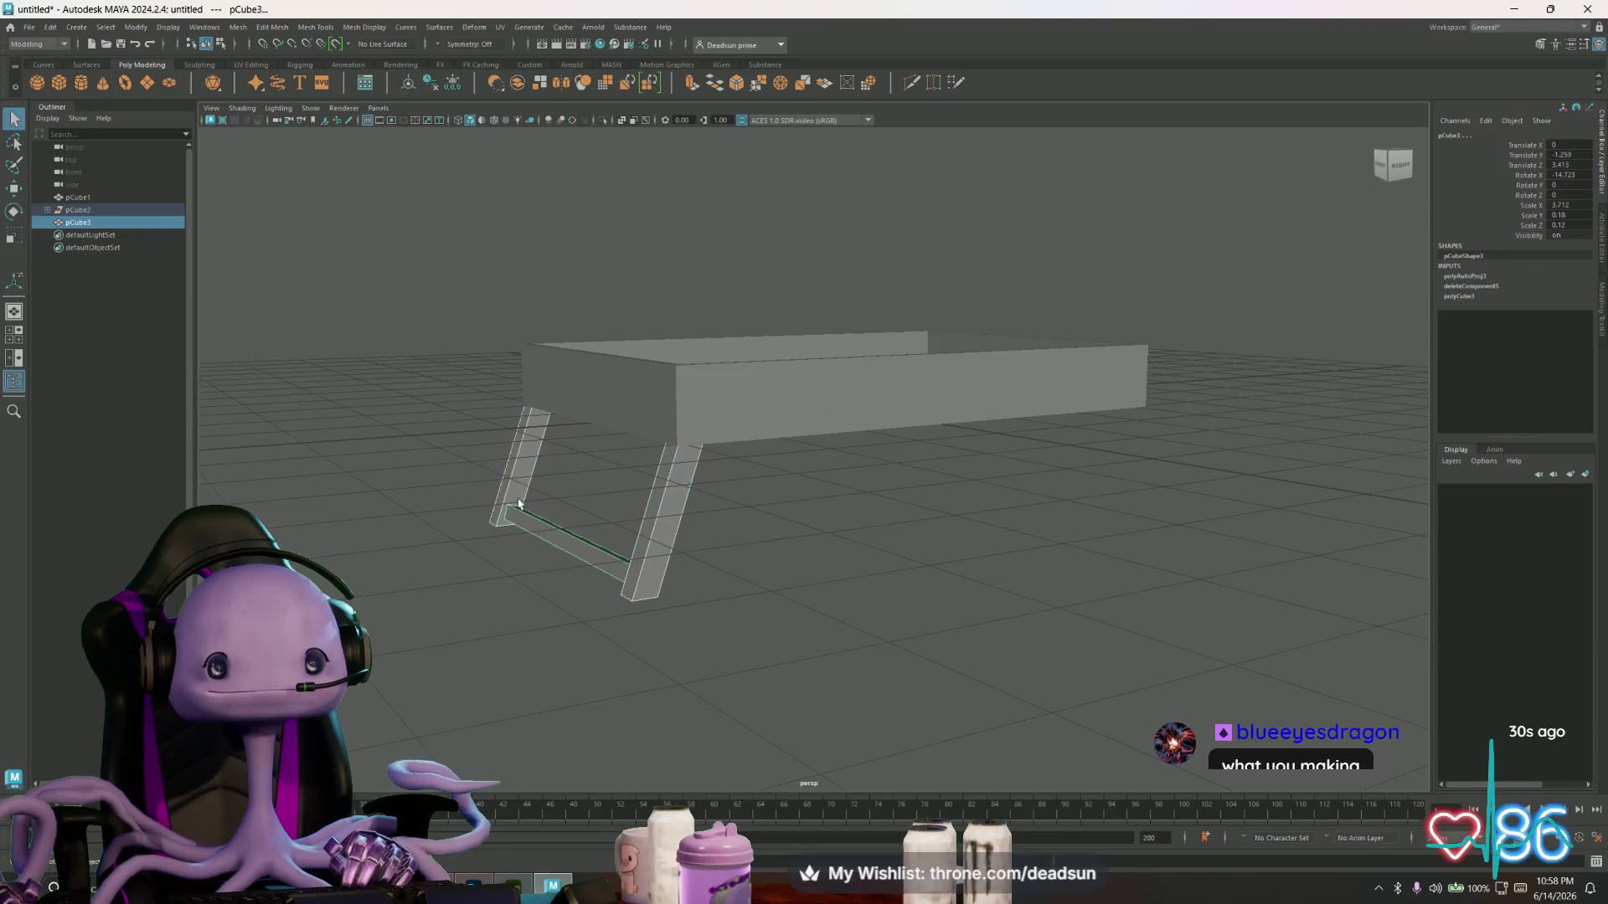
click(240, 30)
click(262, 74)
- Mirror the combined legs to the table's other side from the Mirror options
click(239, 28)
click(353, 235)
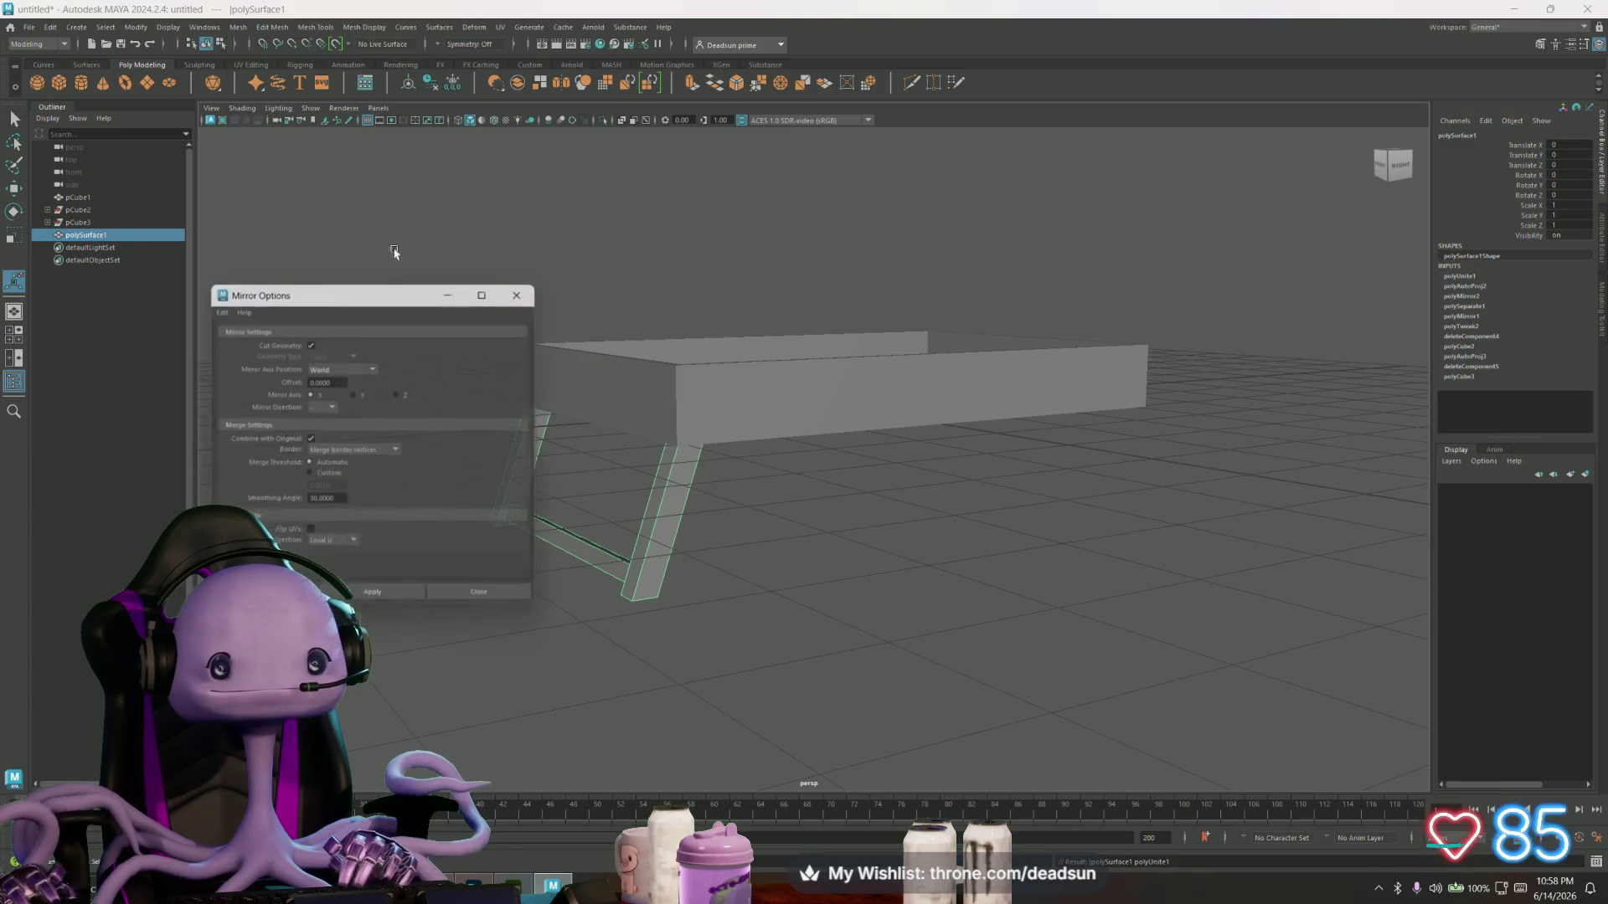
click(406, 600)
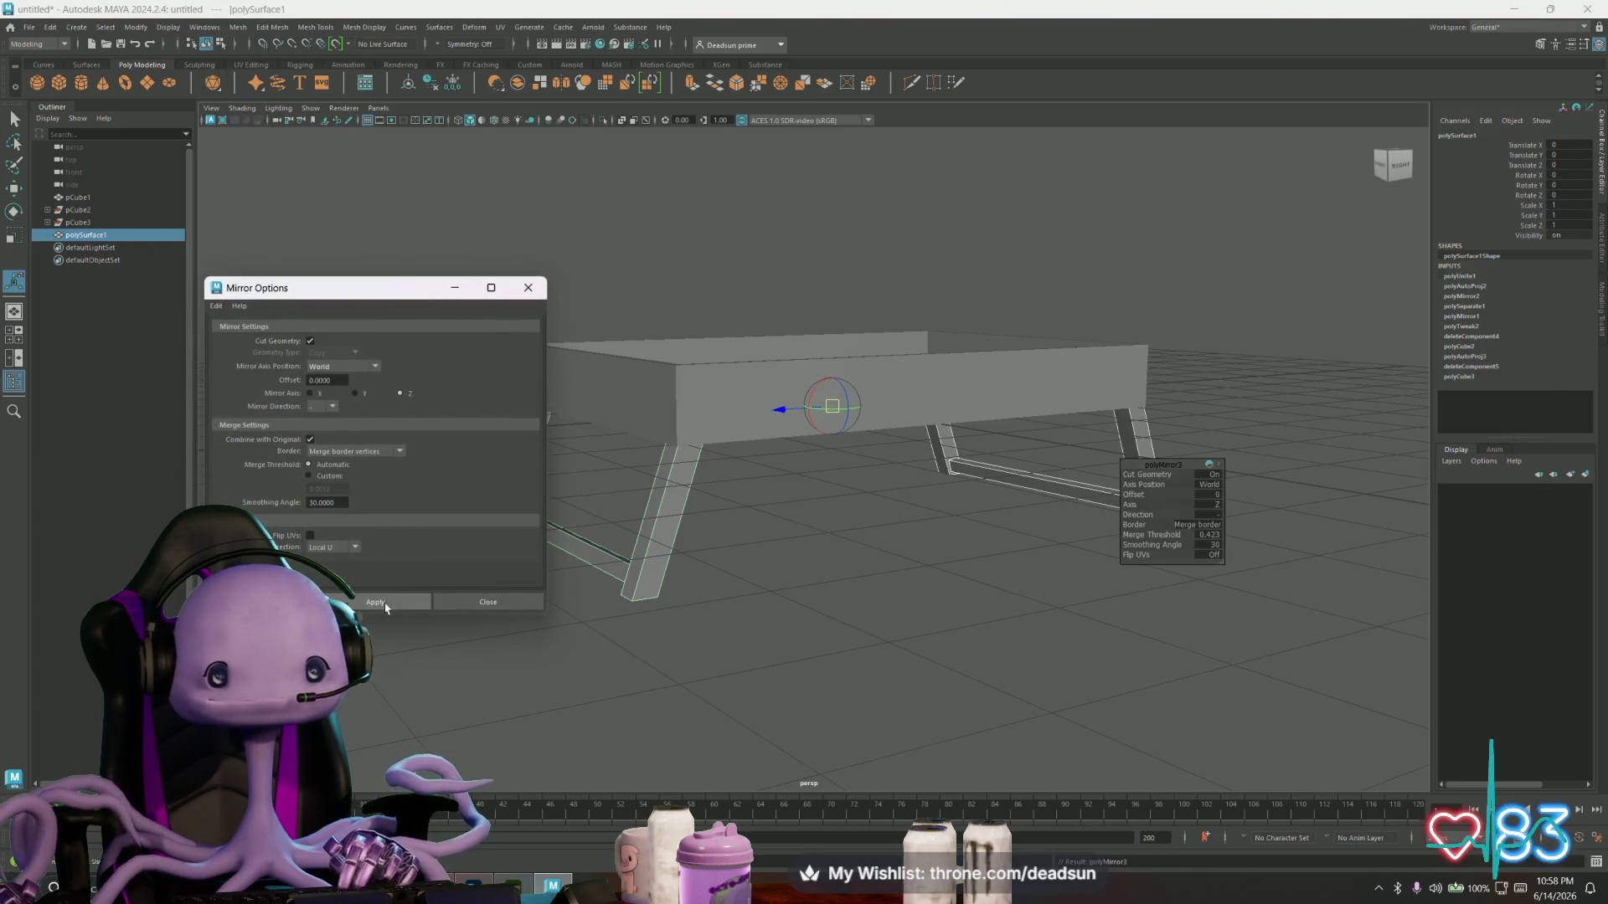
click(528, 287)
- Back in object mode, inspect the four-legged table from below and select the tray
mouse_move(653, 393)
alt+mouse_down()
mouse_move(700, 418)
mouse_move(564, 405)
mouse_move(797, 447)
alt+mouse_up()
right_click(756, 512)
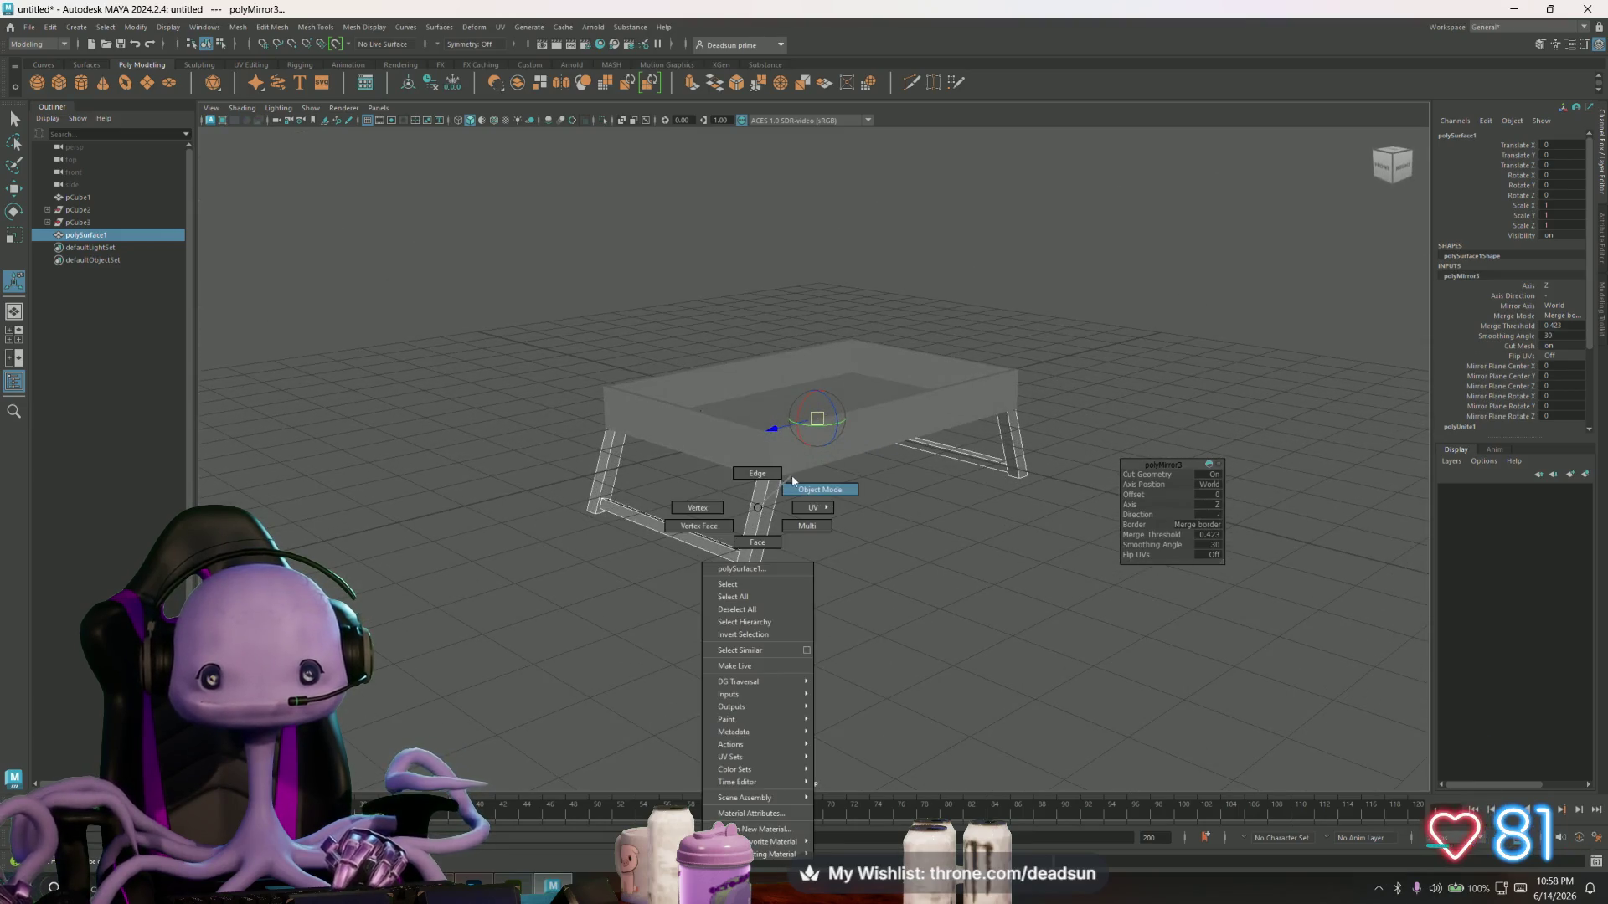
click(779, 556)
mouse_move(779, 556)
alt+mouse_down()
mouse_move(783, 586)
mouse_move(782, 523)
mouse_move(732, 495)
mouse_move(726, 554)
alt+mouse_up()
scroll(726, 555, up, 5)
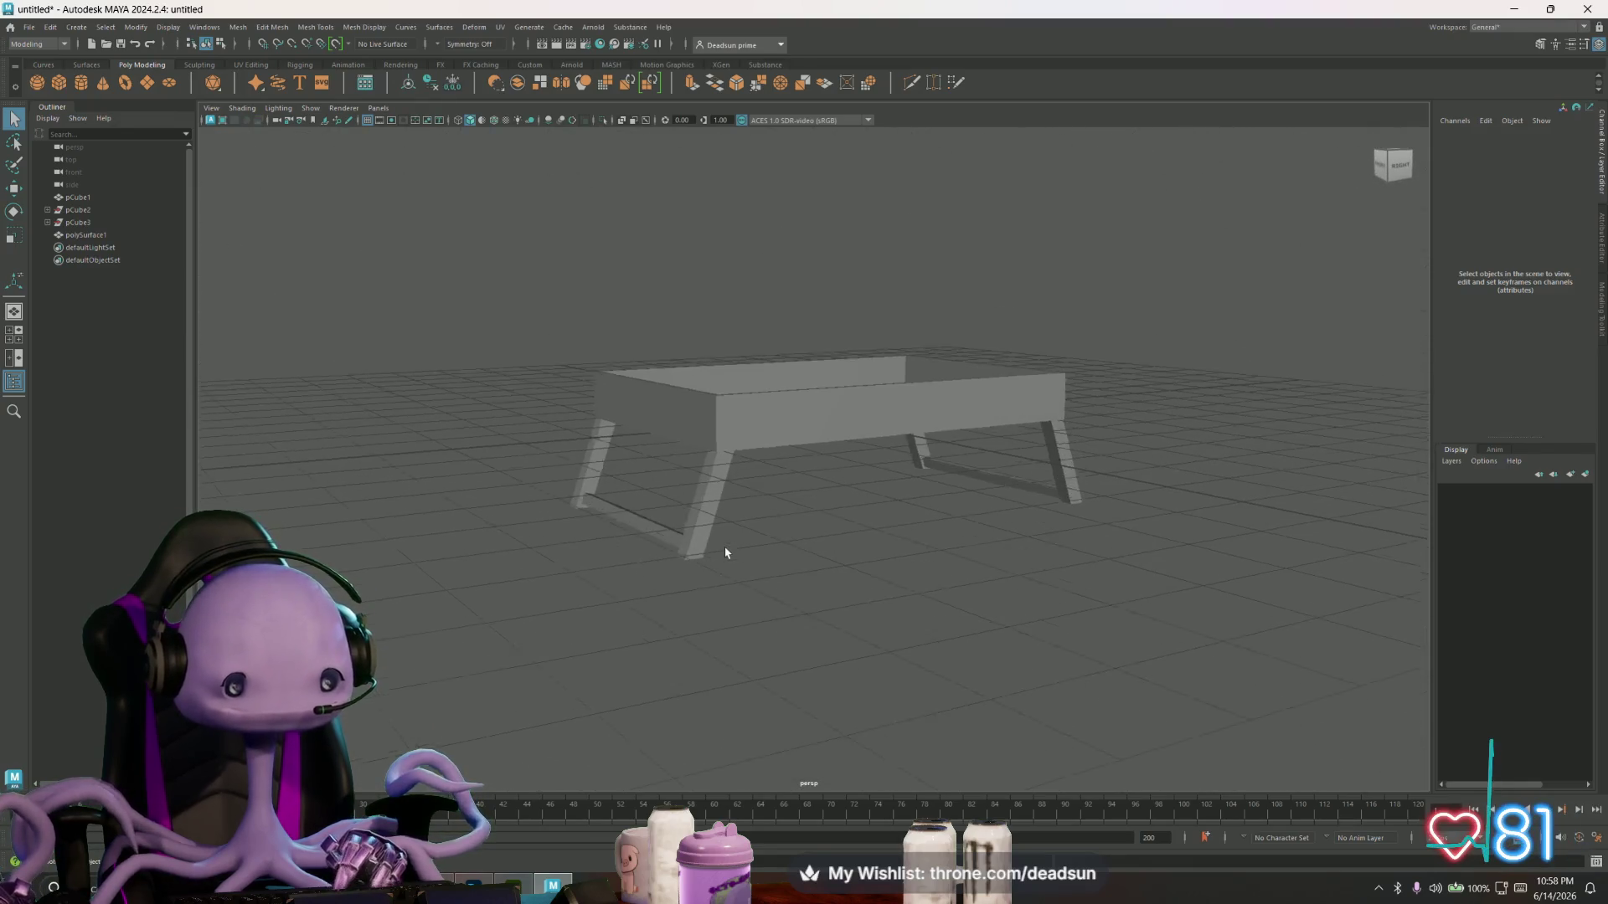
click(591, 347)
- Select the tray's front top and underside rim edges and bring up the Bevel options
key(F10)
mouse_move(565, 321)
alt+mouse_down()
mouse_move(469, 399)
mouse_move(589, 394)
mouse_move(540, 441)
alt+mouse_up()
mouse_move(466, 476)
alt+mouse_down()
mouse_move(592, 491)
mouse_move(469, 513)
mouse_move(626, 563)
mouse_move(614, 585)
mouse_move(768, 592)
mouse_move(670, 564)
alt+mouse_up()
alt+right_drag(670, 564, 675, 552)
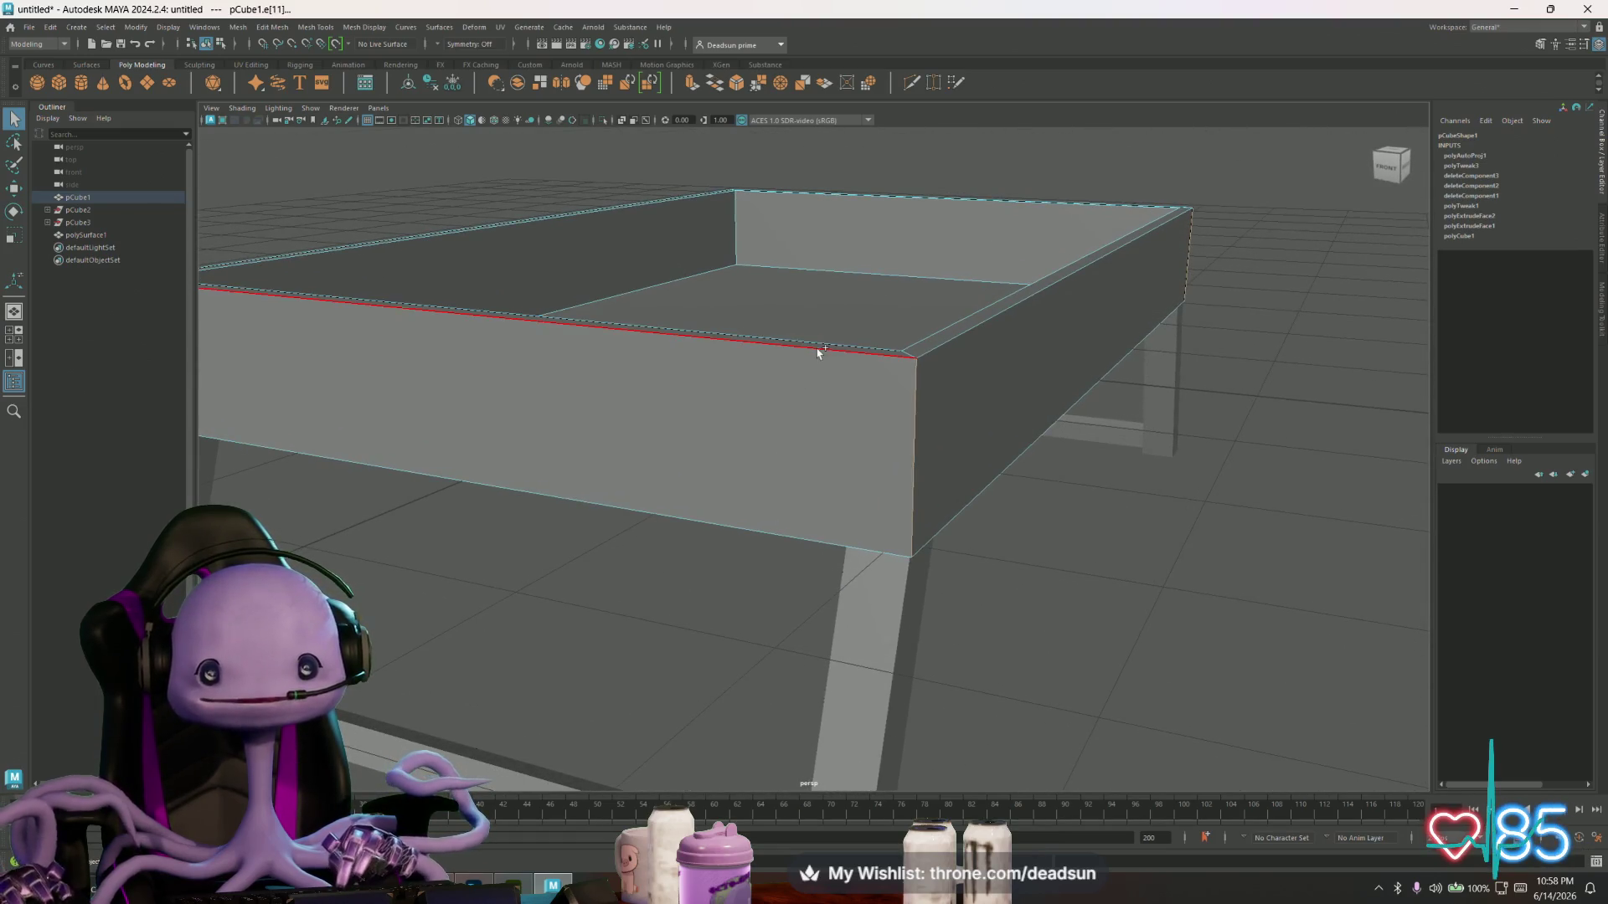
shift+click(825, 341)
mouse_move(639, 427)
alt+mouse_down()
mouse_move(578, 326)
mouse_move(546, 369)
mouse_move(745, 378)
alt+mouse_up()
click(578, 324)
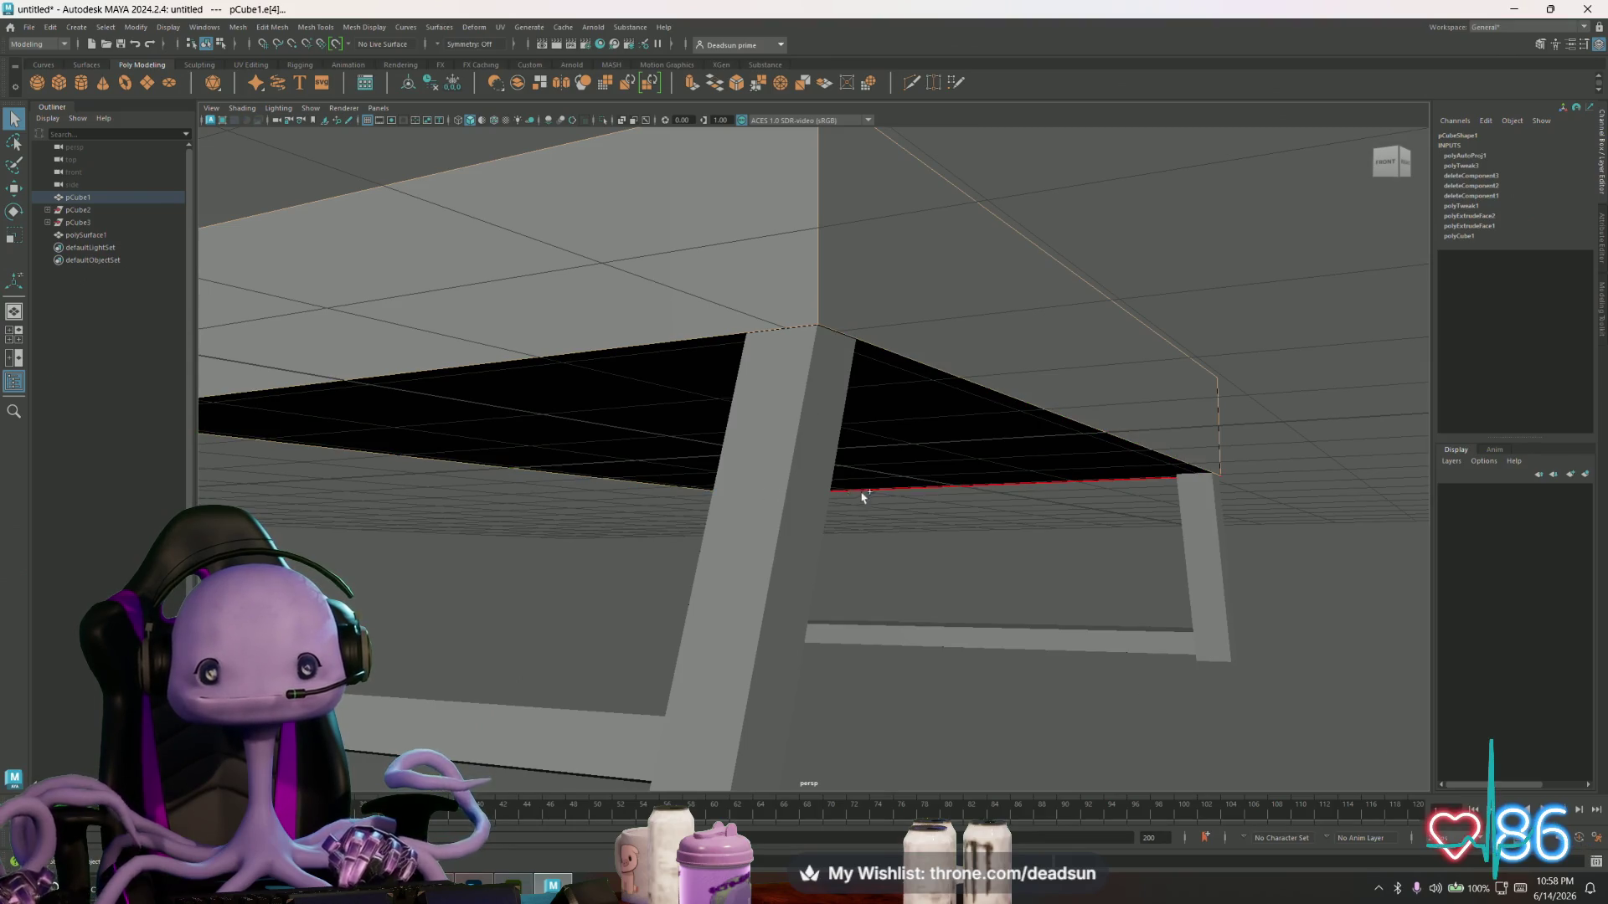
mouse_move(844, 499)
alt+mouse_down()
mouse_move(703, 531)
mouse_move(725, 520)
alt+mouse_up()
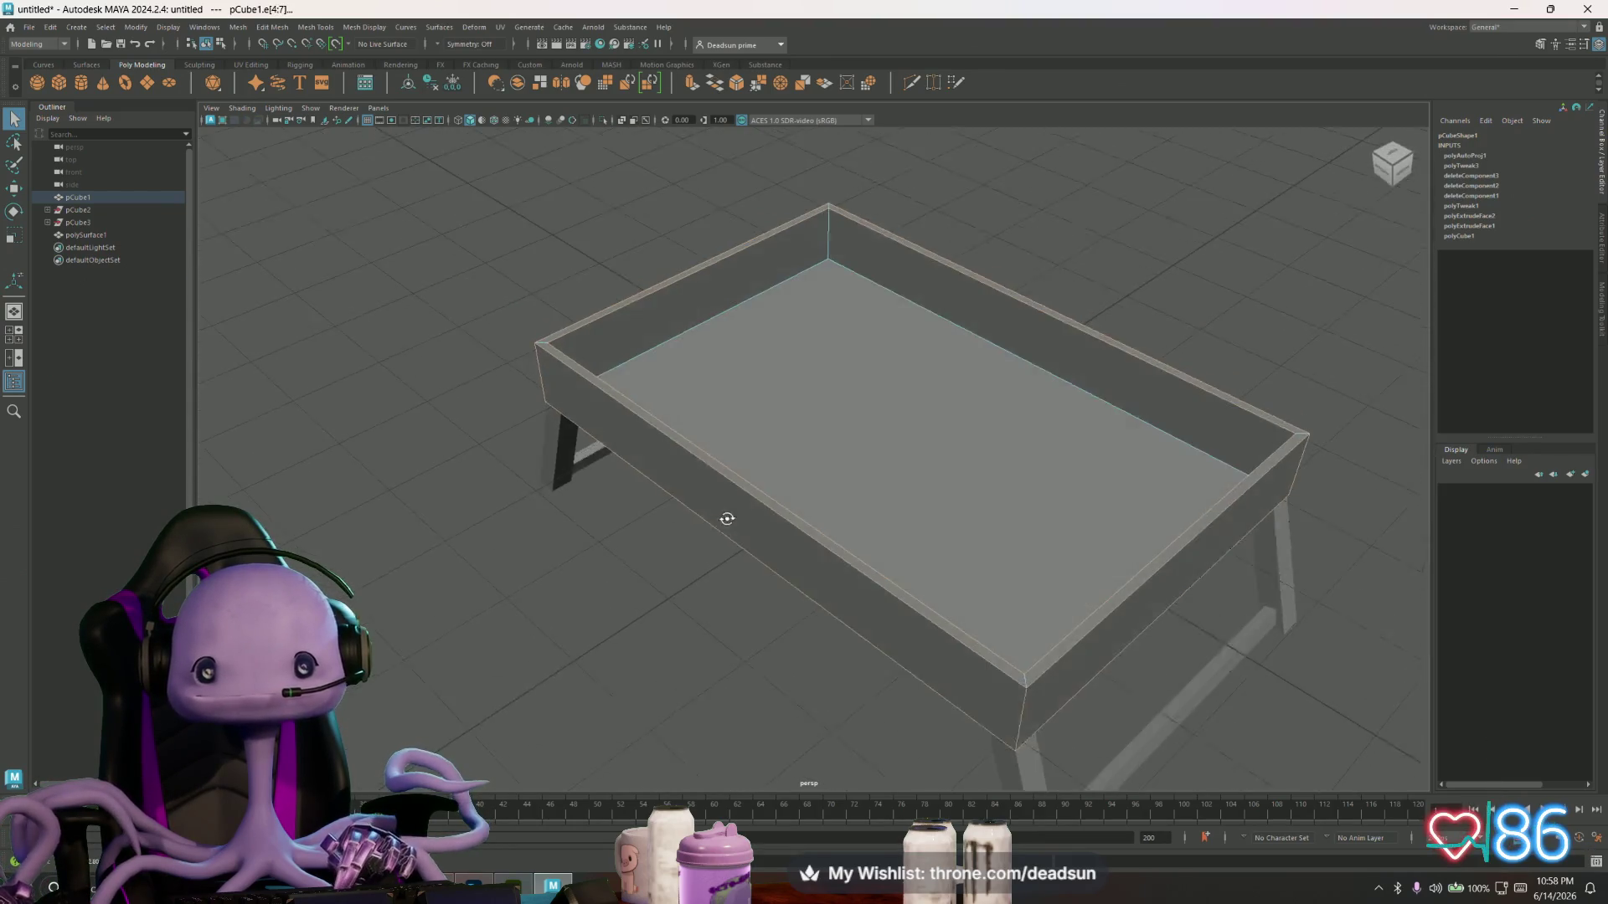
alt+right_drag(678, 497, 750, 521)
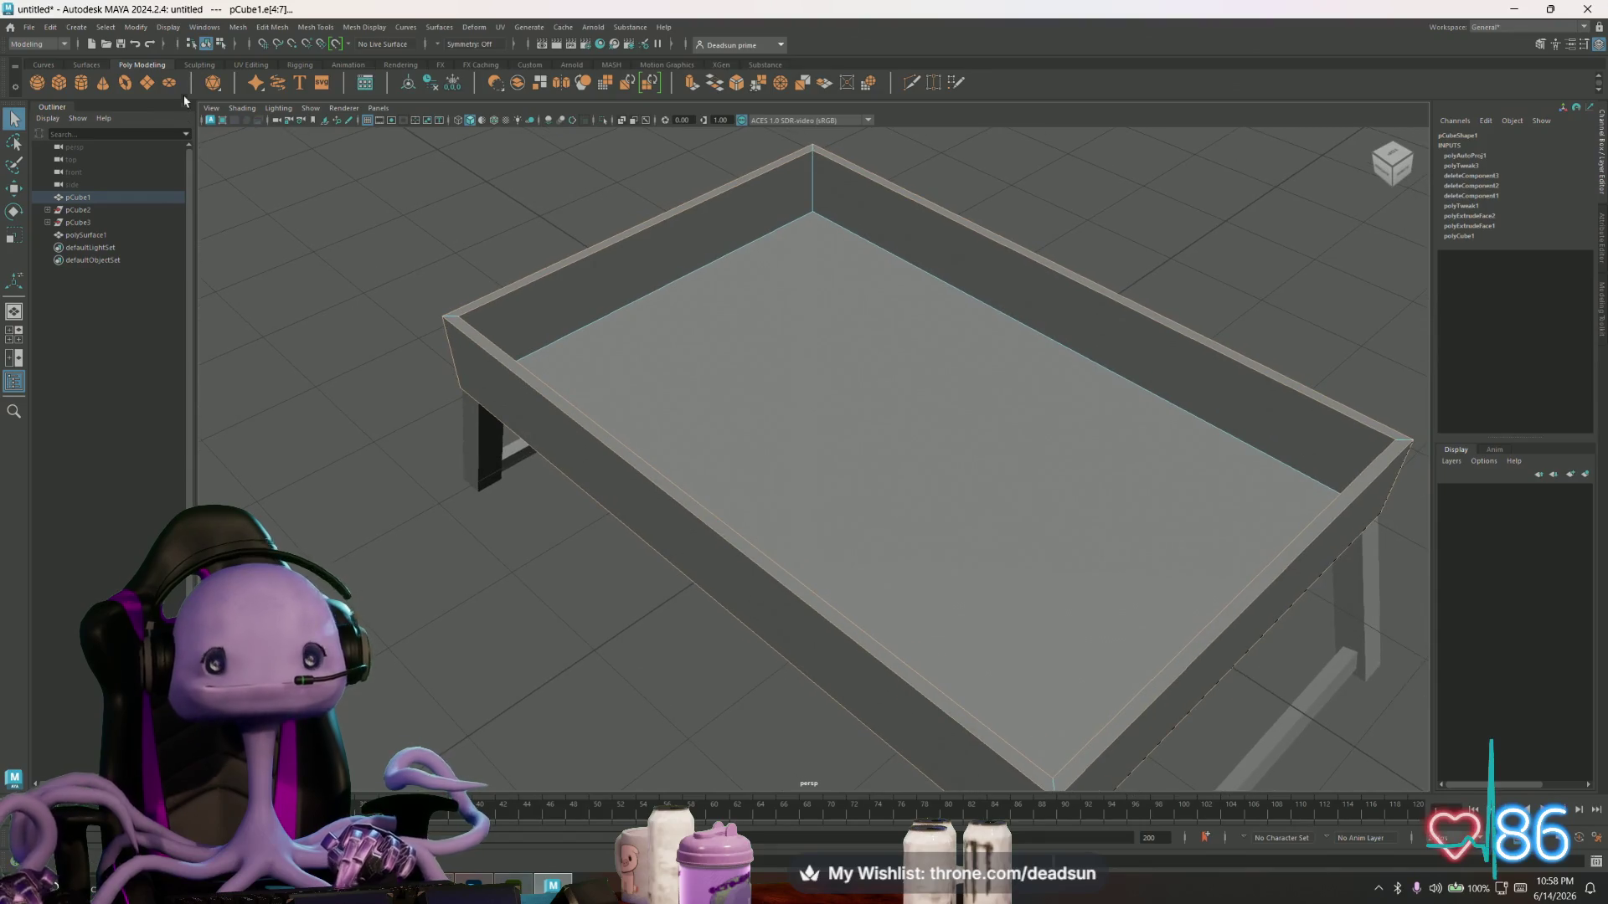
click(317, 32)
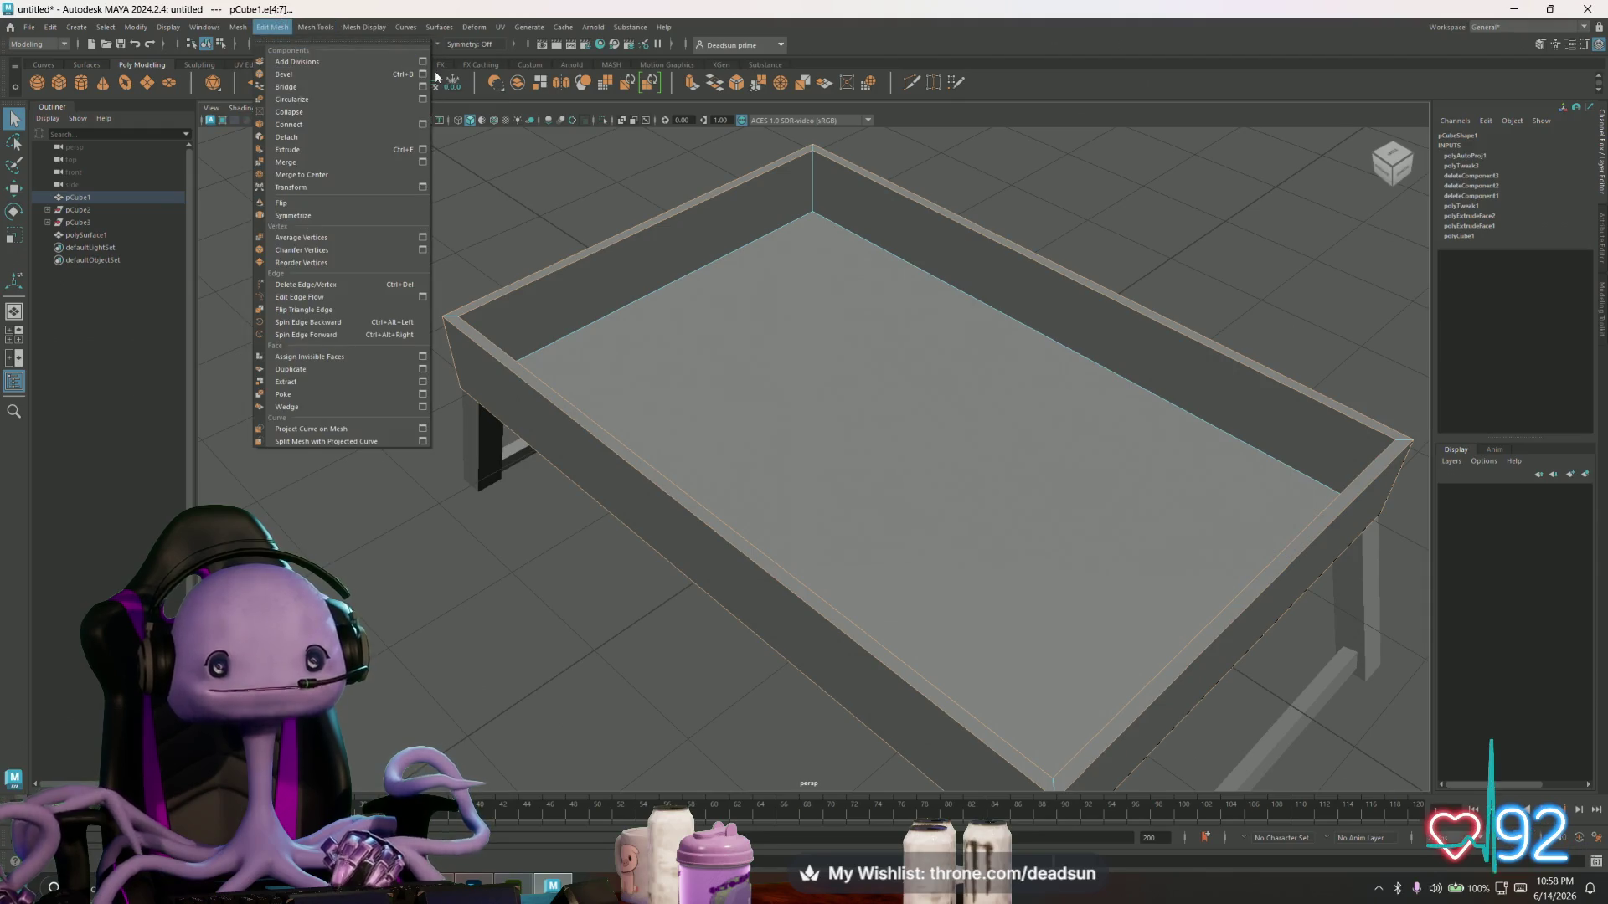
click(430, 76)
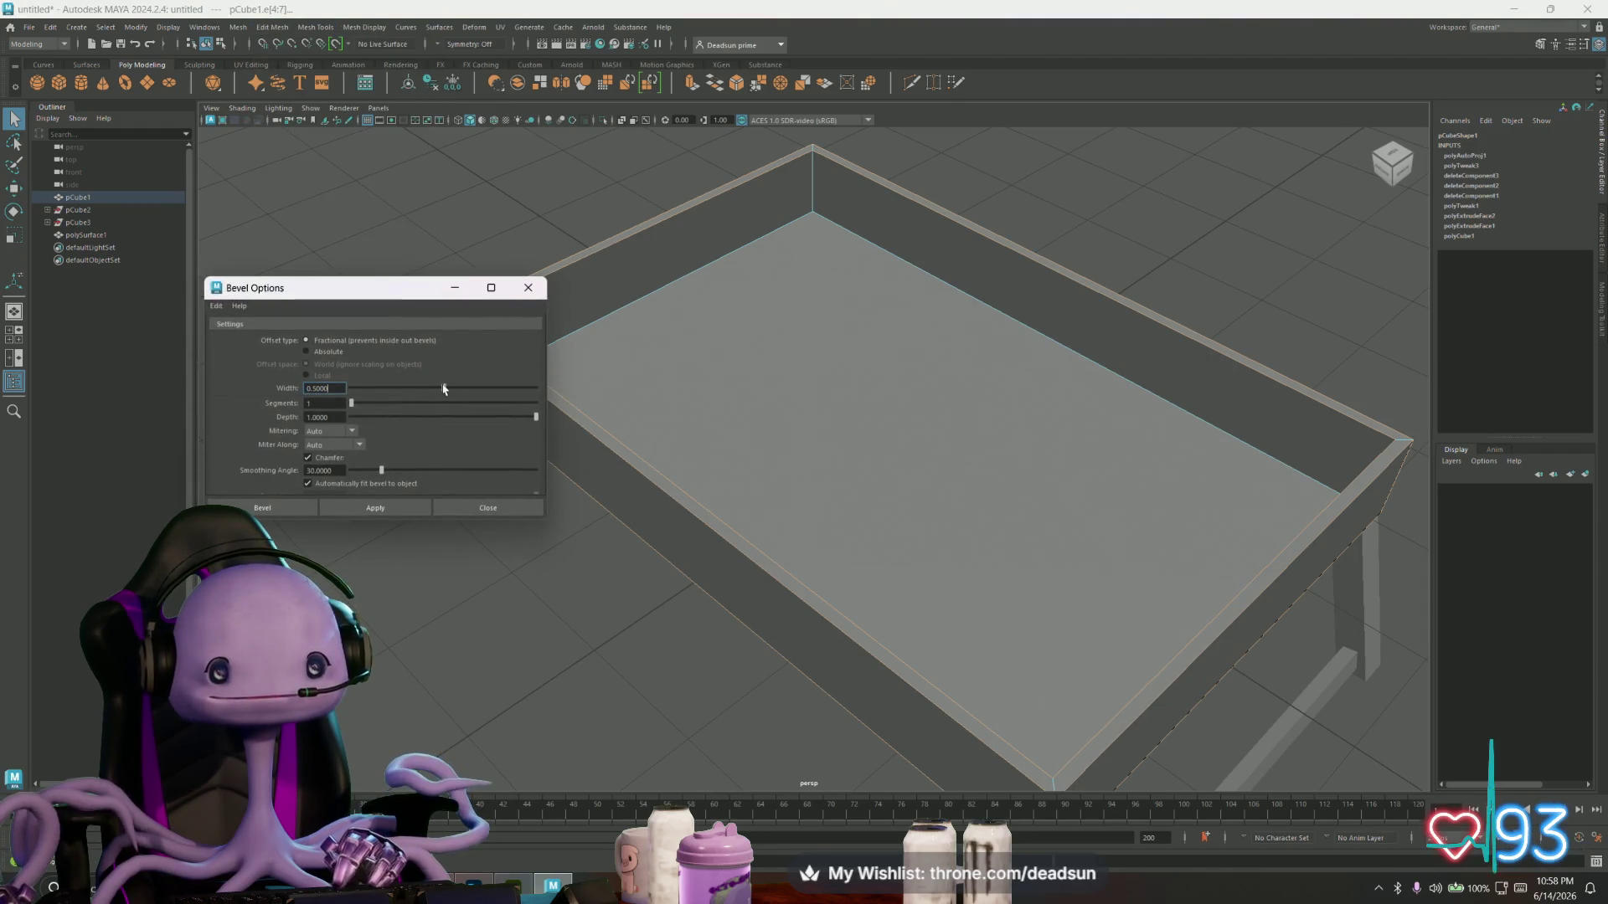
- Apply a first bevel to the selected rim edges
click(366, 508)
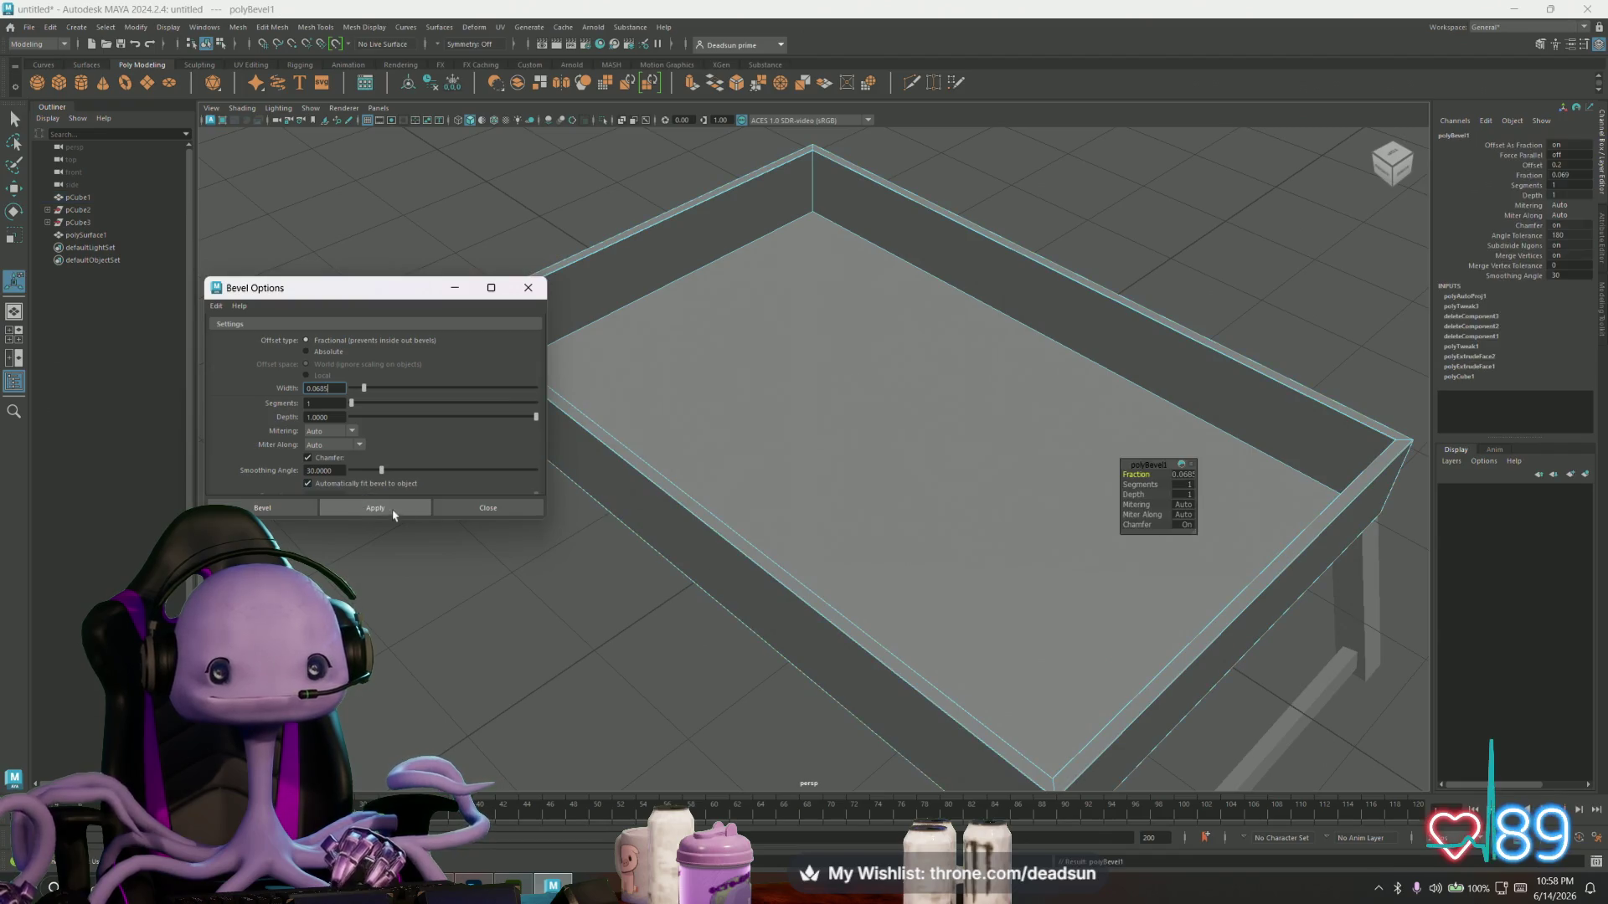
alt+drag(657, 492, 693, 477)
scroll(783, 458, up, 5)
mouse_move(783, 458)
alt+mouse_down()
mouse_move(761, 484)
mouse_move(764, 542)
mouse_move(711, 502)
alt+mouse_up()
- Select the full rim edge loop and bevel it at about 0.25 fraction, 1 segment
double_click(711, 502)
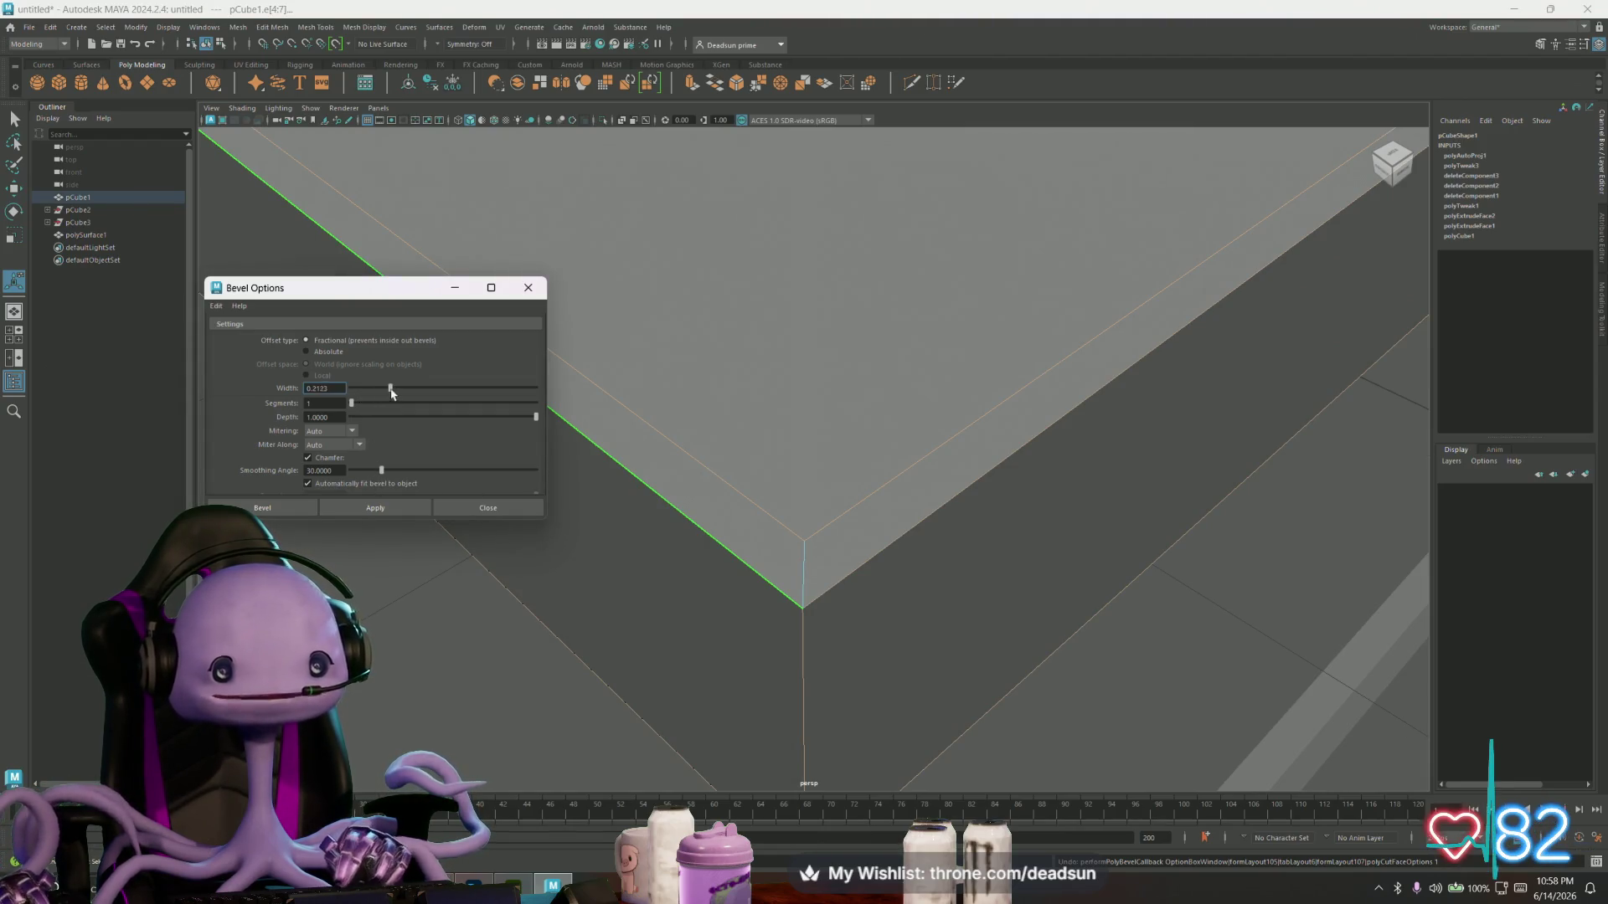
click(375, 506)
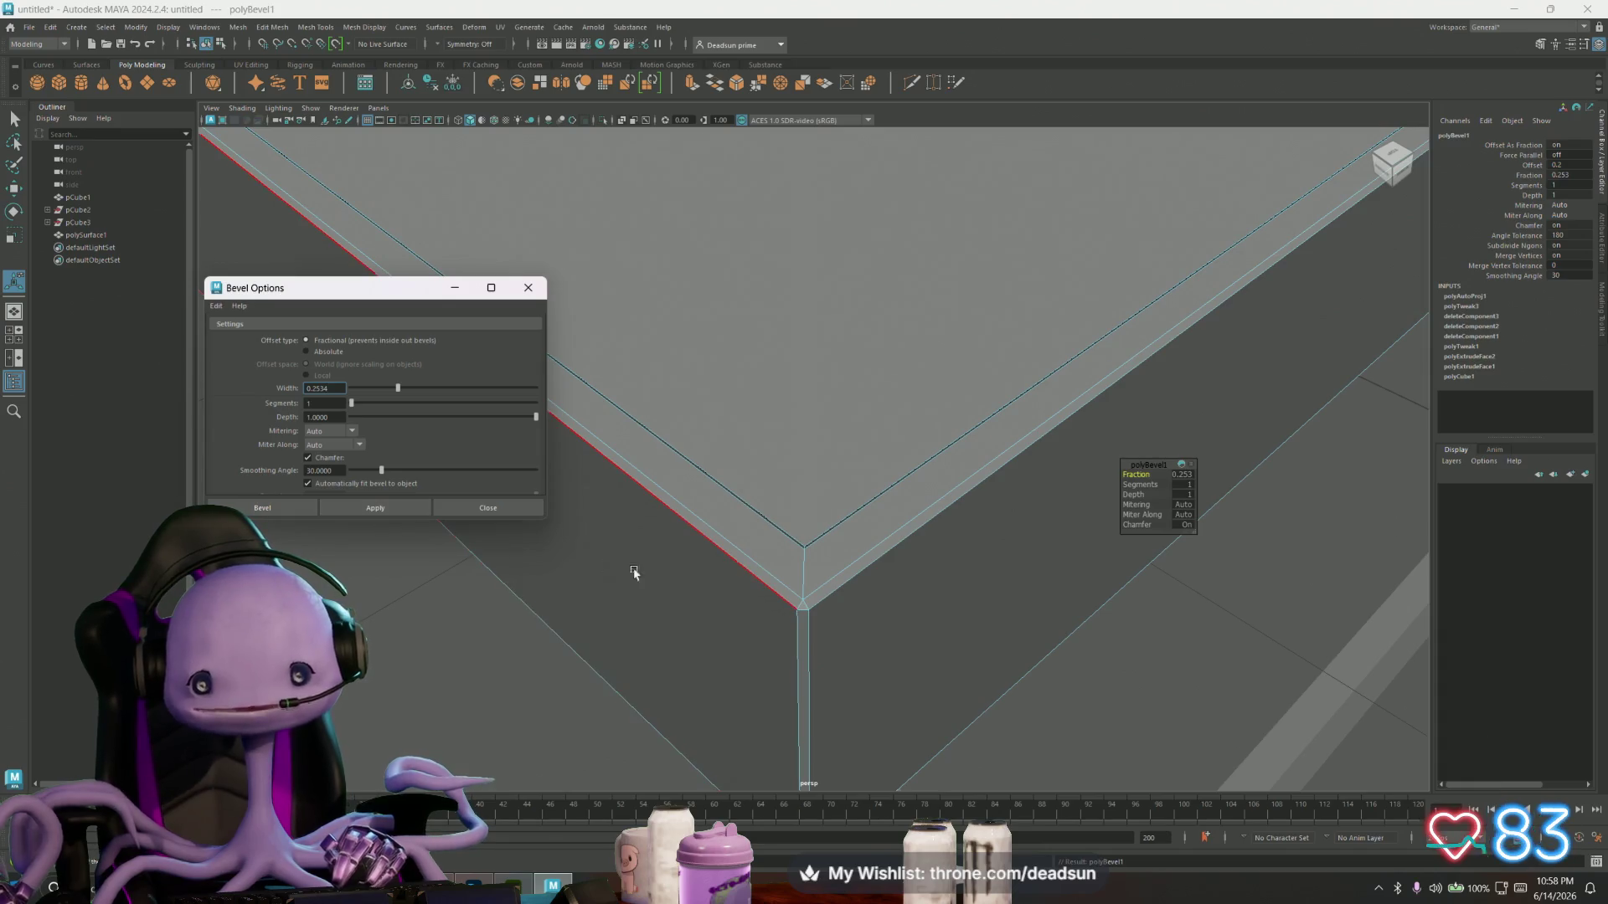
mouse_move(733, 576)
alt+mouse_down()
mouse_move(718, 567)
mouse_move(721, 595)
mouse_move(736, 531)
mouse_move(752, 603)
alt+mouse_up()
alt+right_drag(752, 603, 642, 502)
mouse_move(642, 502)
alt+mouse_down()
mouse_move(670, 541)
mouse_move(728, 542)
alt+mouse_up()
alt+middle_drag(728, 542, 787, 540)
- Close Bevel Options and select the tray's corner vertex in vertex mode
click(528, 297)
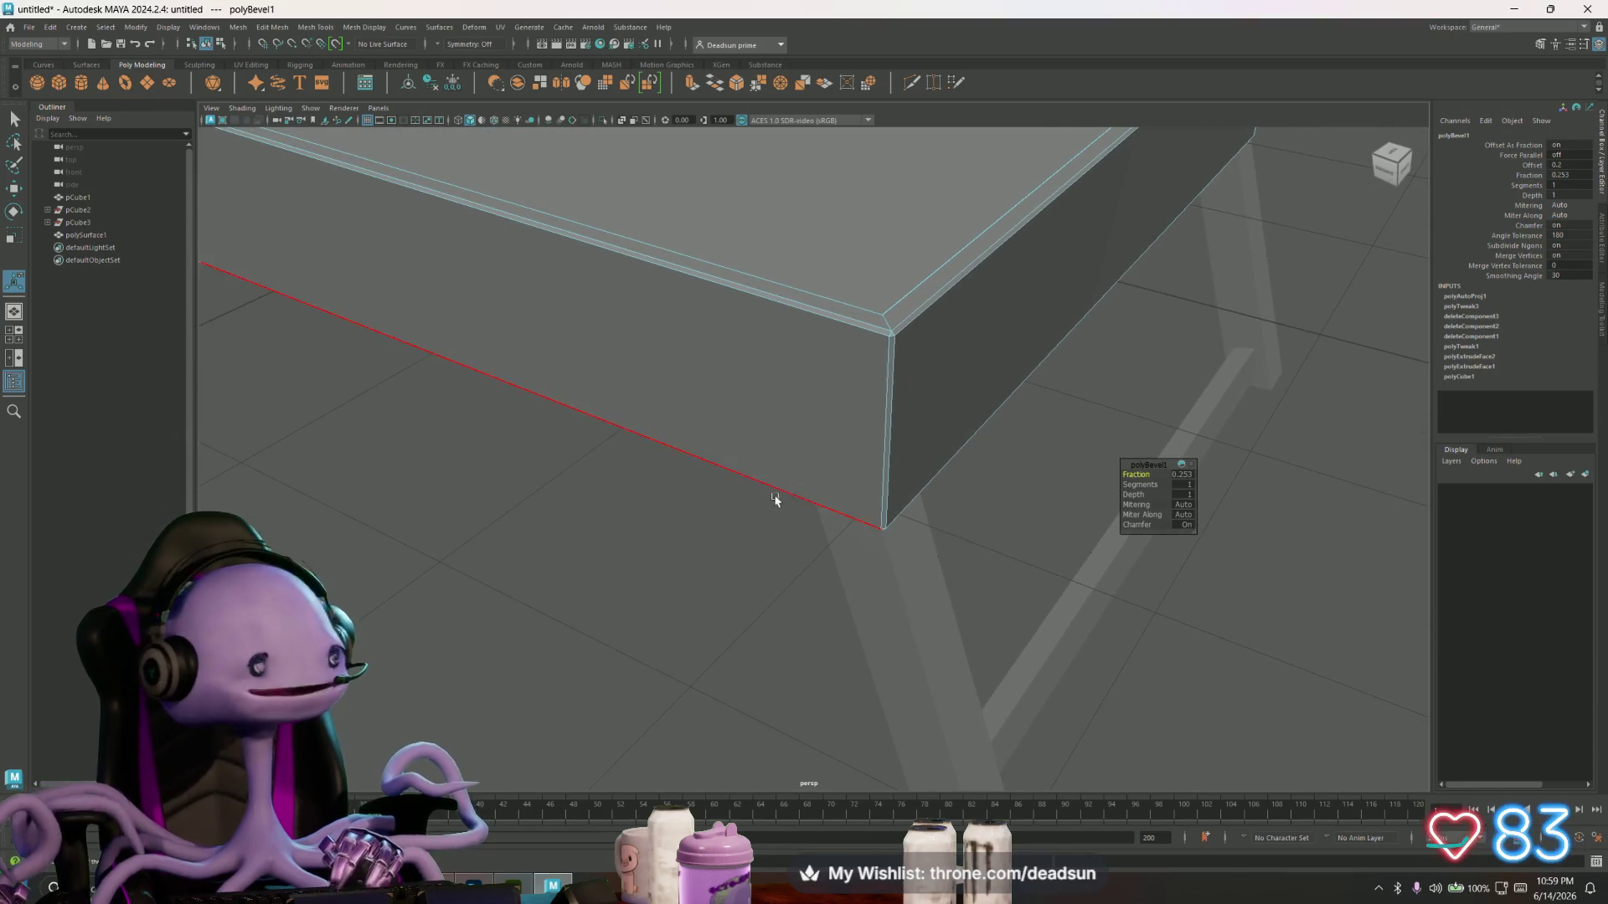
right_drag(880, 358, 889, 331)
click(889, 331)
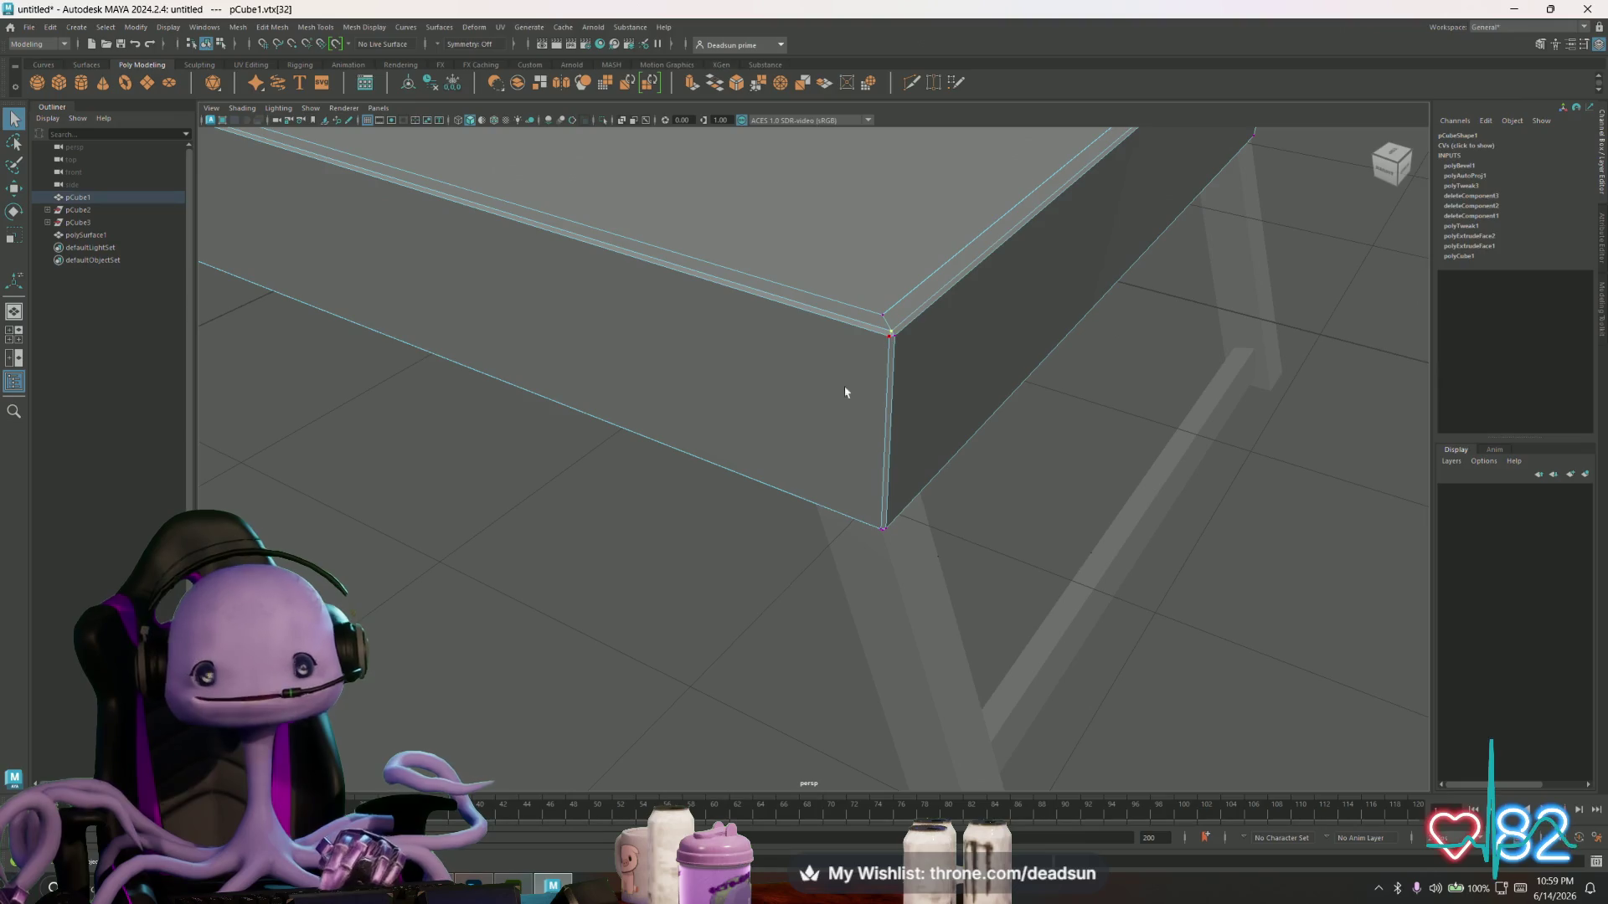
- Merge the vertices at two bevelled tray corners with a 0.01 threshold
key(f)
mouse_move(768, 460)
alt+mouse_down()
mouse_move(985, 458)
mouse_move(991, 431)
alt+mouse_up()
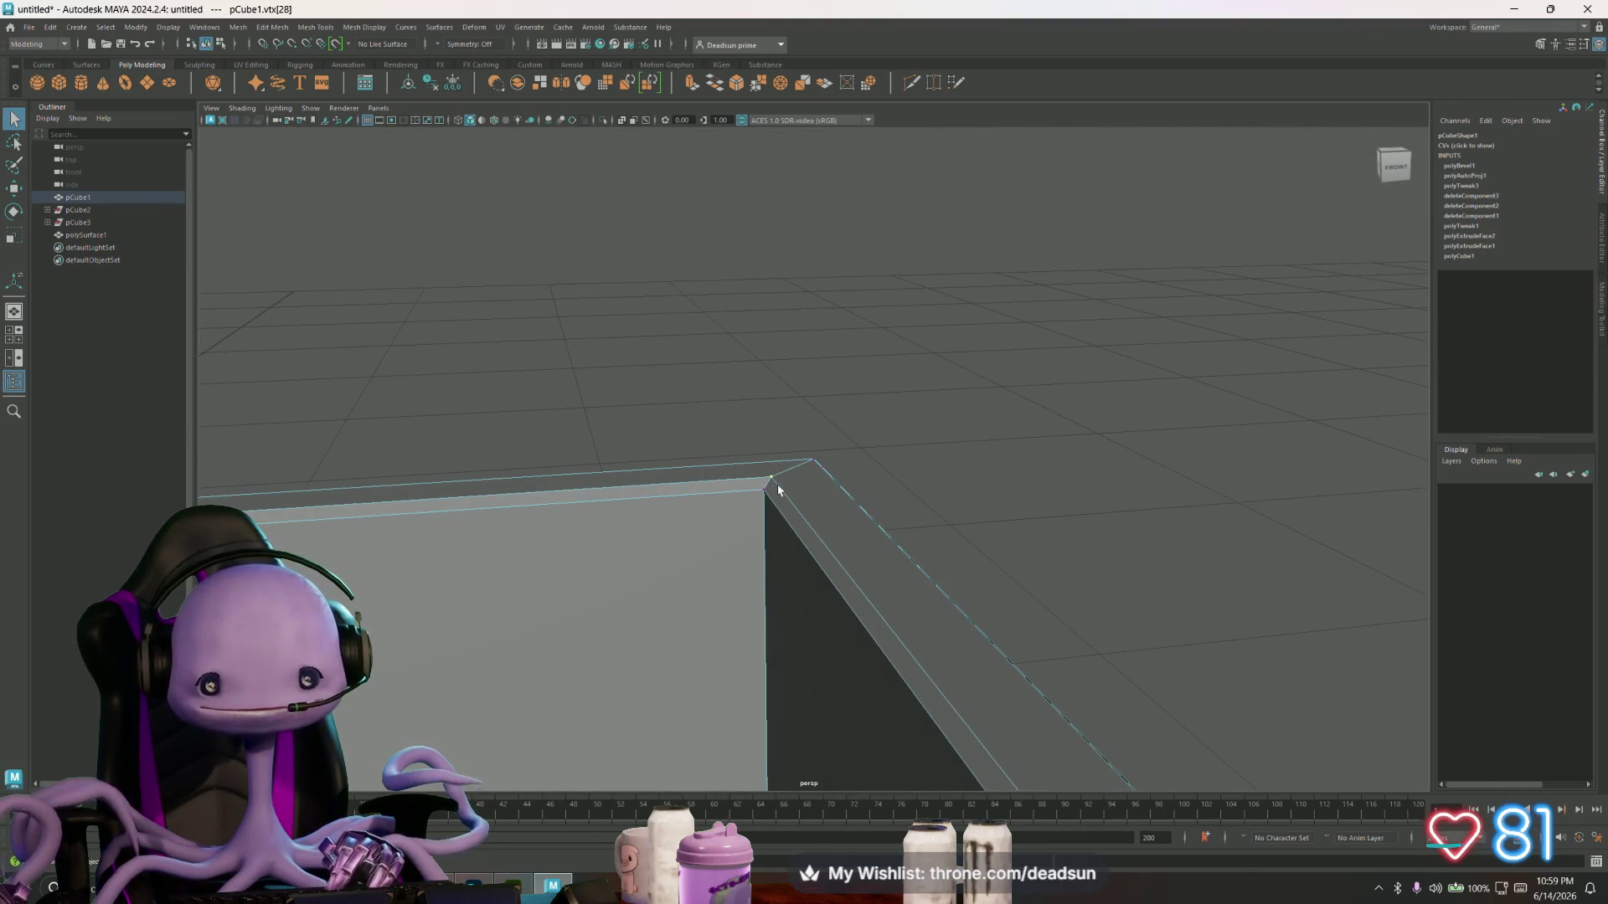
click(757, 86)
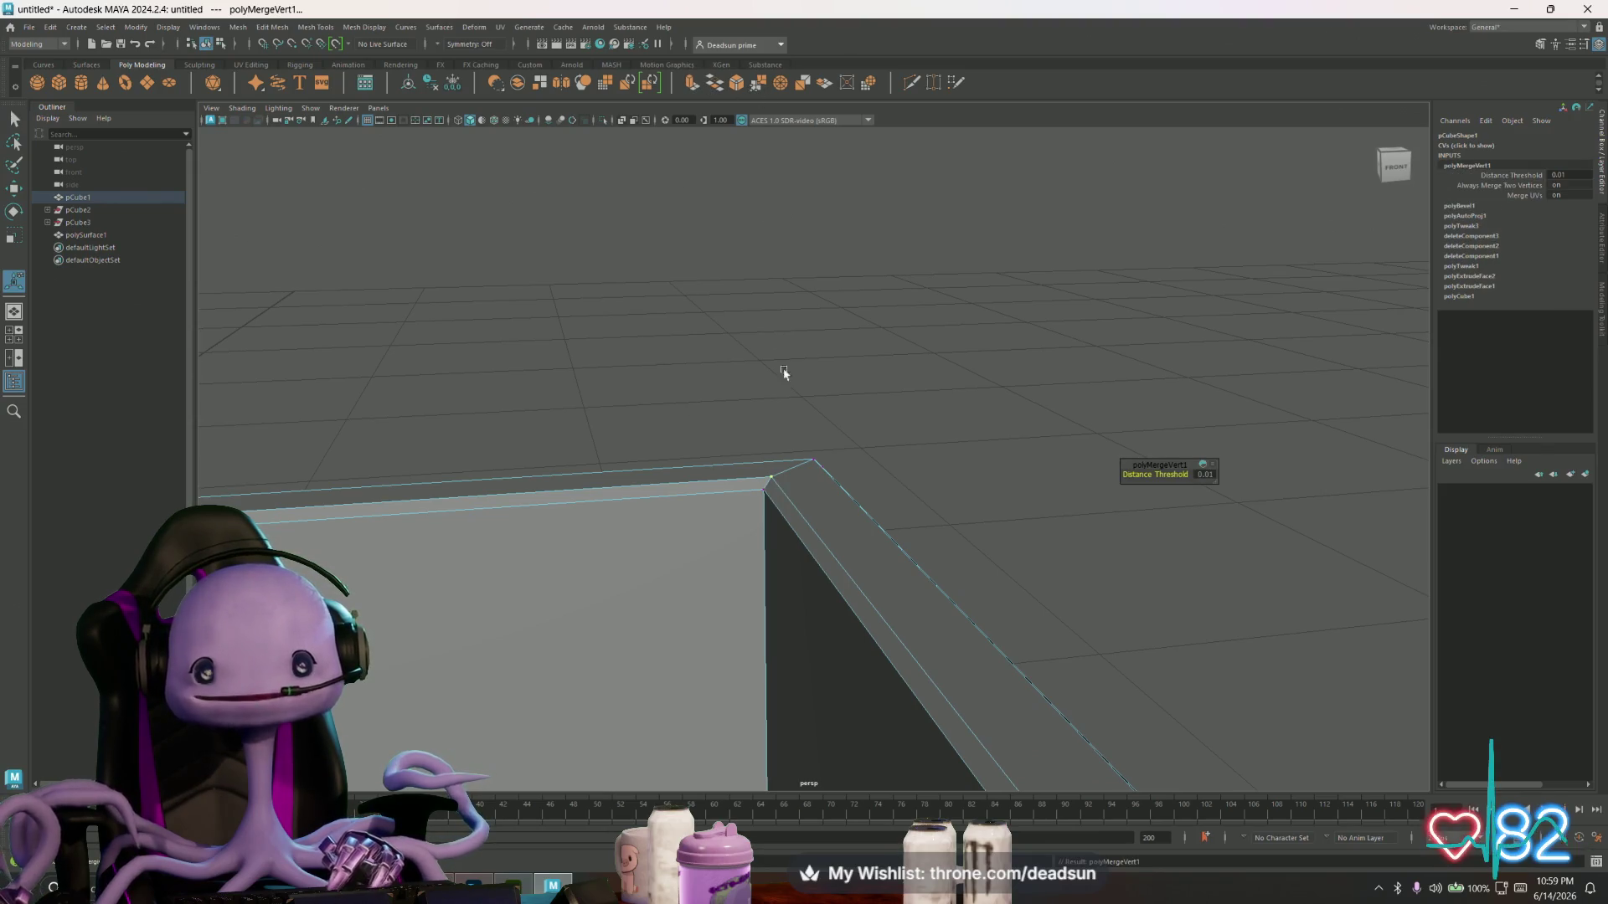
drag(751, 481, 763, 501)
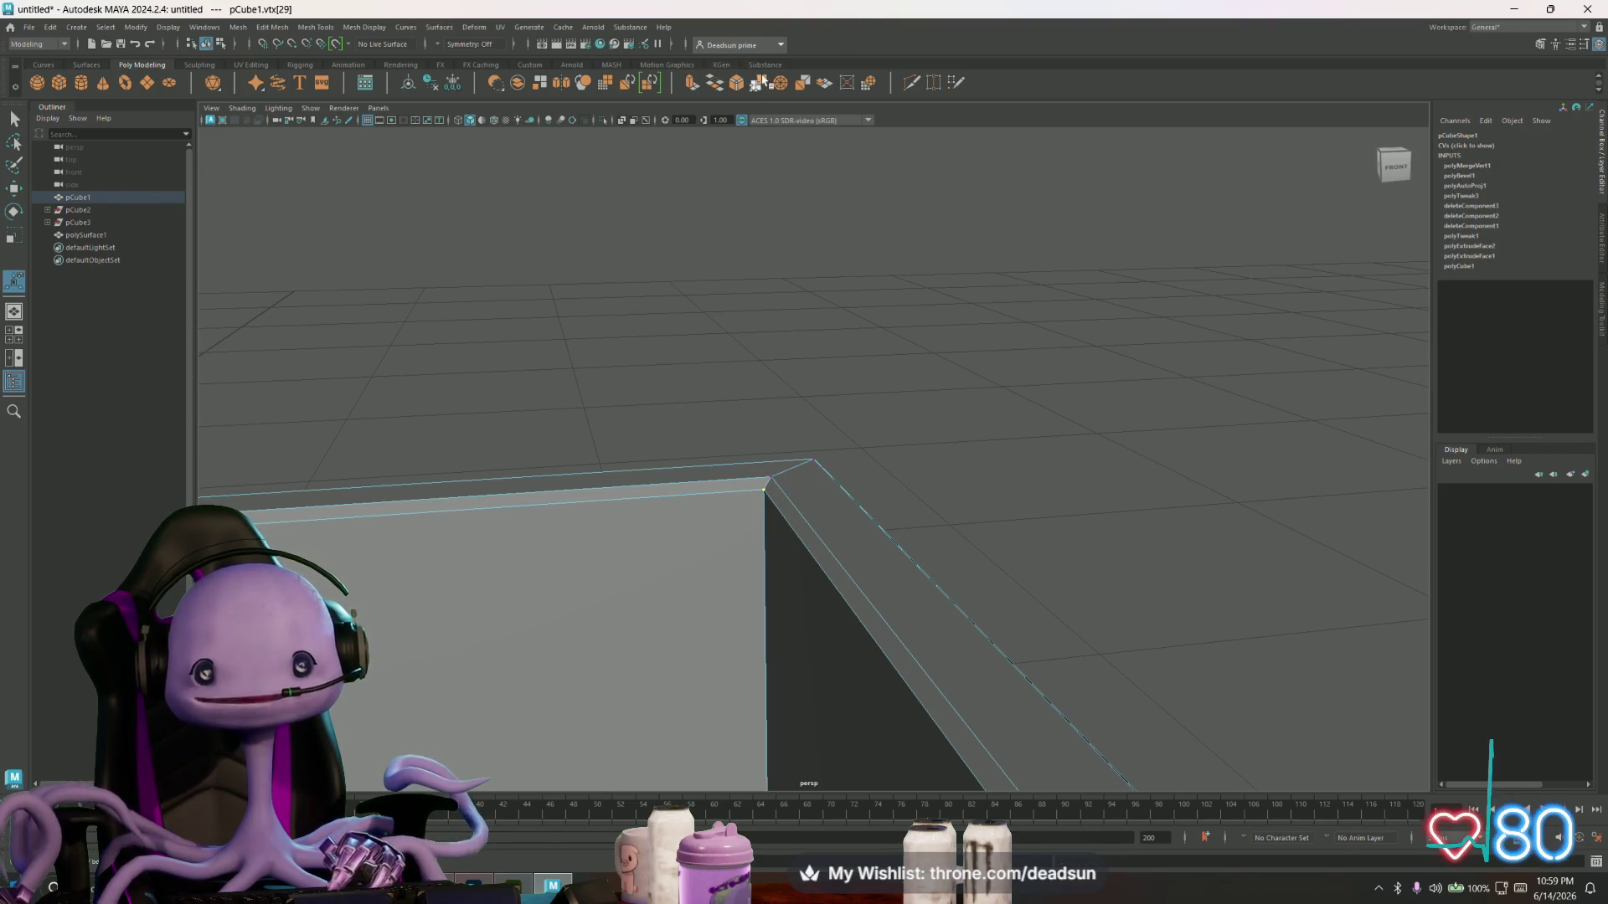
key(g)
mouse_move(819, 388)
alt+mouse_down()
mouse_move(707, 398)
mouse_move(692, 442)
mouse_move(719, 476)
mouse_move(736, 449)
mouse_move(794, 566)
alt+mouse_up()
- Return to object mode and select the legs object polySurface1
alt+drag(768, 500, 716, 392)
mouse_move(714, 391)
right_down()
mouse_move(719, 352)
mouse_move(849, 263)
right_up()
scroll(848, 263, down, 2)
click(690, 491)
mouse_move(689, 492)
alt+mouse_down()
mouse_move(664, 531)
mouse_move(646, 491)
mouse_move(713, 379)
mouse_move(657, 434)
mouse_move(887, 487)
alt+mouse_up()
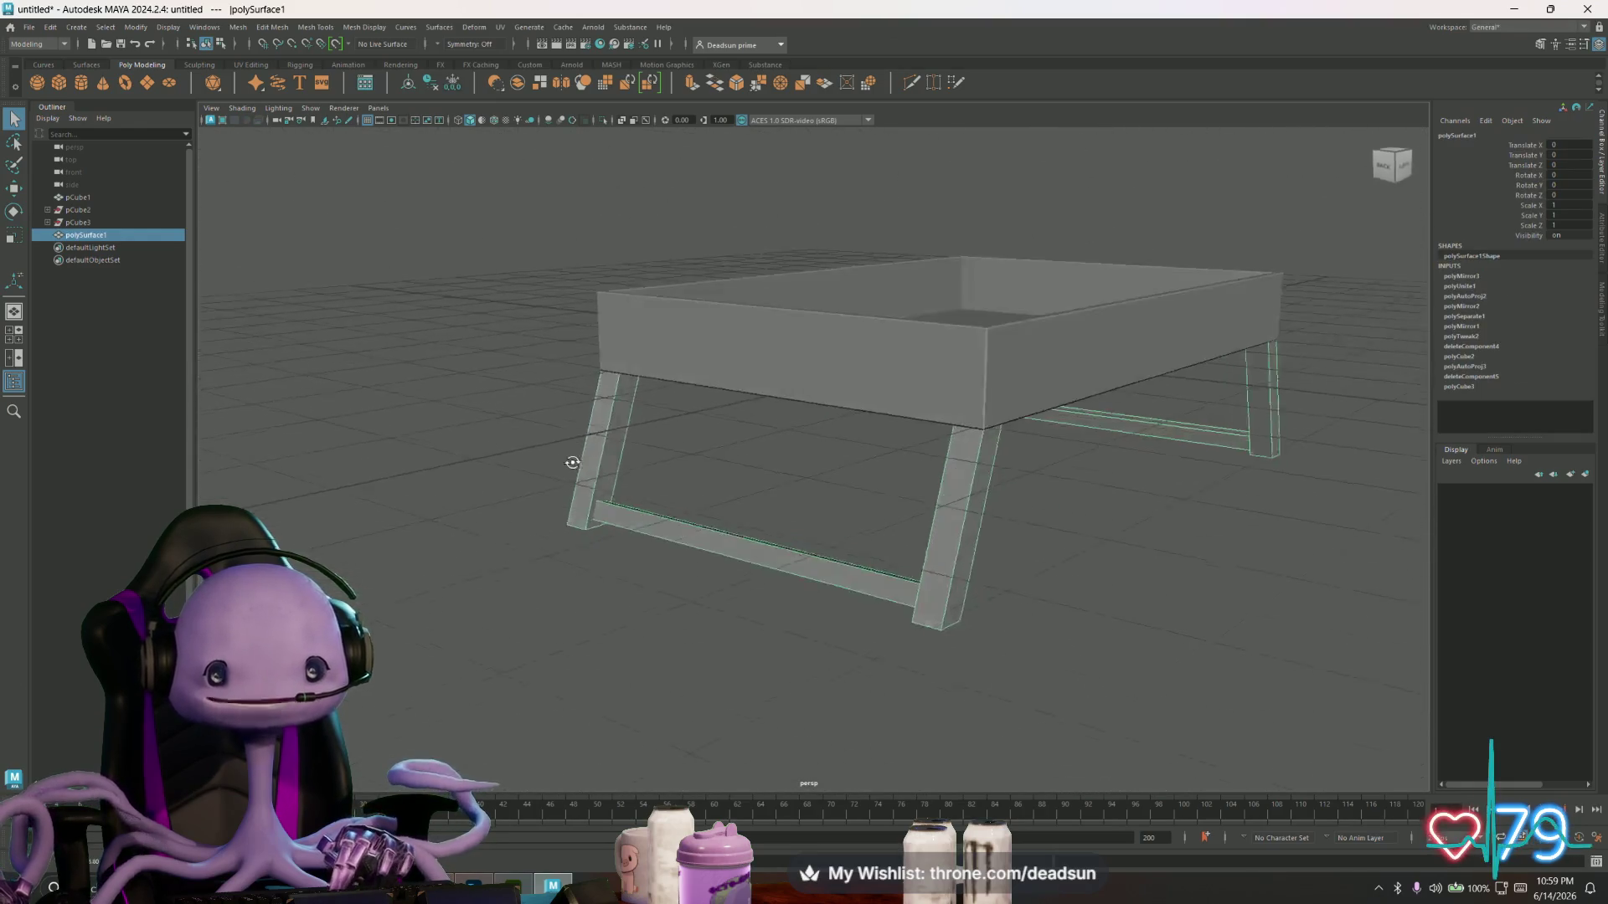
scroll(887, 487, up, 1)
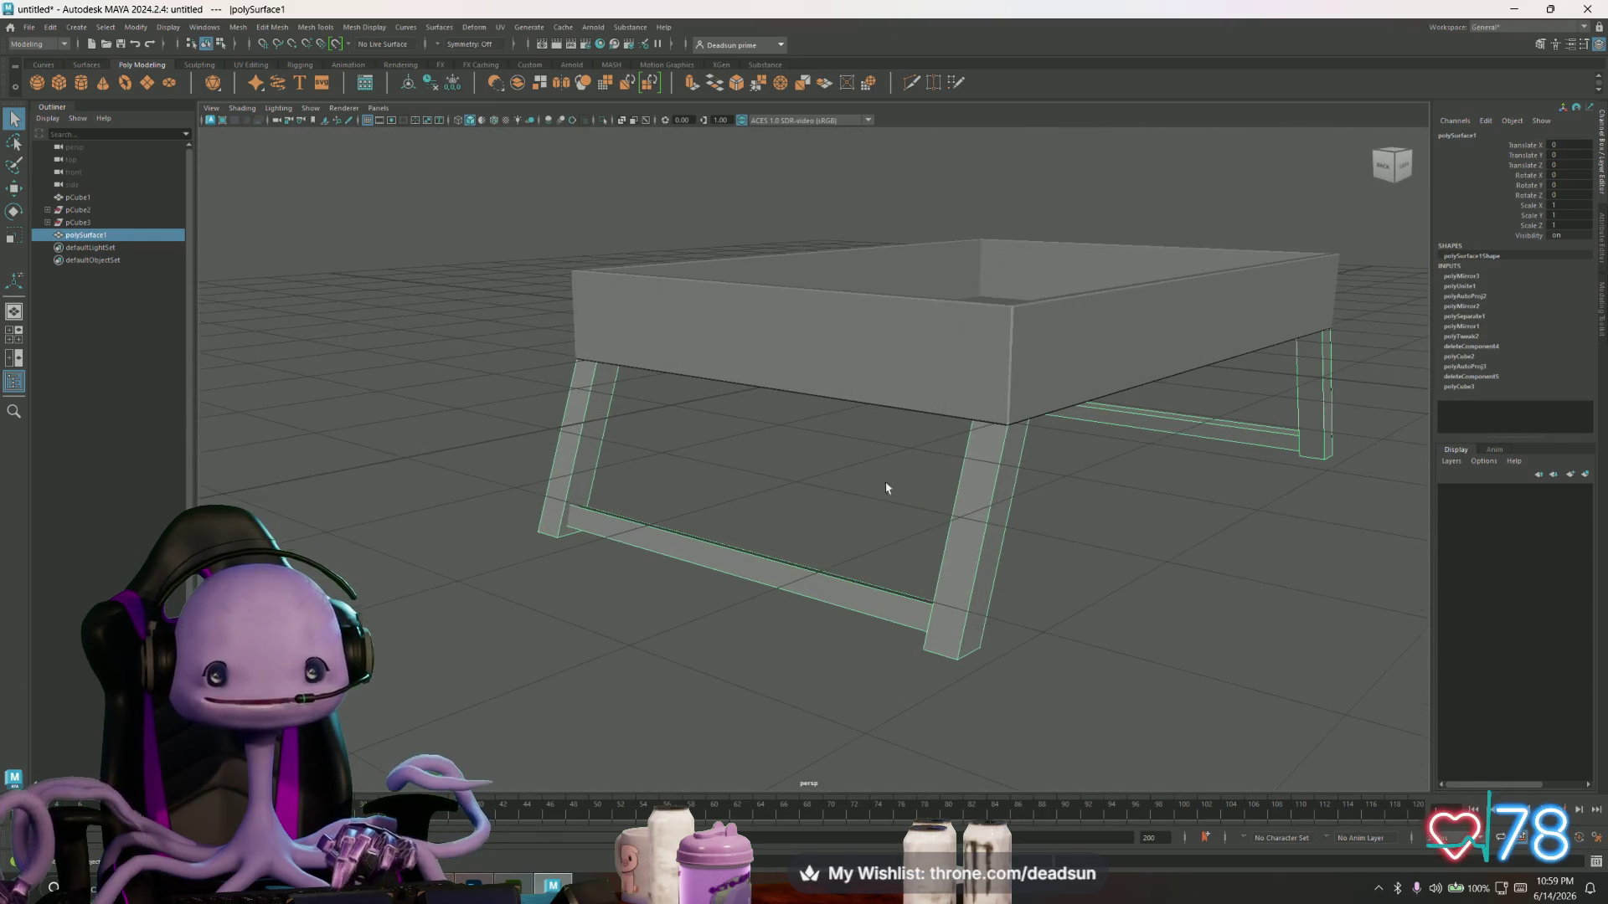
mouse_move(1075, 452)
alt+mouse_down()
mouse_move(829, 455)
mouse_move(687, 494)
alt+mouse_up()
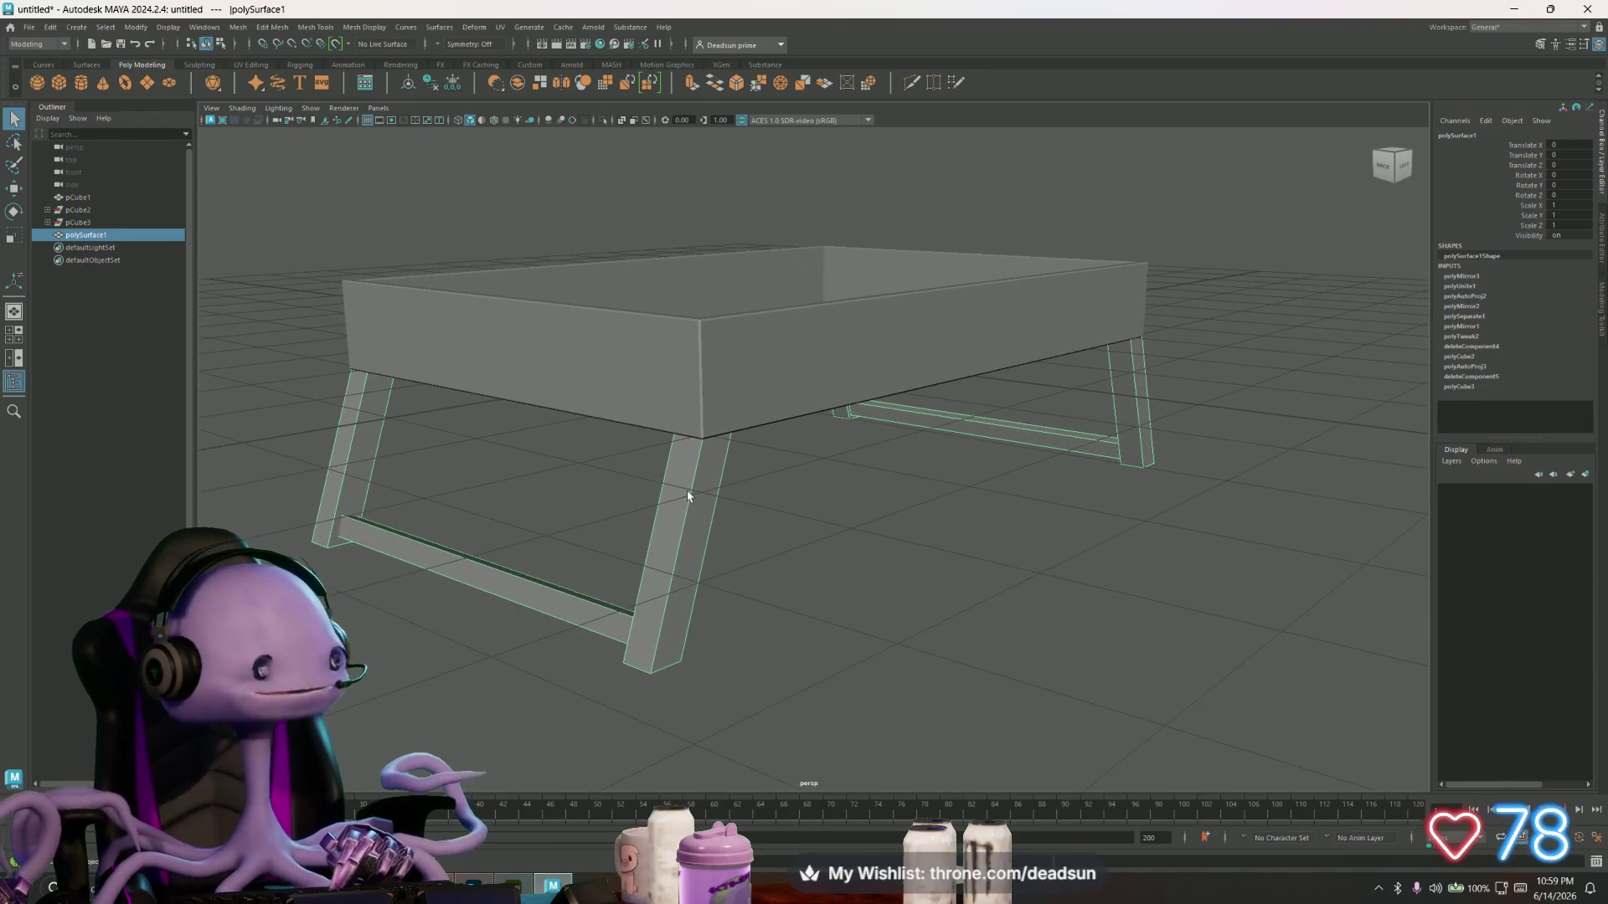
- Select the long edges of the crossbars in edge mode
mouse_move(643, 503)
right_down()
mouse_move(670, 482)
mouse_move(488, 491)
right_up()
click(488, 491)
mouse_move(488, 491)
alt+mouse_down()
mouse_move(477, 466)
mouse_move(298, 445)
alt+mouse_up()
click(1164, 469)
alt+drag(1164, 469, 858, 528)
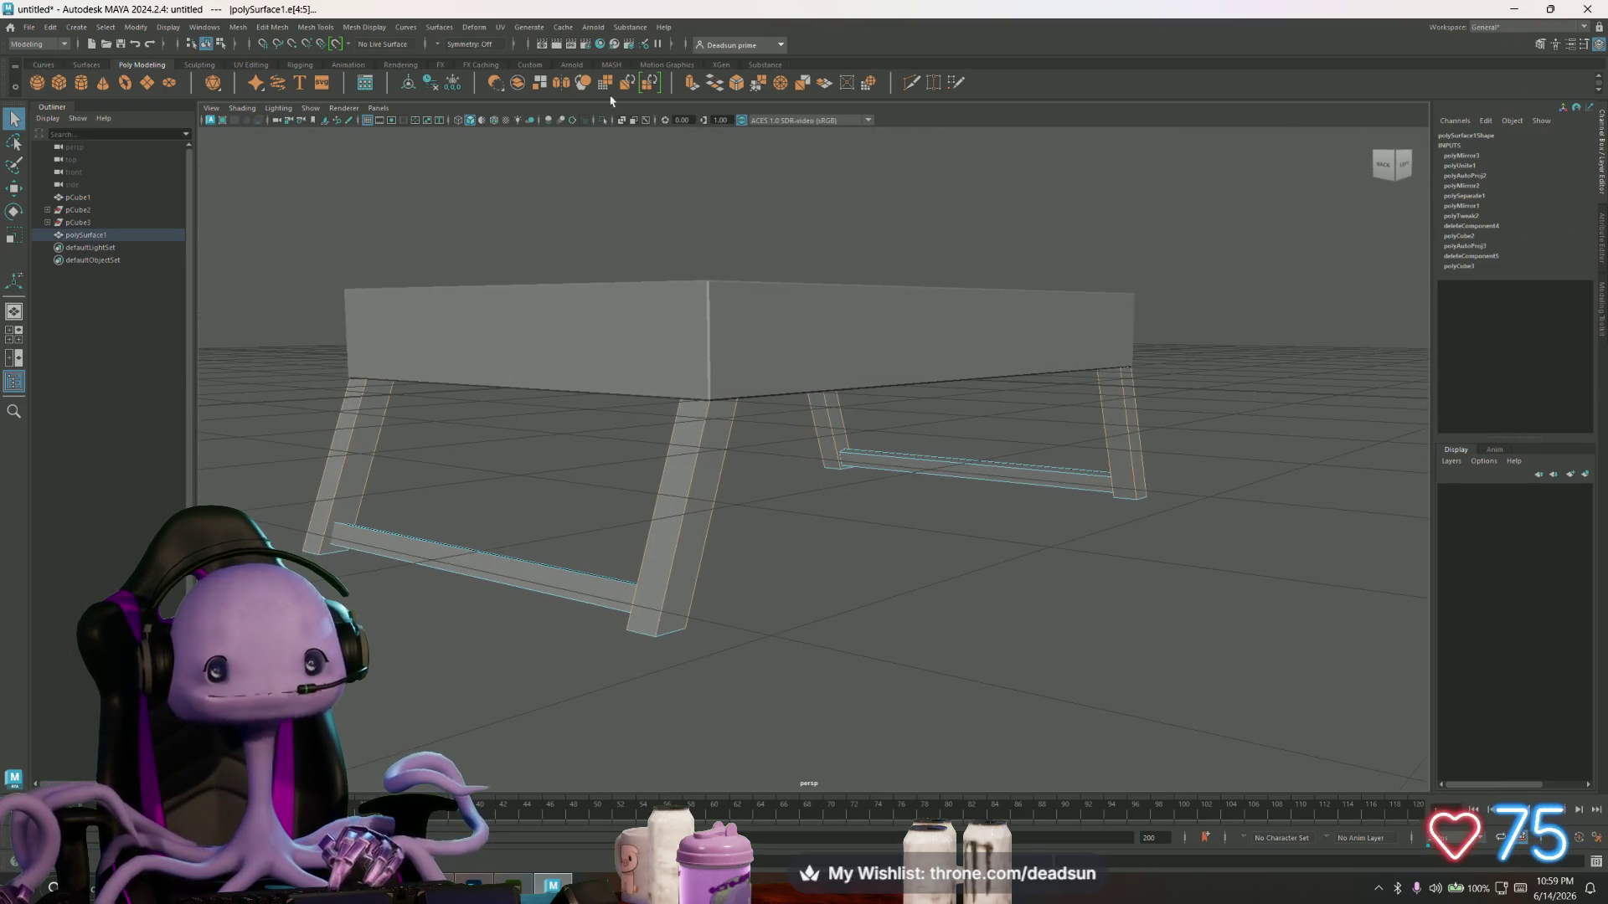
click(310, 30)
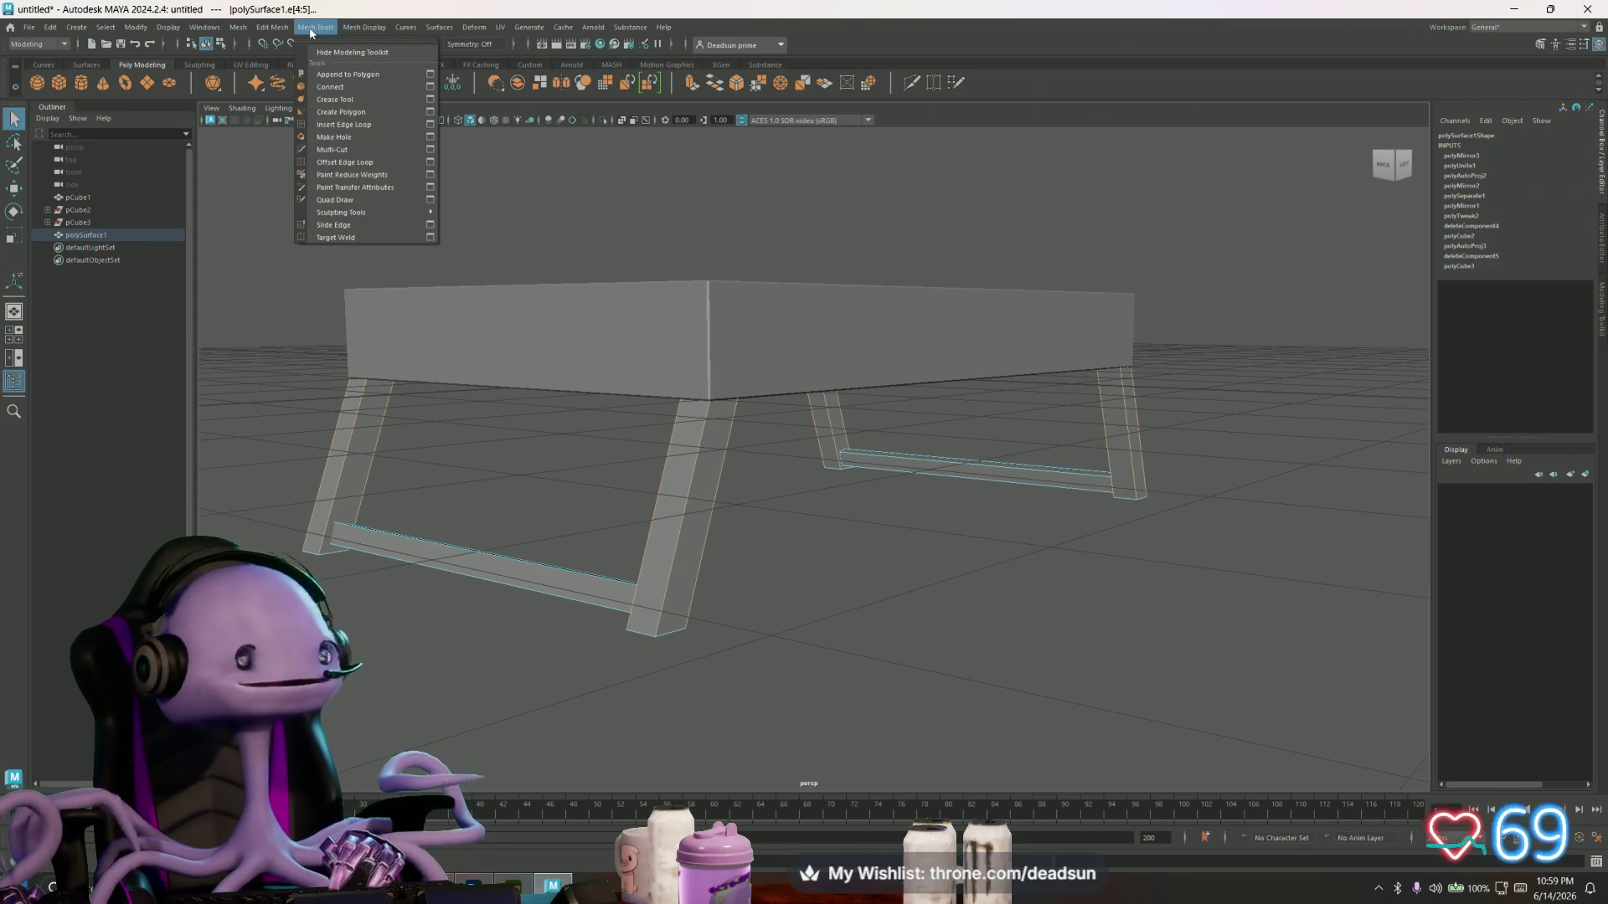
- Browse the Mesh and Mesh Tools menus to locate the Bevel command
mouse_move(239, 25)
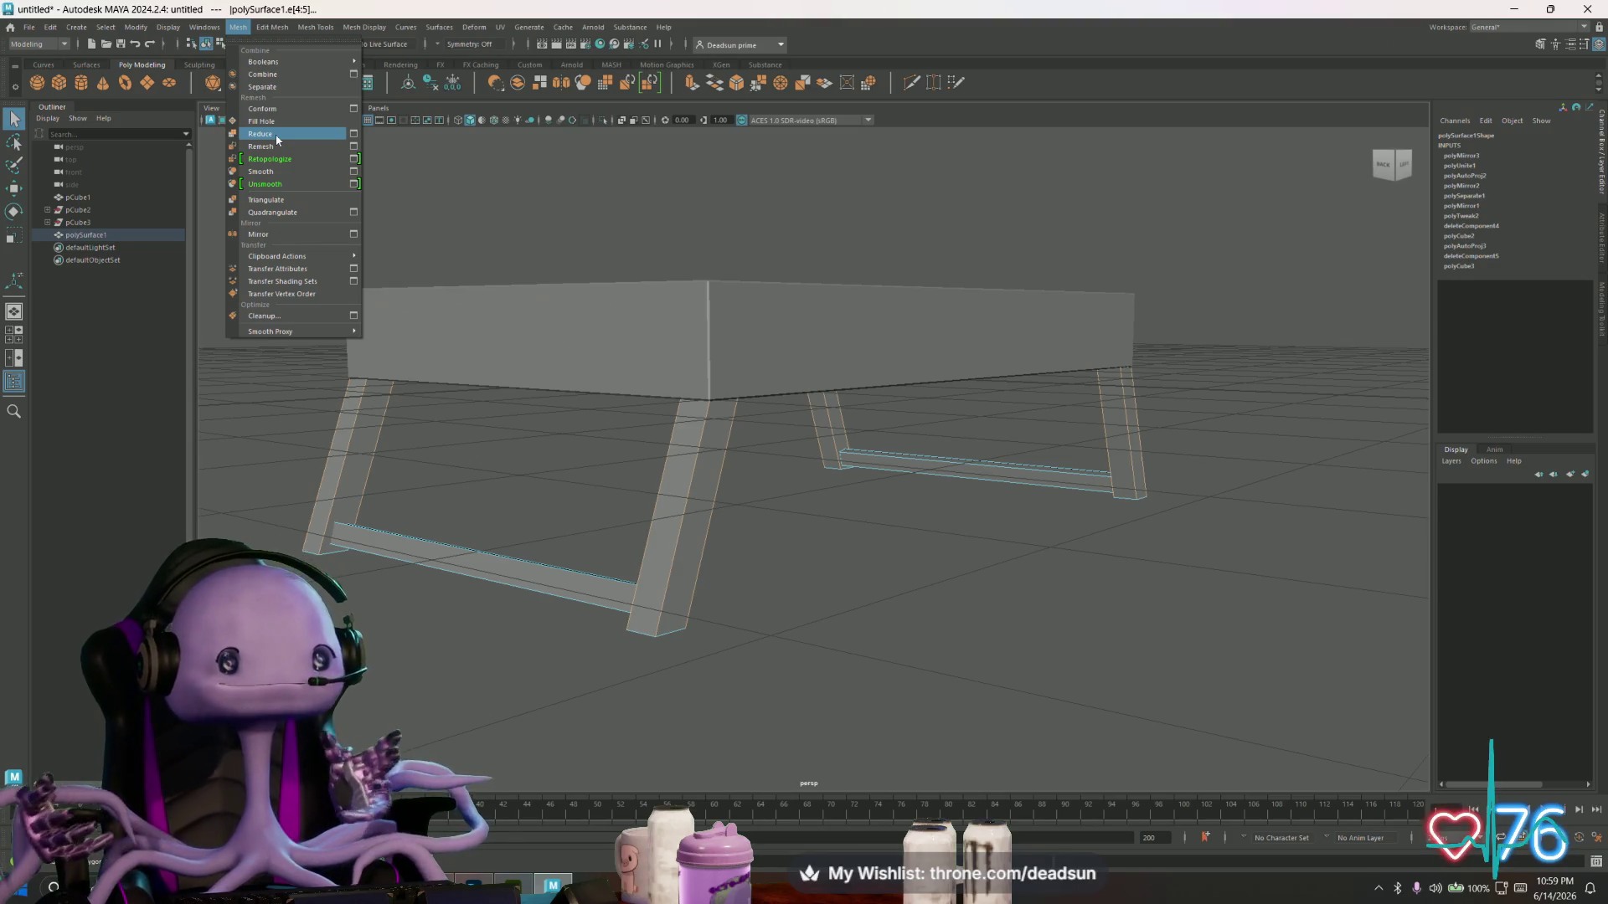
mouse_move(273, 27)
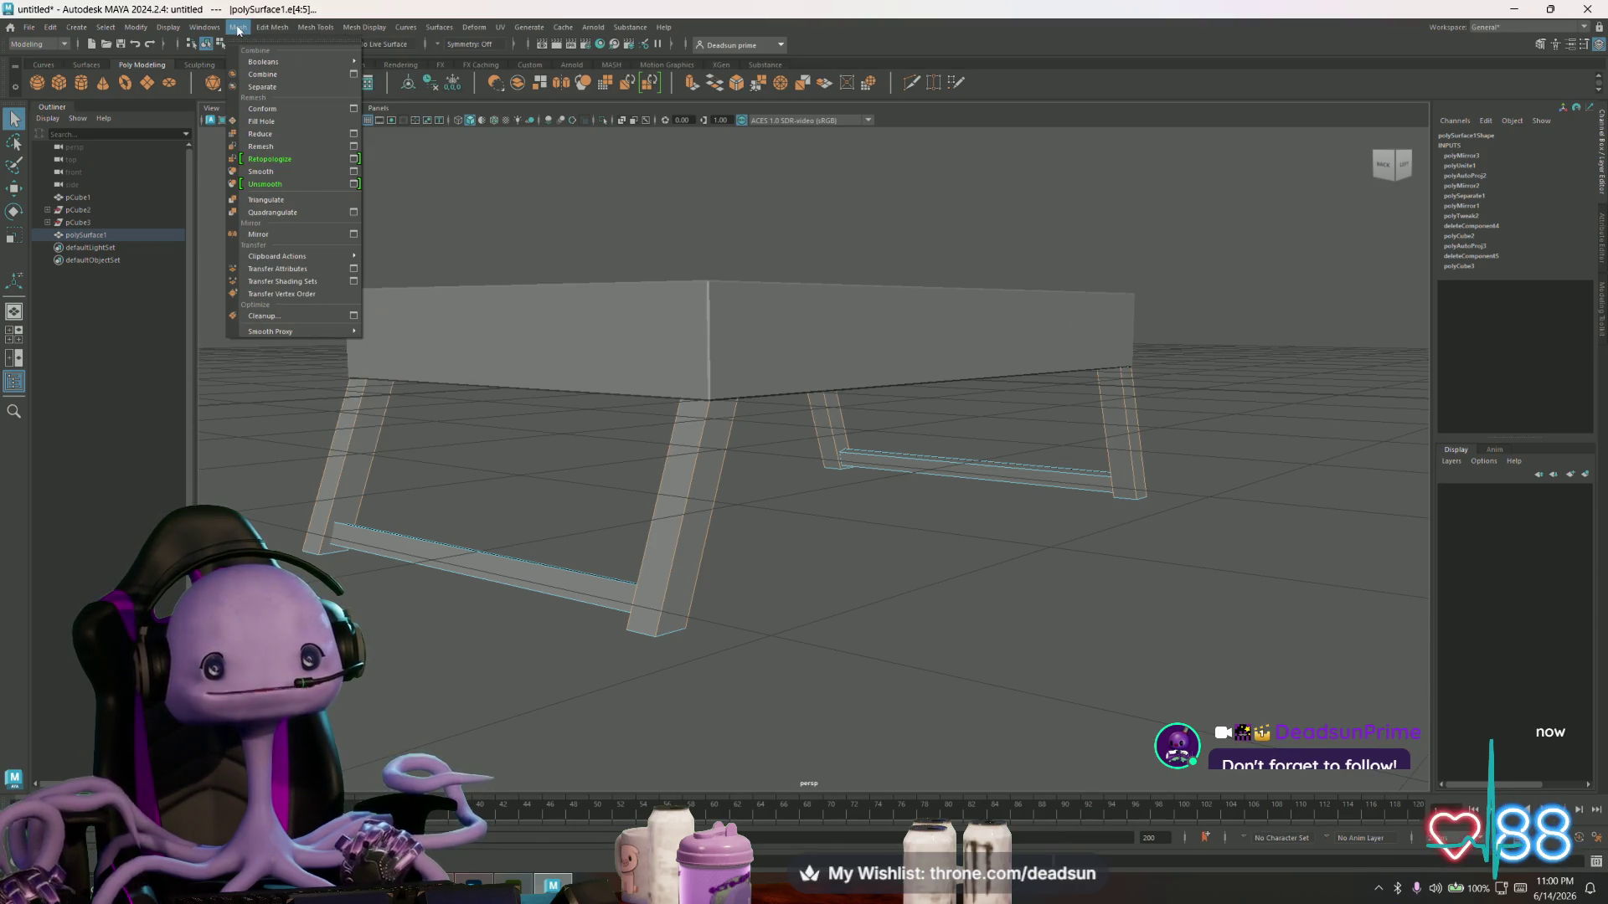
click(237, 29)
click(235, 32)
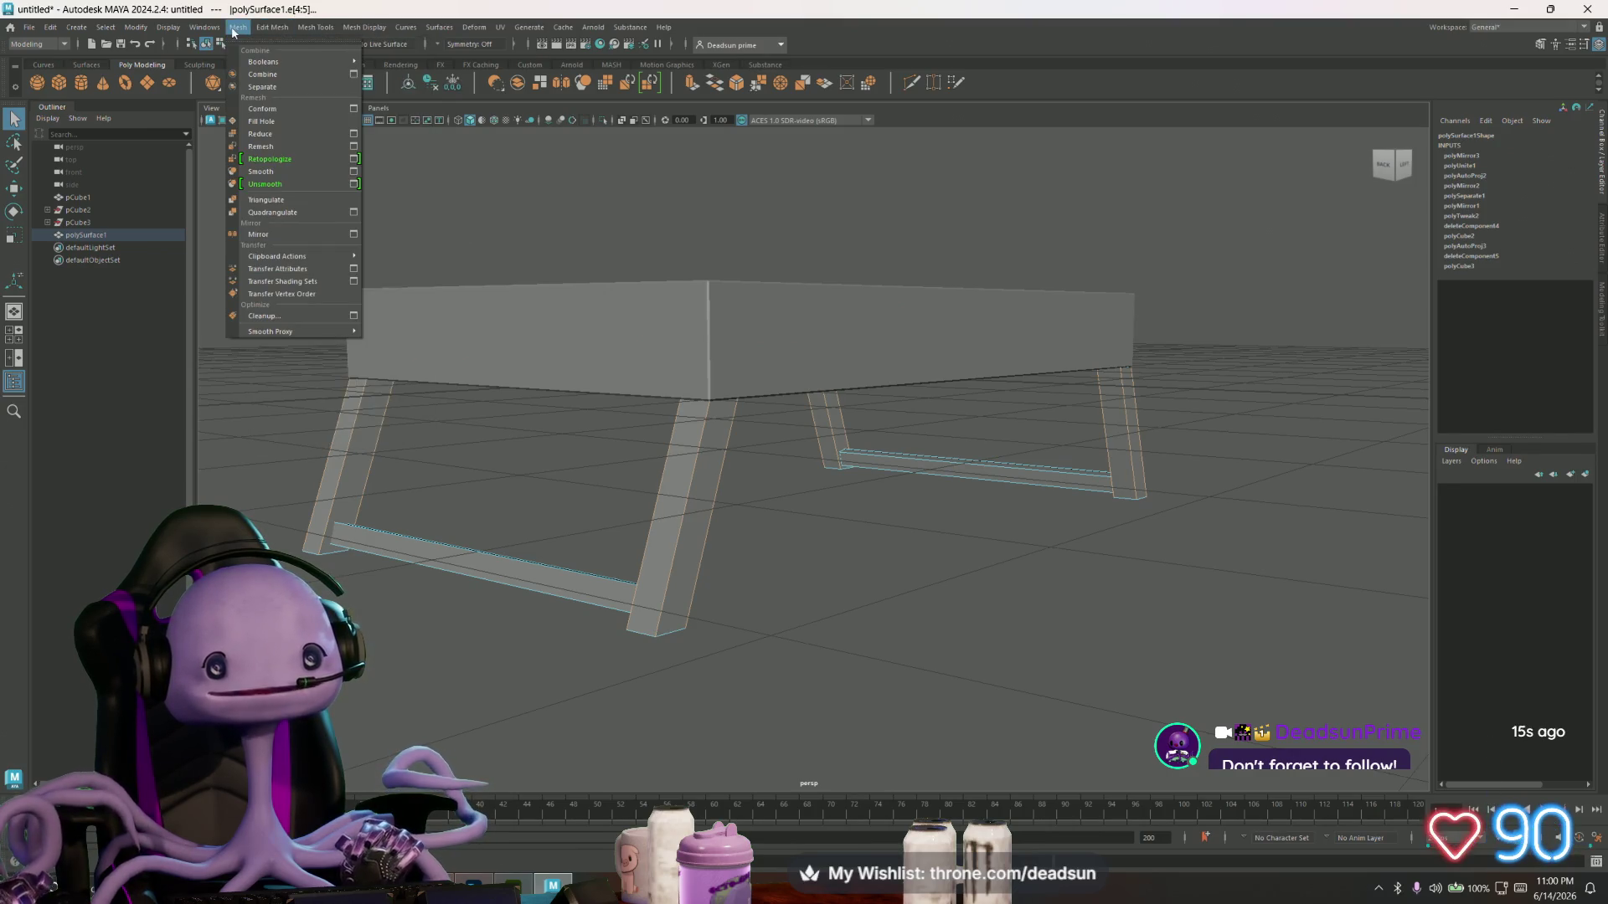
mouse_move(253, 67)
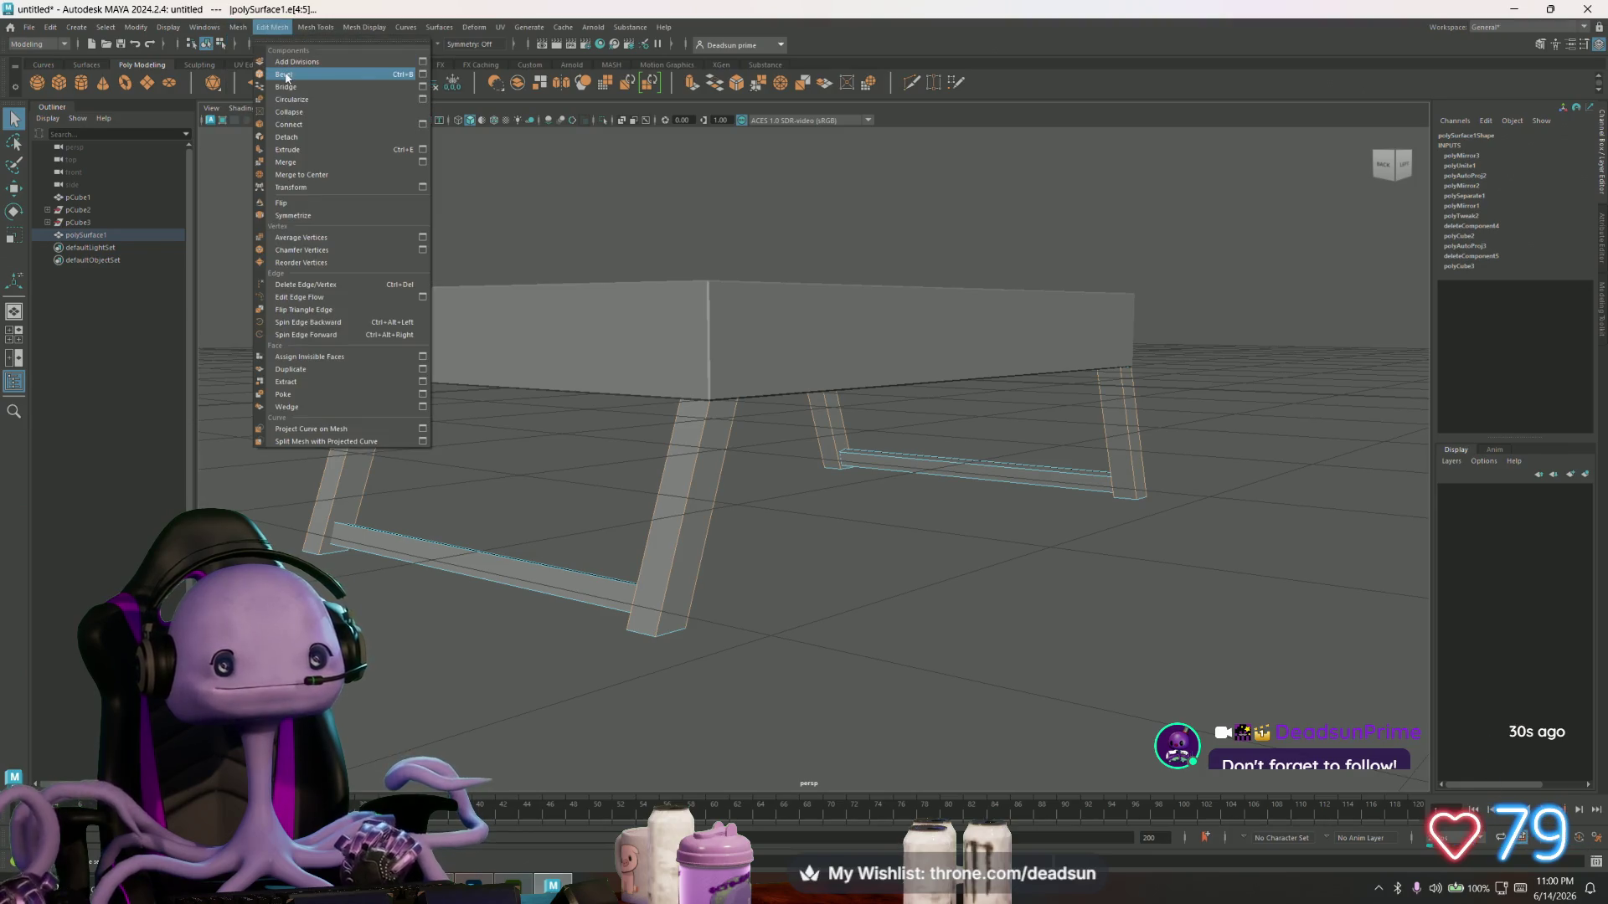
- Bevel the crossbar edges, then select the beam end-cap faces in face mode
click(287, 76)
mouse_move(737, 597)
alt+mouse_down()
mouse_move(681, 575)
mouse_move(664, 531)
mouse_move(675, 545)
mouse_move(526, 487)
mouse_move(689, 495)
mouse_move(668, 541)
mouse_move(453, 511)
mouse_move(528, 513)
mouse_move(585, 542)
mouse_move(630, 303)
alt+mouse_up()
key(F11)
click(605, 342)
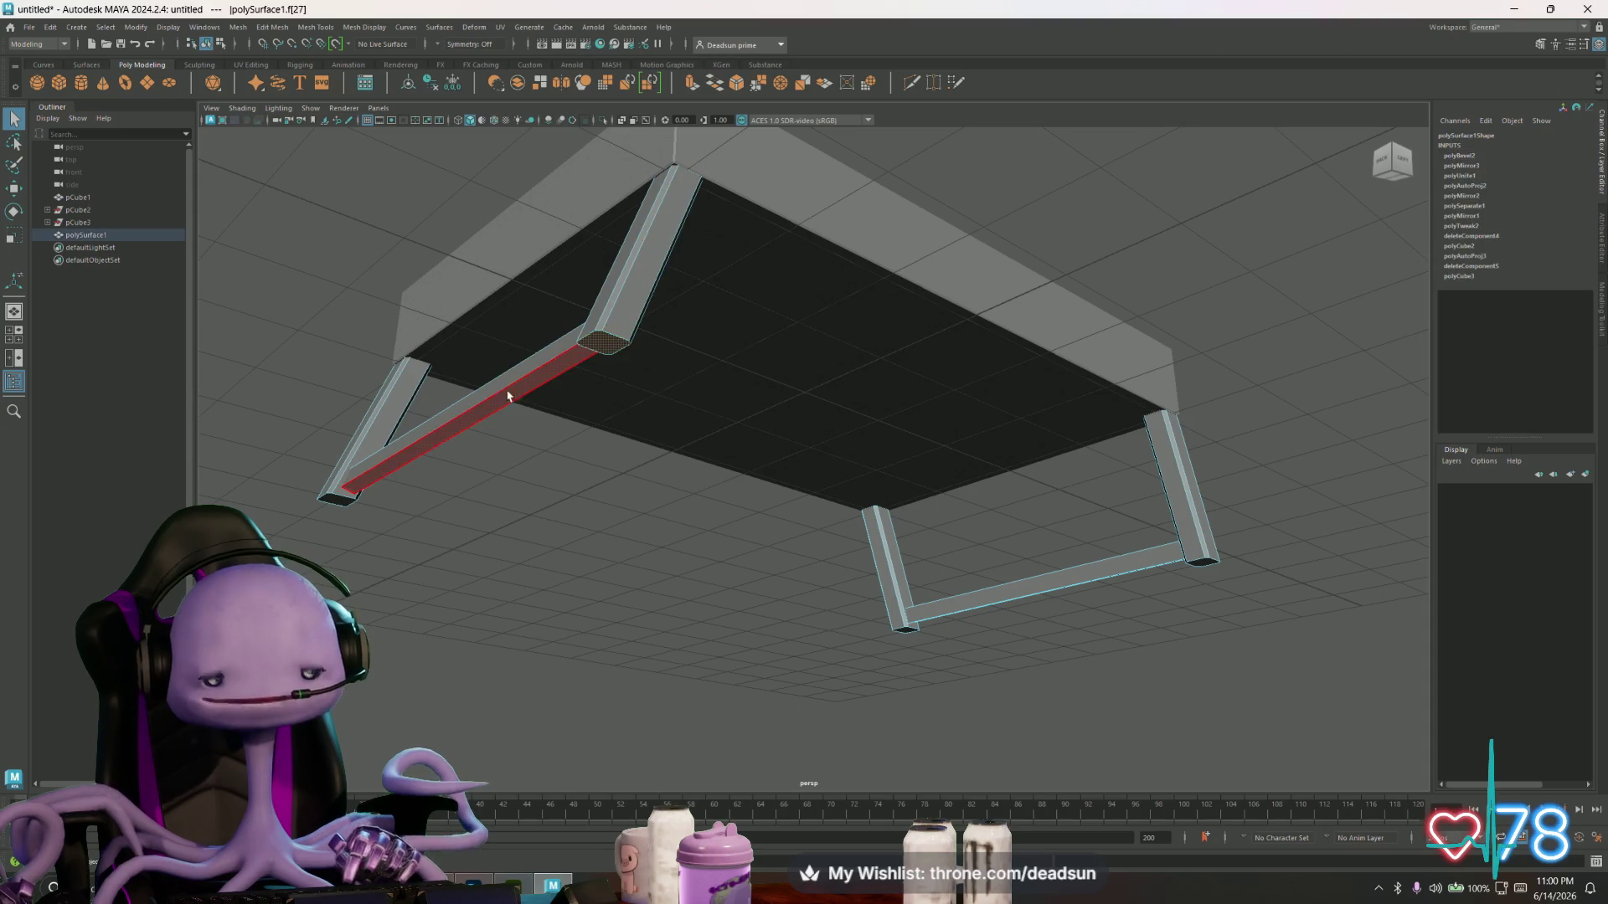
shift+click(338, 497)
mouse_move(787, 552)
alt+mouse_down()
mouse_move(480, 506)
mouse_move(830, 589)
alt+mouse_up()
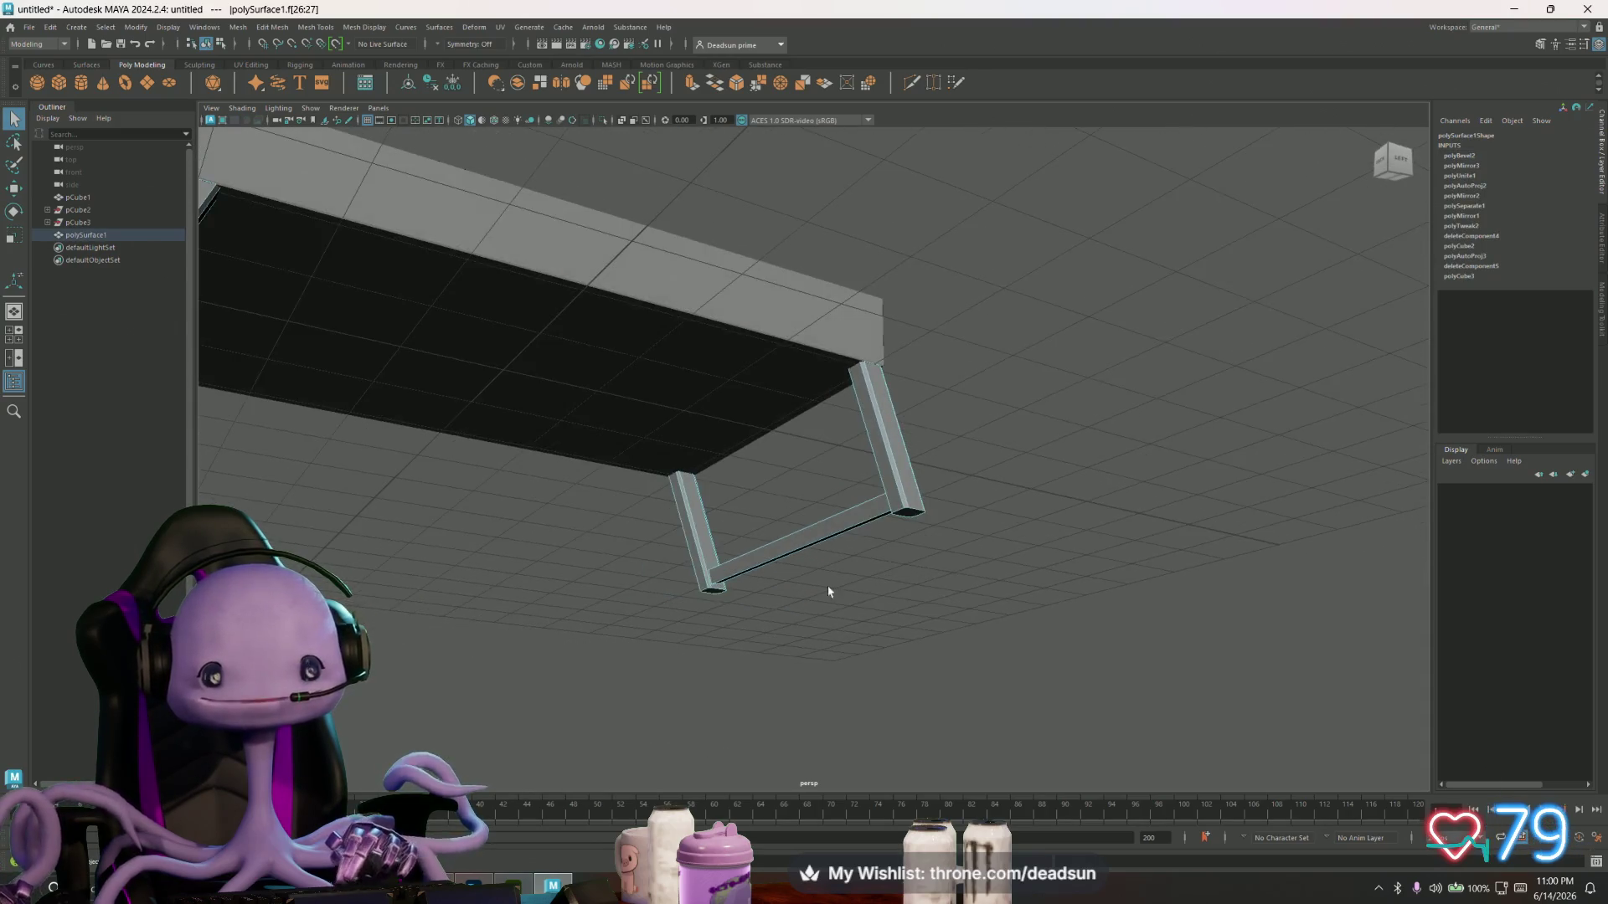
key(F10)
click(907, 513)
mouse_move(908, 513)
alt+mouse_down()
mouse_move(768, 639)
mouse_move(564, 513)
mouse_move(641, 551)
mouse_move(520, 335)
alt+mouse_up()
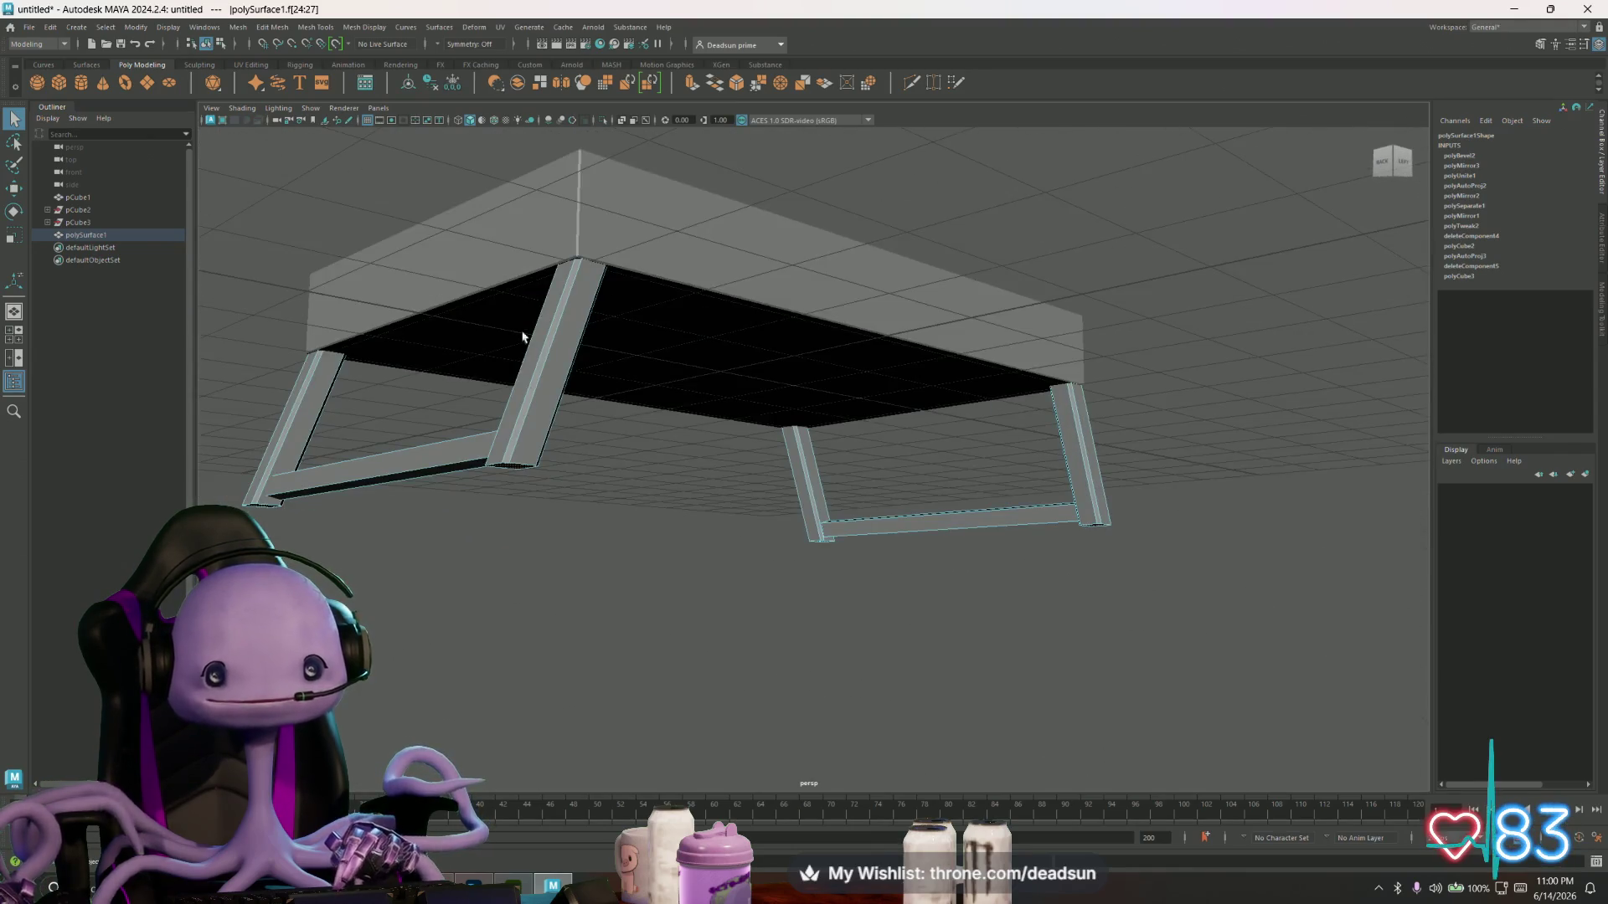
- Extrude the end faces 0.035 outward, scaled to 0.82, into small tapered caps
click(692, 82)
mouse_move(792, 593)
alt+mouse_down()
mouse_move(768, 575)
mouse_move(927, 534)
alt+mouse_up()
key(f)
alt+right_drag(901, 459, 1163, 563)
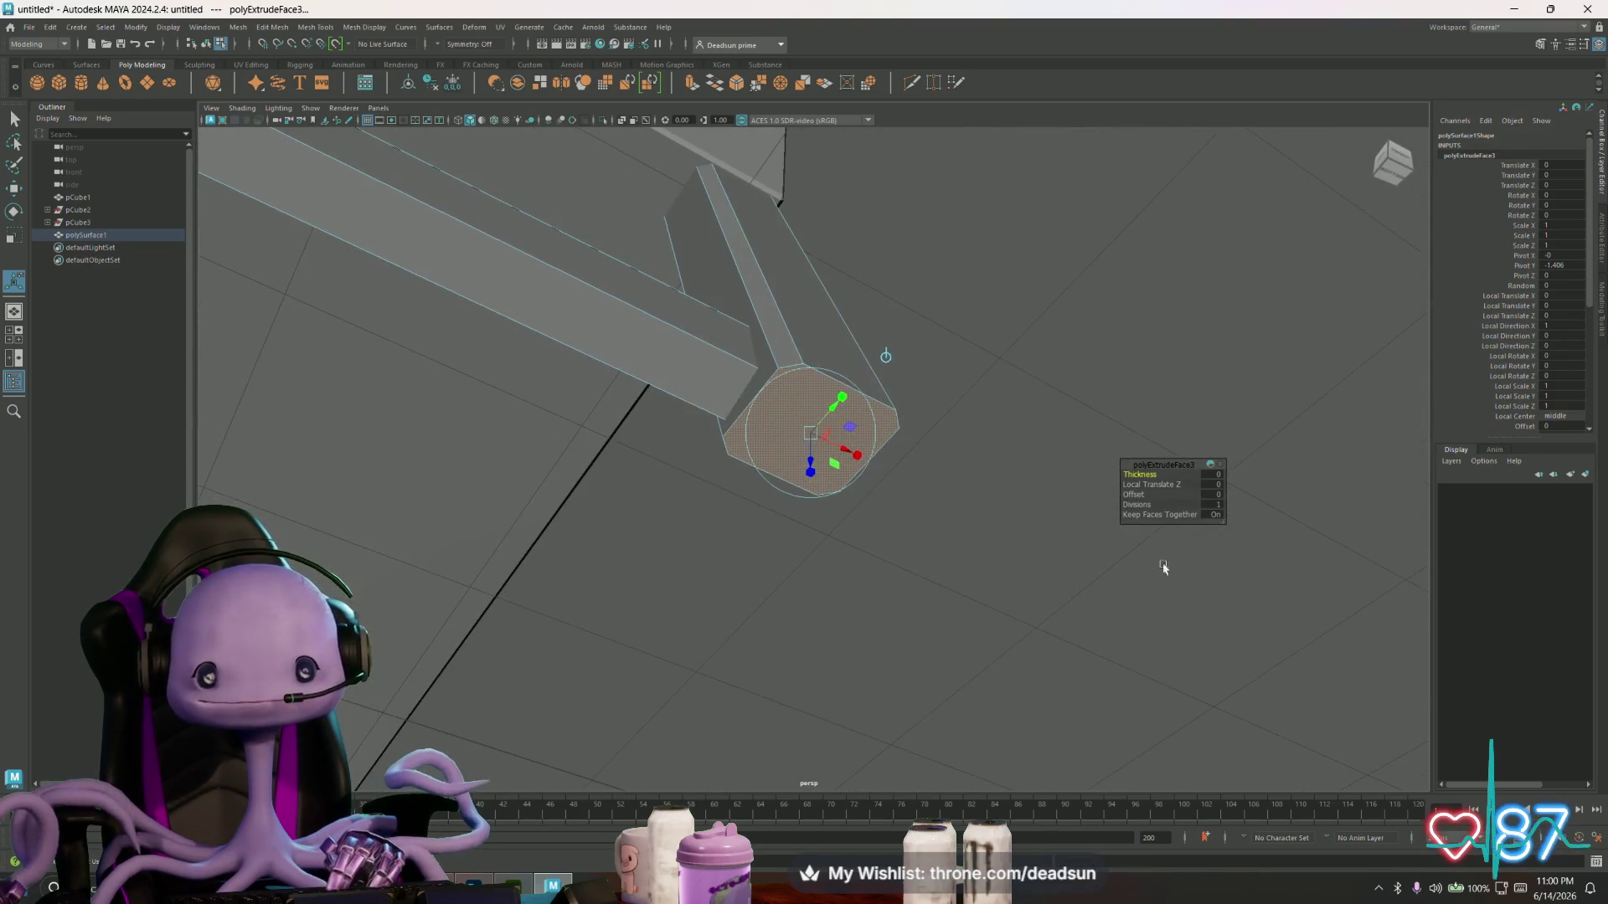
mouse_move(810, 456)
mouse_down()
mouse_move(811, 476)
mouse_move(841, 482)
mouse_move(824, 427)
mouse_move(717, 449)
mouse_move(563, 531)
mouse_move(678, 534)
mouse_move(771, 478)
mouse_move(804, 574)
mouse_move(761, 479)
mouse_up()
scroll(782, 603, down, 3)
scroll(782, 603, up, 3)
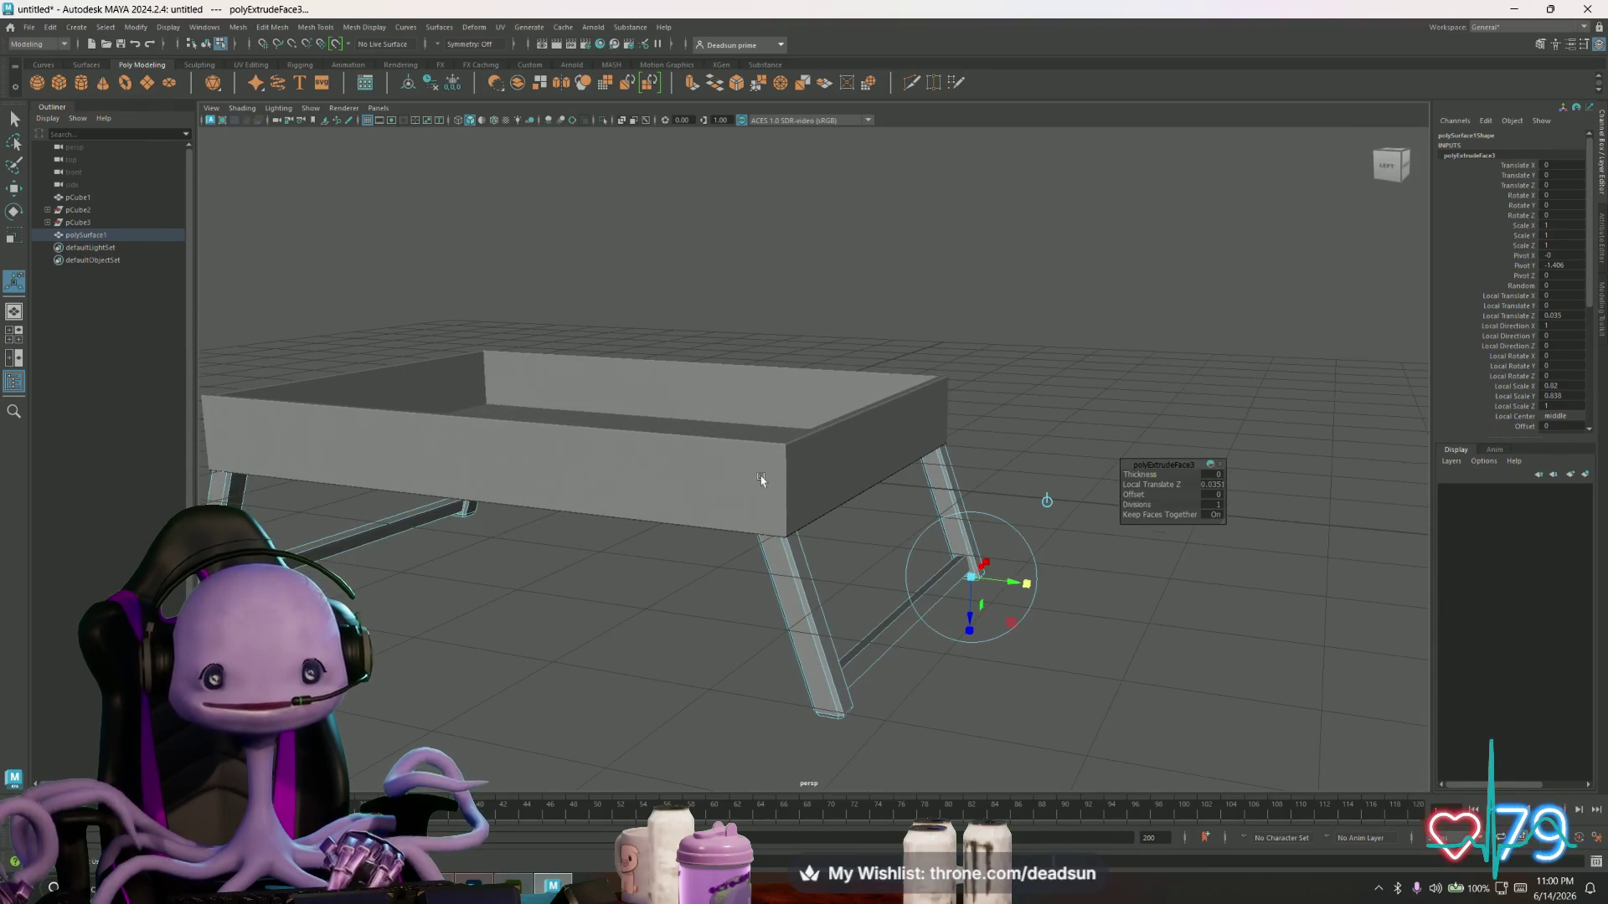
scroll(761, 479, up, 3)
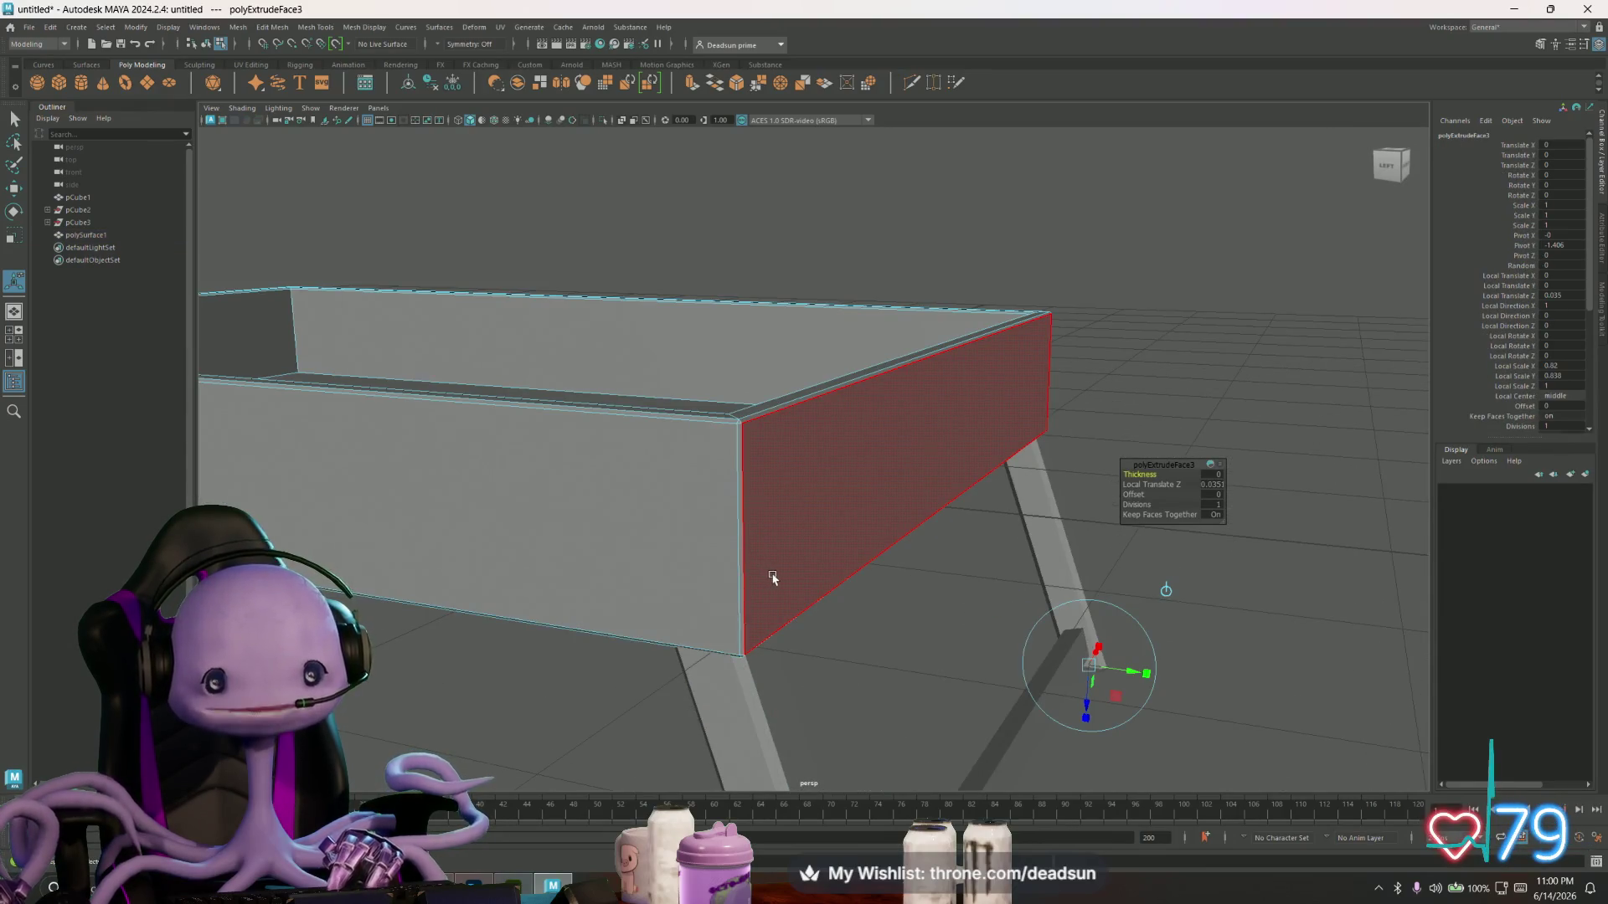
scroll(772, 578, down, 5)
mouse_move(729, 556)
alt+mouse_down()
mouse_move(700, 586)
mouse_move(682, 539)
alt+mouse_up()
right_click(709, 444)
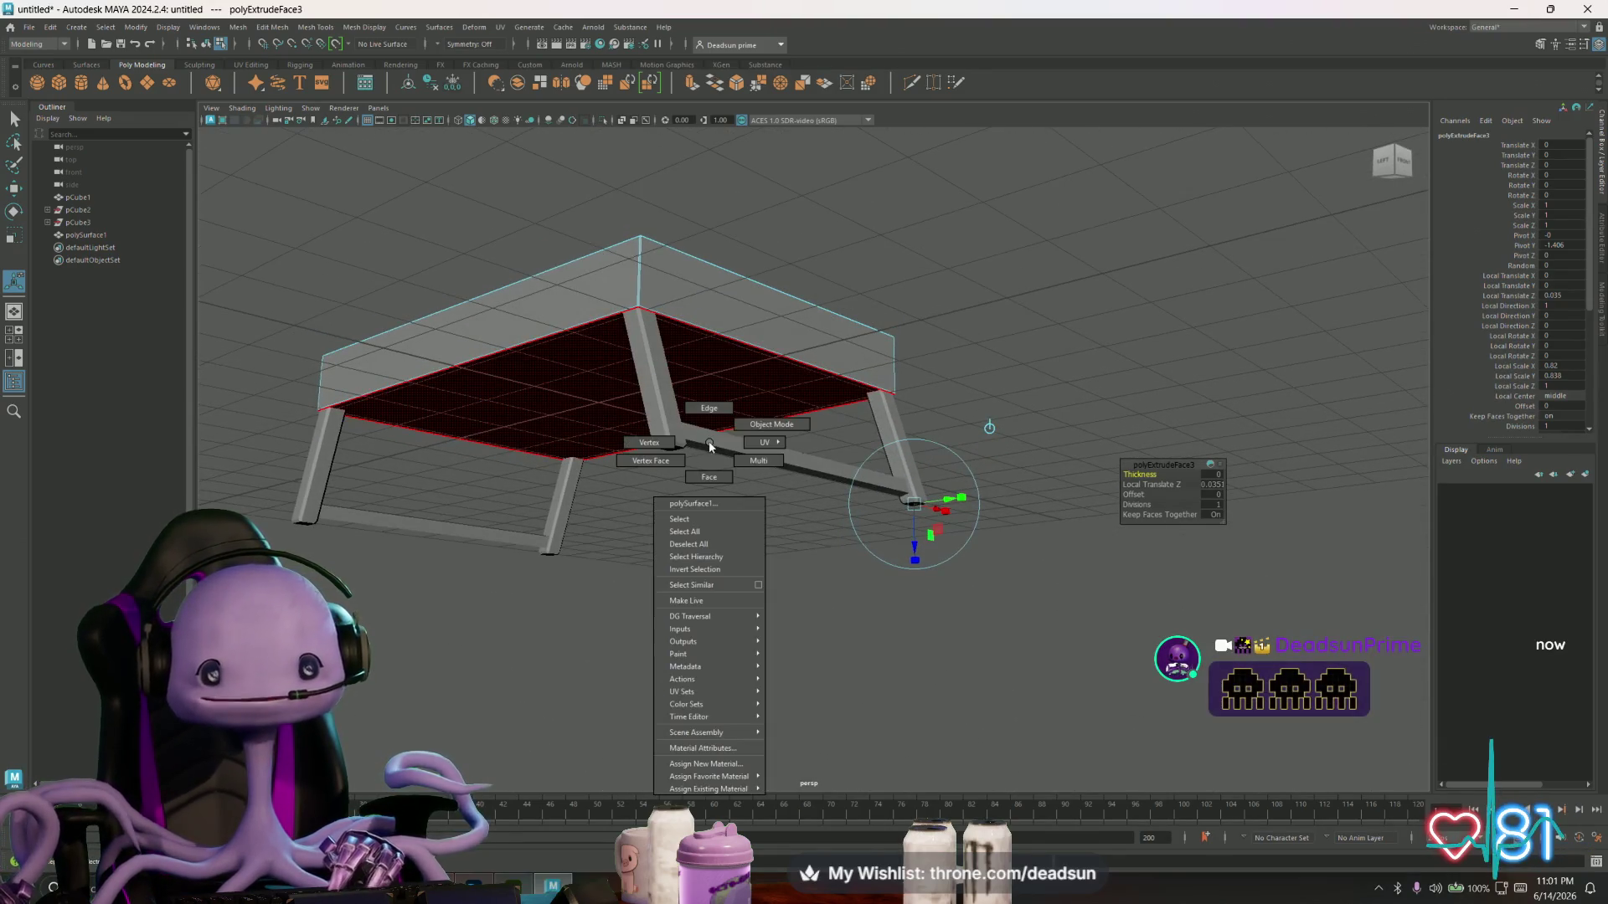
- Switch to object mode and open the UV Editor for the table
right_drag(710, 443, 772, 425)
drag(287, 324, 983, 646)
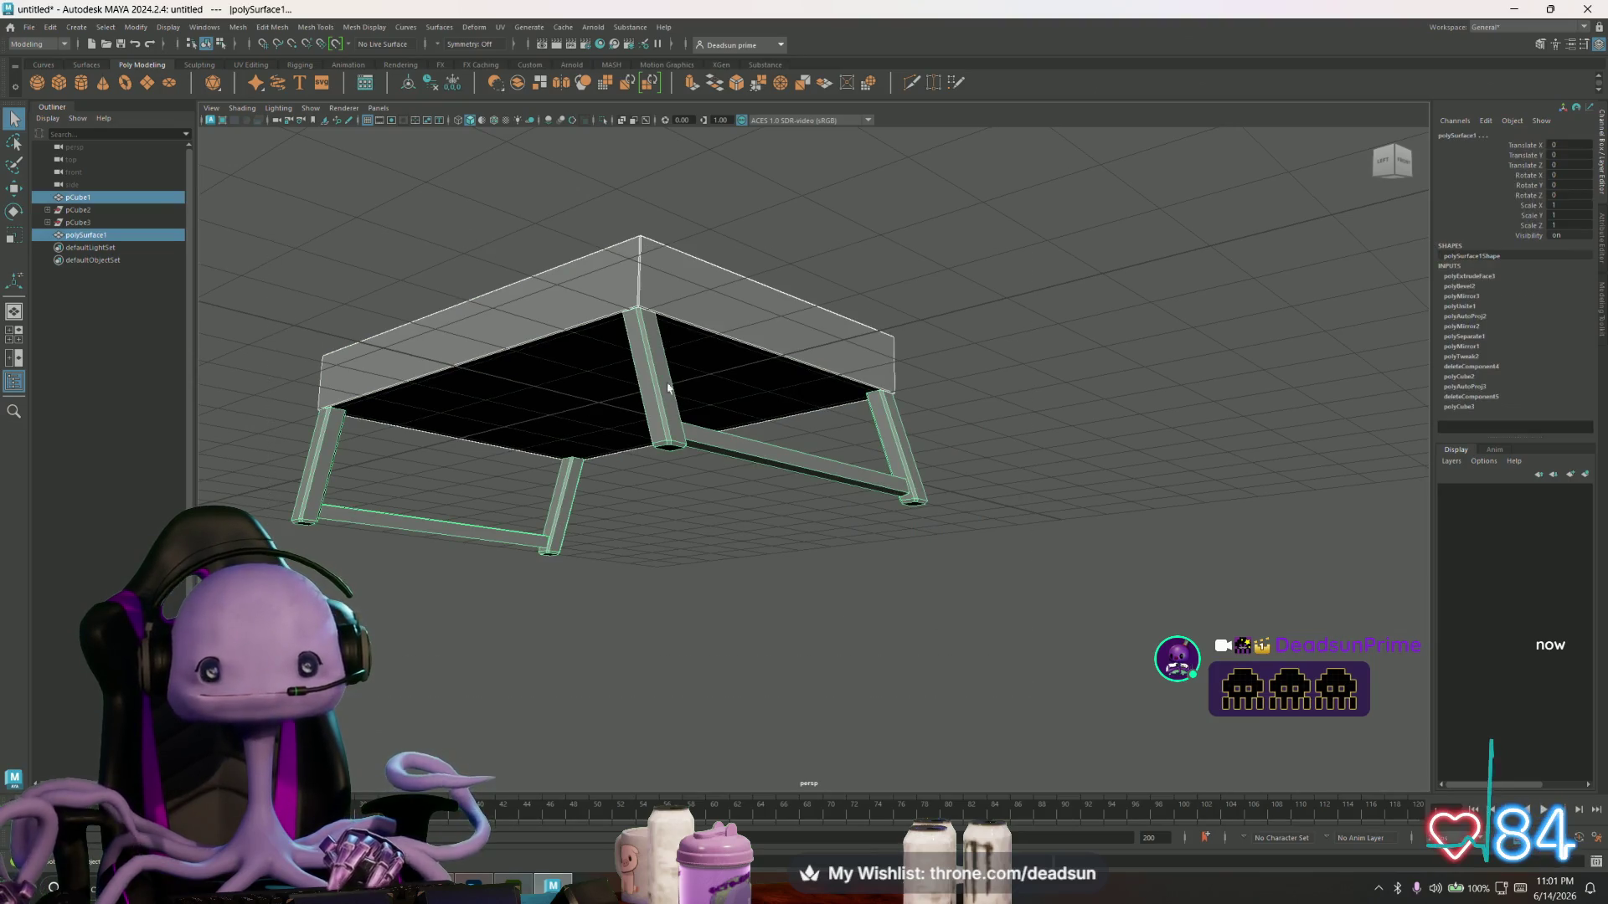
click(500, 27)
click(513, 132)
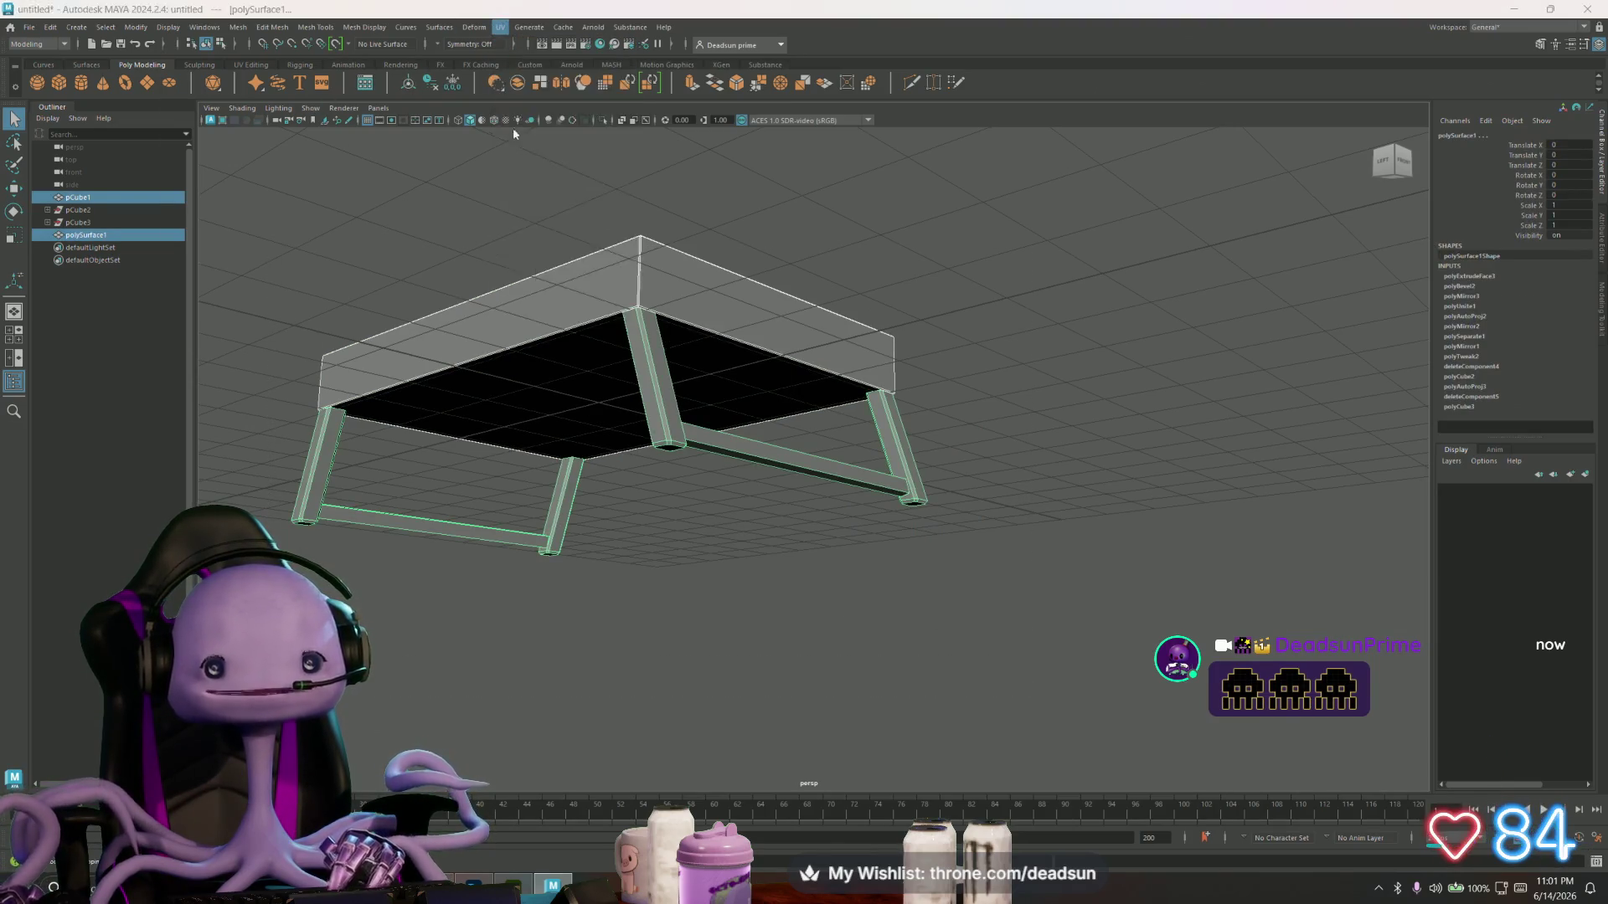
scroll(379, 376, up, 2)
scroll(379, 392, down, 2)
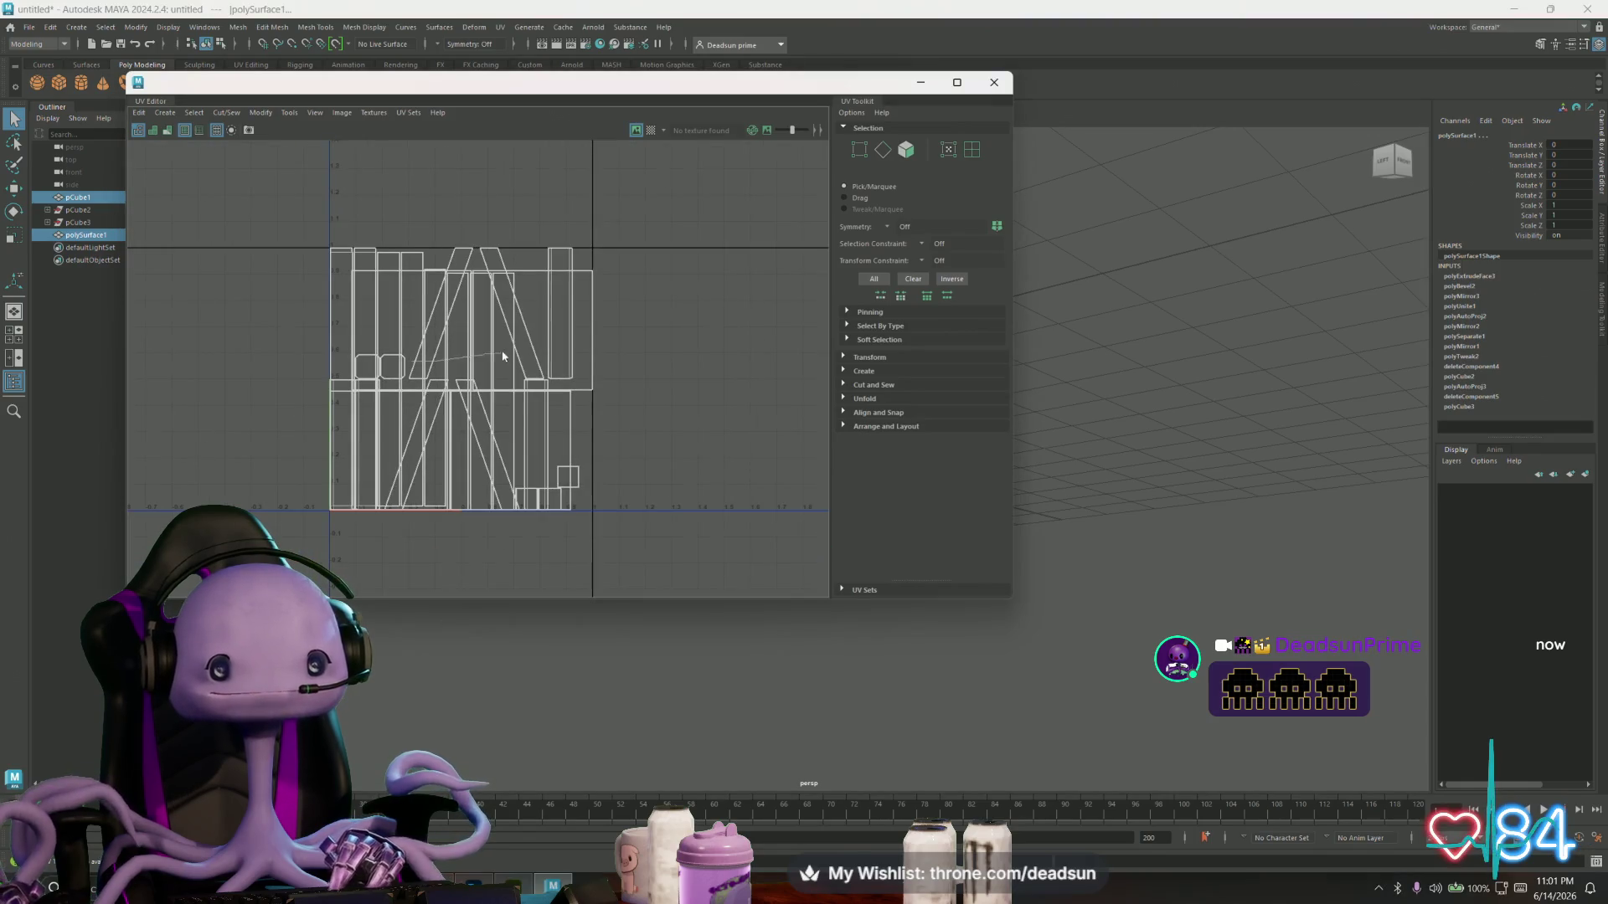
- Select all the table's UVs and bring up Layout UVs Options
right_drag(503, 356, 511, 331)
click(266, 112)
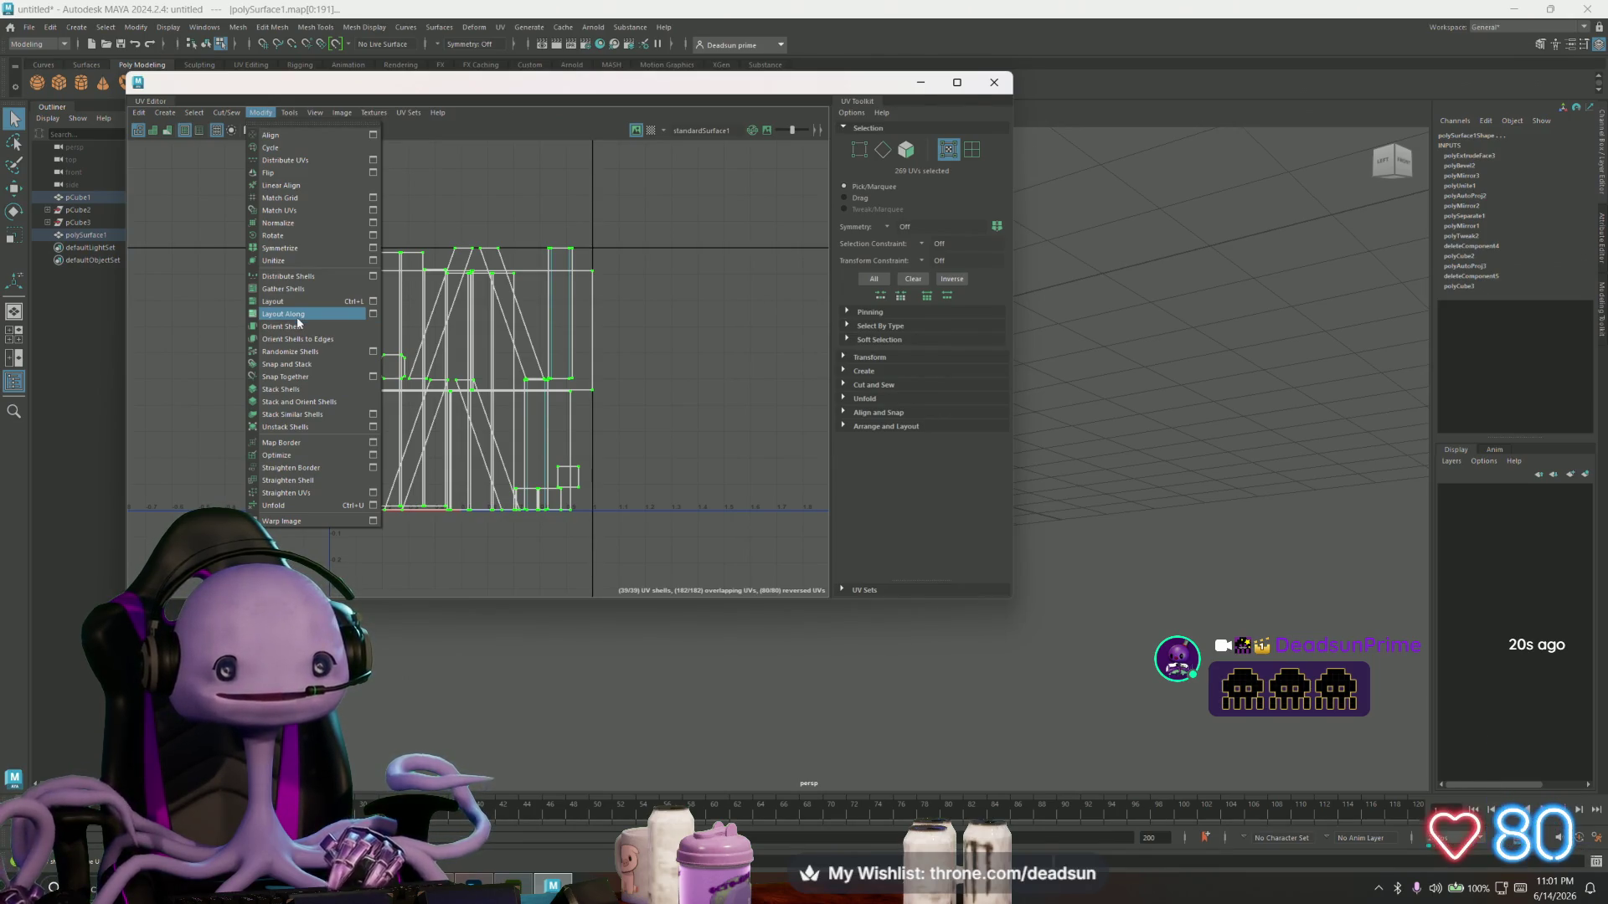
click(373, 301)
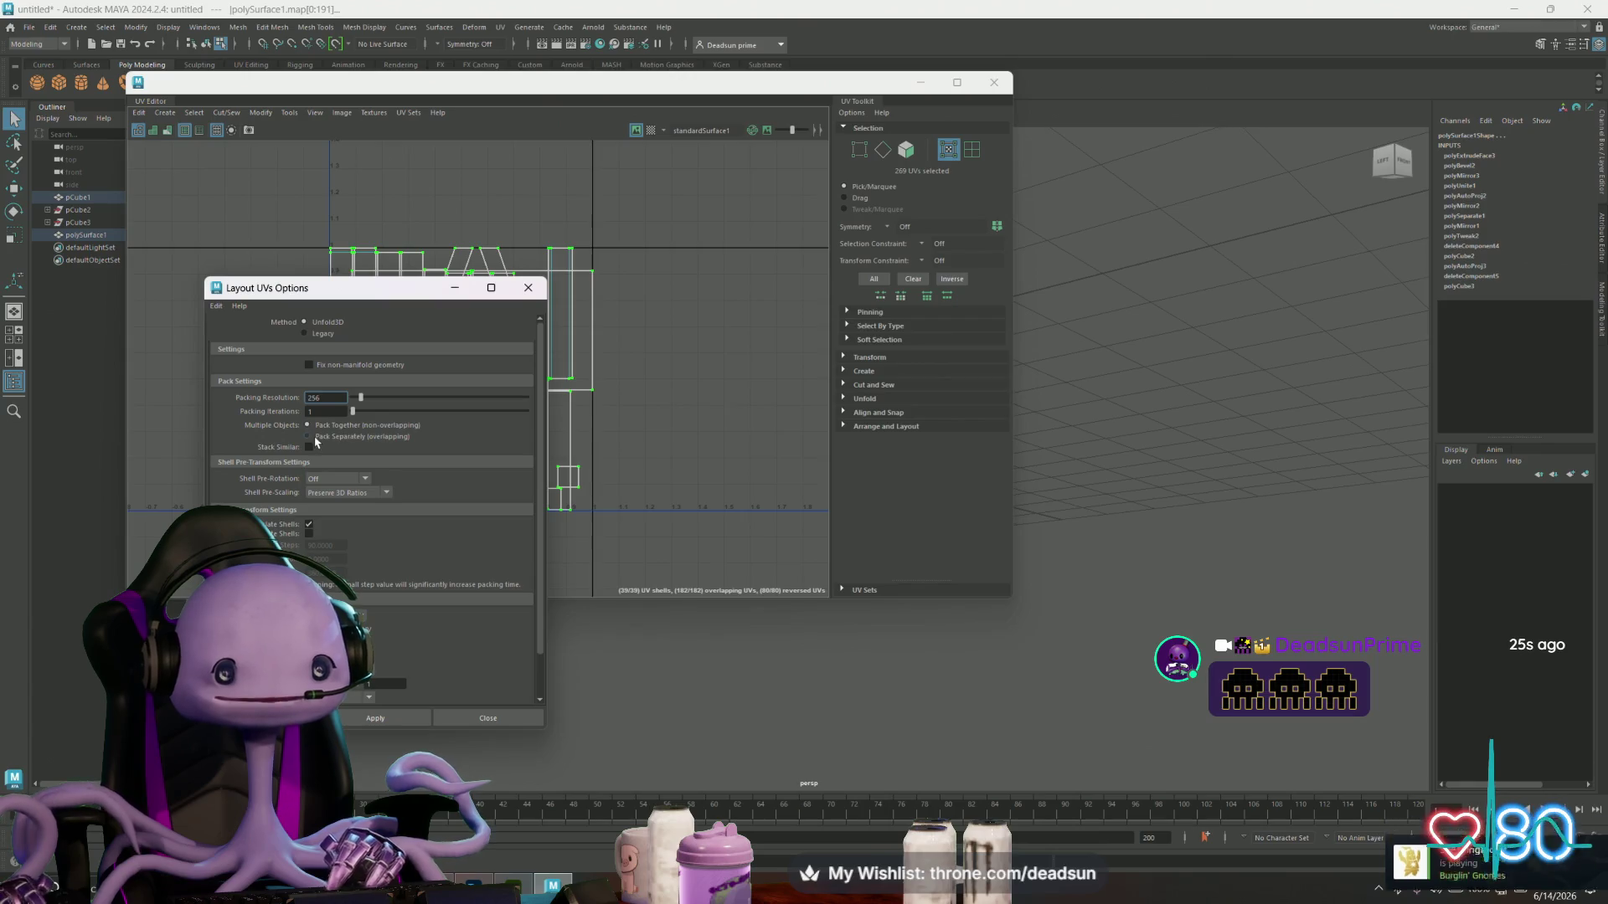
- Apply Layout UVs to repack the shells without overlaps, then close the options
click(374, 717)
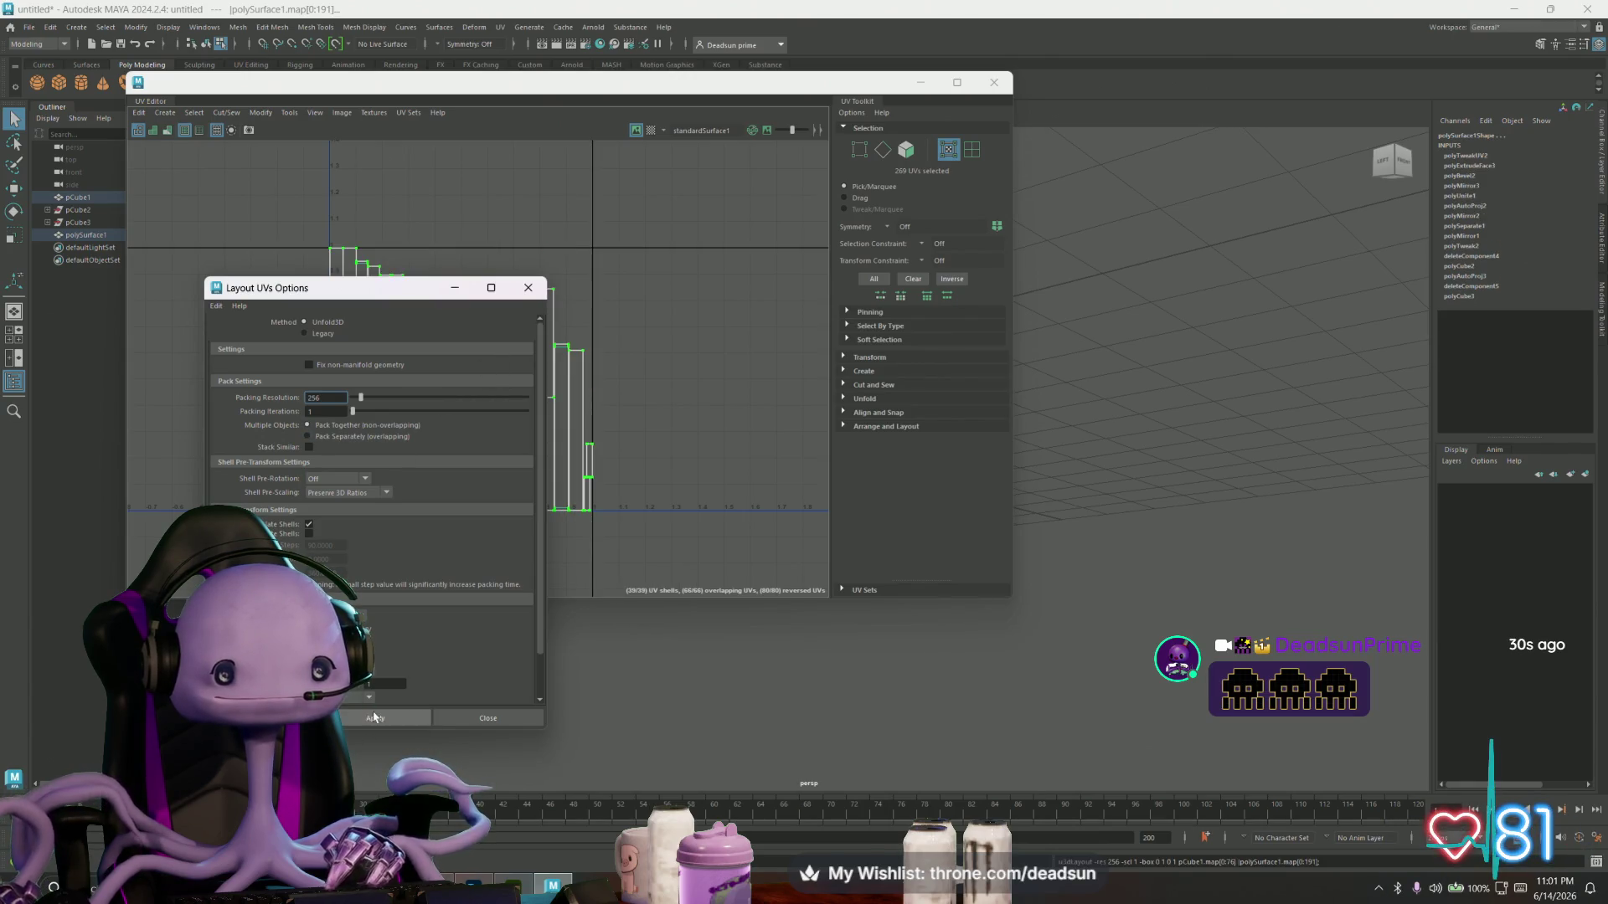
drag(419, 287, 1009, 257)
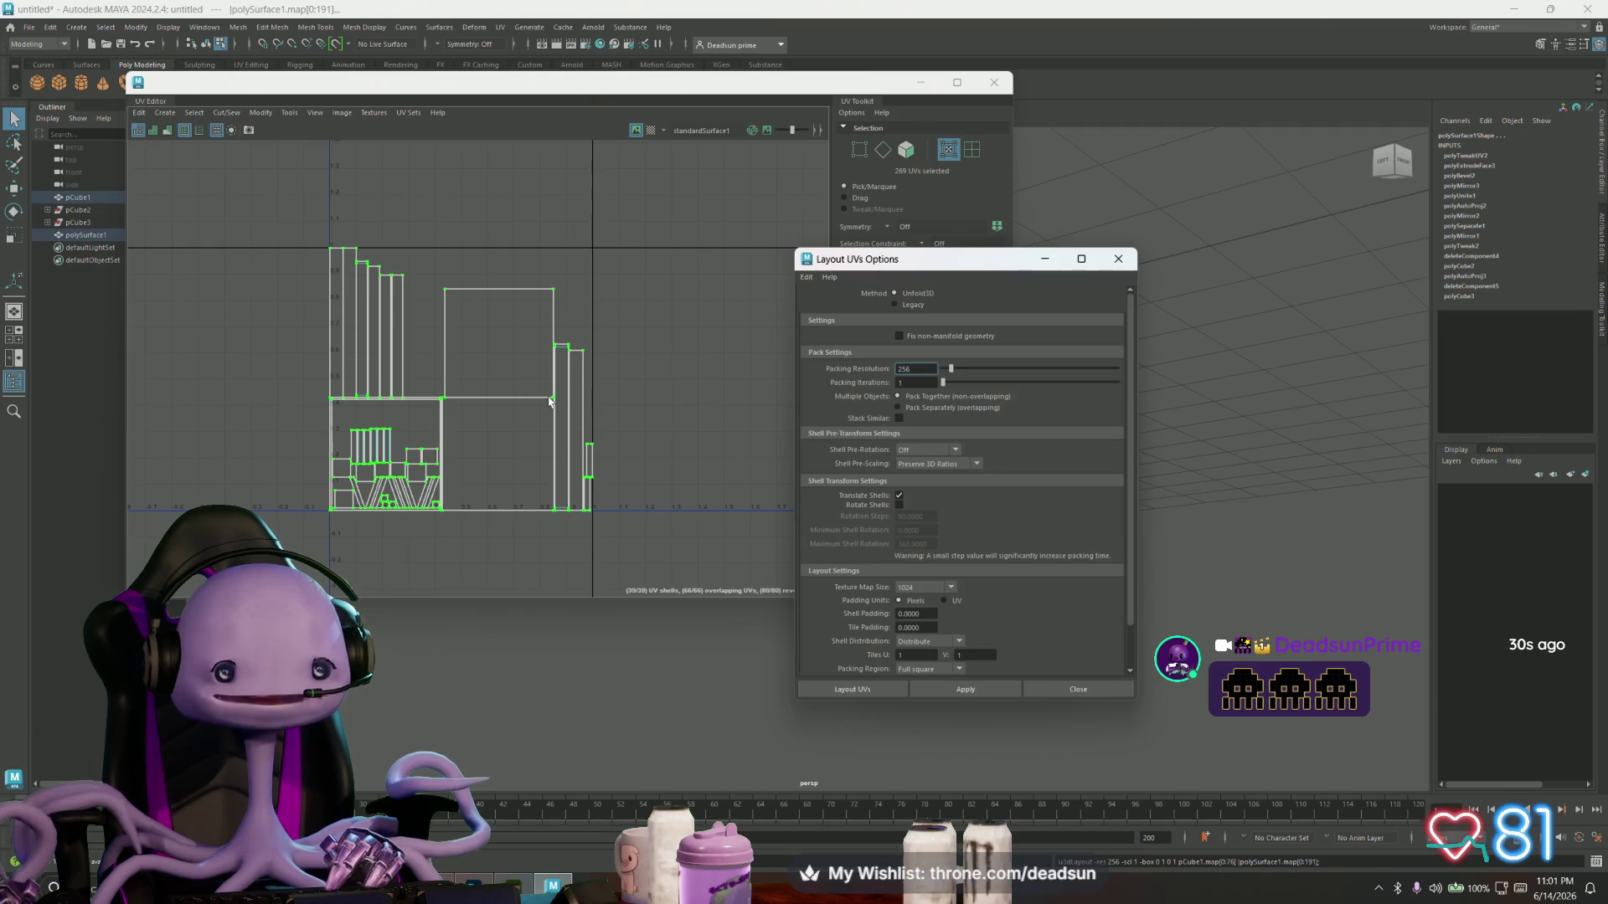
scroll(503, 431, up, 4)
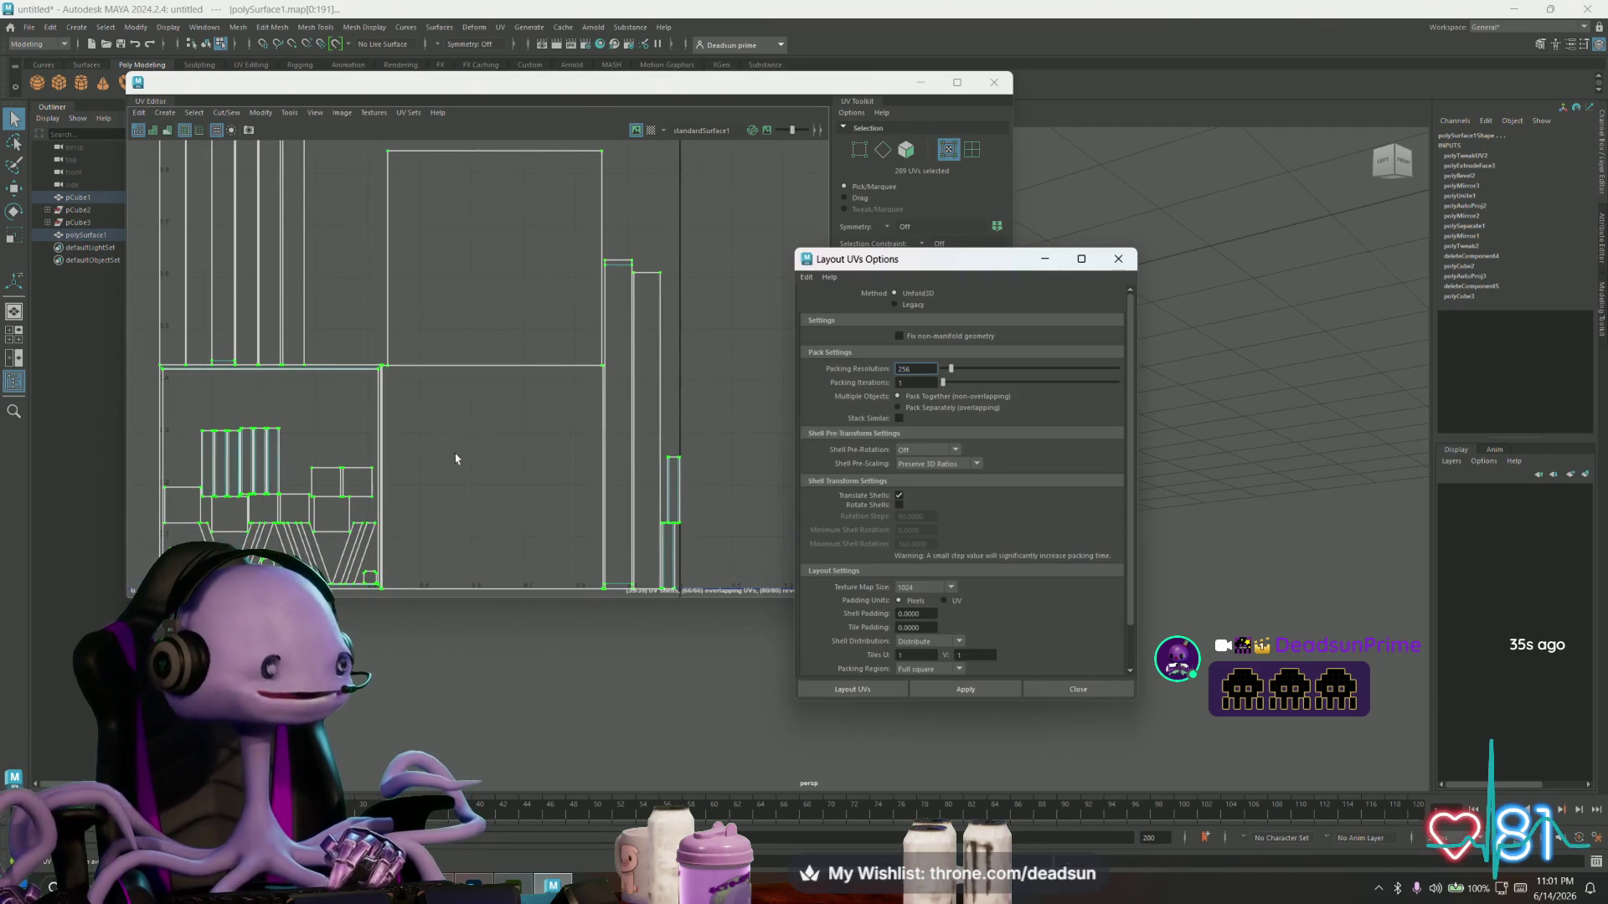
click(1118, 259)
scroll(554, 402, down, 2)
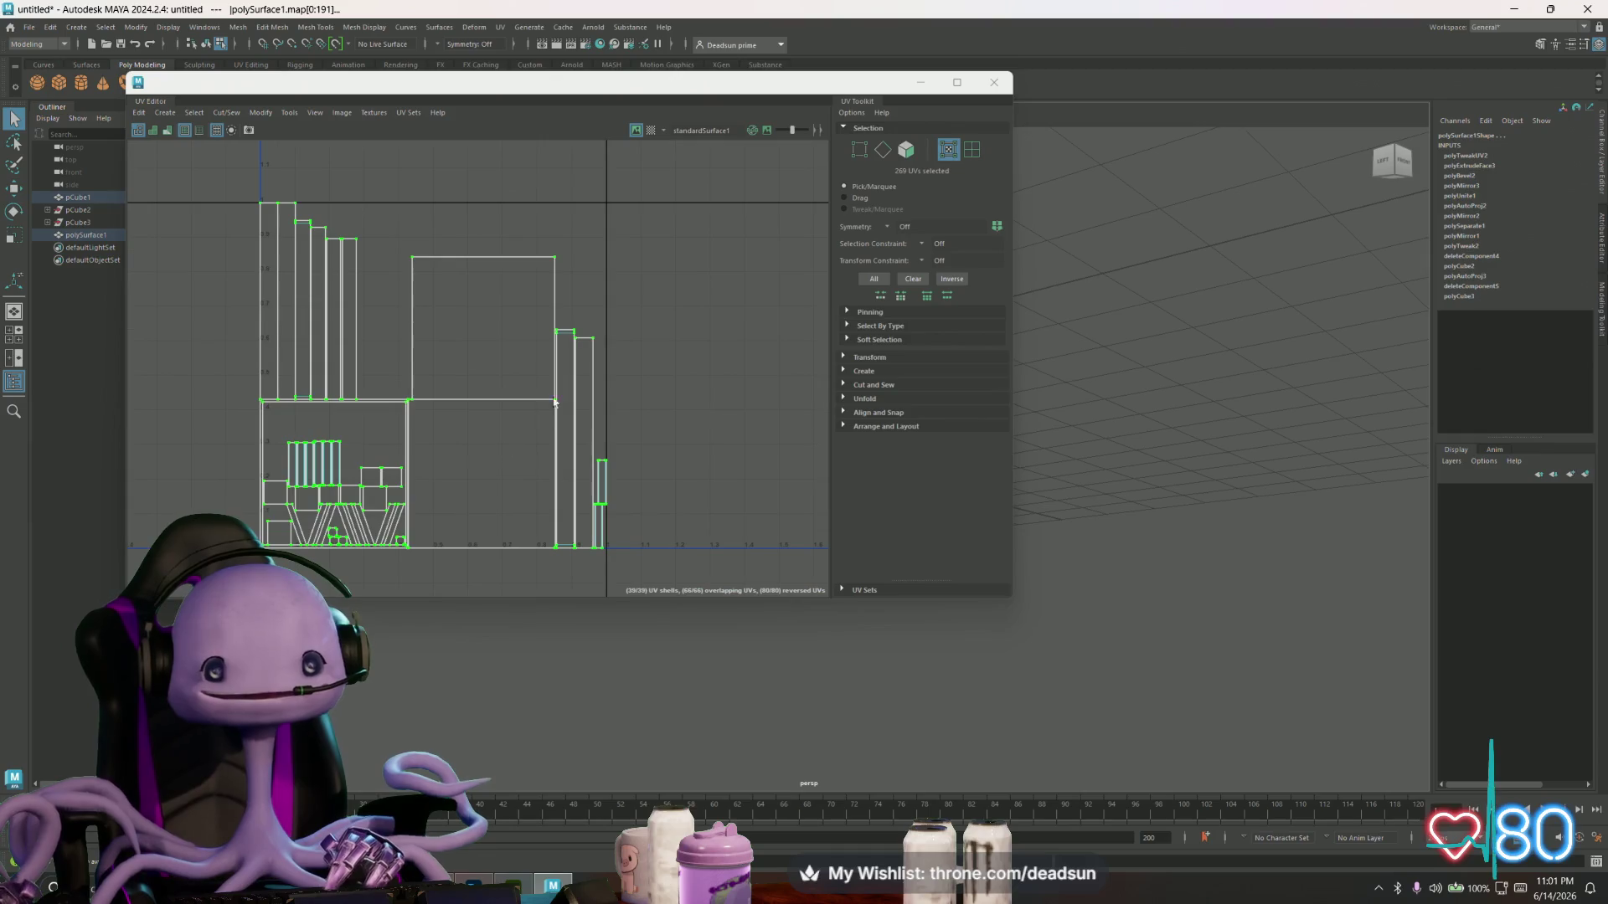
- Select the narrow UV shells and move them to the left side
right_click(568, 343)
click(571, 334)
shift+click(599, 470)
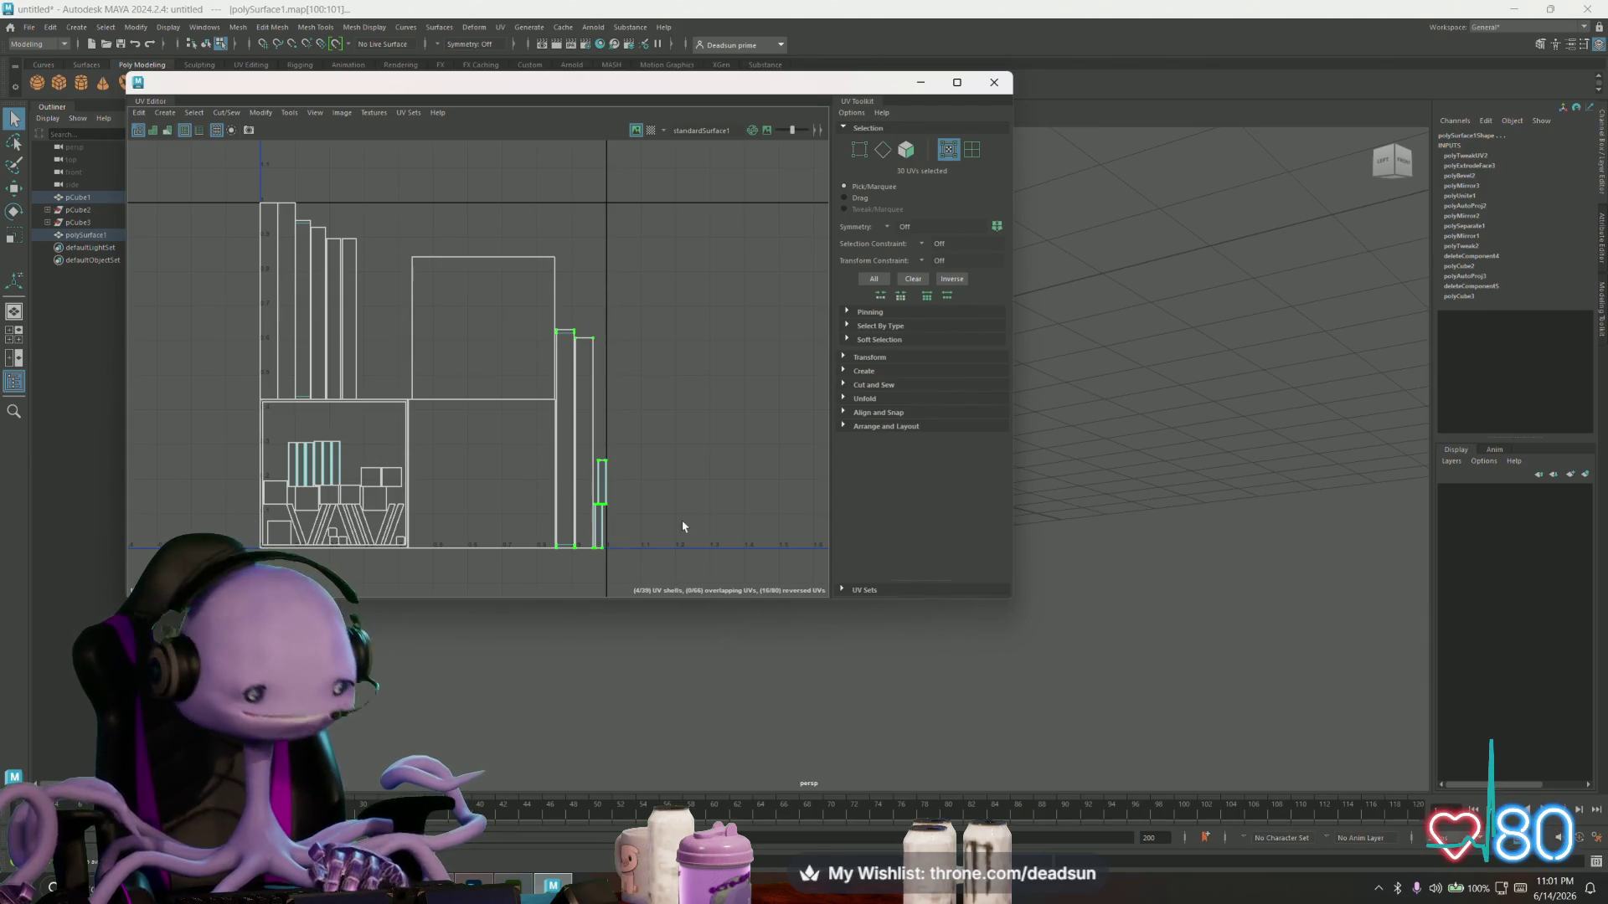
key(w)
drag(669, 438, 266, 438)
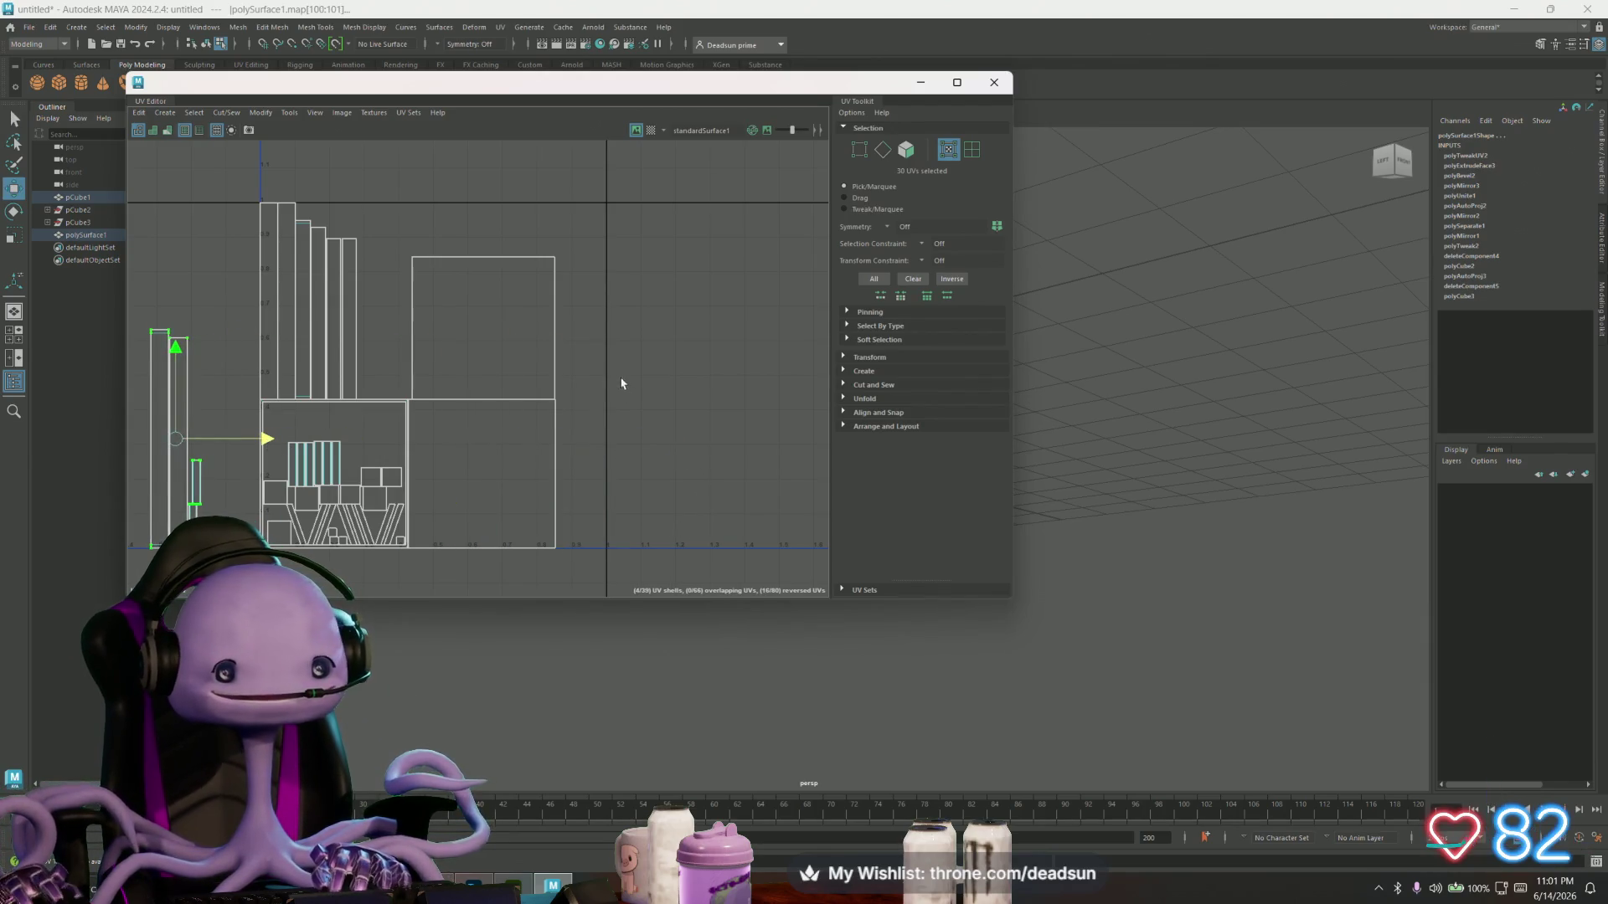
- Move the tray's two large UV shells up and to the right
click(553, 381)
shift+click(533, 467)
mouse_move(482, 403)
mouse_down()
mouse_move(538, 377)
mouse_move(519, 370)
mouse_up()
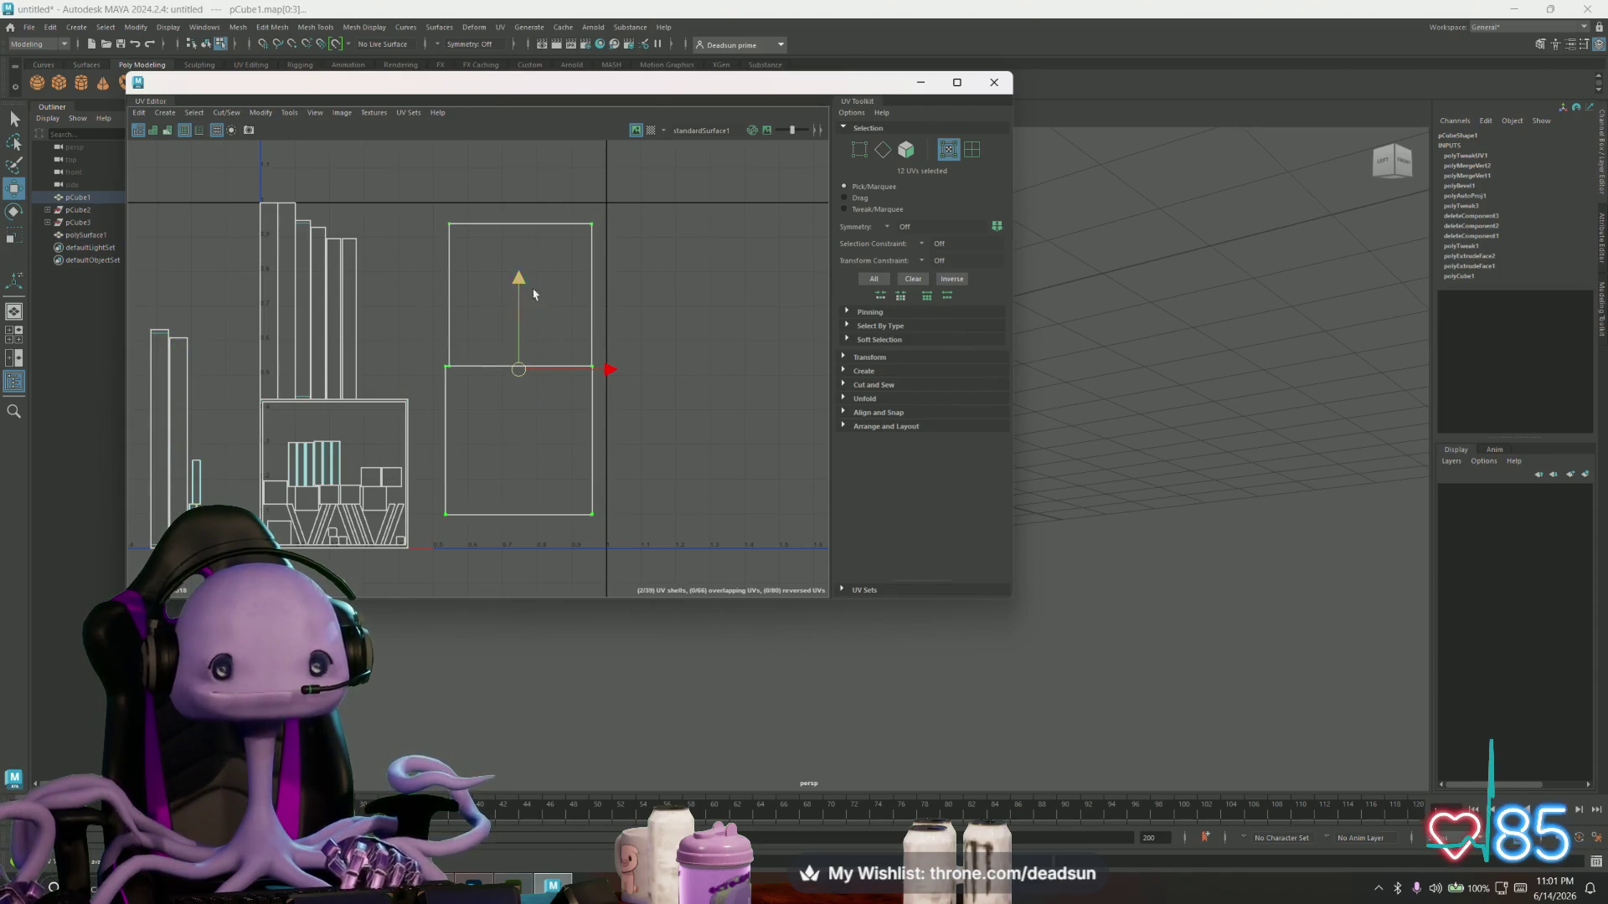
- Select the tray's top face in face mode in the 3D view
drag(586, 82, 1154, 142)
mouse_move(541, 456)
alt+mouse_down()
mouse_move(563, 503)
mouse_move(470, 467)
mouse_move(524, 477)
alt+mouse_up()
right_click(506, 490)
click(506, 524)
click(507, 557)
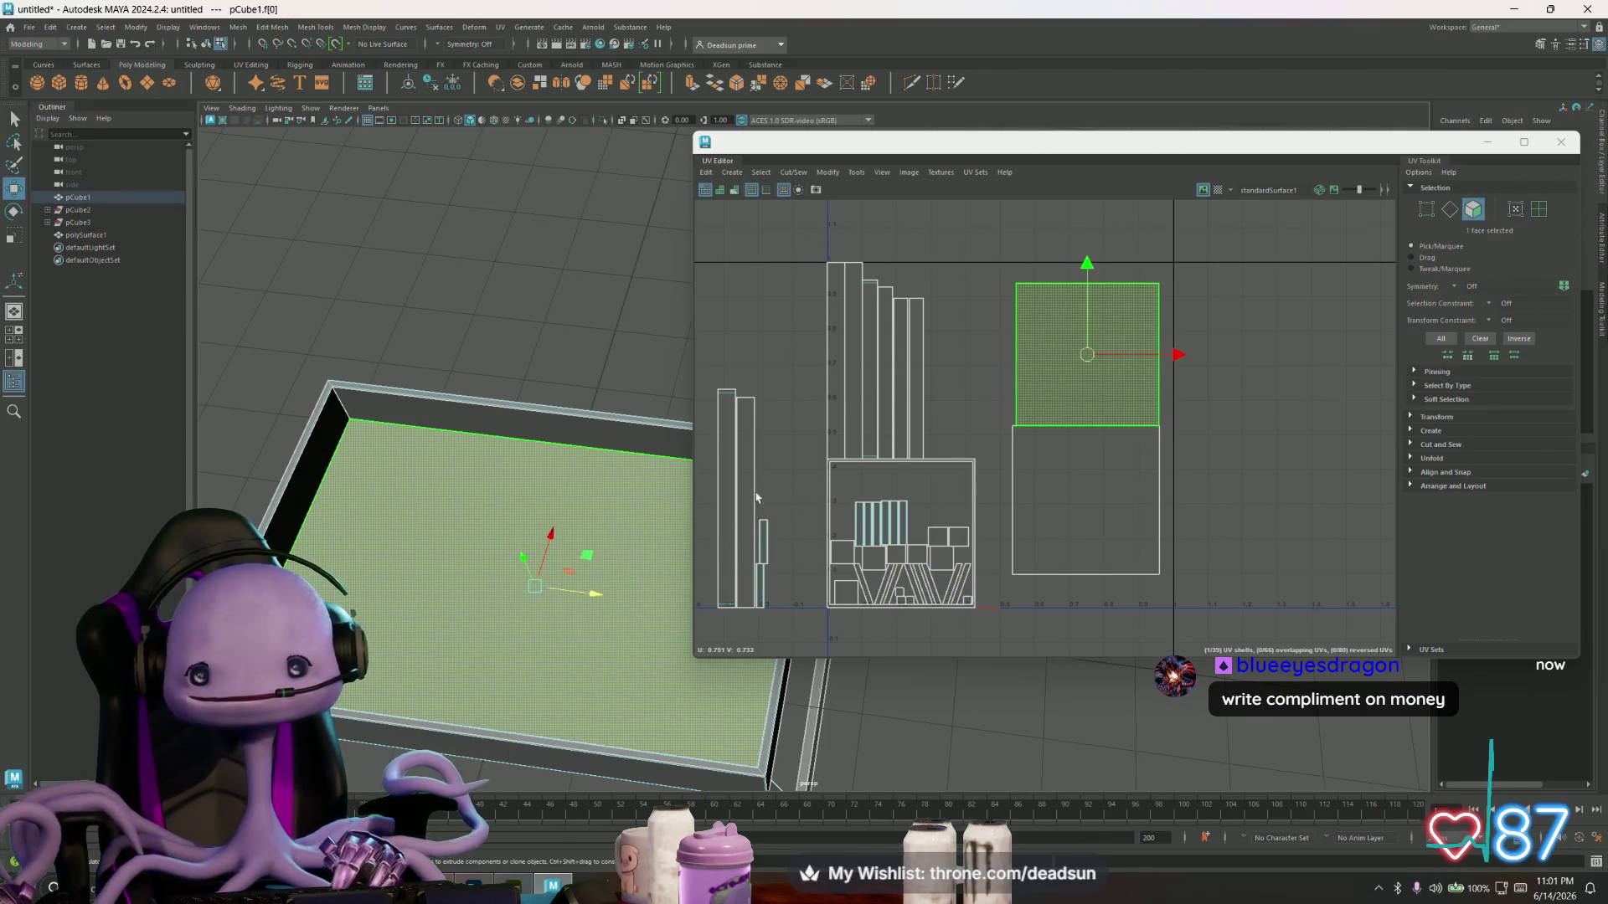
click(772, 174)
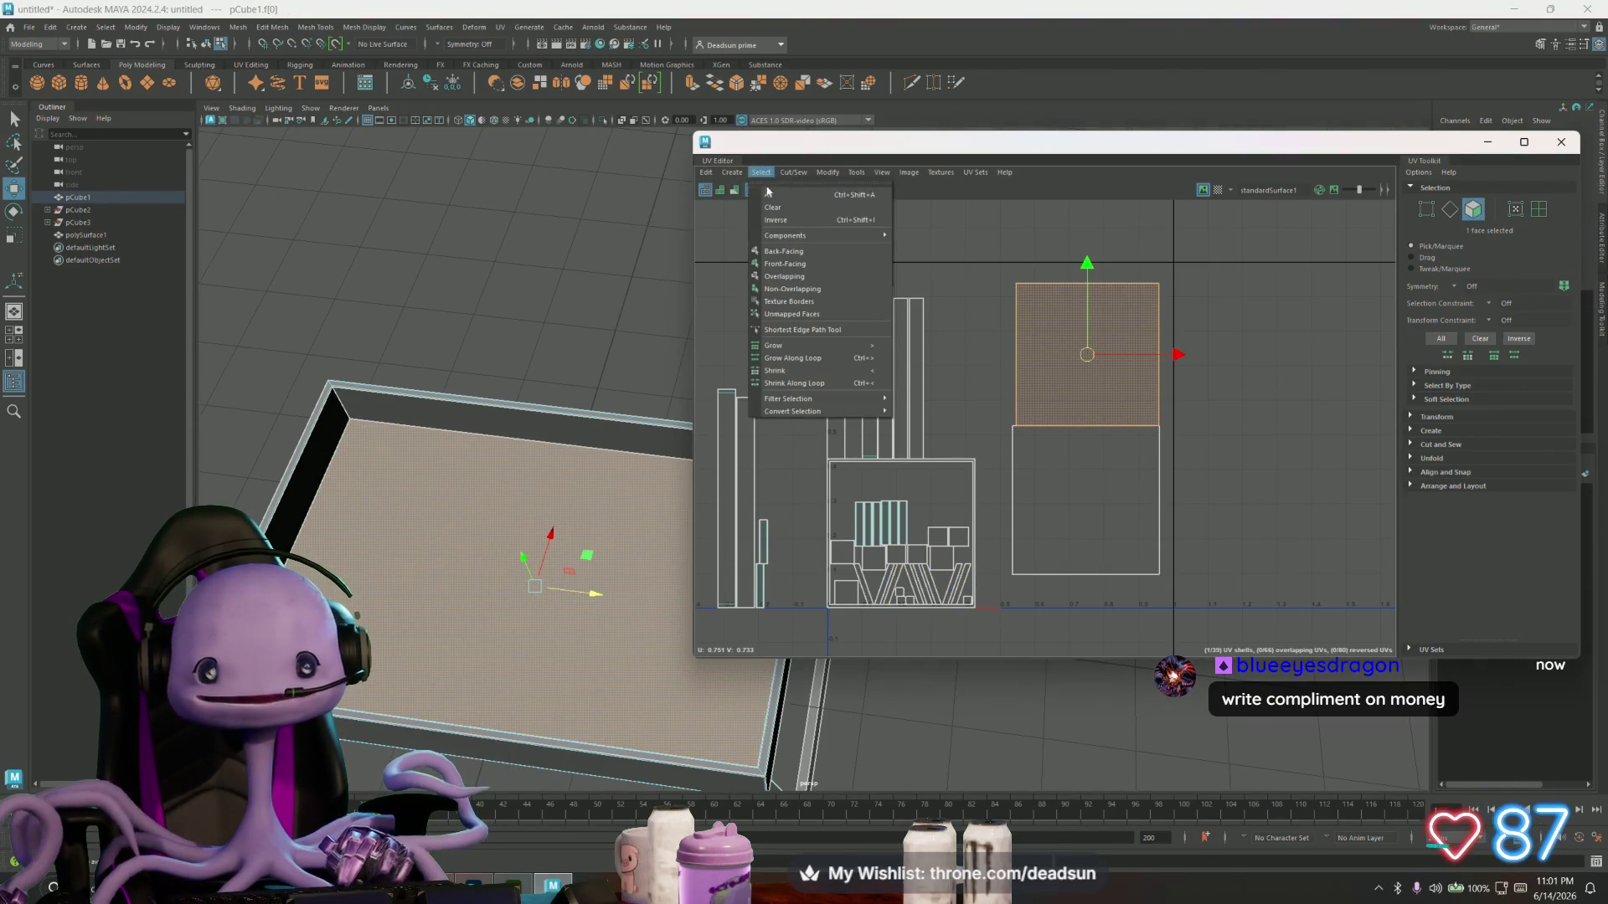
- Select the tray's lower and upper large UV faces, recentre the view, and browse the Cut/Sew and Modify menus
click(1113, 517)
shift+click(1089, 377)
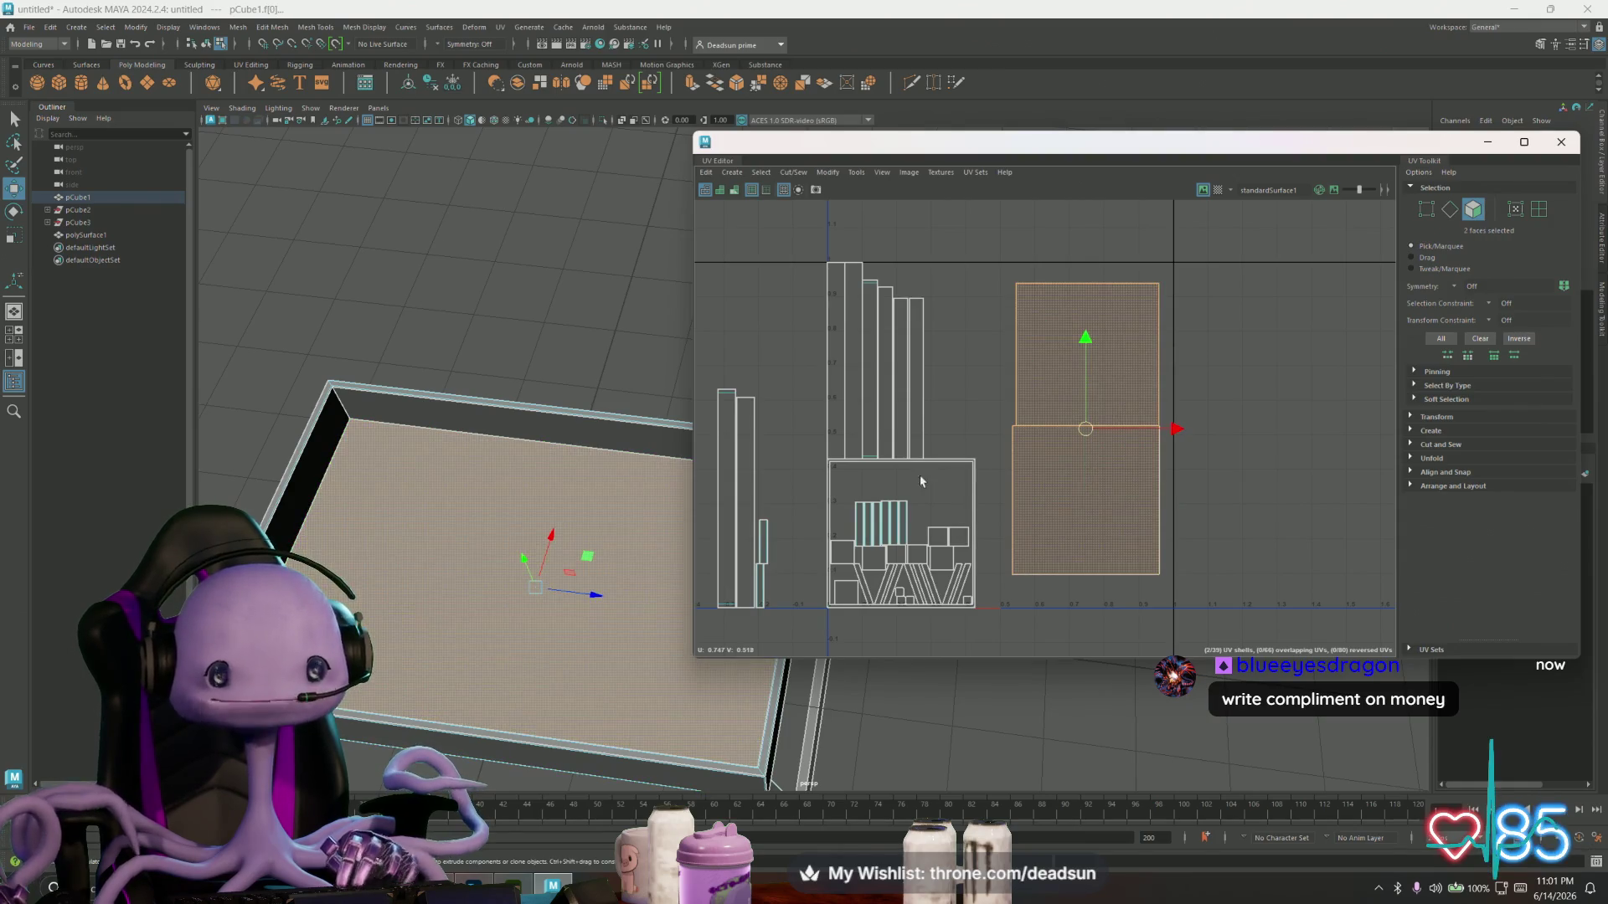
alt+middle_drag(951, 531, 997, 502)
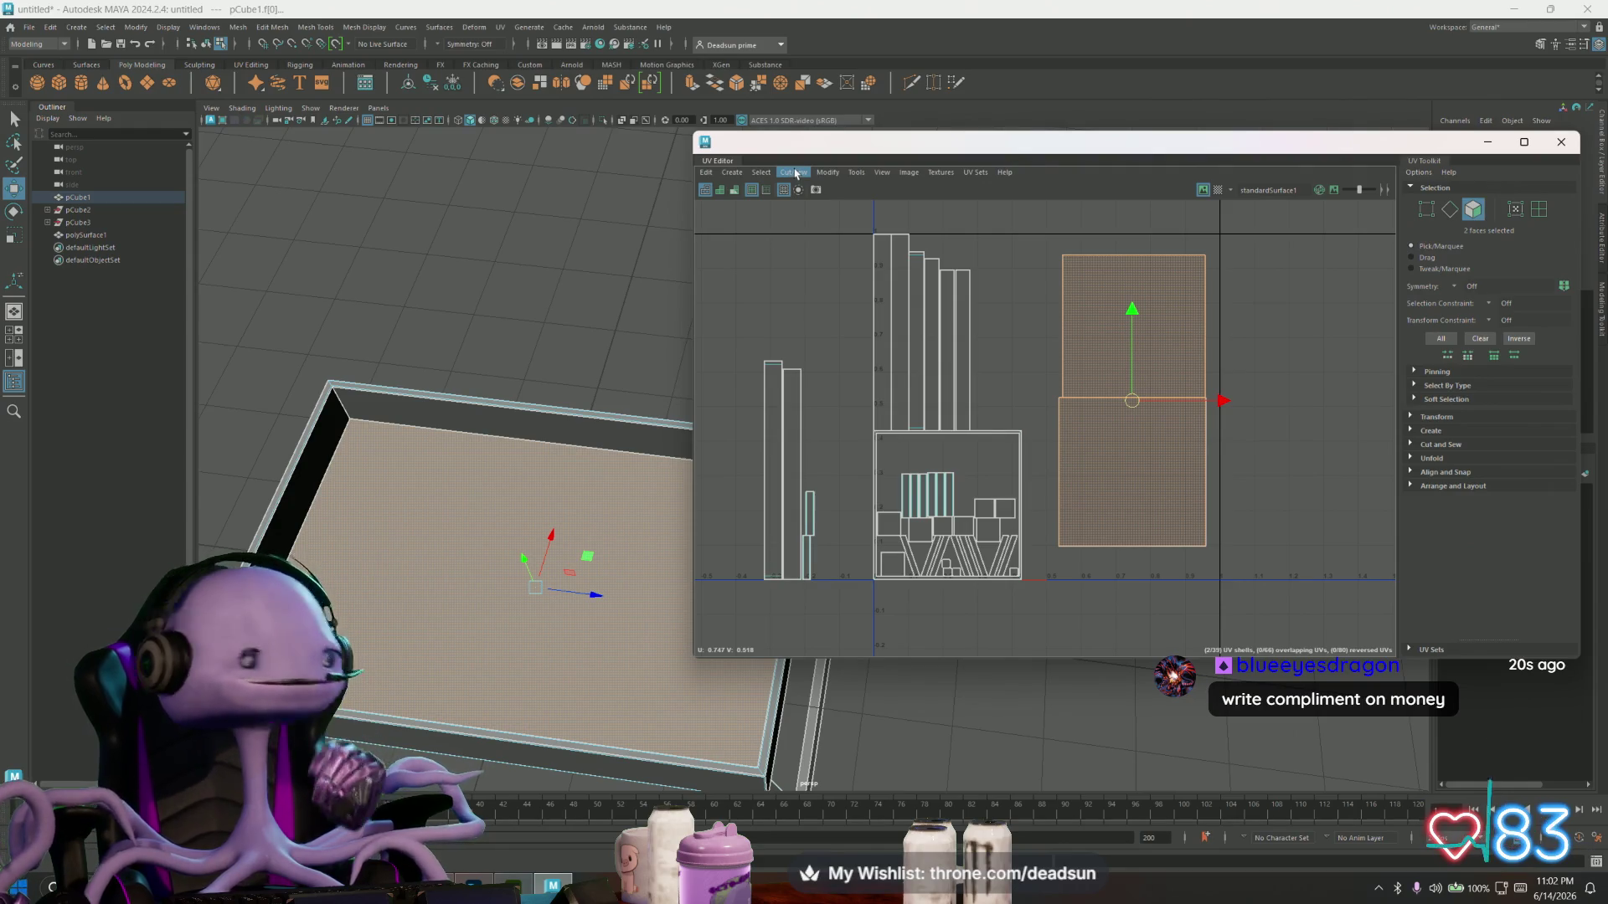
click(795, 173)
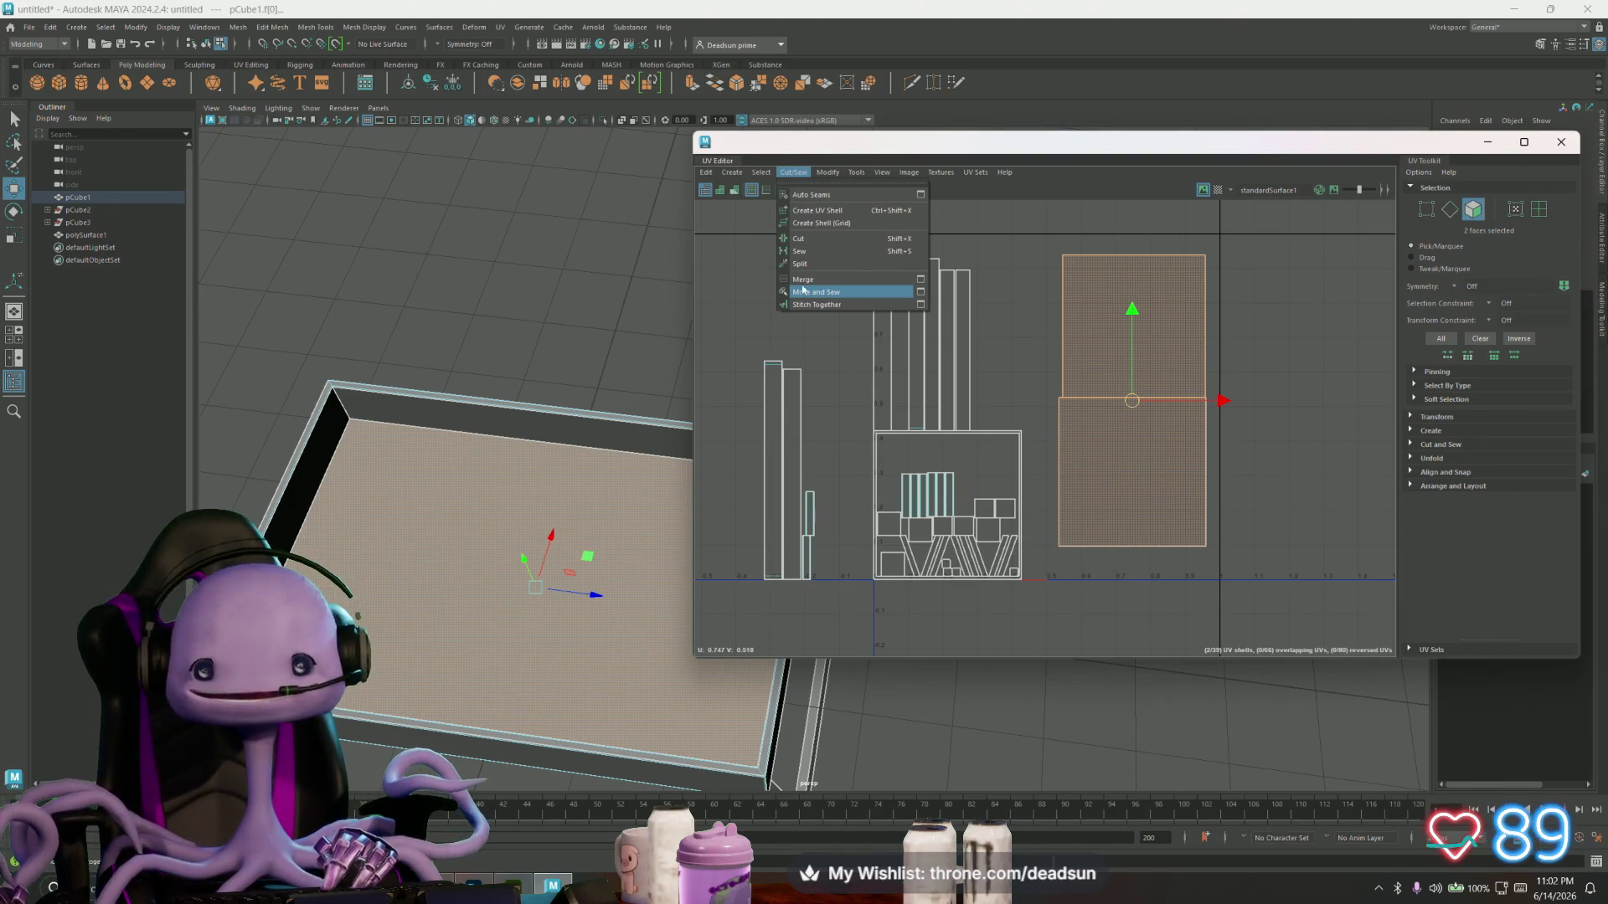
mouse_move(827, 172)
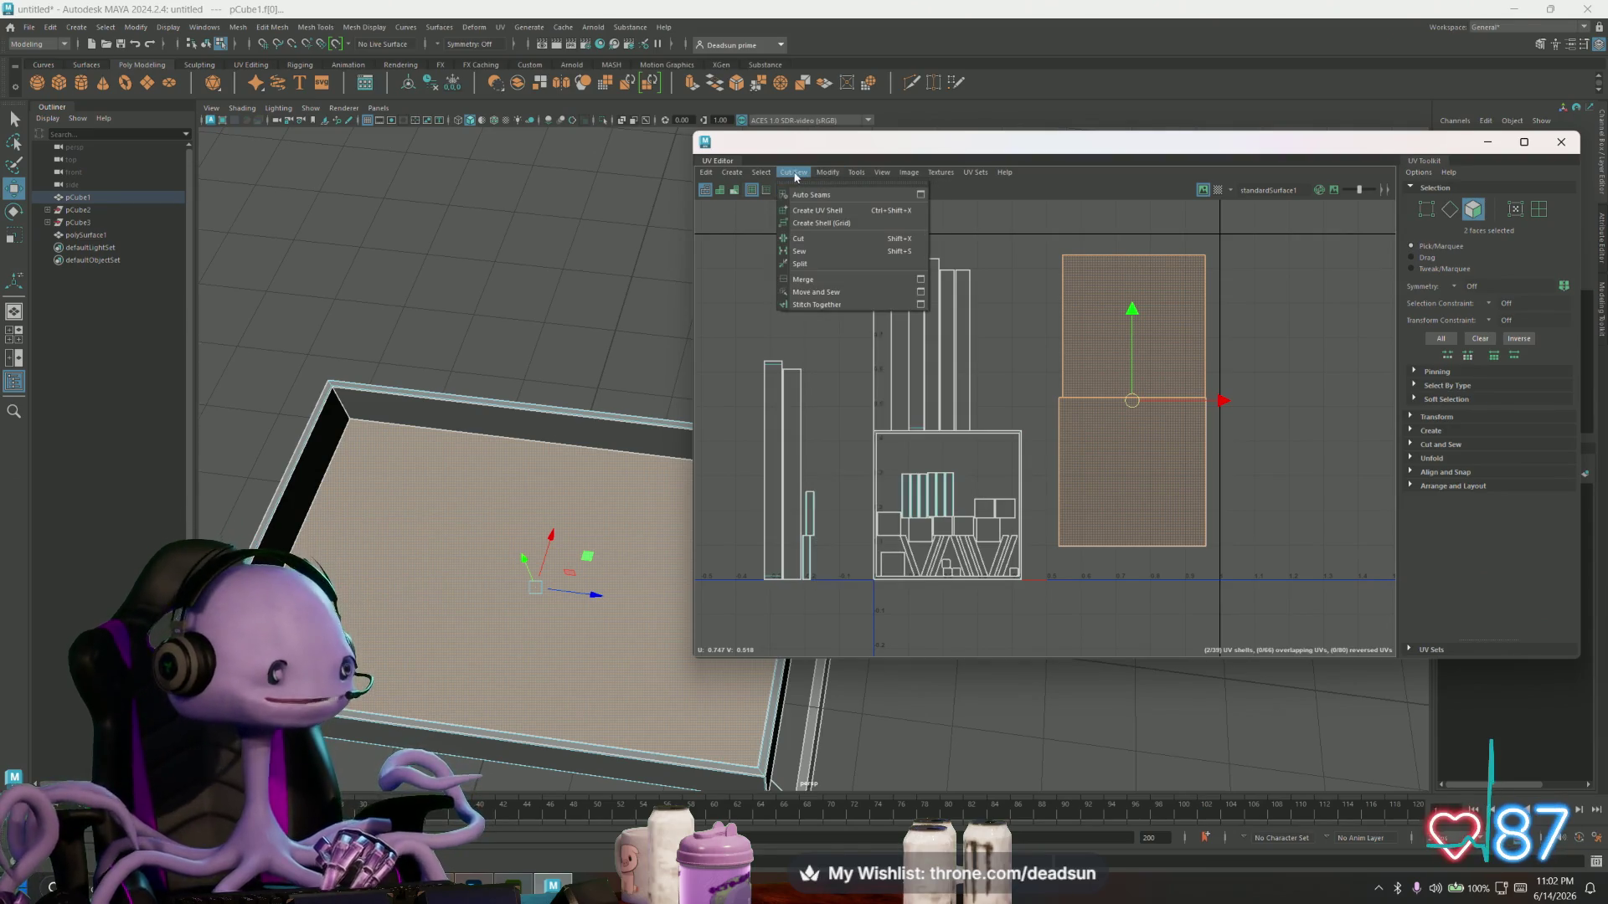
mouse_move(731, 176)
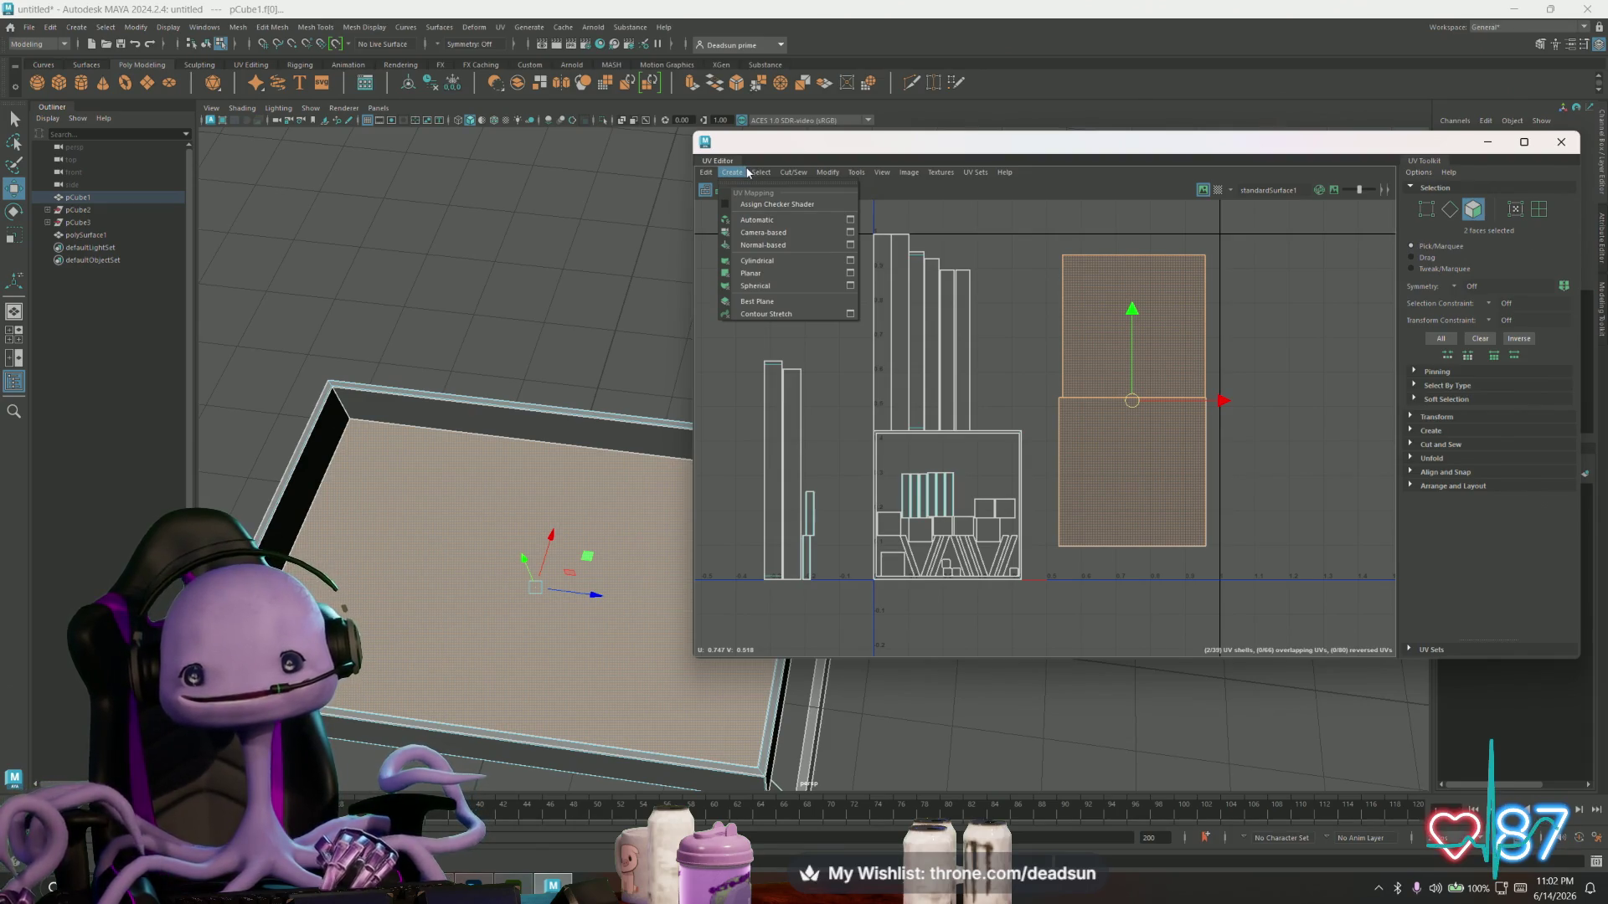
- Planar-project the two large faces, then reapply with Keep image width/height ratio enabled
click(850, 274)
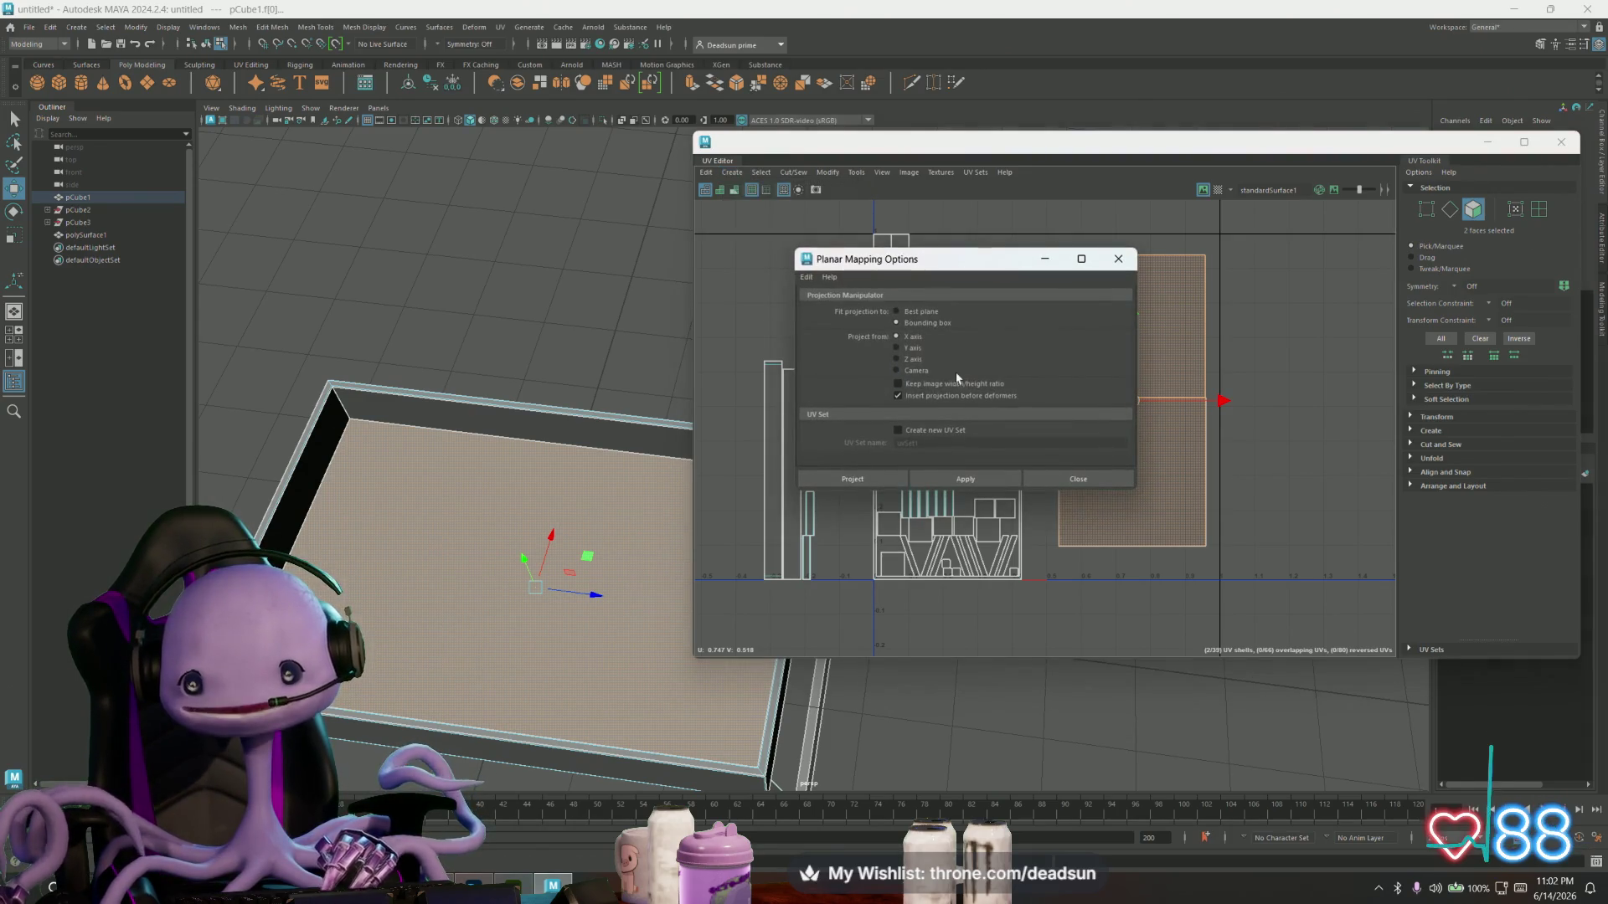
click(965, 479)
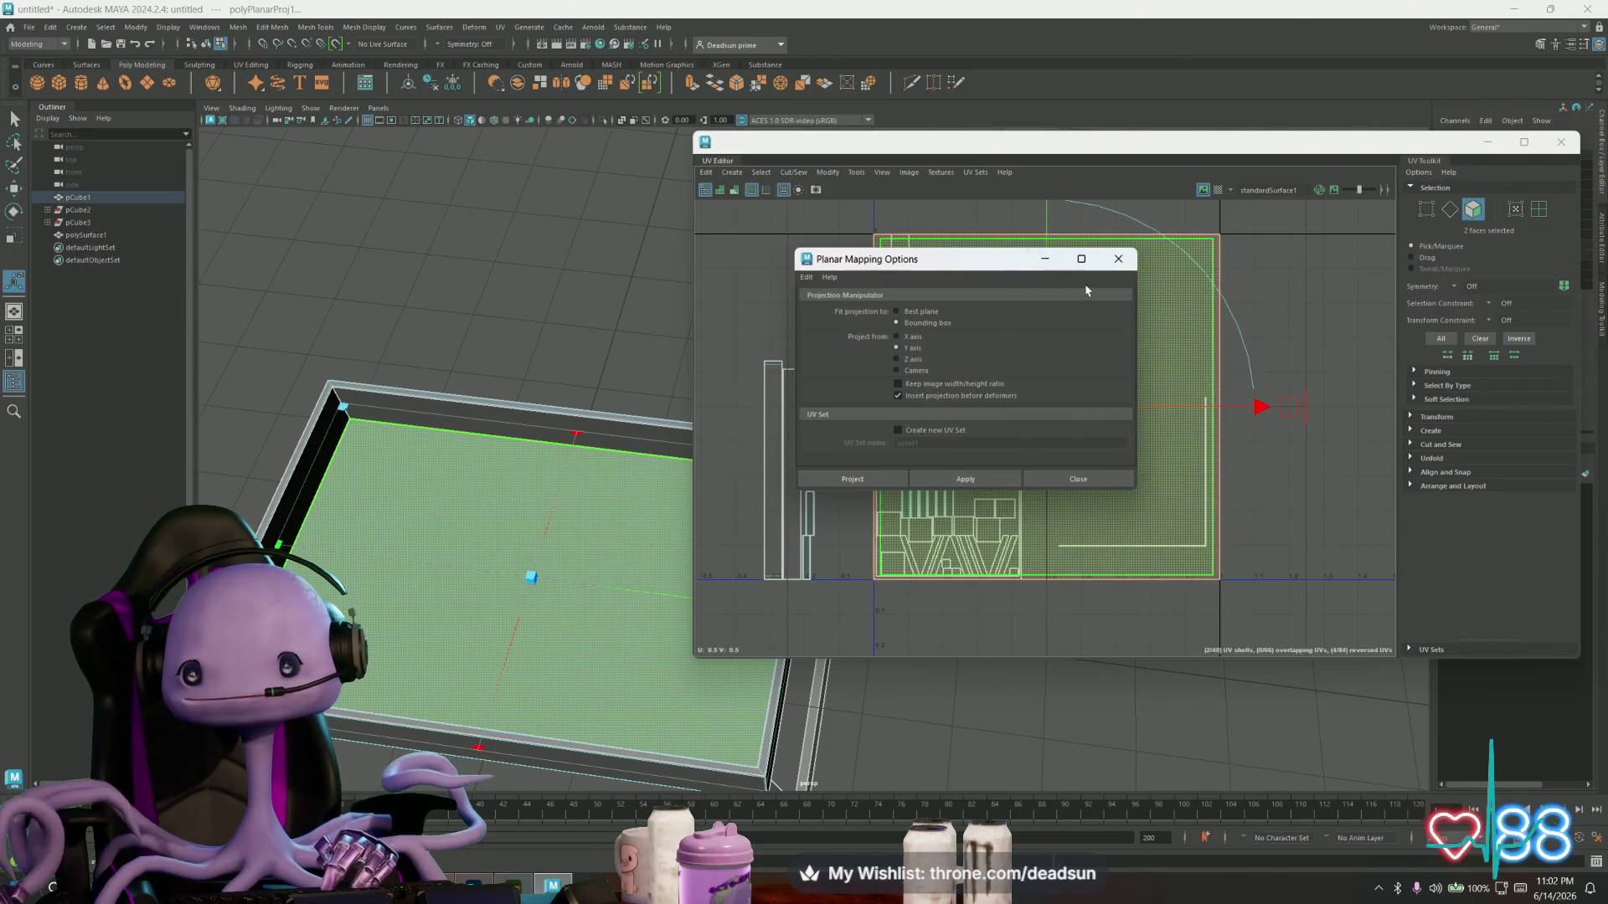
click(966, 385)
click(966, 479)
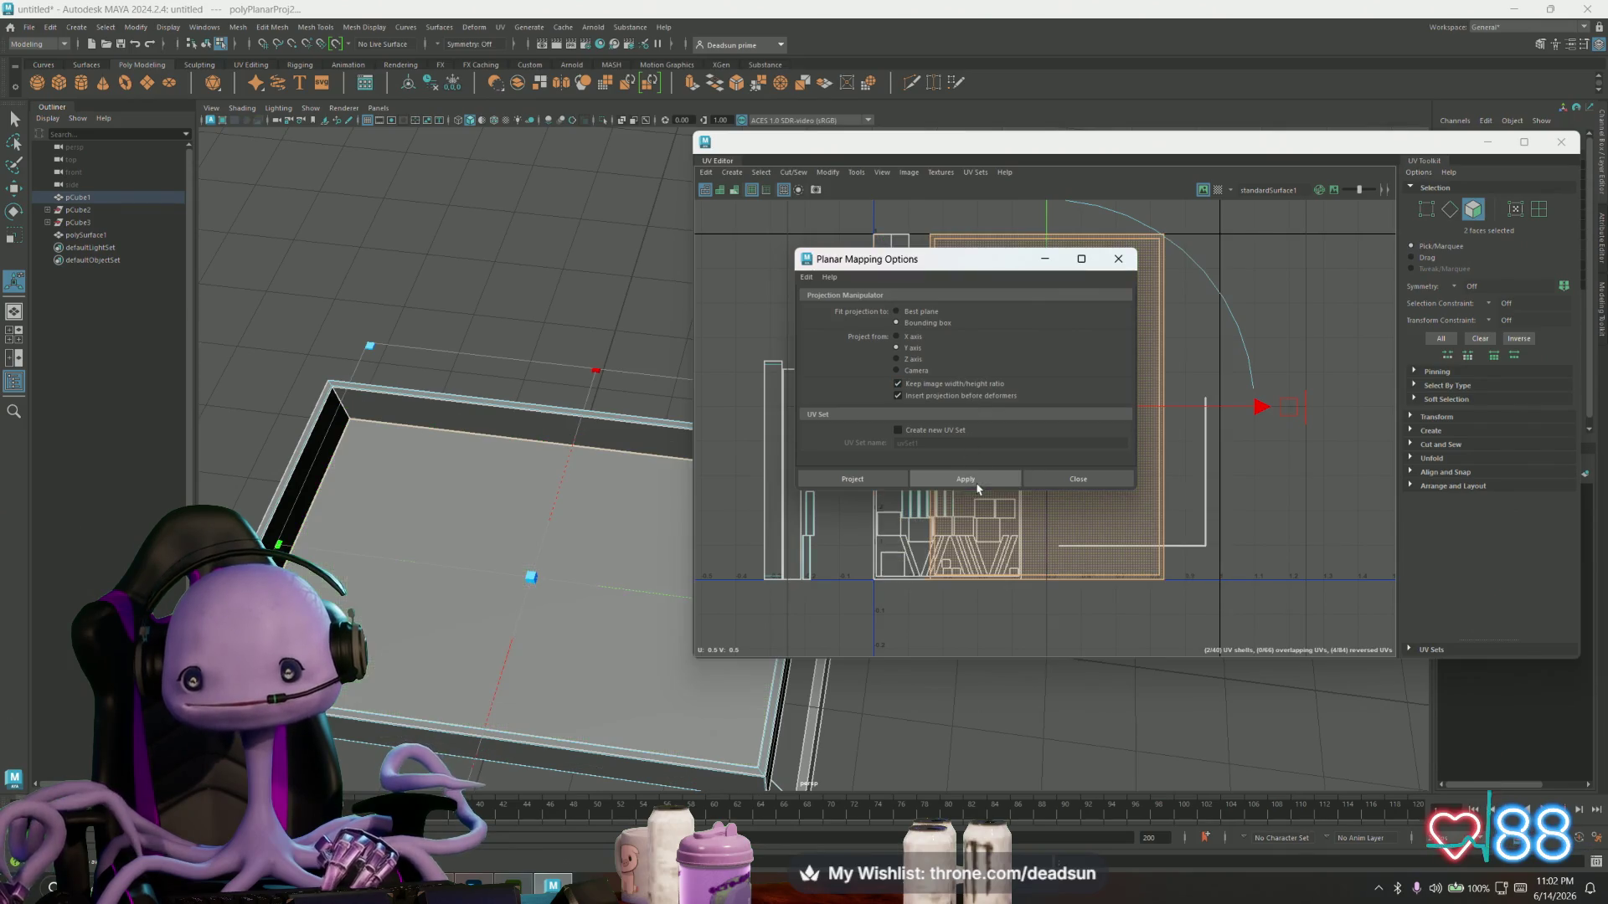
- Close the Planar Mapping options and select all of the tray's faces
mouse_move(1080, 259)
mouse_down()
mouse_move(817, 358)
mouse_move(819, 394)
mouse_up()
click(856, 396)
mouse_move(737, 223)
mouse_down()
mouse_move(837, 377)
mouse_move(1340, 650)
mouse_up()
click(825, 172)
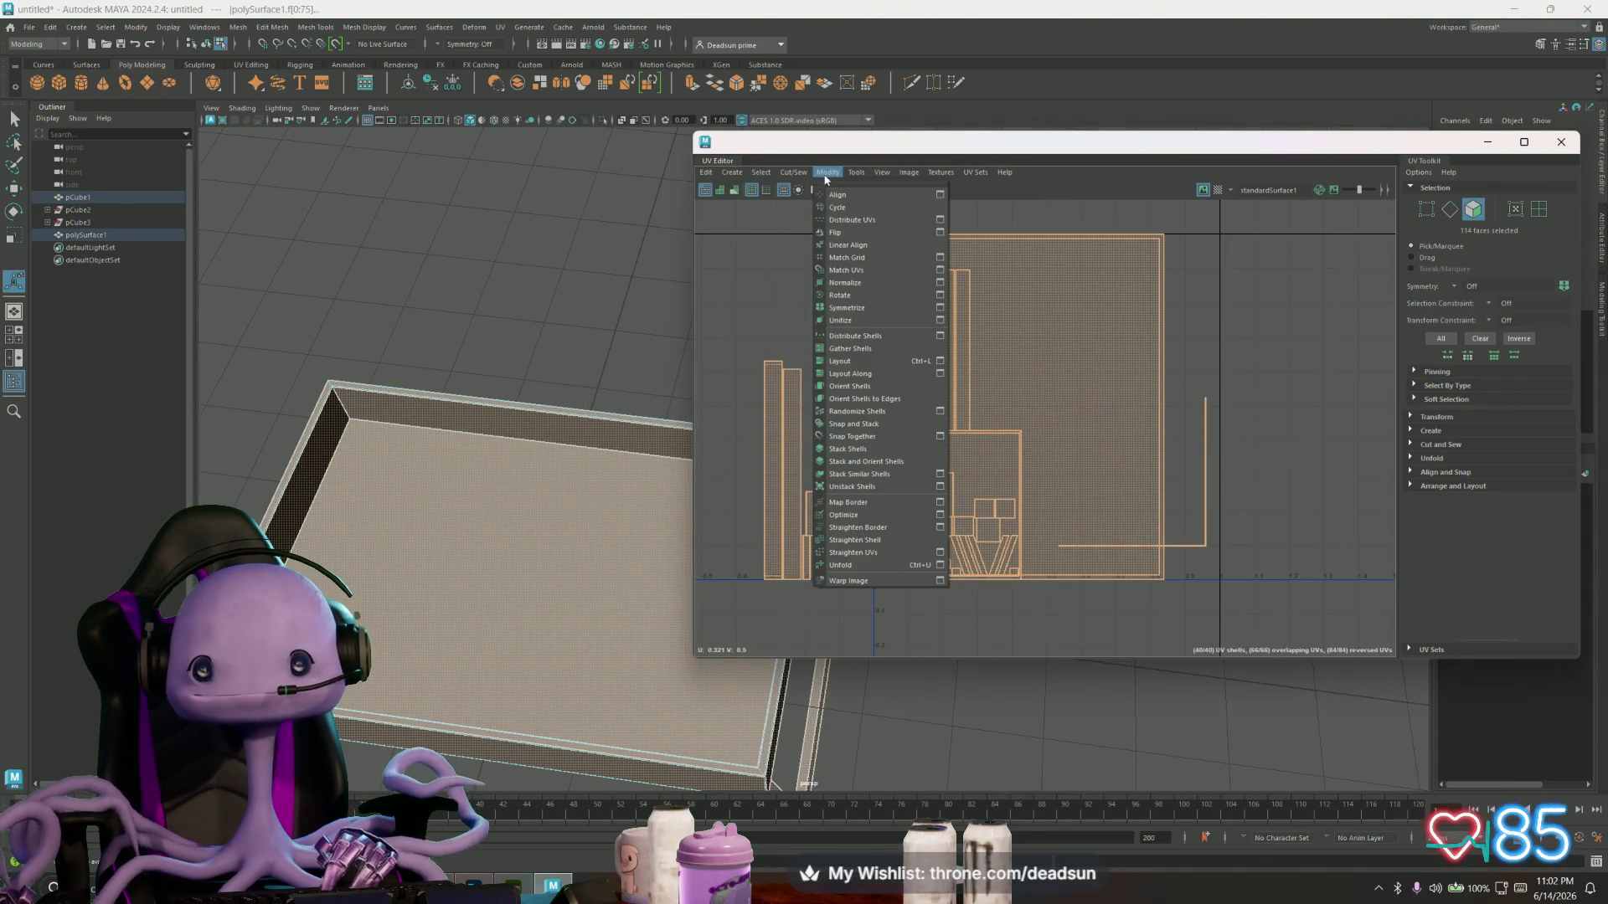
- Apply Automatic mapping to the whole tray mesh and close its options
mouse_move(761, 172)
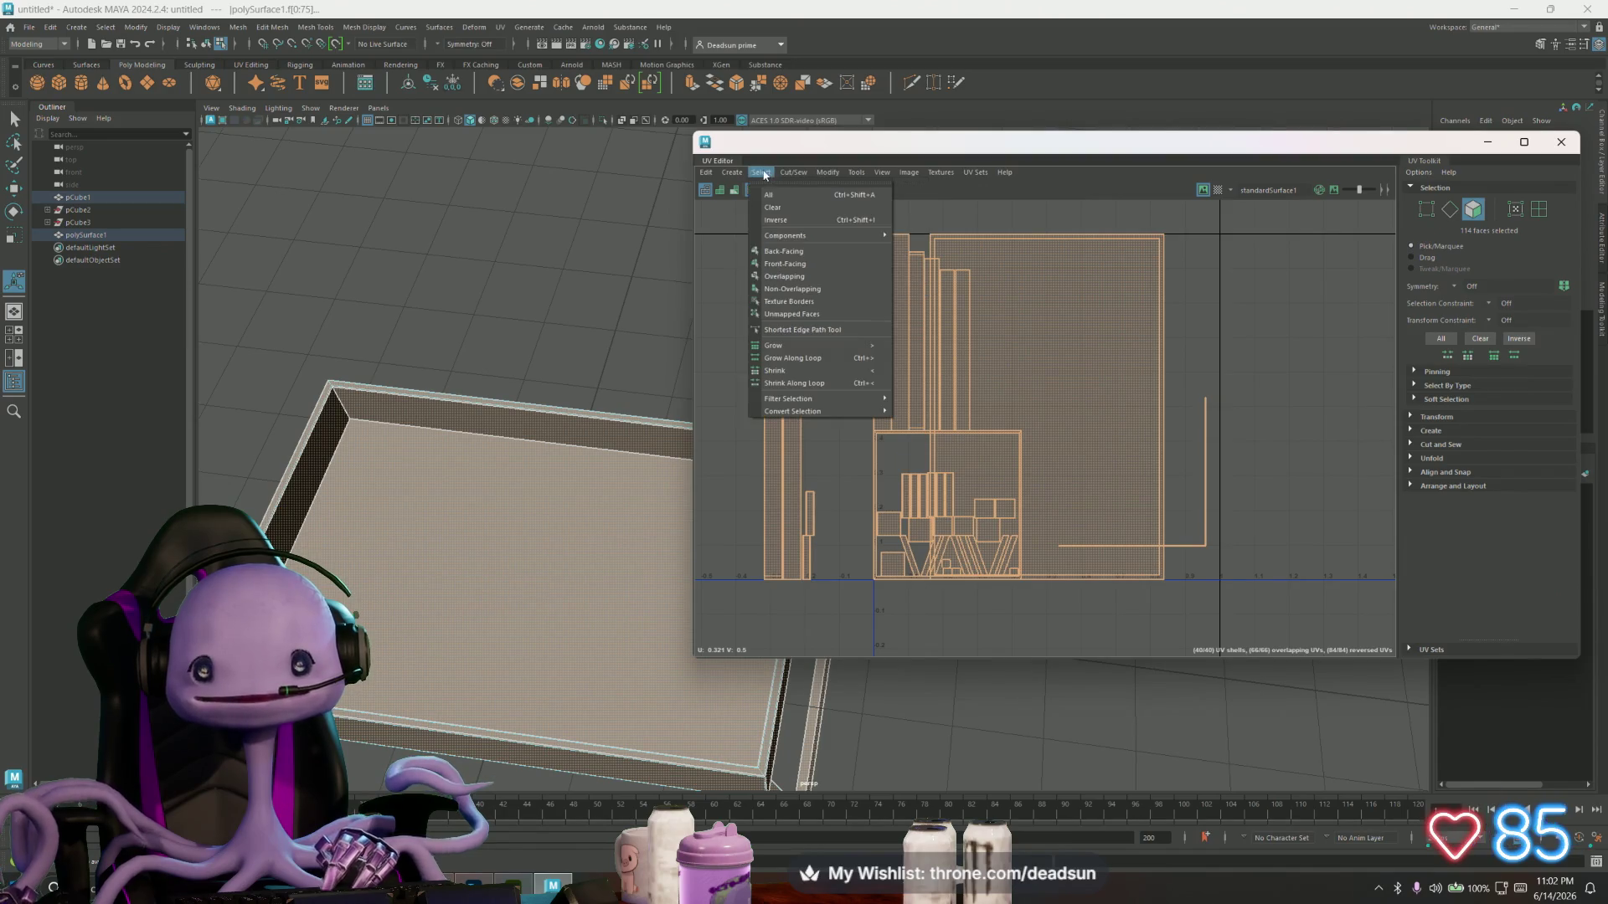
click(852, 218)
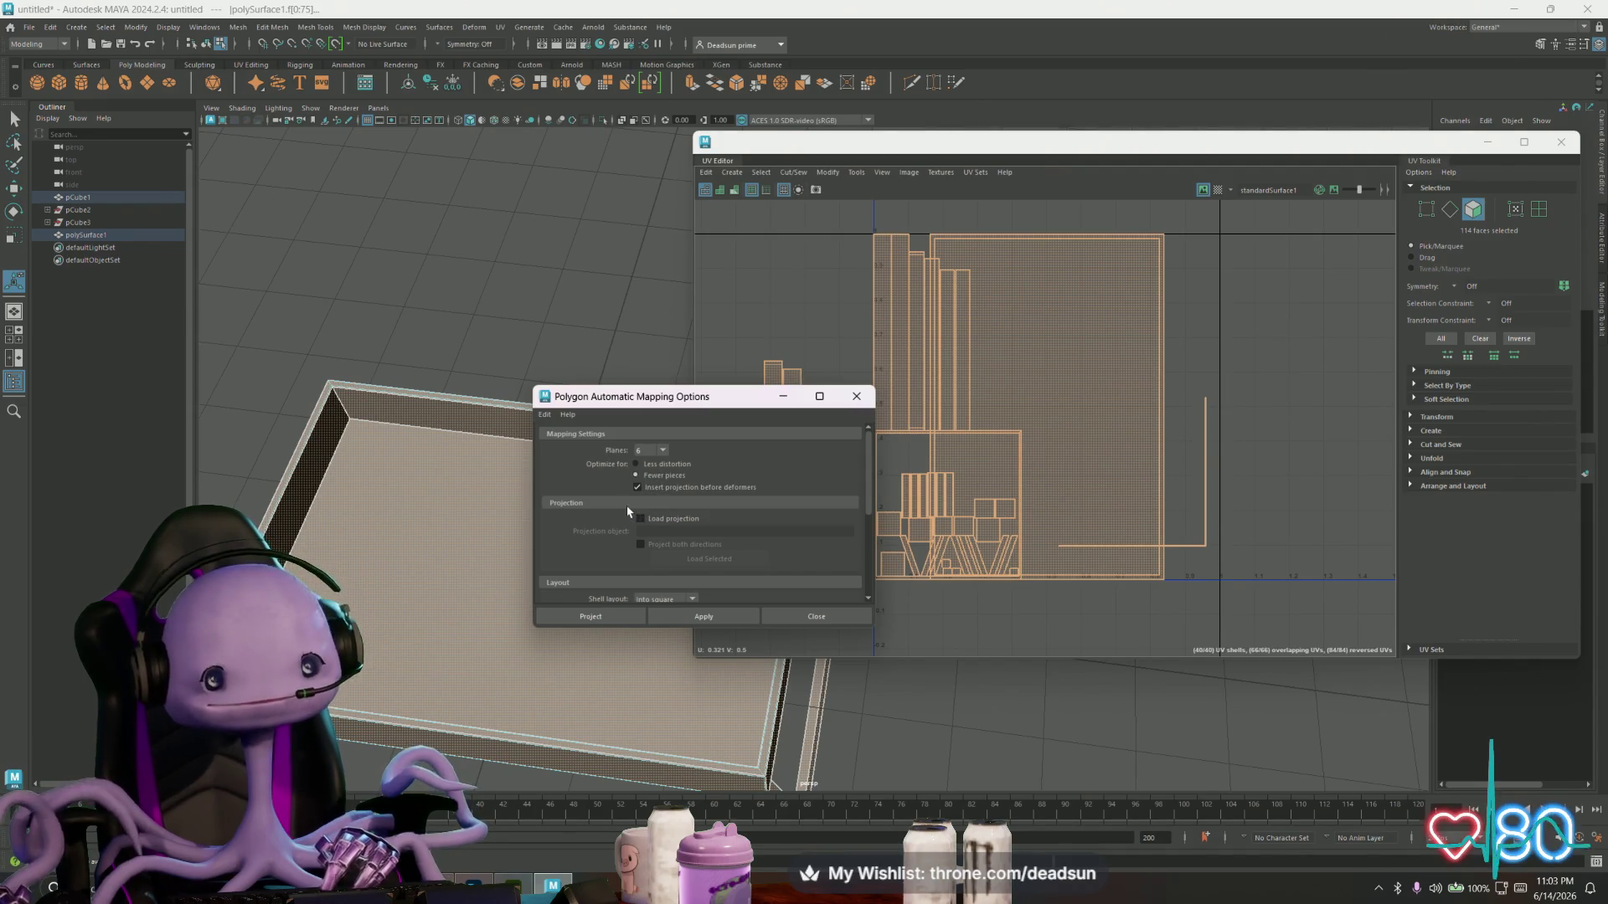
click(715, 613)
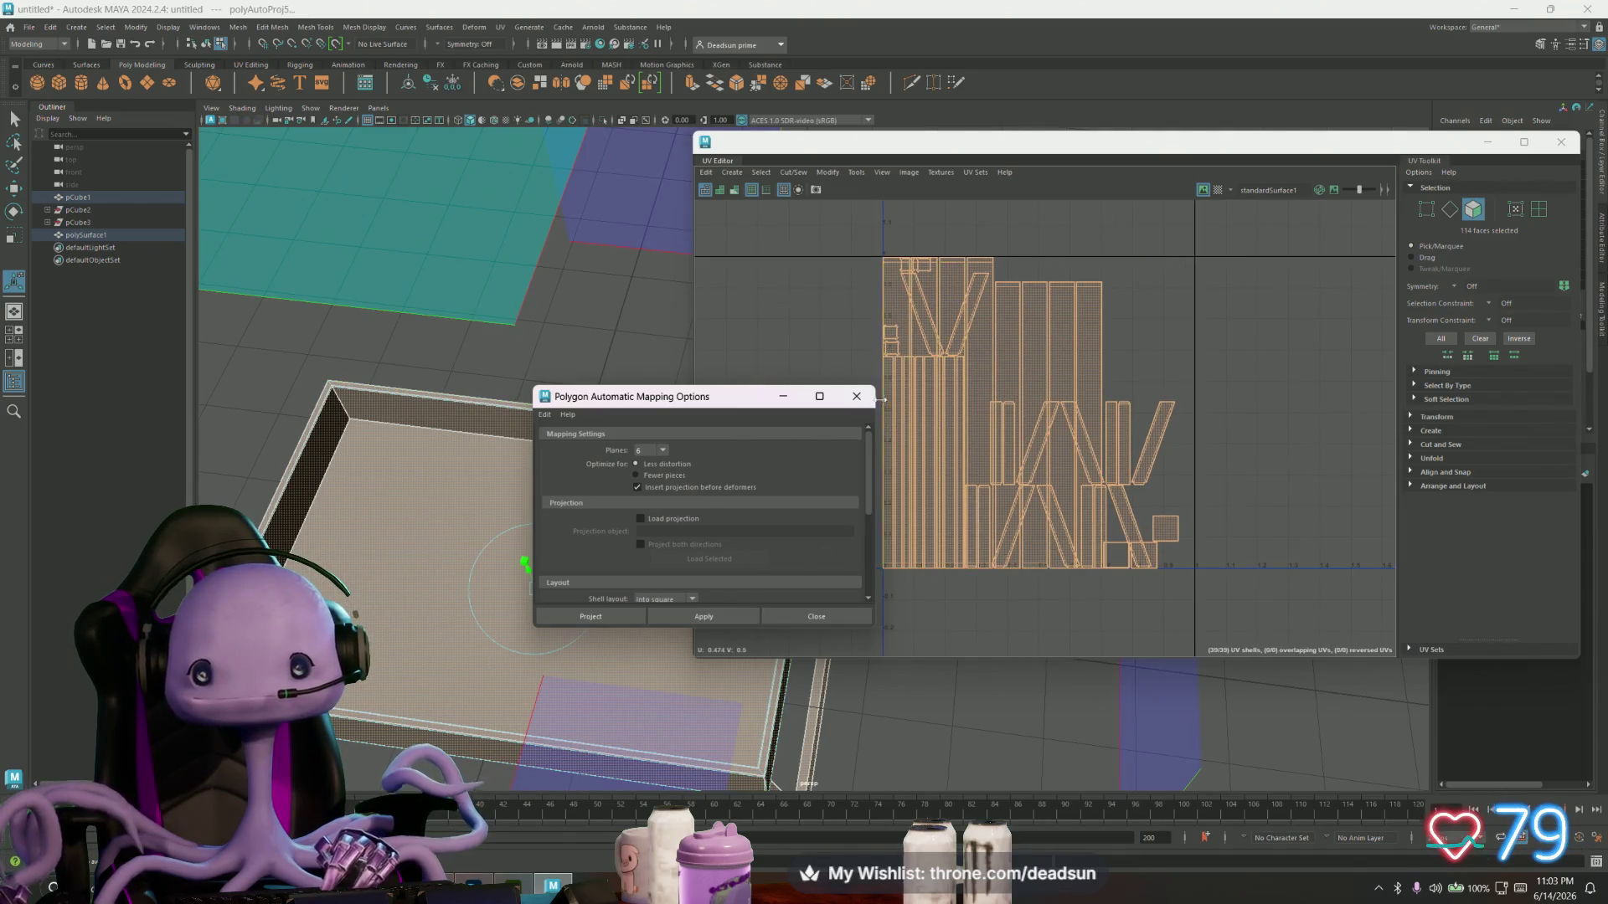
scroll(963, 469, down, 2)
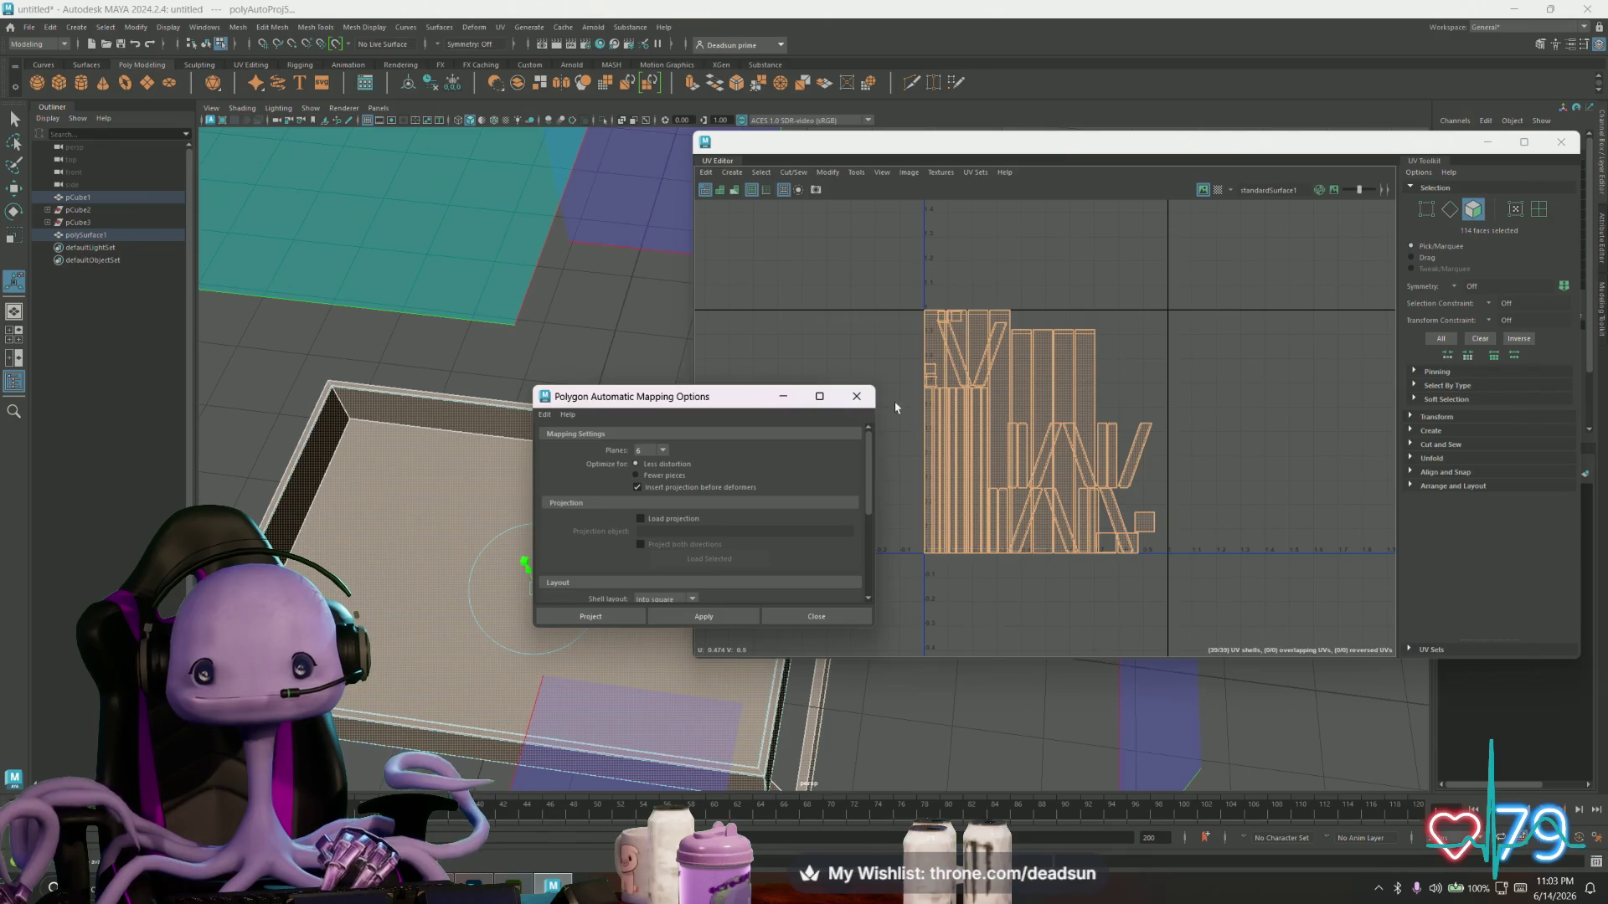
click(856, 397)
- Select all UVs and run Modify > Layout to pack the shells into 0–1 space
click(919, 327)
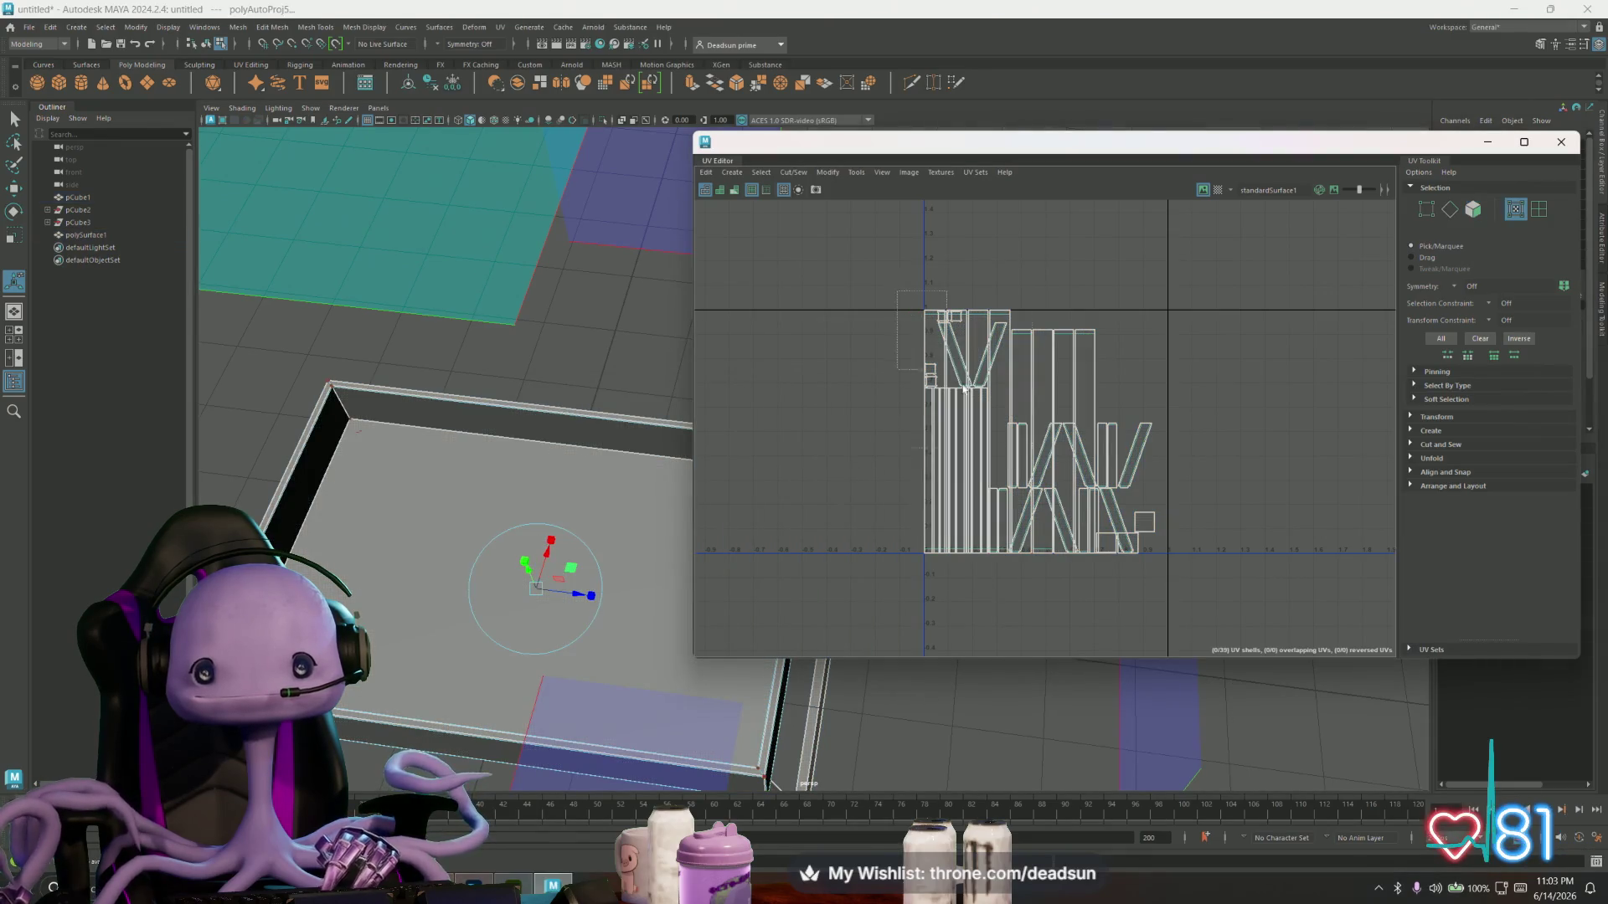
drag(963, 388, 856, 299)
click(829, 173)
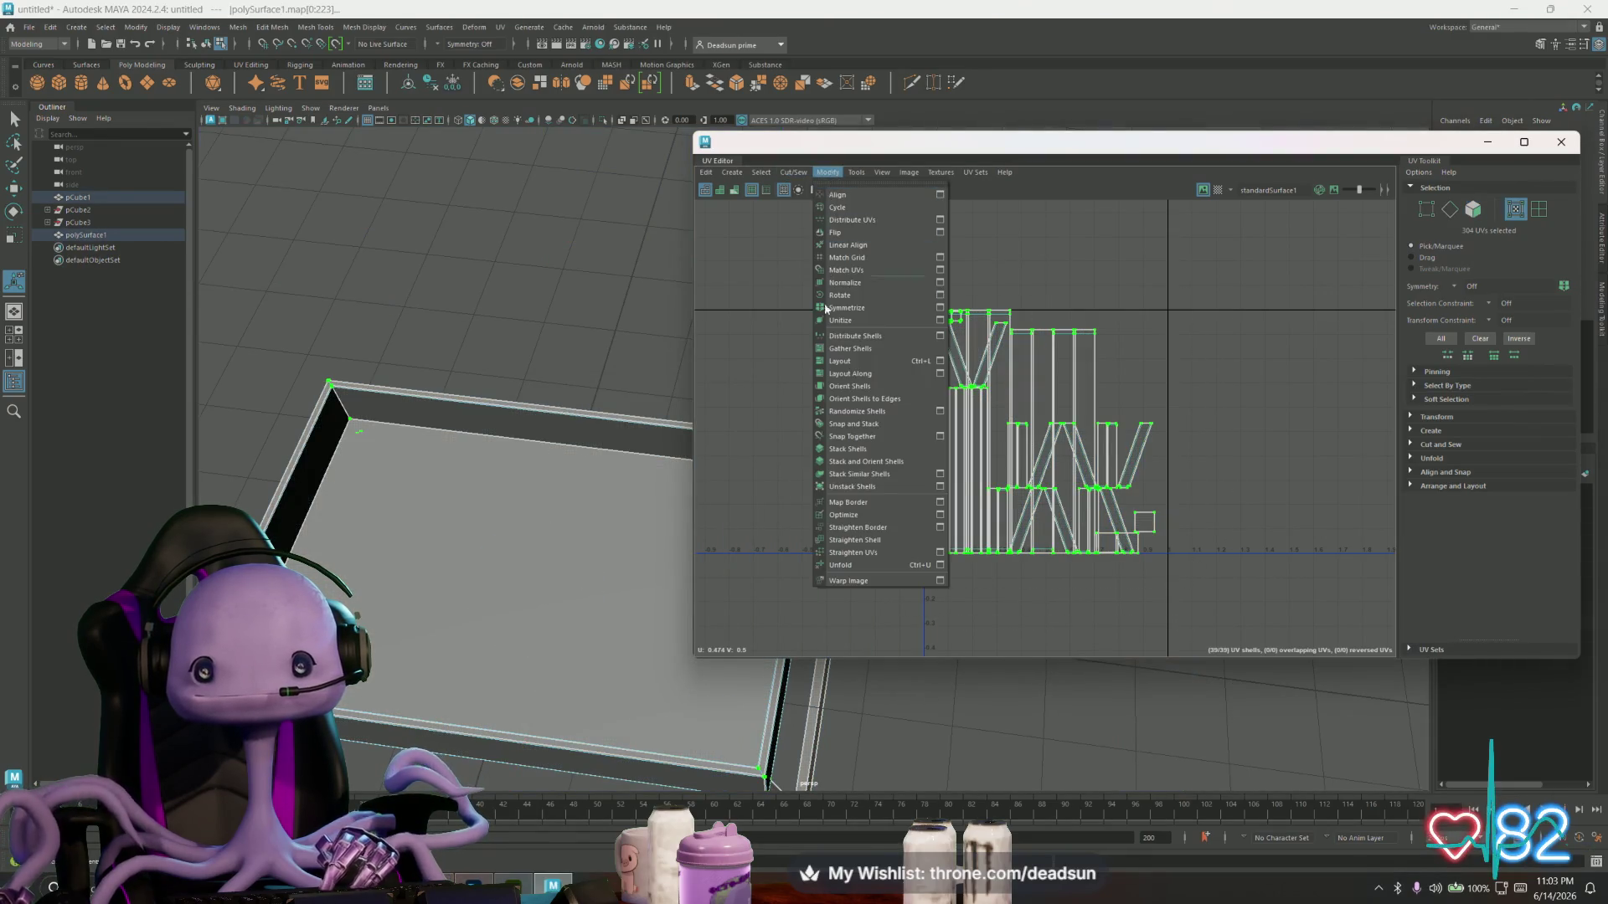
click(865, 365)
- In face mode, select the tray's large top-face shells and frame them in the UV view
key(F11)
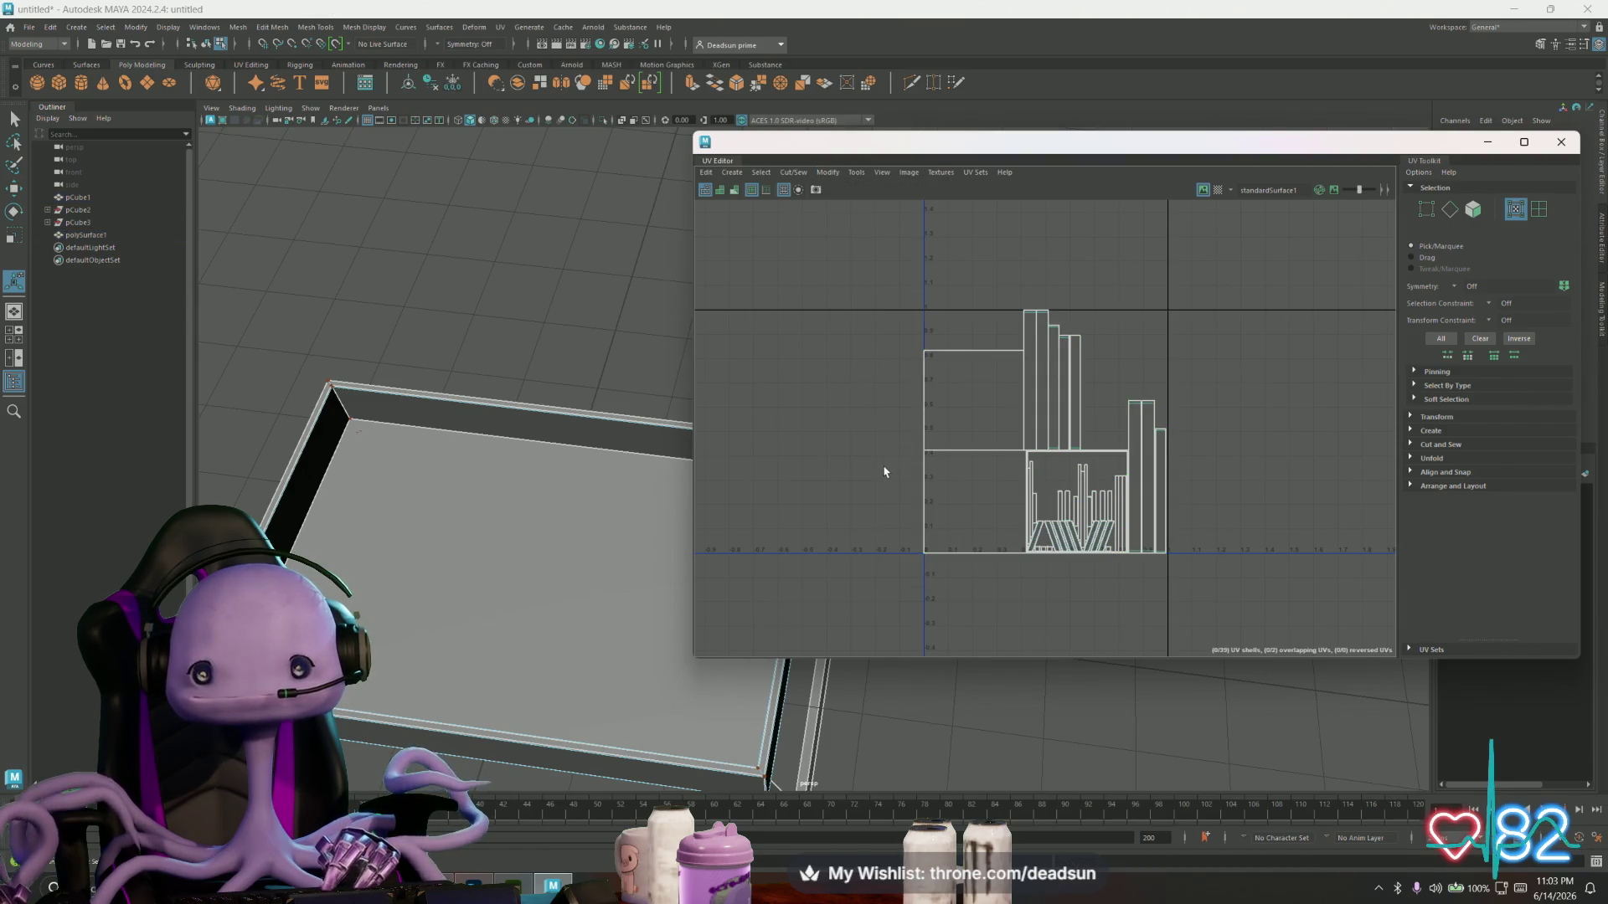
click(969, 427)
click(972, 503)
click(902, 519)
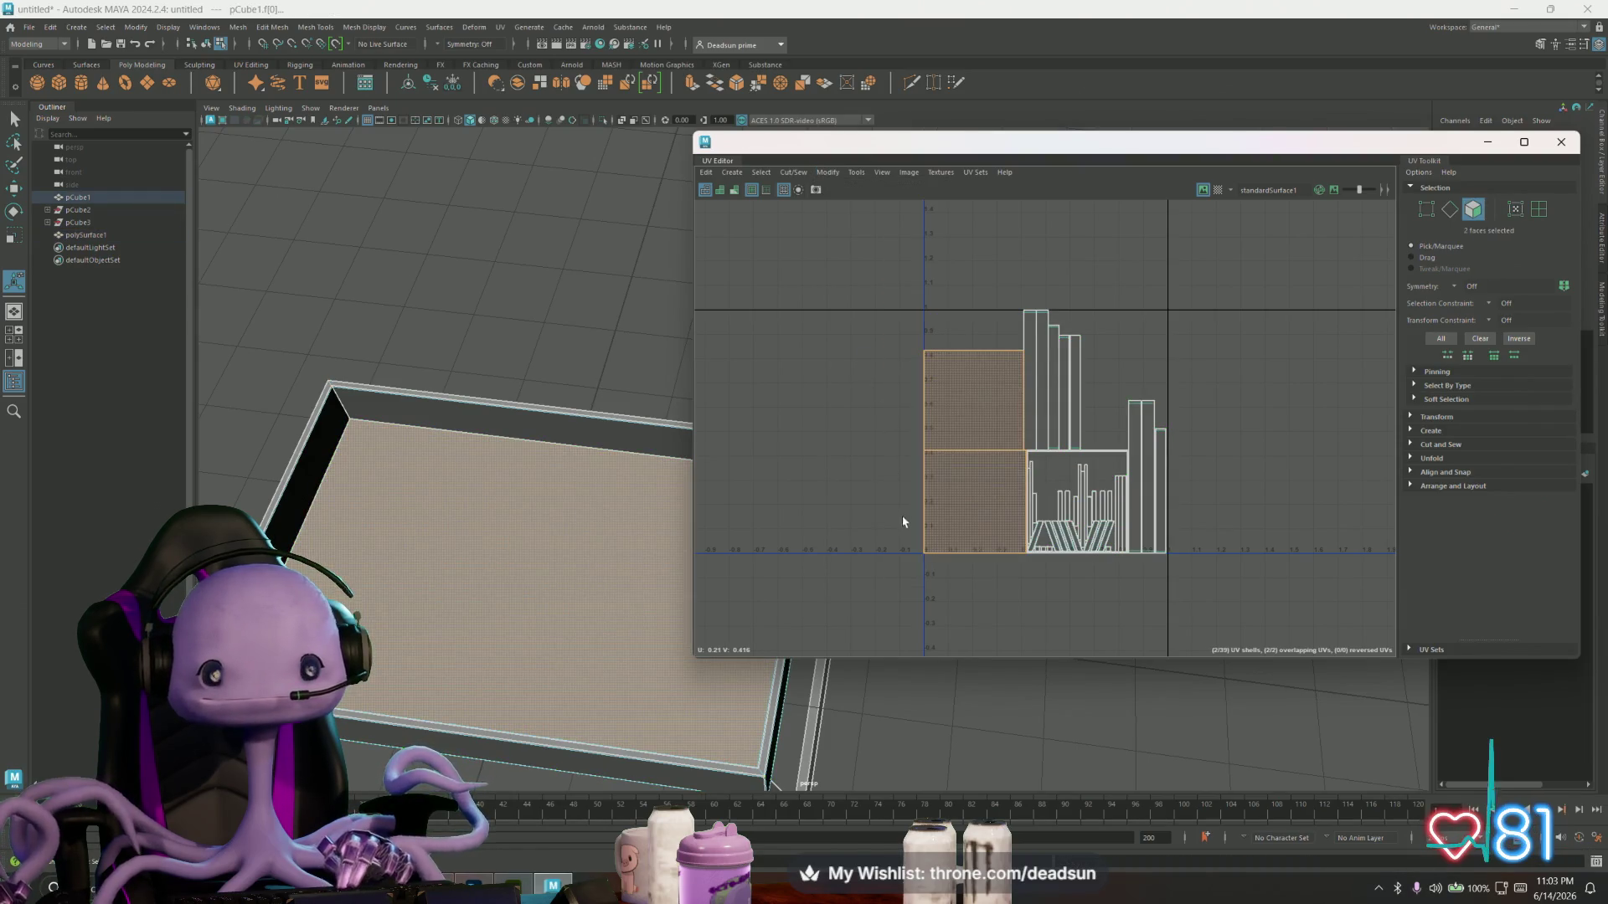
key(f)
click(884, 173)
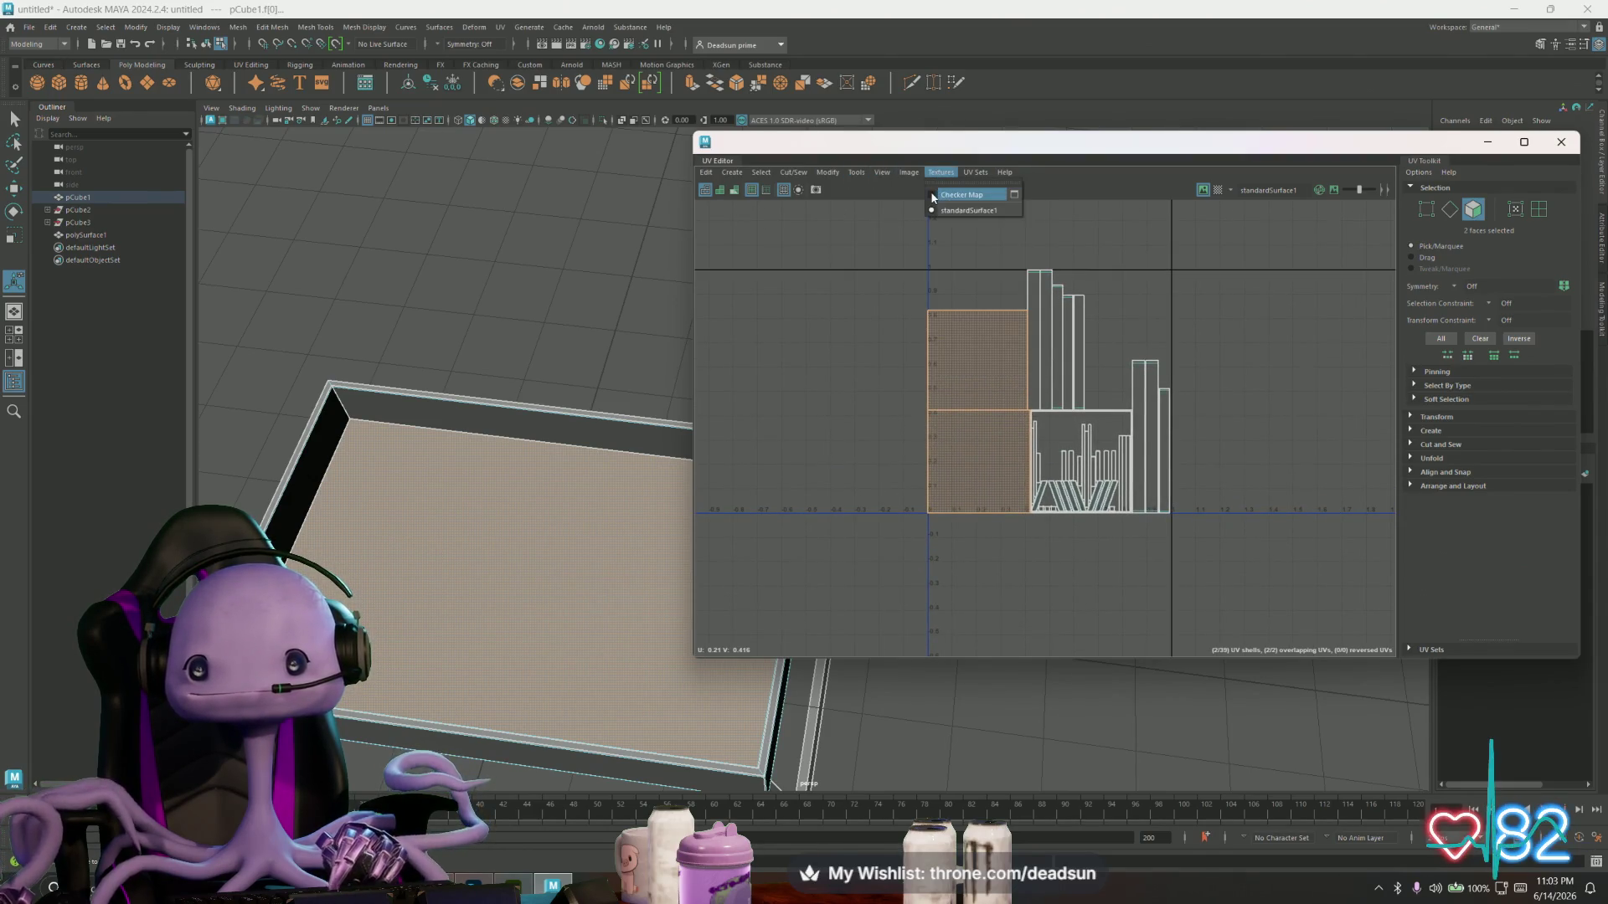
- Display the checker map, orbit to the leg, and select the lower-left UV shell's faces
click(932, 195)
mouse_move(610, 513)
alt+mouse_down()
mouse_move(575, 467)
mouse_move(528, 530)
mouse_move(545, 512)
alt+mouse_up()
mouse_move(499, 431)
alt+mouse_down()
mouse_move(497, 479)
mouse_move(567, 556)
mouse_move(571, 541)
alt+mouse_up()
mouse_move(972, 373)
right_down()
mouse_move(1027, 378)
mouse_move(955, 376)
right_up()
alt+drag(544, 503, 508, 492)
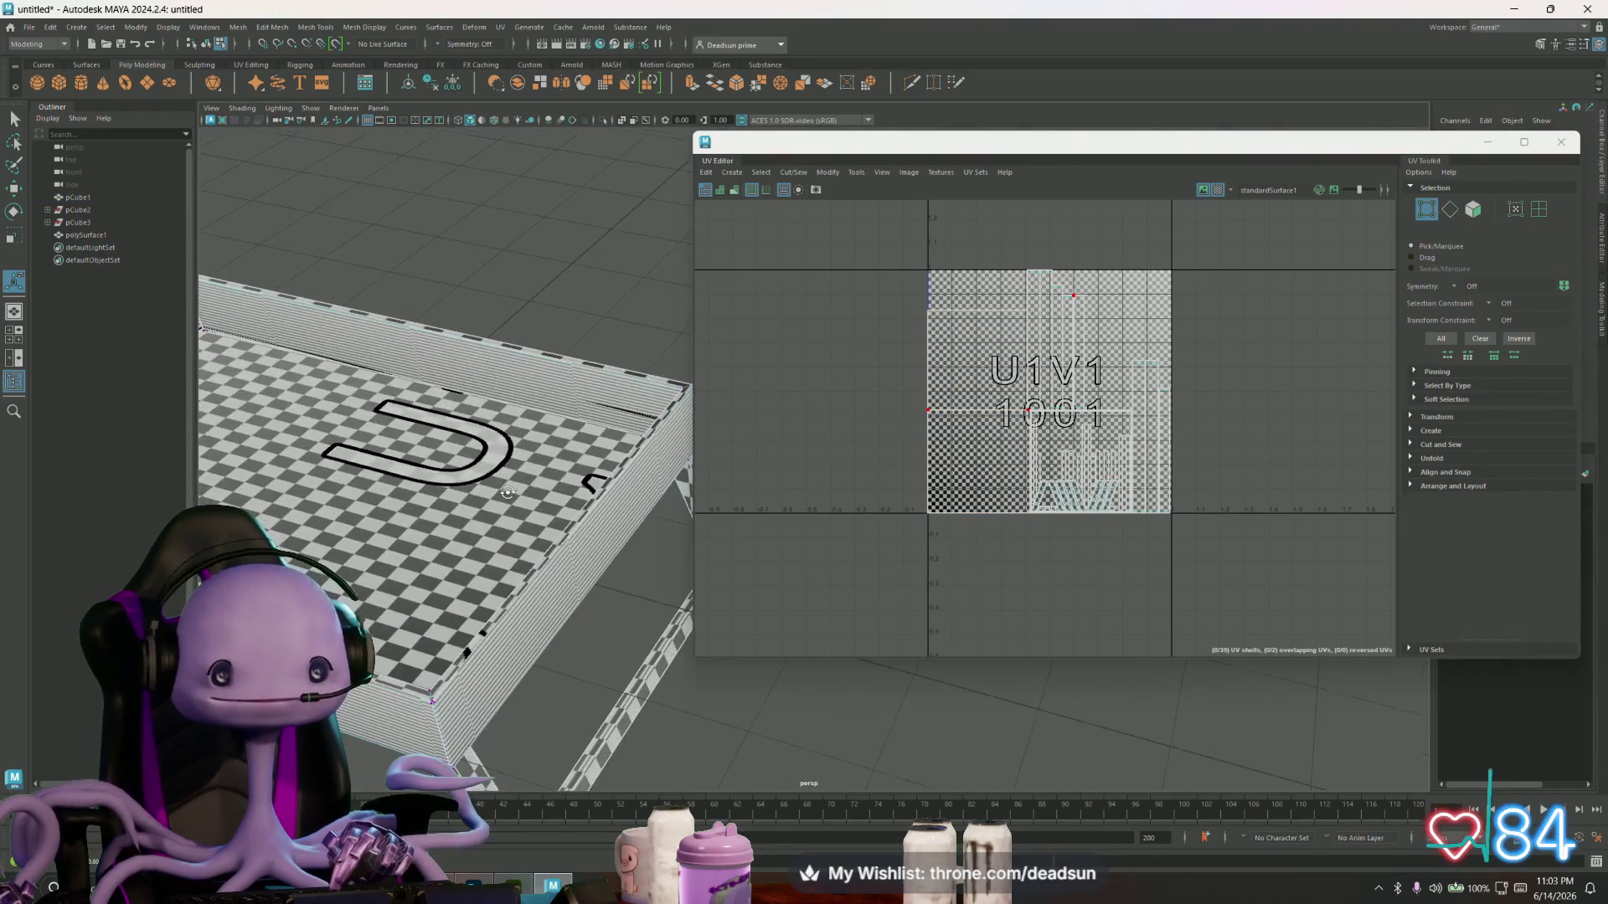
right_drag(945, 357, 976, 439)
click(969, 457)
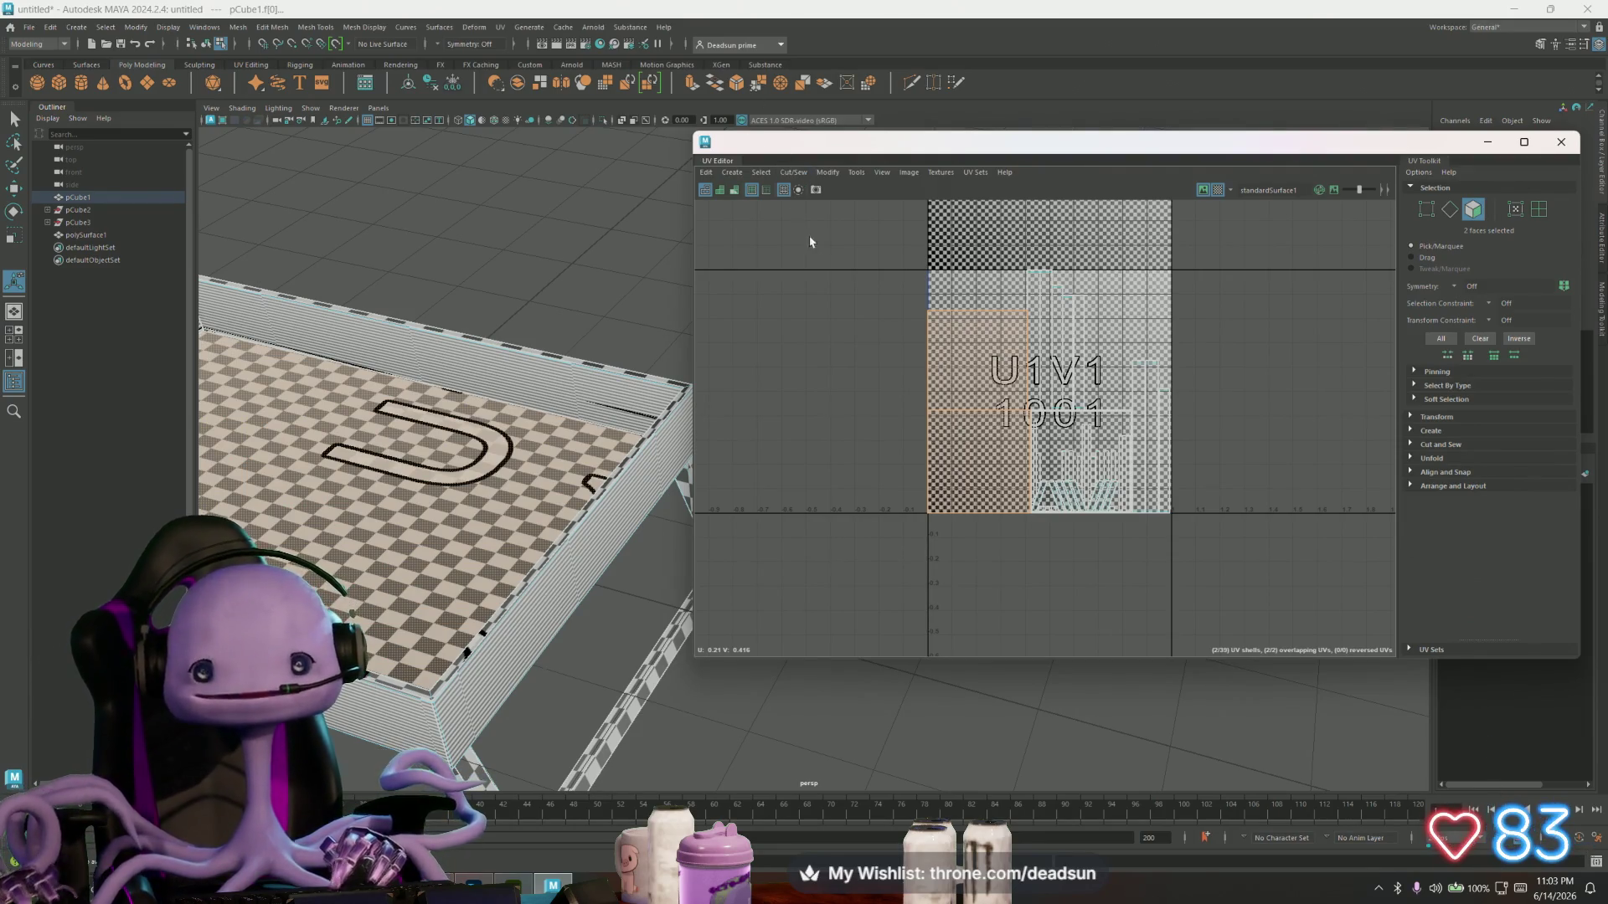
- Planar-project the chosen faces and move the new shell into tile U-1V1
click(739, 177)
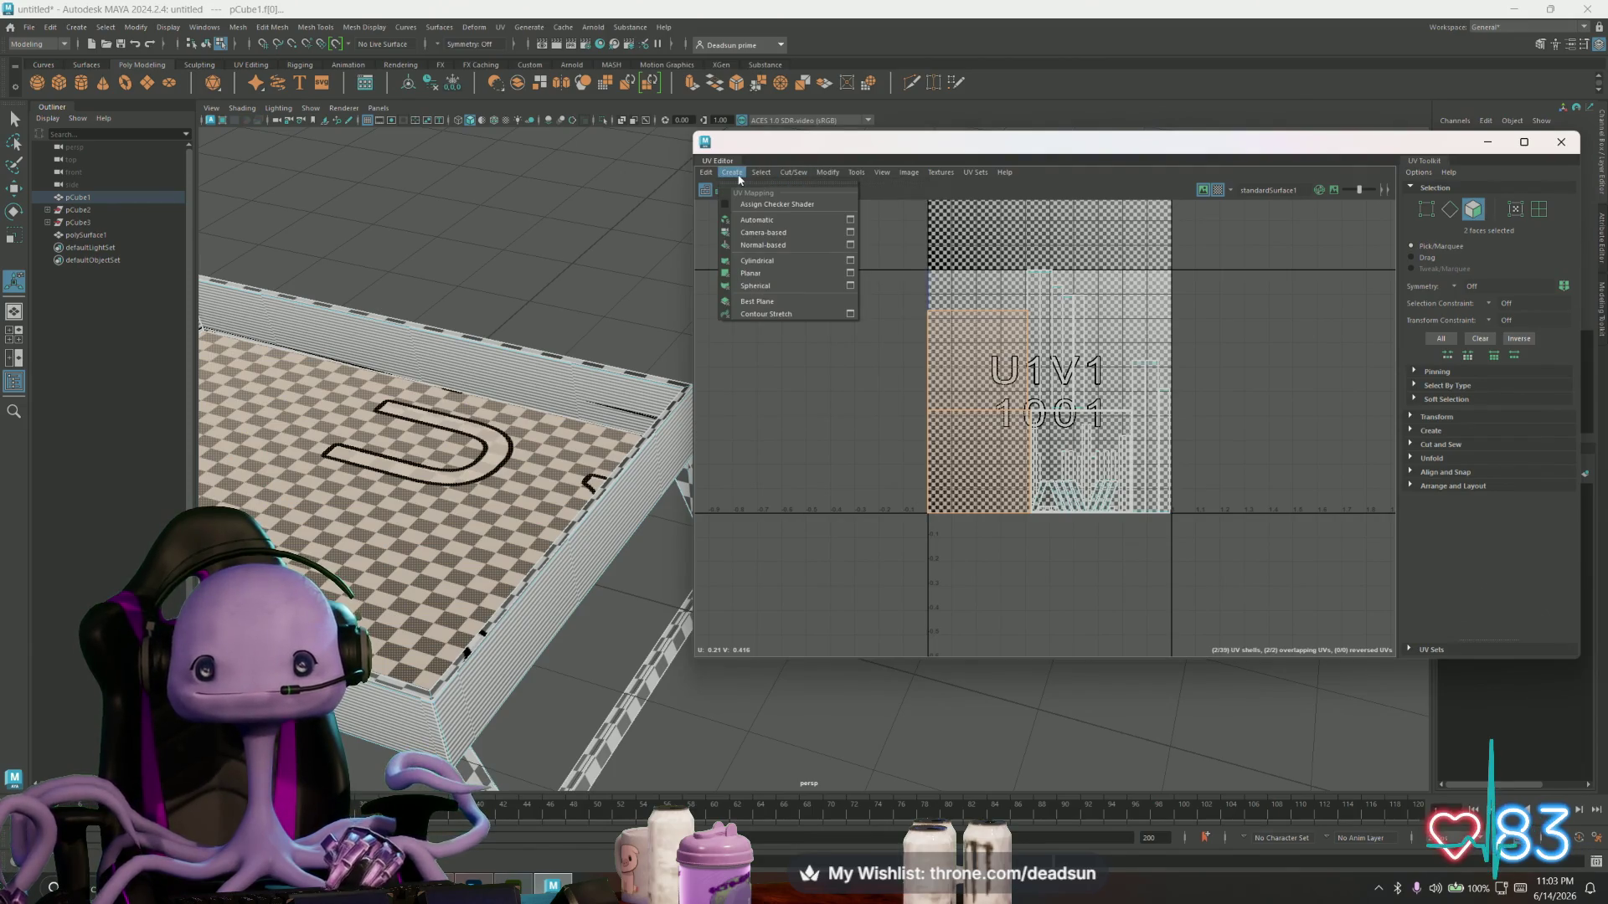
click(850, 275)
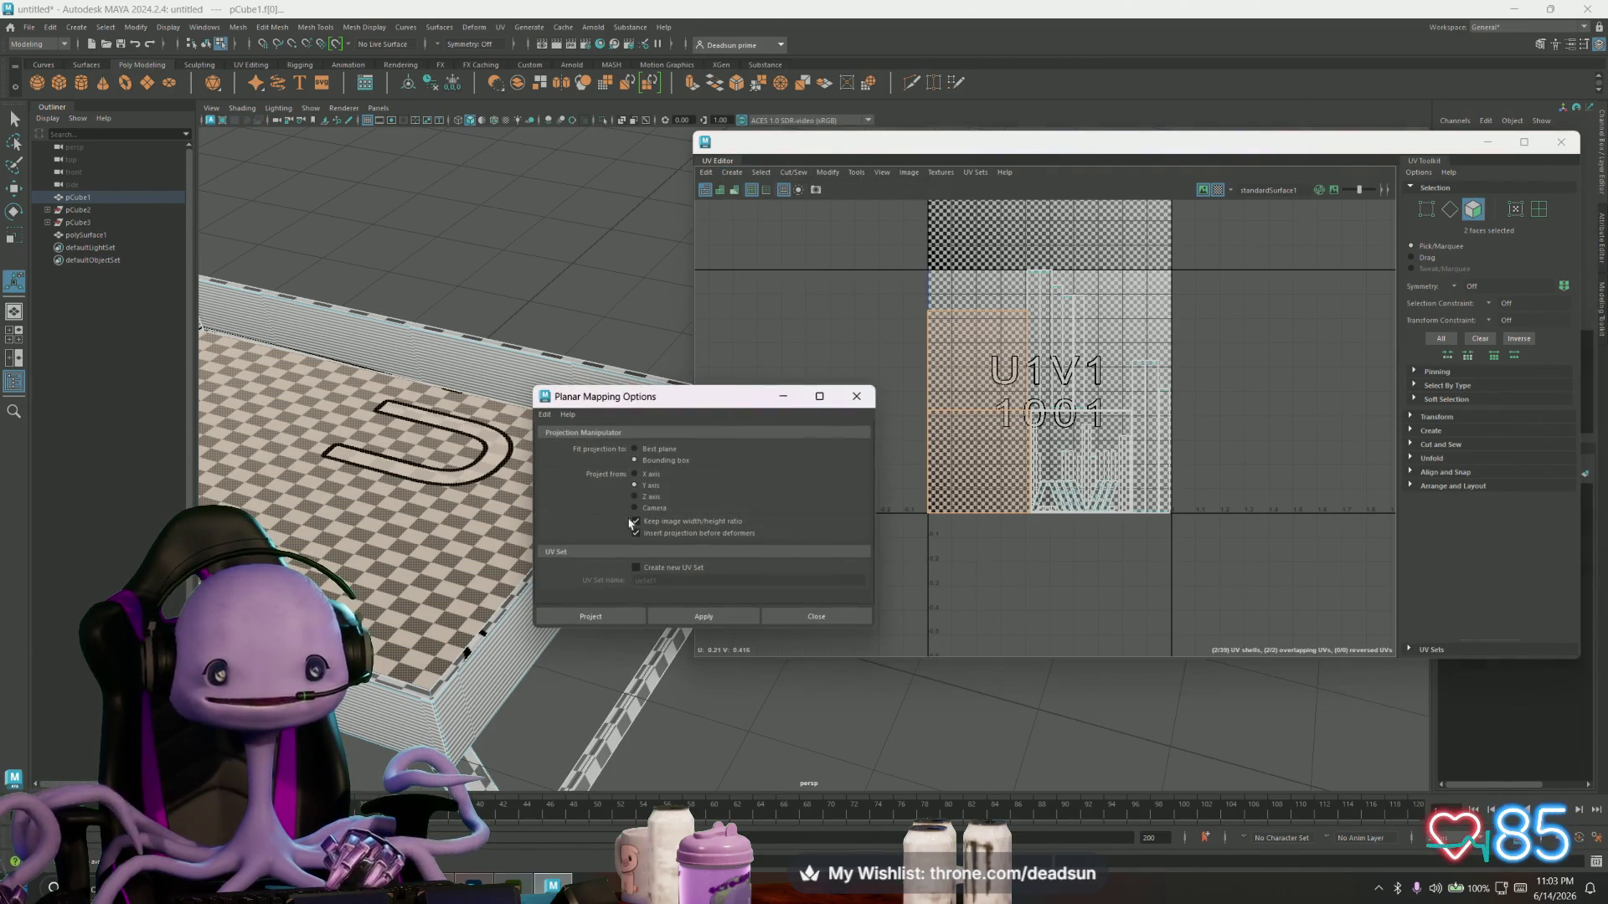
click(732, 617)
drag(1049, 401, 838, 398)
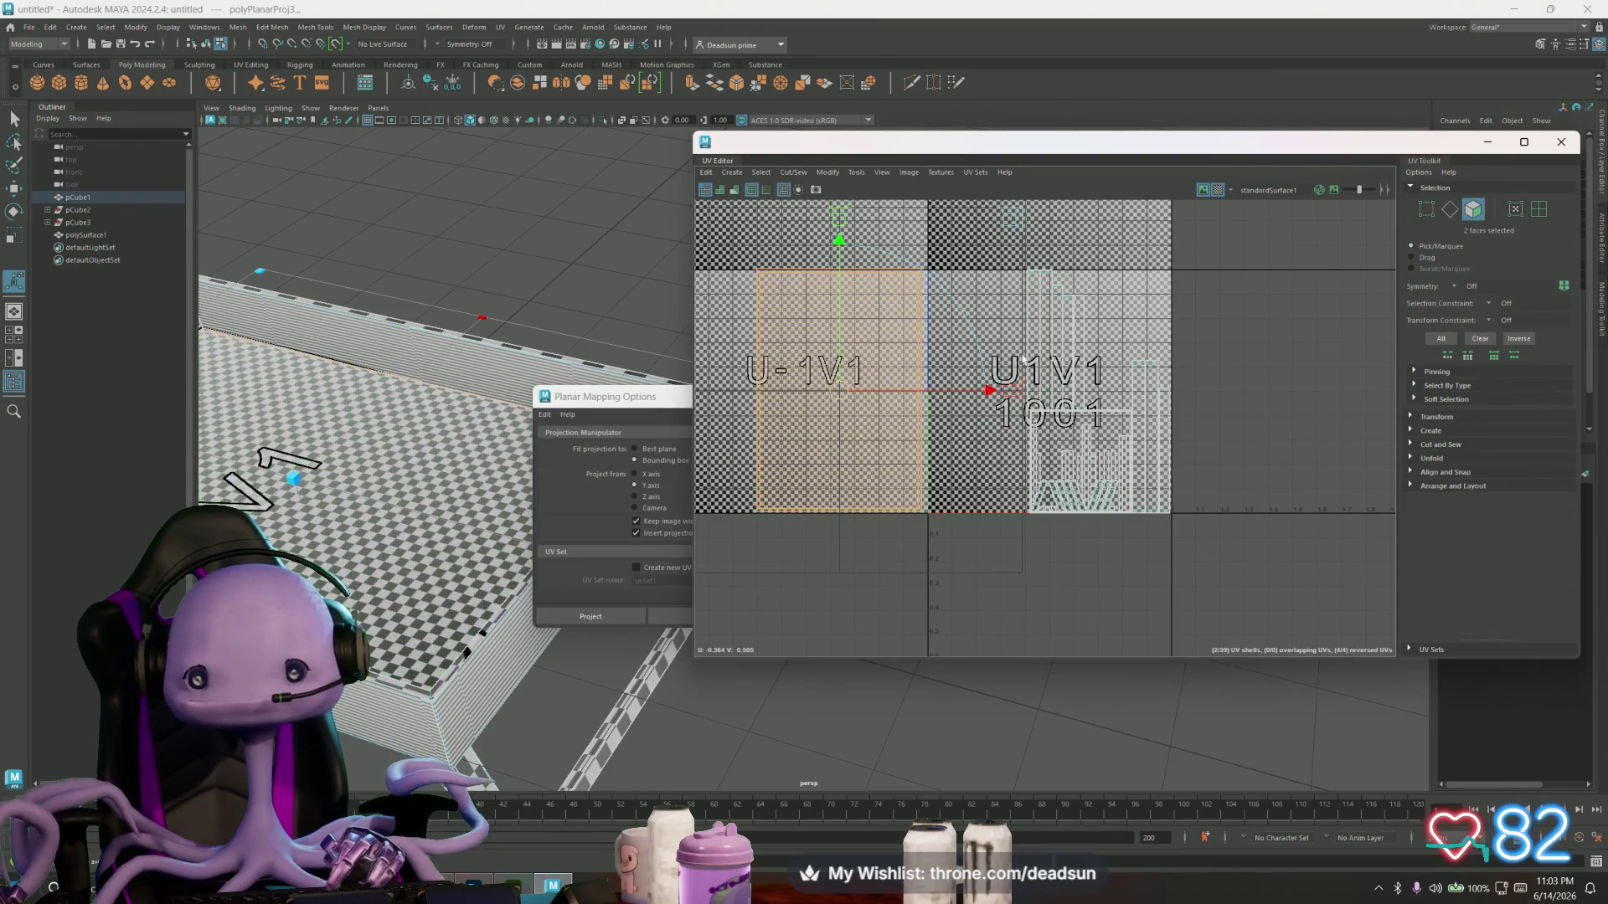
- In face mode, select the tray's top face and three inner rim wall faces
right_click(360, 513)
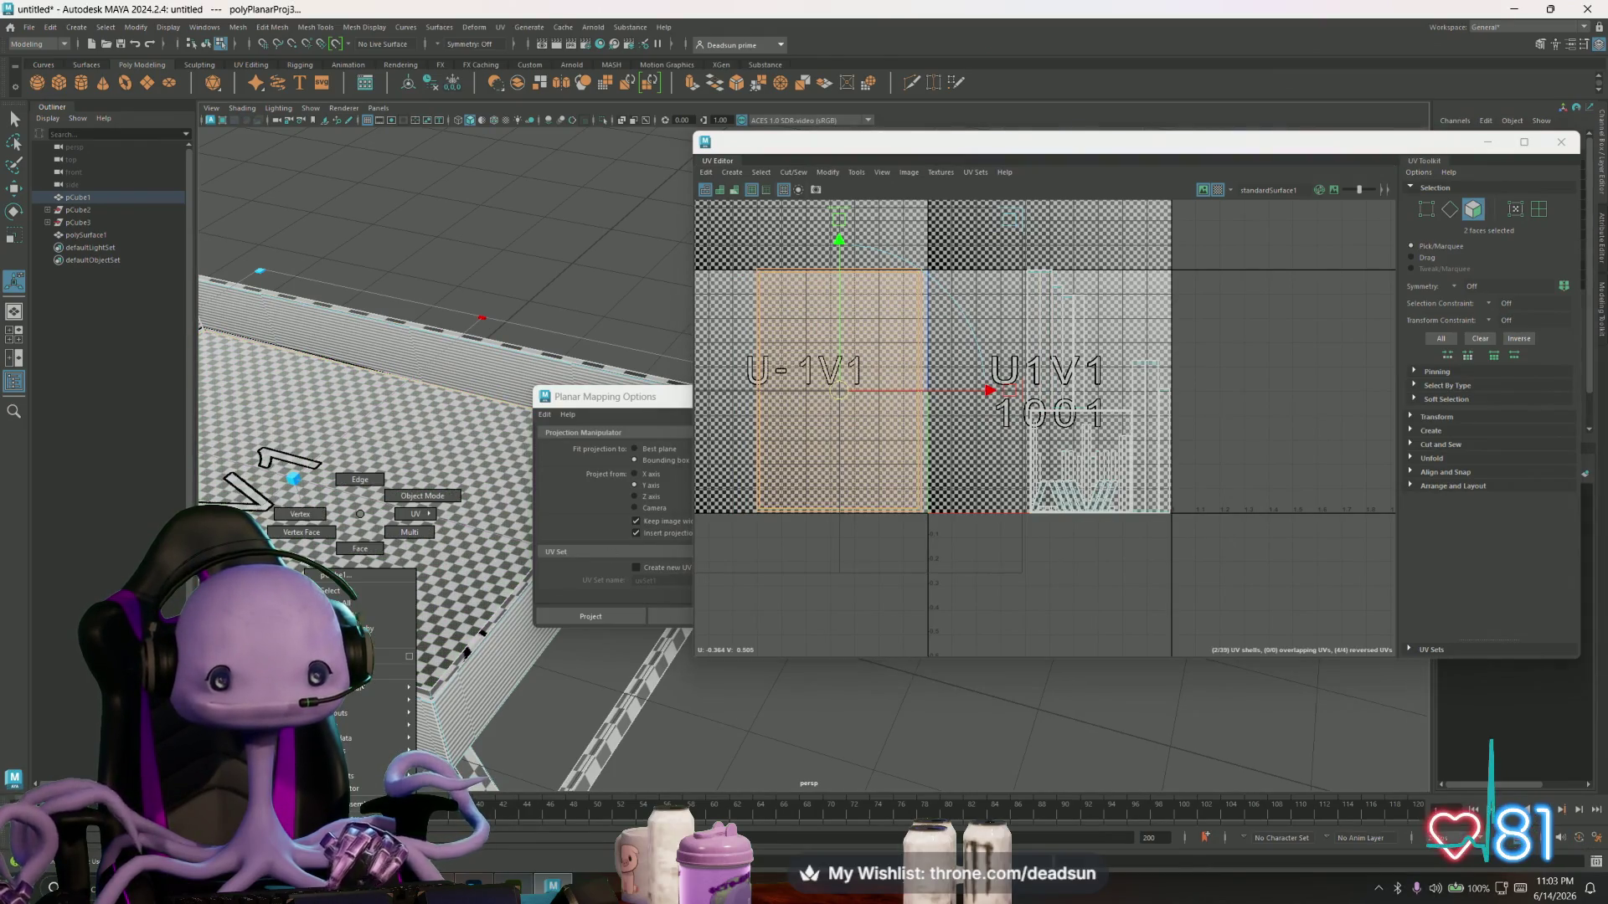
click(361, 553)
click(356, 536)
mouse_move(356, 536)
alt+mouse_down()
mouse_move(287, 505)
mouse_move(326, 394)
alt+mouse_up()
click(316, 325)
shift+click(427, 405)
mouse_move(427, 406)
alt+mouse_down()
mouse_move(452, 528)
mouse_move(520, 545)
alt+mouse_up()
alt+middle_drag(795, 423, 968, 385)
- Planar-project the four faces along the Z axis and move the shell down-left off the main tile
click(646, 499)
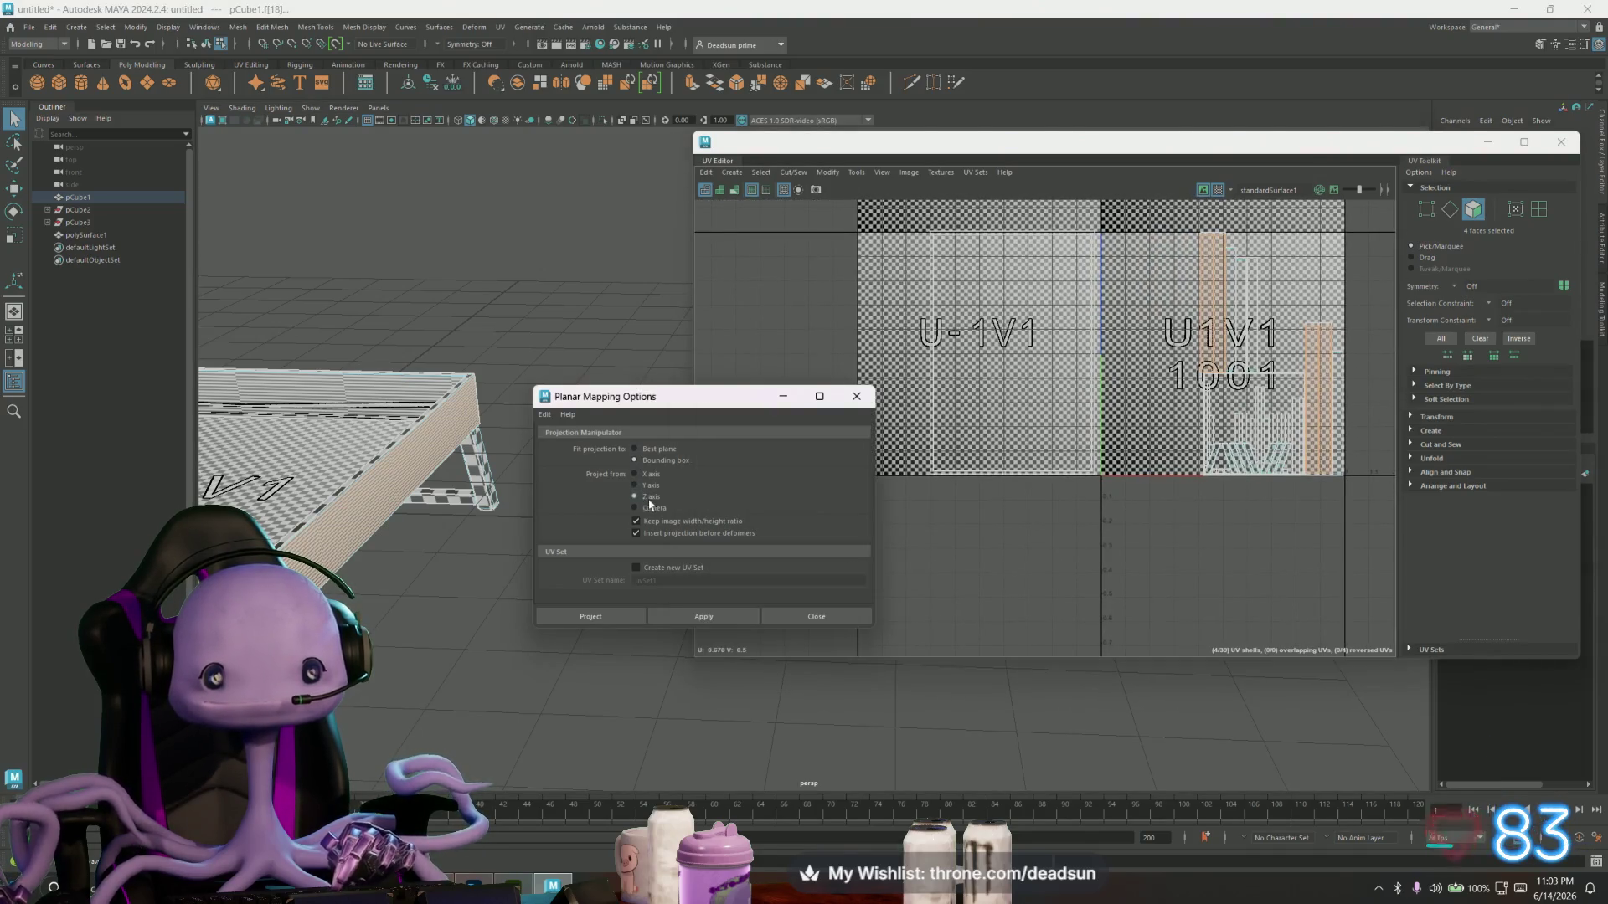
click(693, 615)
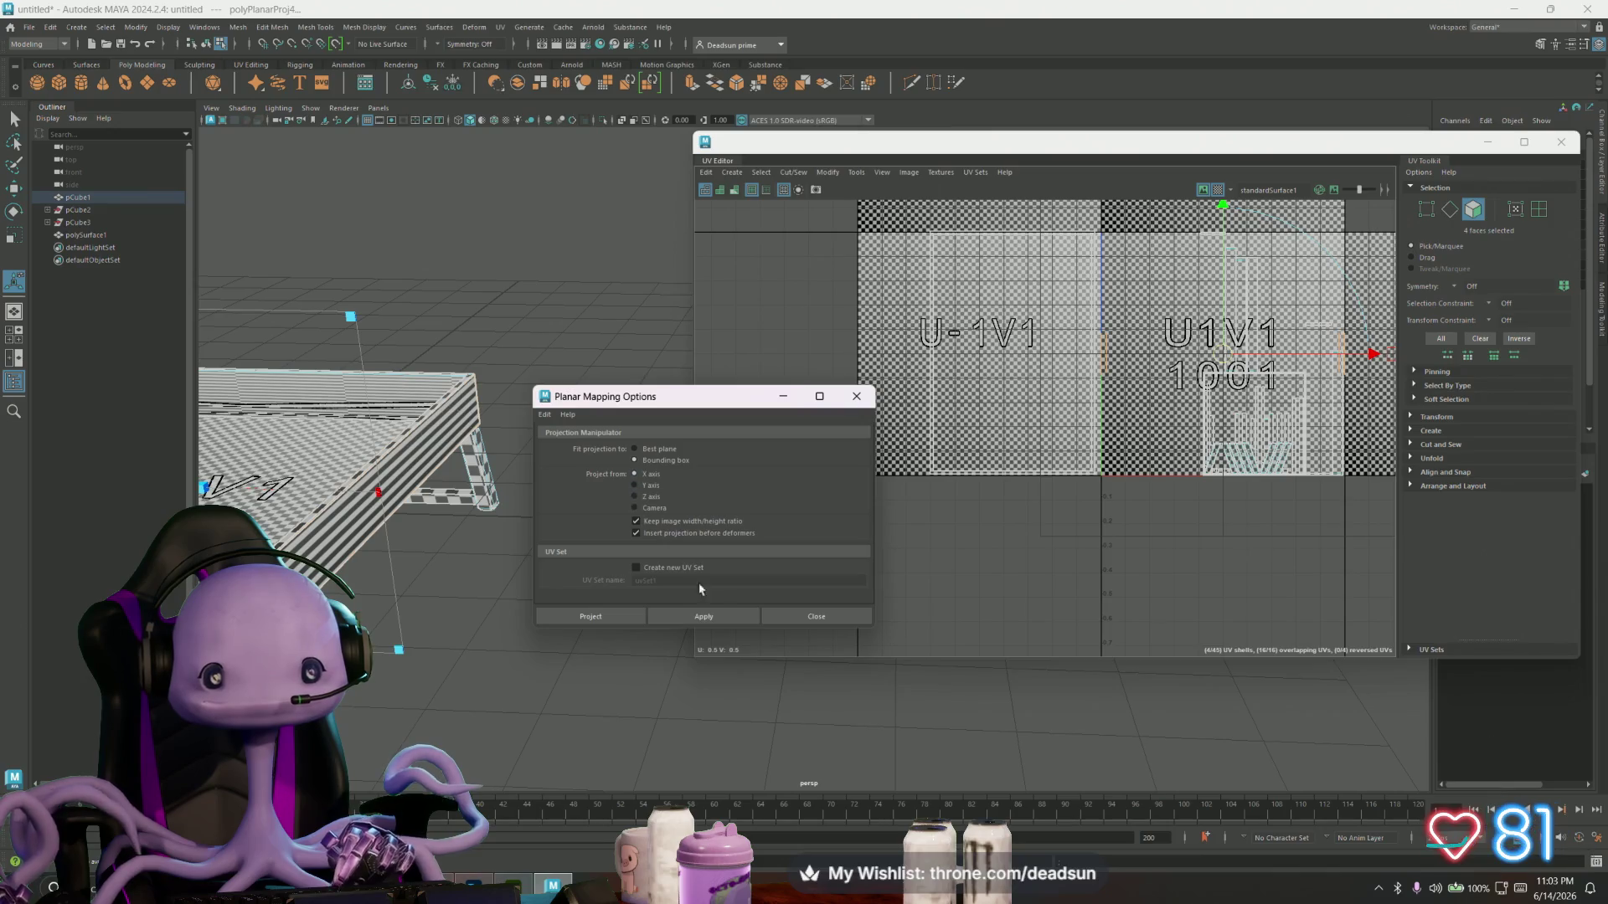
click(703, 617)
mouse_move(1211, 341)
mouse_down()
mouse_move(1068, 529)
mouse_move(968, 522)
mouse_up()
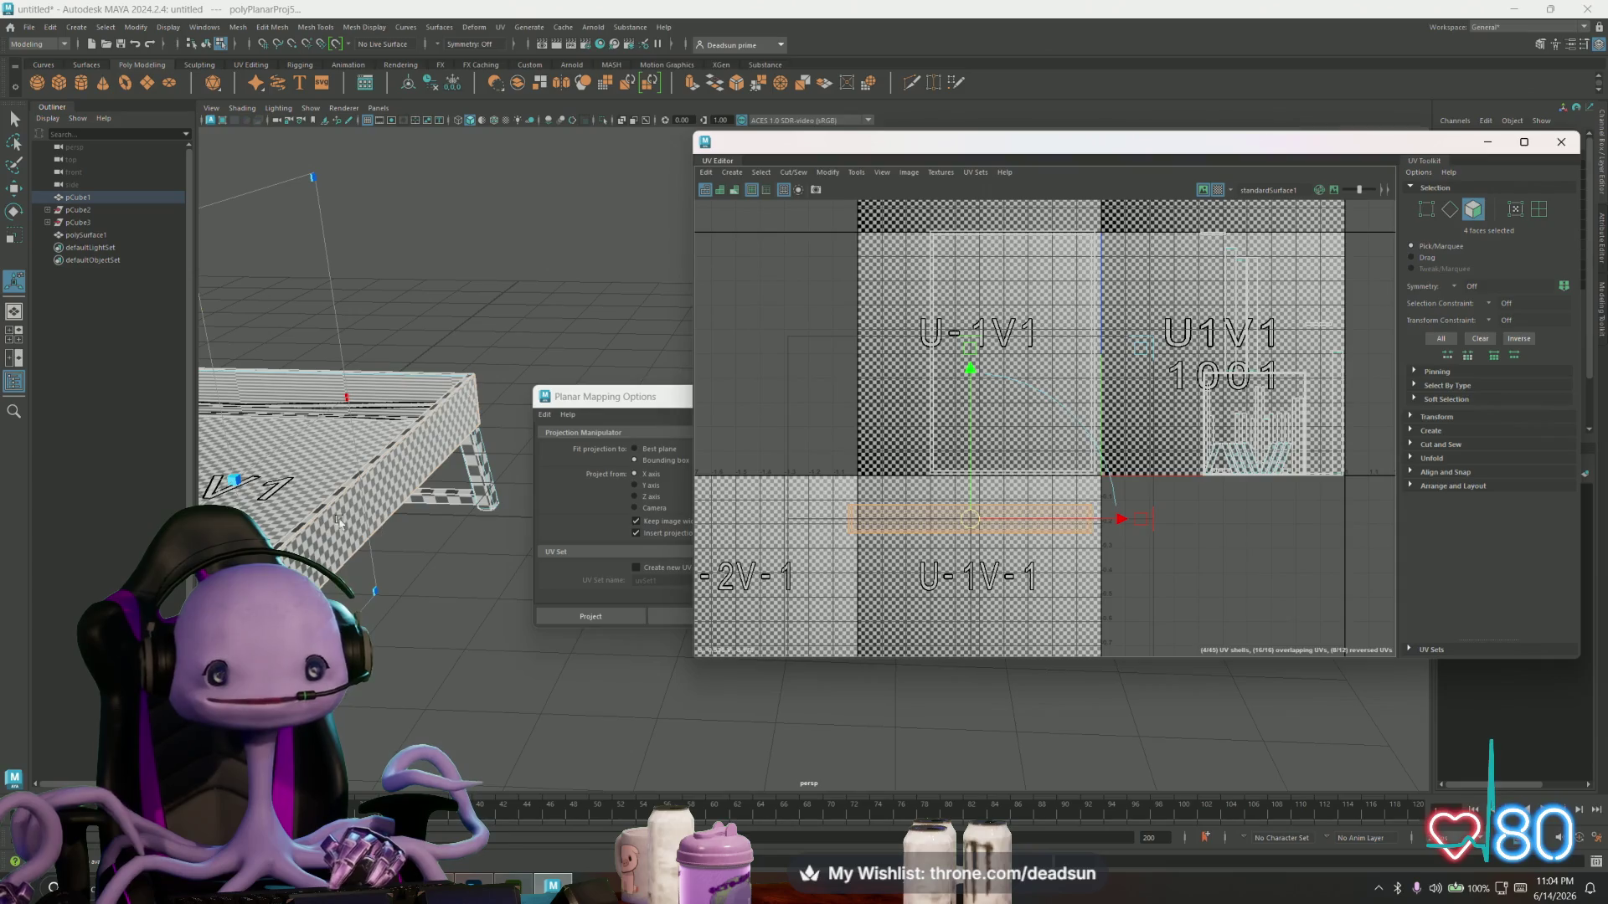
- Planar-project the box's front face along Z and move its shell onto tile U-1V-1
mouse_move(343, 531)
alt+mouse_down()
mouse_move(467, 525)
mouse_move(452, 524)
alt+mouse_up()
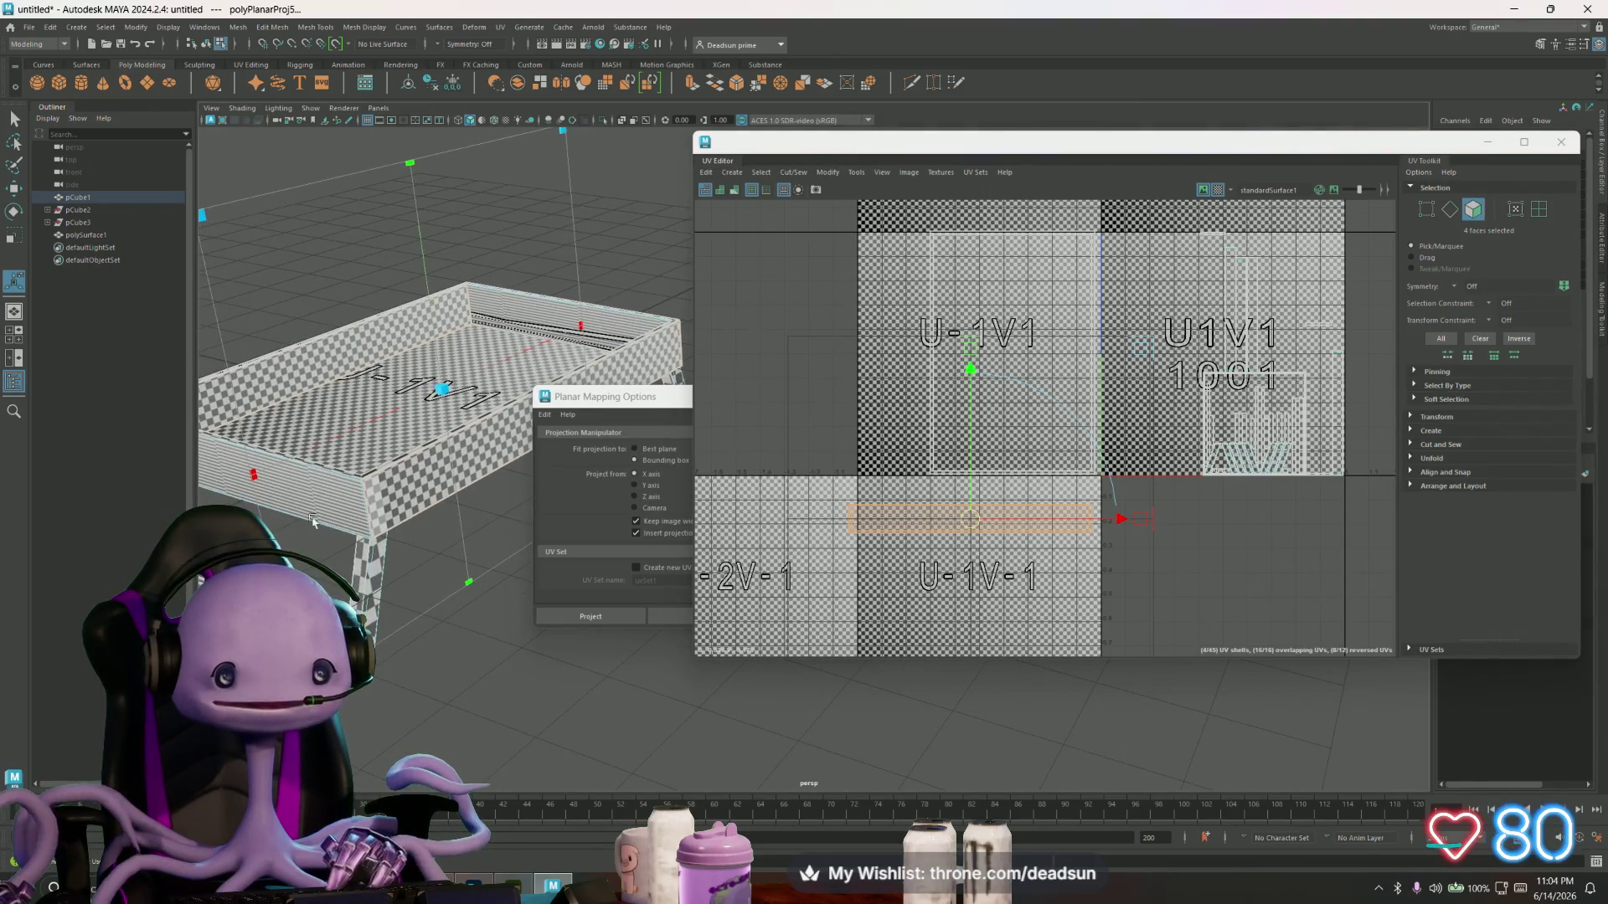
click(311, 489)
alt+drag(312, 489, 743, 500)
click(255, 512)
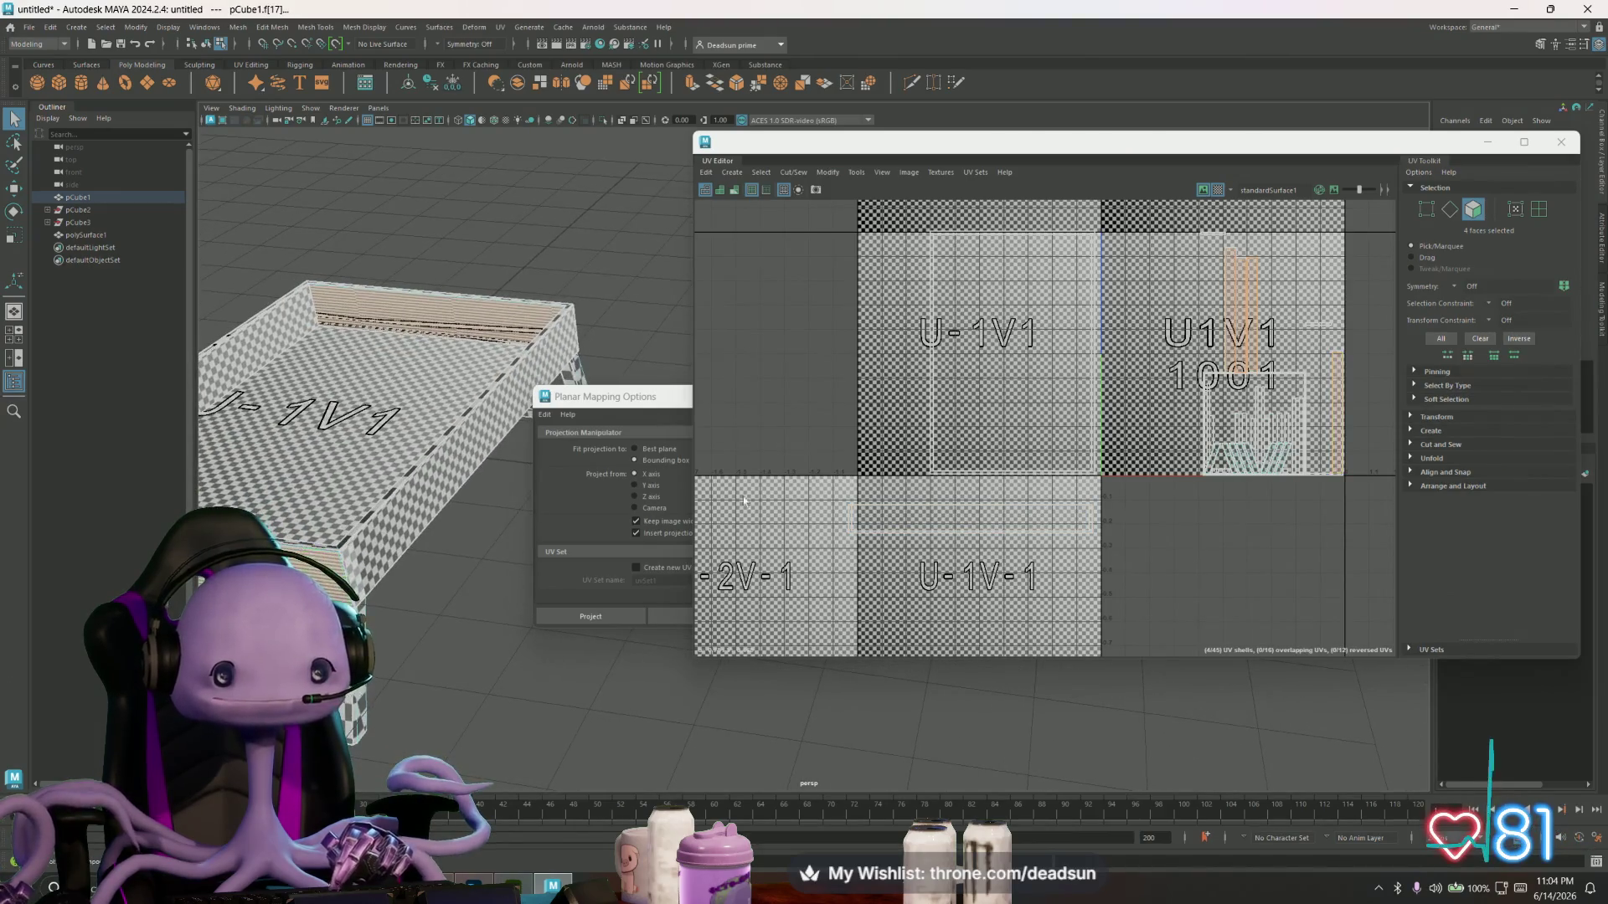
click(672, 611)
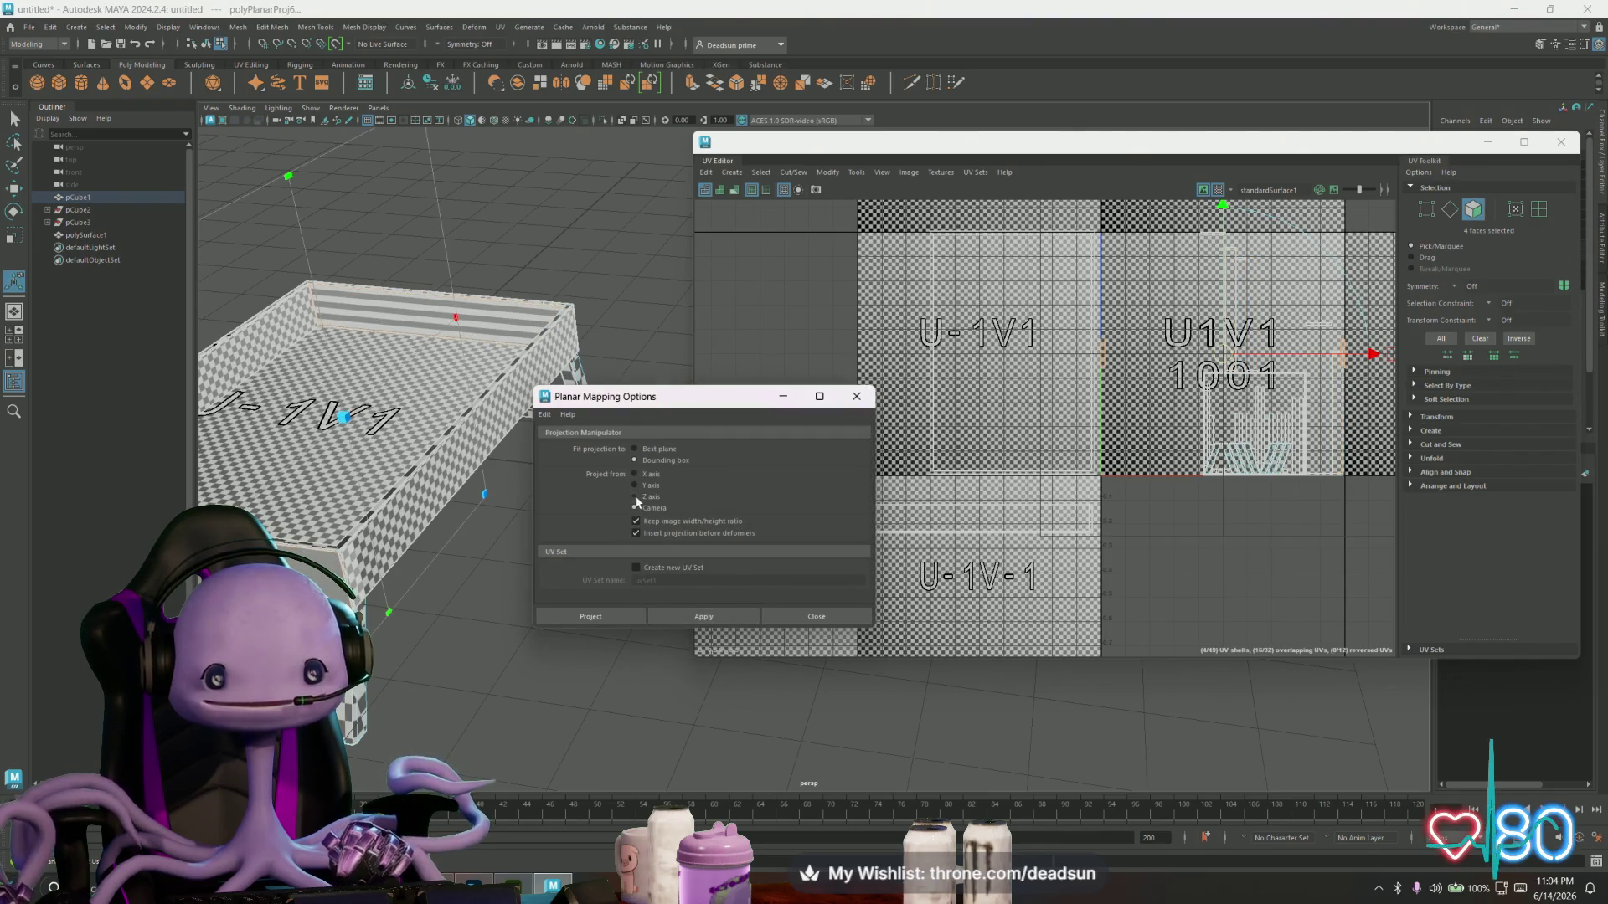
click(682, 619)
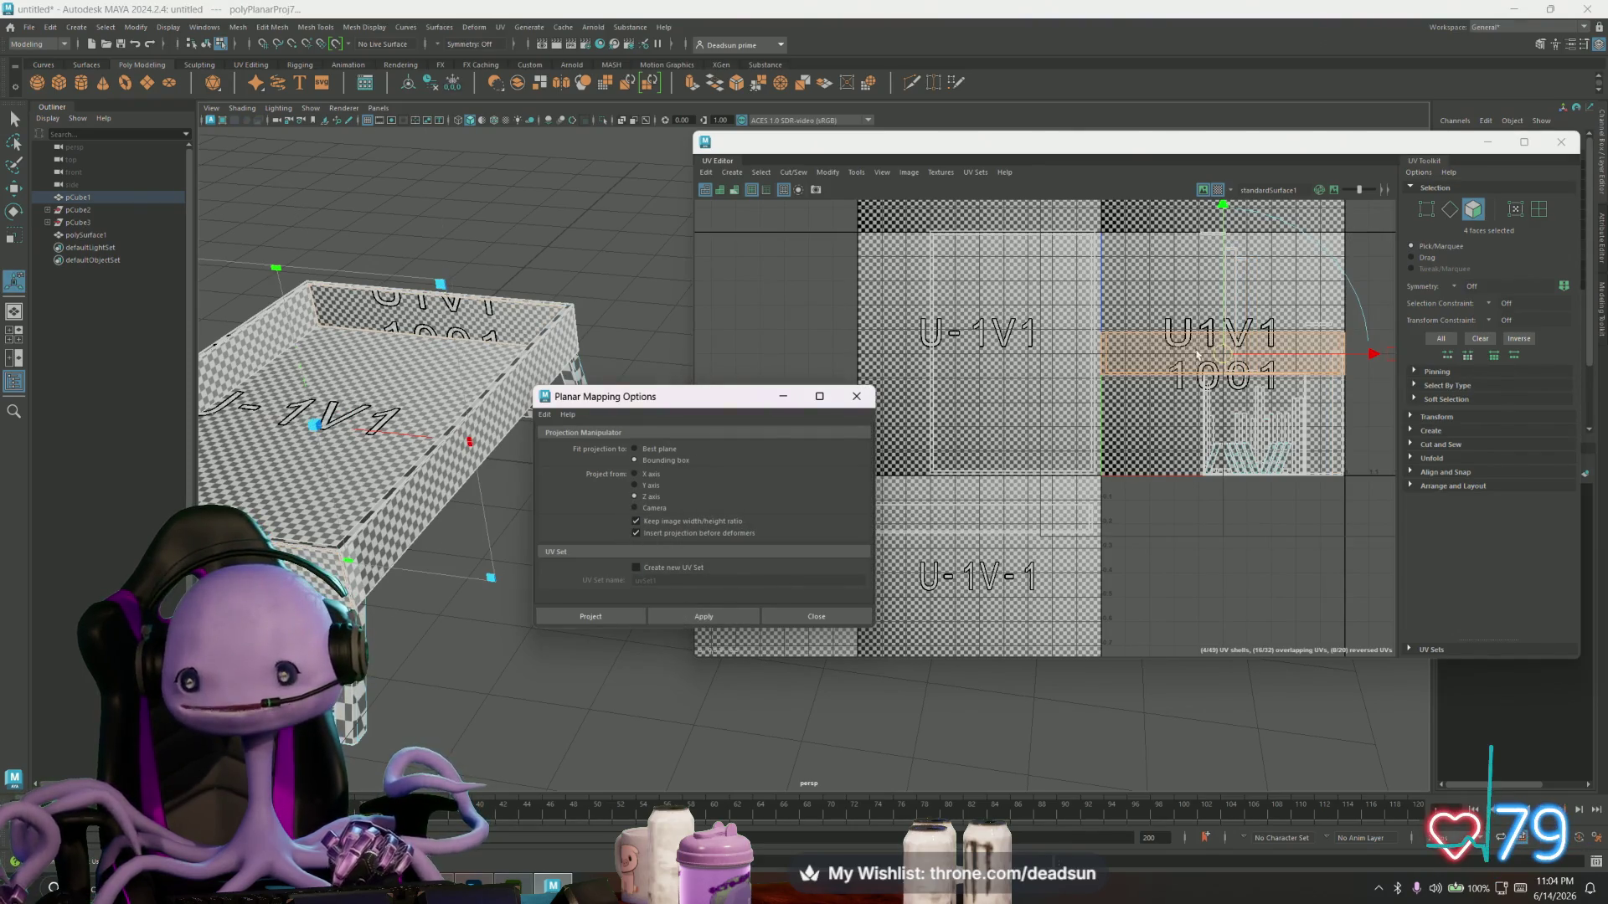
drag(1198, 355, 943, 563)
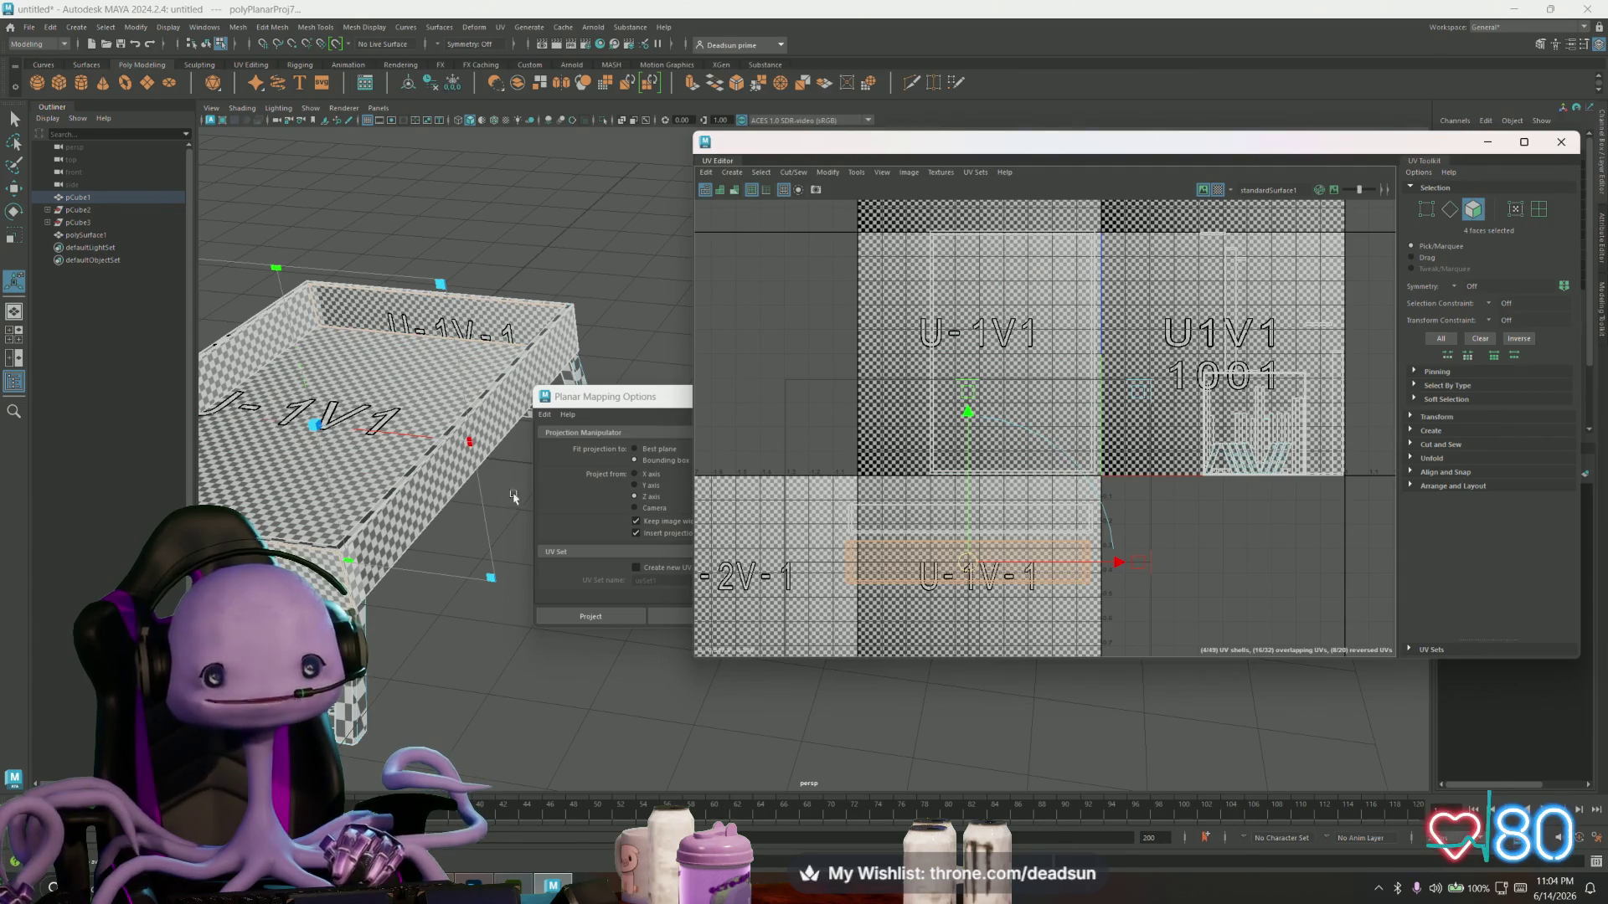
- Switch the viewport back to face selection mode
right_click(519, 358)
right_drag(518, 383, 518, 387)
scroll(996, 444, down, 2)
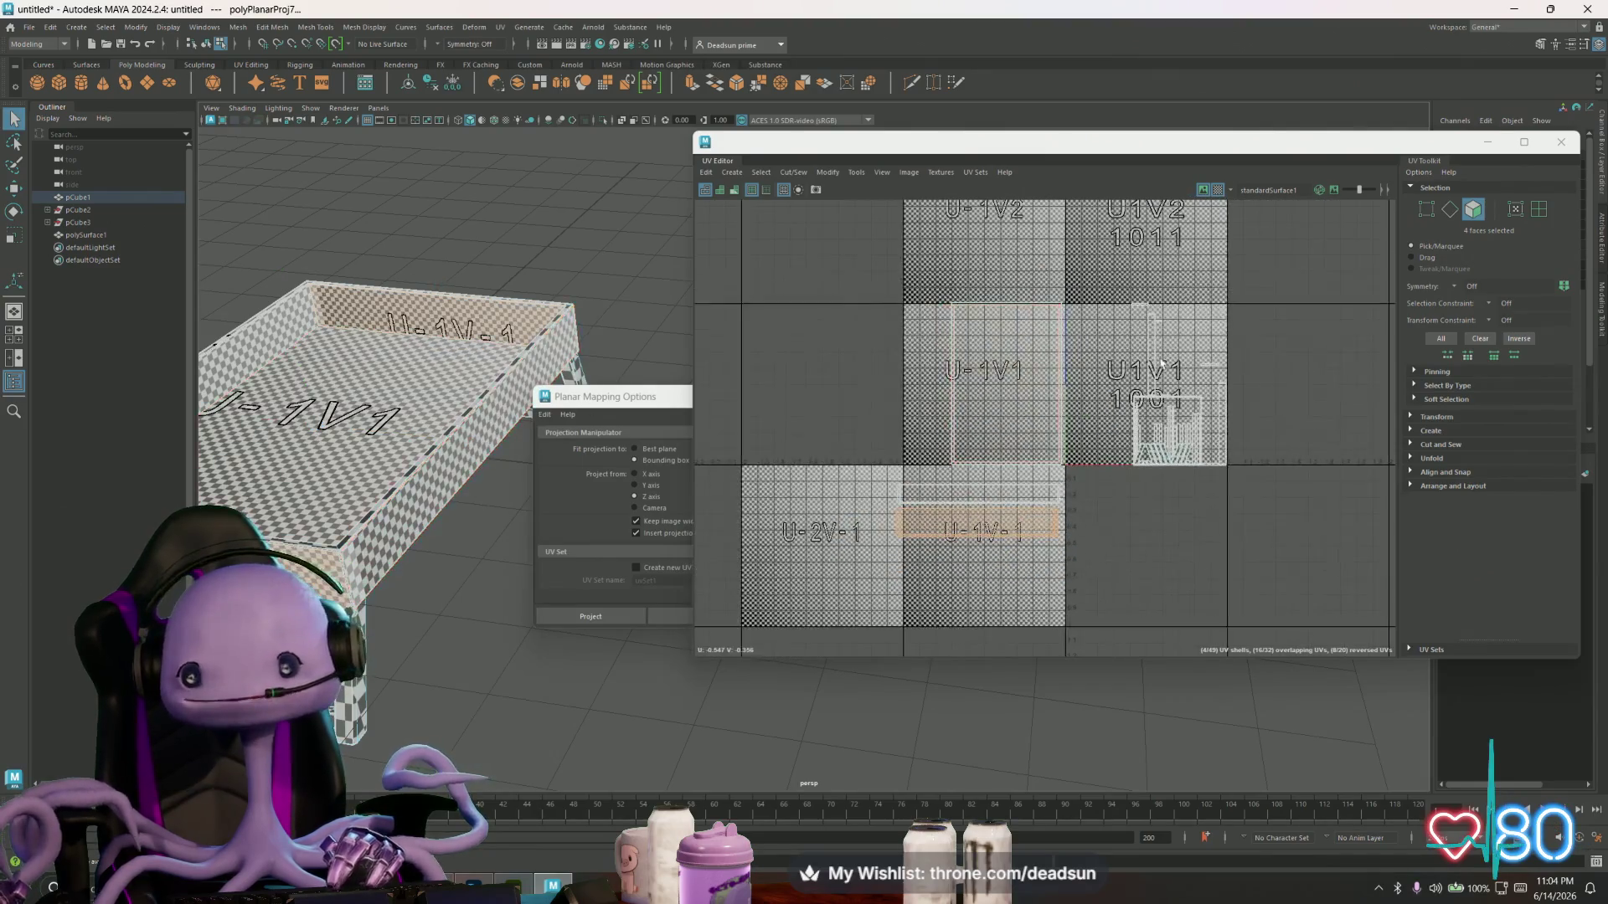
key(ctrl+shift+a)
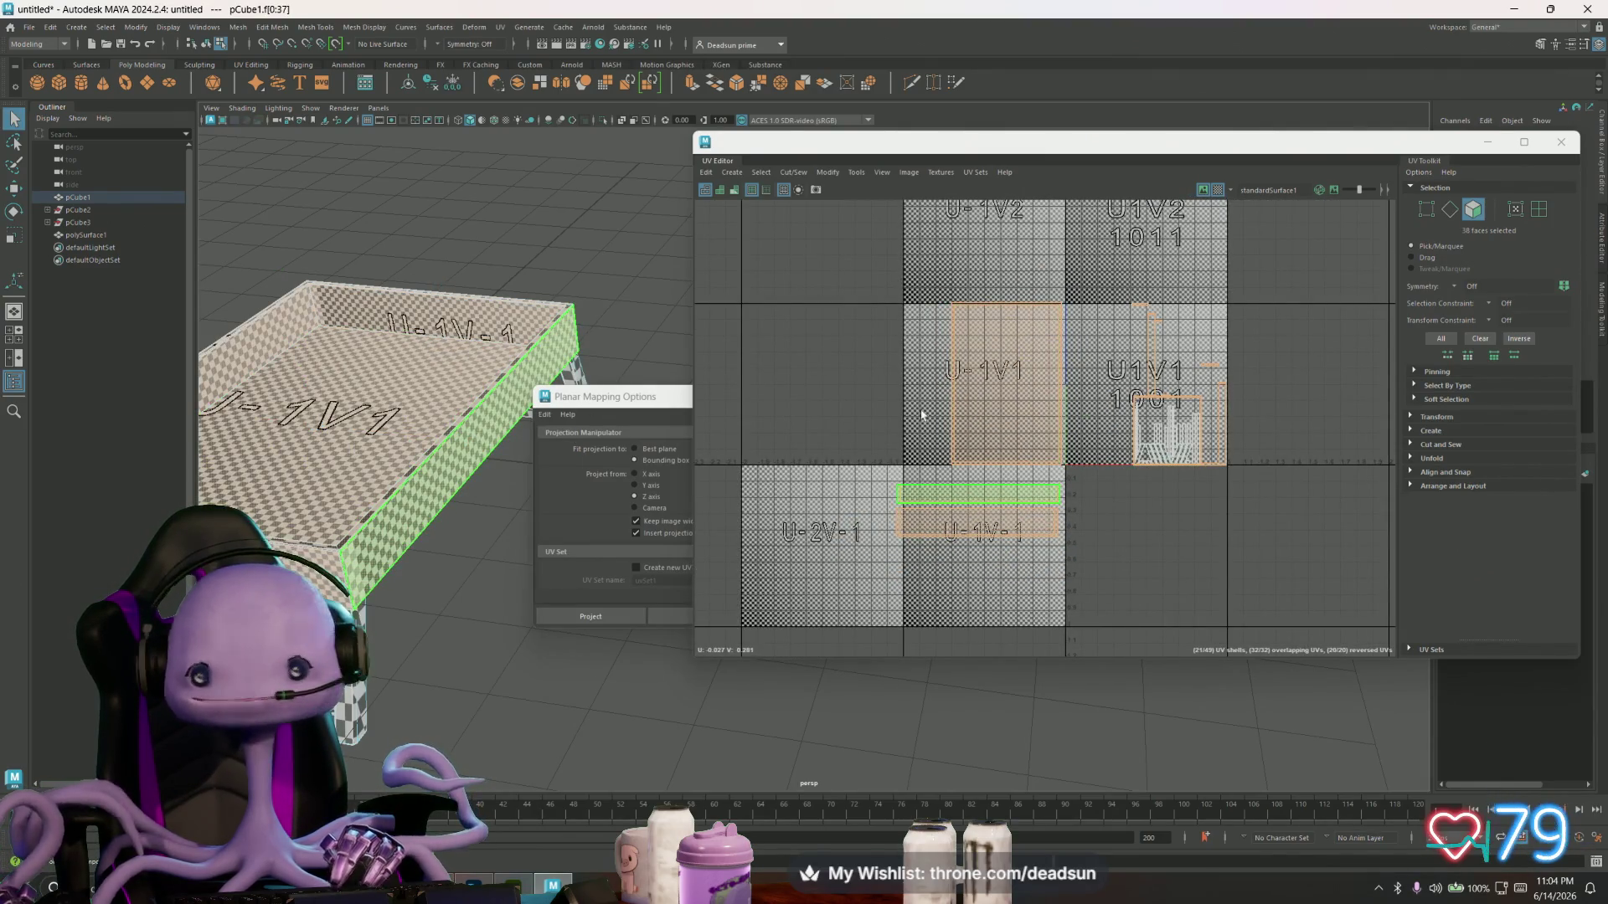
ctrl+drag(945, 476, 1068, 596)
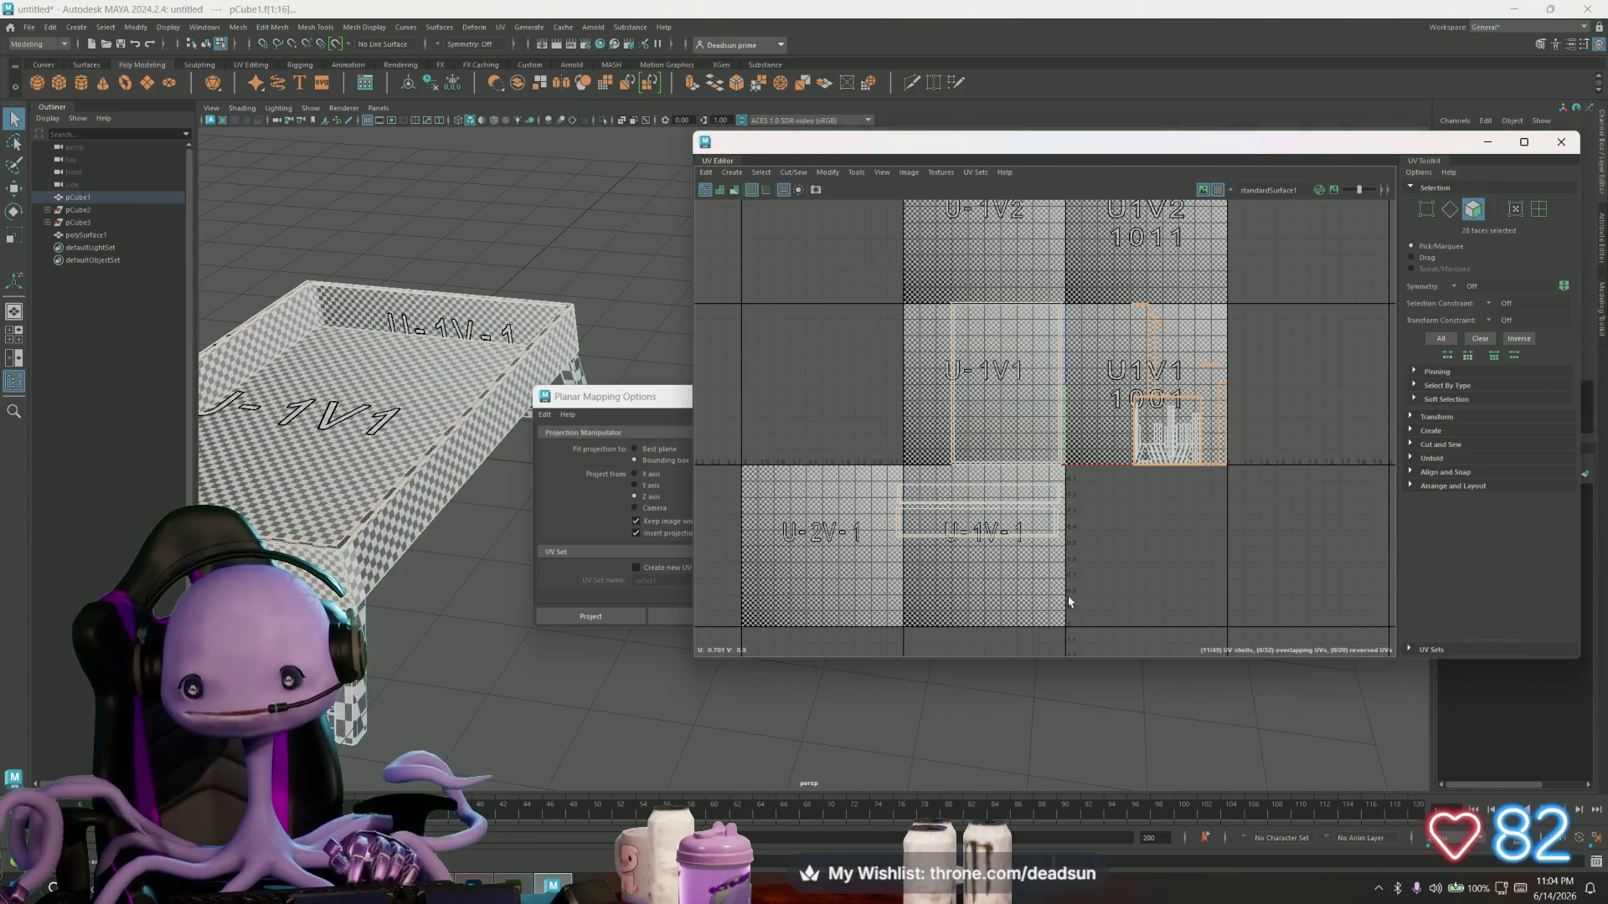
scroll(1130, 471, up, 3)
scroll(1052, 603, up, 2)
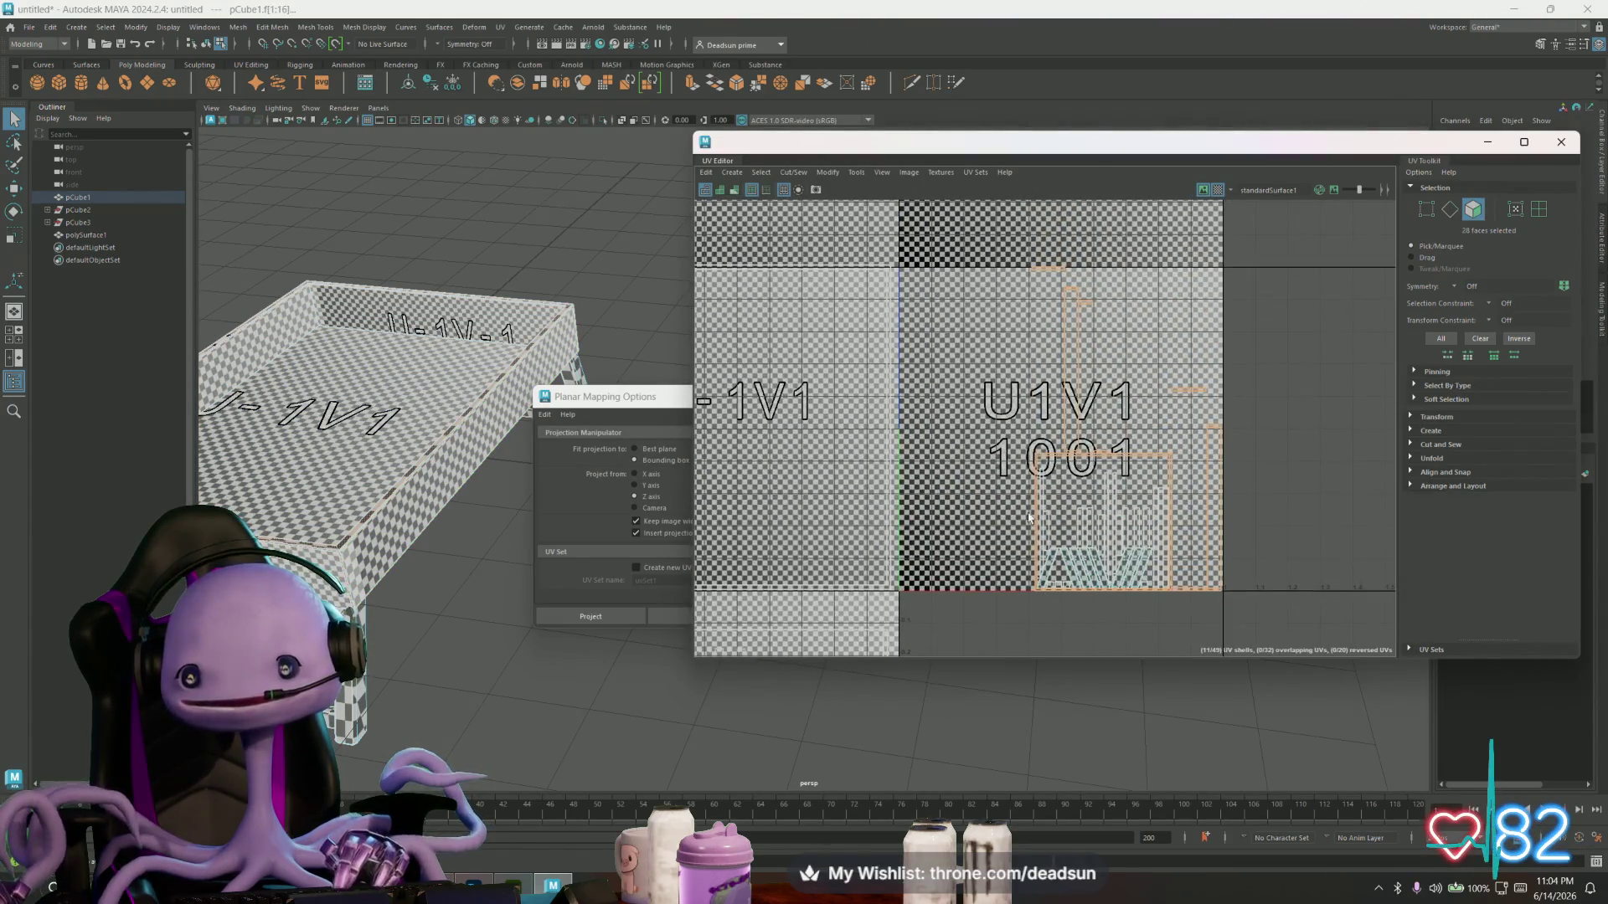
mouse_move(502, 638)
alt+mouse_down()
mouse_move(507, 674)
mouse_move(373, 689)
alt+mouse_up()
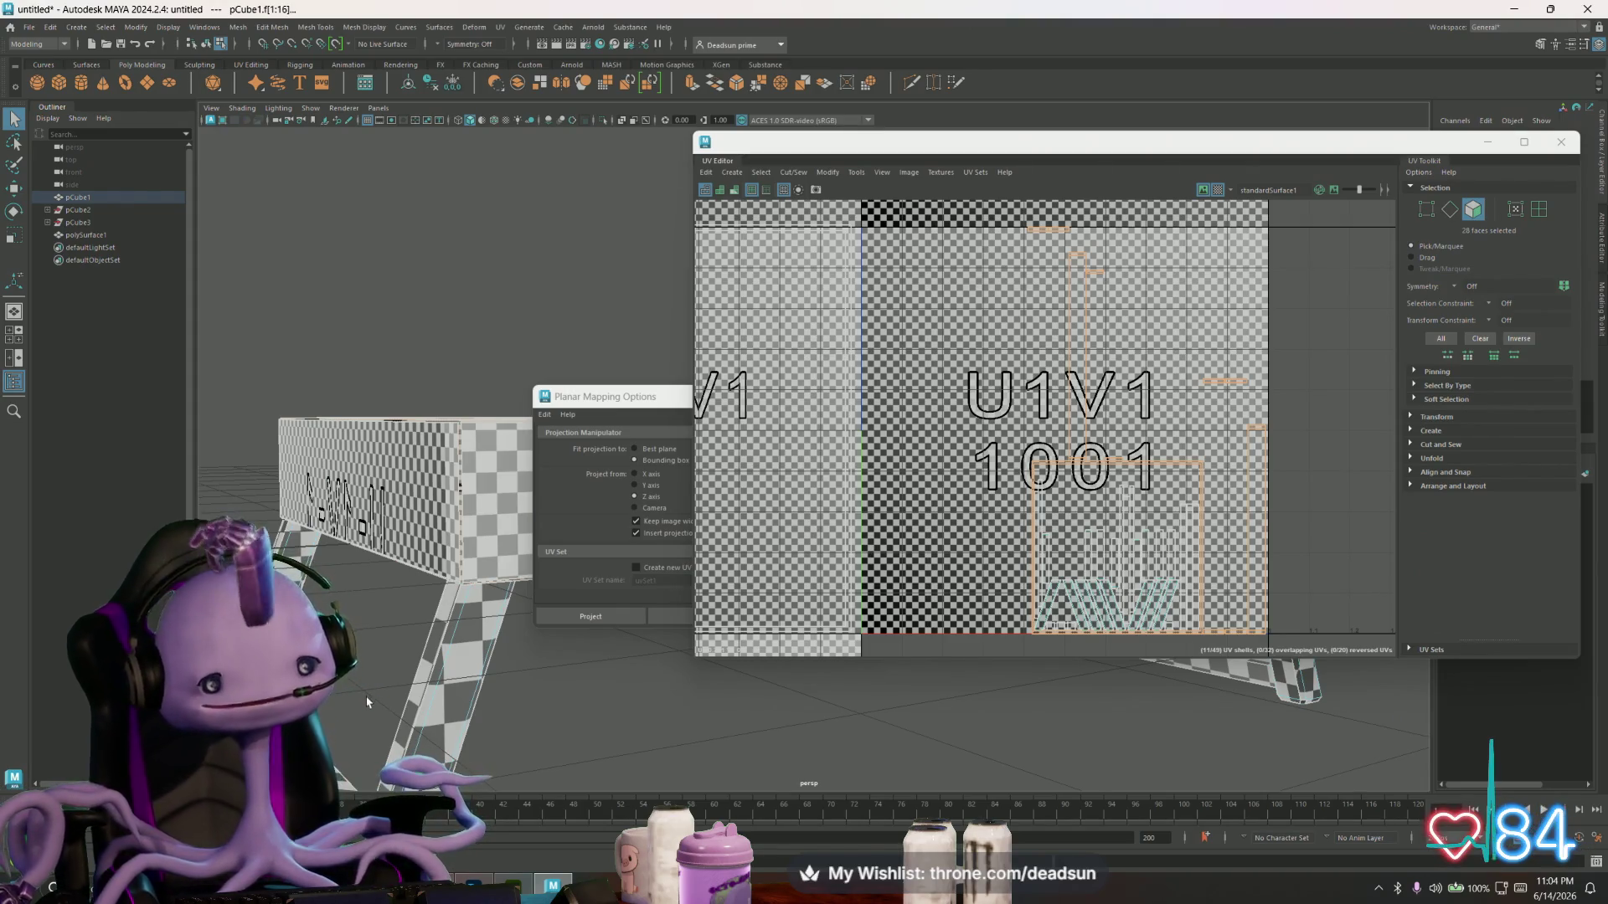
key(alt+space)
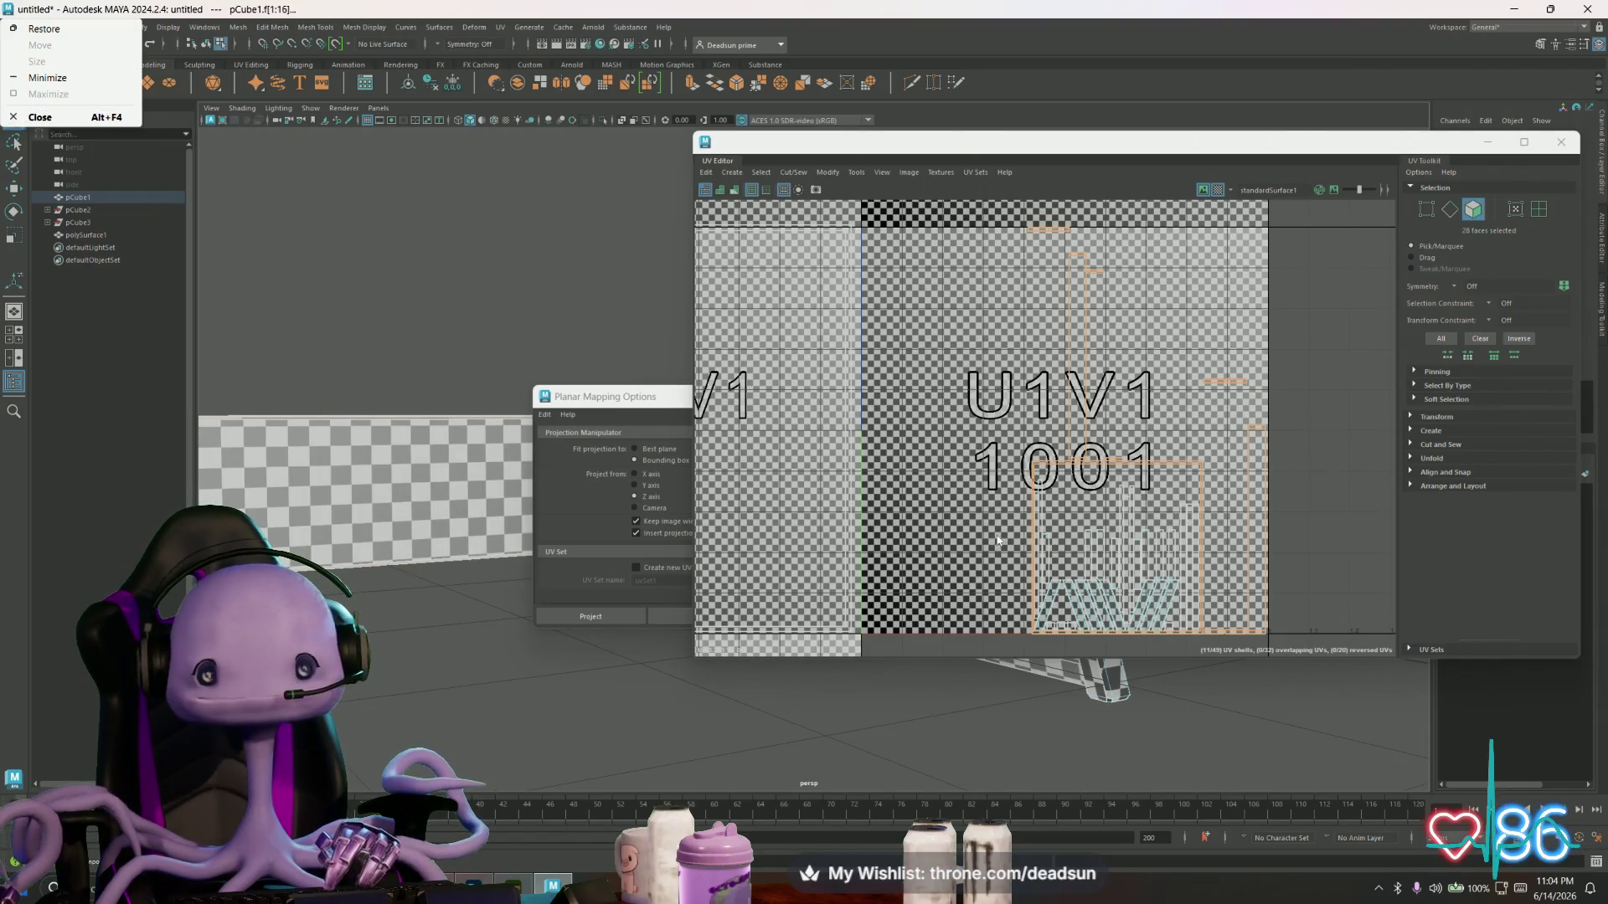
click(420, 657)
mouse_move(420, 656)
alt+mouse_down()
mouse_move(428, 680)
mouse_move(461, 662)
alt+mouse_up()
mouse_move(876, 559)
alt+middle_down()
mouse_move(935, 506)
mouse_move(921, 536)
alt+middle_up()
scroll(934, 506, down, 2)
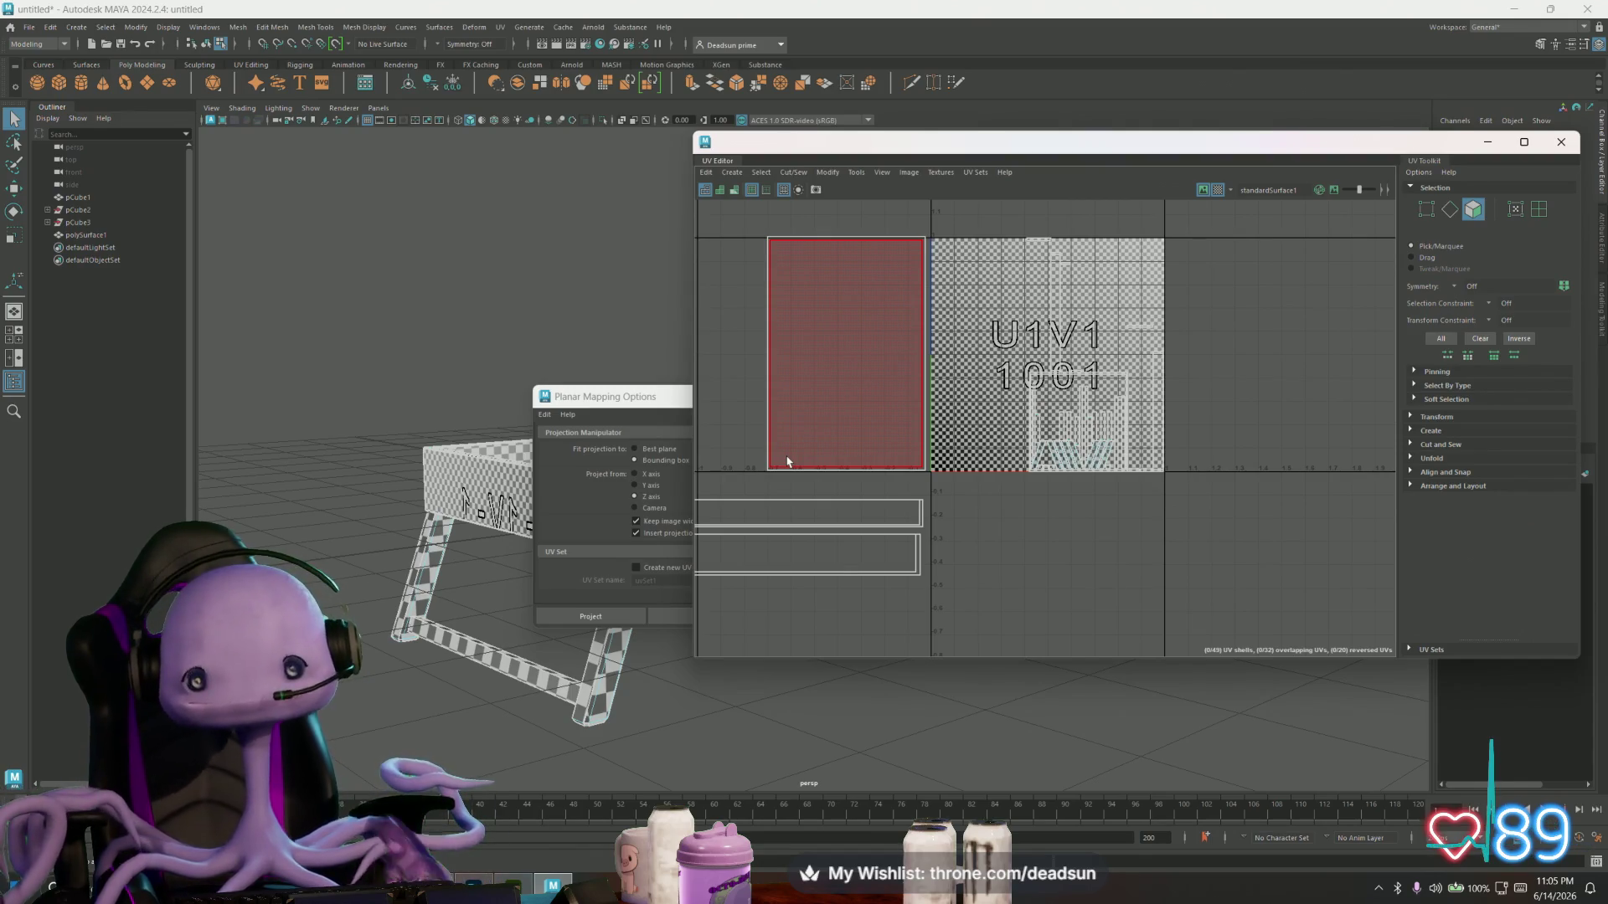
- Move the Planar Mapping options aside and toggle off Textures > Checker Map
alt+drag(467, 347, 501, 371)
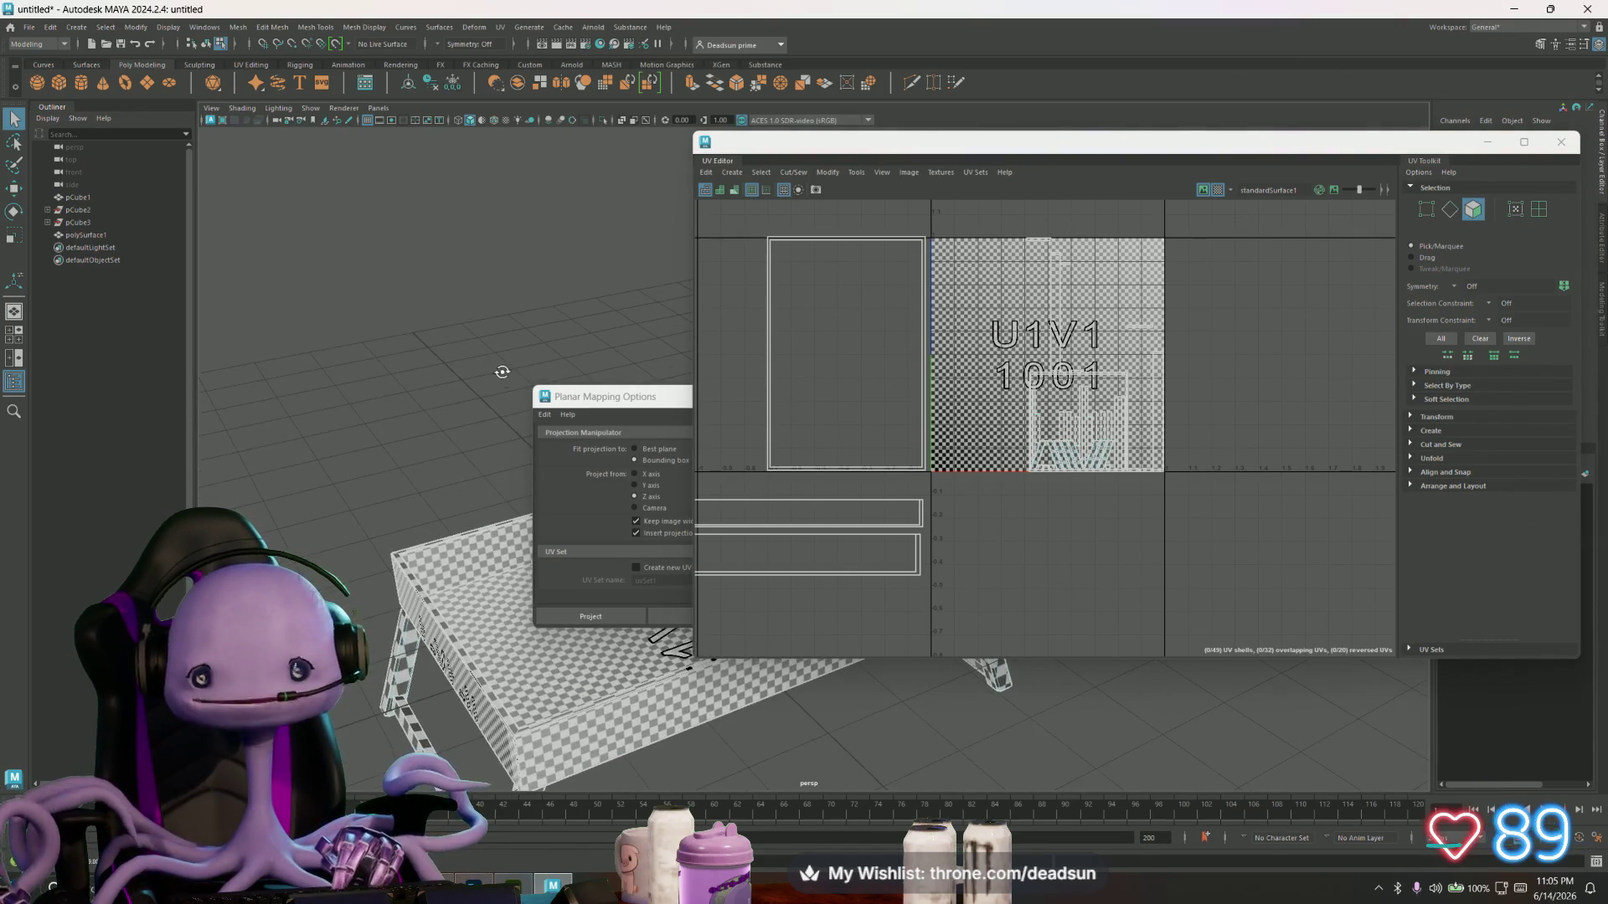
mouse_move(618, 403)
mouse_down()
mouse_move(236, 399)
mouse_move(298, 399)
mouse_up()
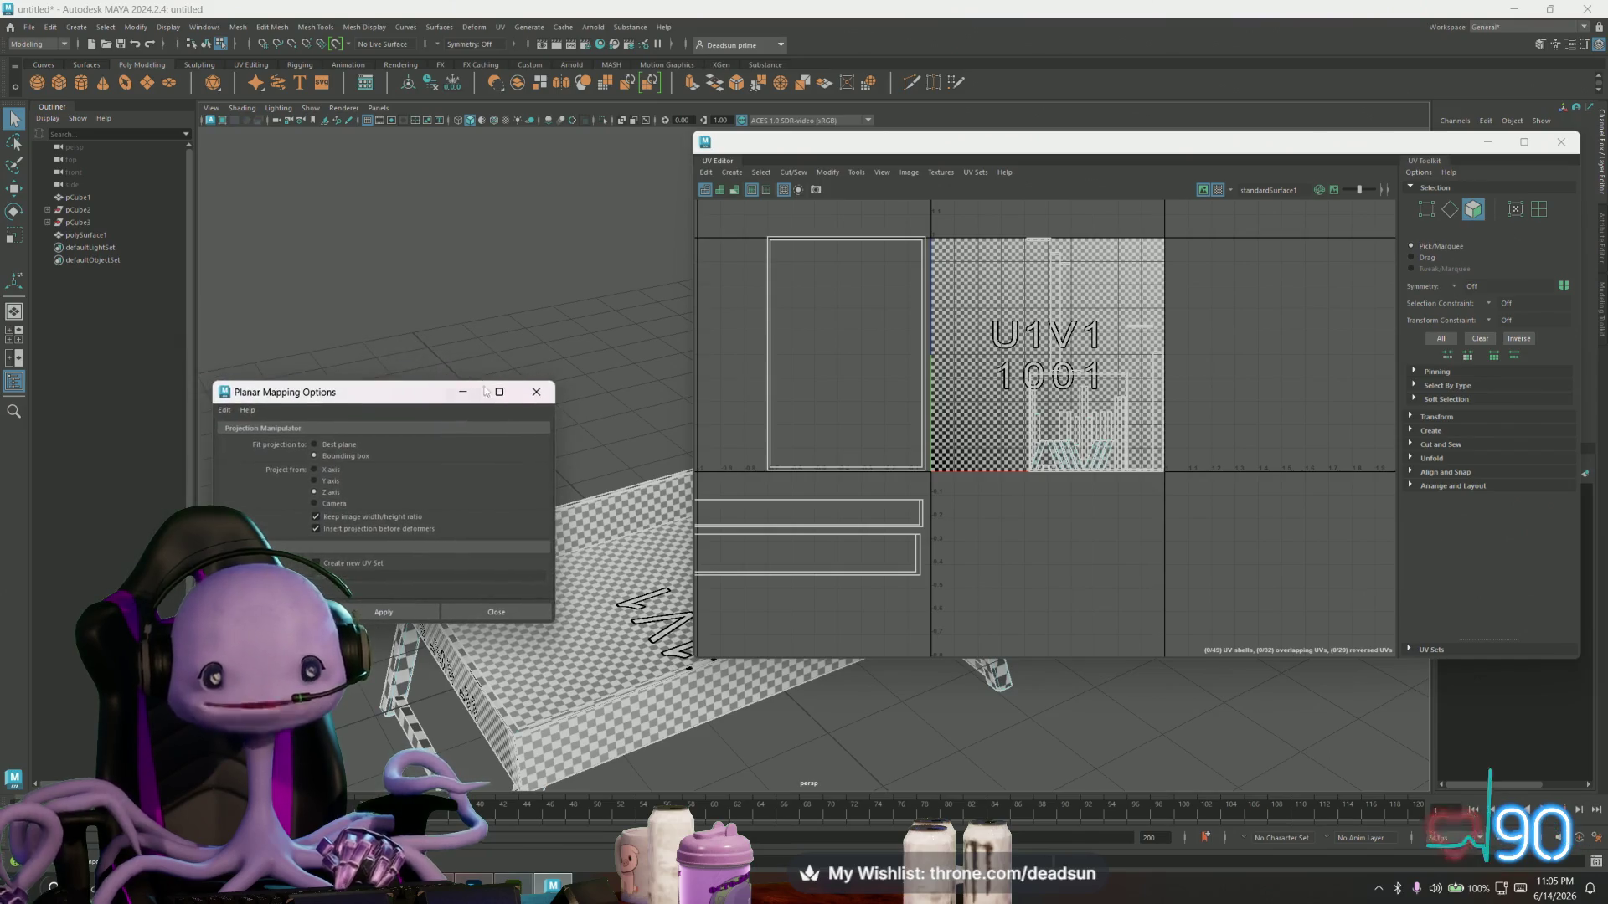
click(940, 174)
click(953, 195)
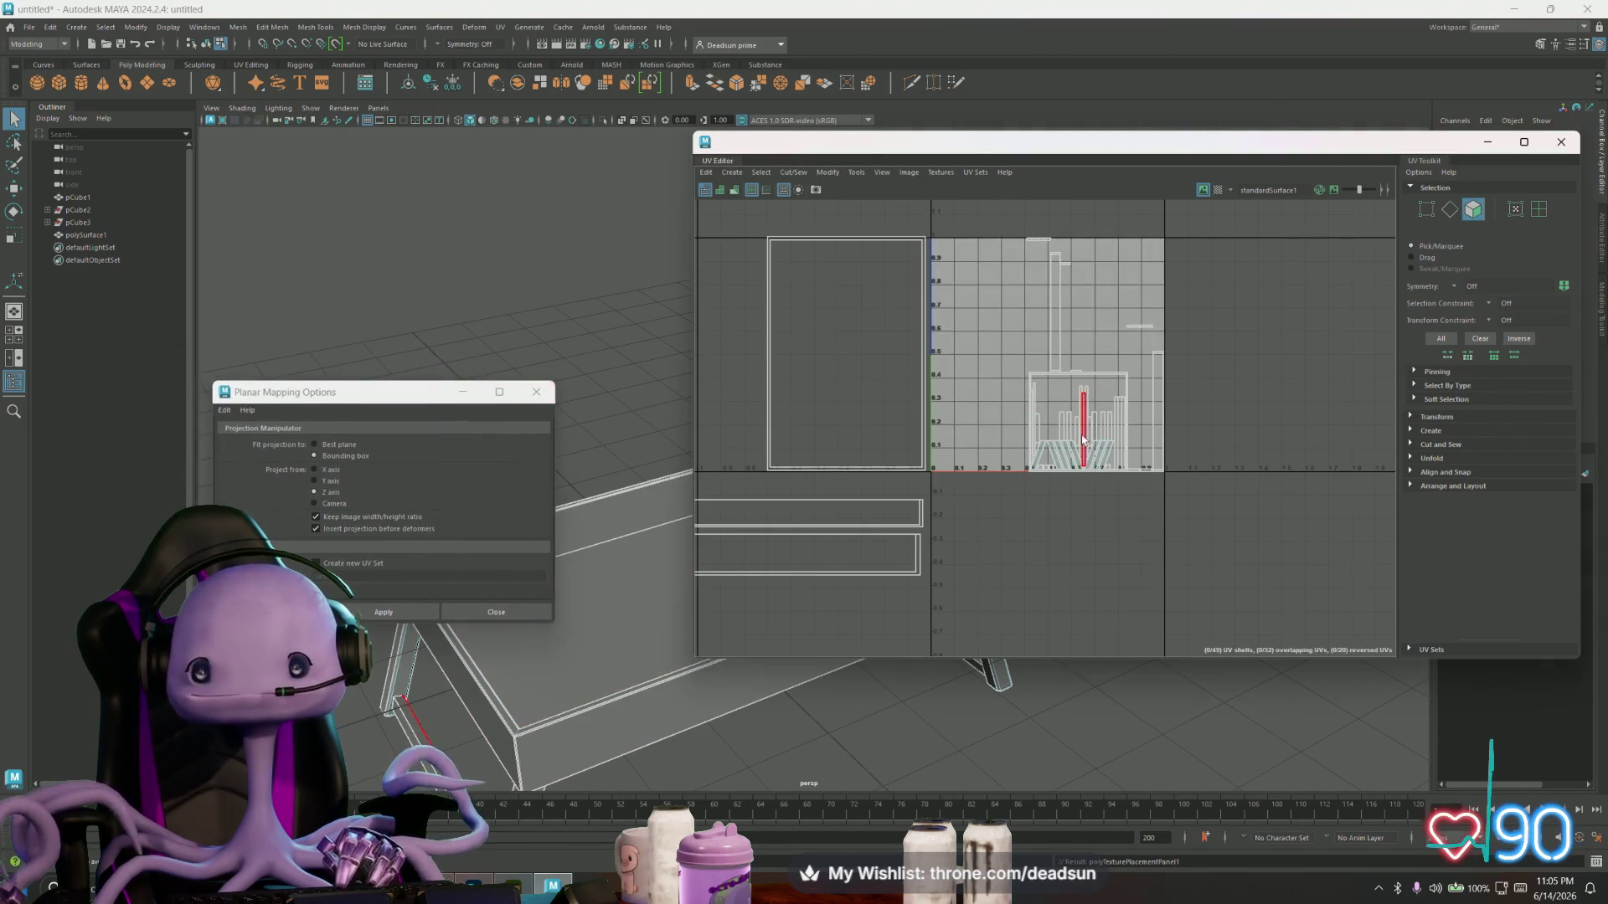
scroll(1067, 429, up, 5)
scroll(1067, 430, down, 1)
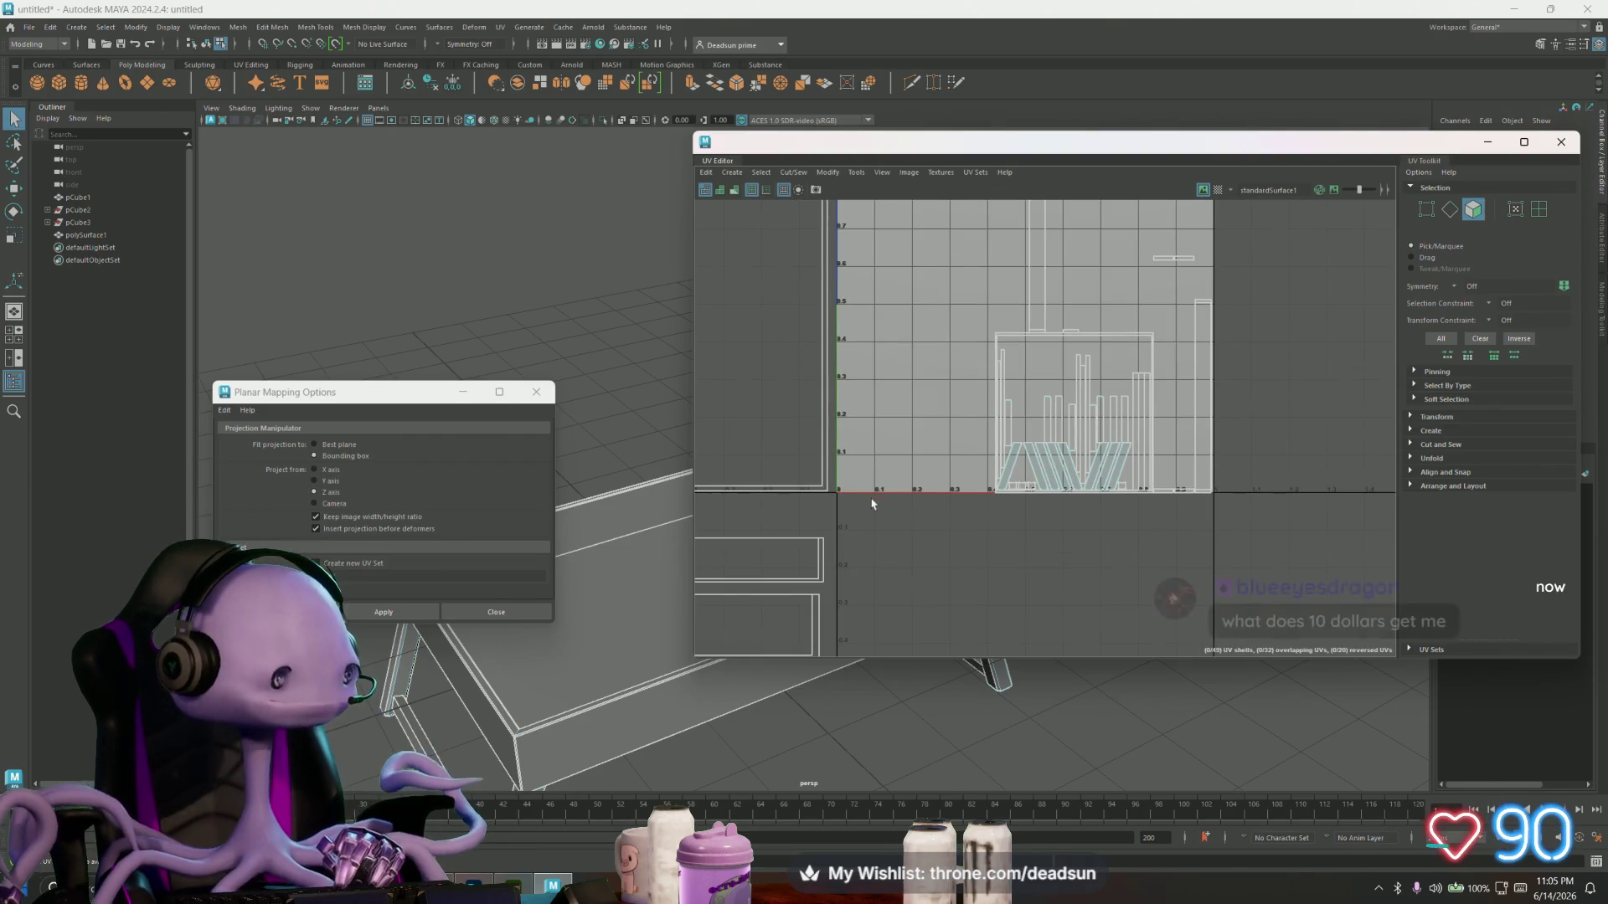
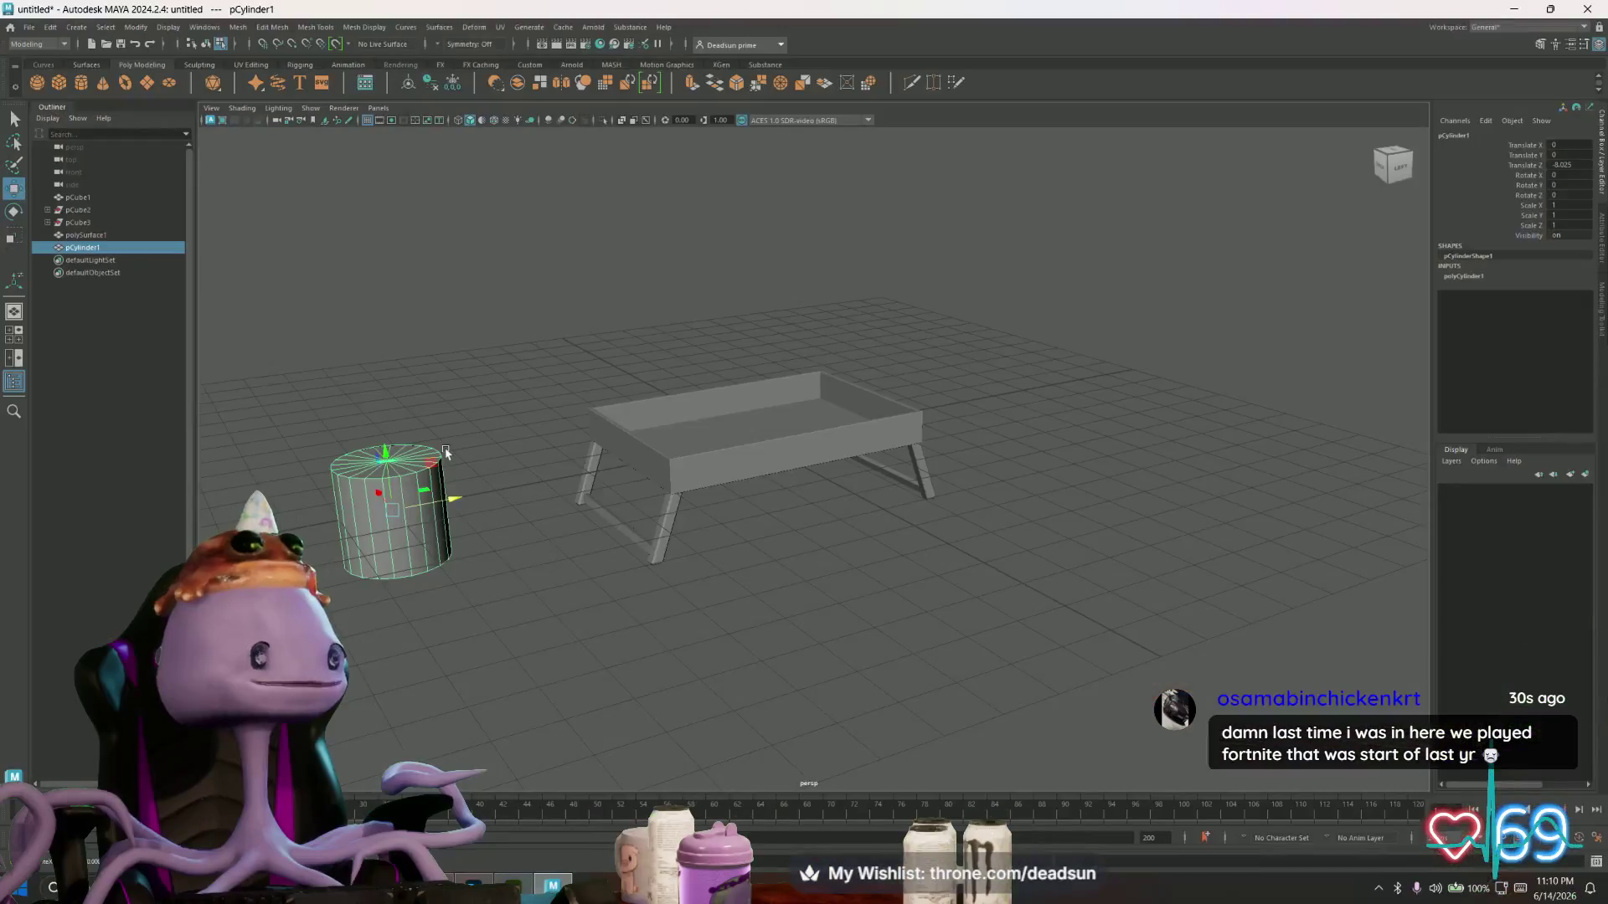
- Frame pCylinder1 and lower its polyCylinder1 Subdivisions Axis from 20 to 8
key(f)
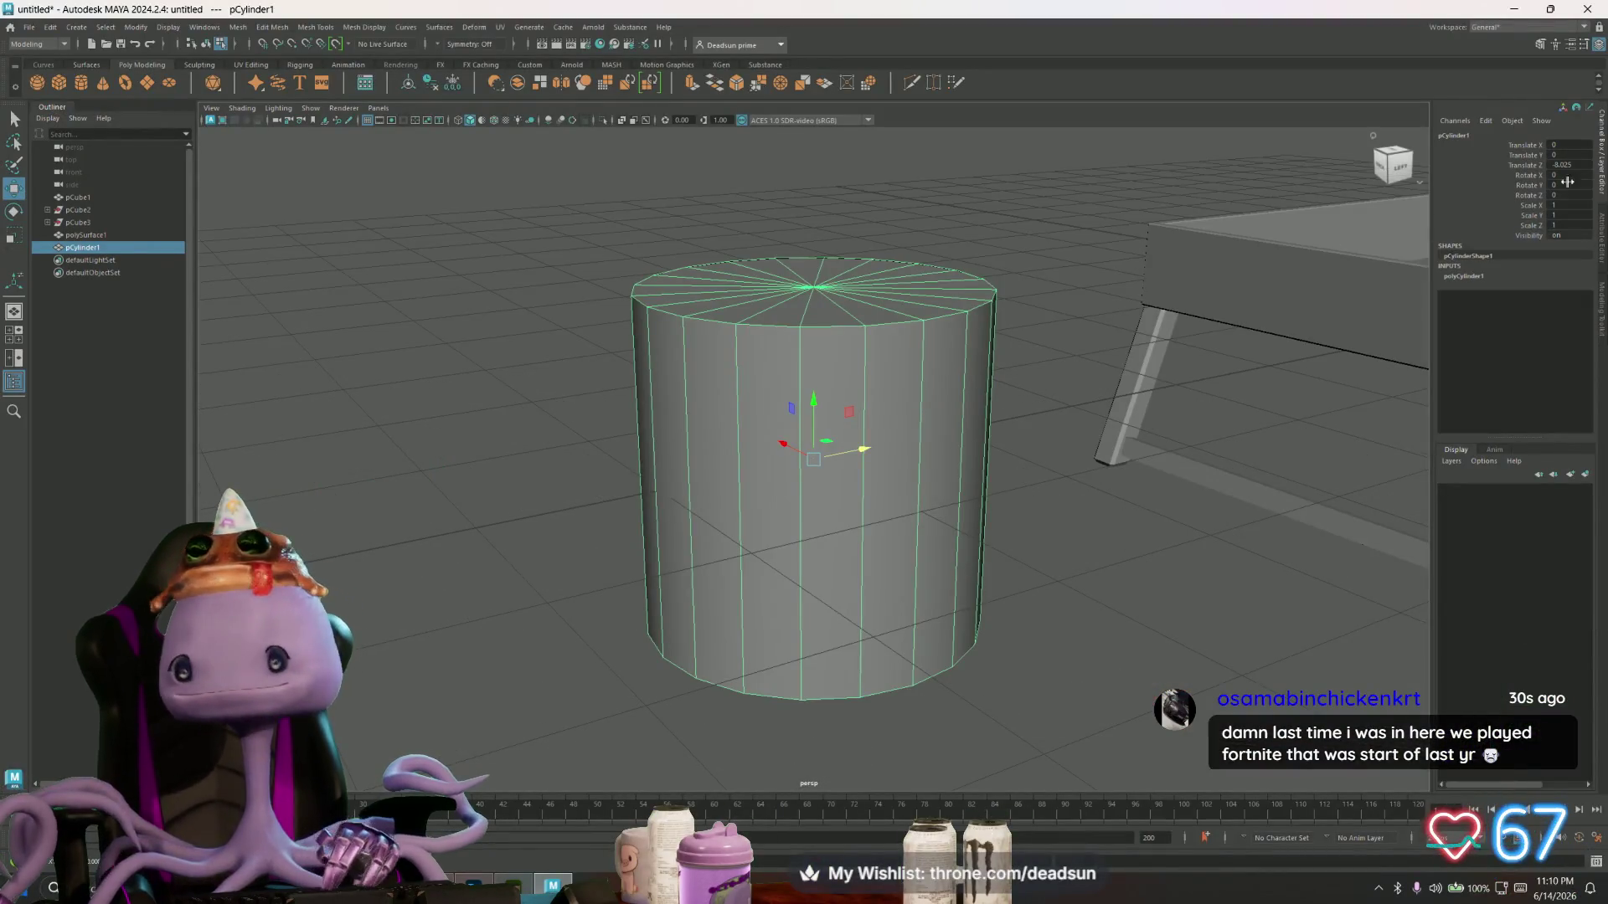
click(1541, 47)
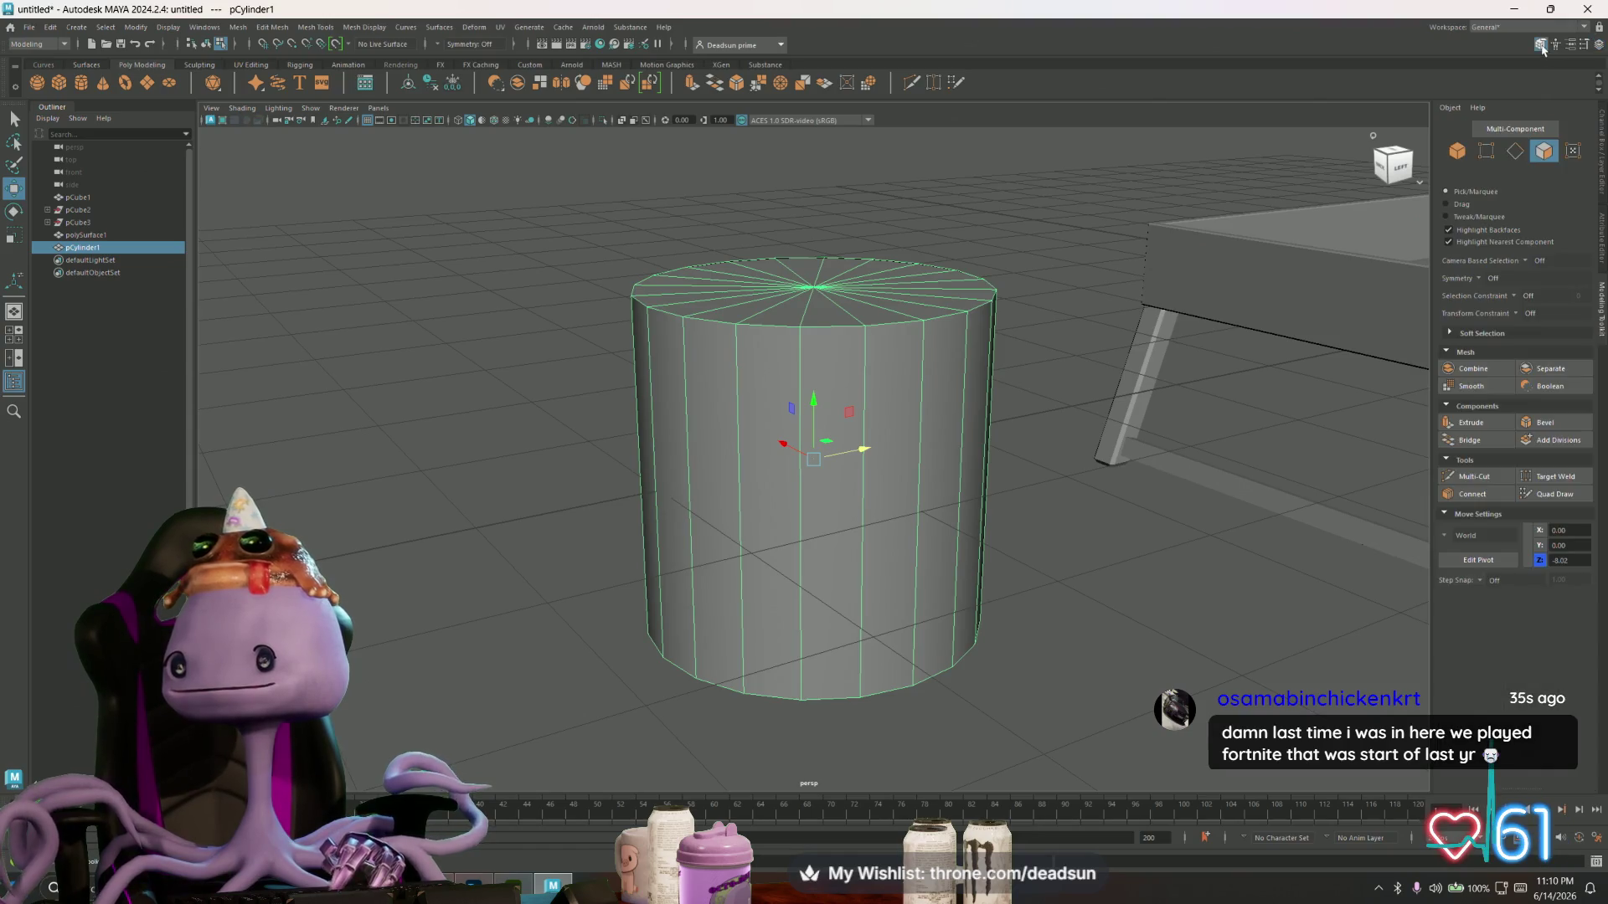
click(1556, 45)
click(1570, 47)
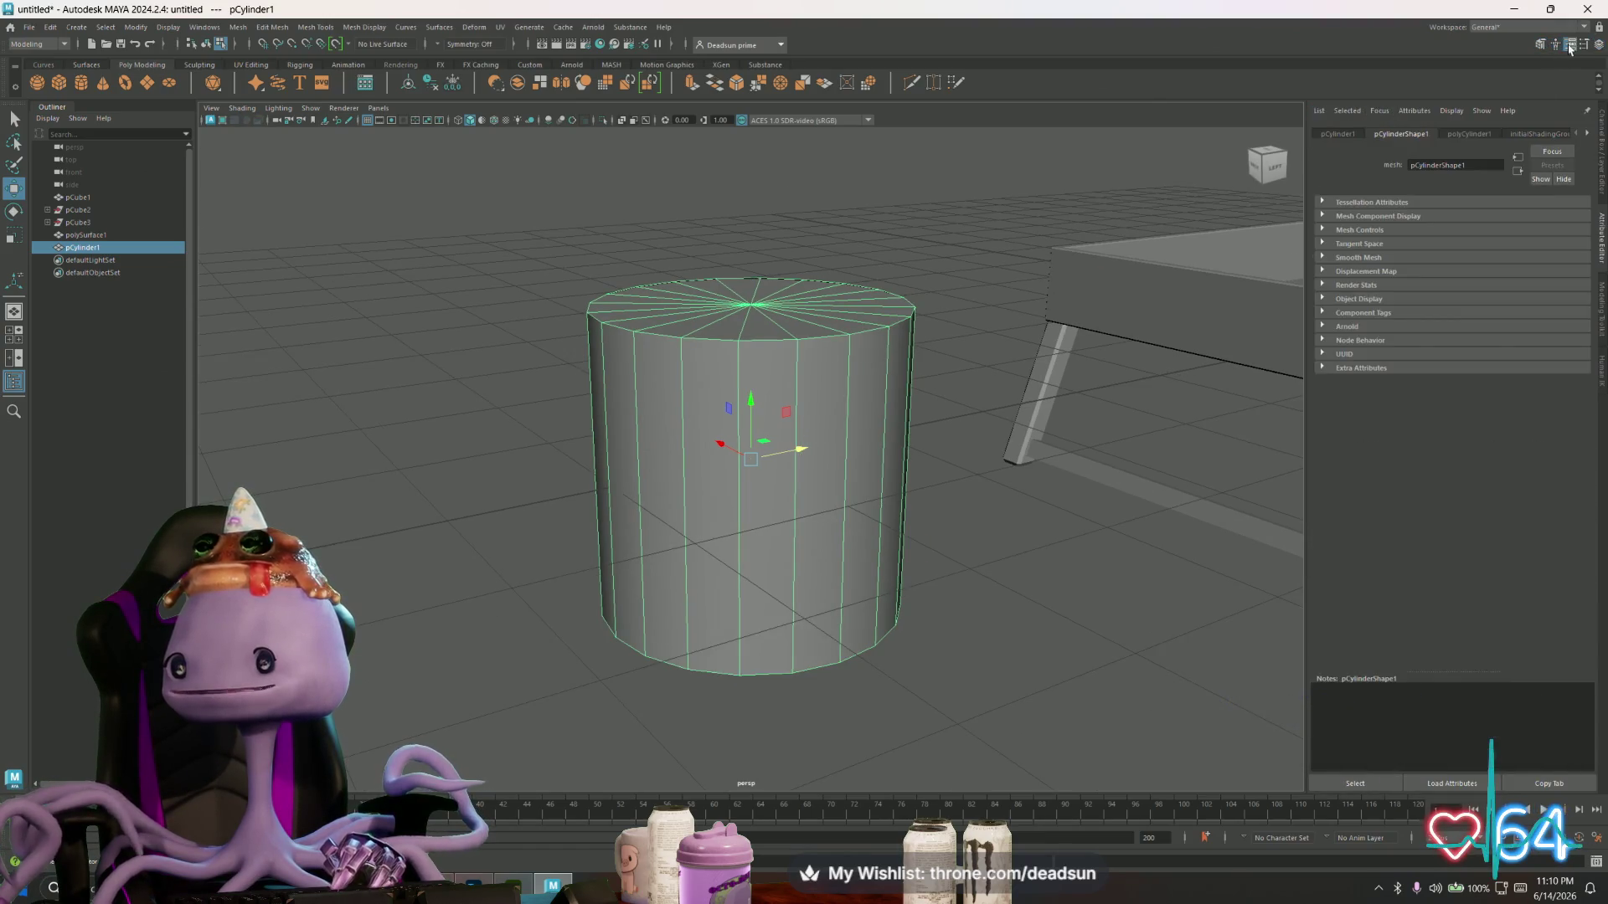
click(1459, 136)
drag(1504, 262, 1473, 263)
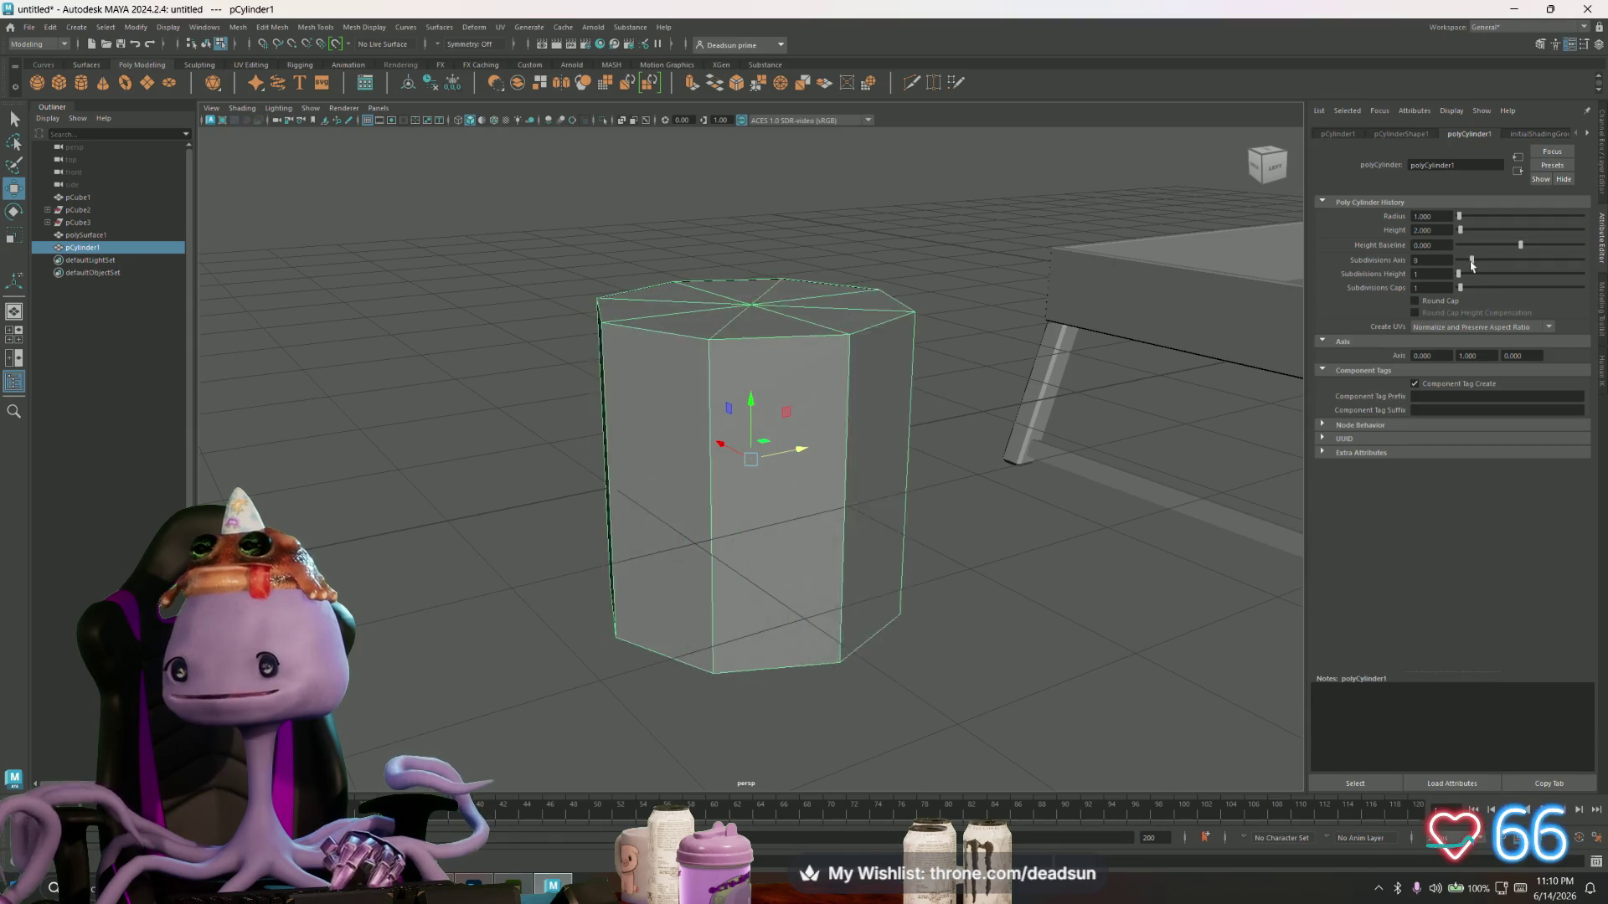
mouse_move(822, 399)
alt+mouse_down()
mouse_move(812, 470)
mouse_move(779, 388)
mouse_move(782, 424)
mouse_move(818, 405)
mouse_move(775, 408)
mouse_move(748, 463)
alt+mouse_up()
key(r)
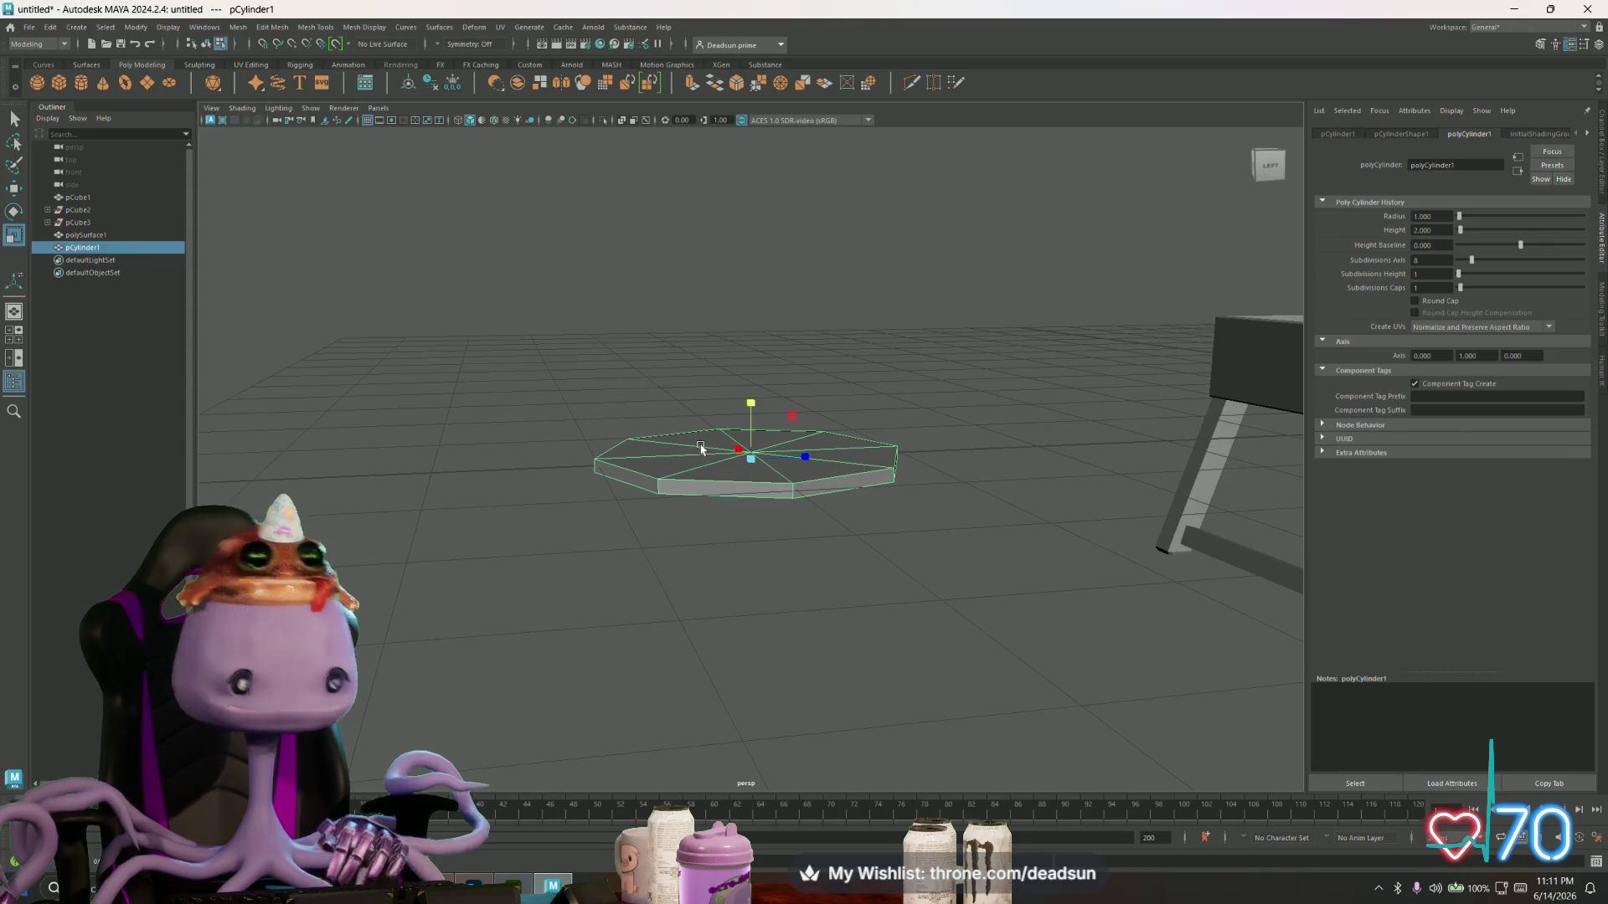
- Select the octagon disc's cap faces and scale them outward
alt+drag(701, 444, 706, 474)
right_drag(706, 474, 704, 511)
mouse_move(720, 418)
mouse_down()
mouse_move(670, 578)
mouse_move(769, 517)
mouse_up()
middle_drag(769, 518, 769, 521)
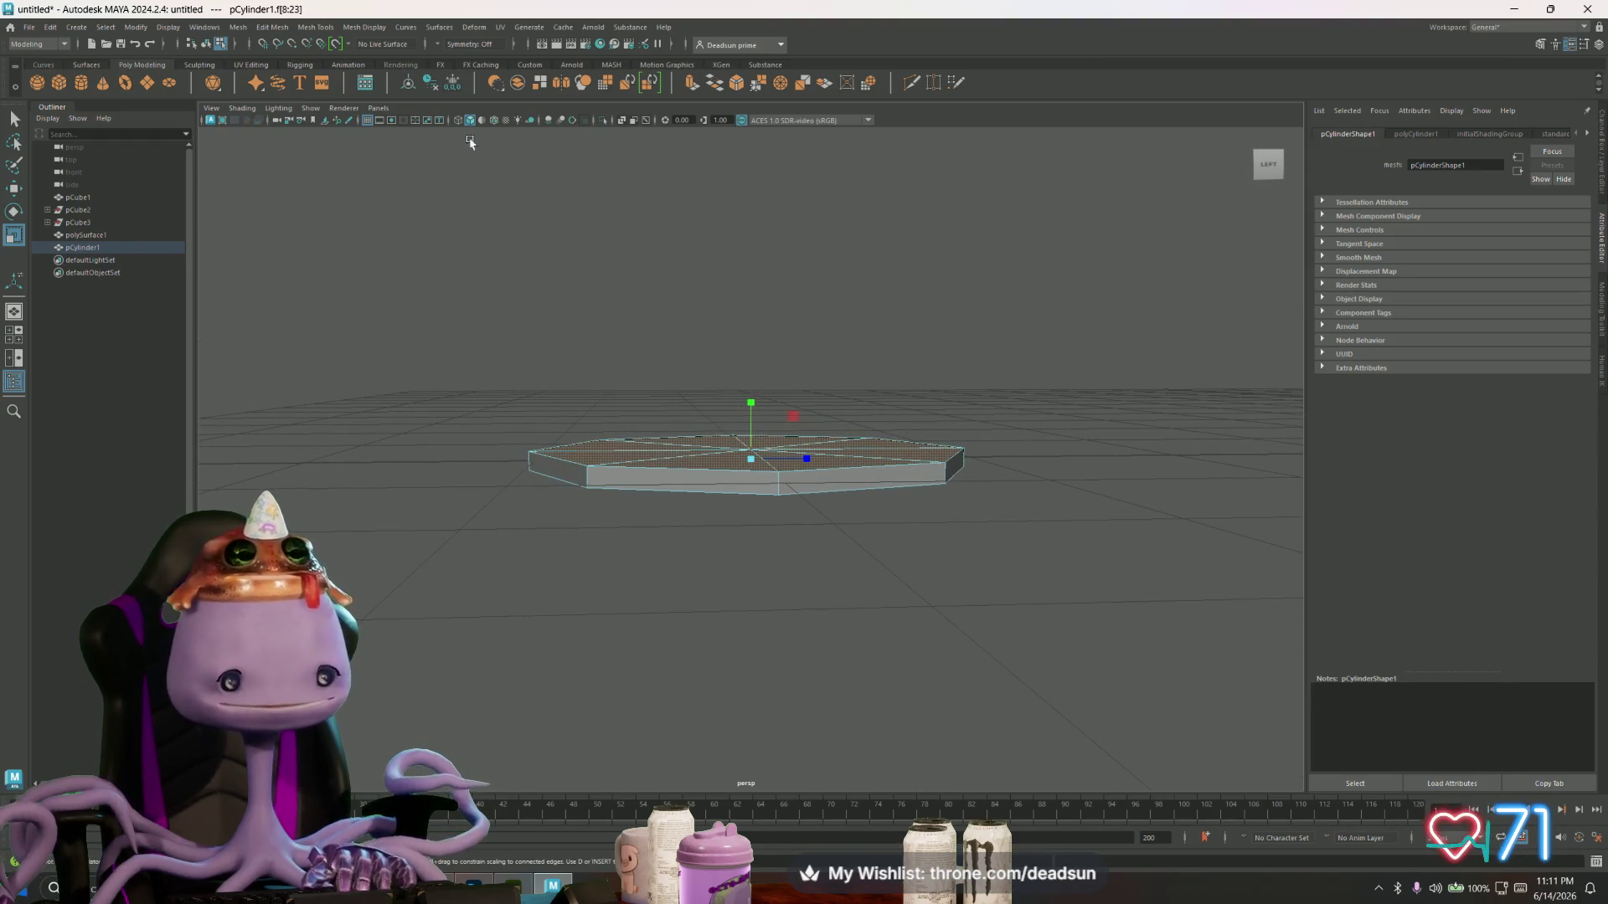
- Extrude the cap faces three times, raising each extrusion into a taller stacked band
click(692, 87)
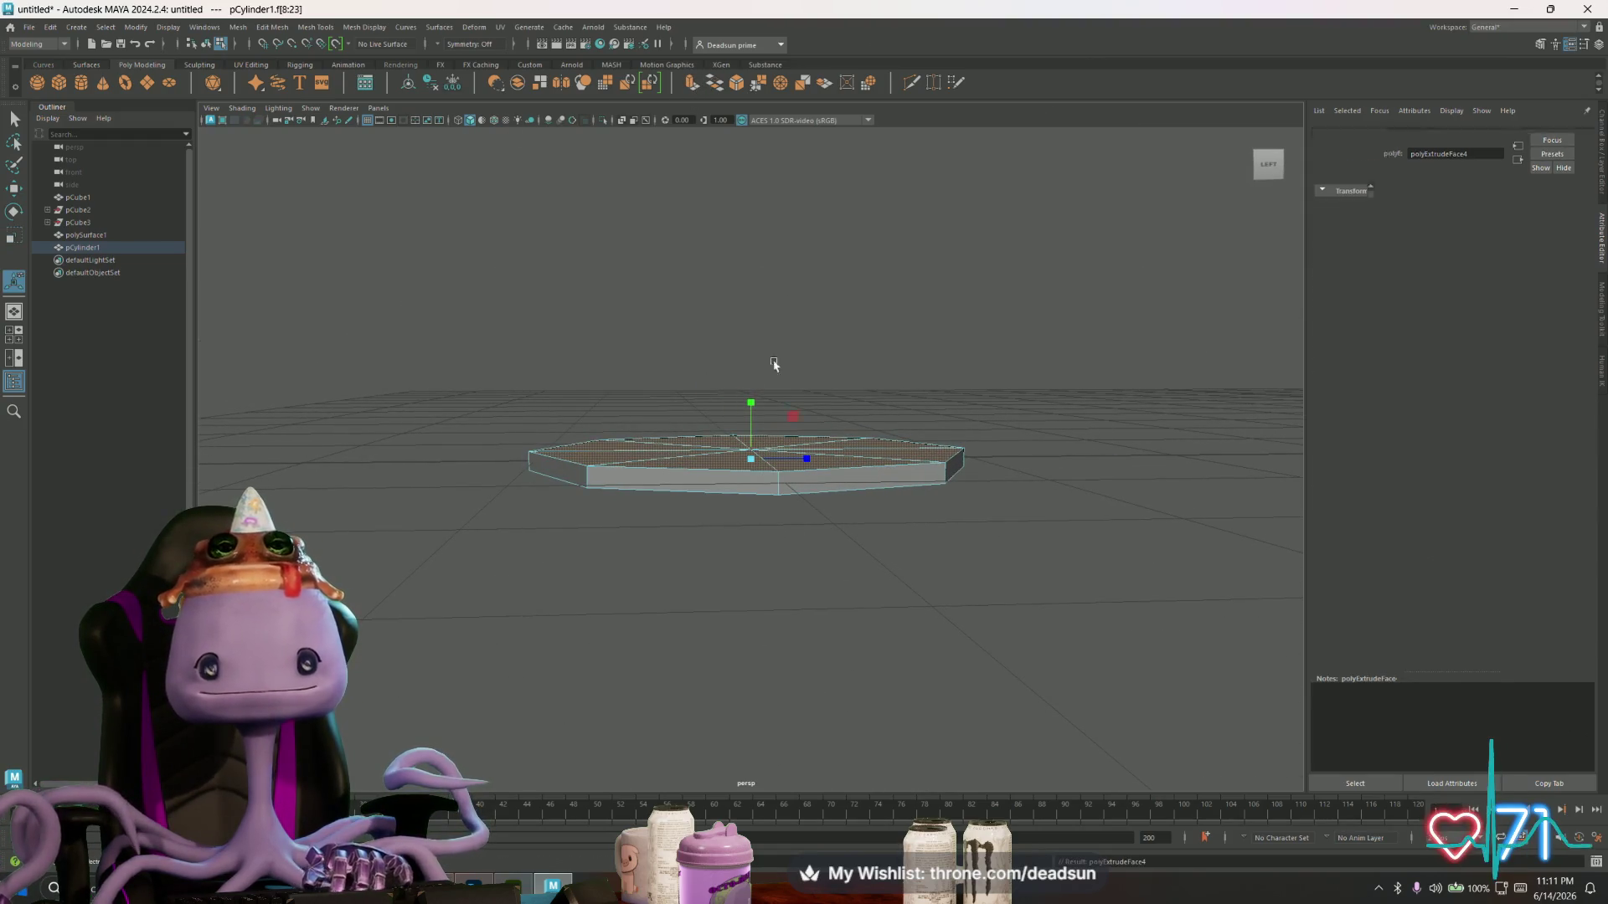
drag(760, 387, 784, 175)
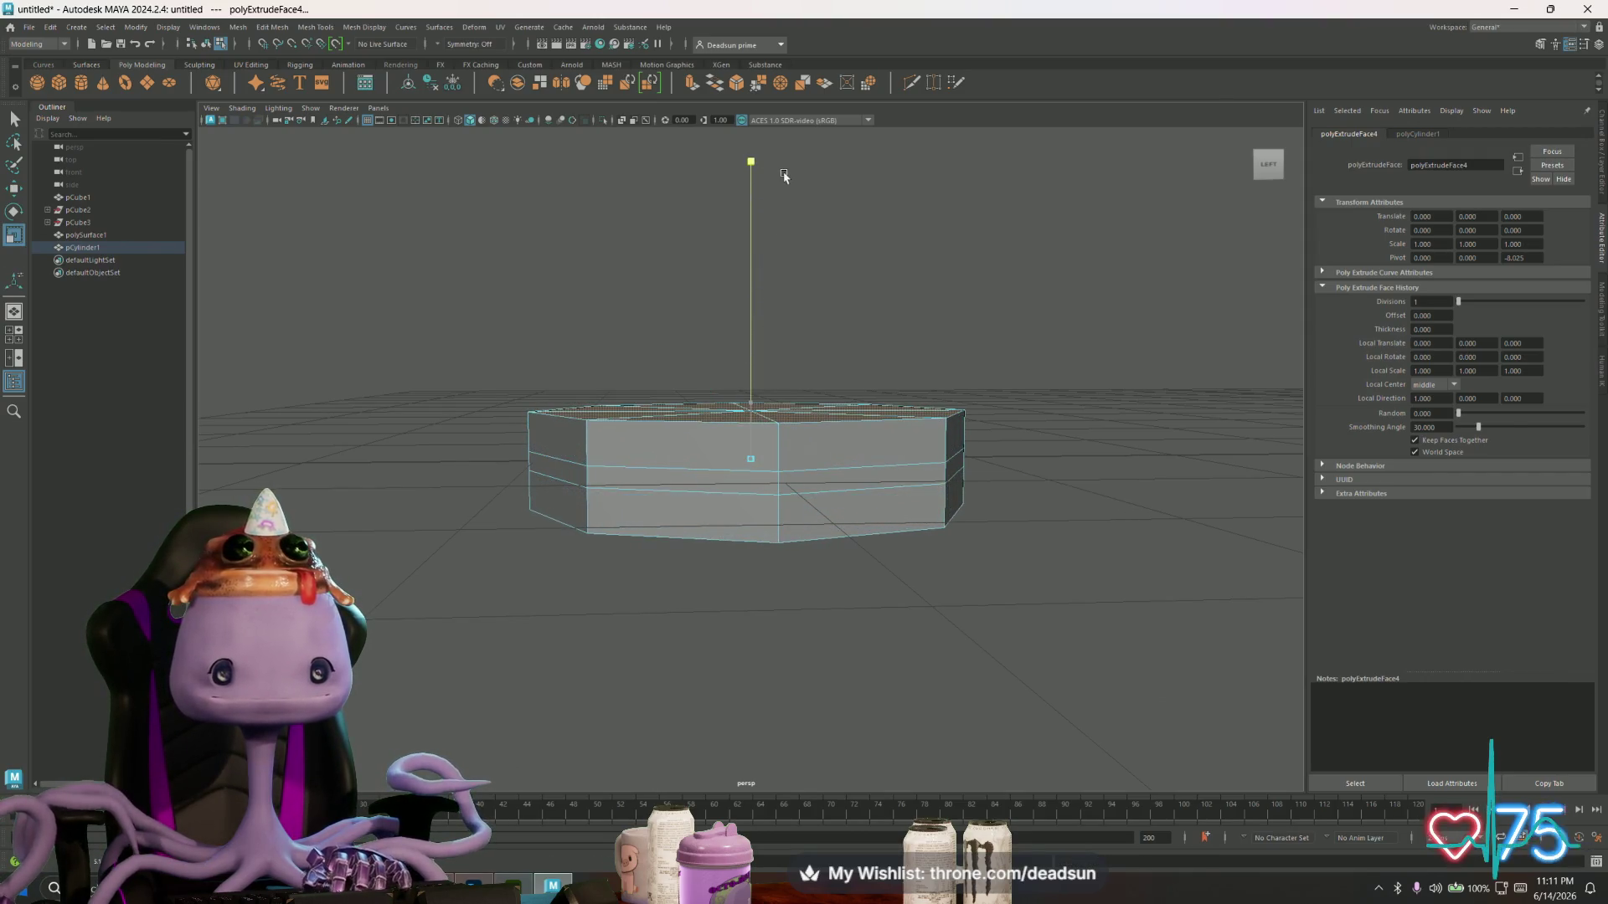
click(692, 86)
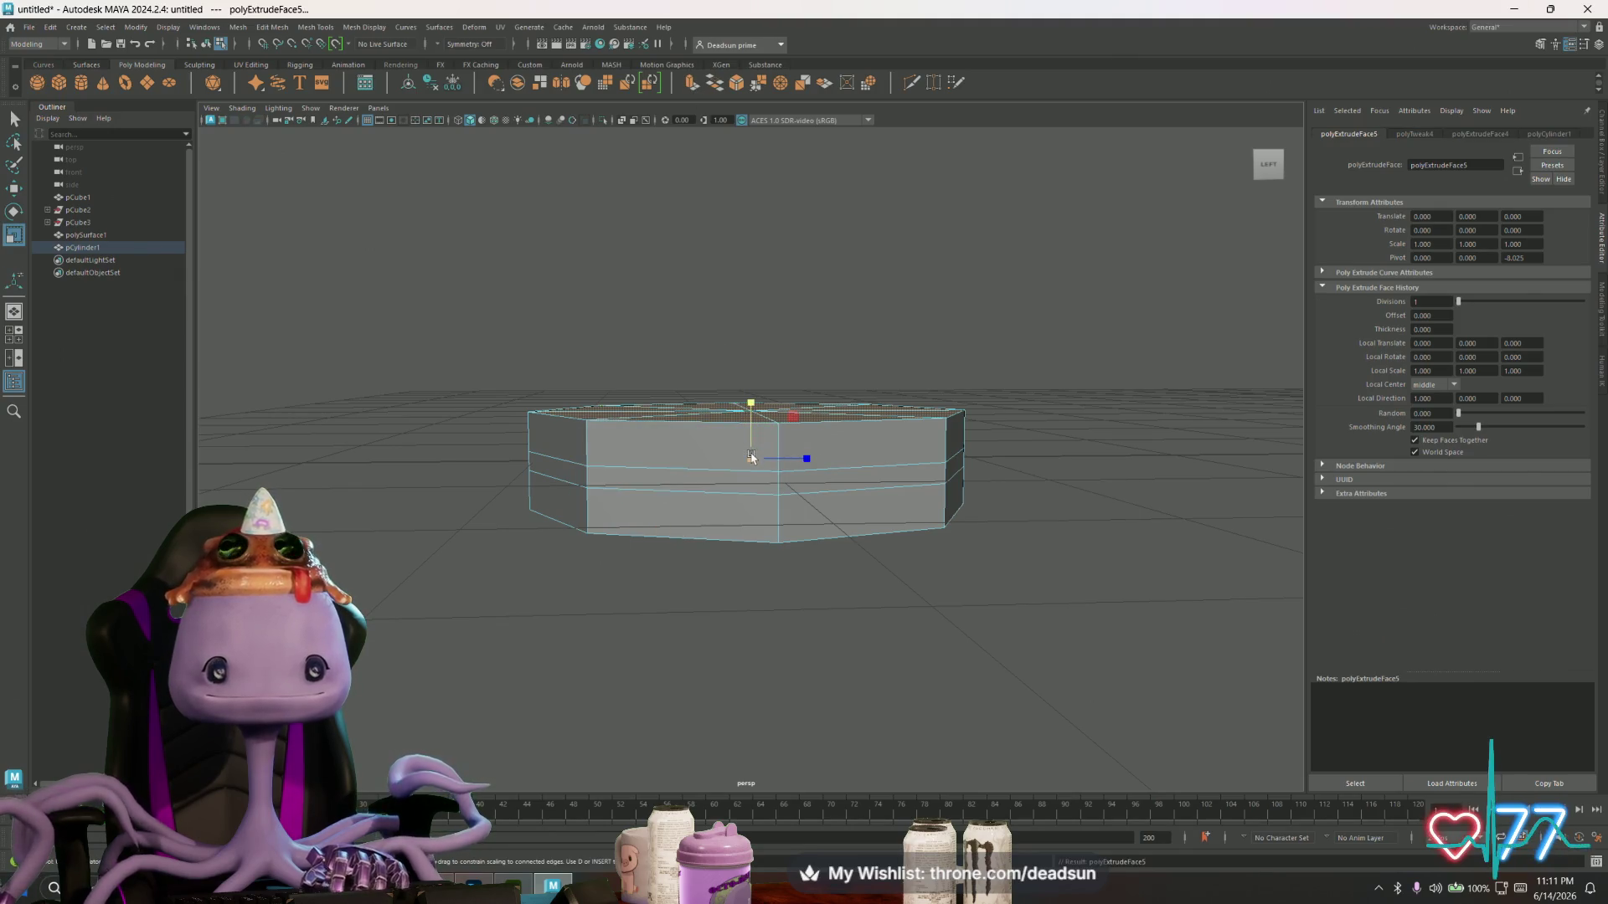
drag(755, 400, 748, 301)
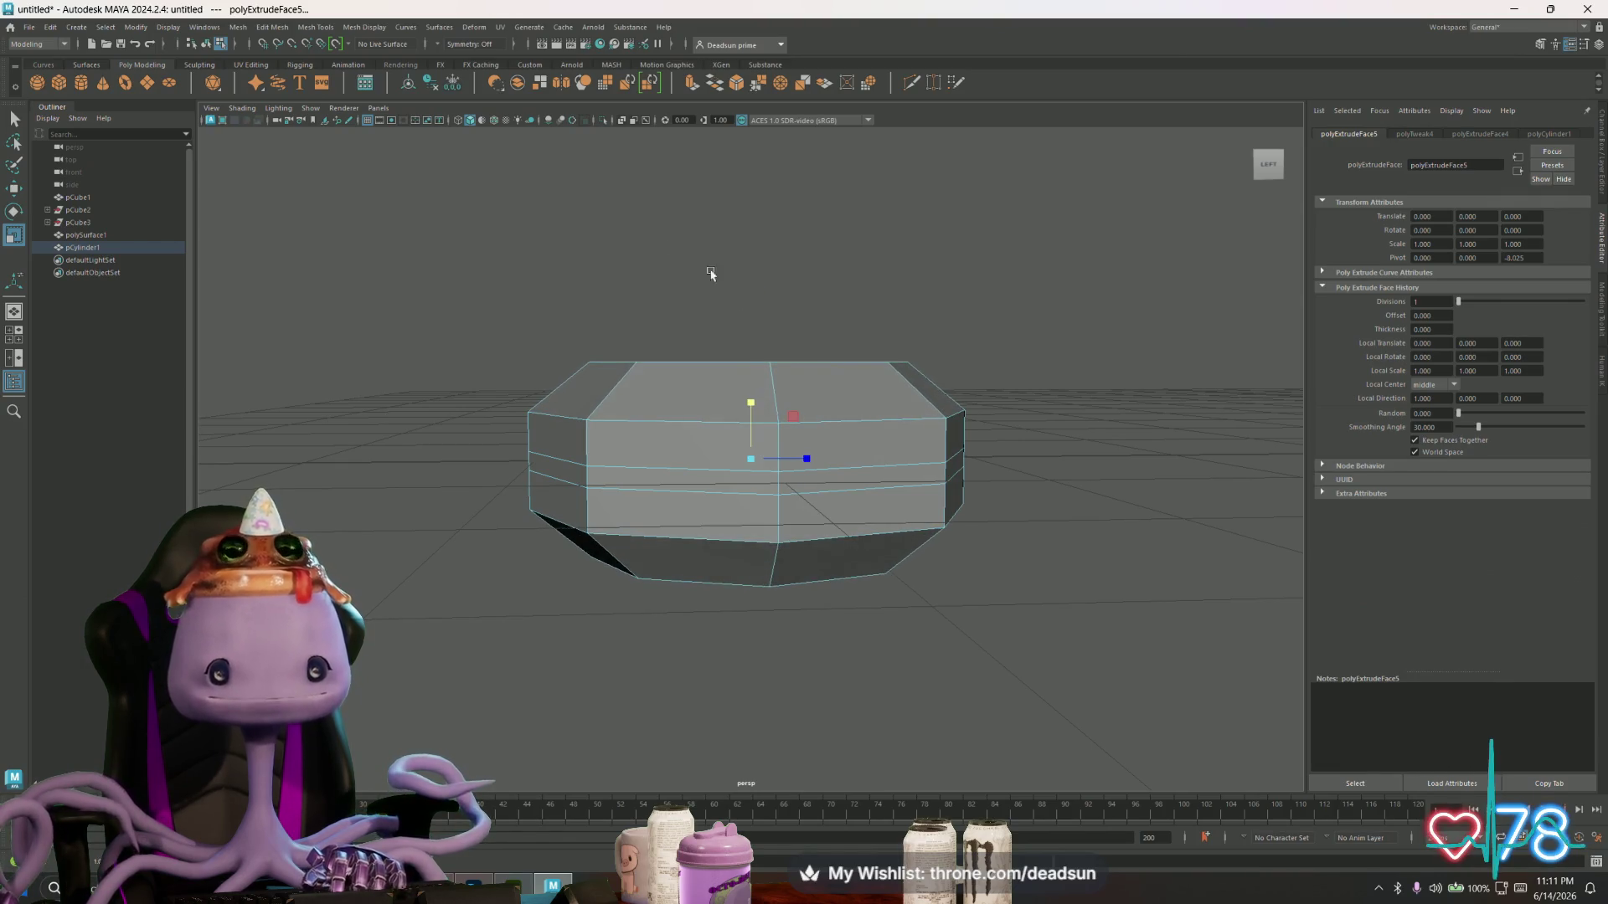
click(694, 85)
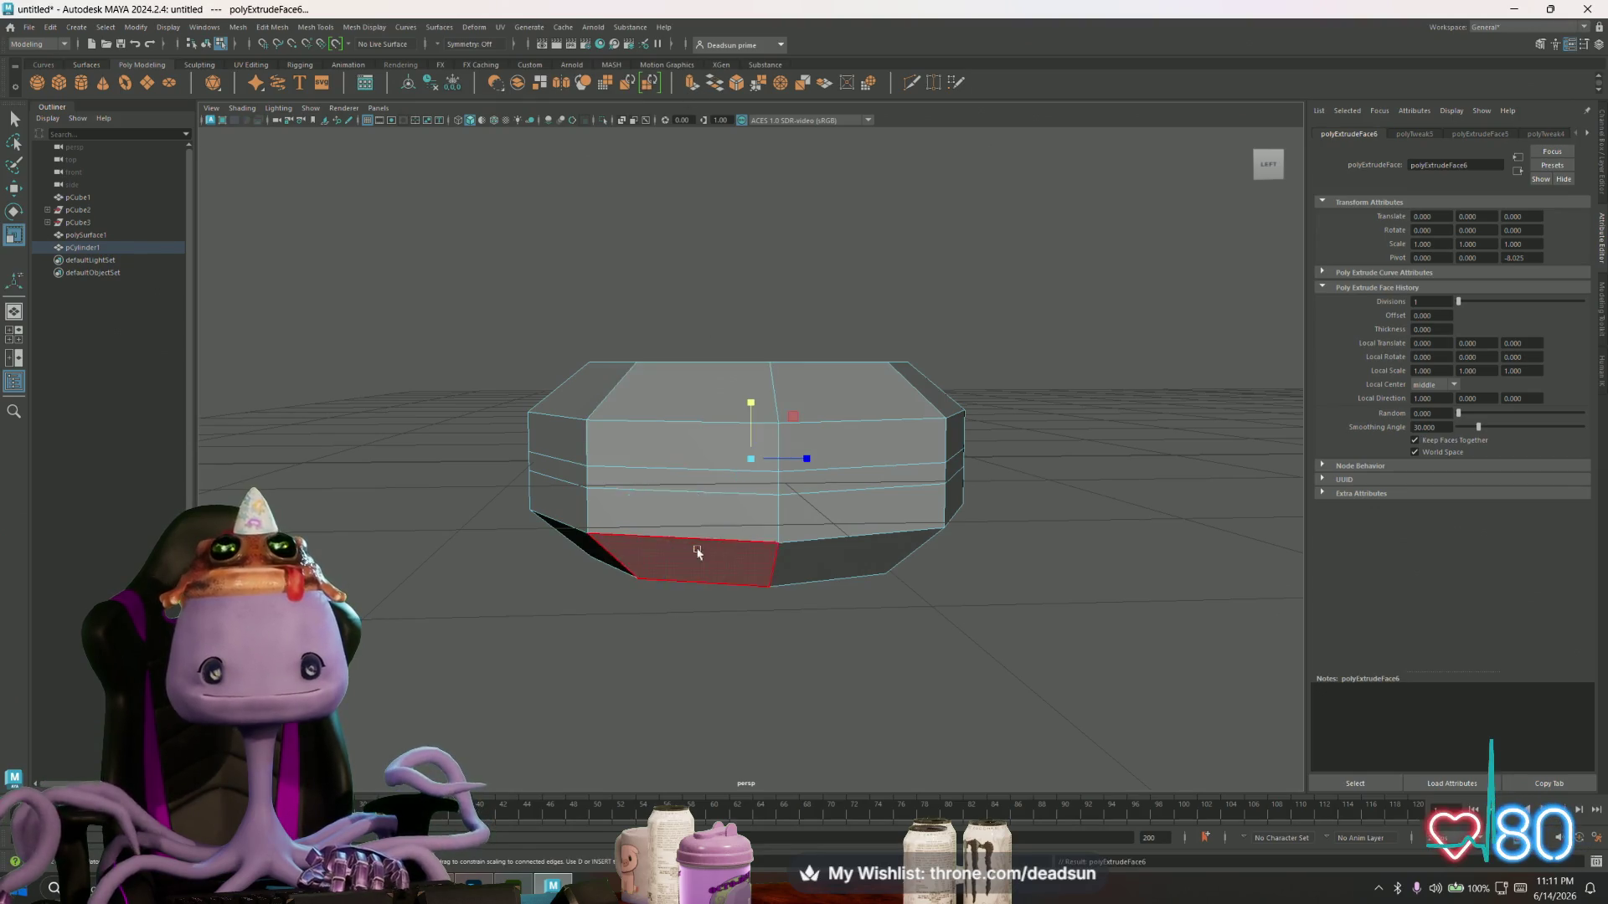
click(730, 422)
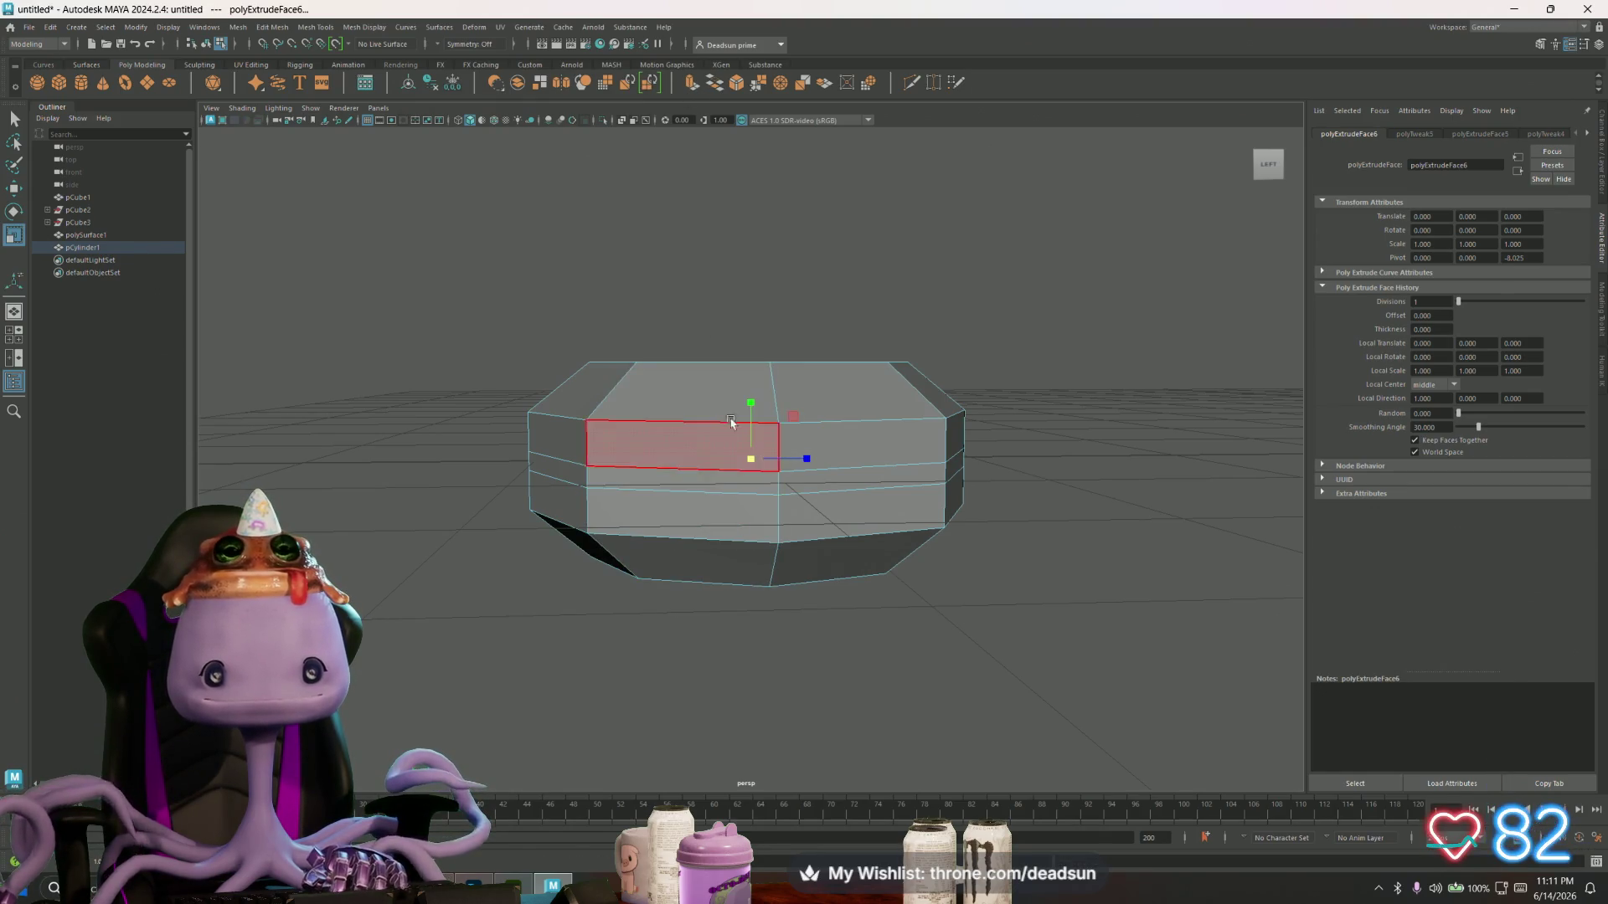
drag(765, 315, 675, 506)
- Select the bottom-rim vertices, scale them flat and move them upward
right_drag(682, 501, 624, 500)
mouse_move(492, 536)
mouse_down()
mouse_move(923, 650)
mouse_move(818, 661)
mouse_up()
mouse_move(668, 623)
alt+mouse_down()
mouse_move(764, 611)
mouse_move(768, 628)
alt+mouse_up()
drag(749, 511, 748, 558)
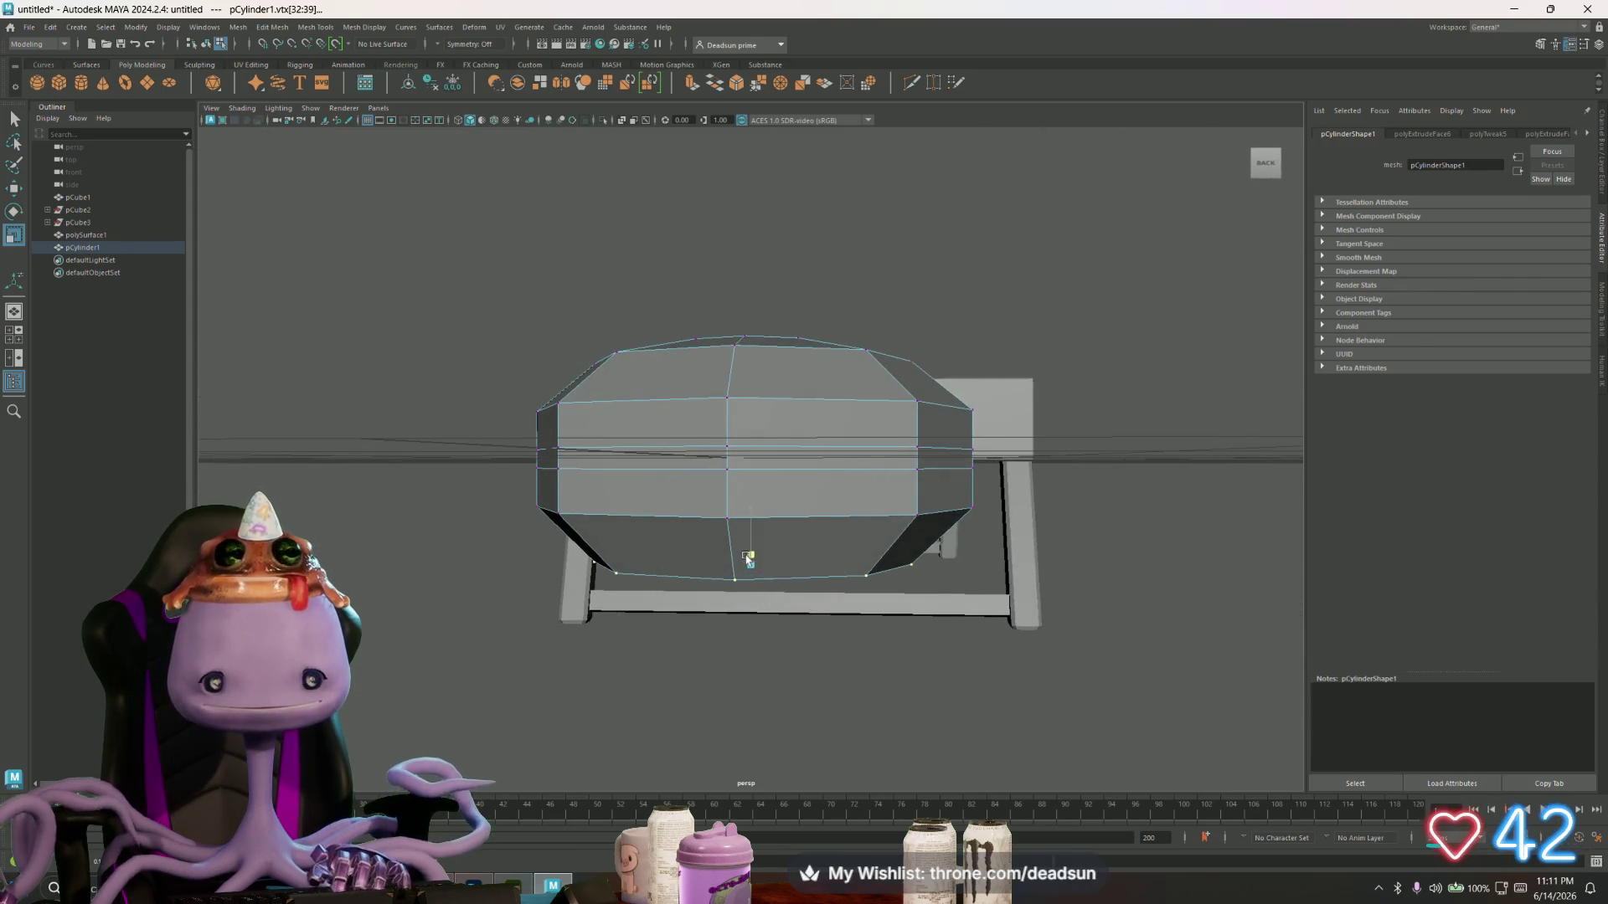
mouse_move(751, 504)
mouse_down()
mouse_move(753, 465)
mouse_move(737, 519)
mouse_move(720, 494)
mouse_move(590, 595)
mouse_move(650, 453)
mouse_up()
key(ctrl+F11)
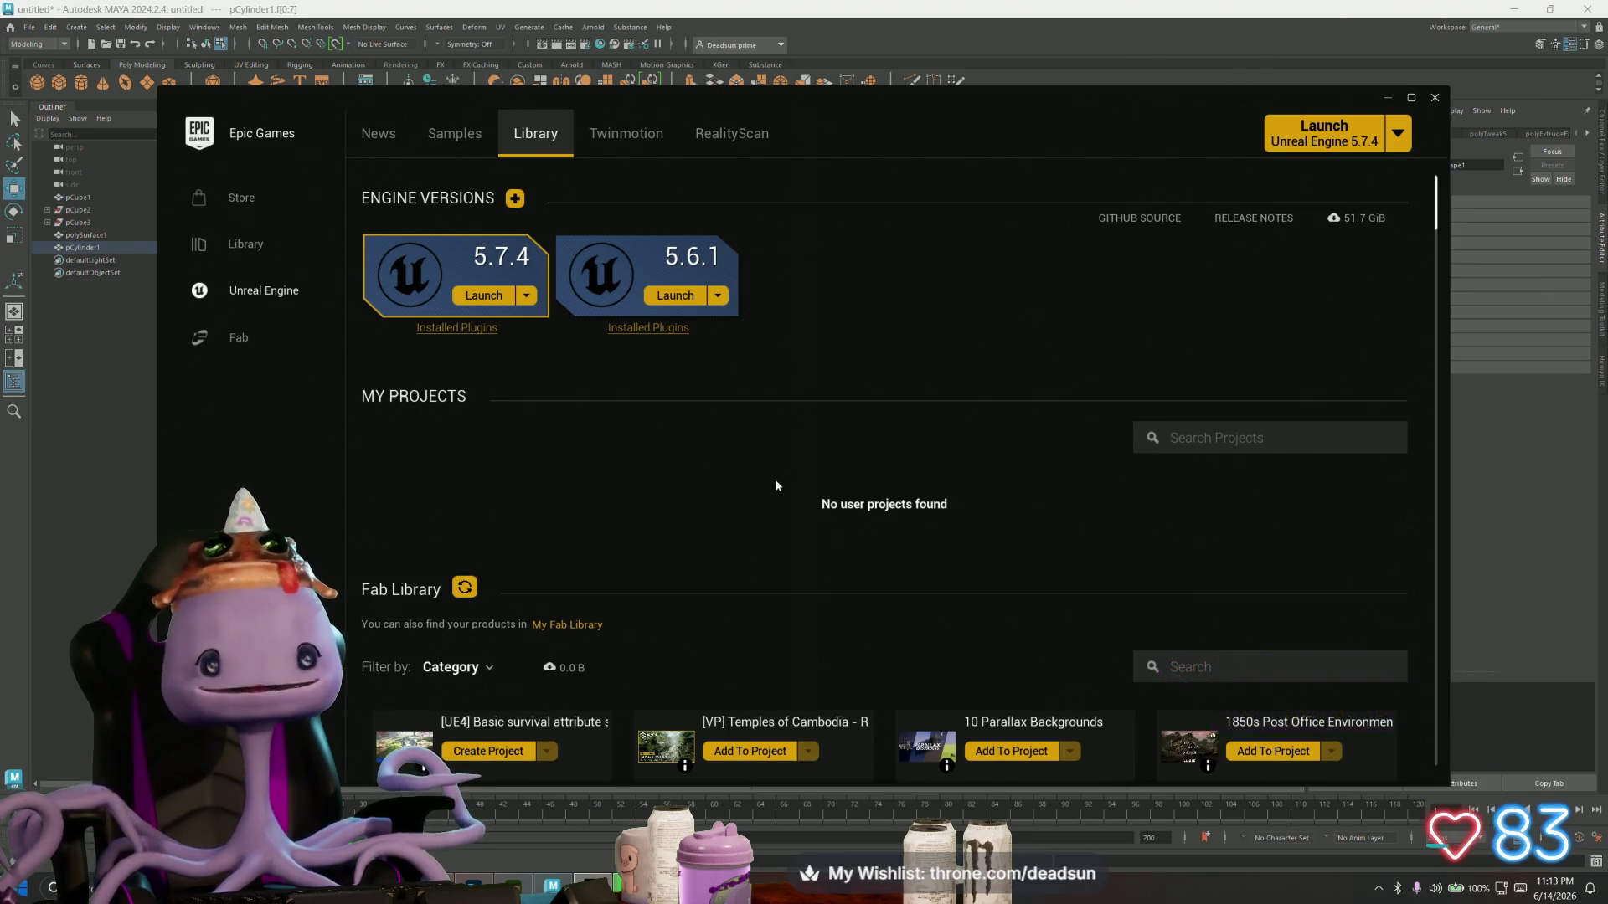
scroll(778, 486, down, 1)
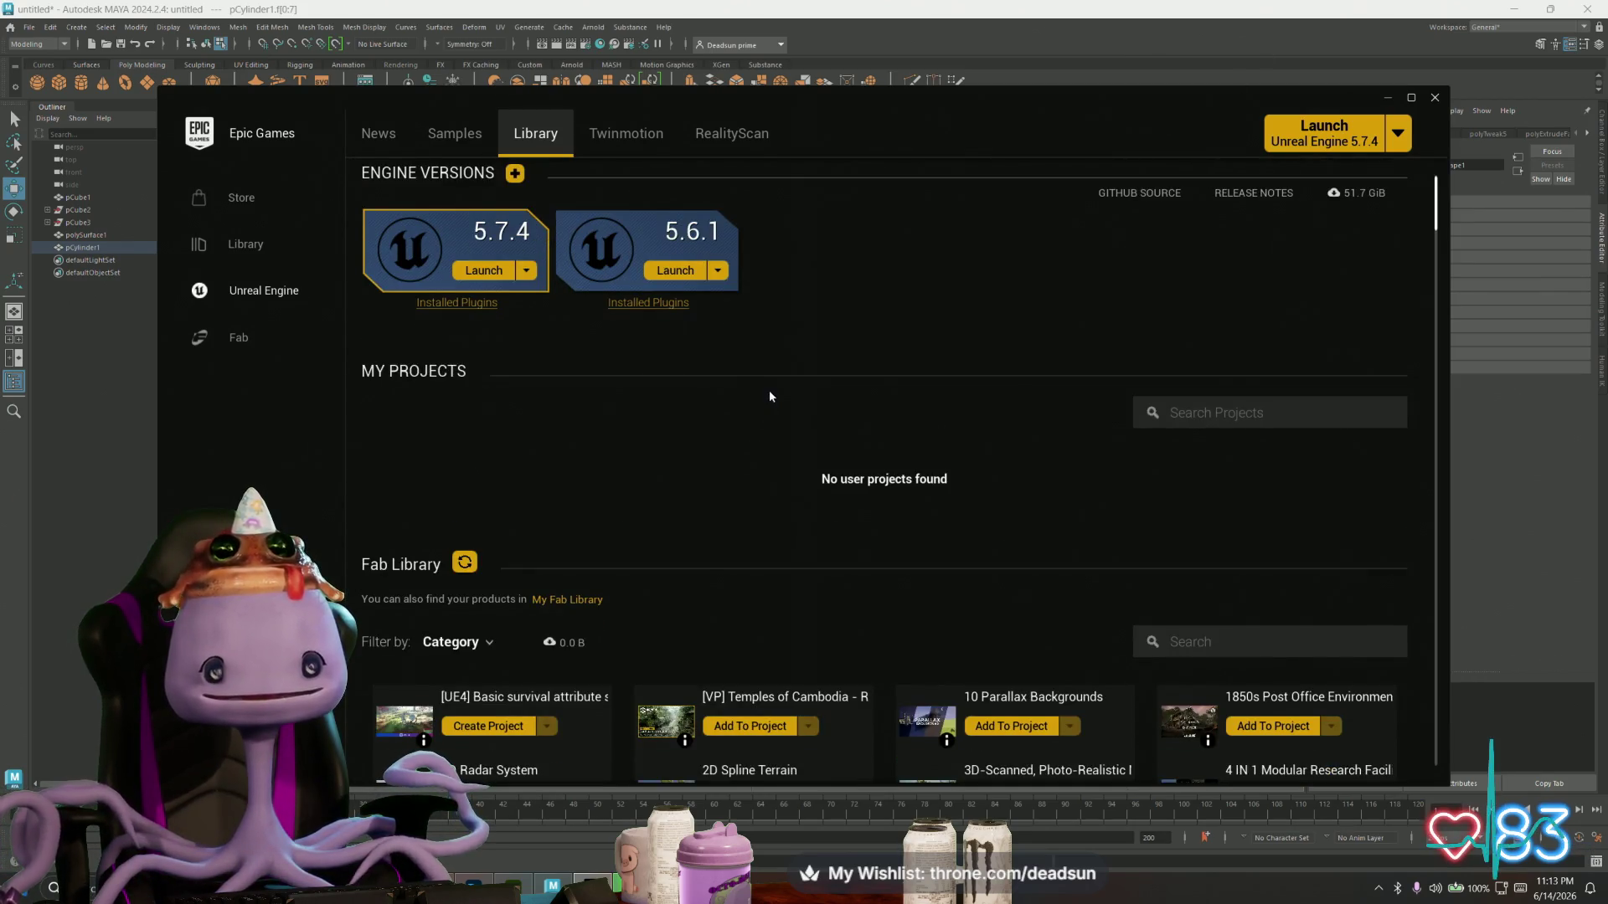
click(1393, 101)
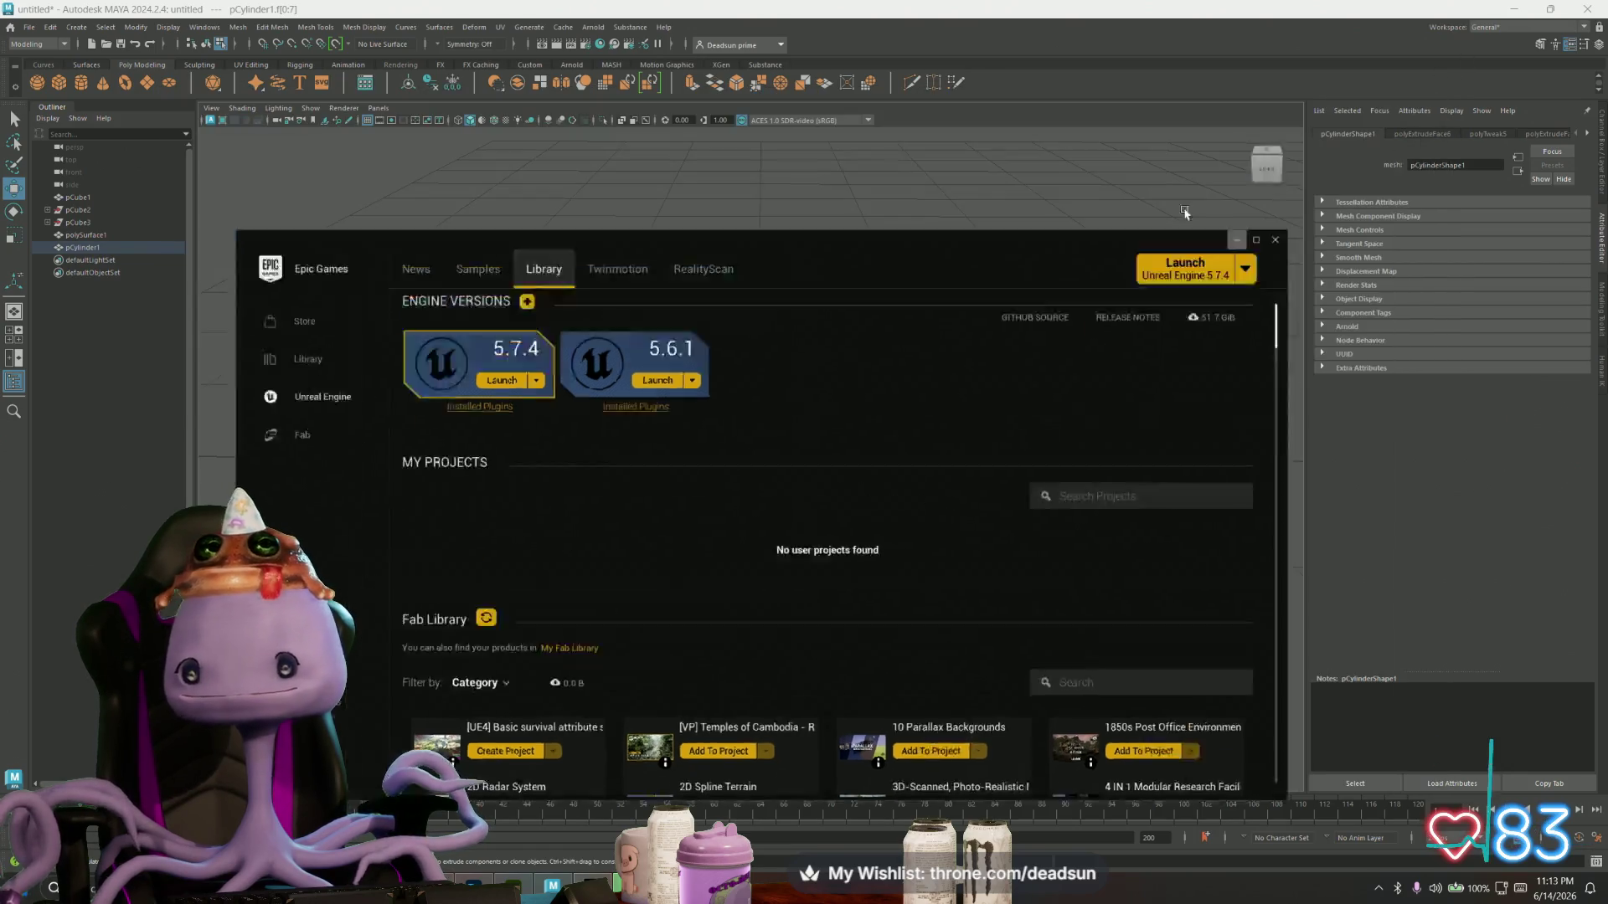
alt+drag(658, 564, 621, 491)
- Stretch the side face ring taller, extrude it, and push the new band slightly outward
click(623, 494)
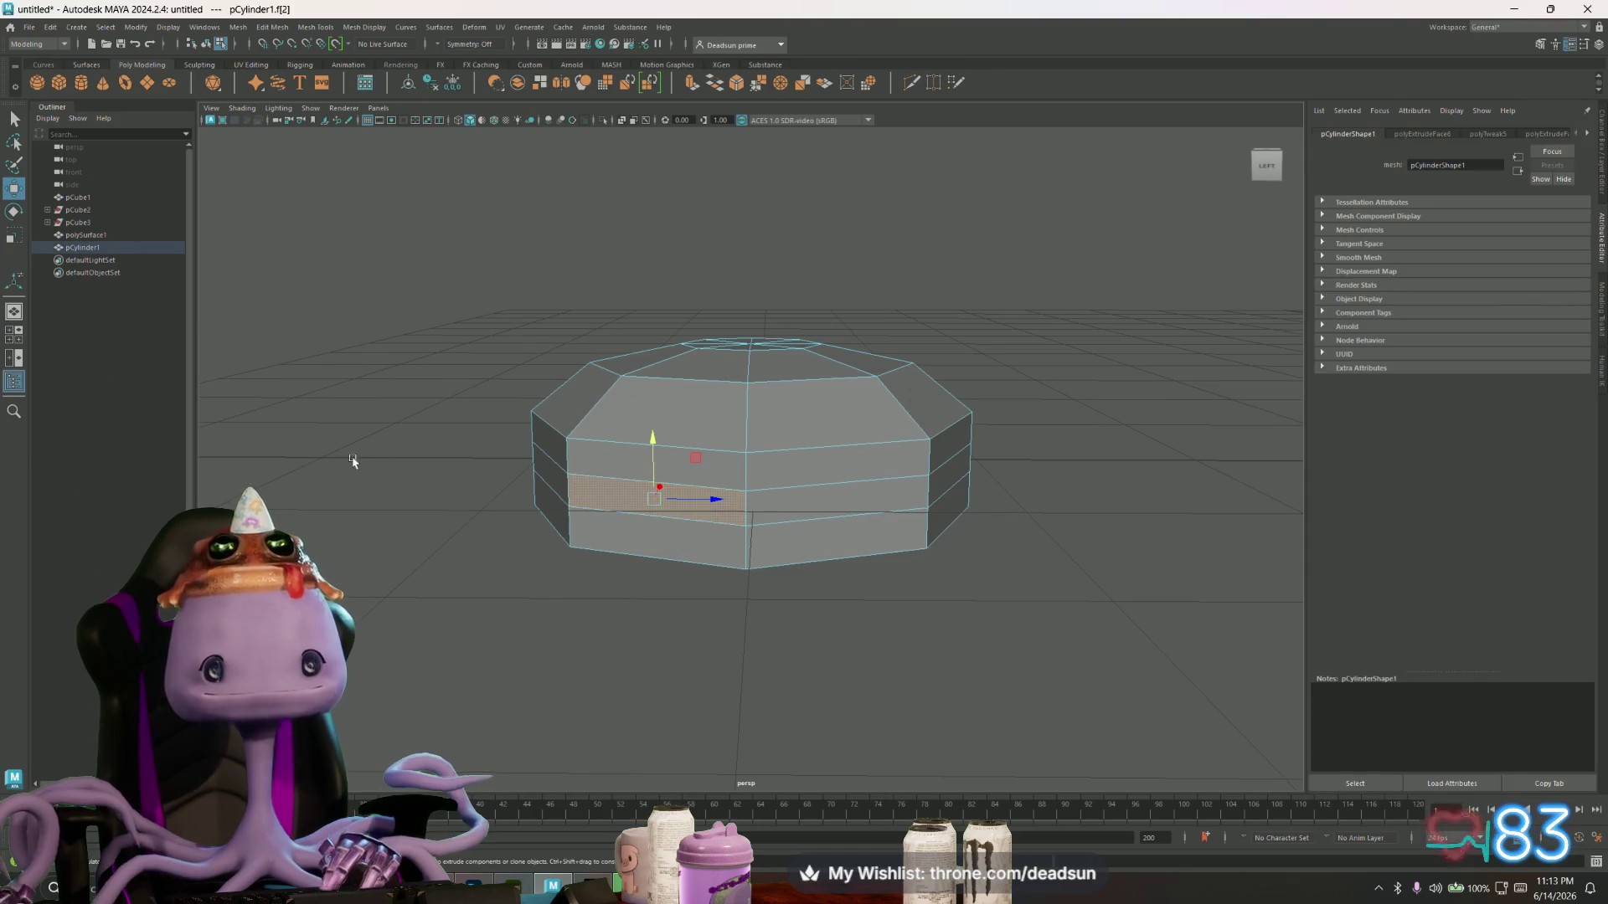
shift+double_click(558, 480)
key(r)
drag(749, 402, 756, 377)
click(691, 83)
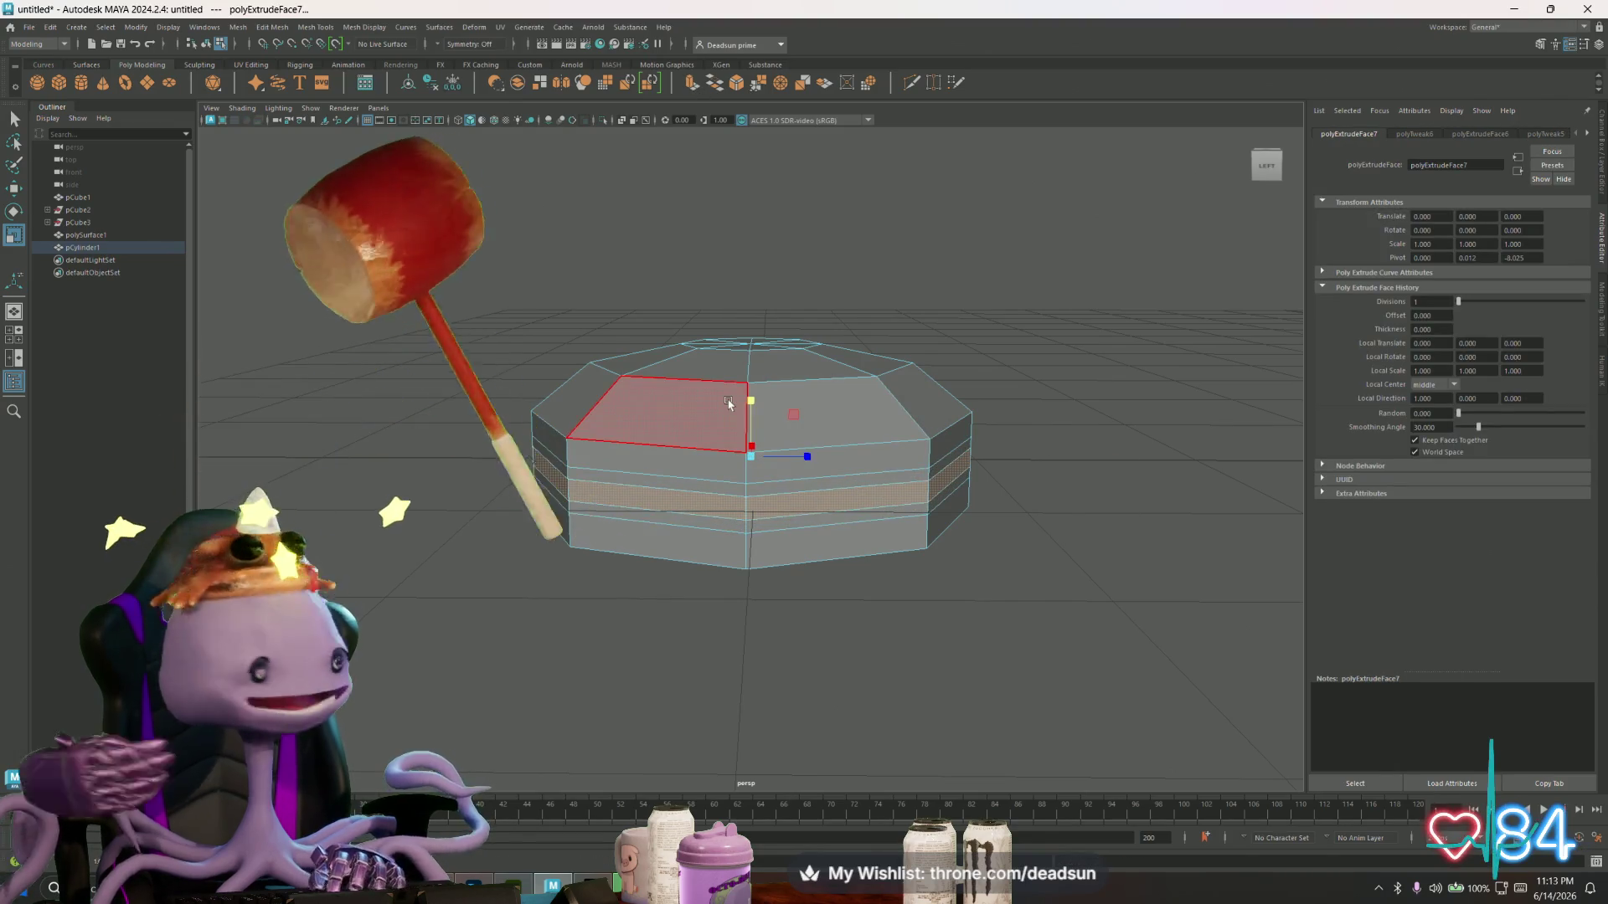
drag(753, 459, 751, 427)
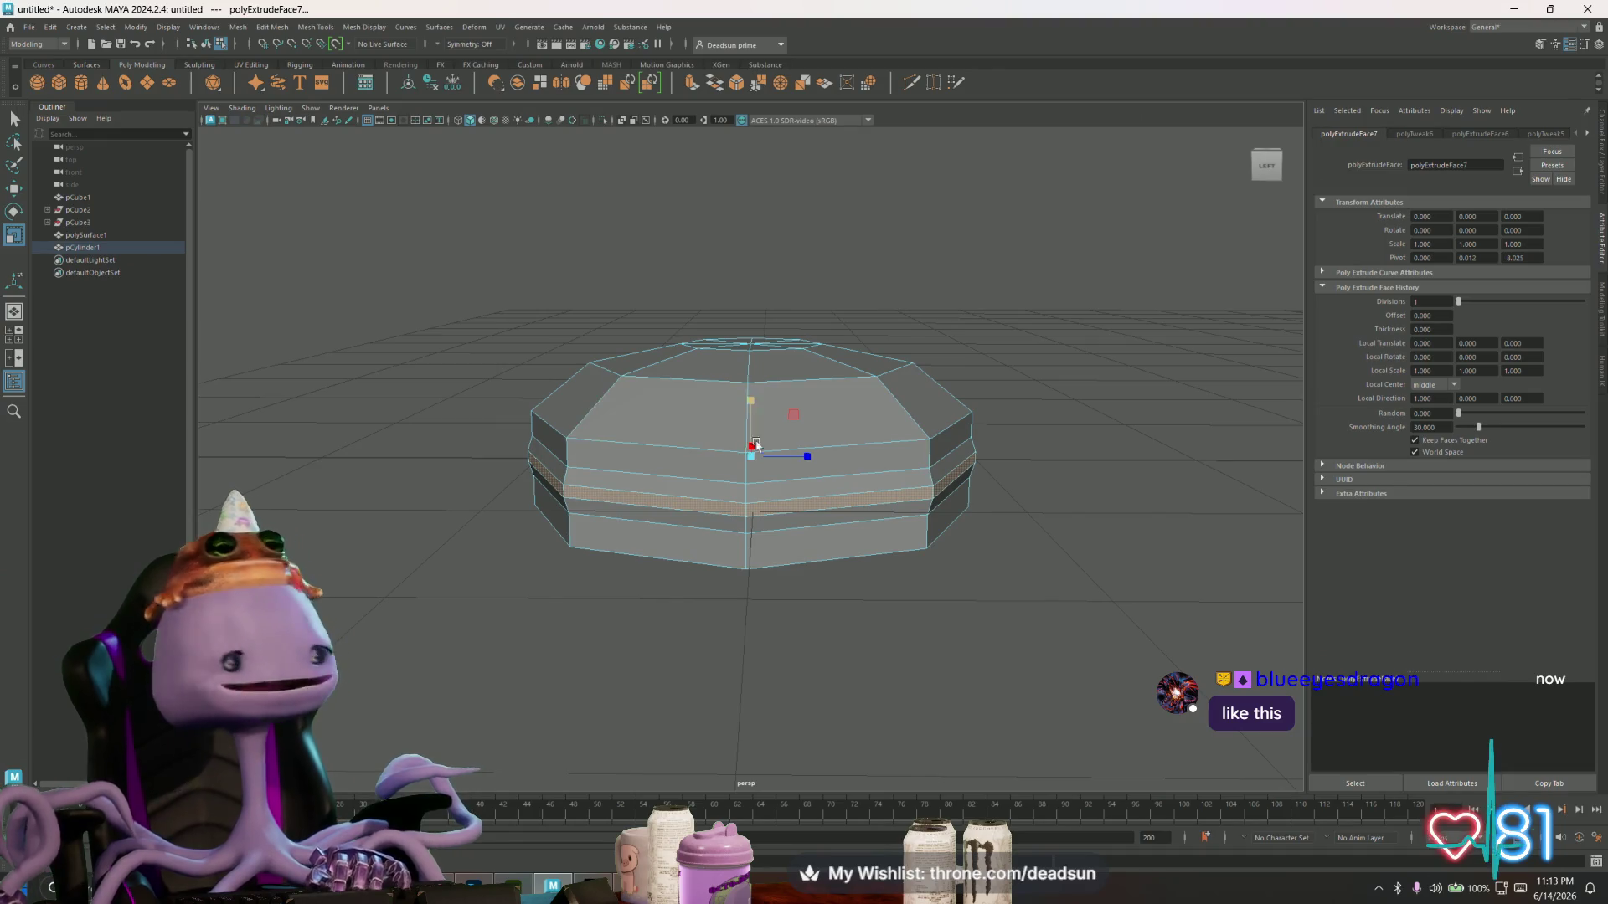
- Select the whole saucer and orbit to a low side view of it
mouse_move(617, 495)
alt+mouse_down()
mouse_move(595, 489)
mouse_move(789, 556)
mouse_move(789, 590)
mouse_move(765, 563)
alt+mouse_up()
right_drag(779, 405, 782, 401)
click(782, 400)
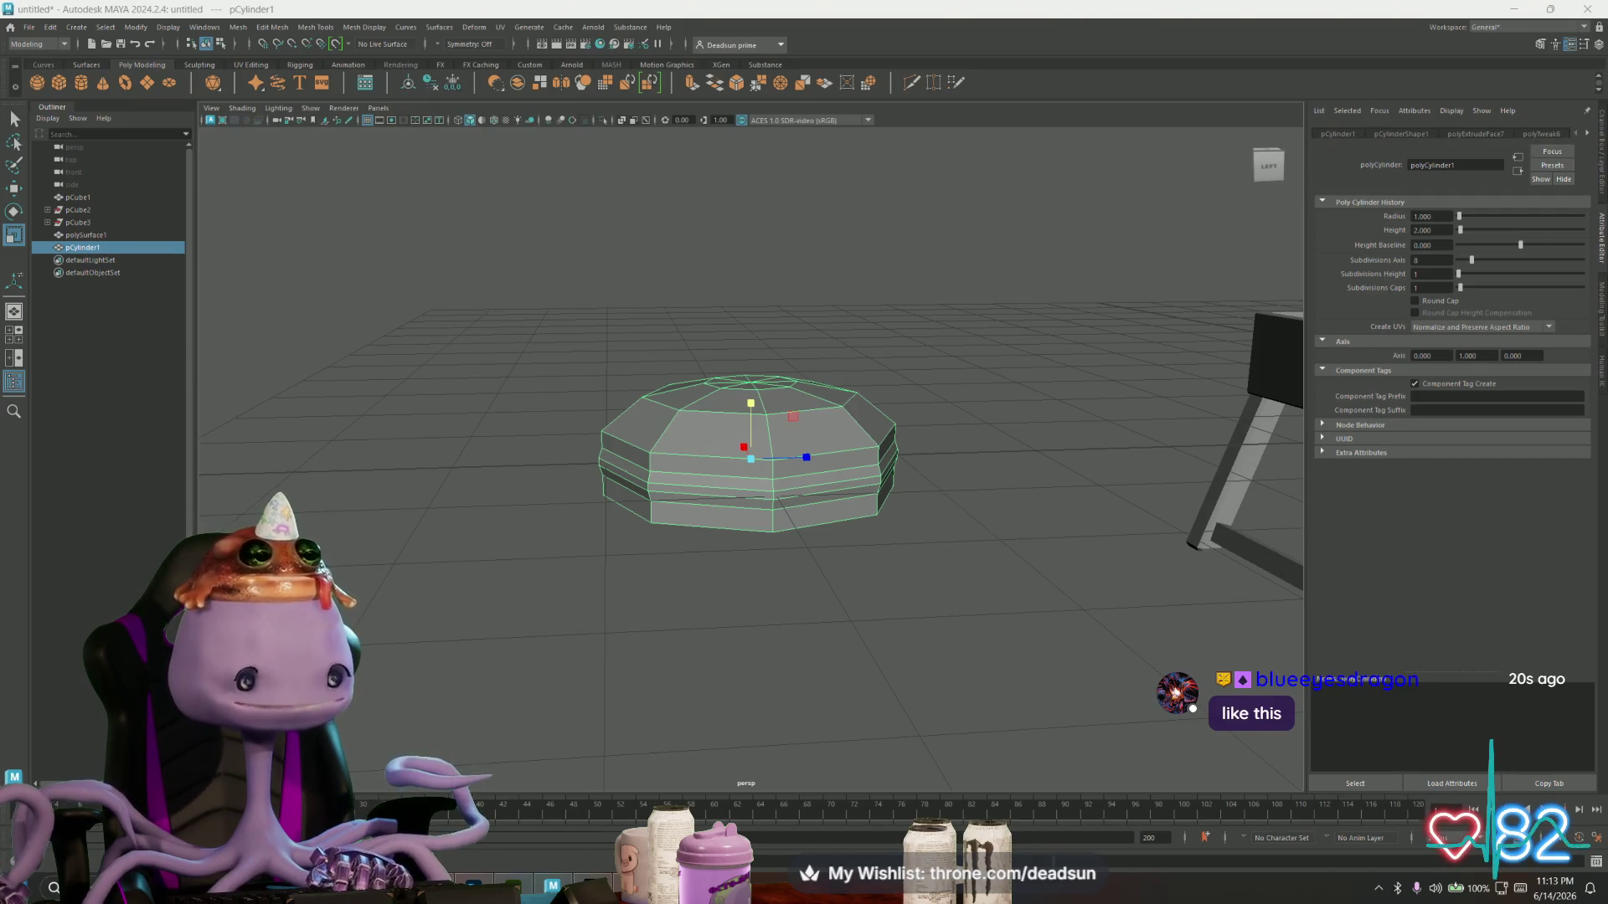
scroll(716, 554, up, 3)
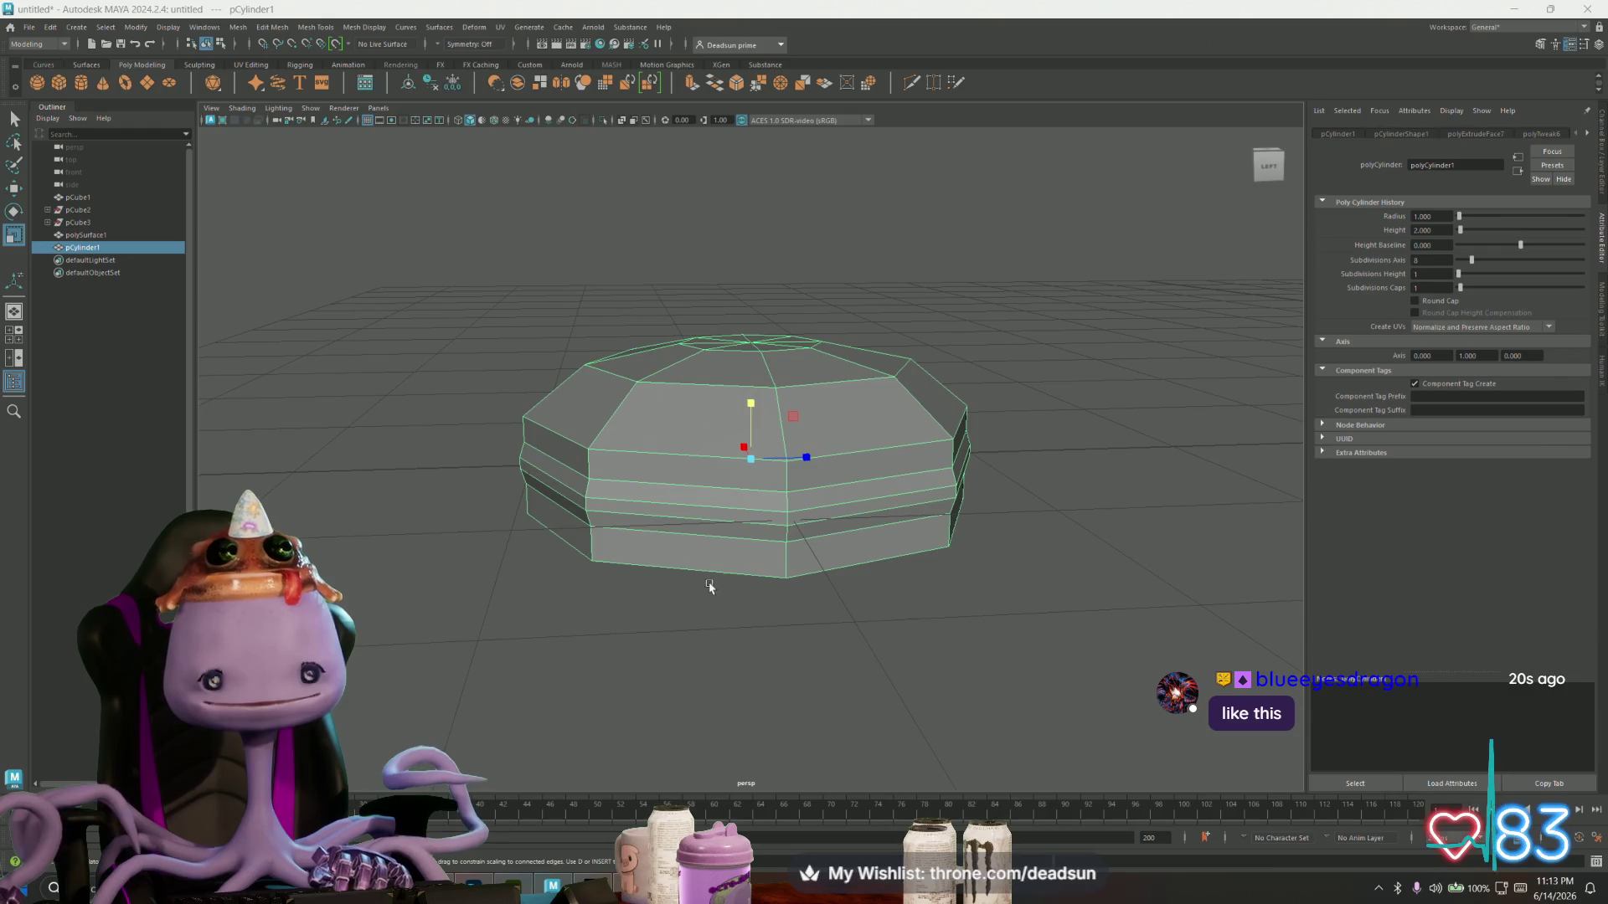
mouse_move(685, 572)
alt+mouse_down()
mouse_move(721, 600)
mouse_move(676, 546)
alt+mouse_up()
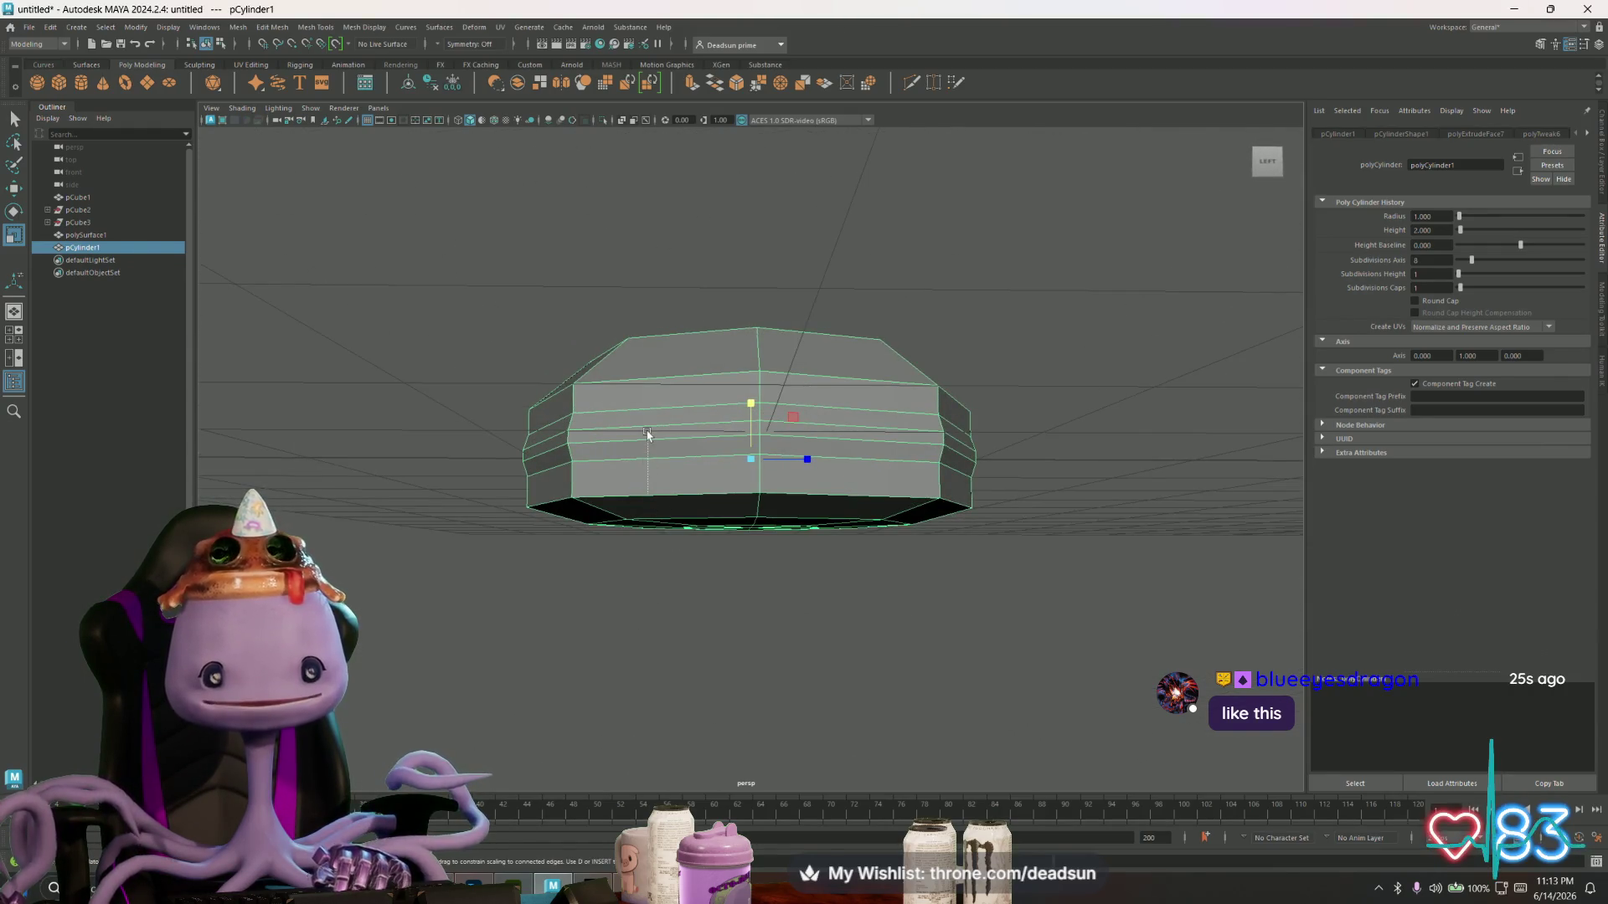
right_drag(647, 433, 649, 402)
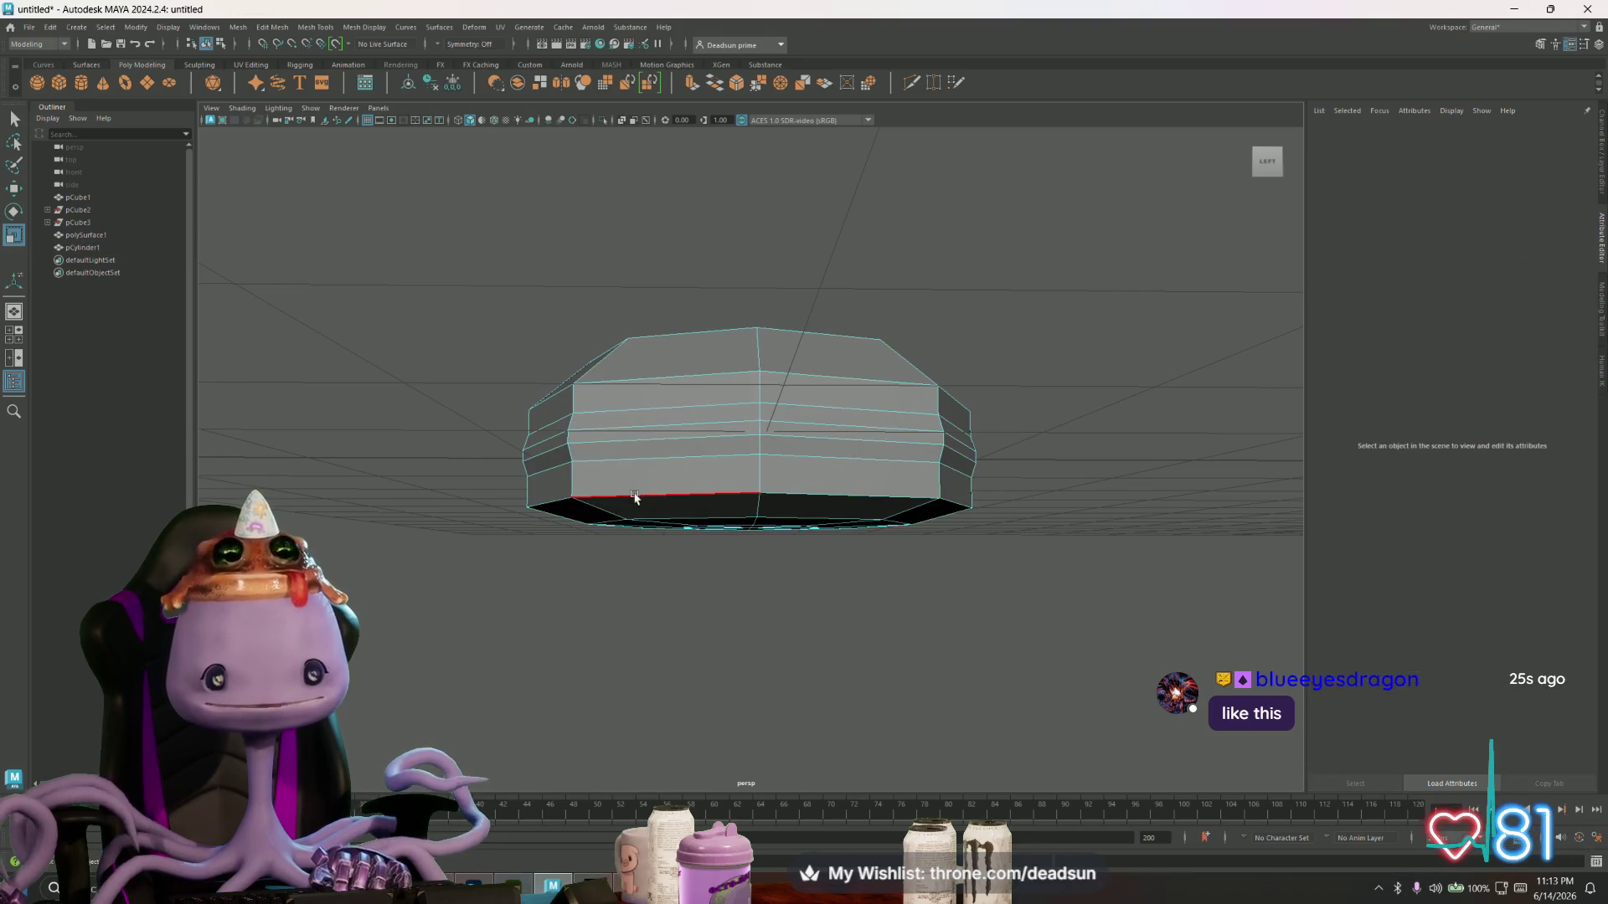
- Bevel the saucer's bottom edge loop with a 0.212 fraction chamfer
double_click(639, 500)
click(268, 27)
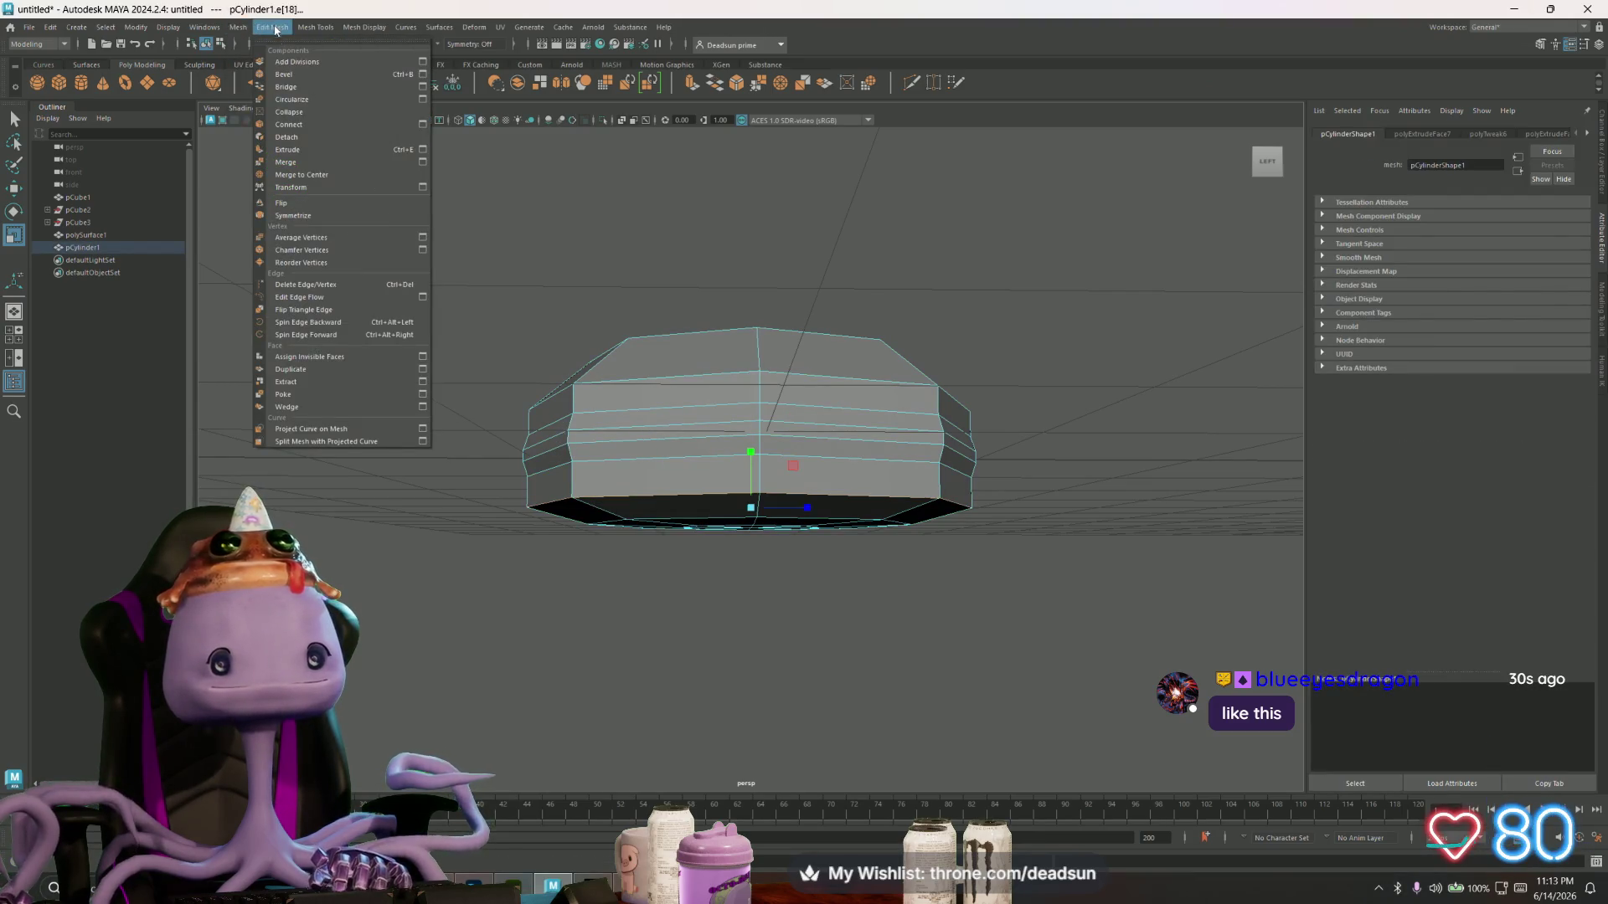
click(422, 74)
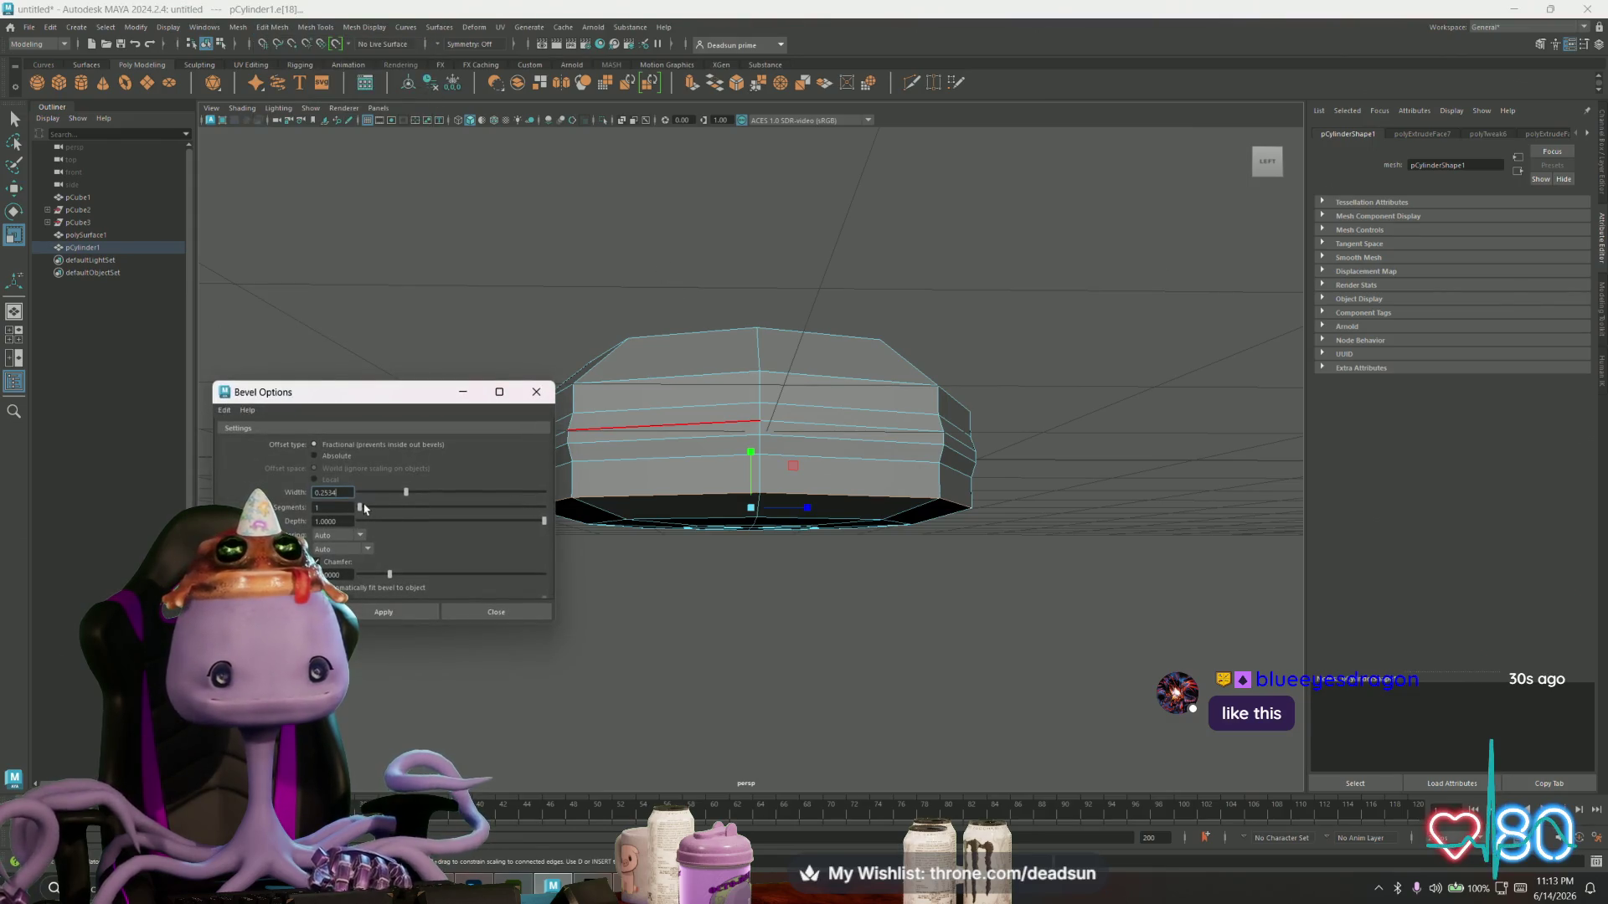
click(385, 612)
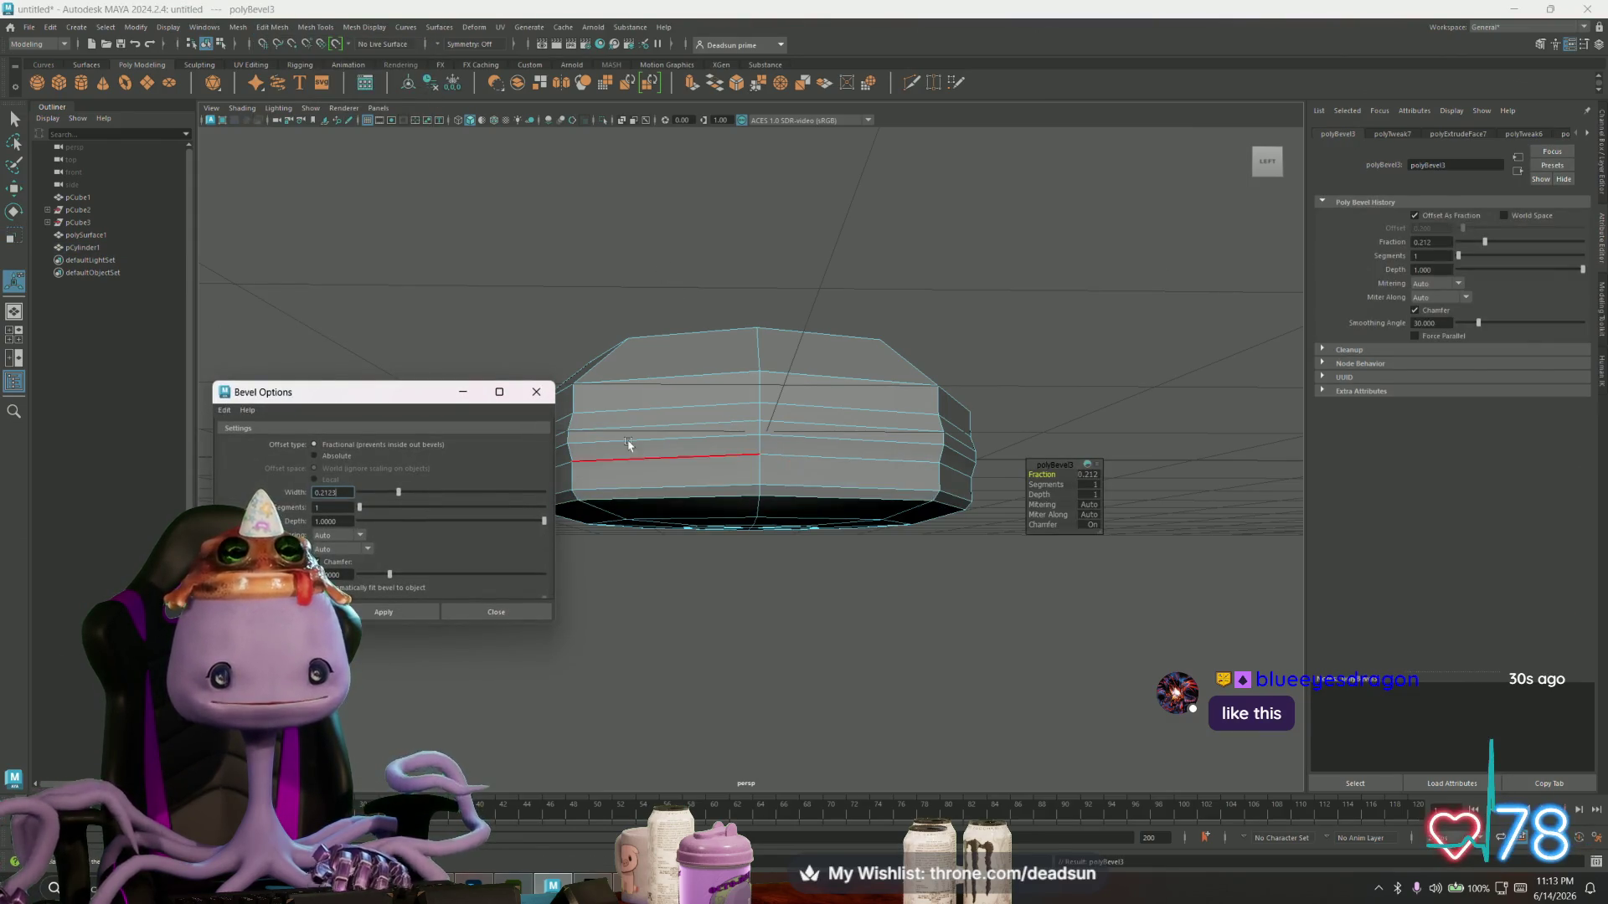
click(537, 392)
- Select the saucer and marquee-select all of its faces
scroll(557, 402, down, 3)
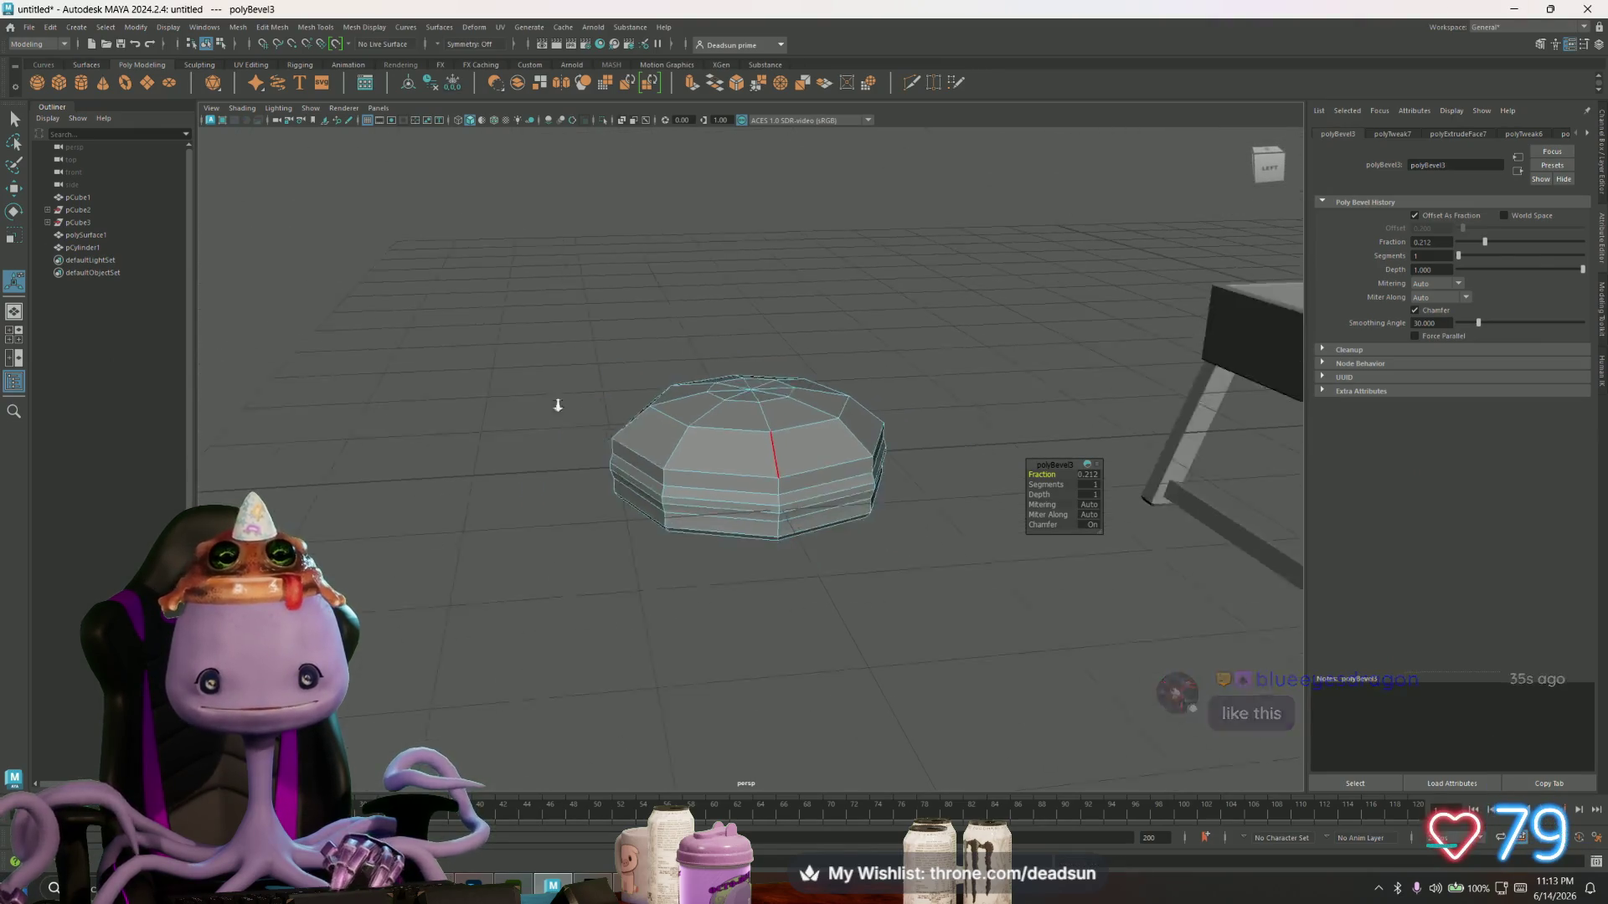
alt+drag(557, 402, 800, 465)
right_click(800, 465)
alt+drag(645, 513, 667, 519)
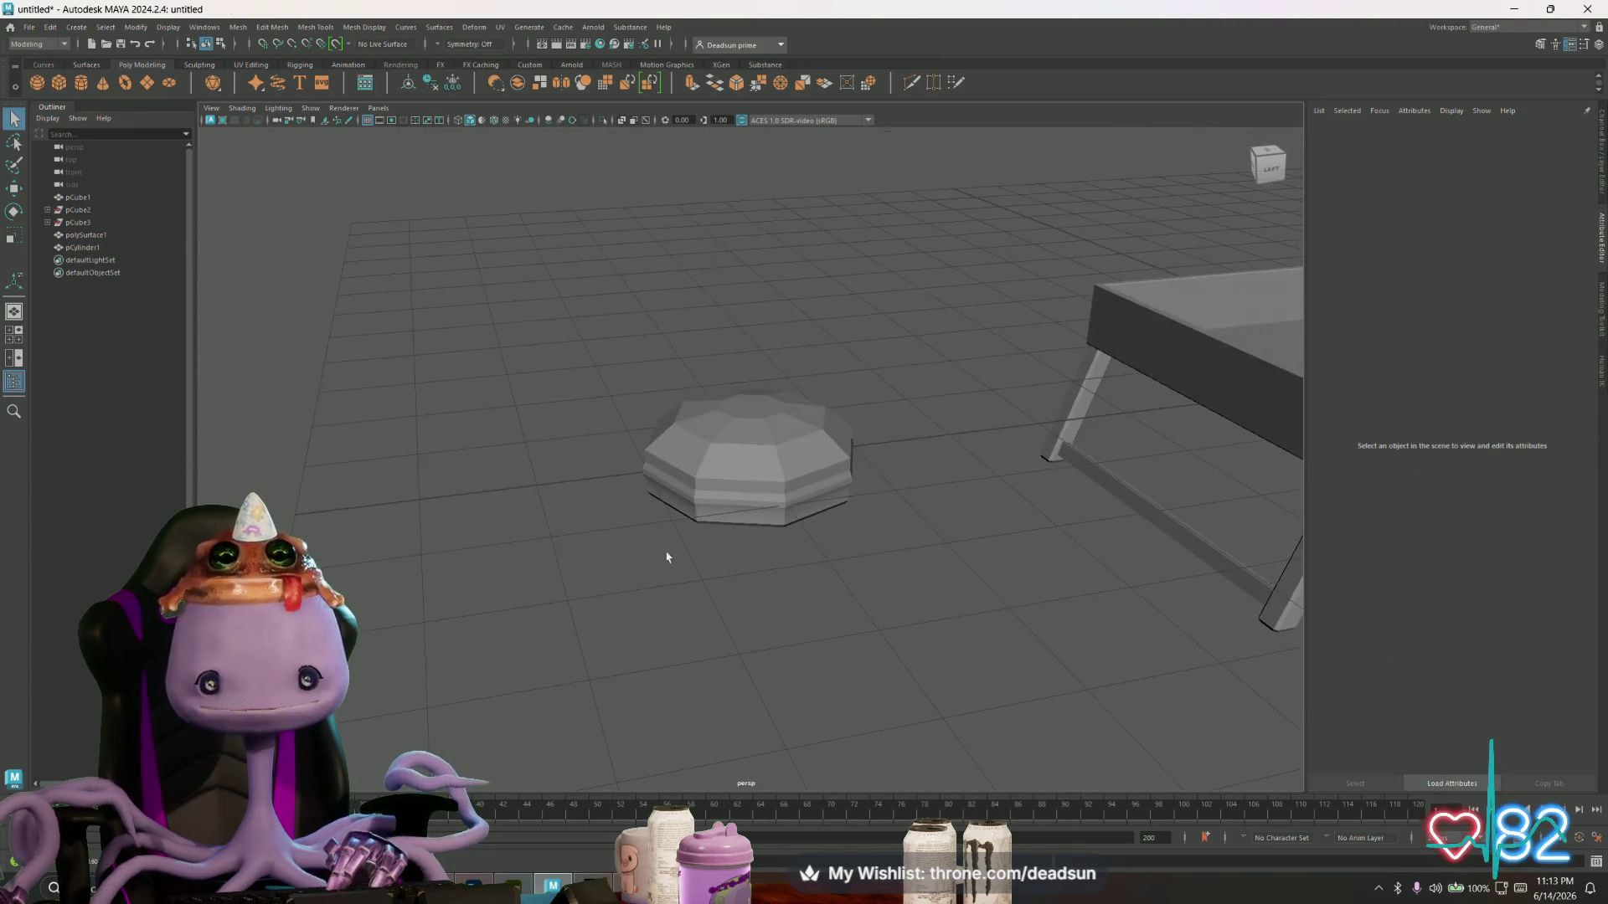
click(730, 450)
alt+drag(730, 450, 567, 360)
key(F11)
drag(539, 304, 958, 675)
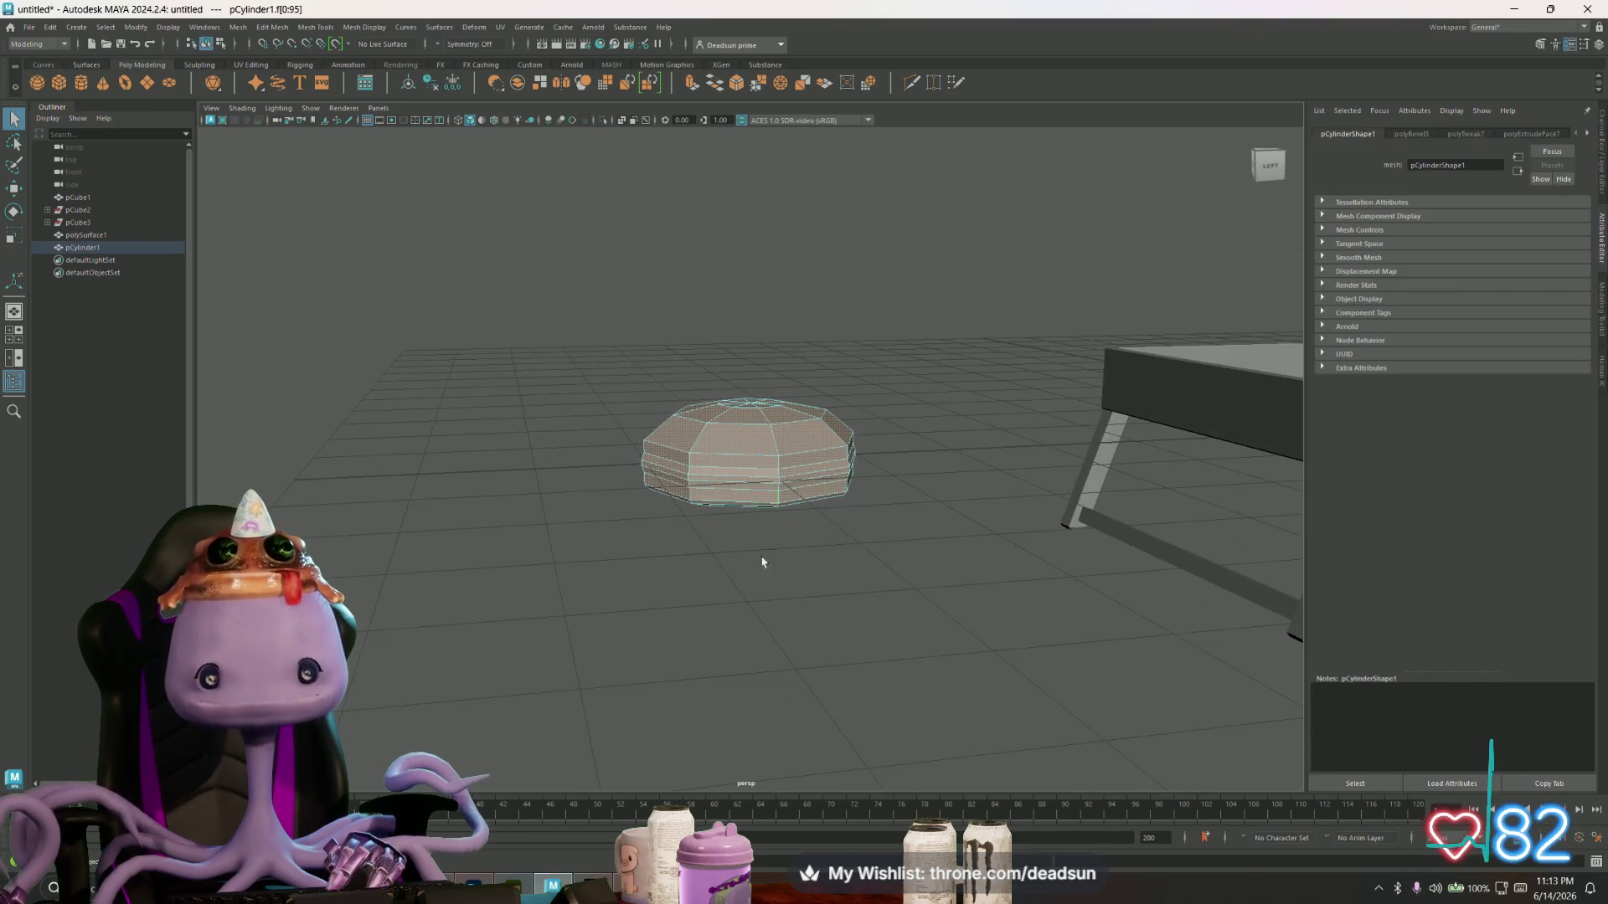
- Convert the saucer's face selection to edges
click(403, 32)
click(685, 375)
key(ctrl+F10)
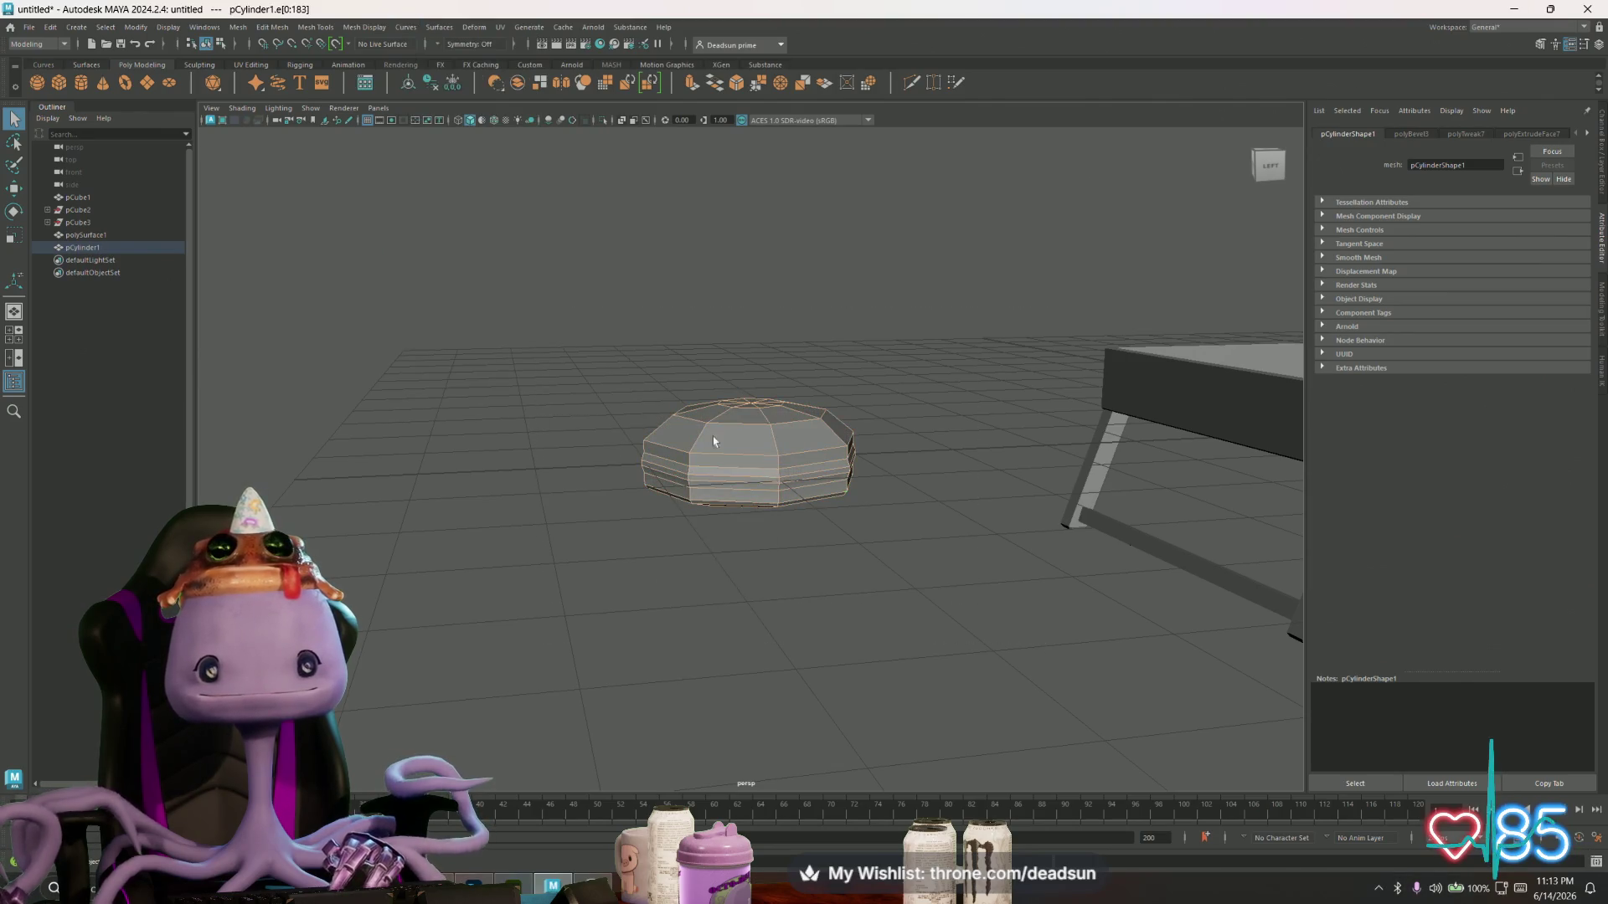
click(365, 27)
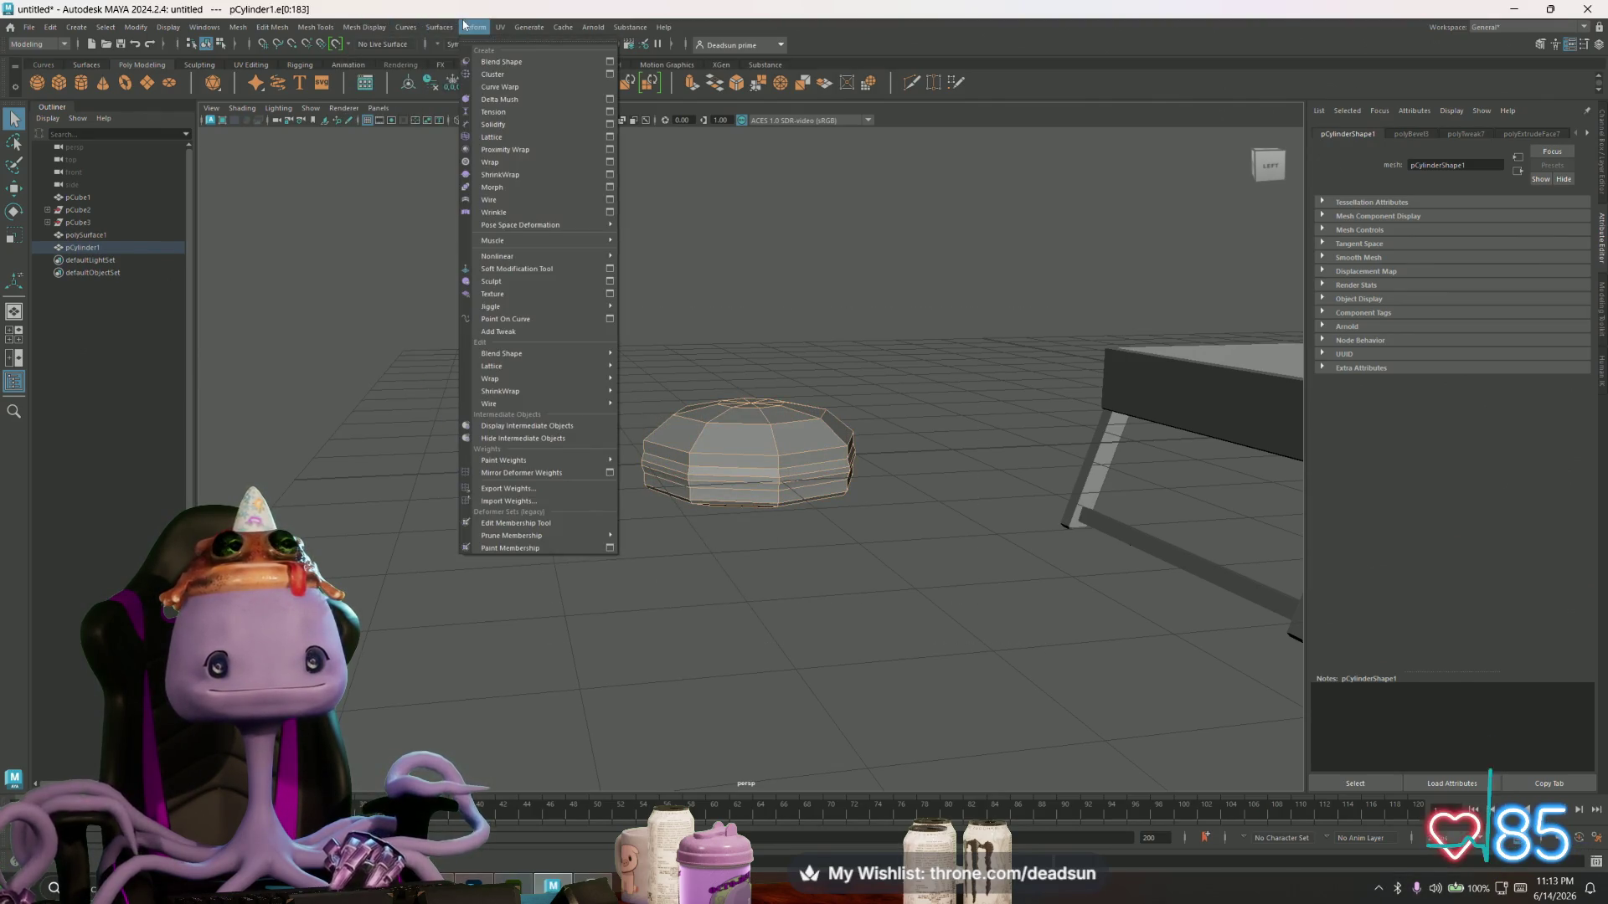
click(465, 25)
scroll(750, 452, up, 2)
- Select edge loops around the body and raise them to shape the dome
double_click(720, 484)
key(w)
drag(754, 385, 752, 387)
double_click(689, 501)
key(r)
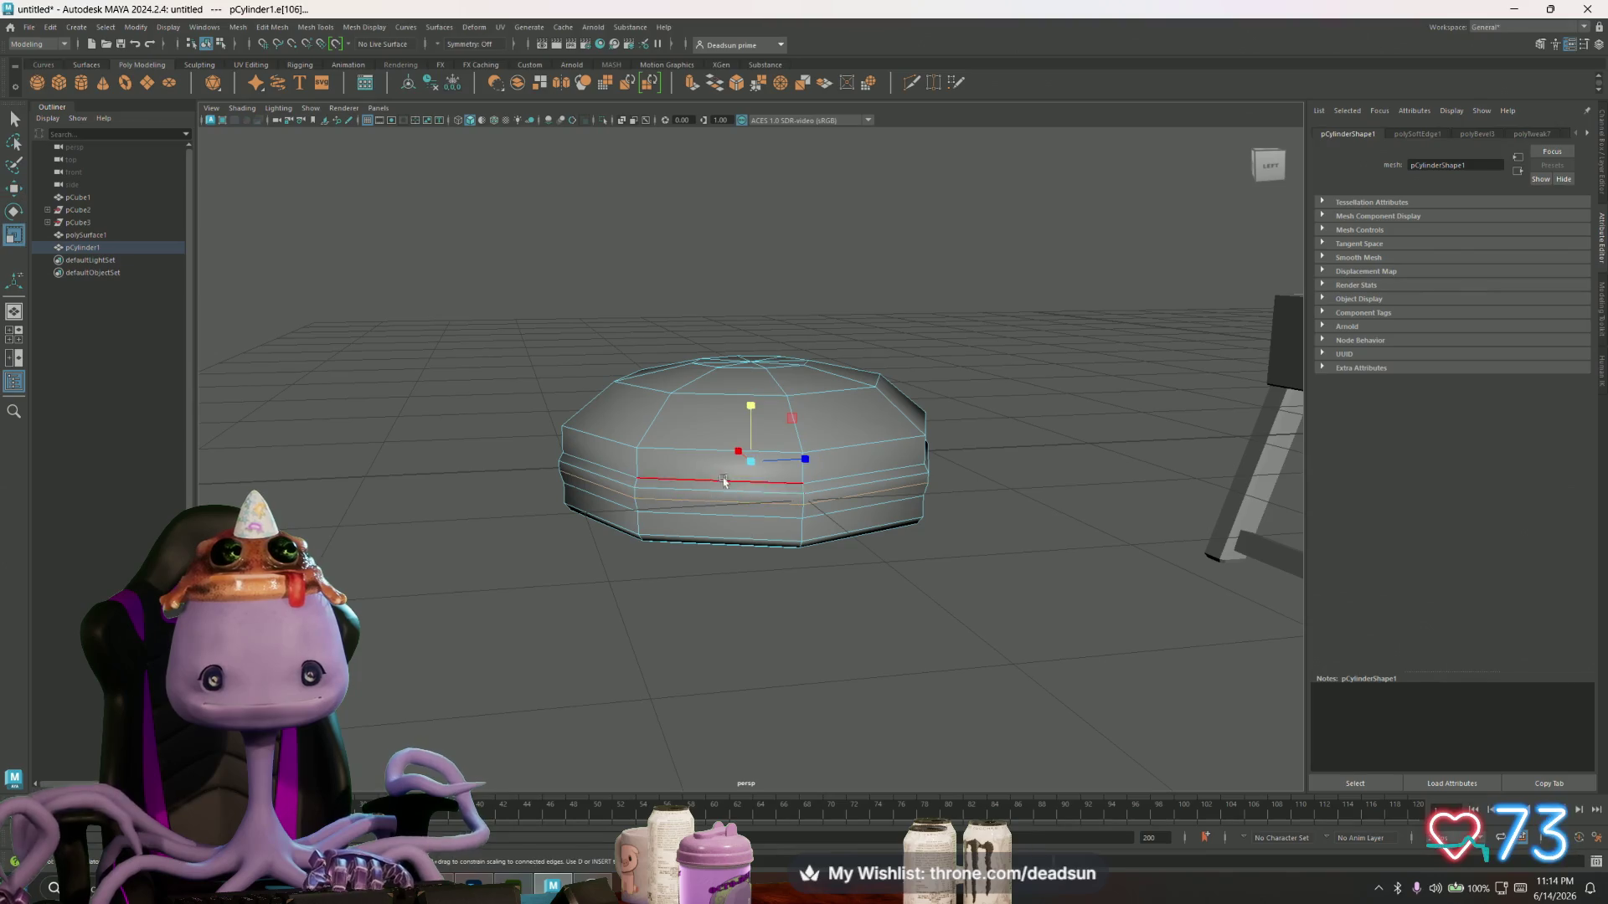
key(w)
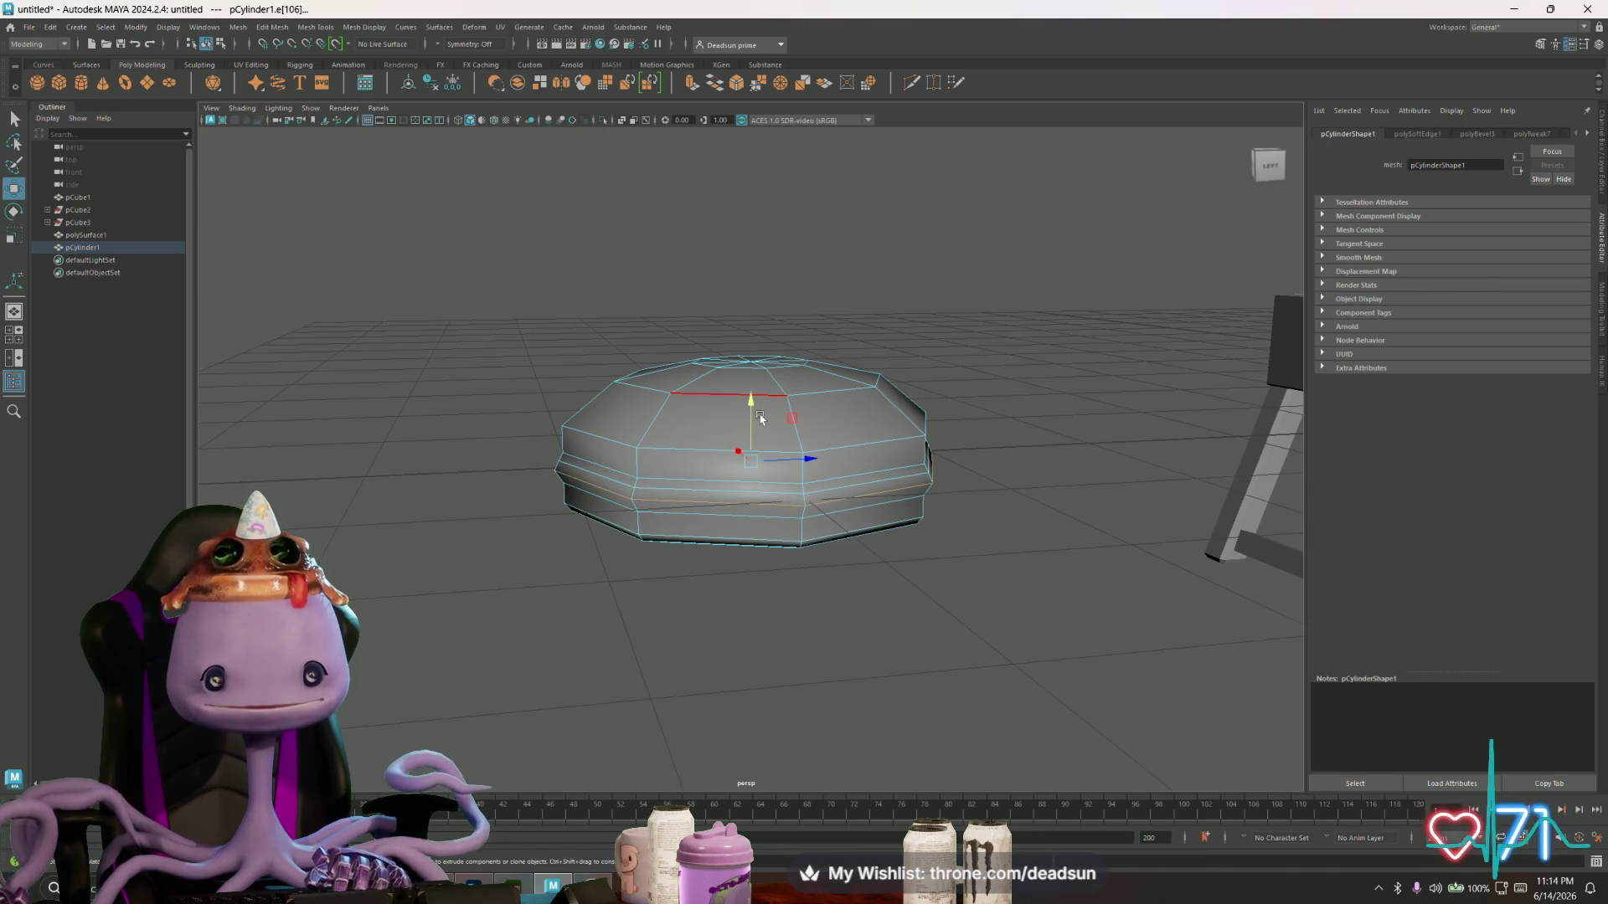
drag(750, 404, 750, 408)
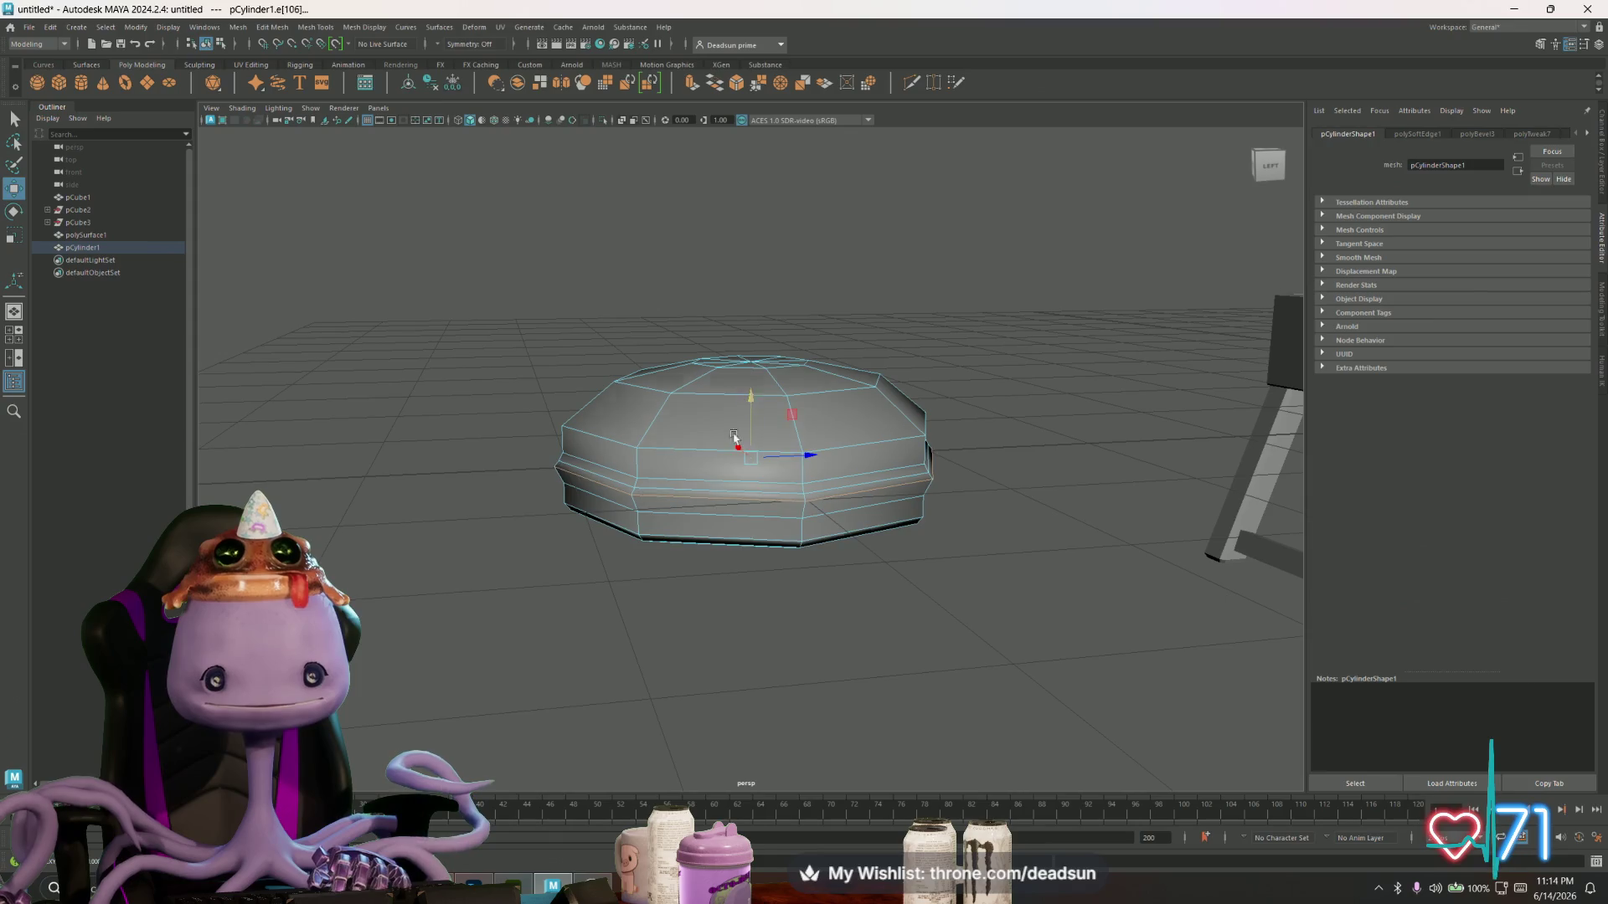
drag(751, 408, 751, 411)
- Preview the smoothed saucer and view it with the table behind
key(3)
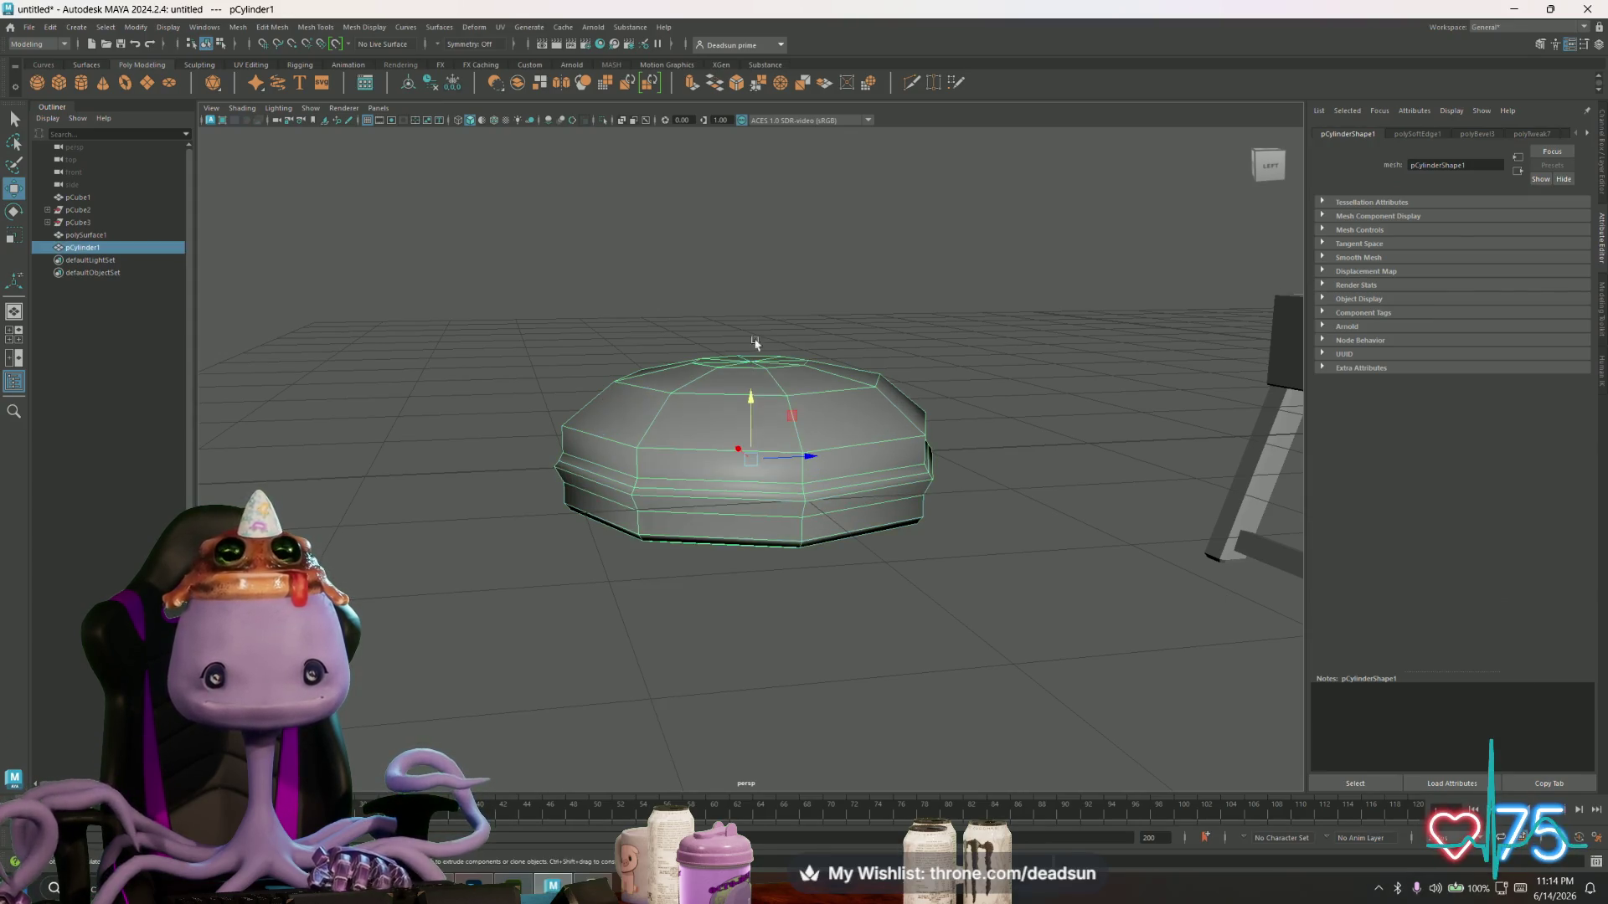
mouse_move(716, 495)
alt+mouse_down()
mouse_move(736, 636)
mouse_move(720, 549)
mouse_move(736, 438)
alt+mouse_up()
click(739, 444)
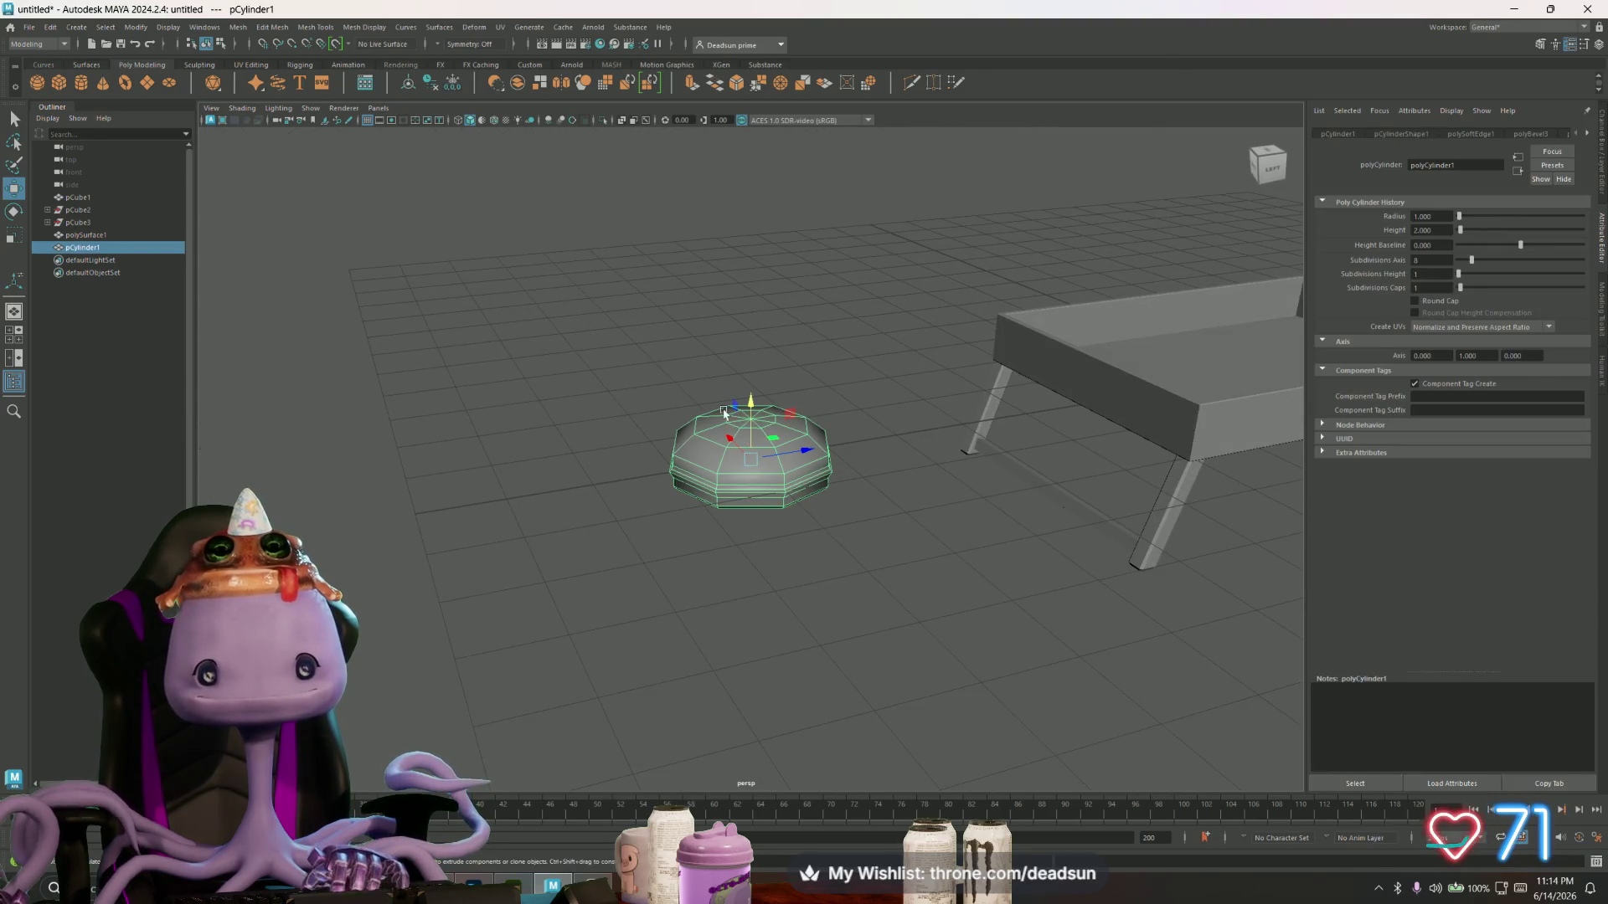
click(675, 509)
mouse_move(675, 510)
alt+mouse_down()
mouse_move(668, 581)
mouse_move(804, 563)
mouse_move(783, 557)
mouse_move(940, 581)
mouse_move(768, 567)
mouse_move(737, 485)
alt+mouse_up()
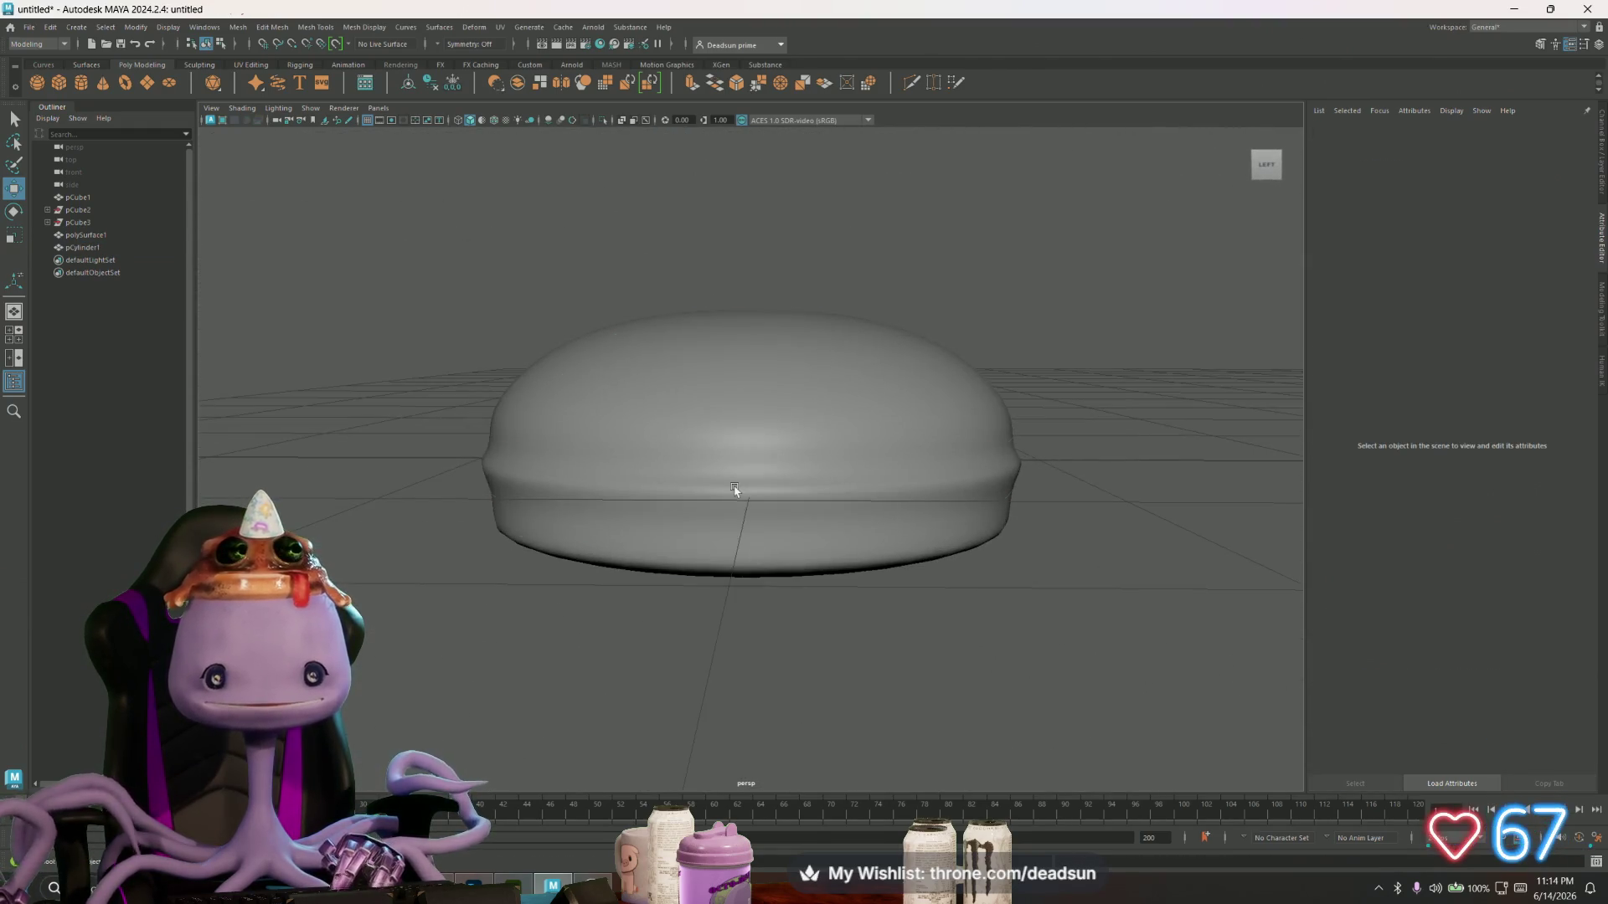
- Scale a middle edge loop inward into a groove and nudge it up the side
click(608, 466)
right_drag(607, 466, 608, 429)
double_click(593, 466)
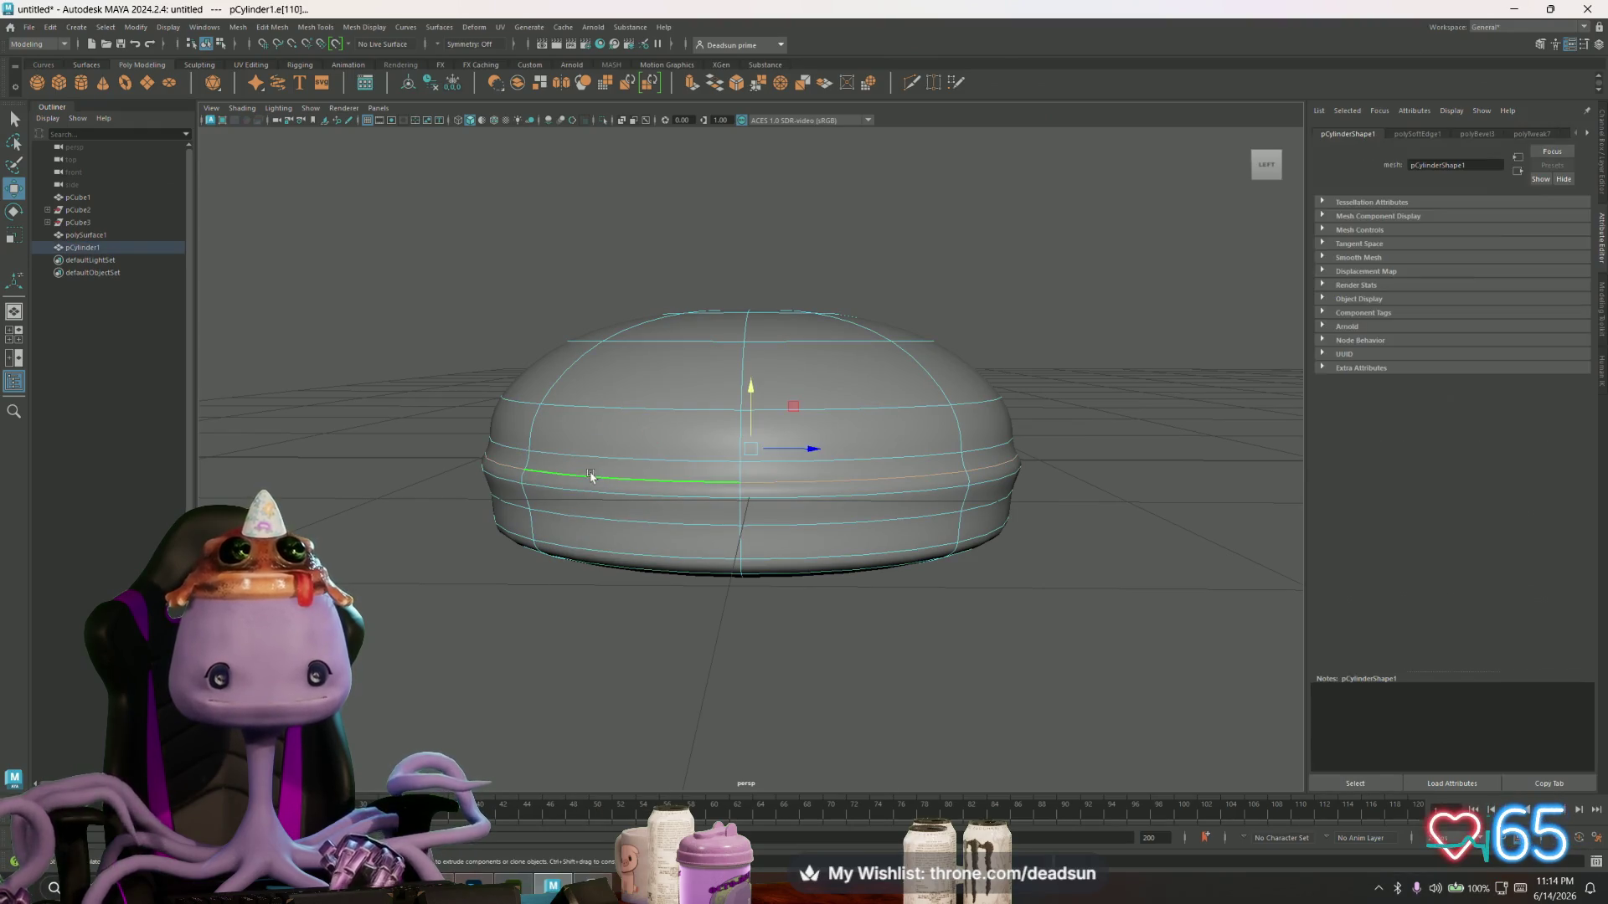
mouse_move(746, 449)
mouse_down()
mouse_move(720, 455)
mouse_move(734, 454)
mouse_up()
key(w)
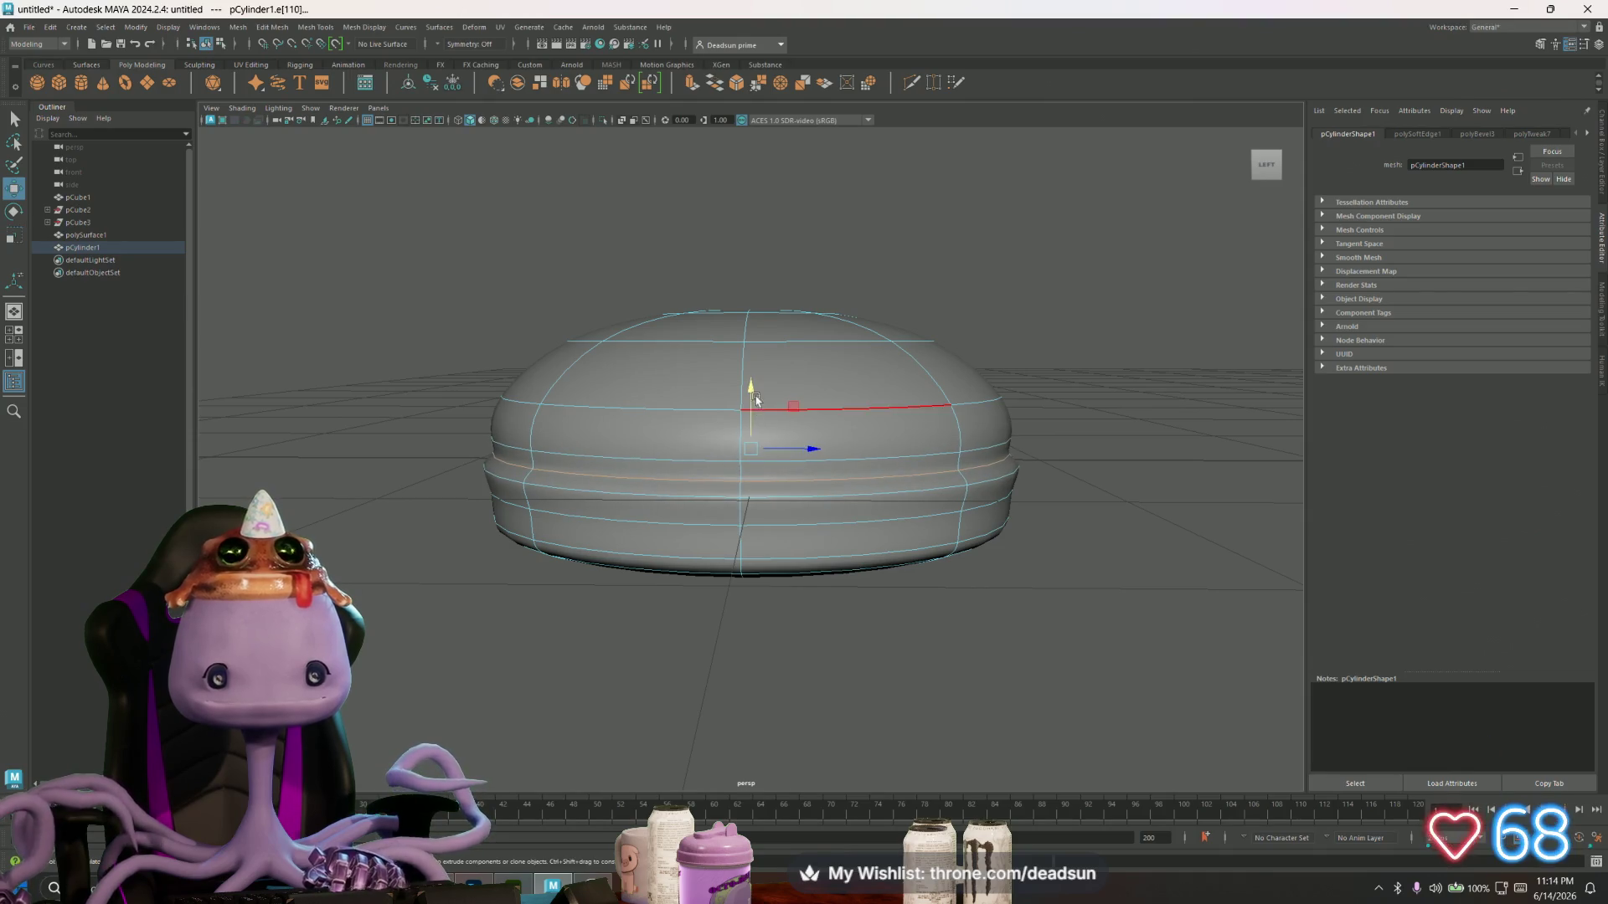
mouse_move(753, 392)
mouse_down()
mouse_move(752, 378)
mouse_move(916, 358)
mouse_up()
key(F8)
click(915, 359)
- Scale the whole cylinder taller along Y
mouse_move(811, 594)
alt+mouse_down()
mouse_move(808, 528)
mouse_move(707, 539)
mouse_move(758, 587)
mouse_move(797, 557)
mouse_move(894, 556)
mouse_move(840, 578)
mouse_move(801, 535)
alt+mouse_up()
scroll(797, 556, down, 5)
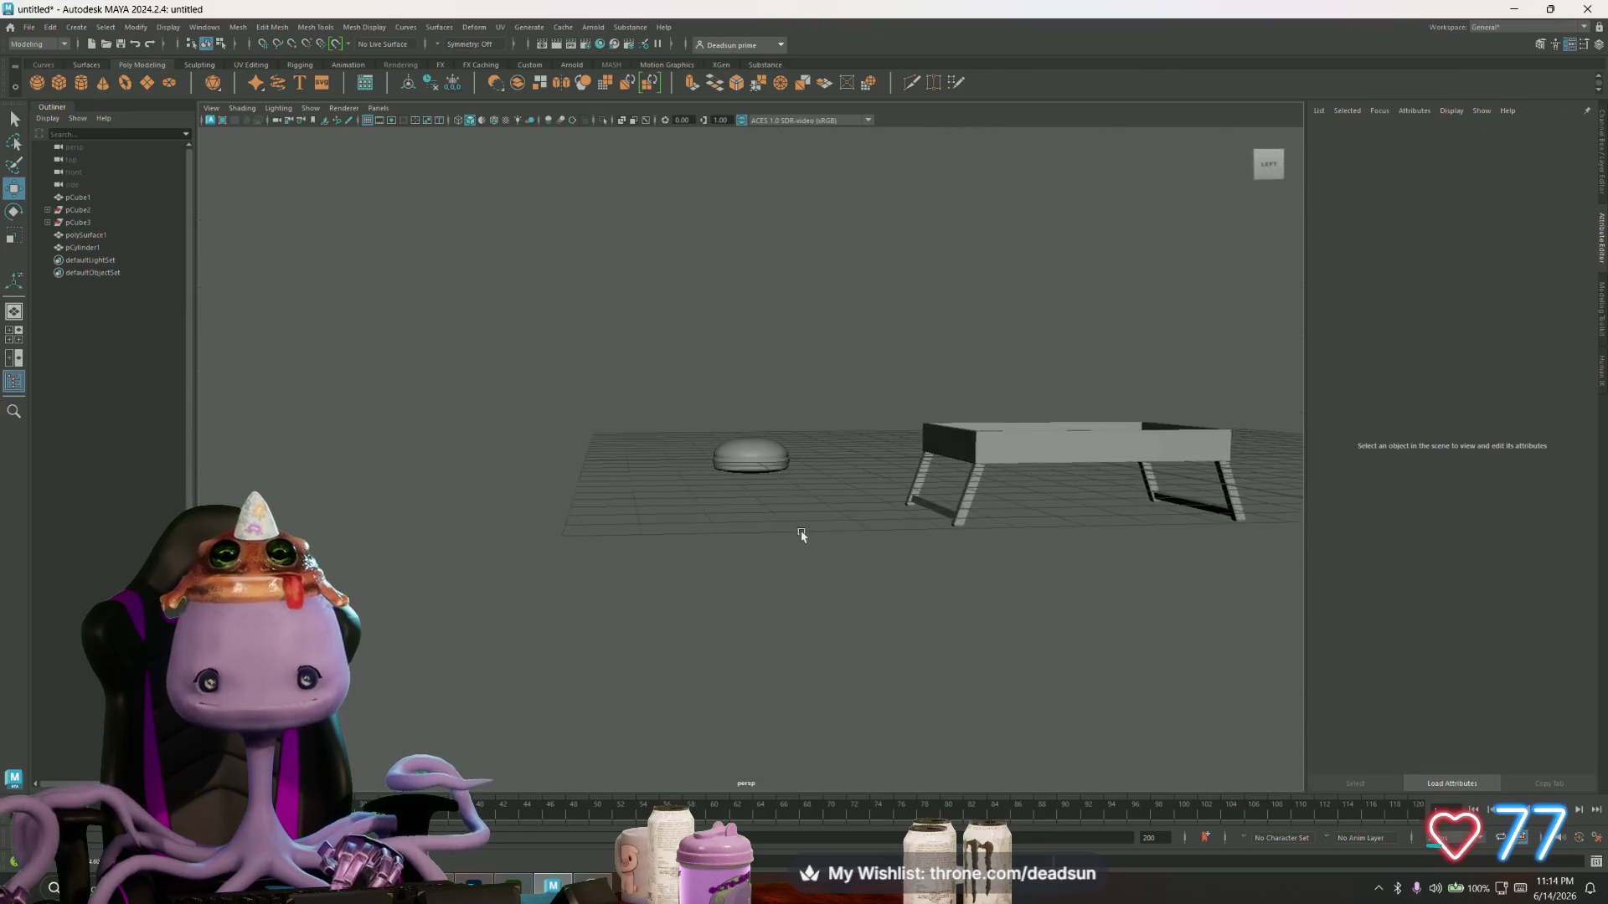
scroll(801, 534, up, 5)
click(748, 398)
key(r)
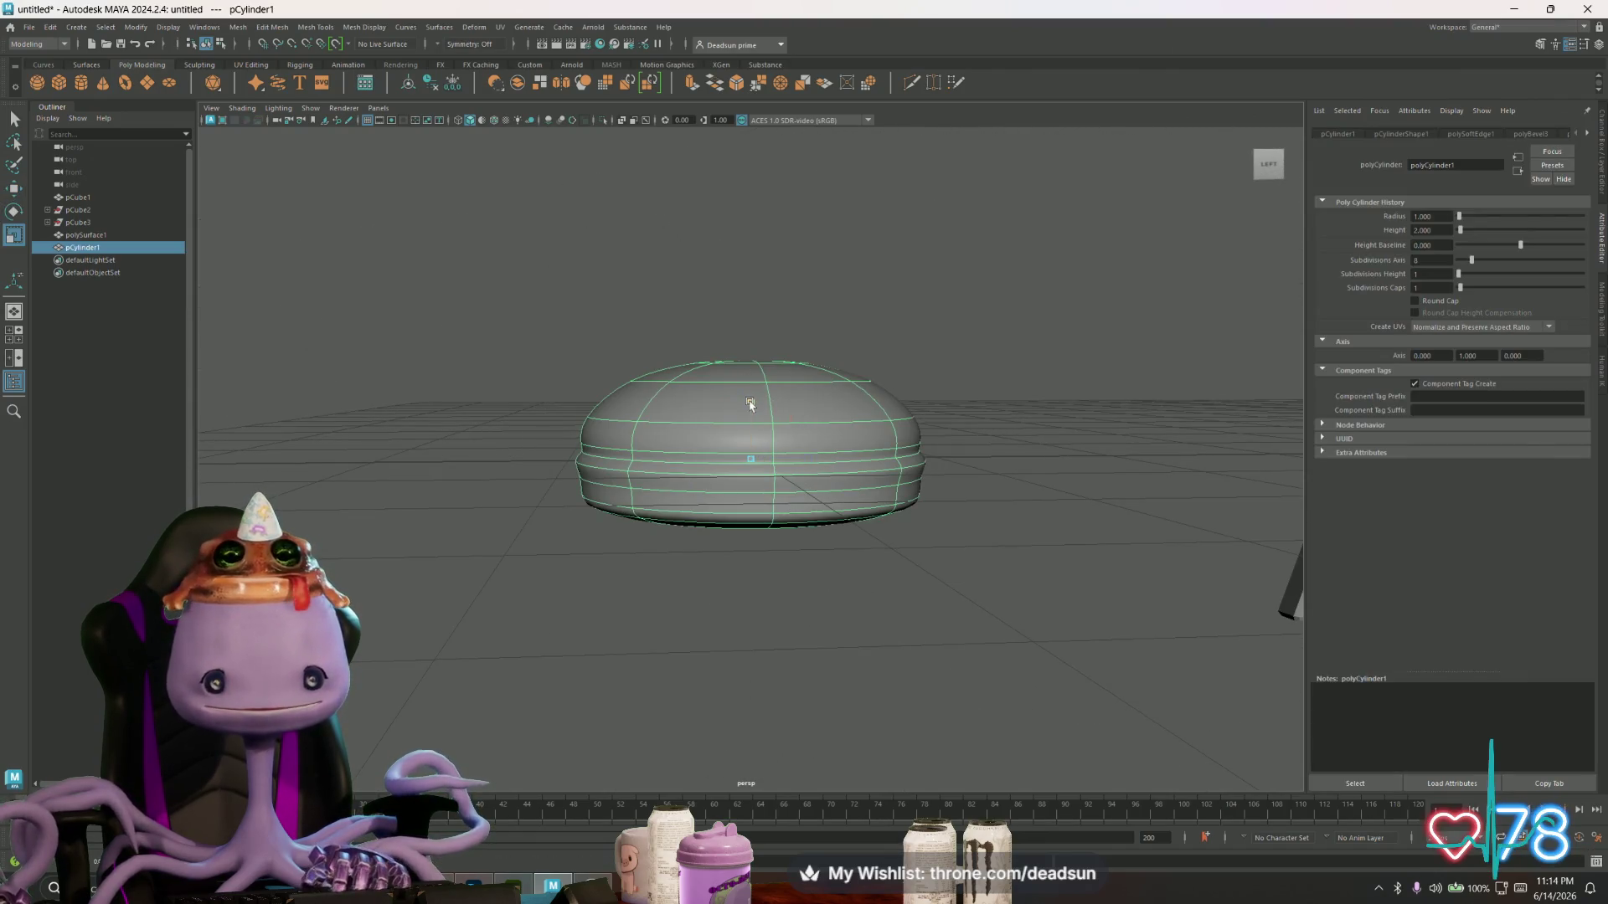
middle_drag(750, 406, 752, 397)
scroll(639, 490, down, 3)
- Reselect the cylinder in edge mode and orbit to a front-on view with the table
click(636, 503)
click(707, 479)
right_drag(708, 479, 704, 453)
click(703, 483)
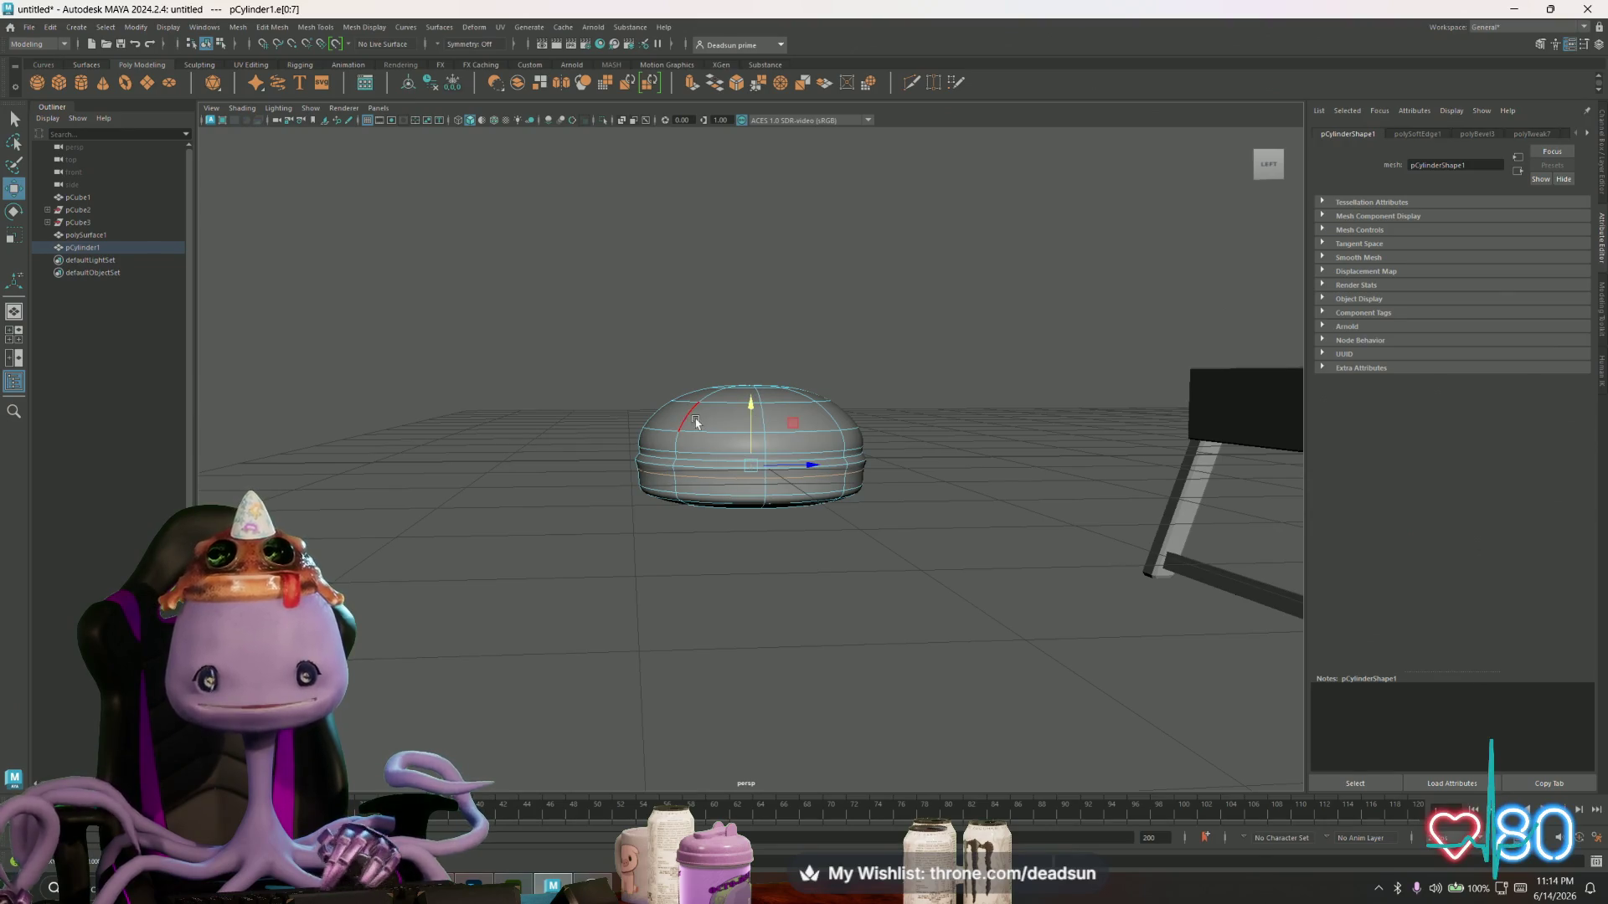
mouse_move(874, 488)
alt+mouse_down()
mouse_move(926, 513)
mouse_move(1031, 433)
mouse_move(980, 392)
alt+mouse_up()
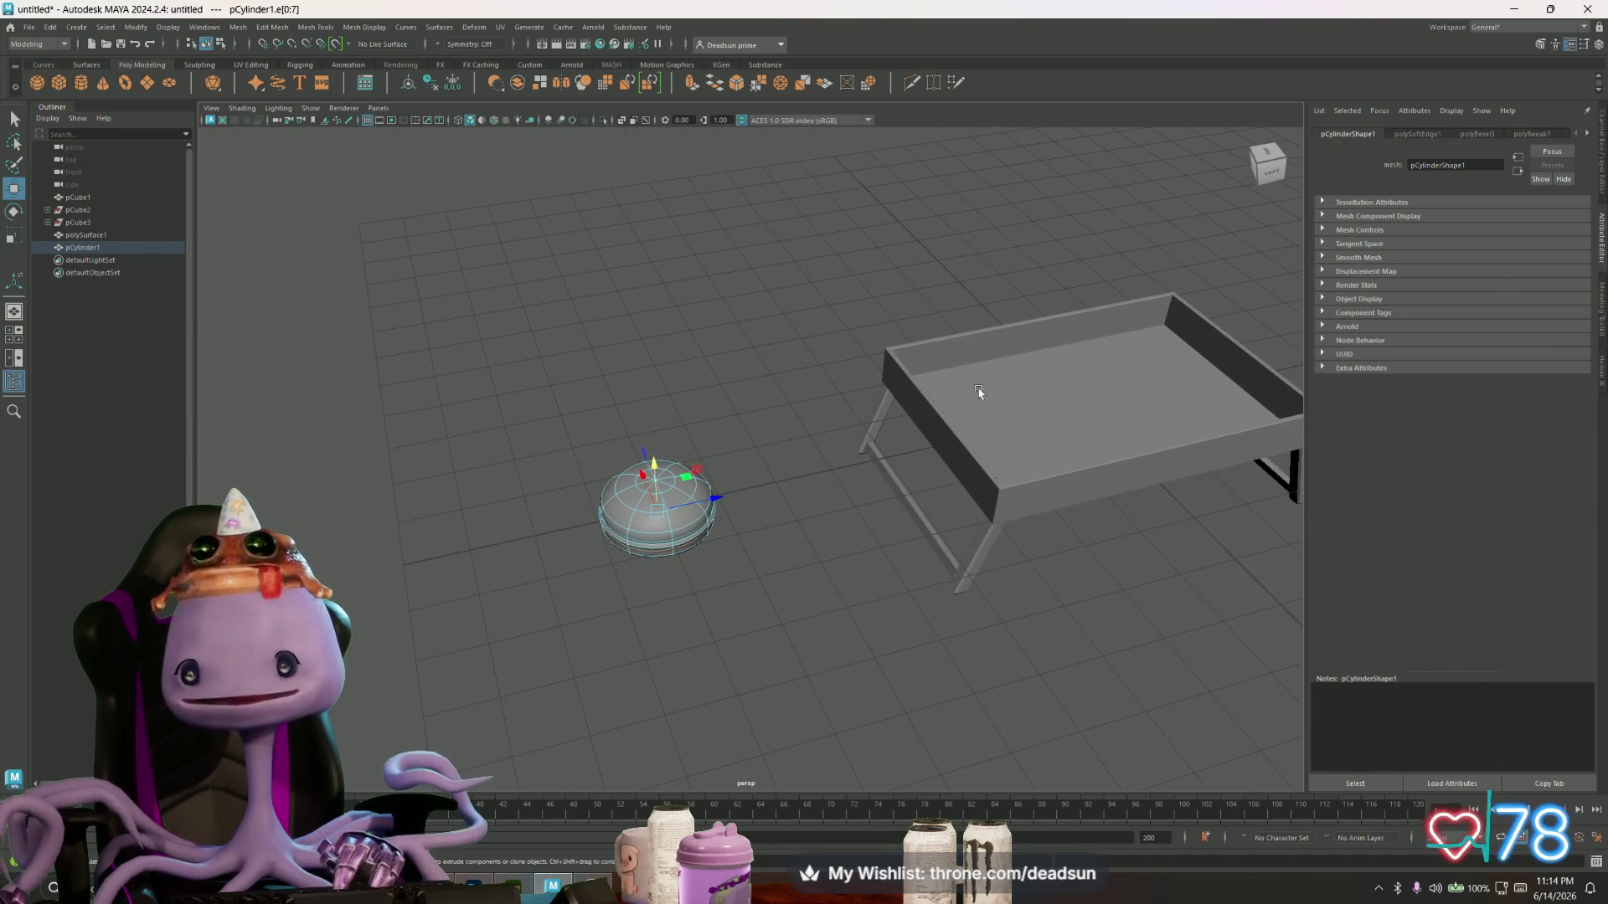
mouse_move(924, 441)
alt+mouse_down()
mouse_move(983, 456)
mouse_move(975, 483)
mouse_move(883, 471)
mouse_move(880, 492)
alt+mouse_up()
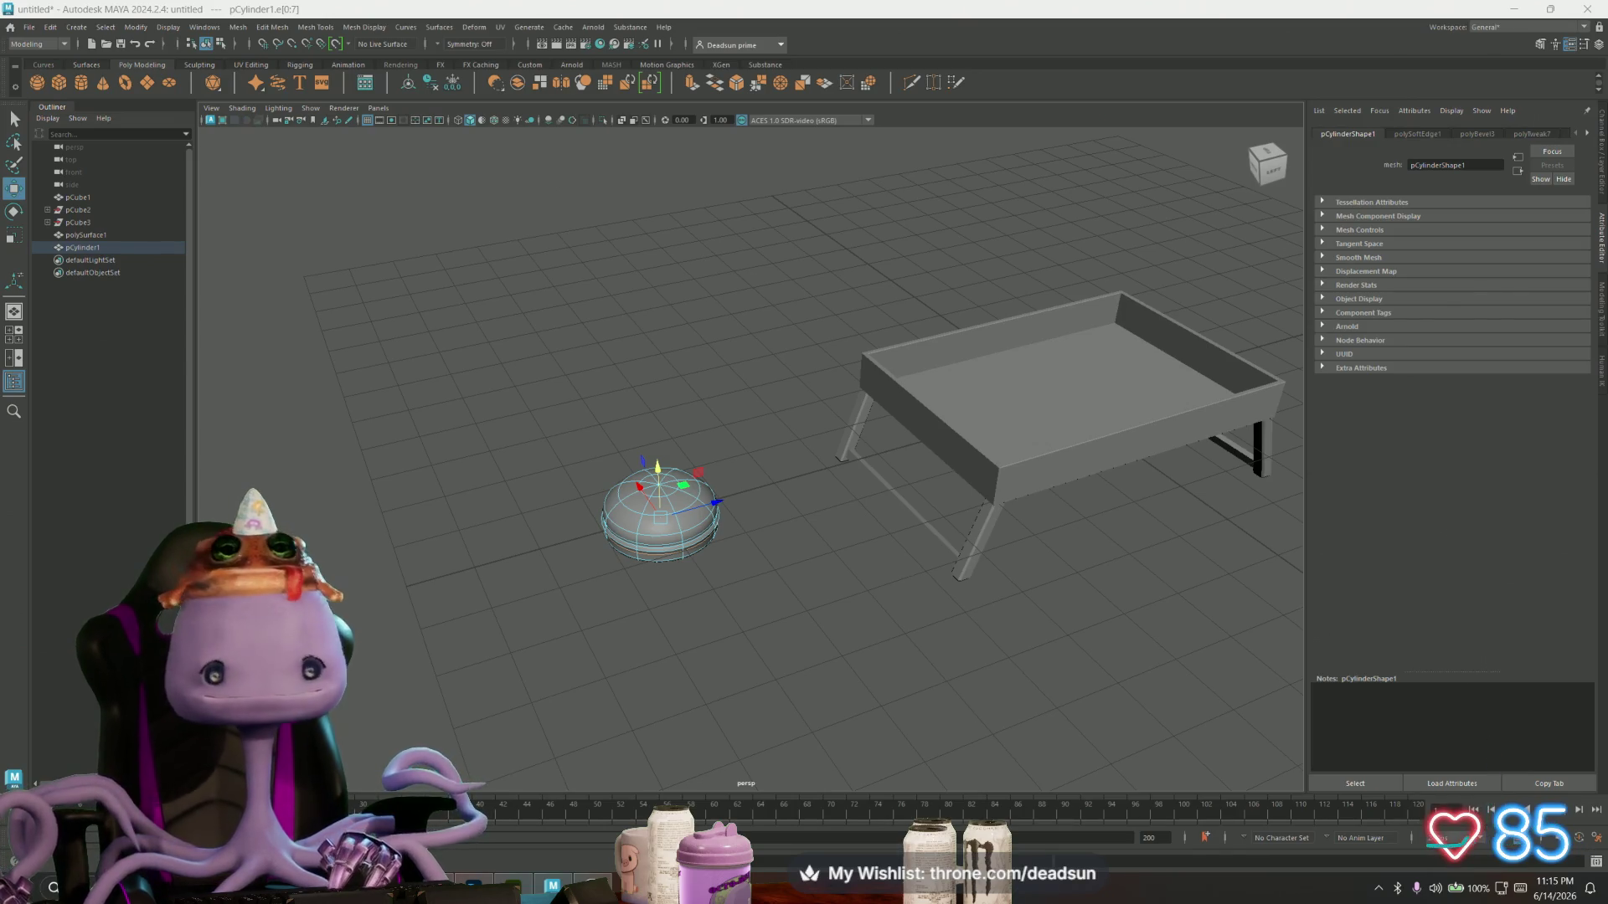
click(29, 26)
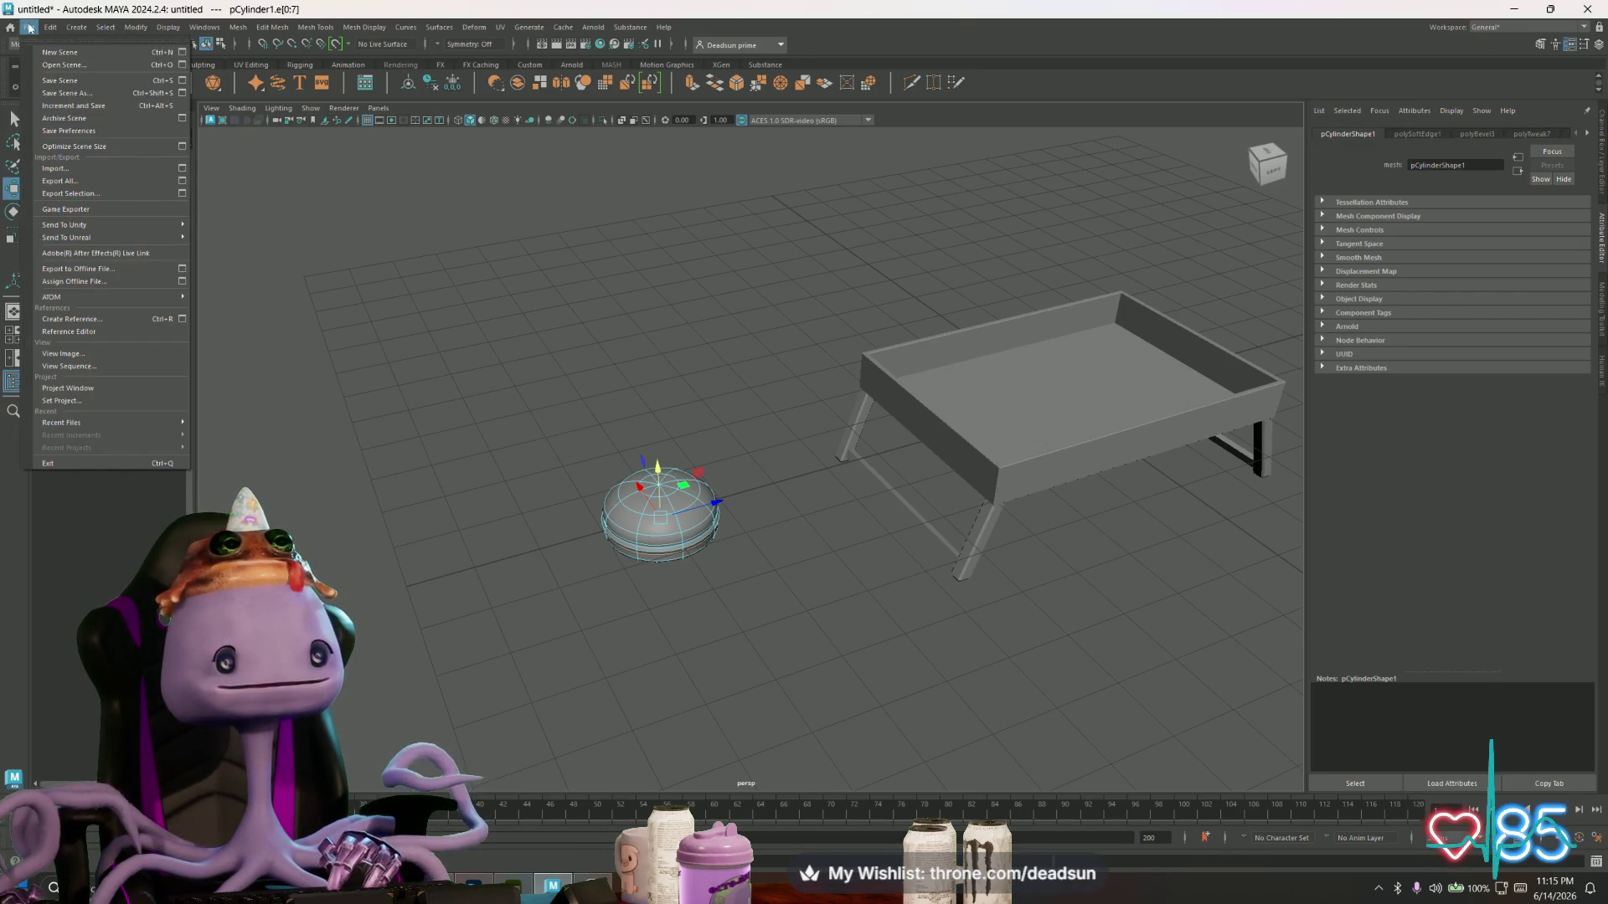
- Save the scene on the Desktop under the name 'Berutray'
click(69, 80)
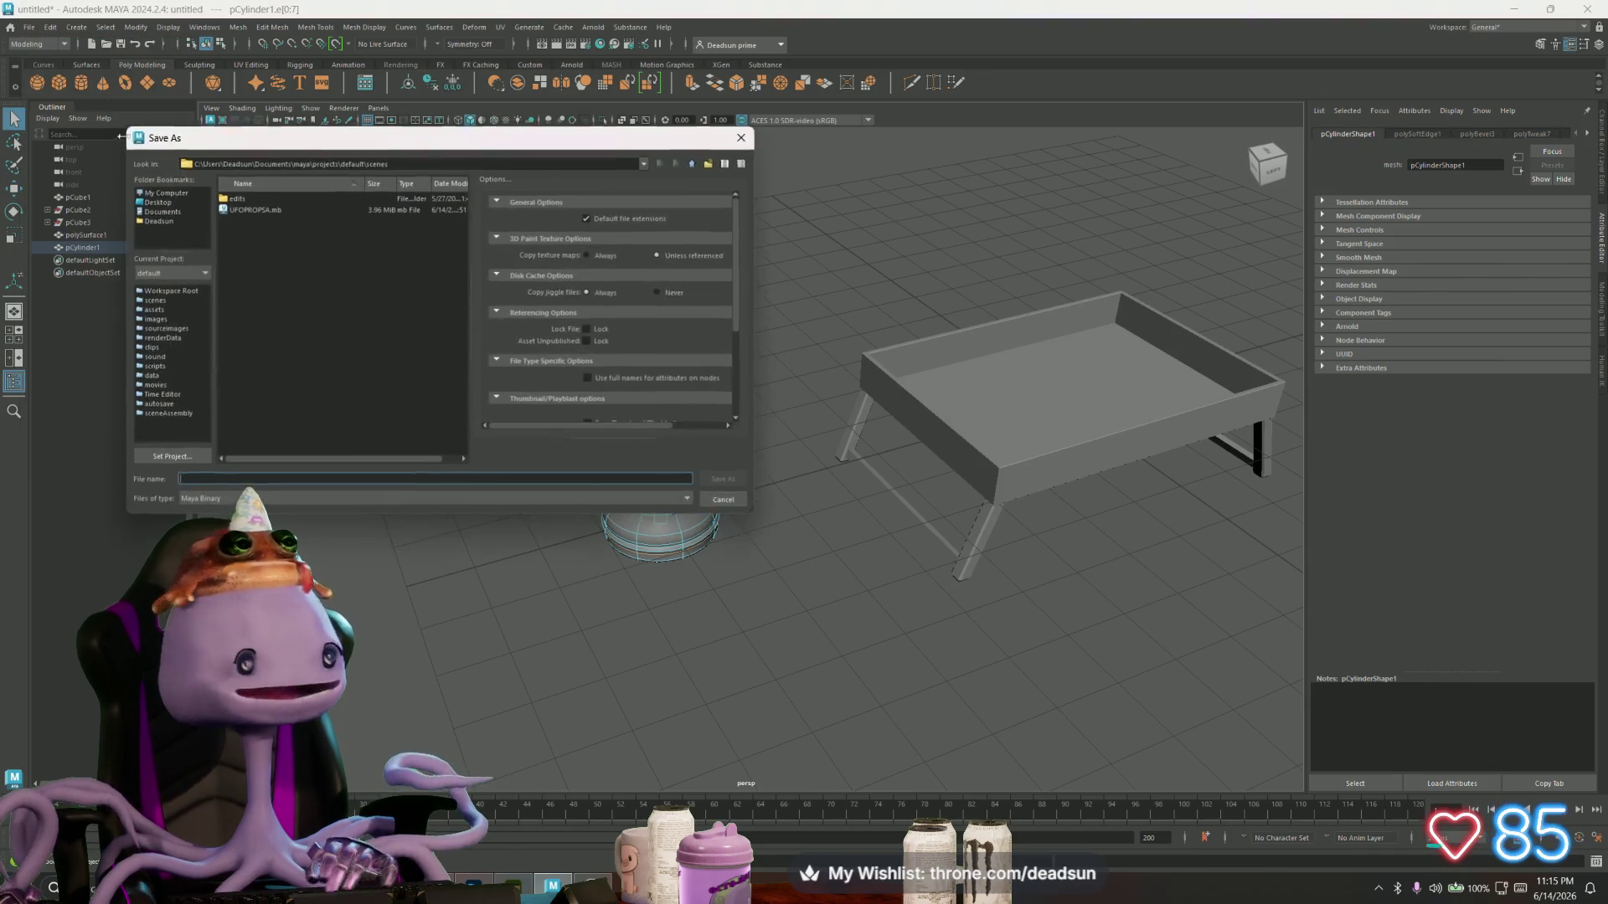
click(163, 205)
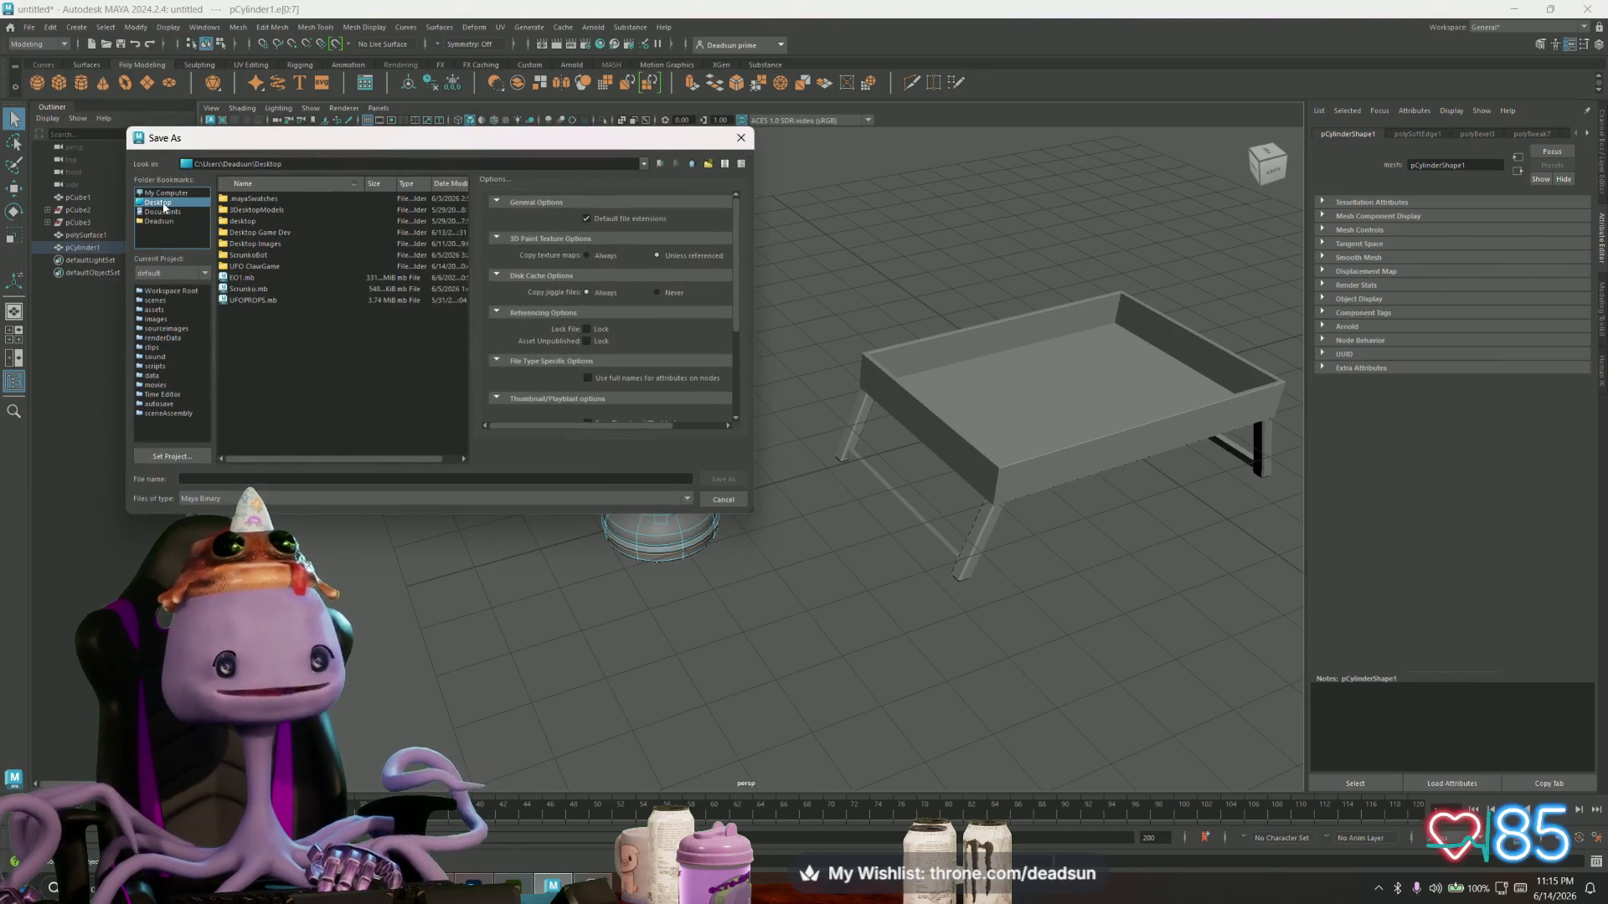
click(228, 482)
text(Beru)
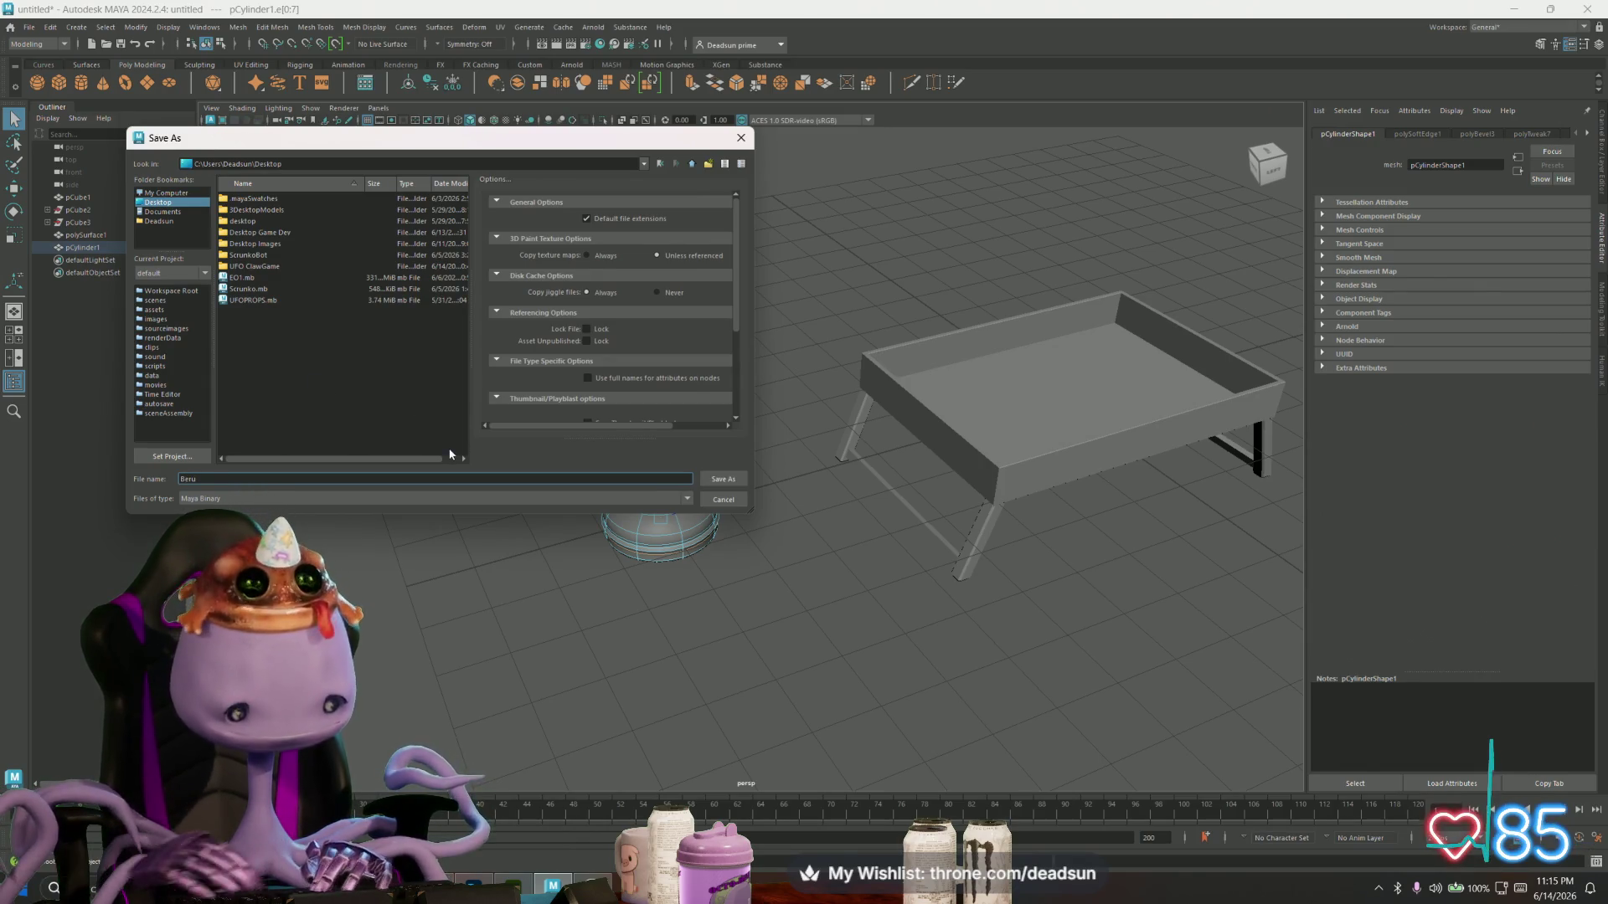
text(tray)
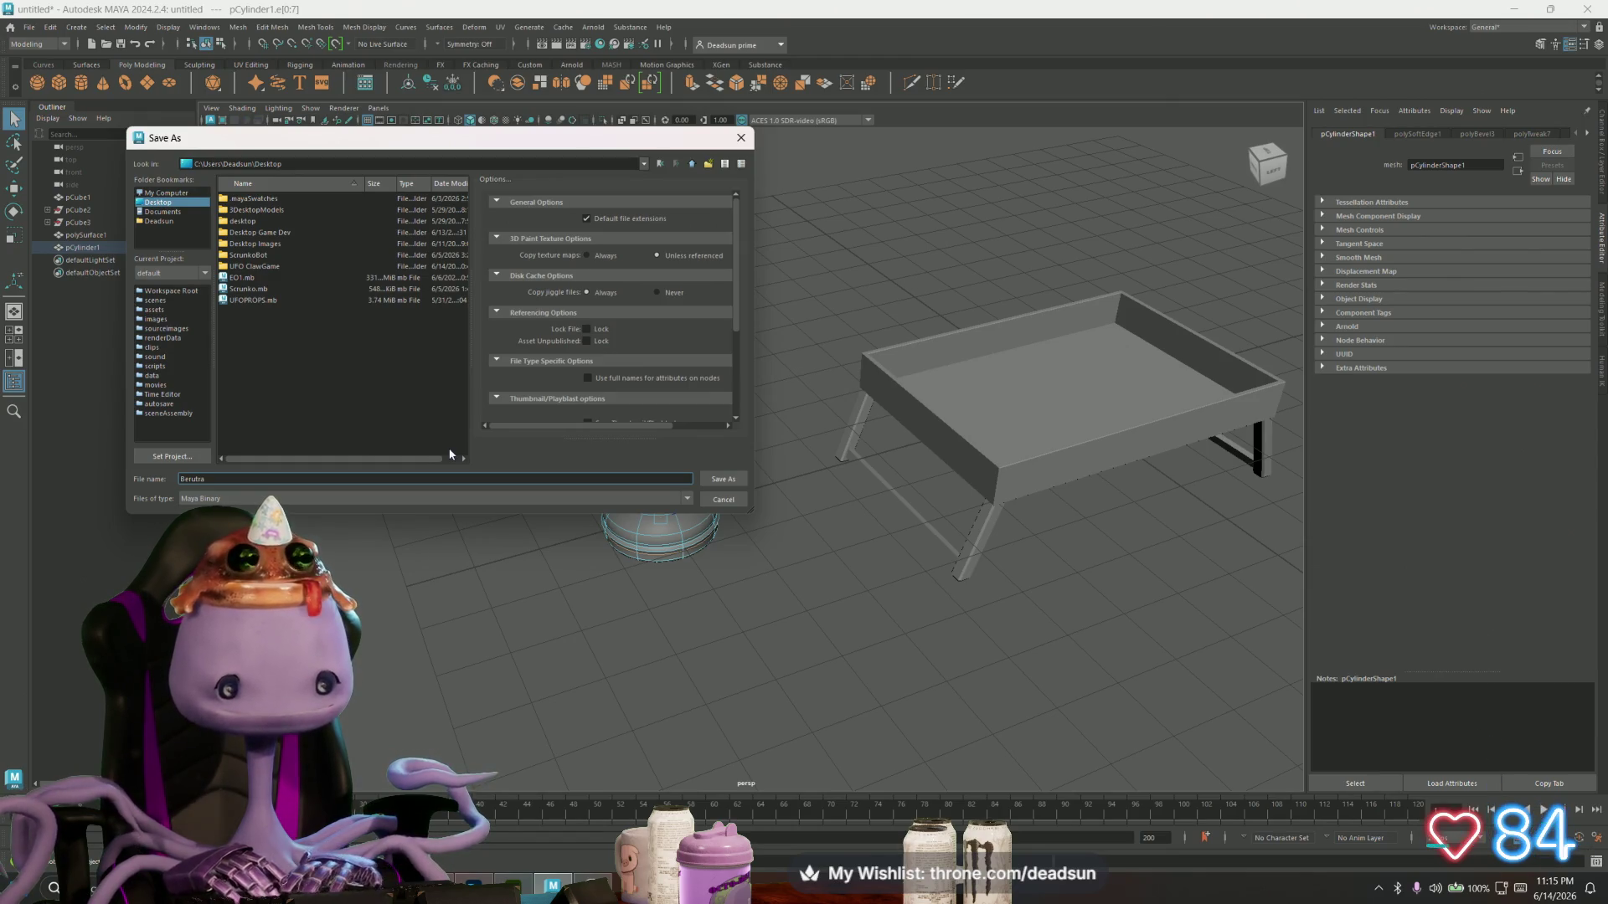
click(720, 480)
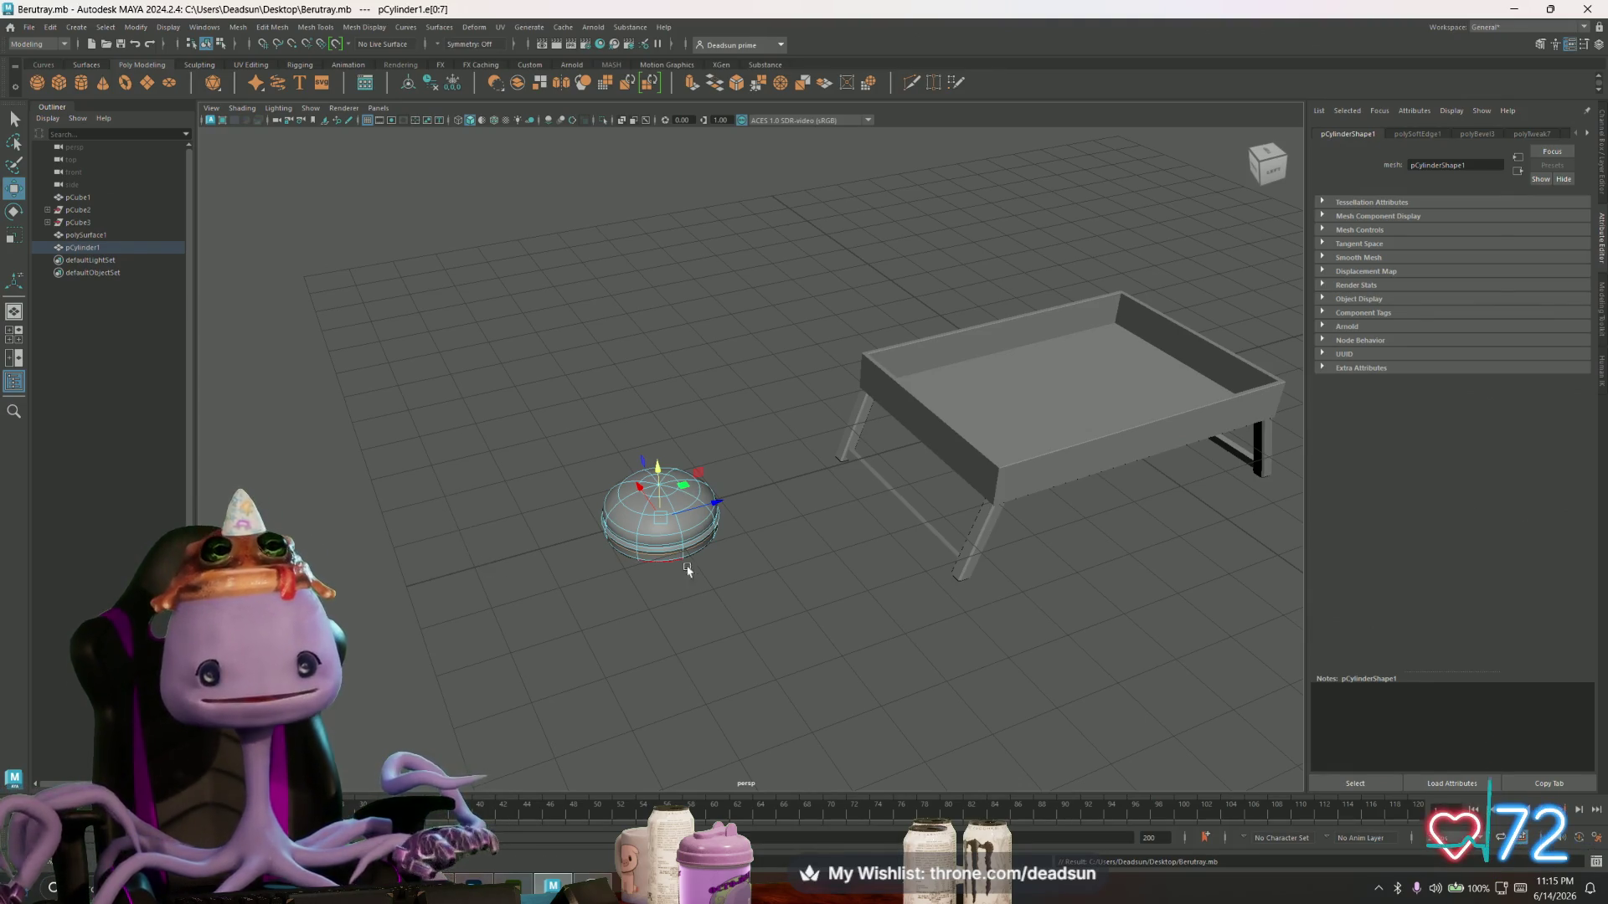
- Show the cage view, apply Mesh > Smooth to the cylinder, then undo it
key(1)
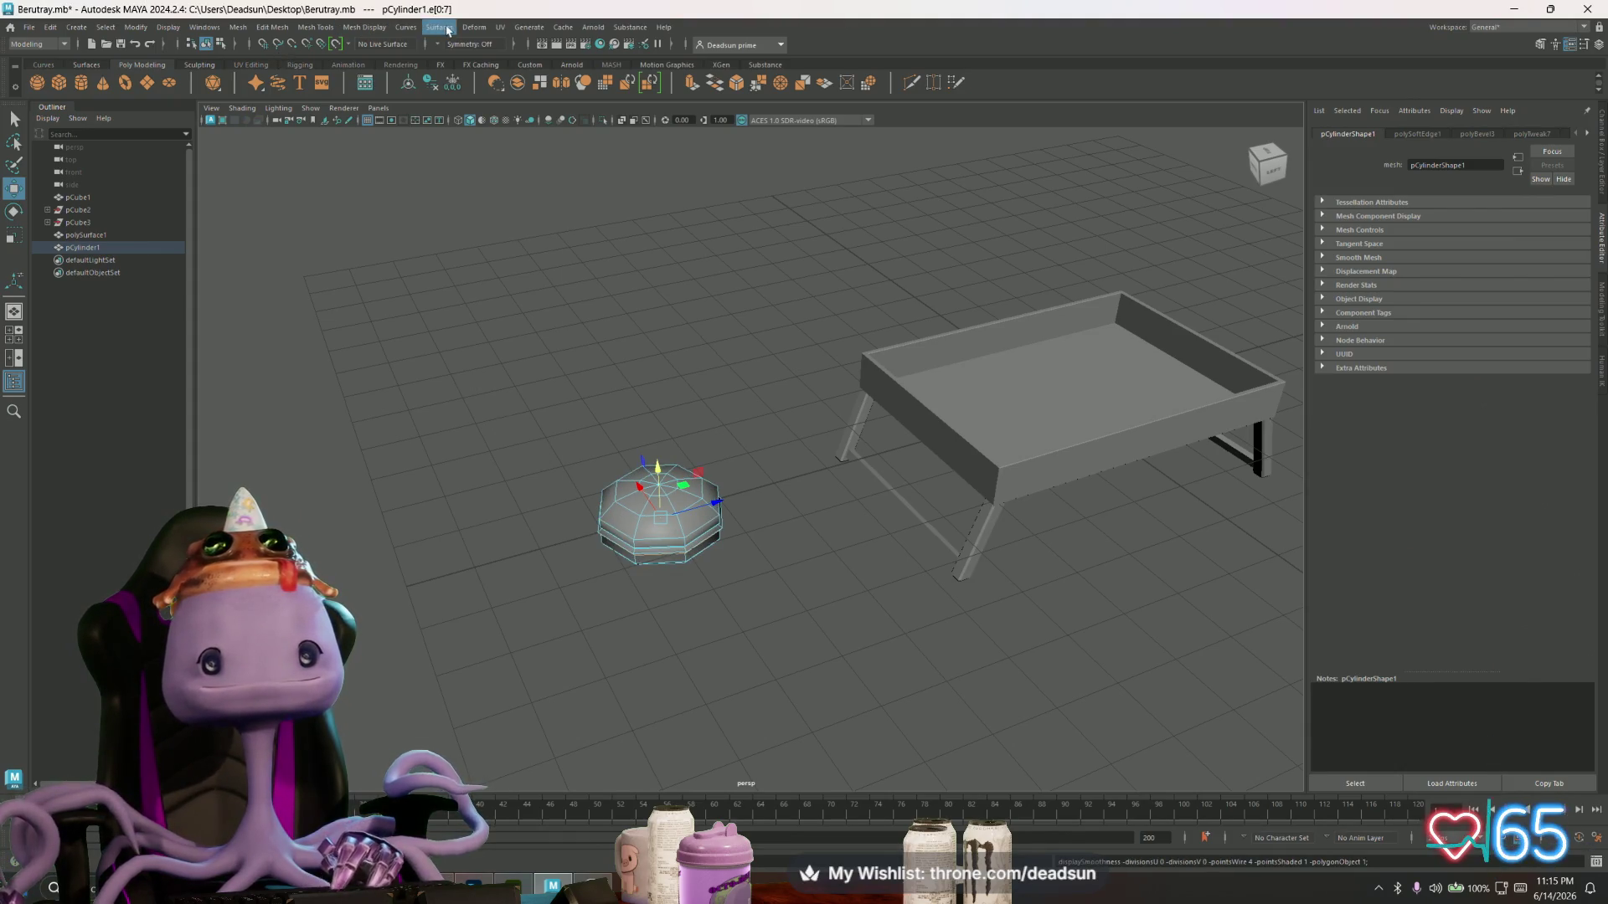
click(240, 32)
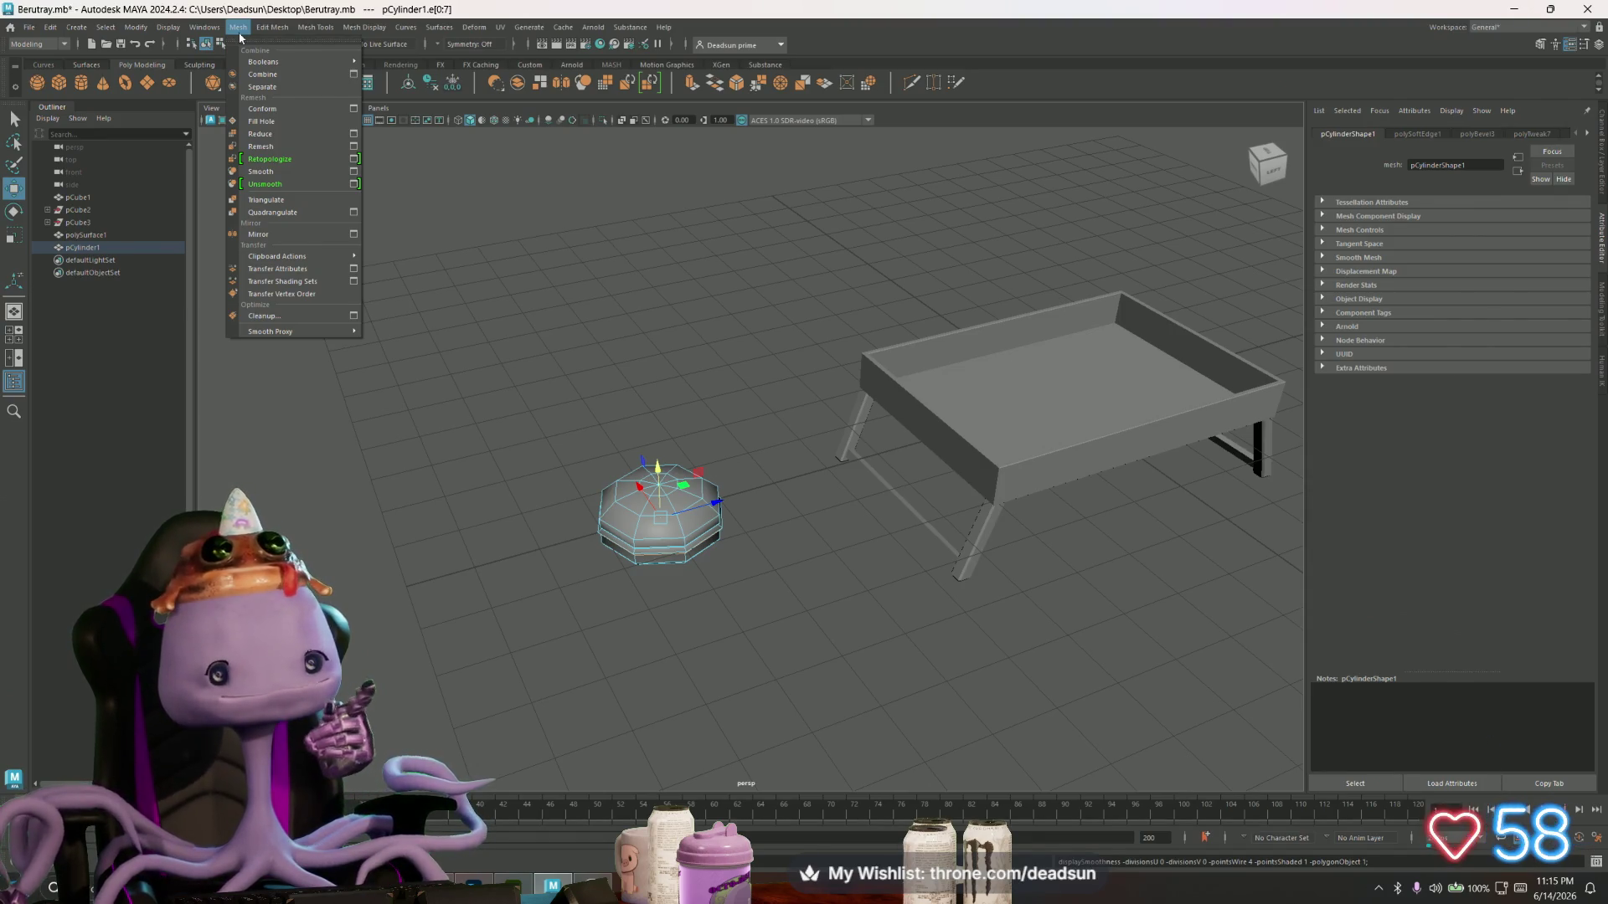
mouse_move(269, 31)
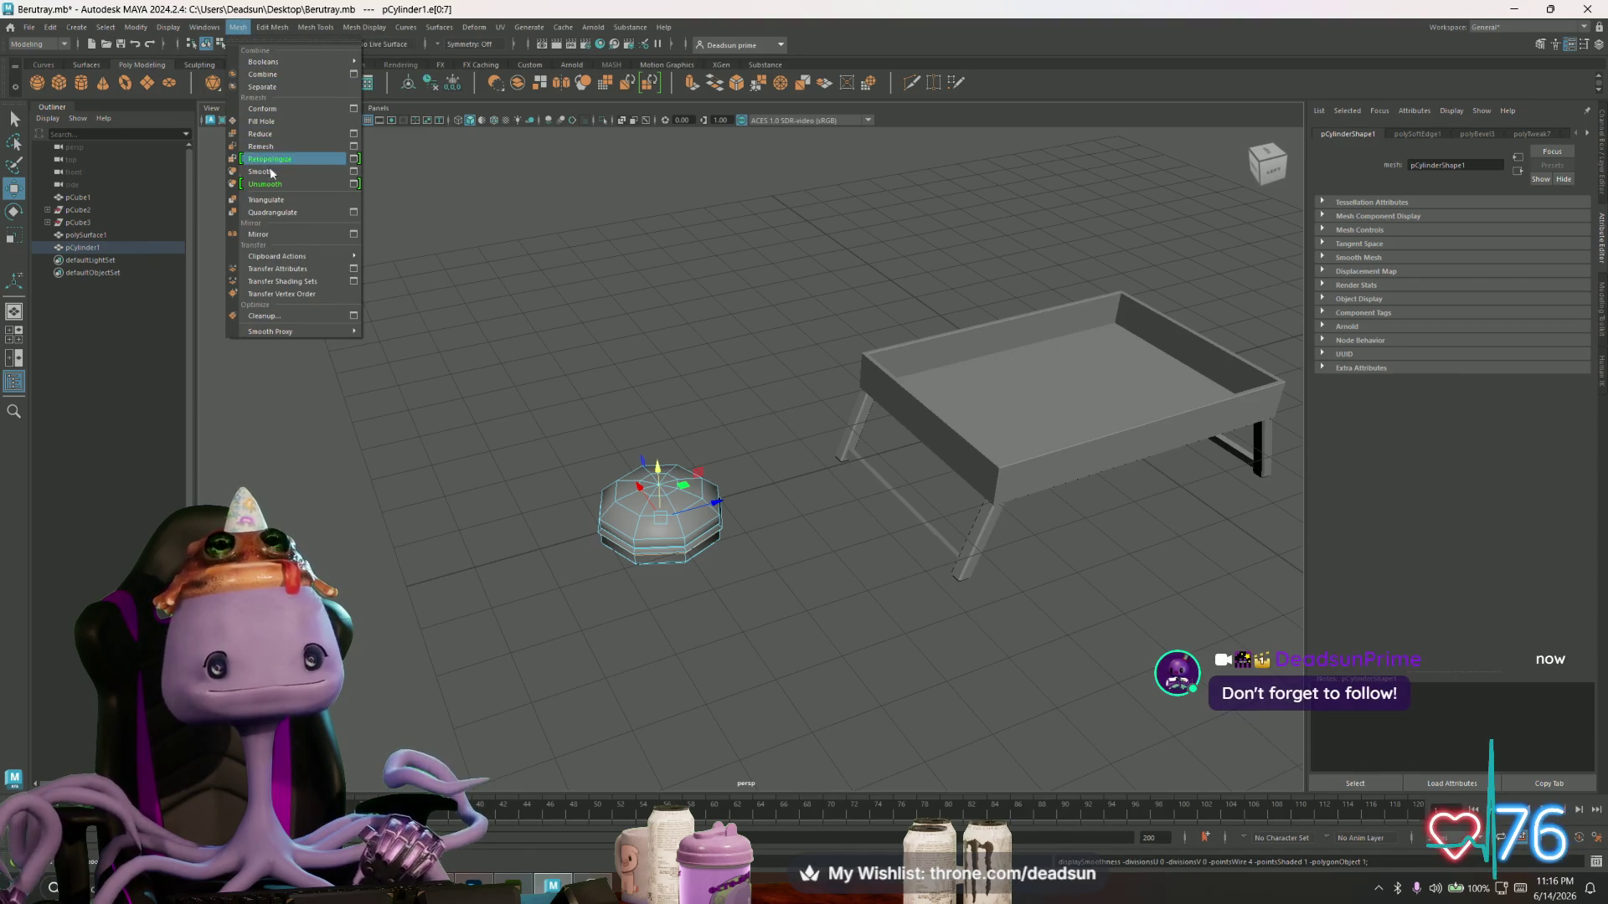
click(260, 171)
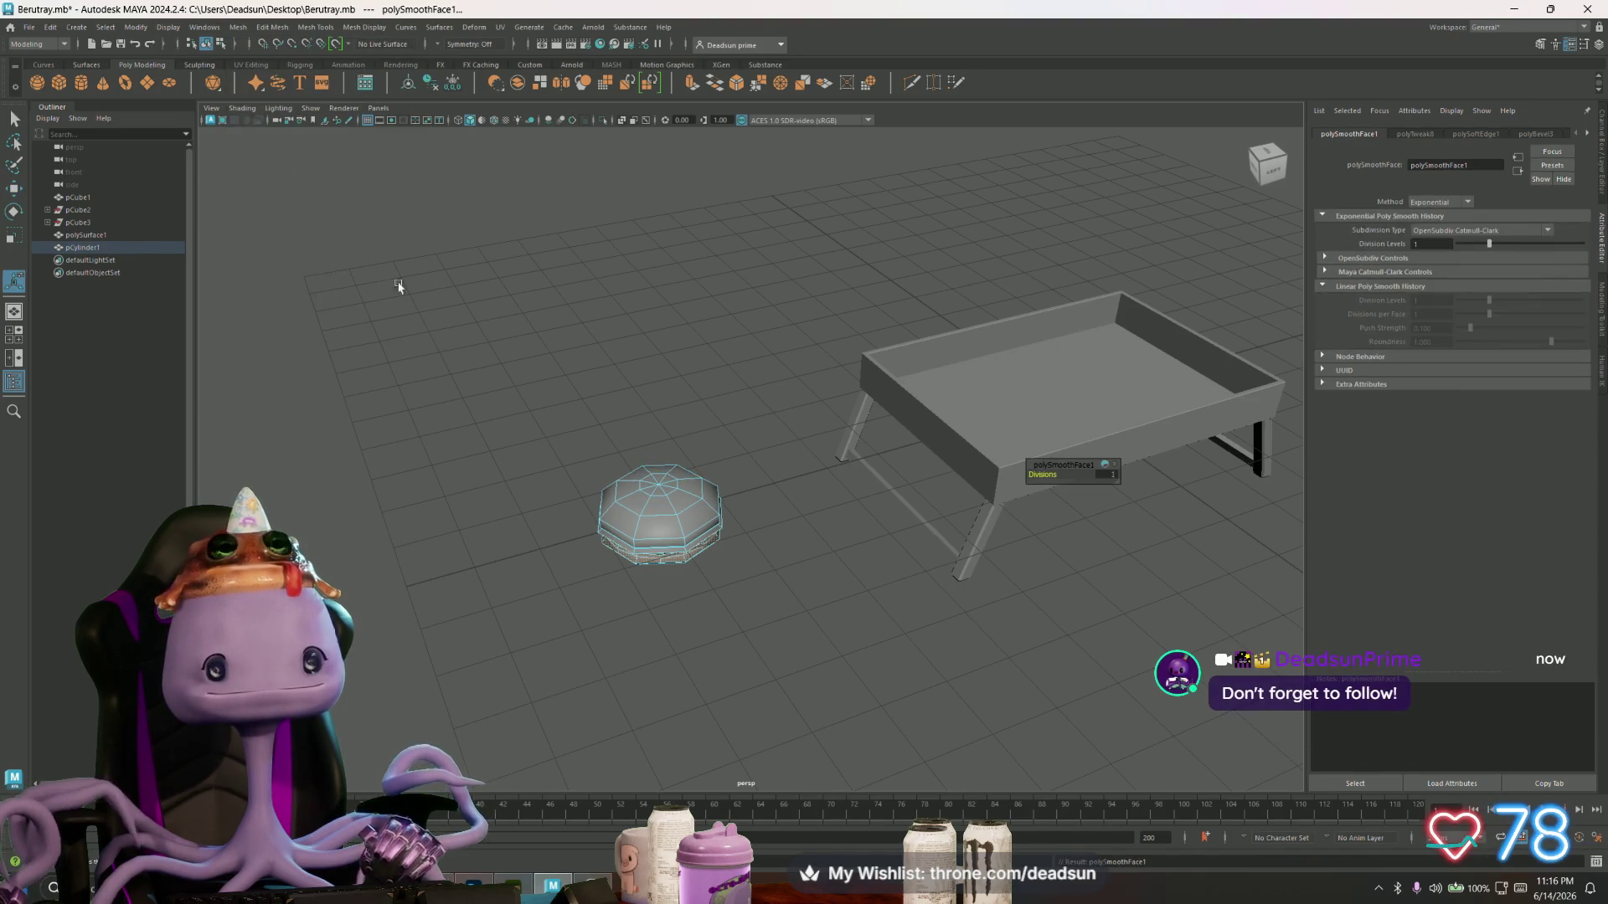
scroll(485, 408, up, 5)
key(ctrl+z)
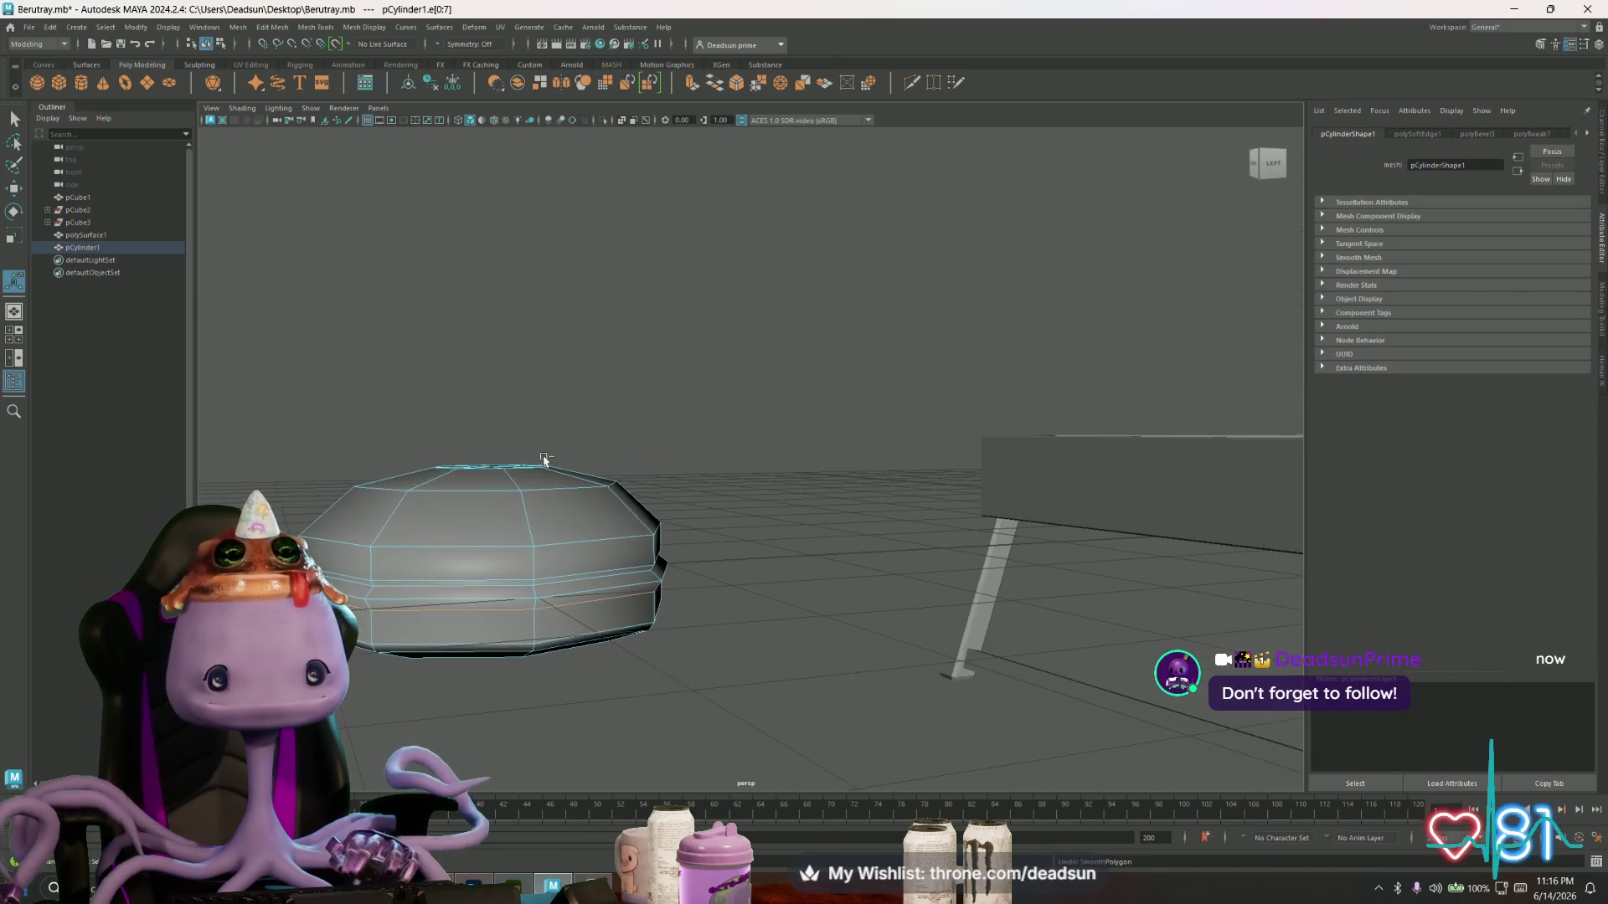
- Select the cylinder's edges, then a single edge on its top
right_click(410, 512)
key(q)
drag(252, 384, 712, 733)
click(204, 27)
click(474, 453)
click(470, 471)
alt+drag(396, 530, 432, 516)
- Pick the top centre vertex, restore smooth preview and select the whole cylinder
key(F9)
click(490, 502)
key(w)
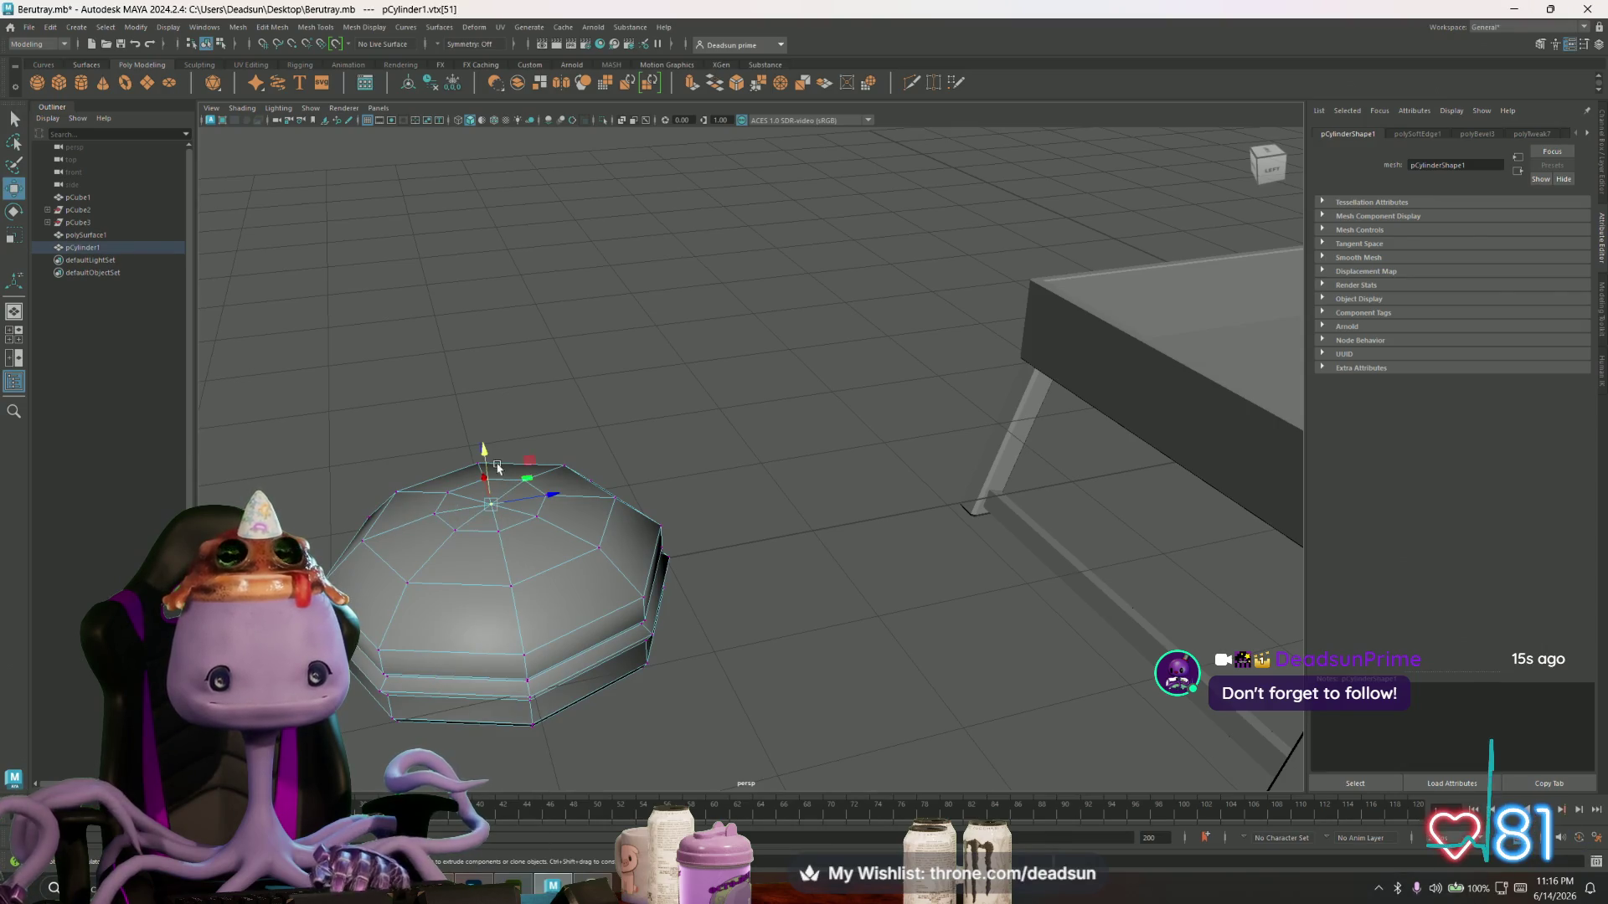
alt+drag(452, 531, 413, 549)
key(3)
click(413, 548)
click(412, 548)
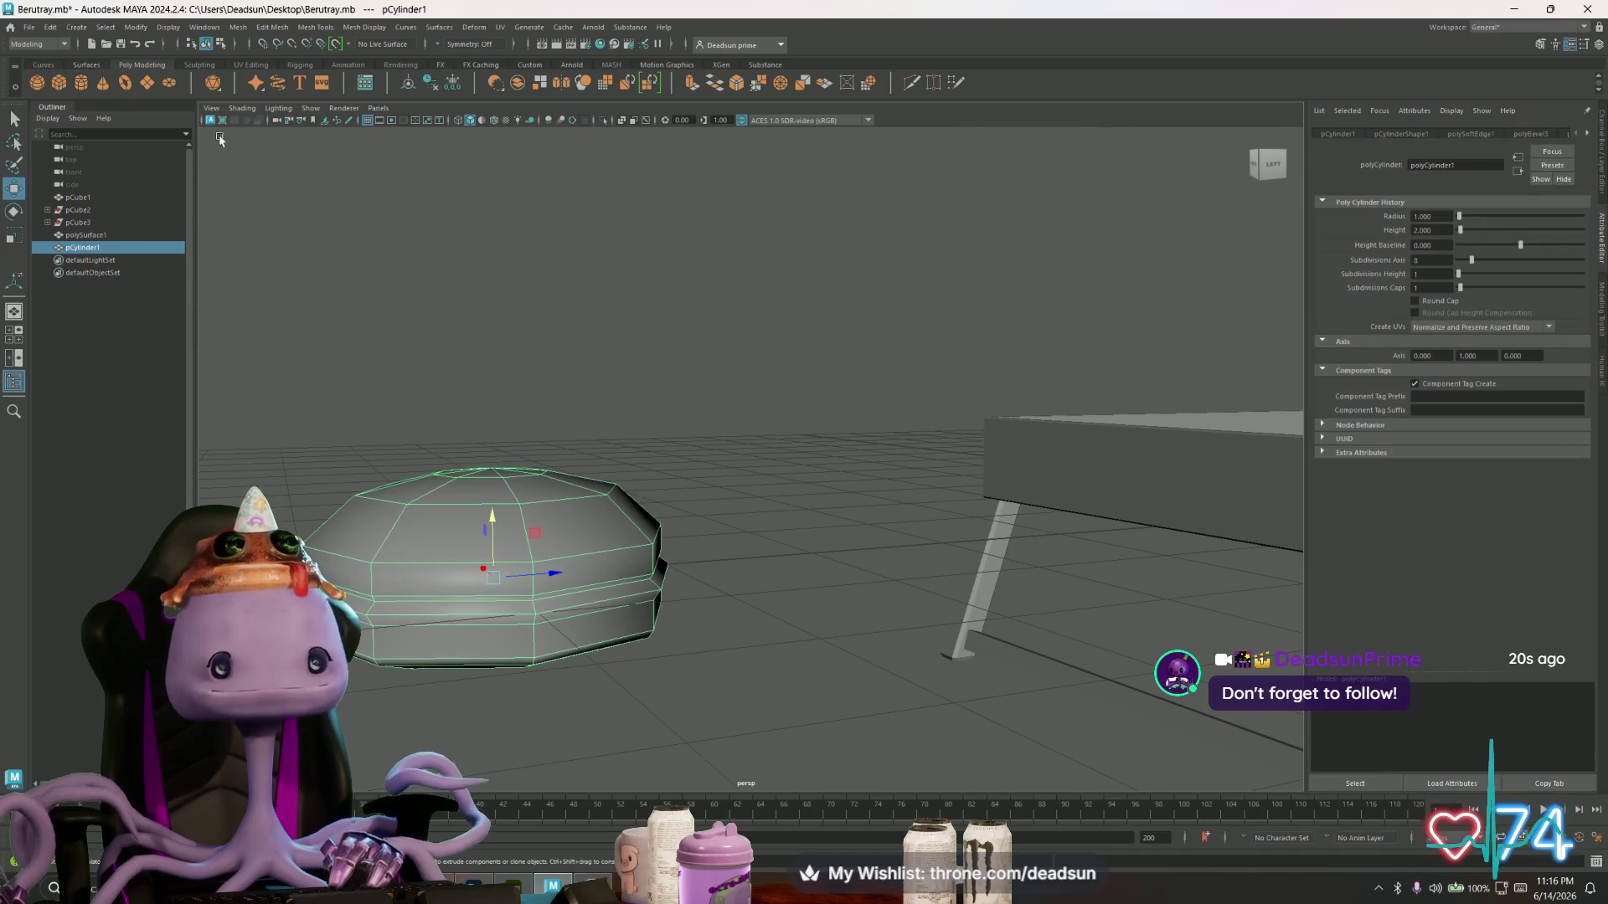
- Apply Mesh > Smooth to the cylinder and orbit around the smoothed result
click(238, 26)
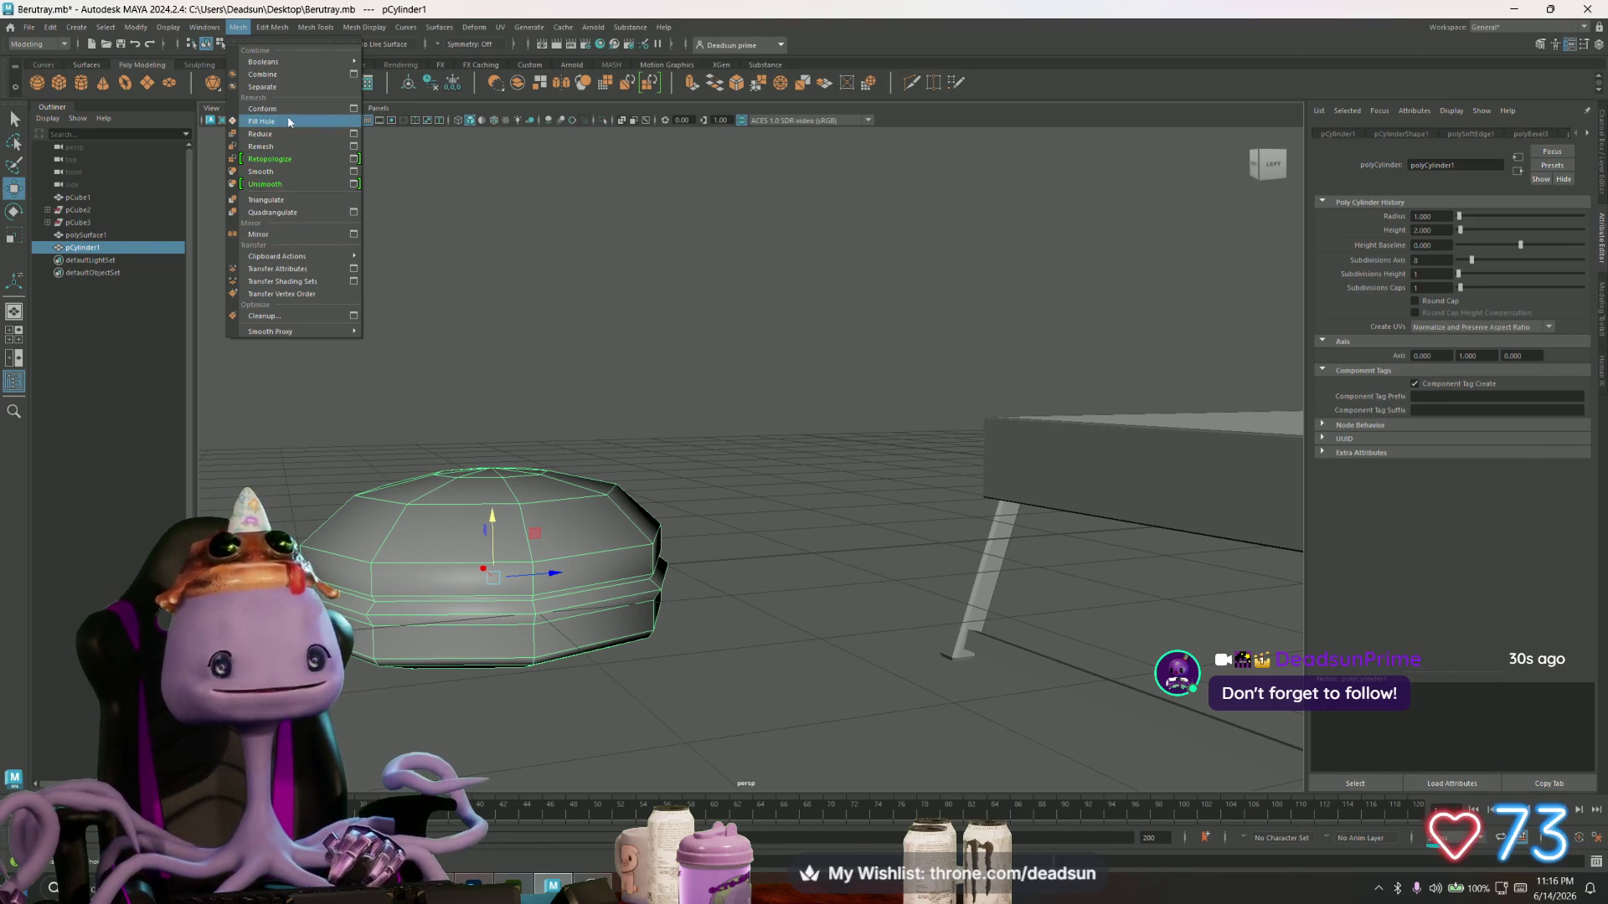
click(167, 16)
click(211, 29)
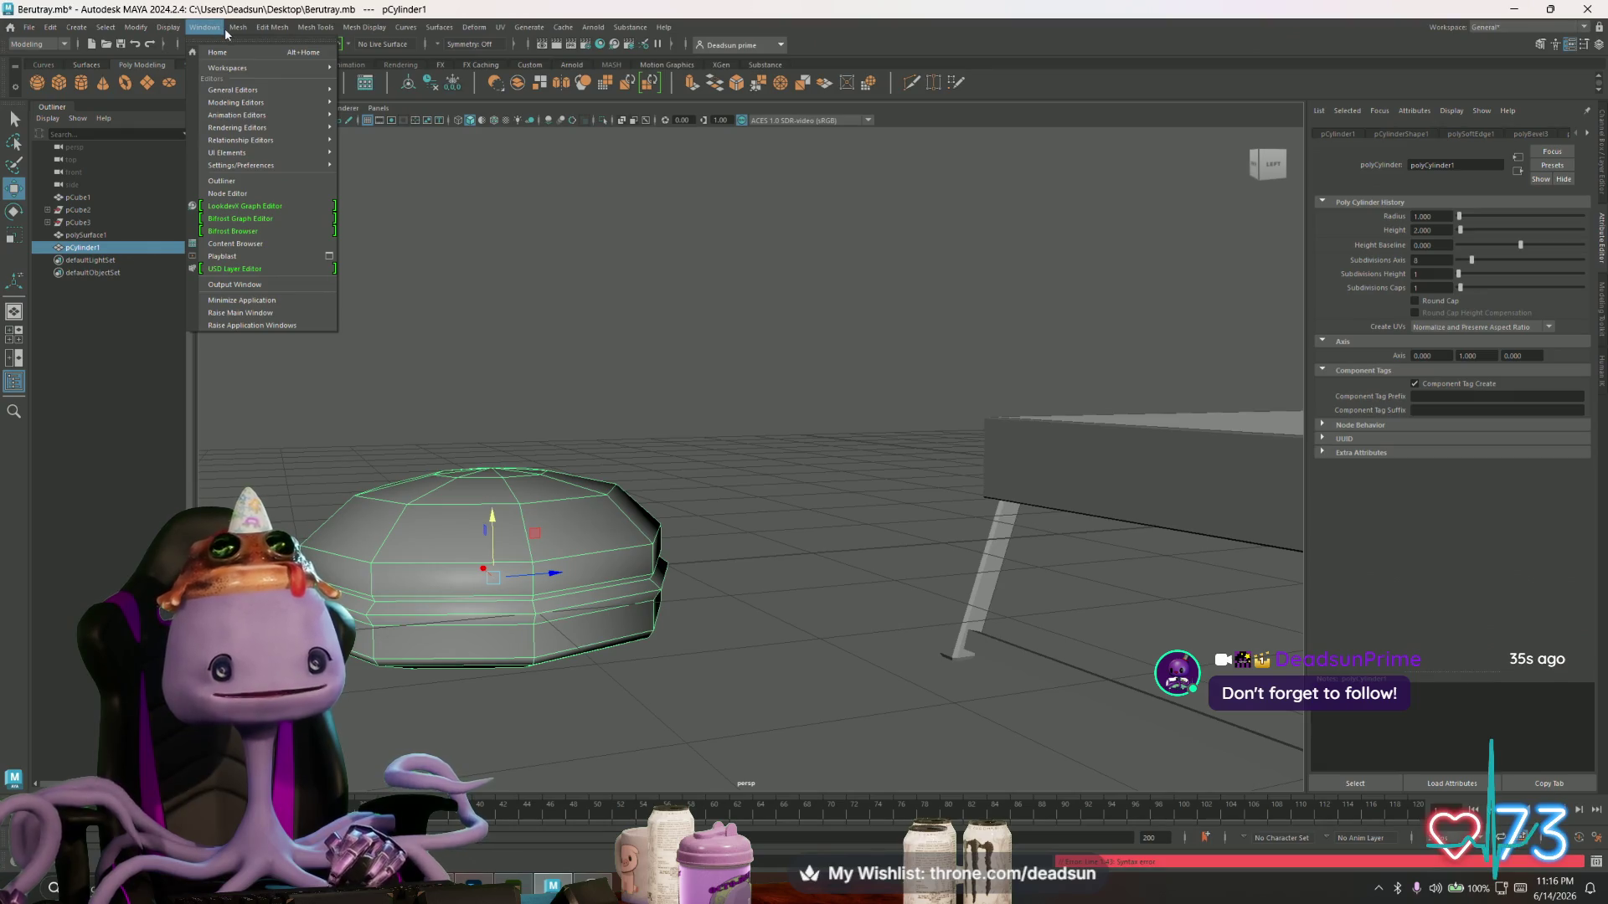
mouse_move(237, 30)
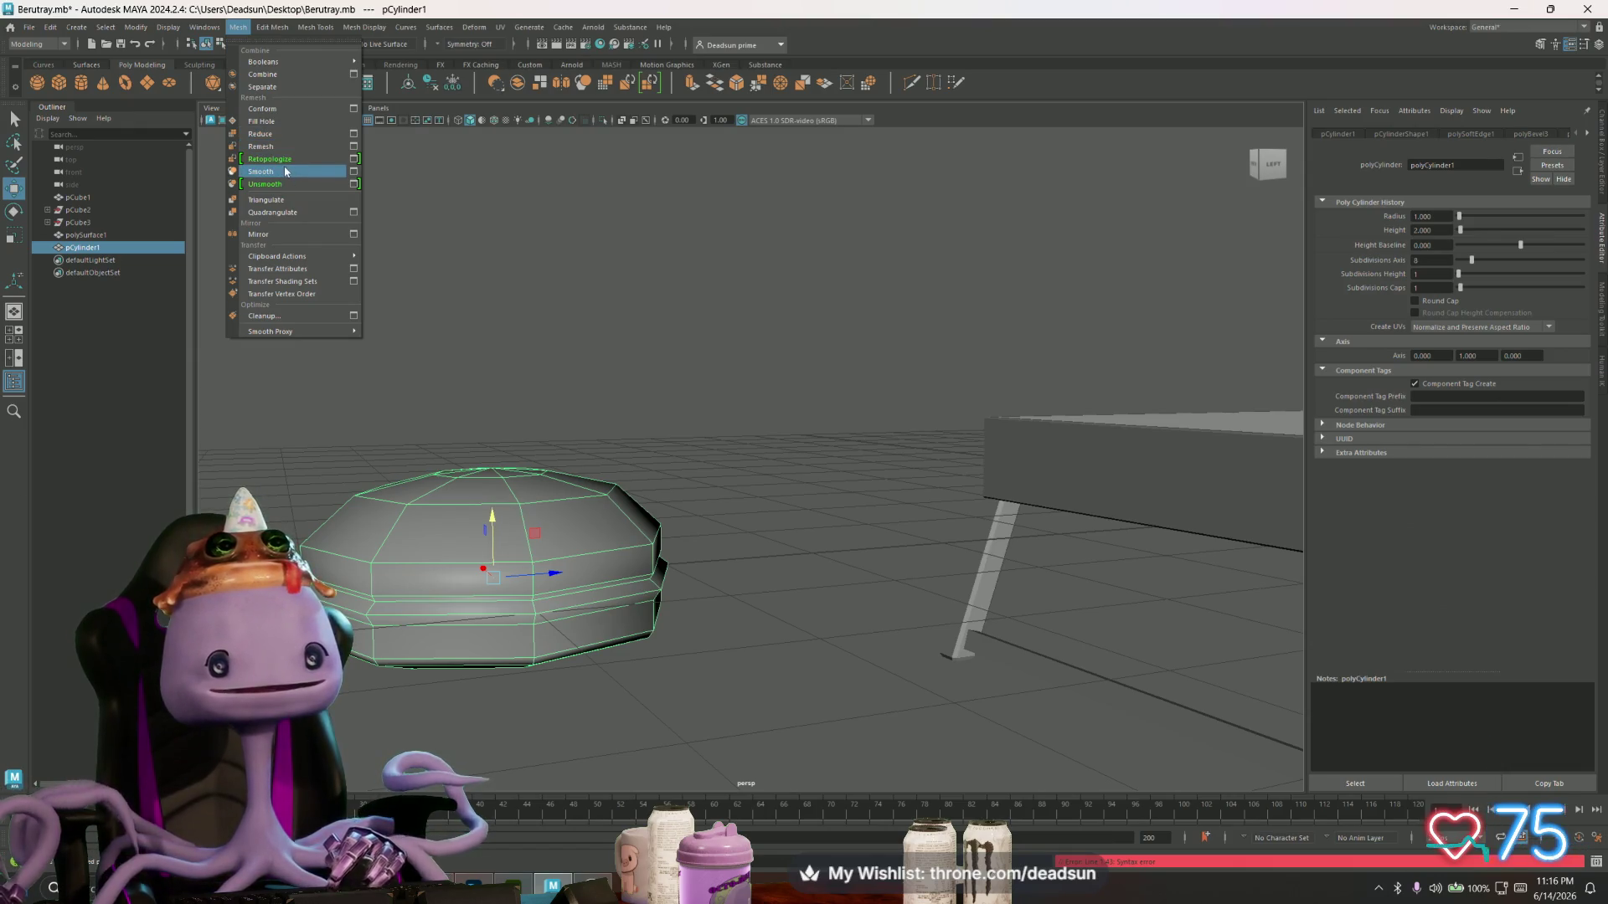
click(284, 171)
click(330, 259)
alt+drag(330, 259, 319, 329)
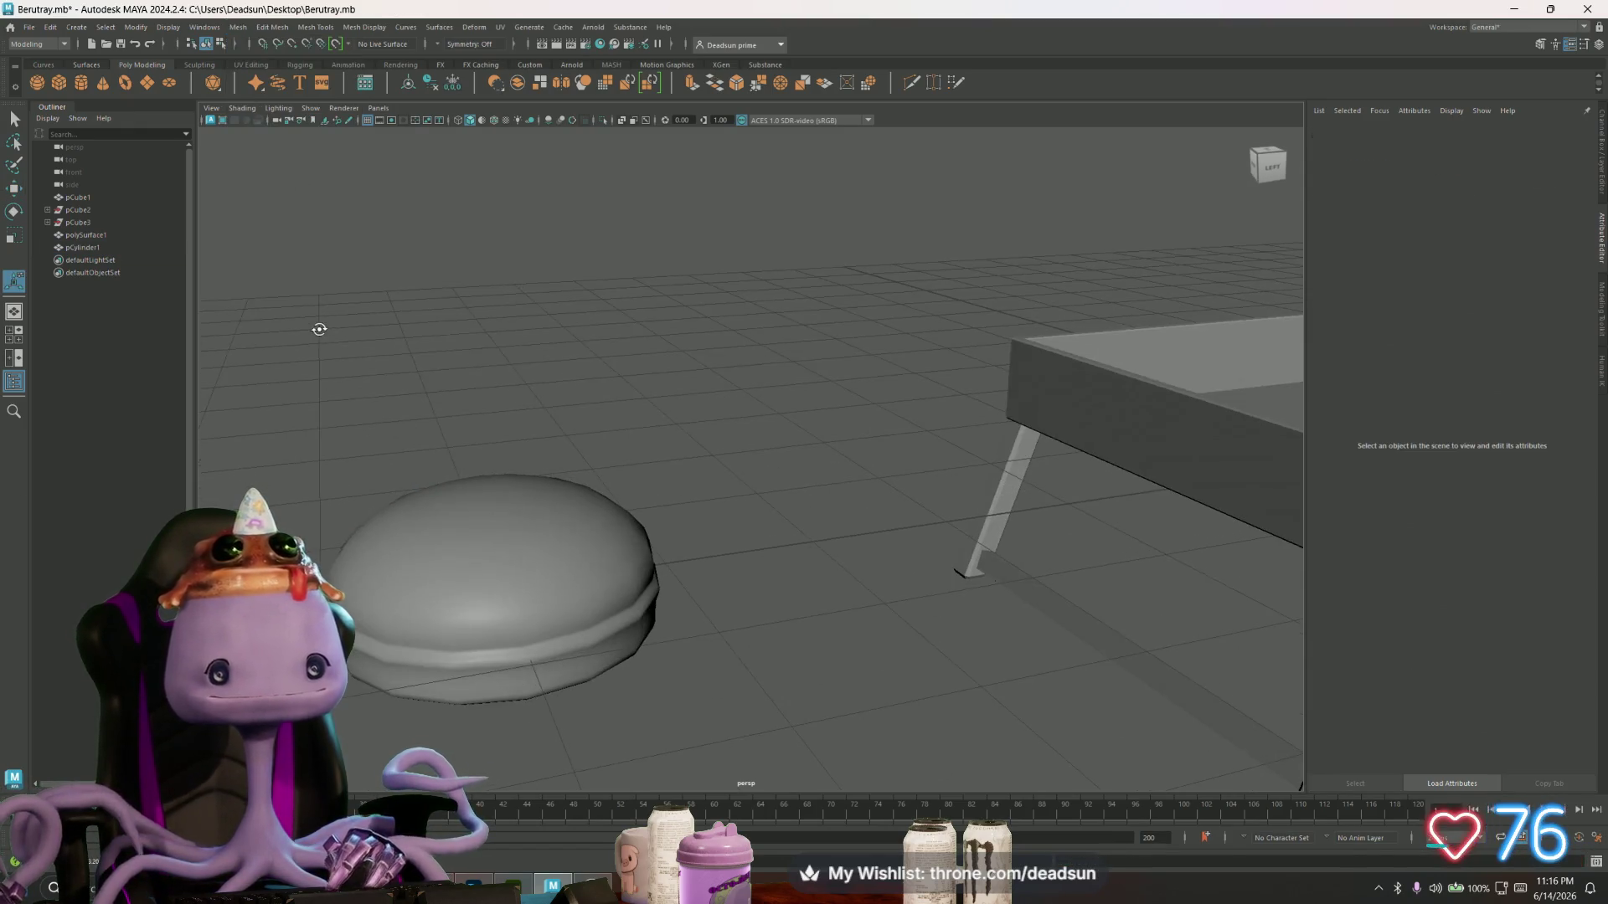
click(409, 498)
mouse_move(409, 500)
alt+mouse_down()
mouse_move(404, 436)
mouse_move(480, 571)
alt+mouse_up()
- Scale the cylinder down into a small dome
alt+drag(629, 550, 602, 511)
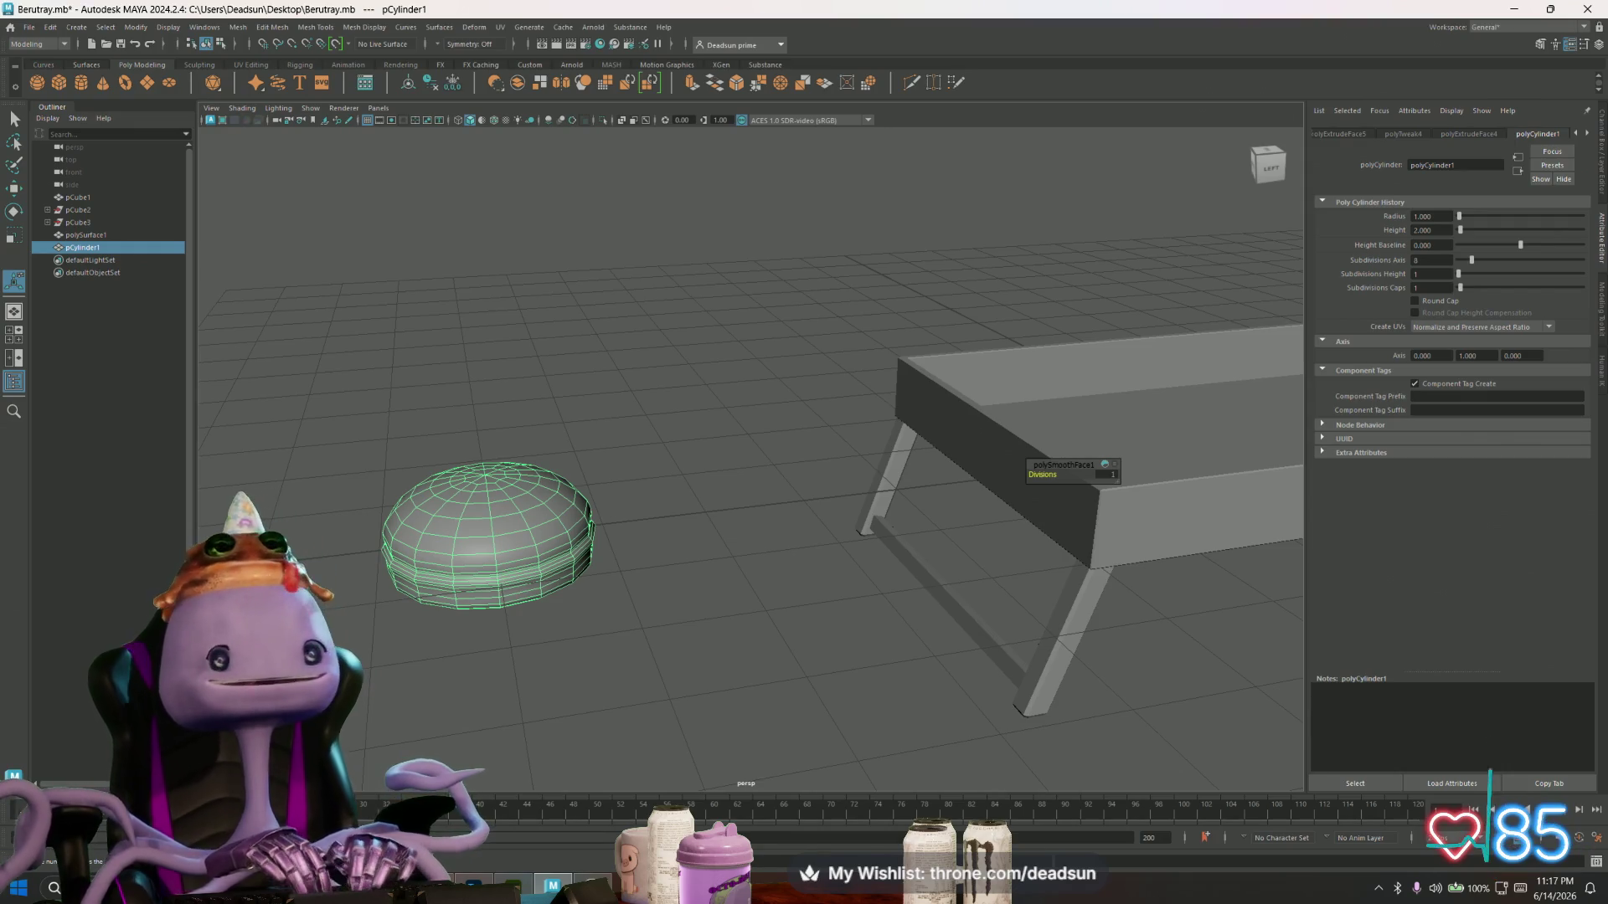
click(582, 617)
alt+drag(582, 617, 567, 667)
click(521, 508)
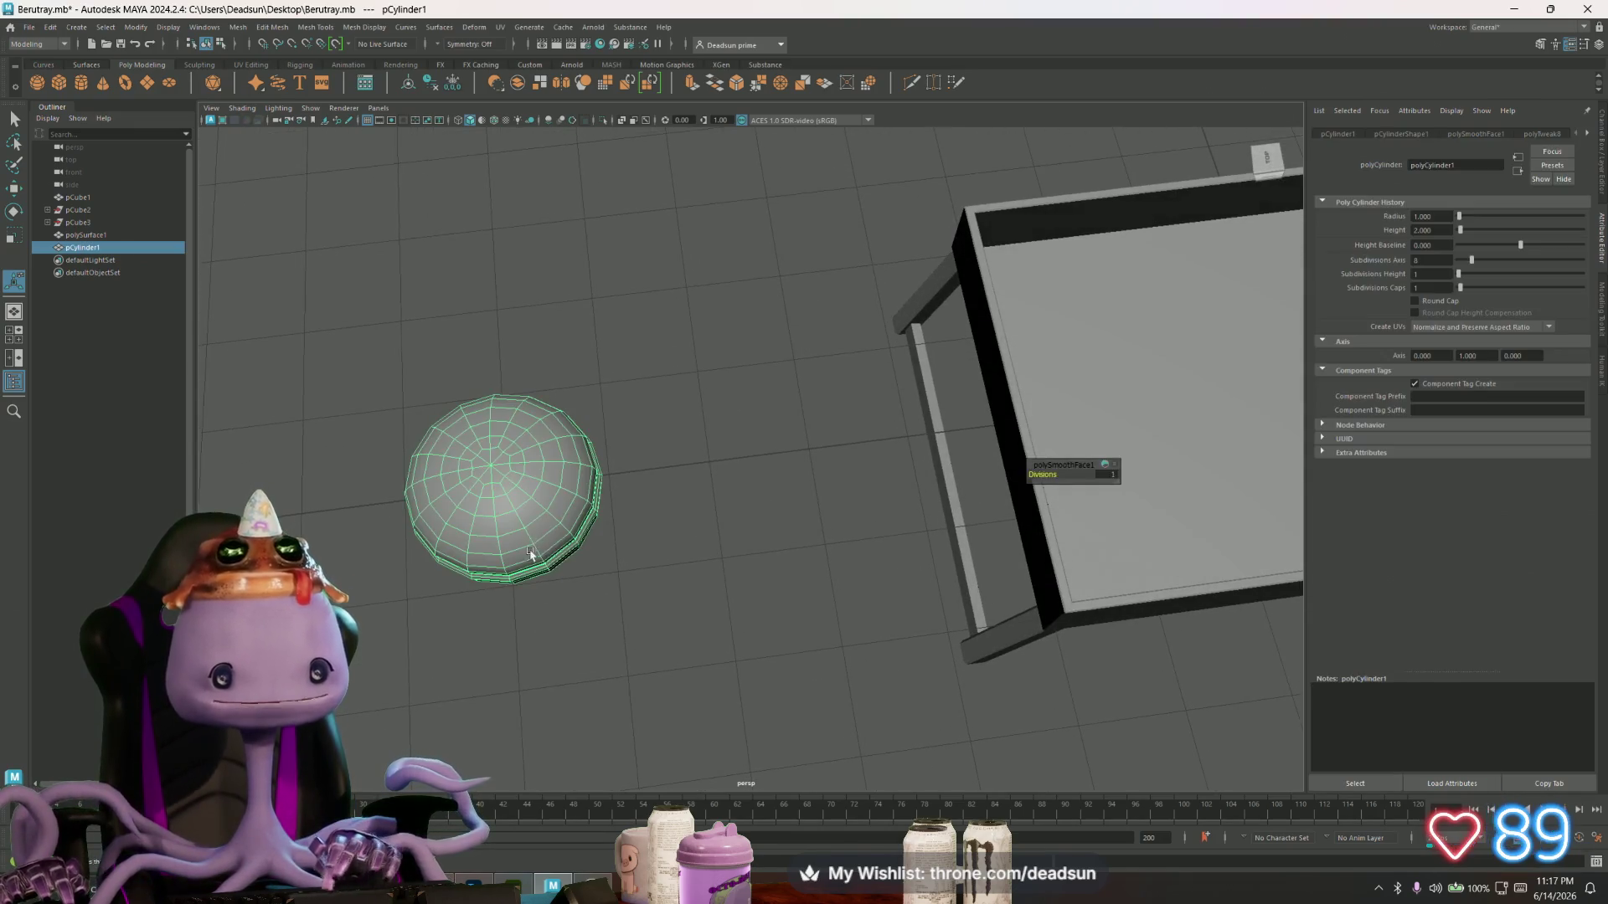
key(r)
drag(521, 509, 406, 521)
- Move the dome onto the tray's top surface and adjust its height
key(w)
mouse_move(557, 460)
mouse_down()
mouse_move(1155, 395)
mouse_move(1113, 435)
mouse_up()
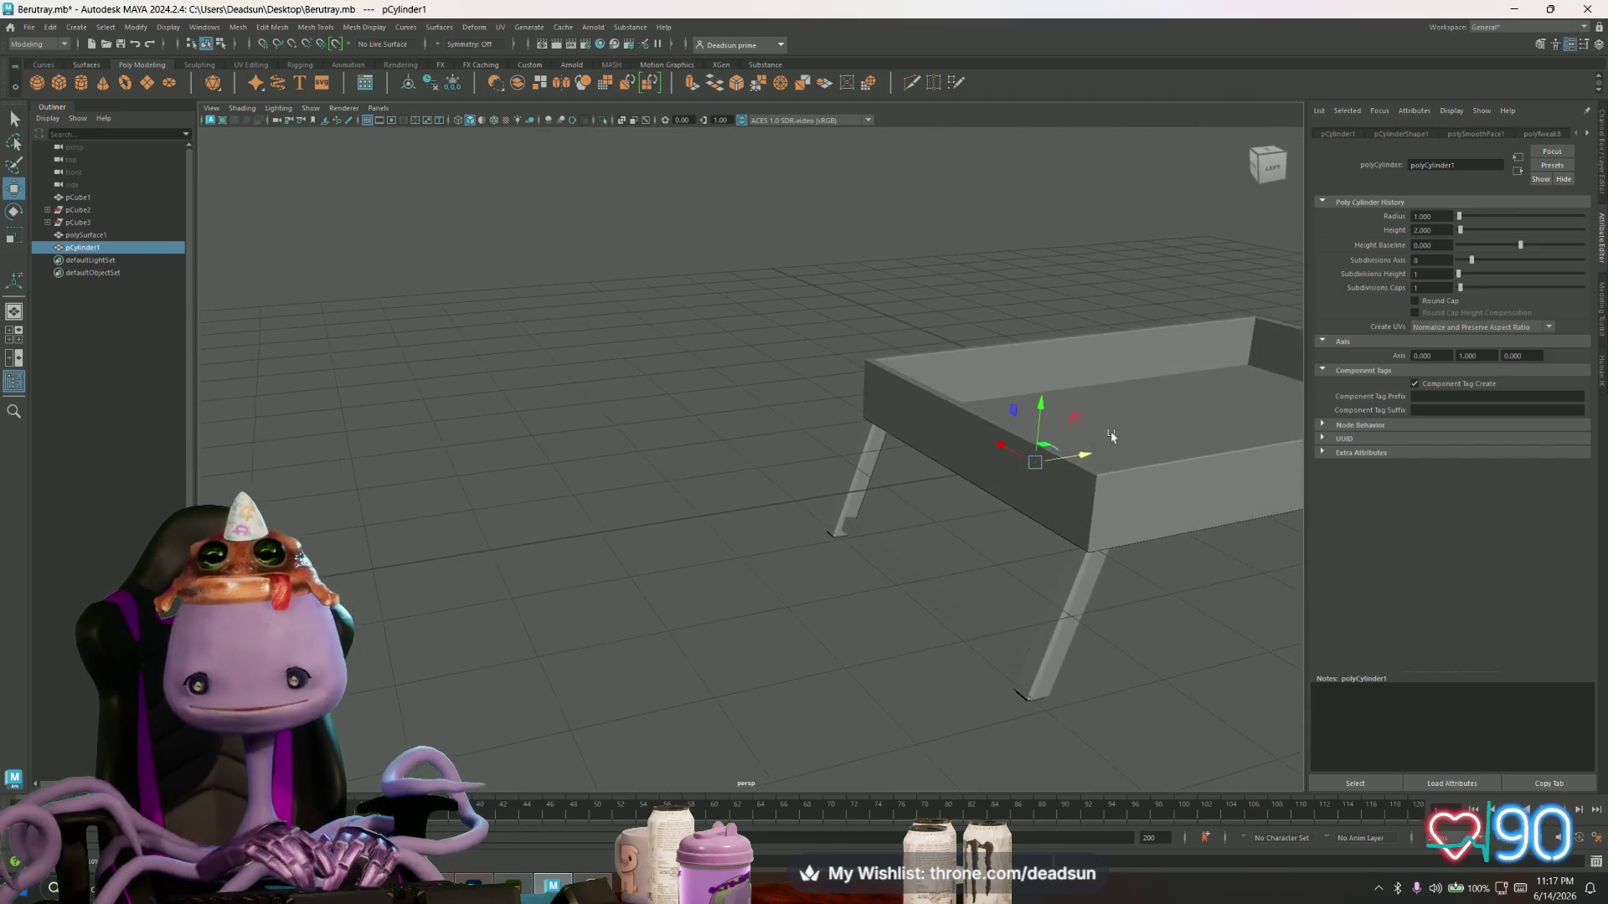
alt+middle_drag(1113, 435, 901, 436)
drag(900, 433, 908, 423)
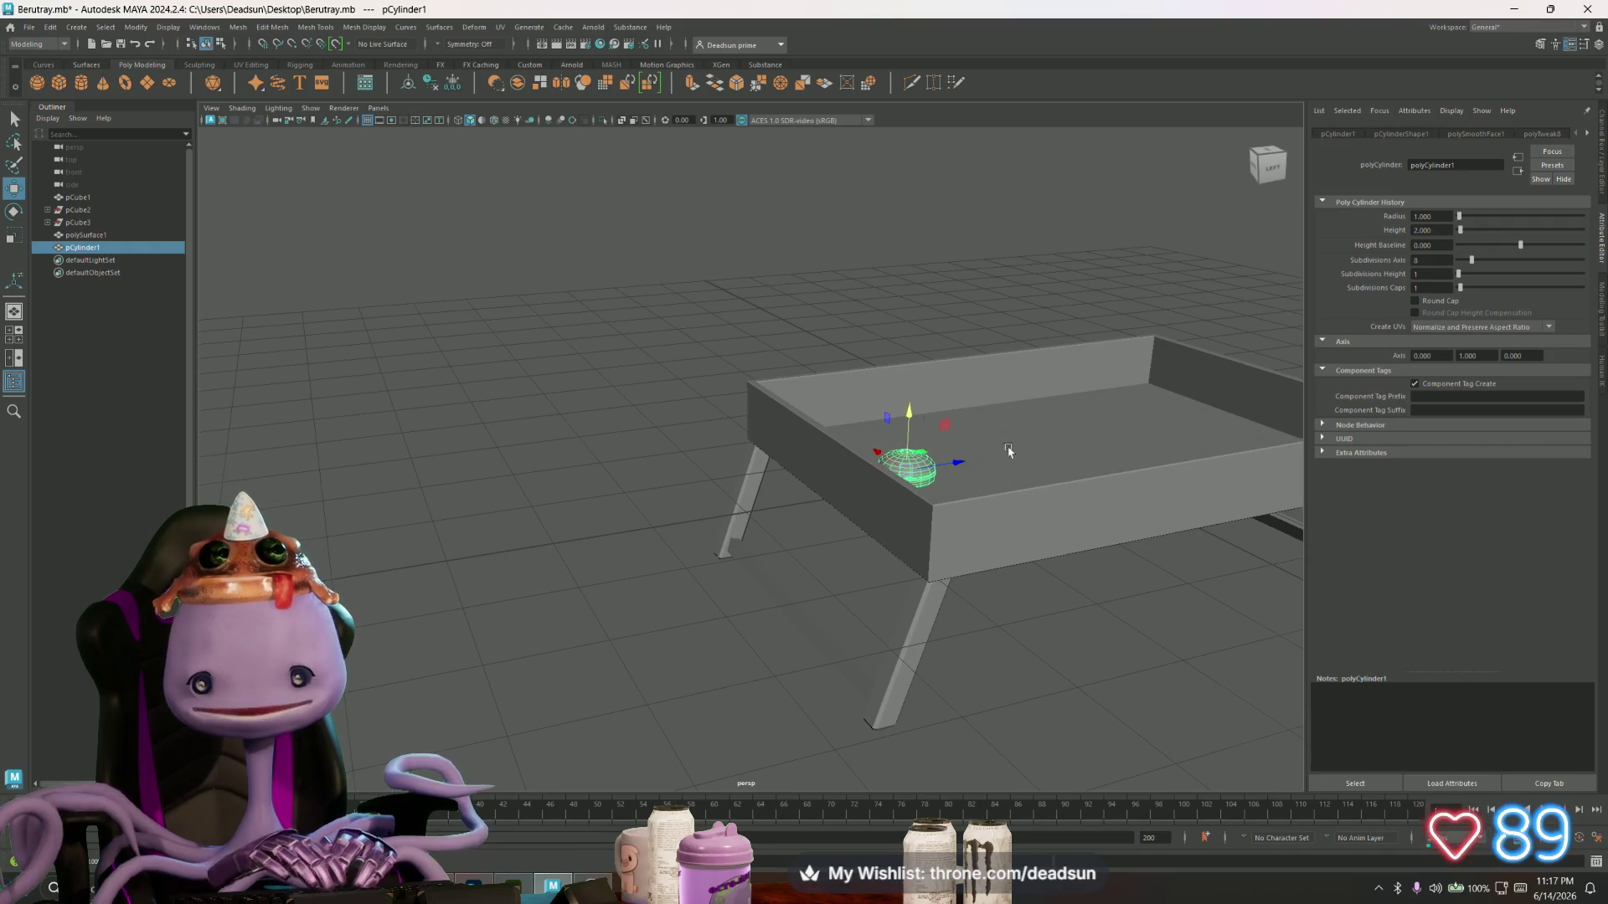
- Select the vertices along the tray's top edge in vertex mode
alt+drag(1005, 452, 934, 431)
right_drag(870, 477, 787, 456)
drag(691, 405, 1302, 491)
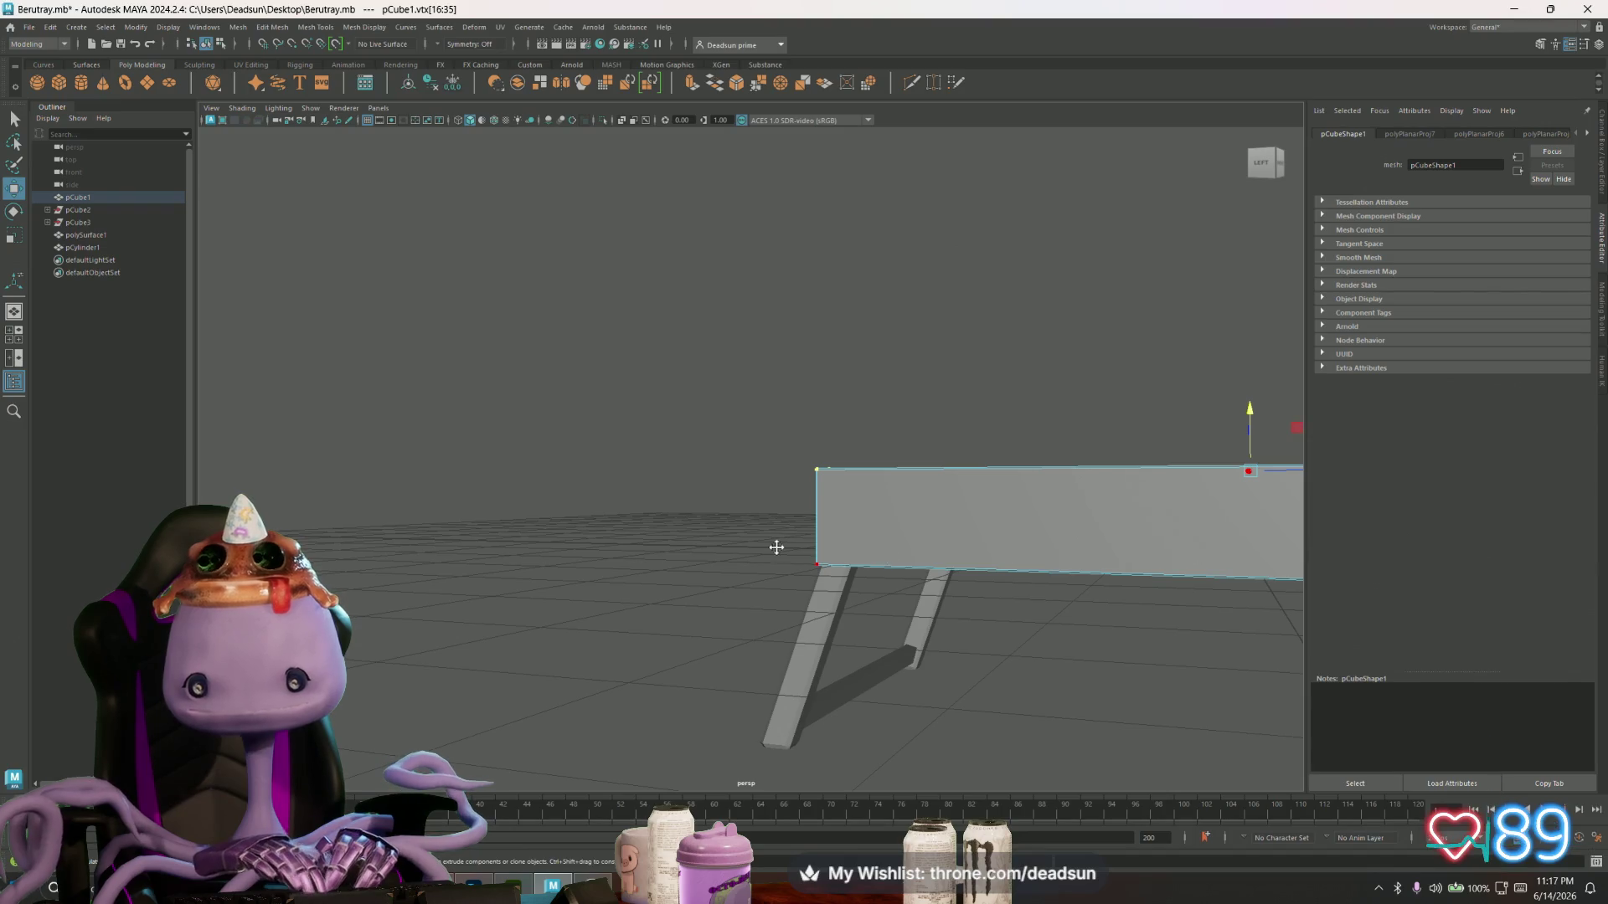
- Drag the tray's selected top vertices down along Y to shorten its walls
scroll(776, 547, down, 5)
mouse_move(575, 575)
alt+mouse_down()
mouse_move(662, 469)
mouse_move(654, 484)
alt+mouse_up()
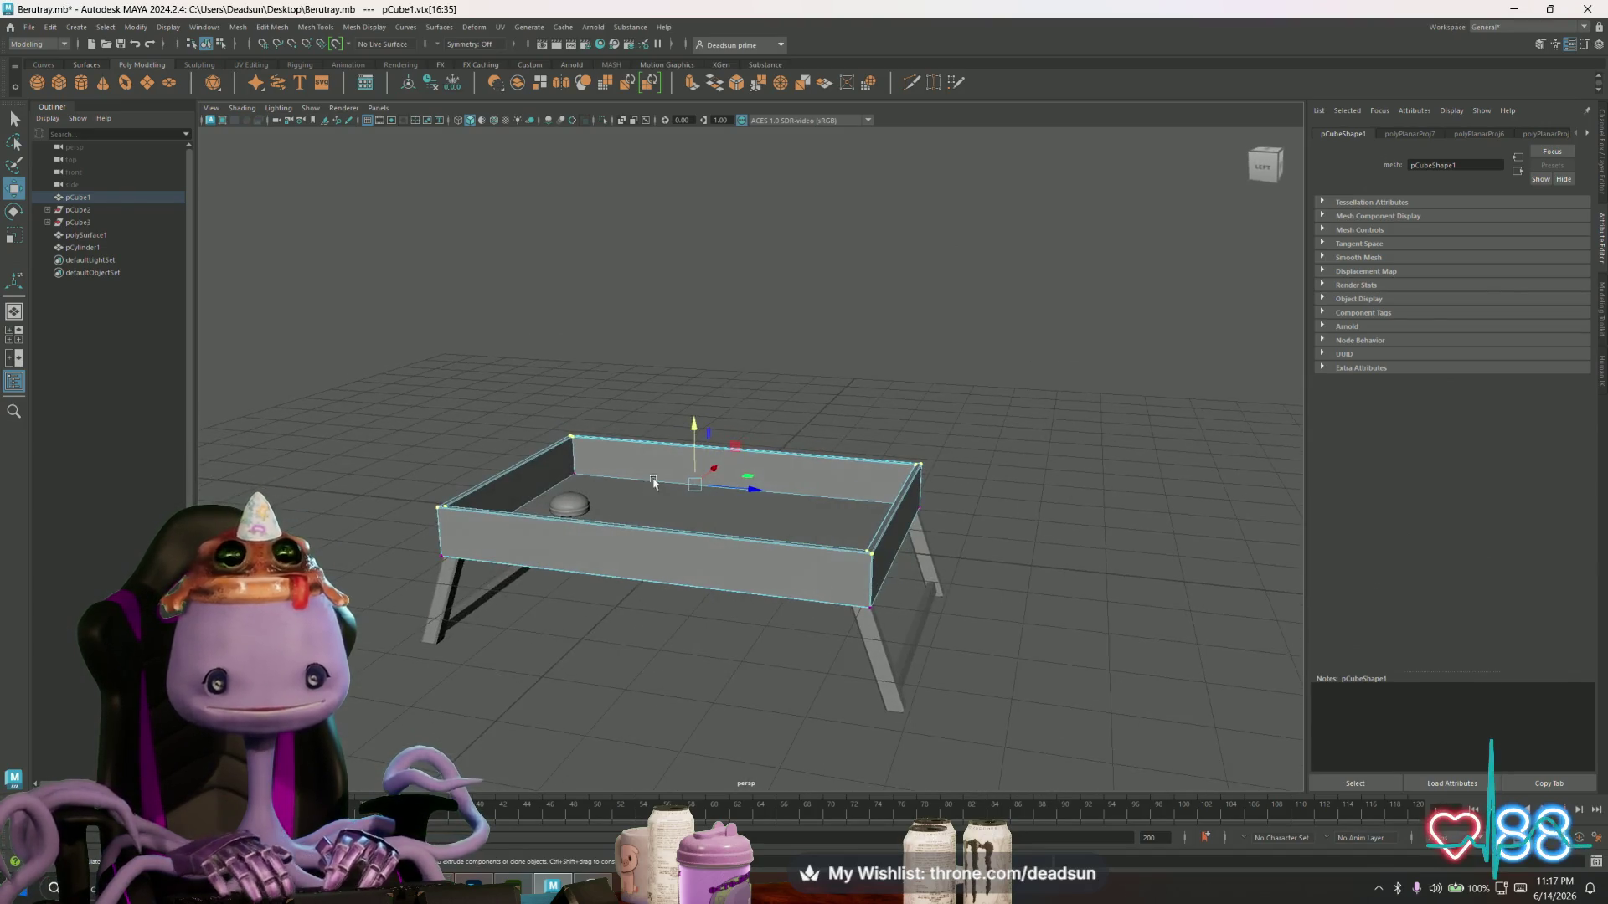
mouse_move(692, 426)
mouse_down()
mouse_move(696, 457)
mouse_move(639, 531)
mouse_up()
scroll(743, 611, up, 5)
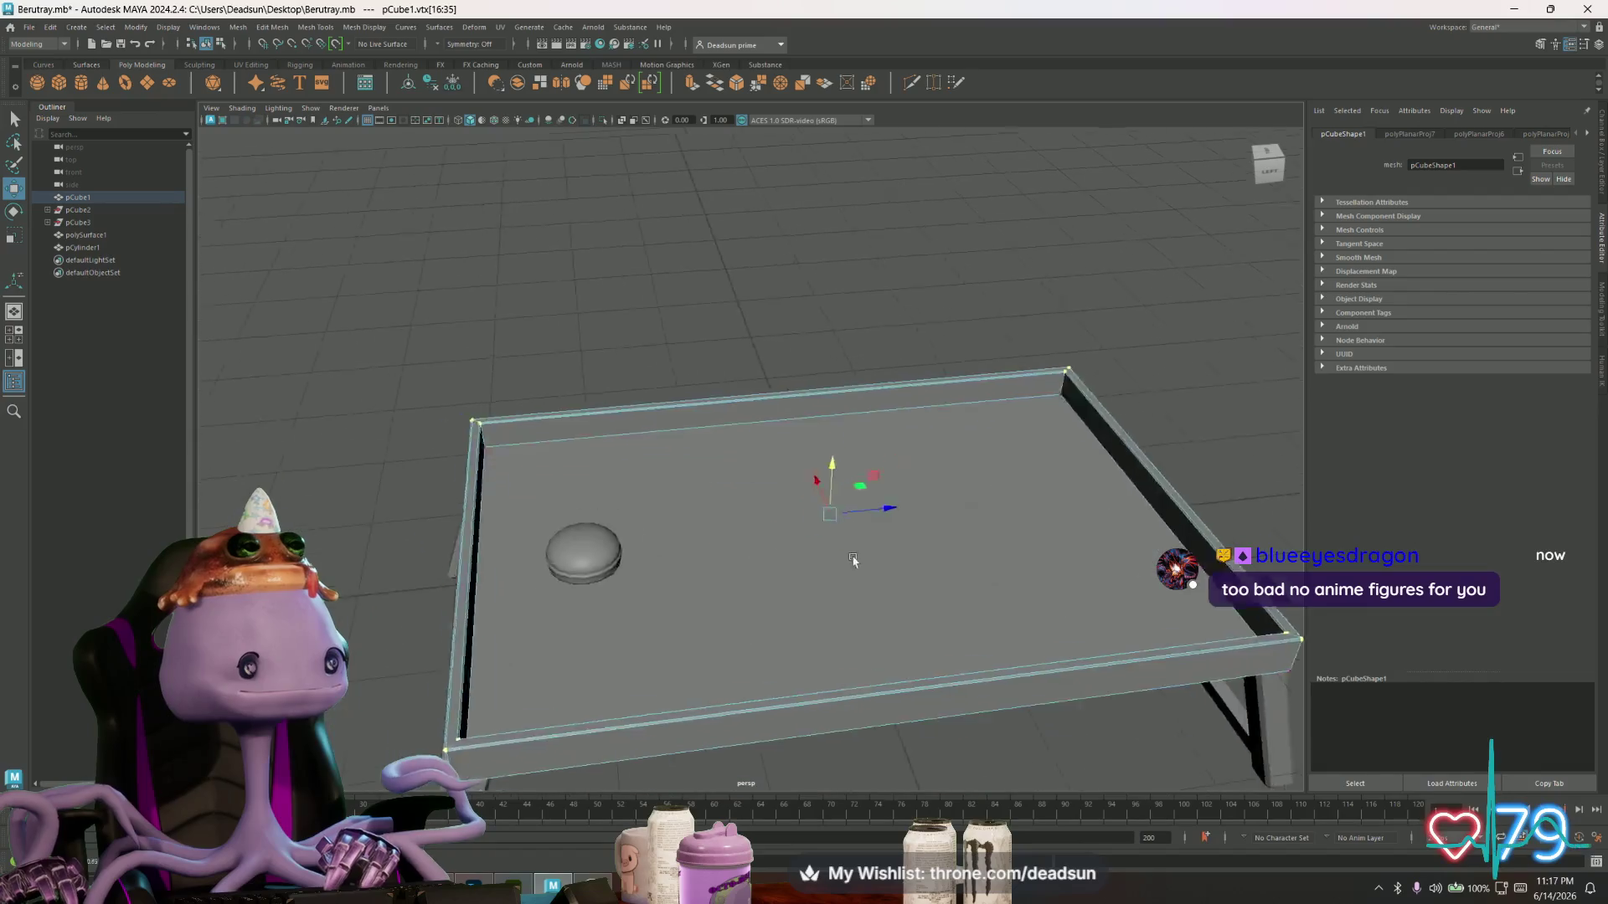
mouse_move(742, 559)
alt+mouse_down()
mouse_move(867, 628)
mouse_move(731, 556)
alt+mouse_up()
mouse_move(734, 513)
right_down()
mouse_move(787, 514)
mouse_move(695, 459)
right_up()
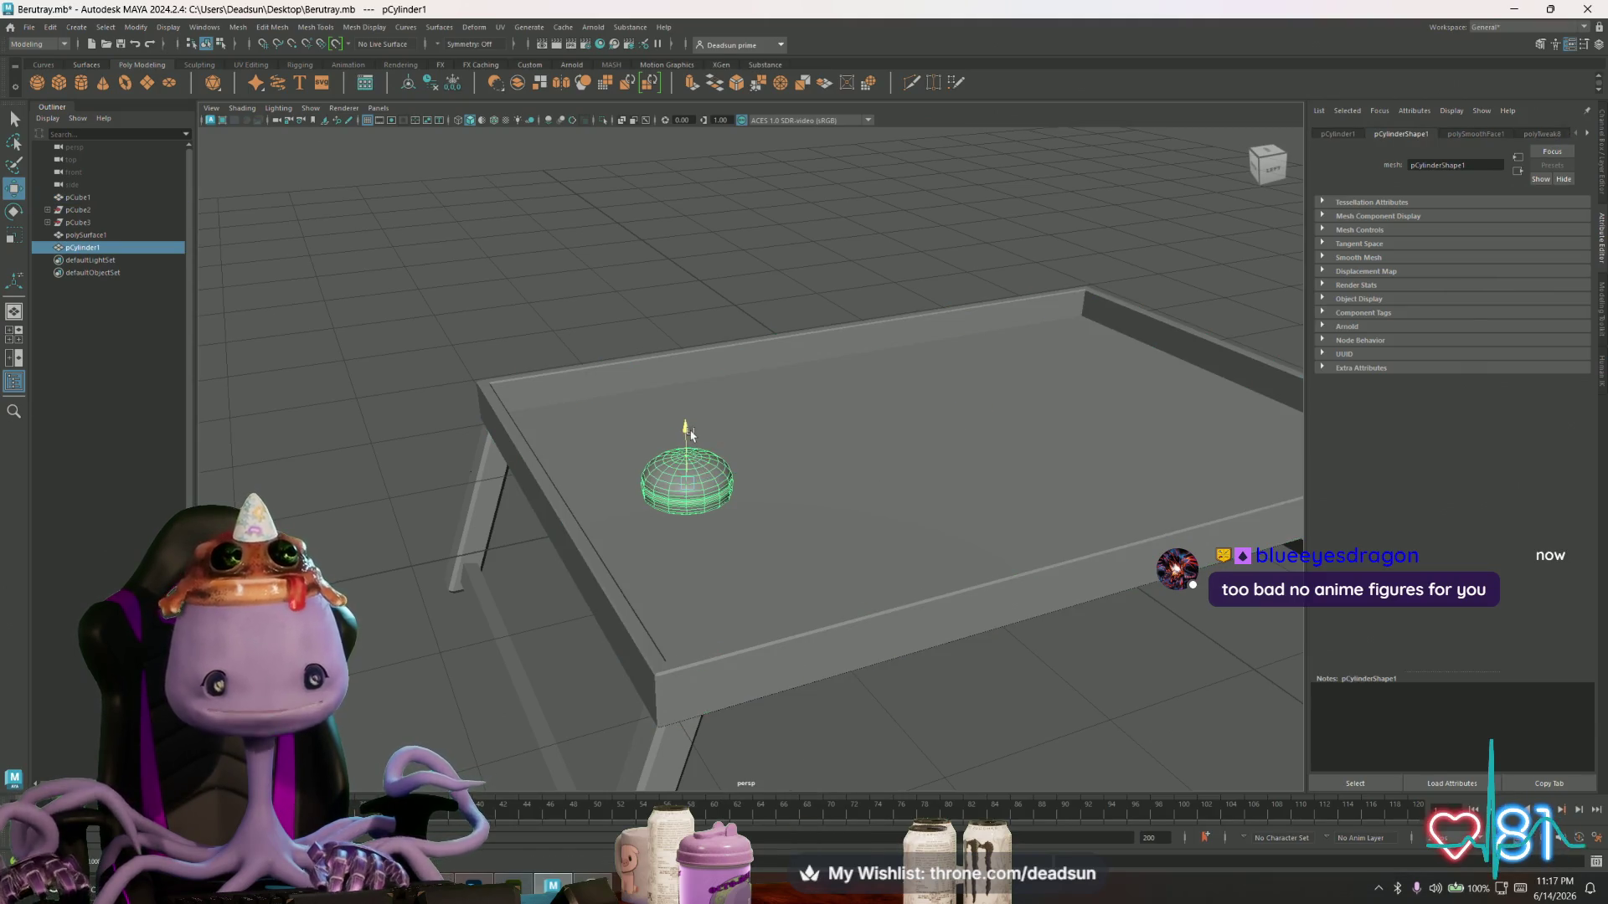
mouse_move(691, 435)
alt+mouse_down()
mouse_move(667, 537)
mouse_move(728, 546)
mouse_move(563, 502)
mouse_move(629, 506)
mouse_move(728, 556)
mouse_move(688, 564)
alt+mouse_up()
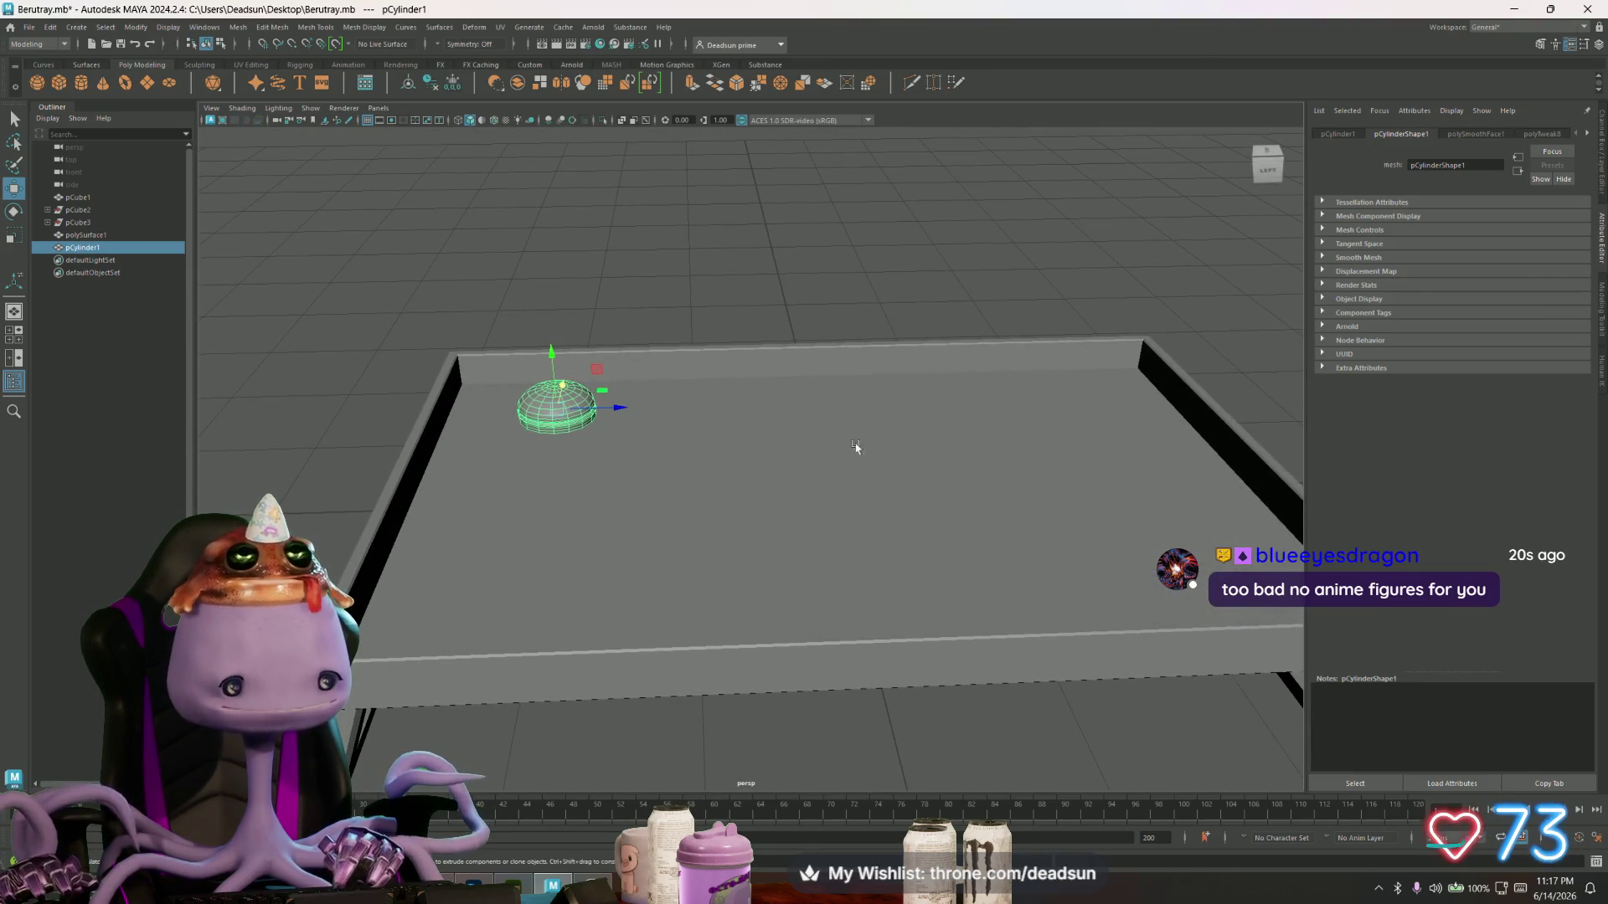
- Select, then deselect, the small cylinder and settle on a low side view of the tray
click(757, 288)
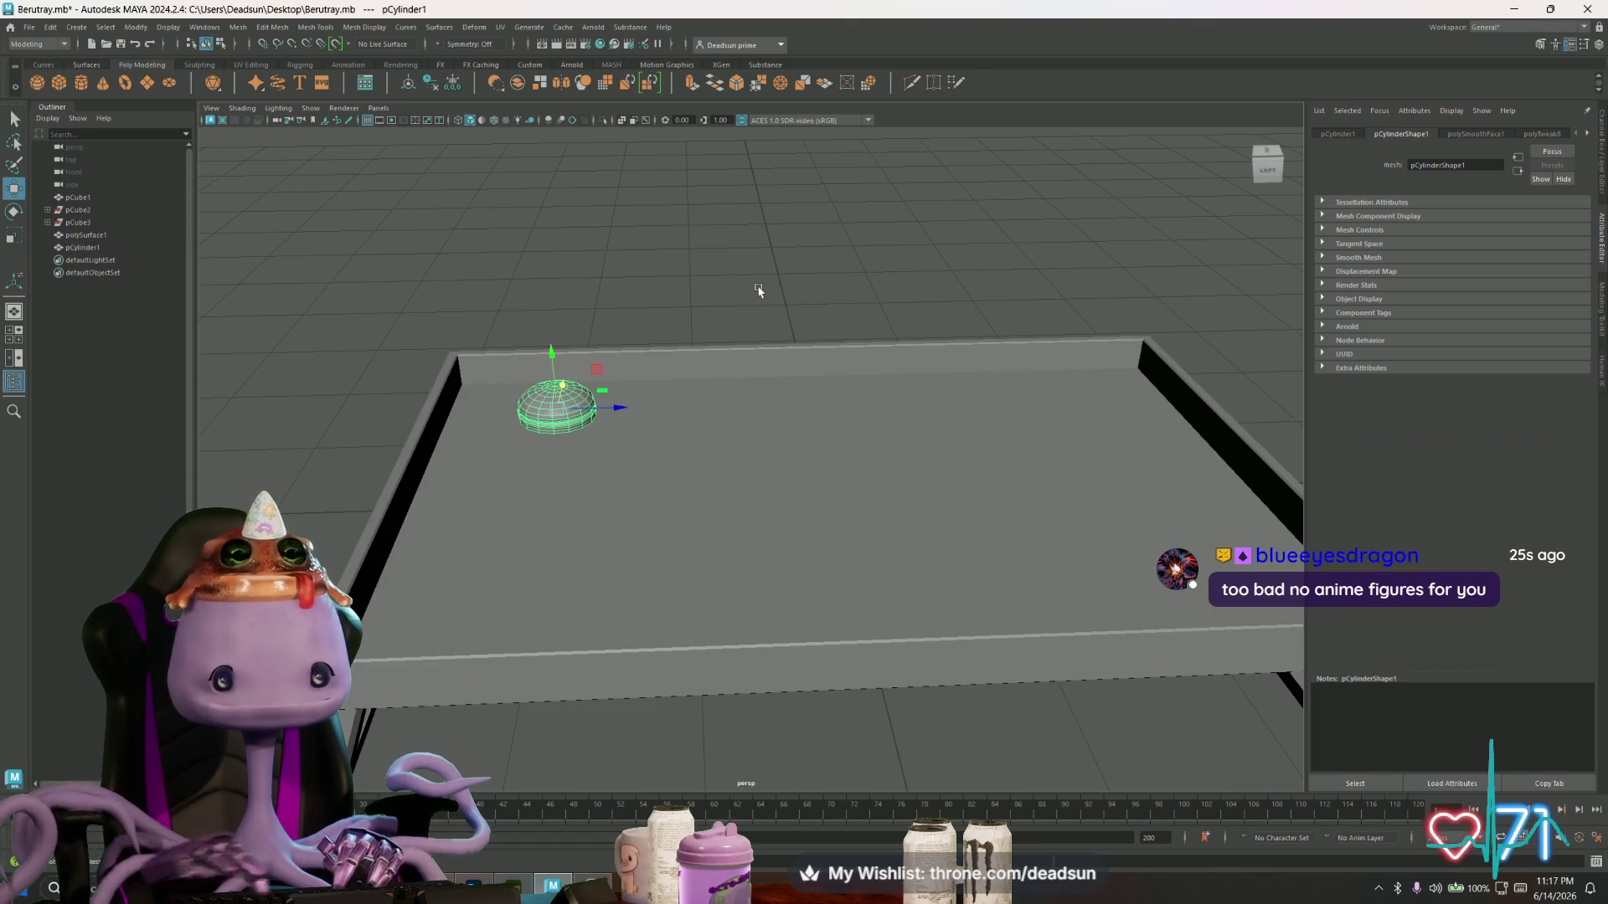
mouse_move(621, 474)
alt+mouse_down()
mouse_move(610, 510)
mouse_move(664, 513)
mouse_move(528, 498)
alt+mouse_up()
click(471, 460)
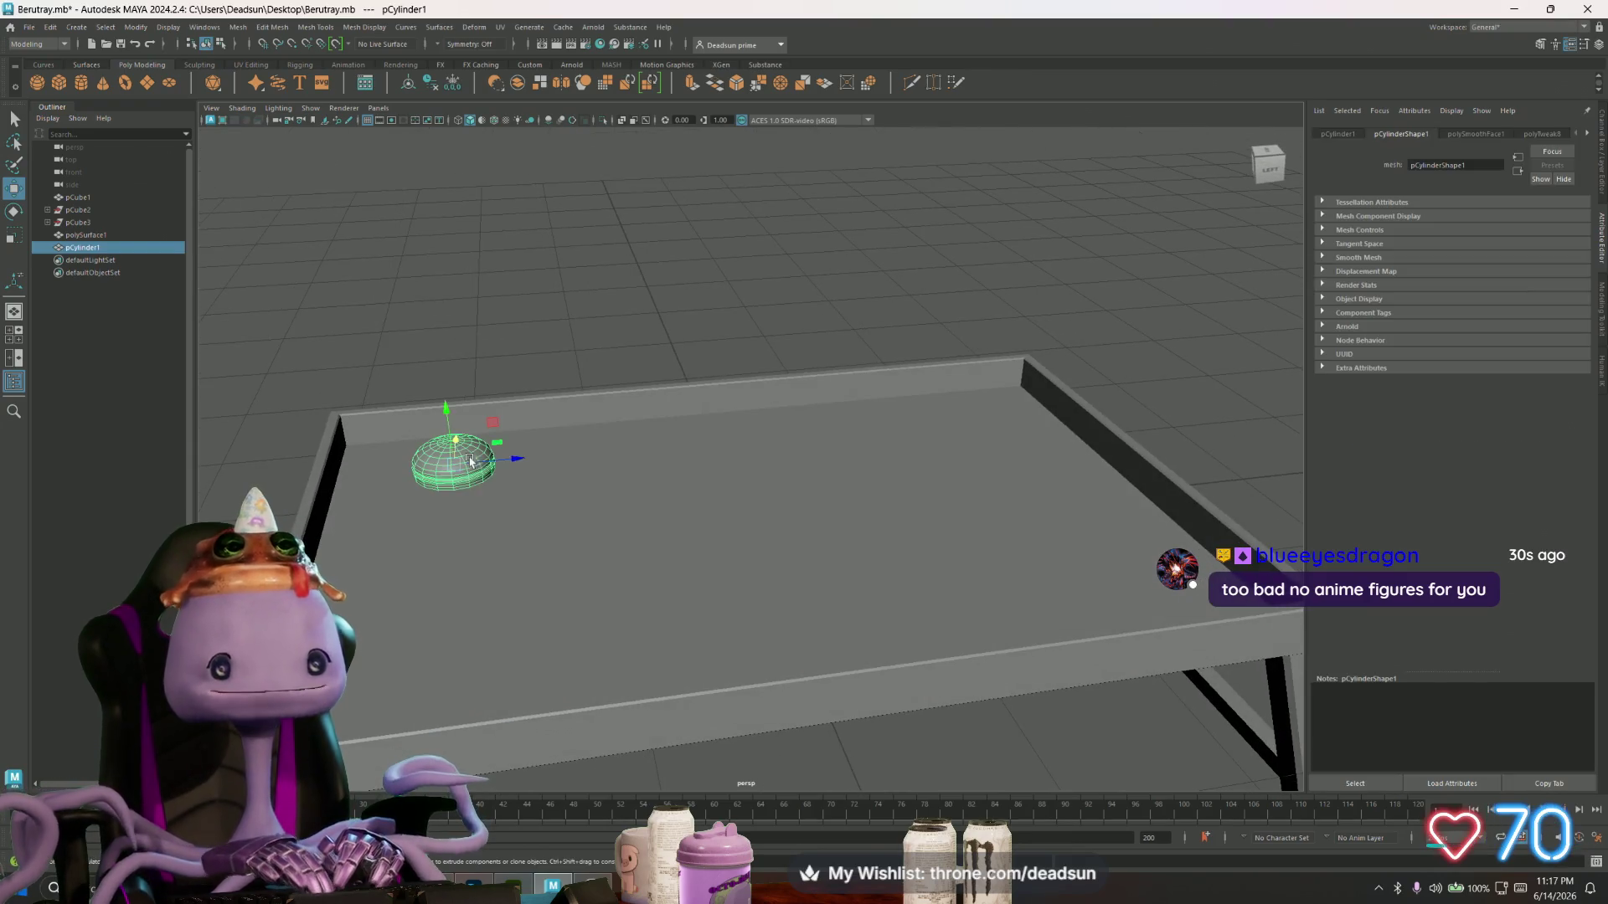
alt+drag(555, 509, 559, 517)
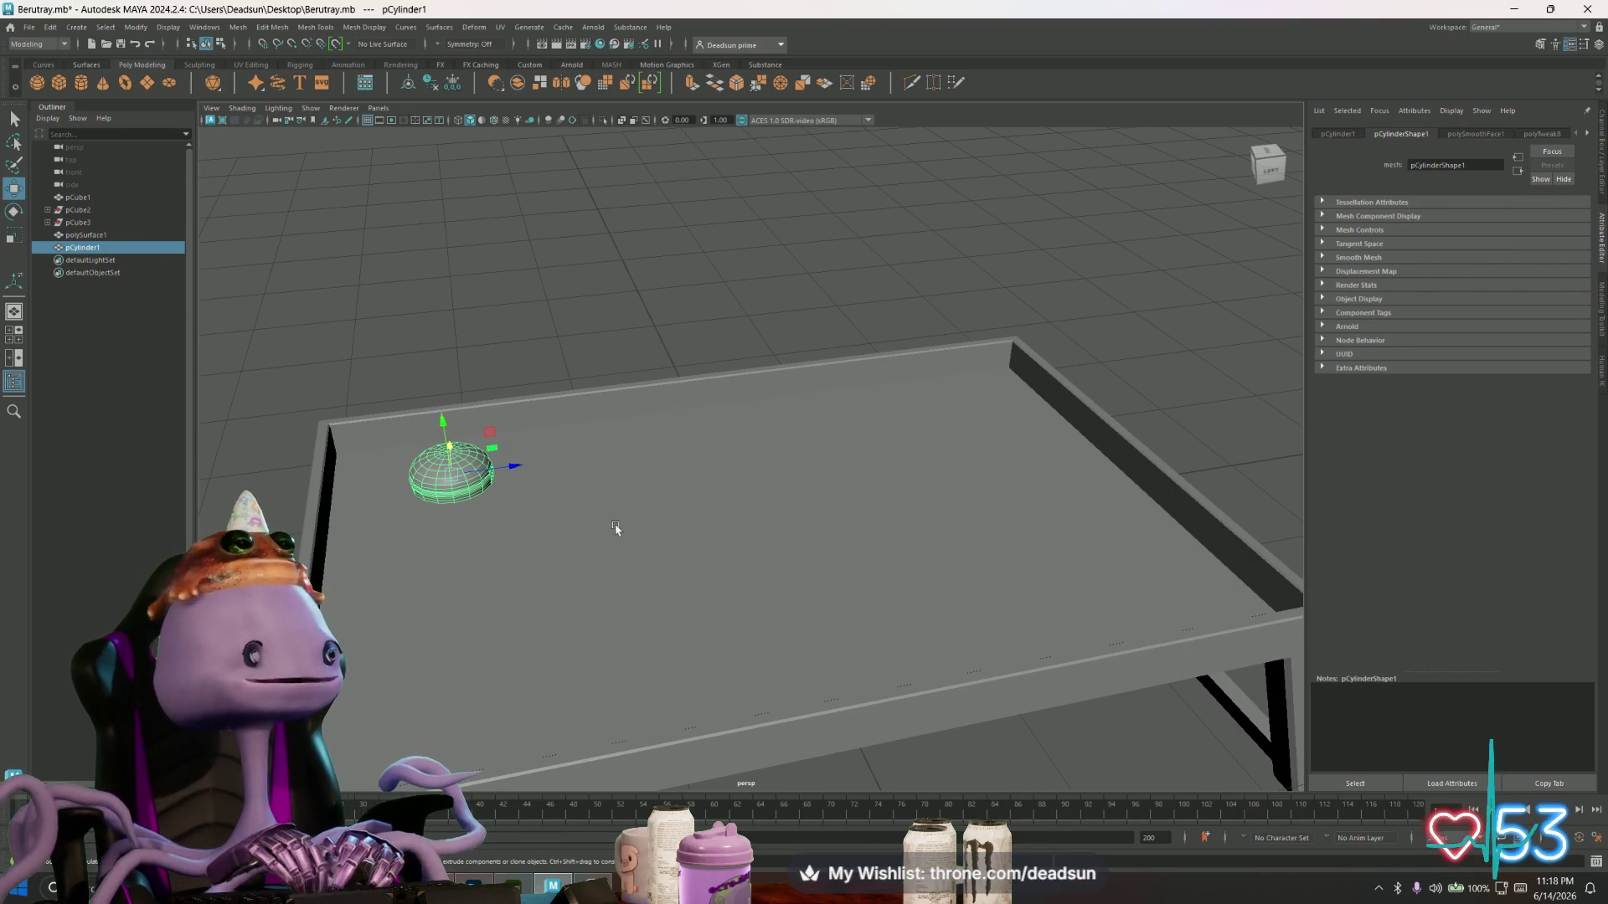
click(502, 369)
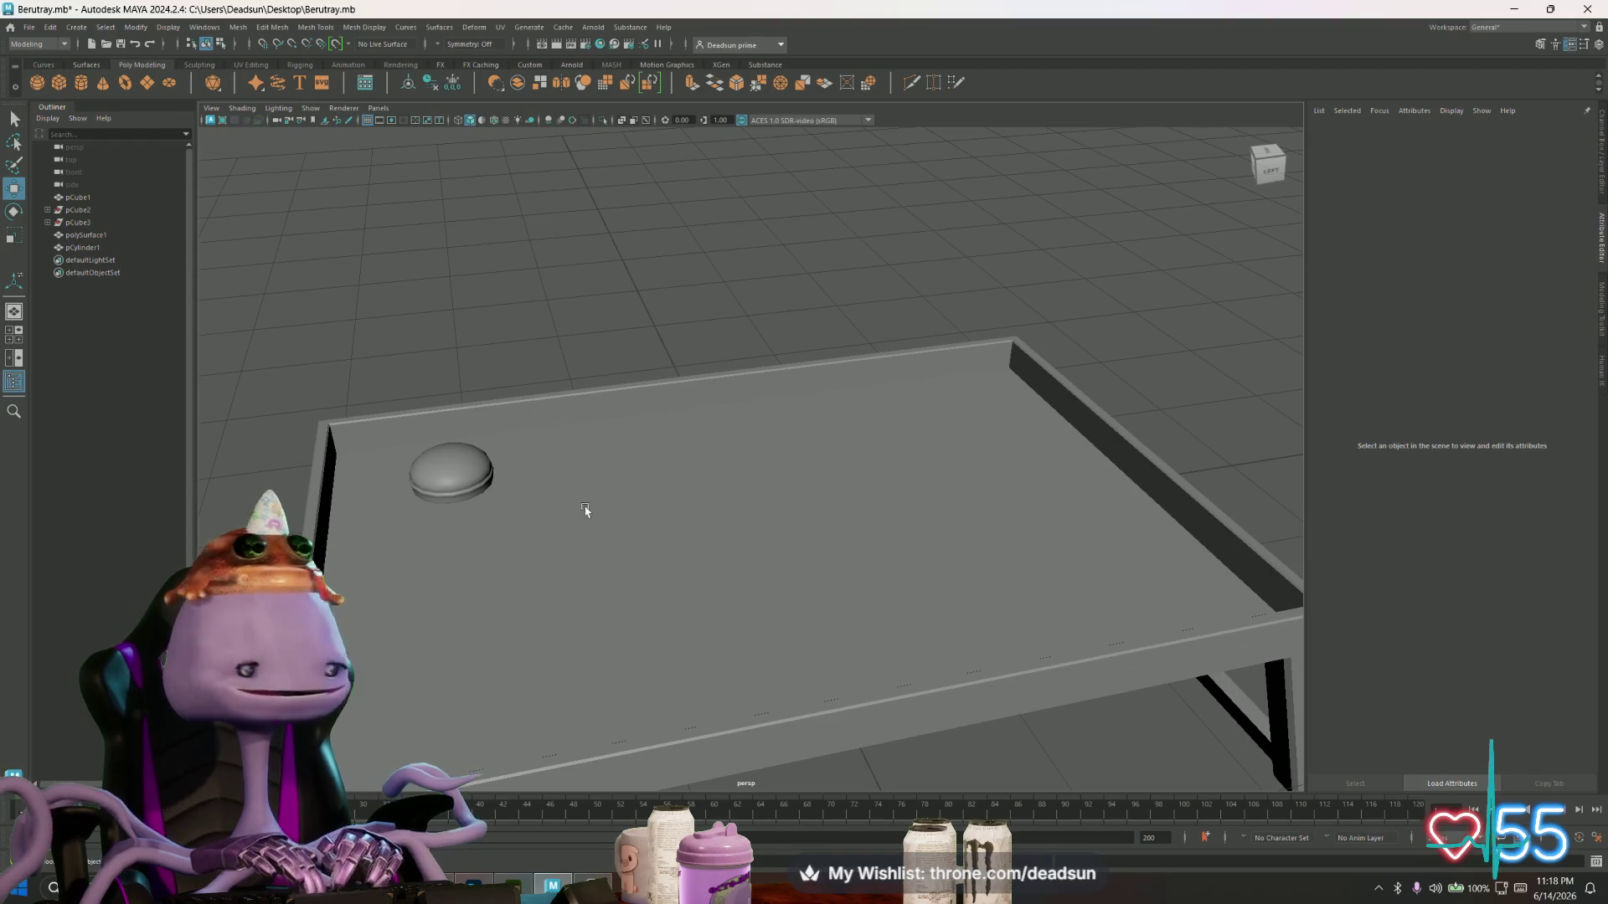
mouse_move(486, 519)
alt+mouse_down()
mouse_move(546, 480)
mouse_move(470, 542)
mouse_move(535, 550)
mouse_move(503, 560)
mouse_move(653, 545)
mouse_move(818, 556)
mouse_move(578, 576)
alt+mouse_up()
scroll(581, 563, down, 5)
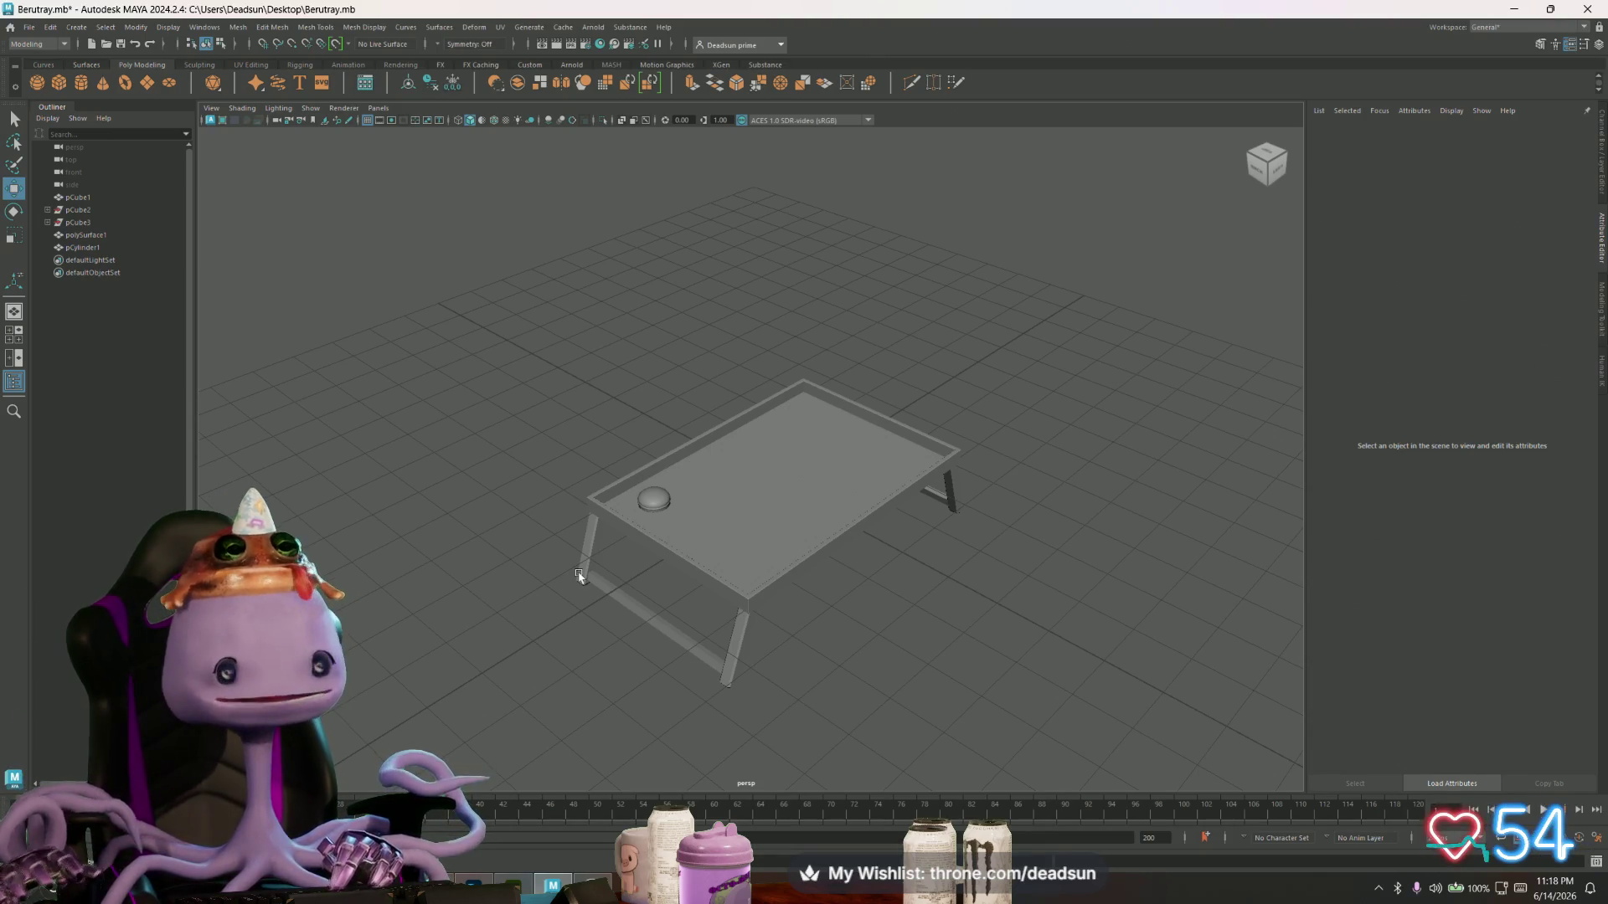
- Create a polygon cylinder and scale it down on Y into a thin disc
click(81, 82)
alt+middle_drag(595, 453, 651, 401)
key(r)
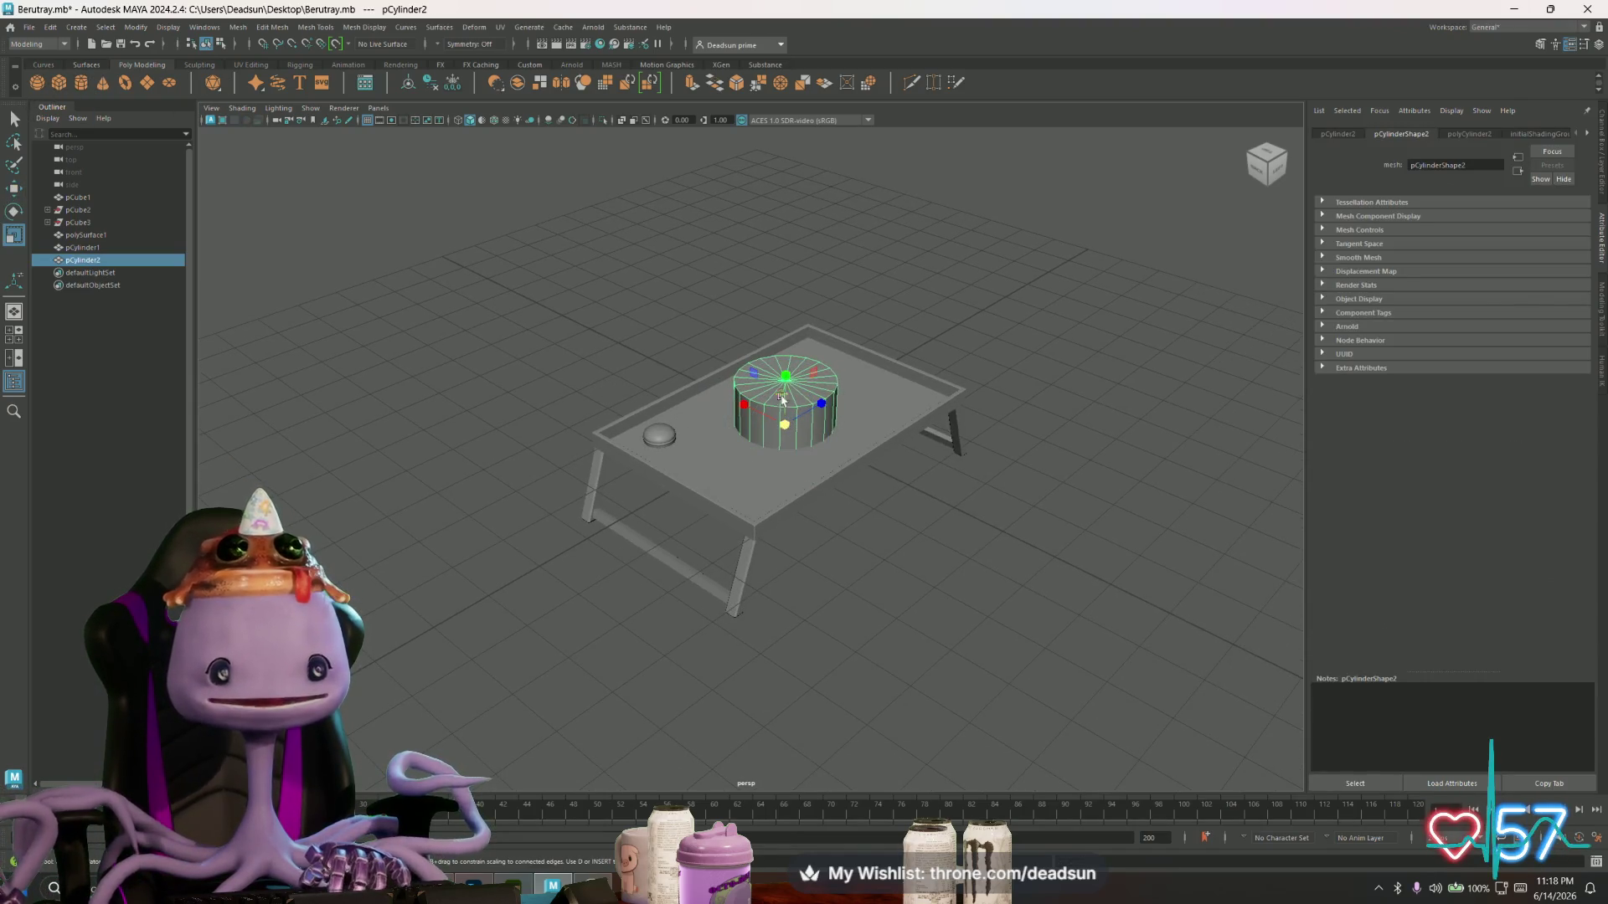
drag(786, 377, 785, 412)
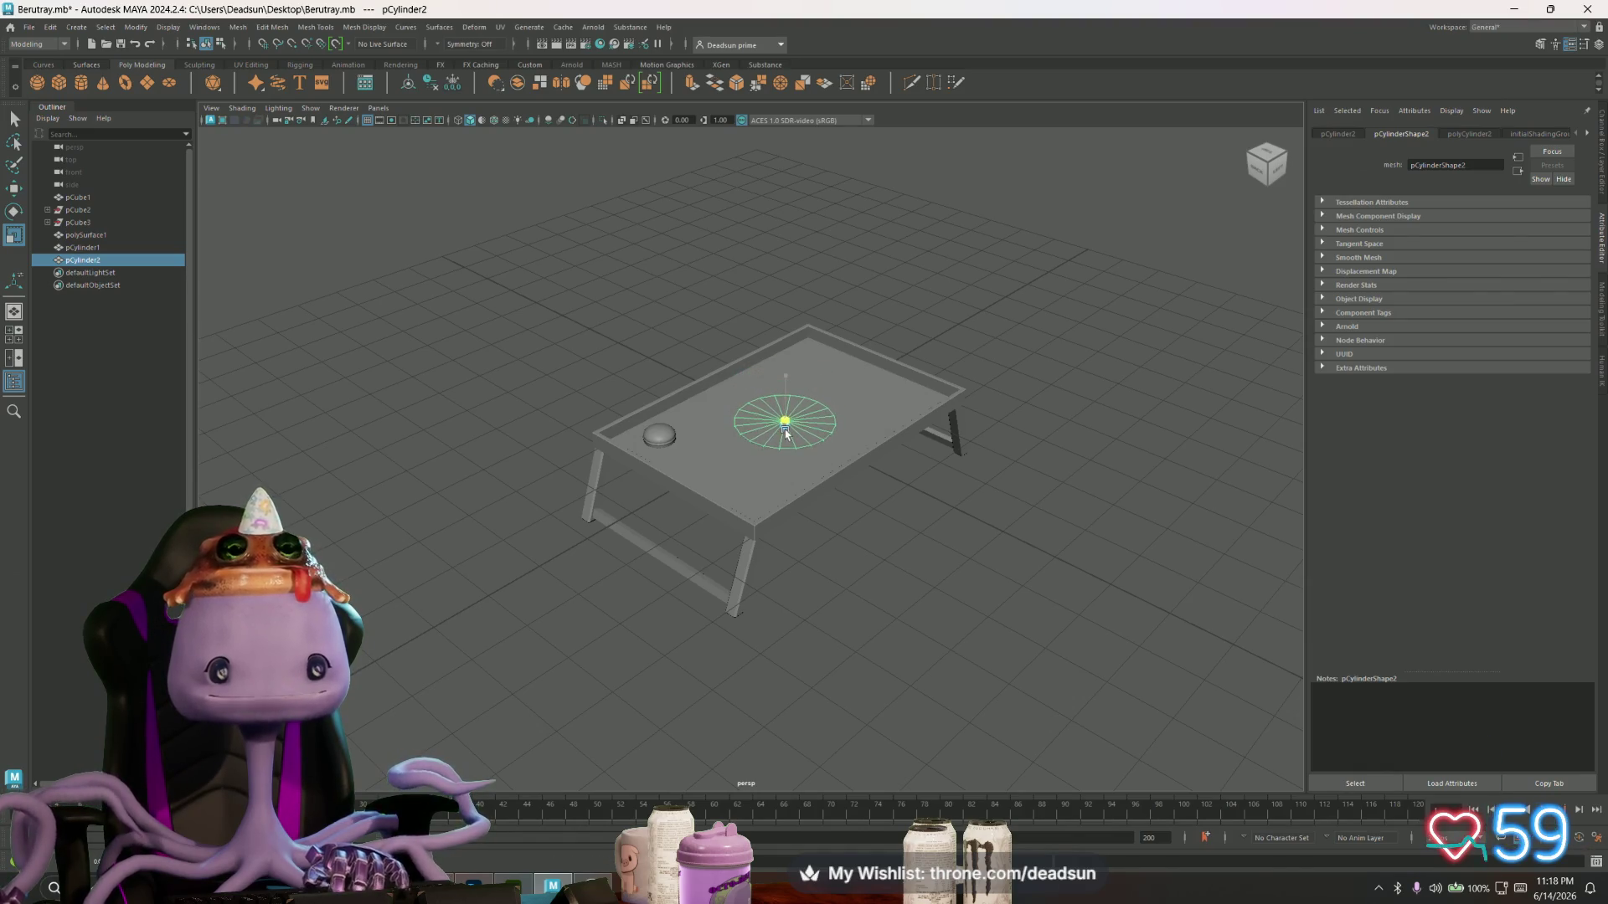
key(w)
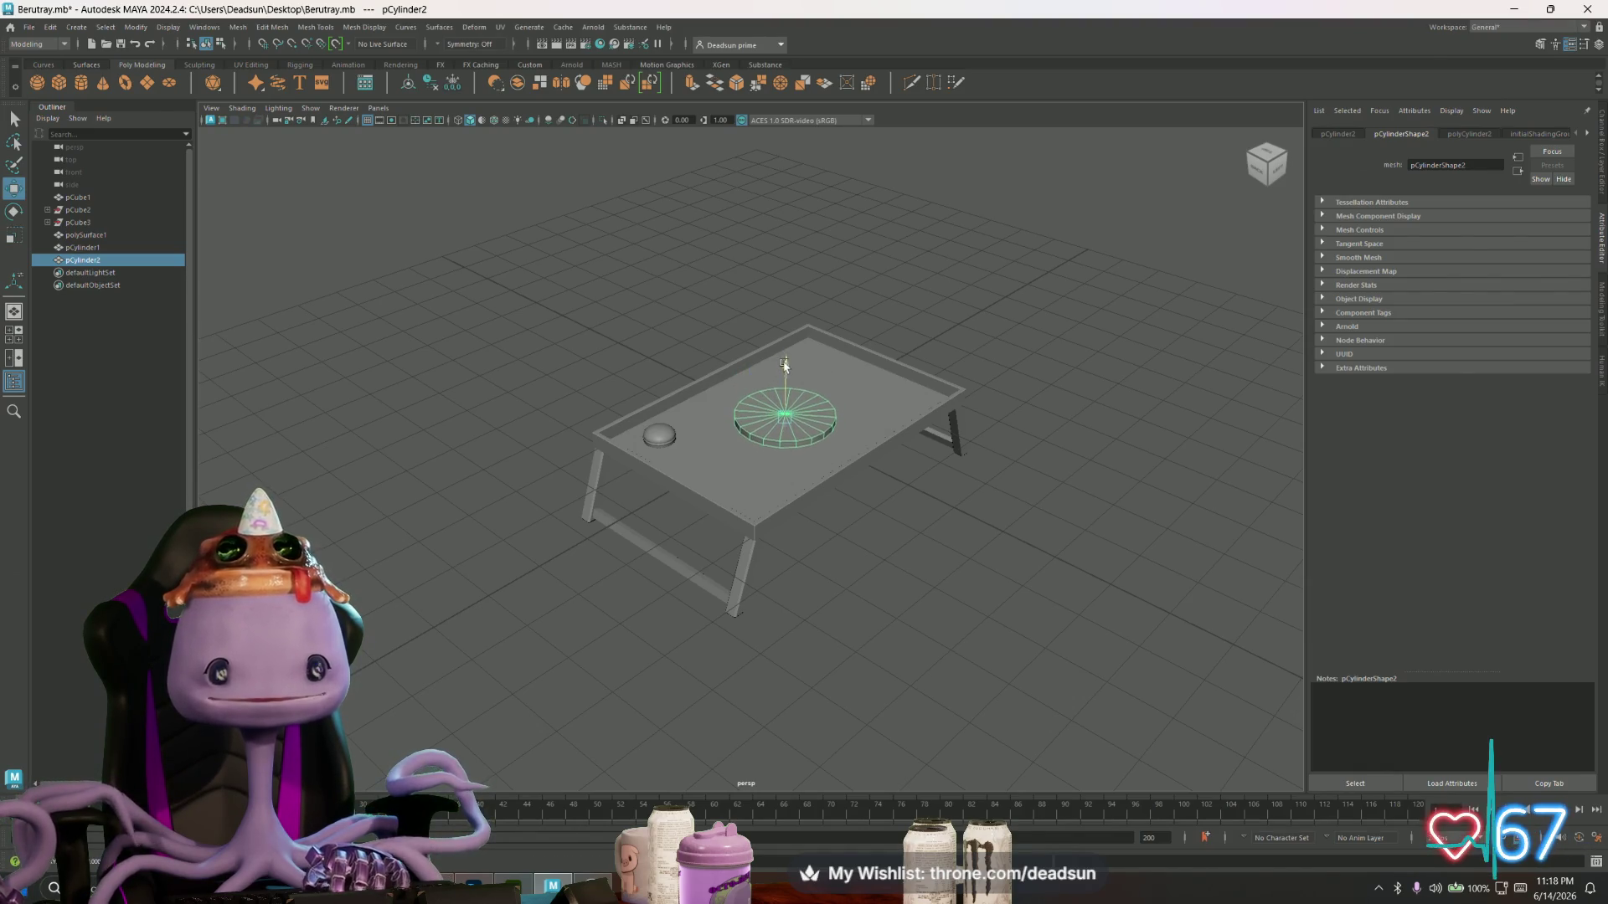
key(f)
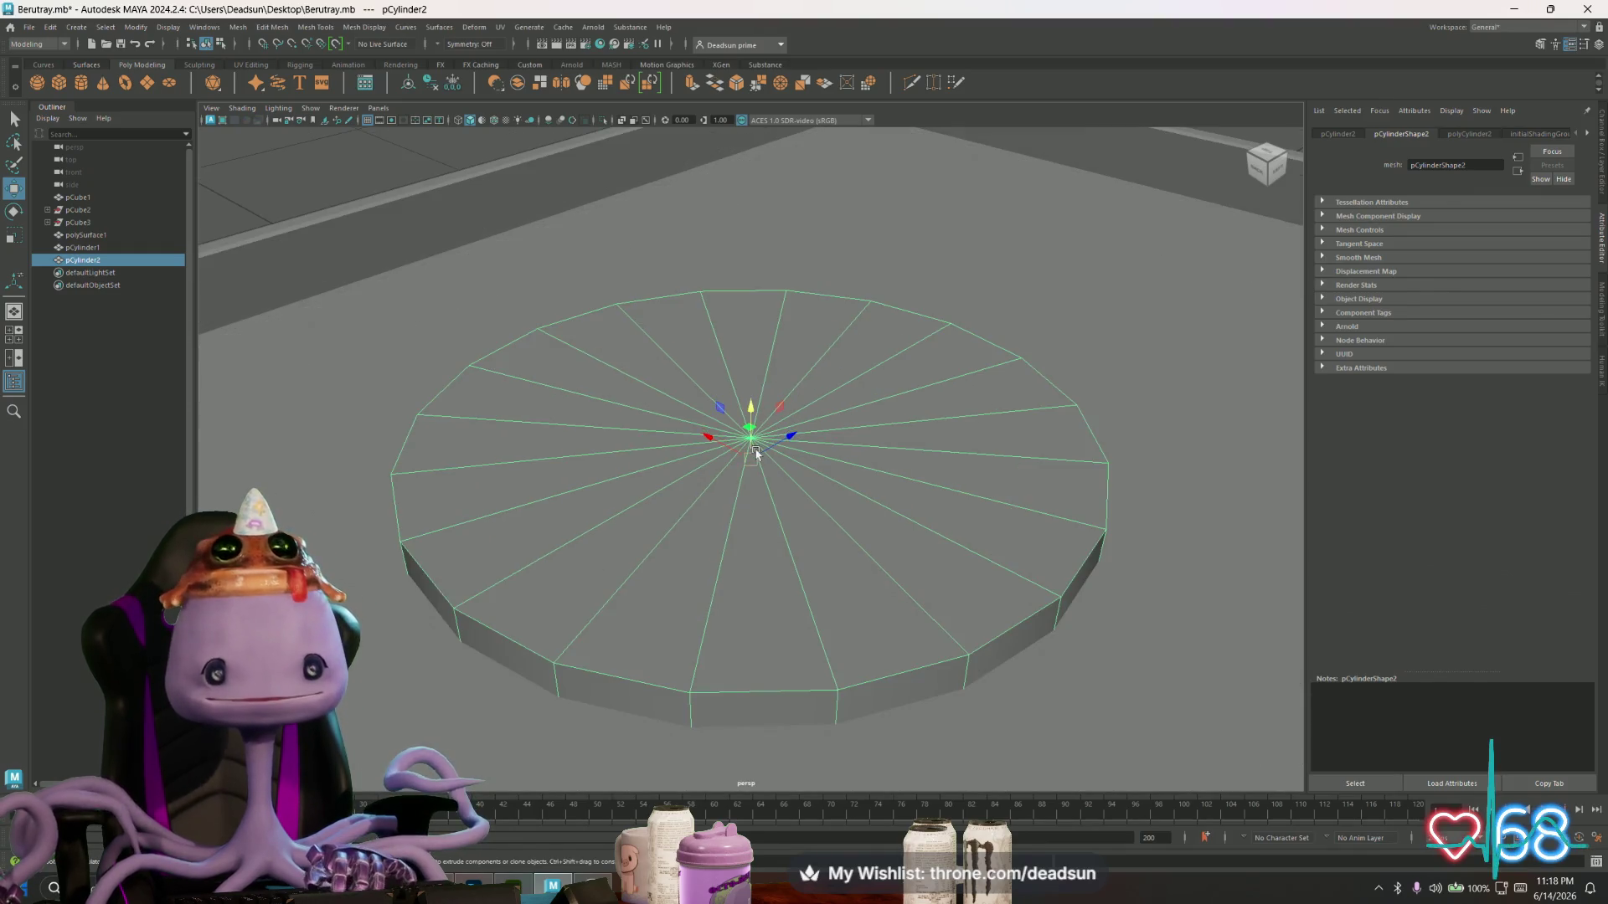
key(r)
middle_drag(748, 438, 744, 451)
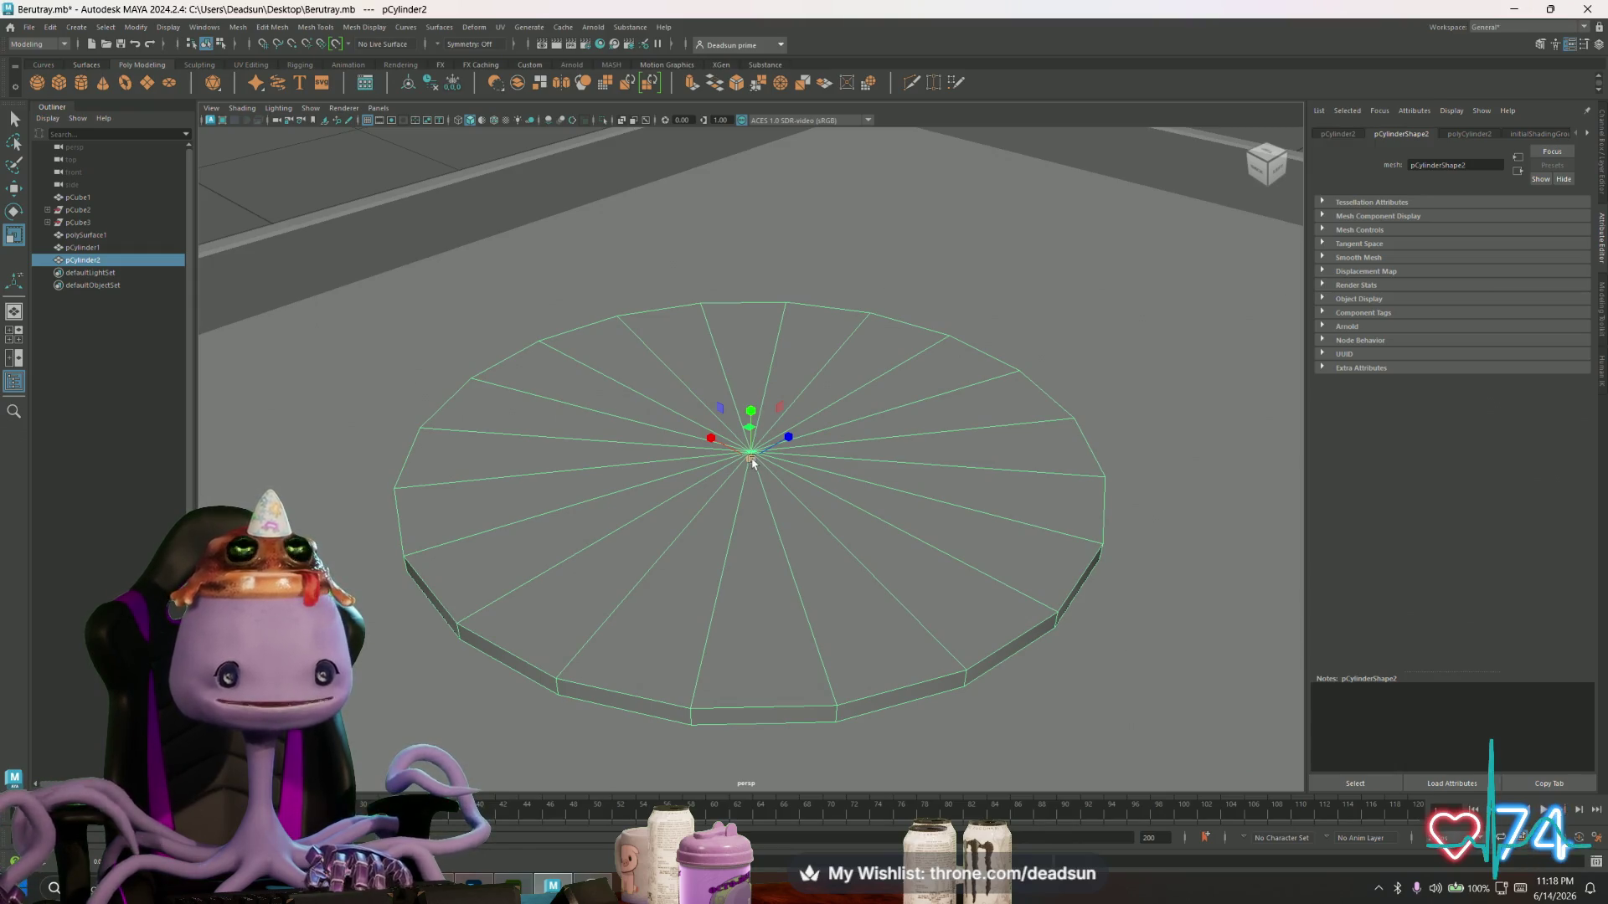
- Switch the disc to Face mode and marquee-select its top faces
mouse_move(752, 463)
alt+mouse_down()
mouse_move(681, 470)
mouse_move(699, 469)
mouse_move(704, 491)
mouse_move(691, 481)
alt+mouse_up()
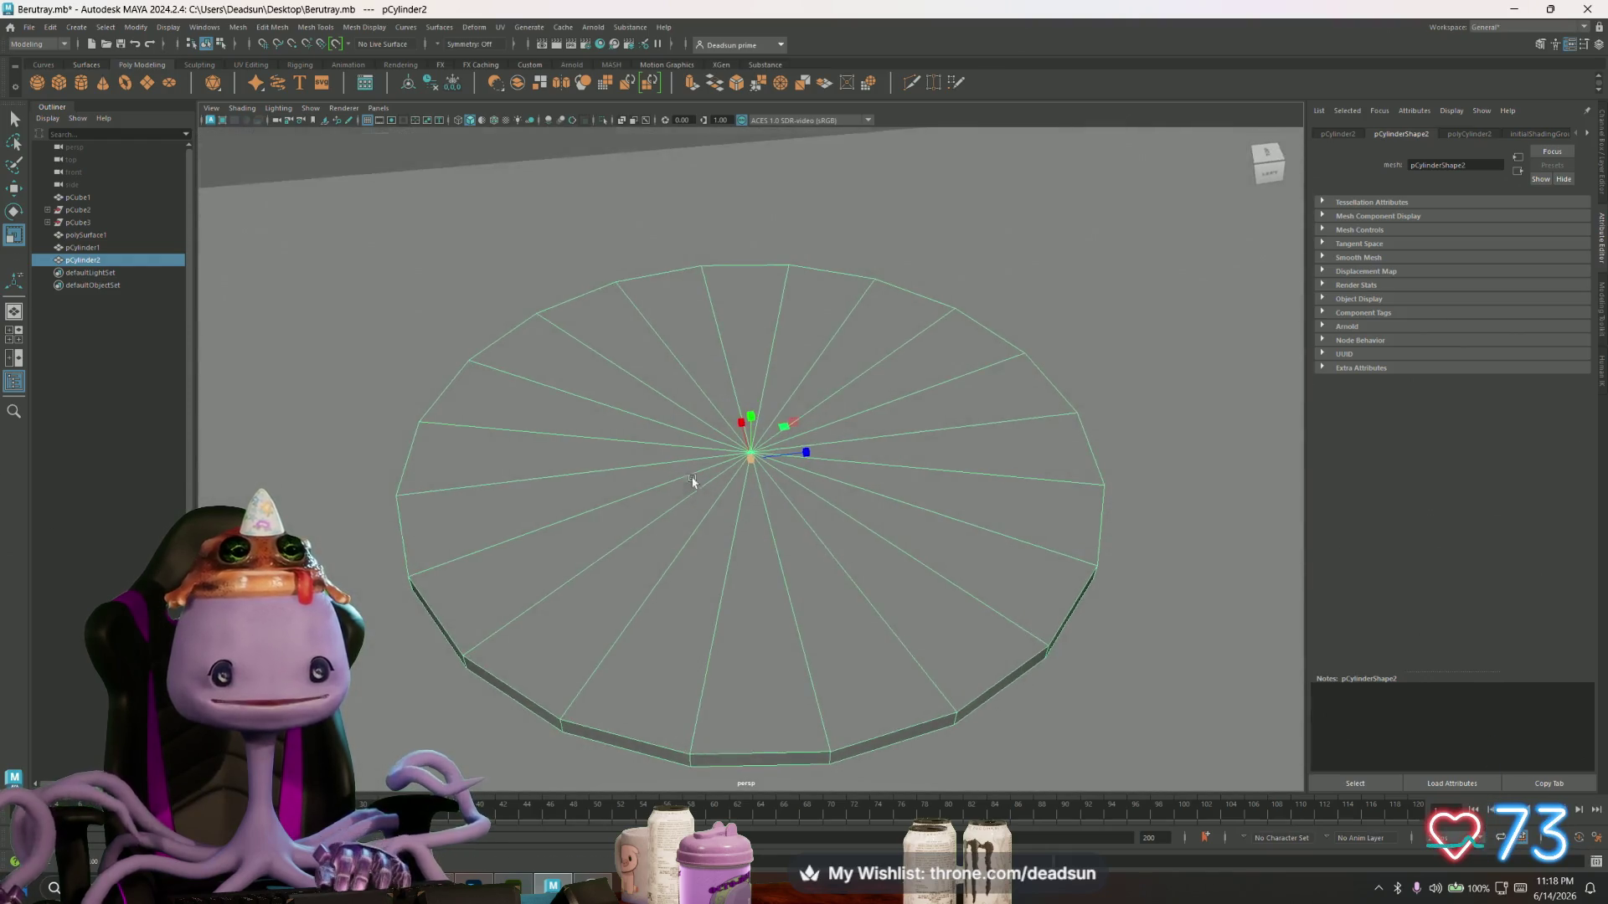
right_drag(691, 480, 695, 545)
click(722, 515)
mouse_move(722, 515)
alt+mouse_down()
mouse_move(927, 539)
mouse_move(1029, 605)
alt+mouse_up()
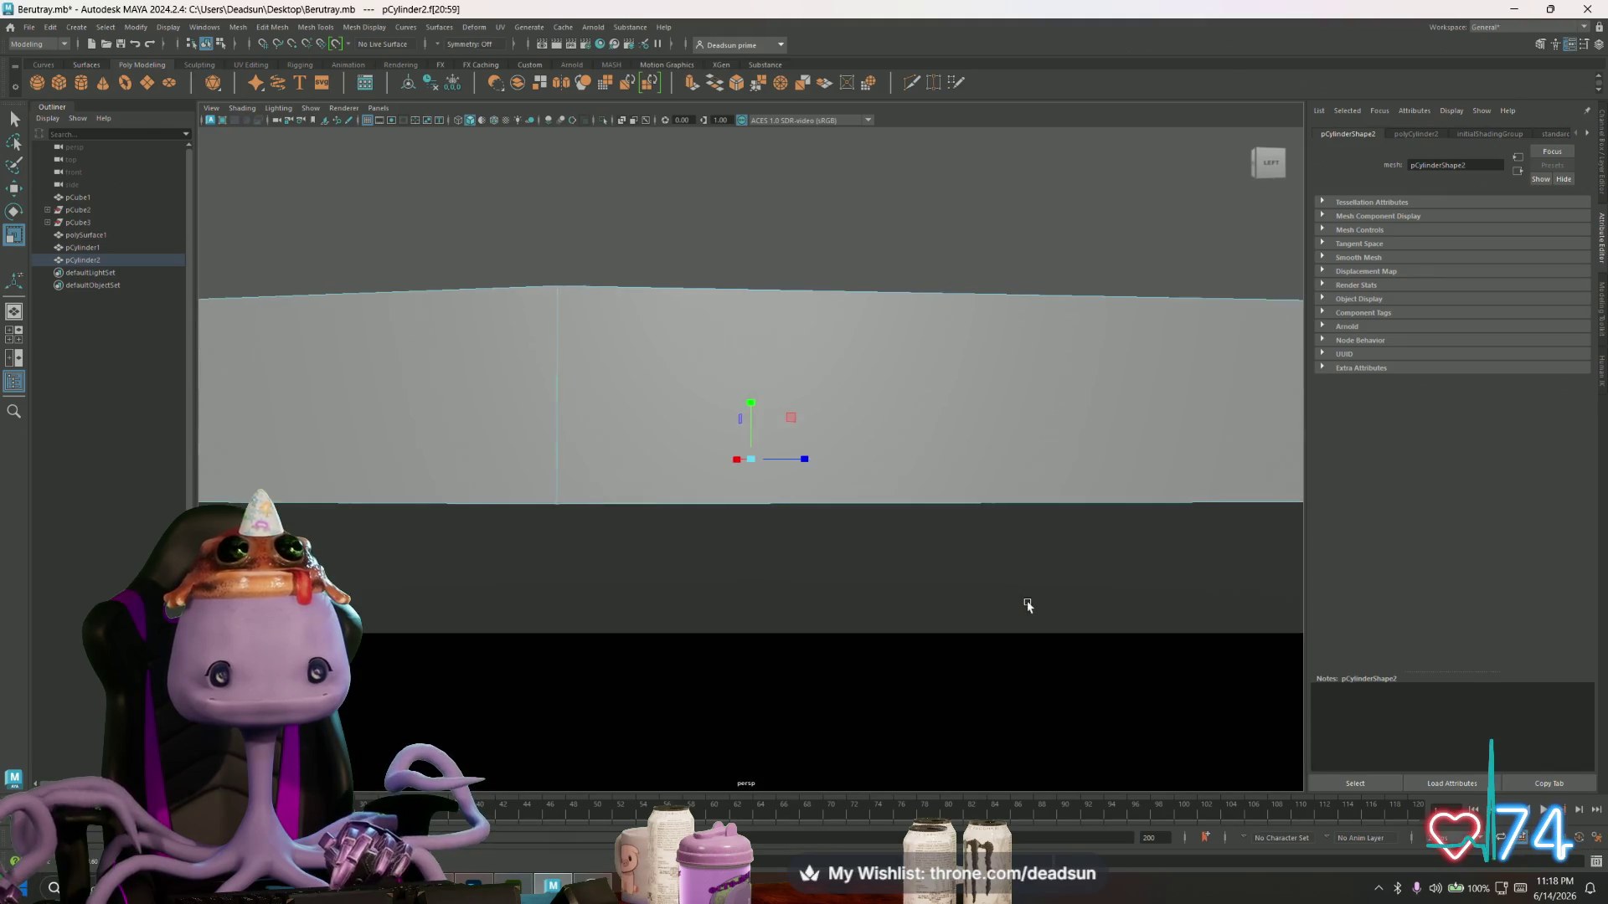
drag(554, 467, 1211, 658)
mouse_move(770, 567)
alt+mouse_down()
mouse_move(696, 600)
mouse_move(395, 550)
mouse_move(567, 550)
mouse_move(621, 531)
mouse_move(639, 556)
mouse_move(661, 545)
alt+mouse_up()
- Extrude the disc's top faces and raise them to thicken it, discarding a first inset attempt
mouse_move(661, 545)
alt+right_down()
mouse_move(754, 610)
mouse_move(743, 581)
alt+right_up()
alt+drag(743, 582, 721, 578)
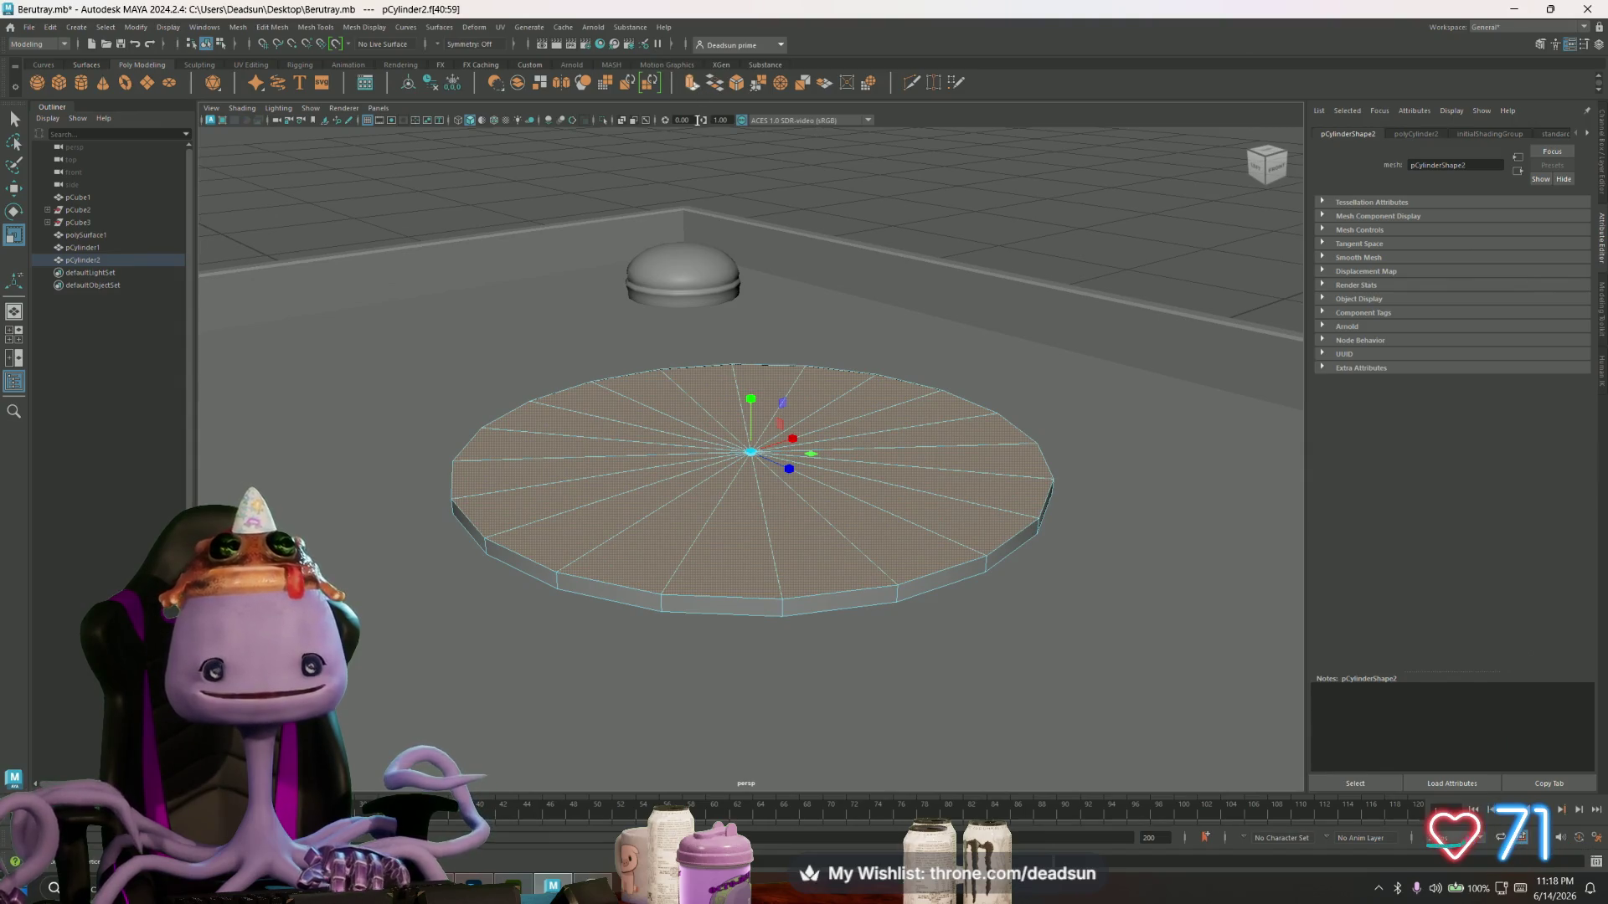
key(ctrl+e)
drag(749, 455, 821, 438)
key(w)
key(ctrl+z)
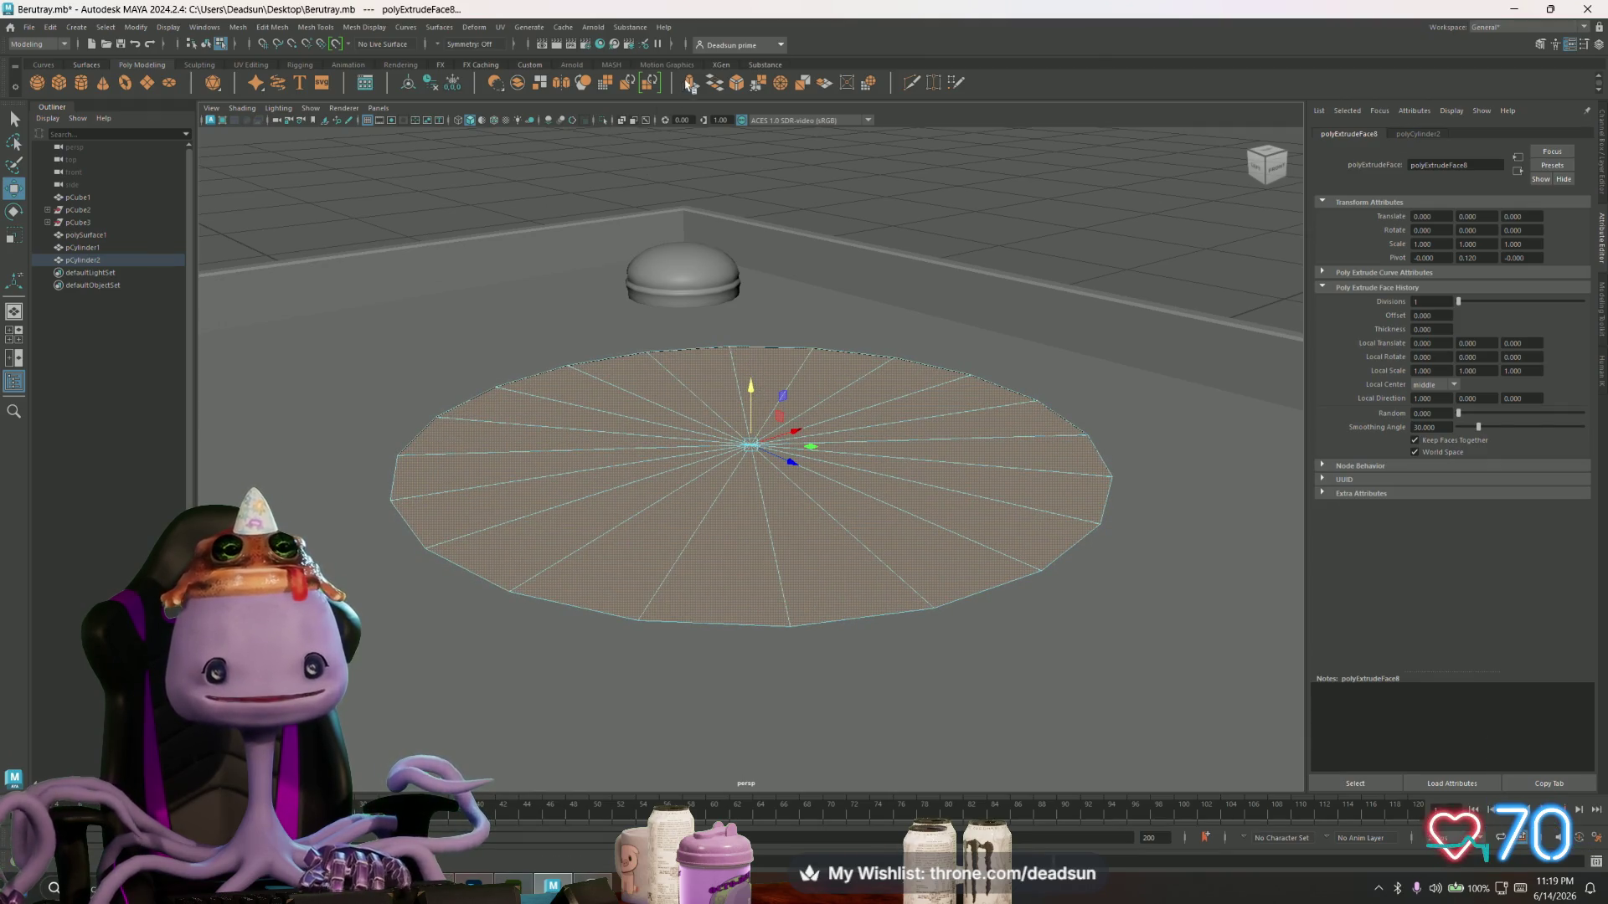
key(ctrl+e)
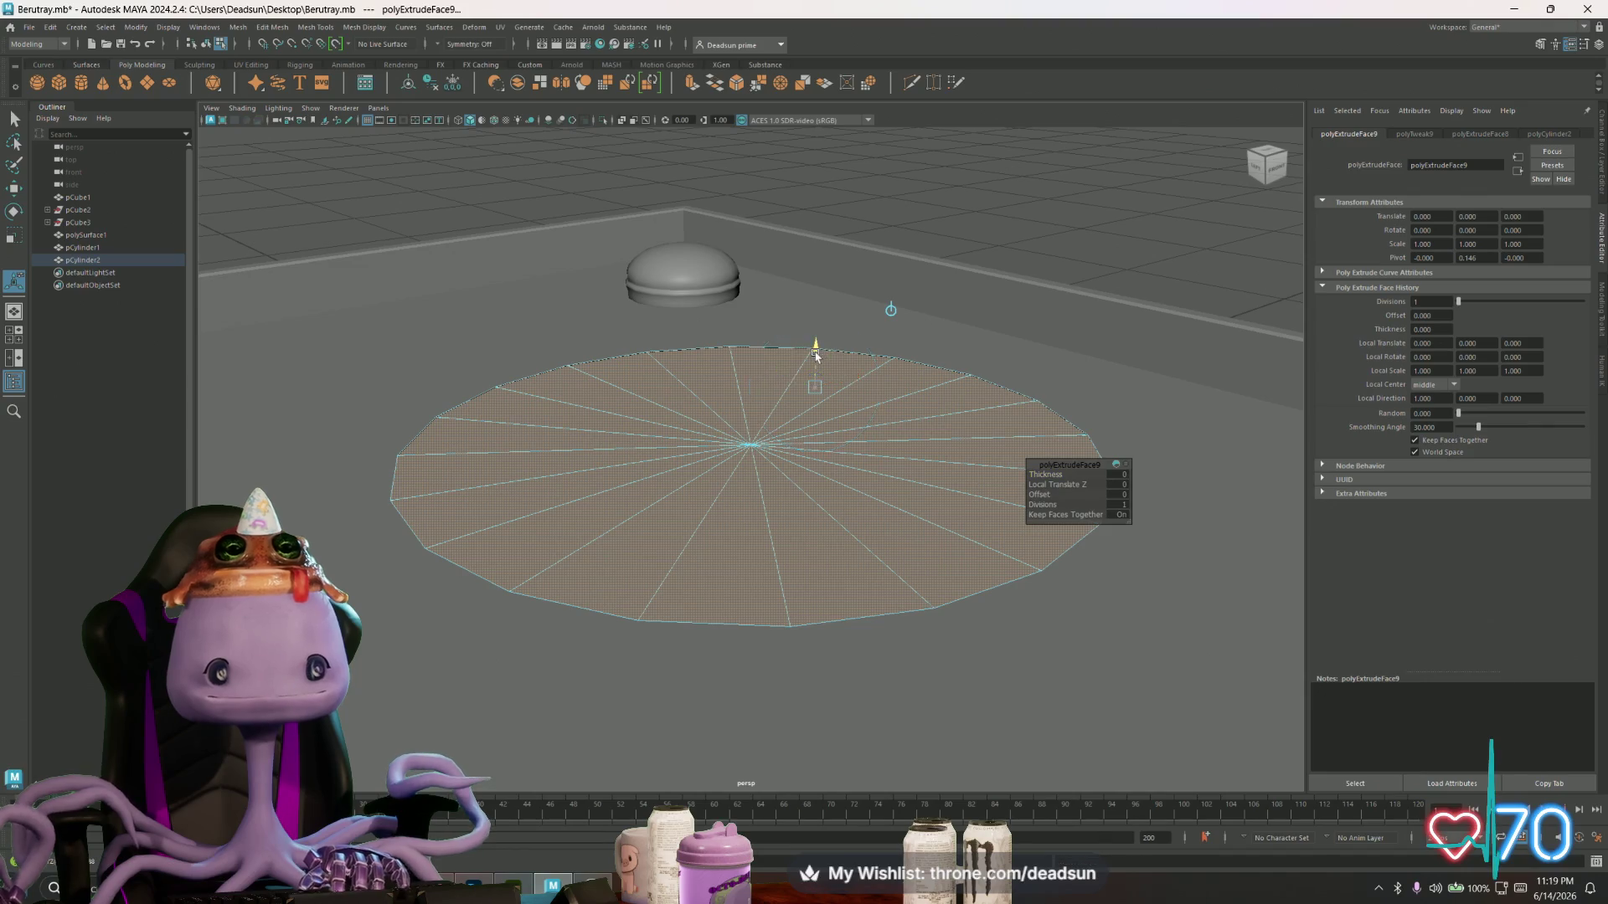
drag(816, 356, 812, 349)
- Extrude the top again, scale it inward into an inner ring, and adjust its height
key(r)
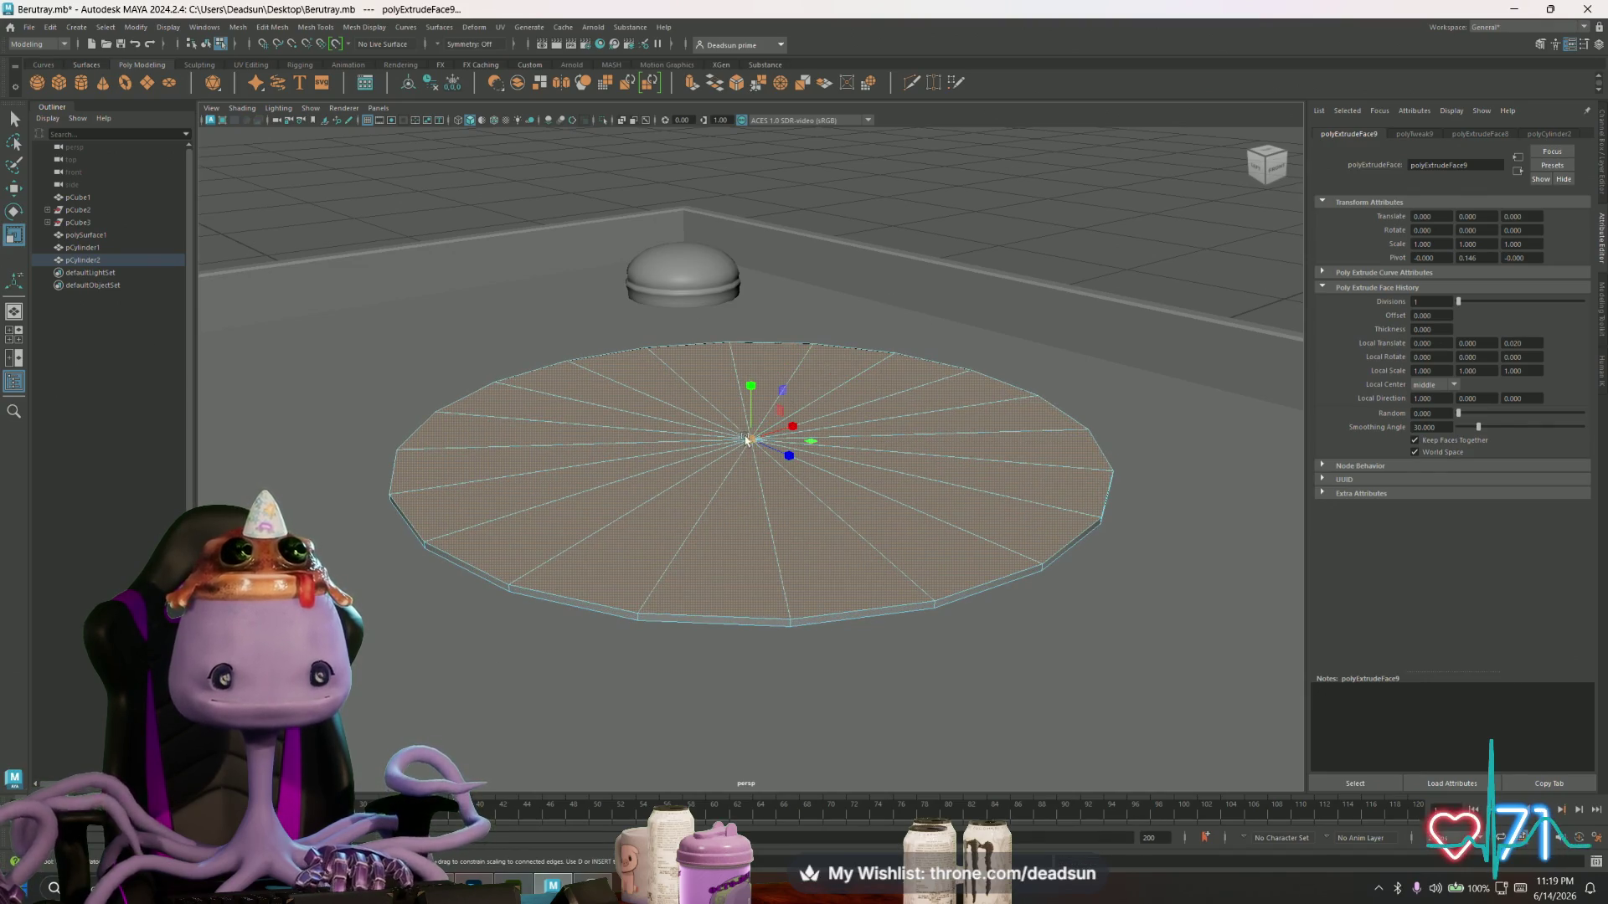
click(746, 439)
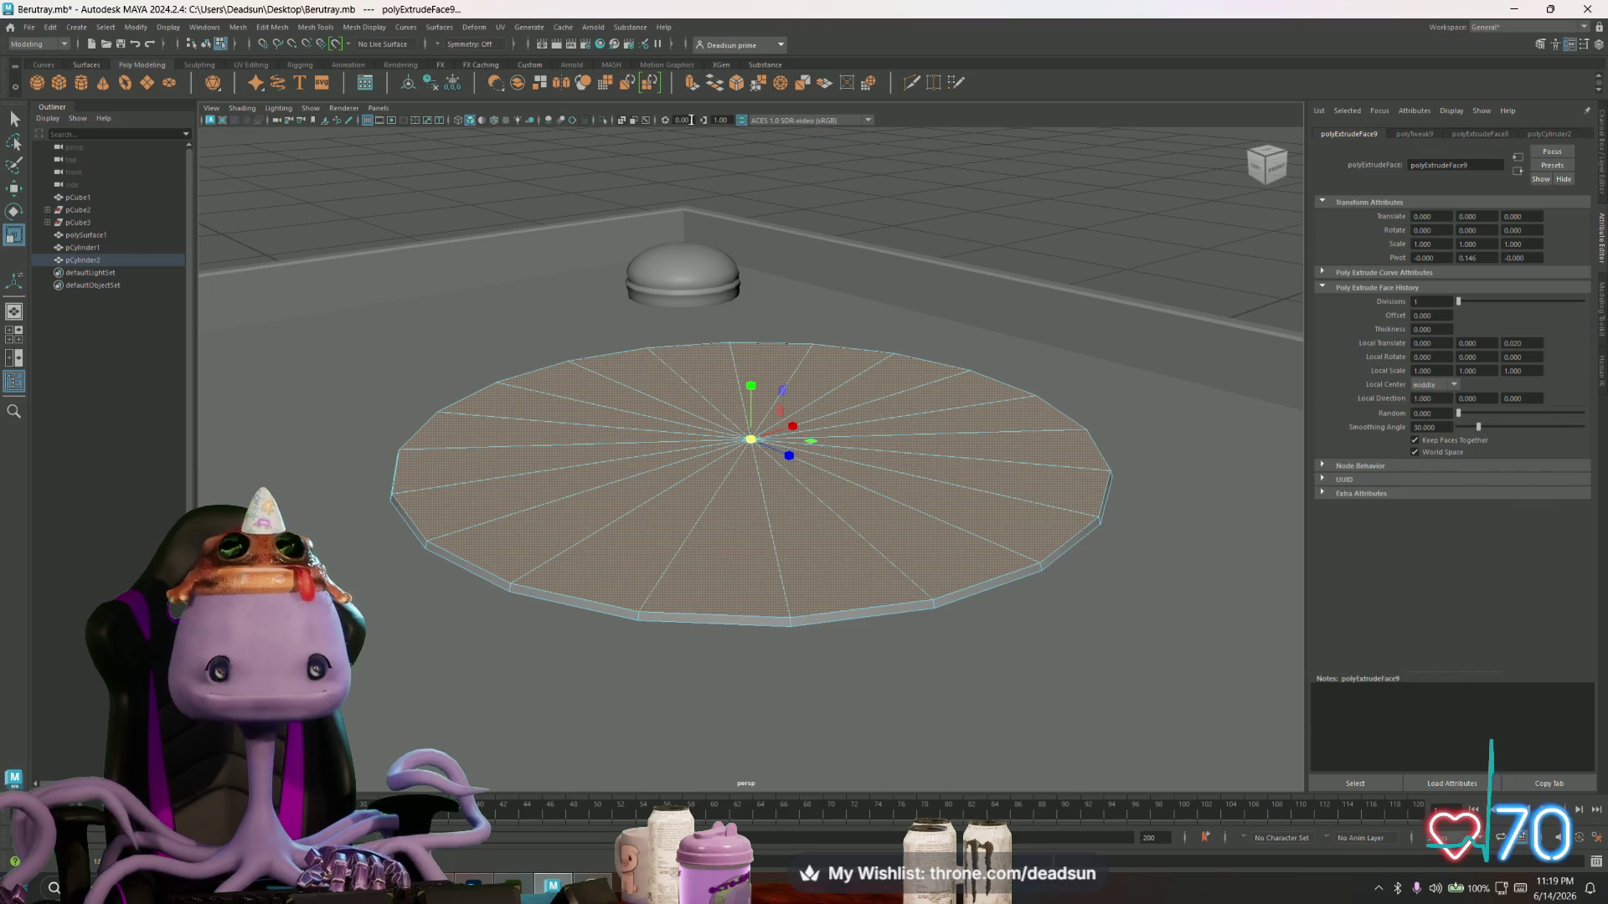
key(ctrl+e)
drag(746, 439, 597, 439)
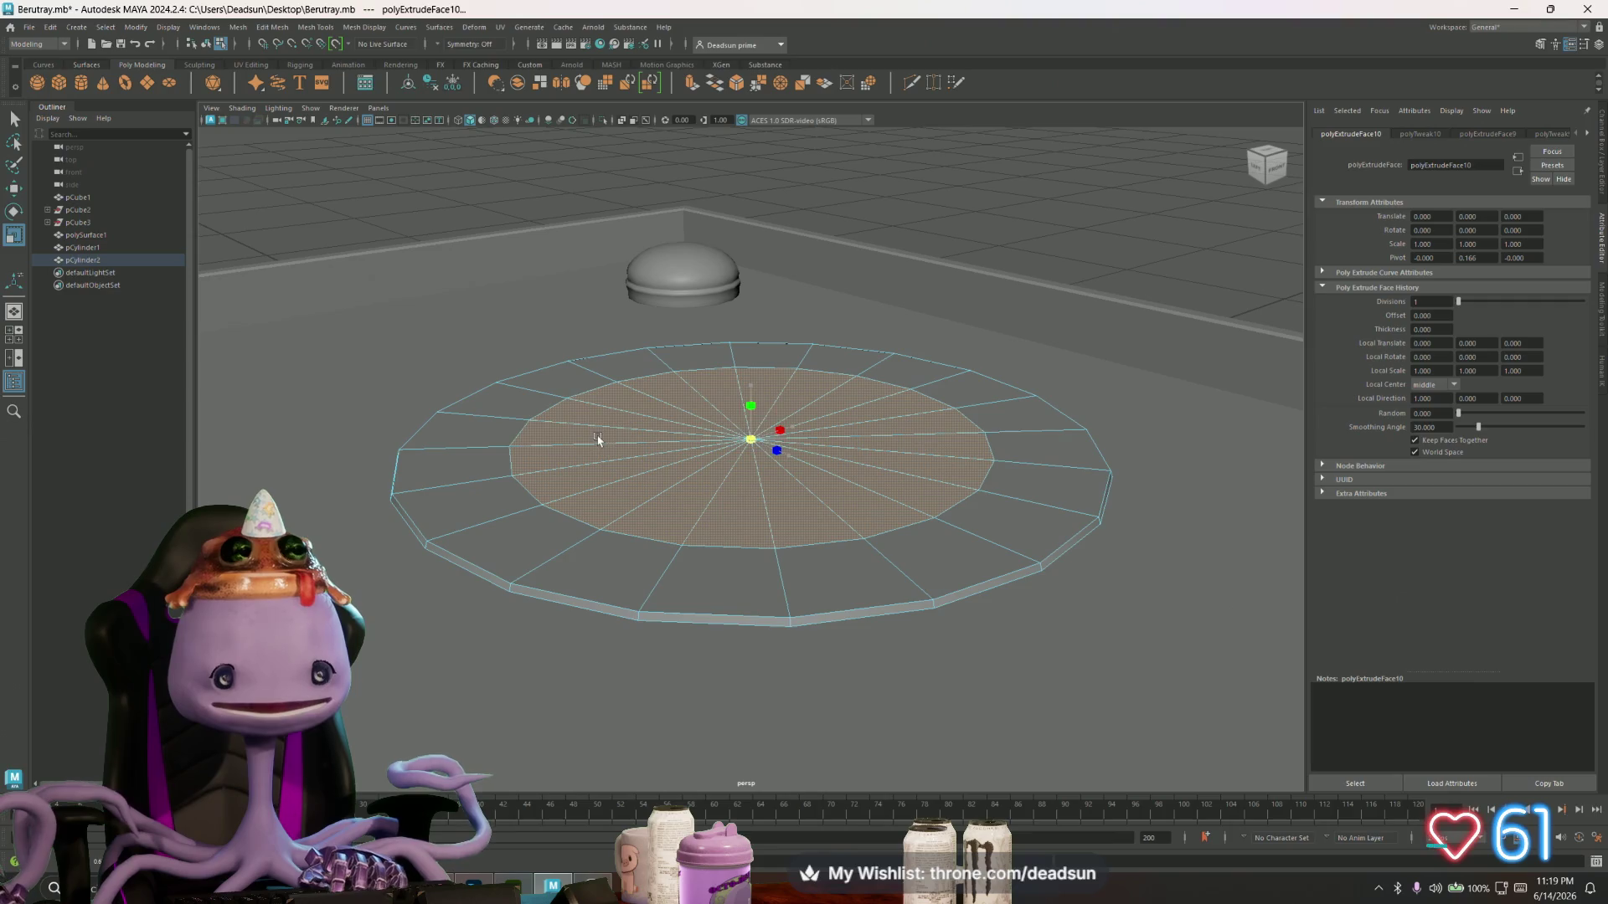
key(w)
drag(754, 381, 751, 401)
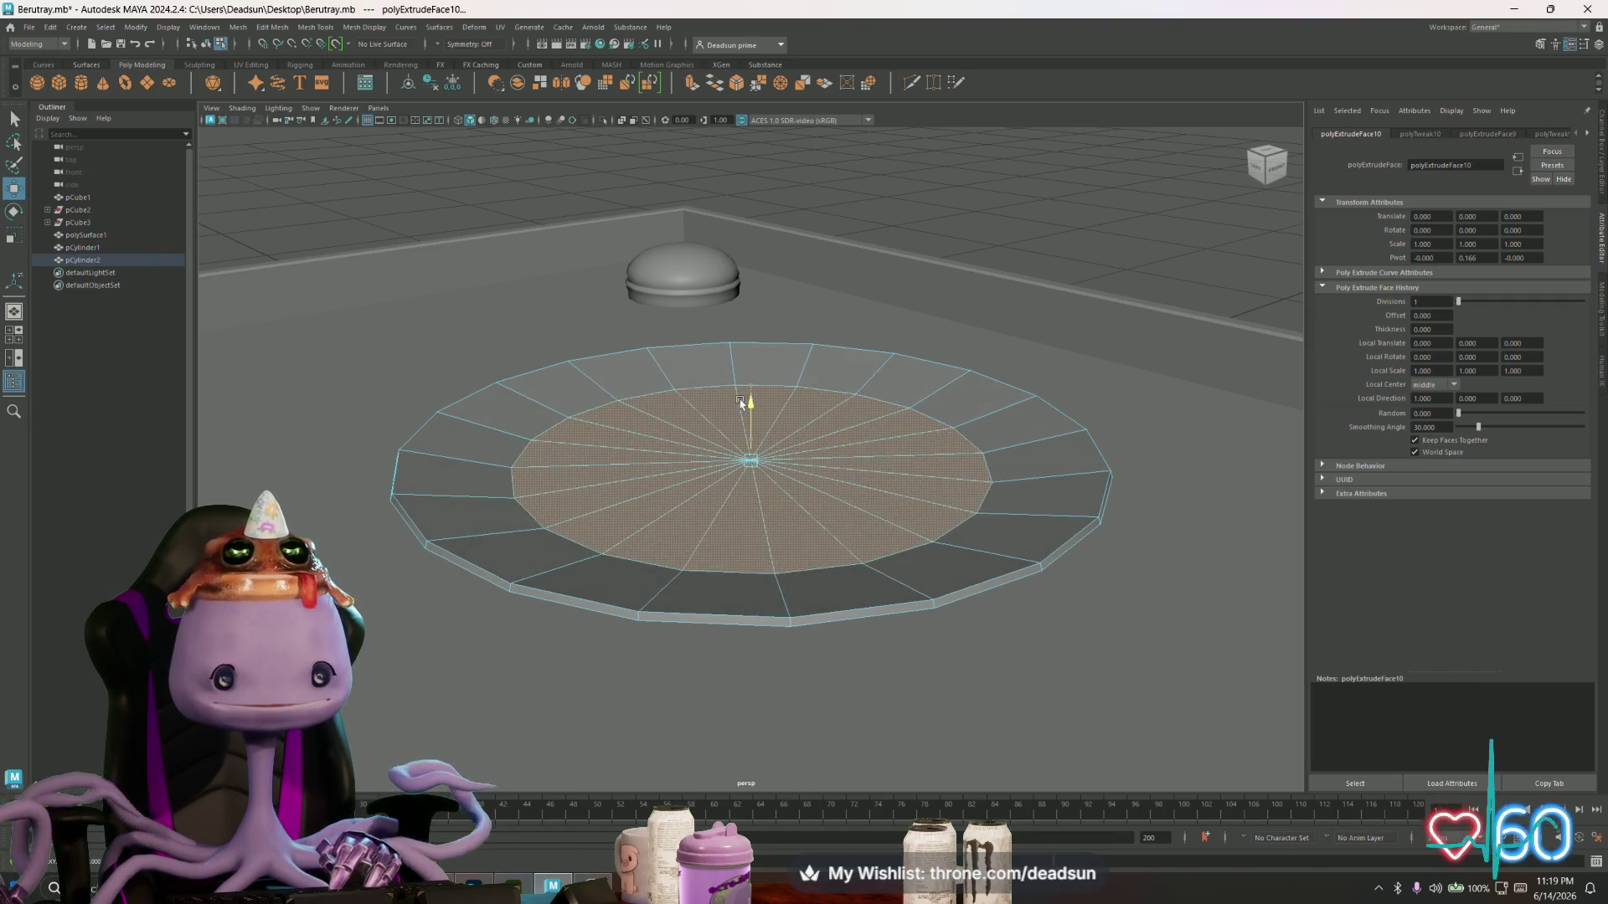
key(e)
key(r)
mouse_move(751, 456)
mouse_down()
mouse_move(826, 437)
mouse_move(748, 387)
mouse_move(496, 446)
mouse_move(695, 448)
mouse_up()
key(w)
- Clear the face selection and select the whole pCylinder2 disc
scroll(751, 393, down, 5)
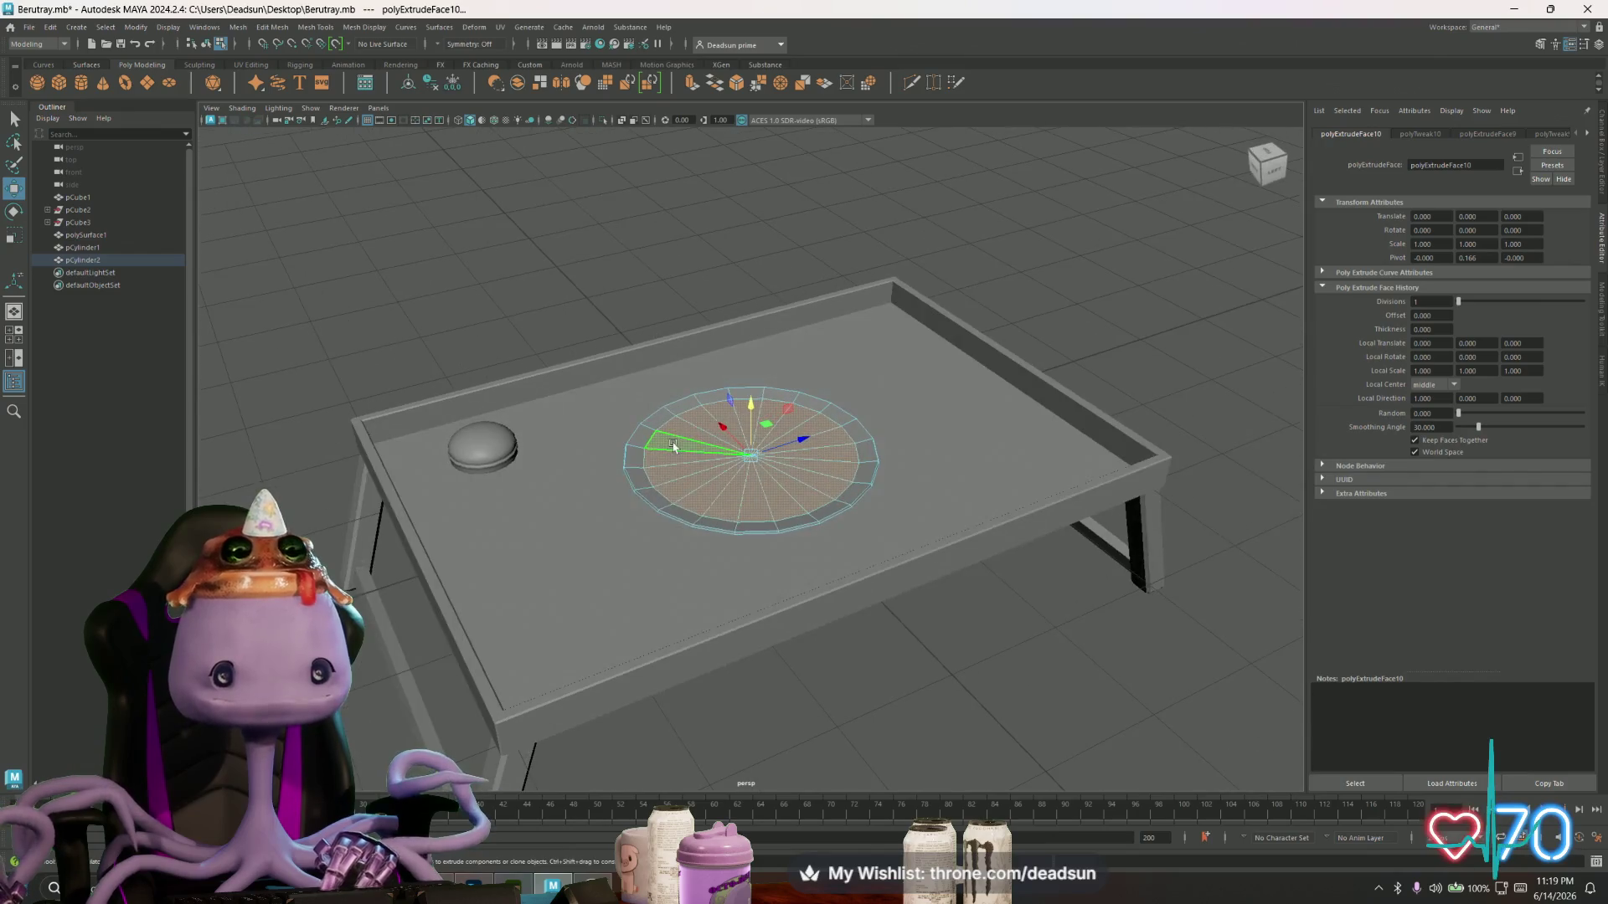
right_drag(695, 448, 707, 470)
mouse_move(707, 470)
alt+mouse_down()
mouse_move(695, 547)
mouse_move(695, 521)
alt+mouse_up()
click(695, 521)
- Select two rim edges of the disc and apply Soften Edge to them
key(f)
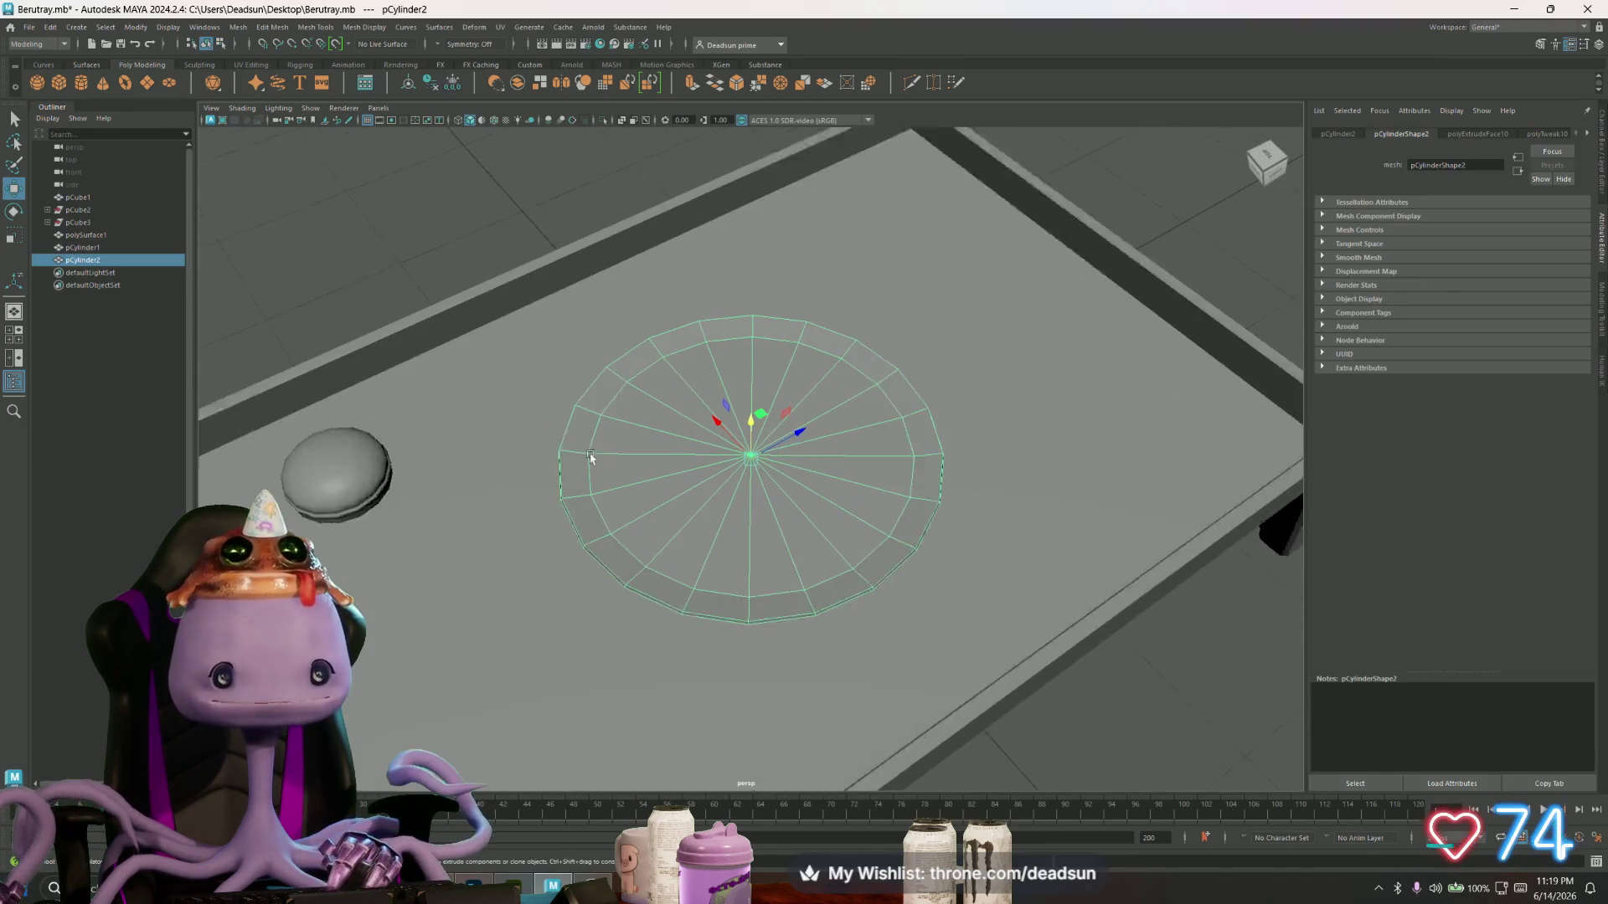
scroll(521, 443, up, 2)
key(F10)
click(451, 463)
shift+click(480, 423)
mouse_move(480, 422)
alt+mouse_down()
mouse_move(586, 449)
mouse_move(603, 436)
alt+mouse_up()
click(338, 30)
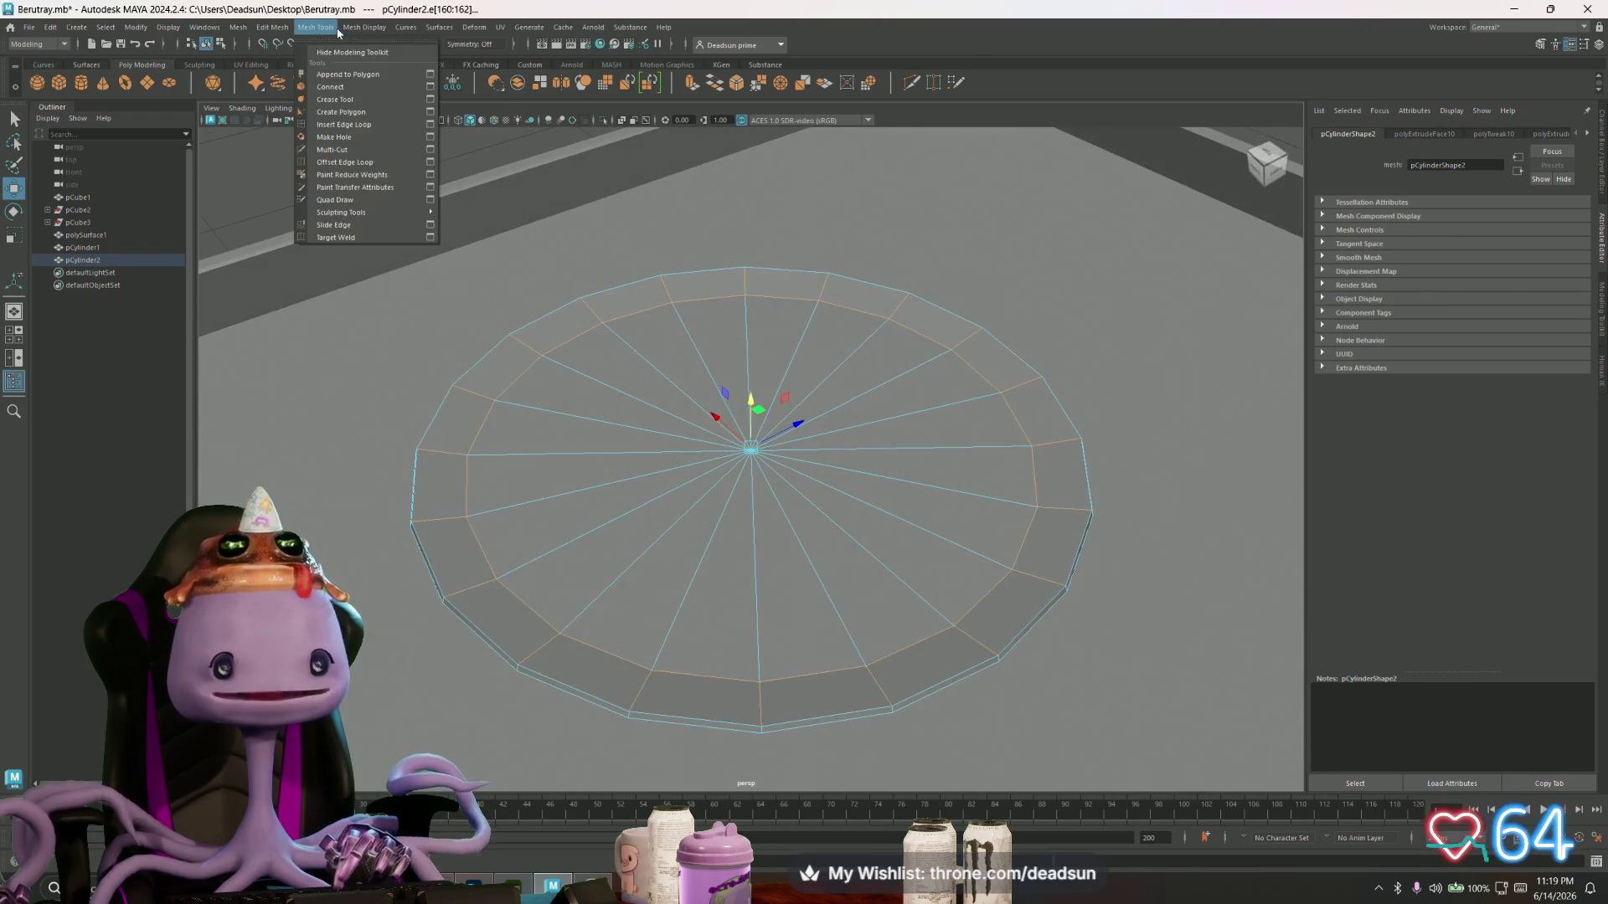
mouse_move(364, 27)
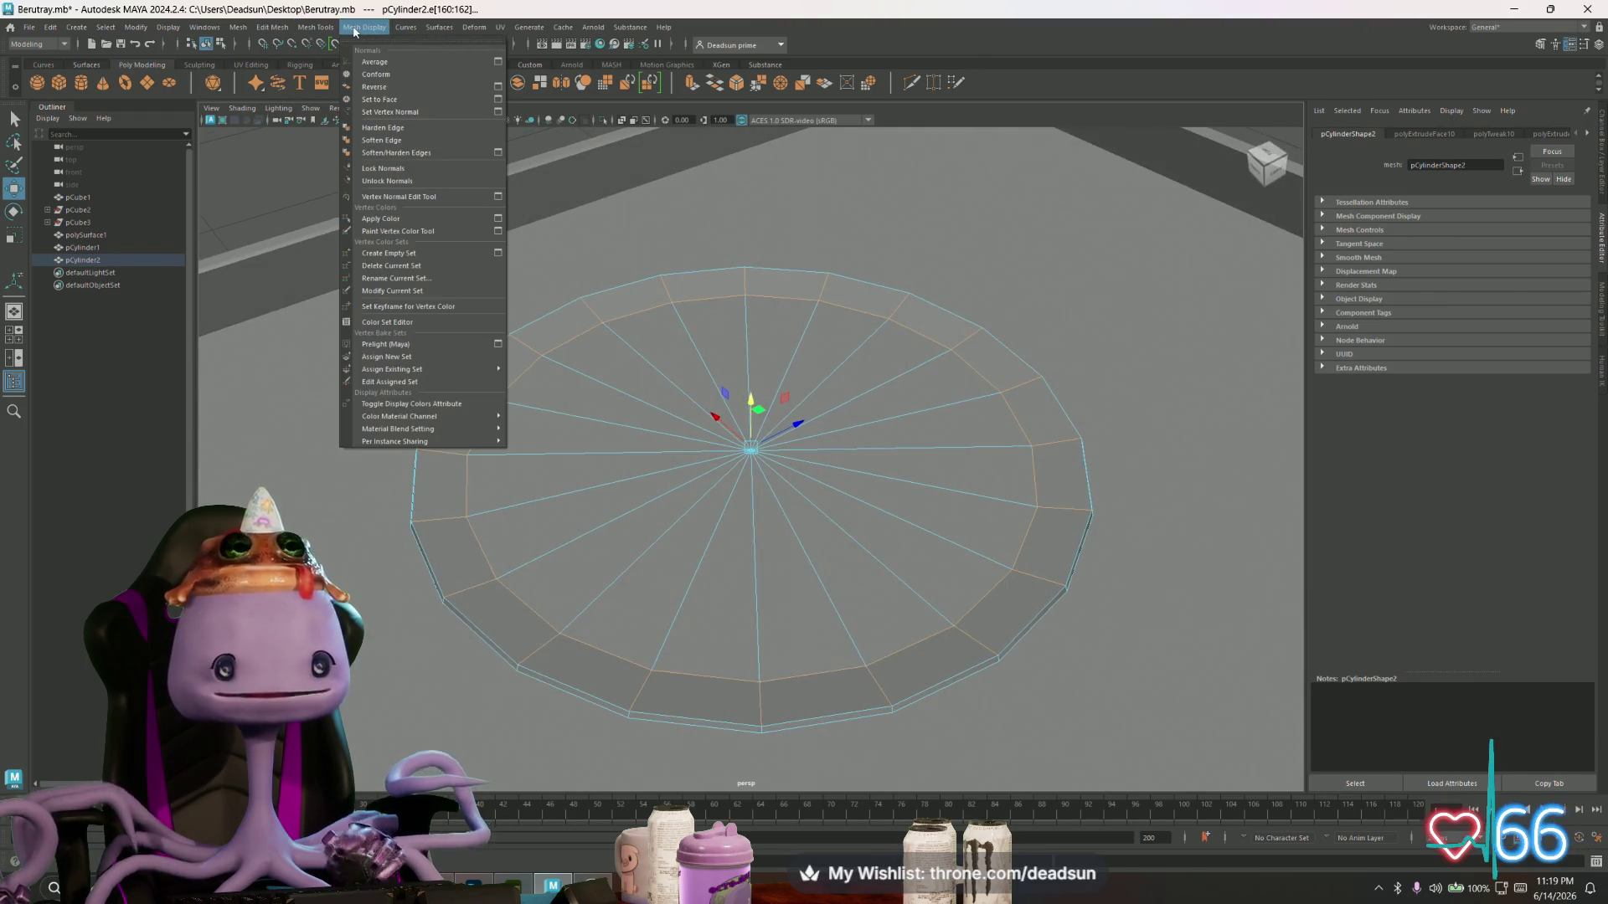
click(384, 141)
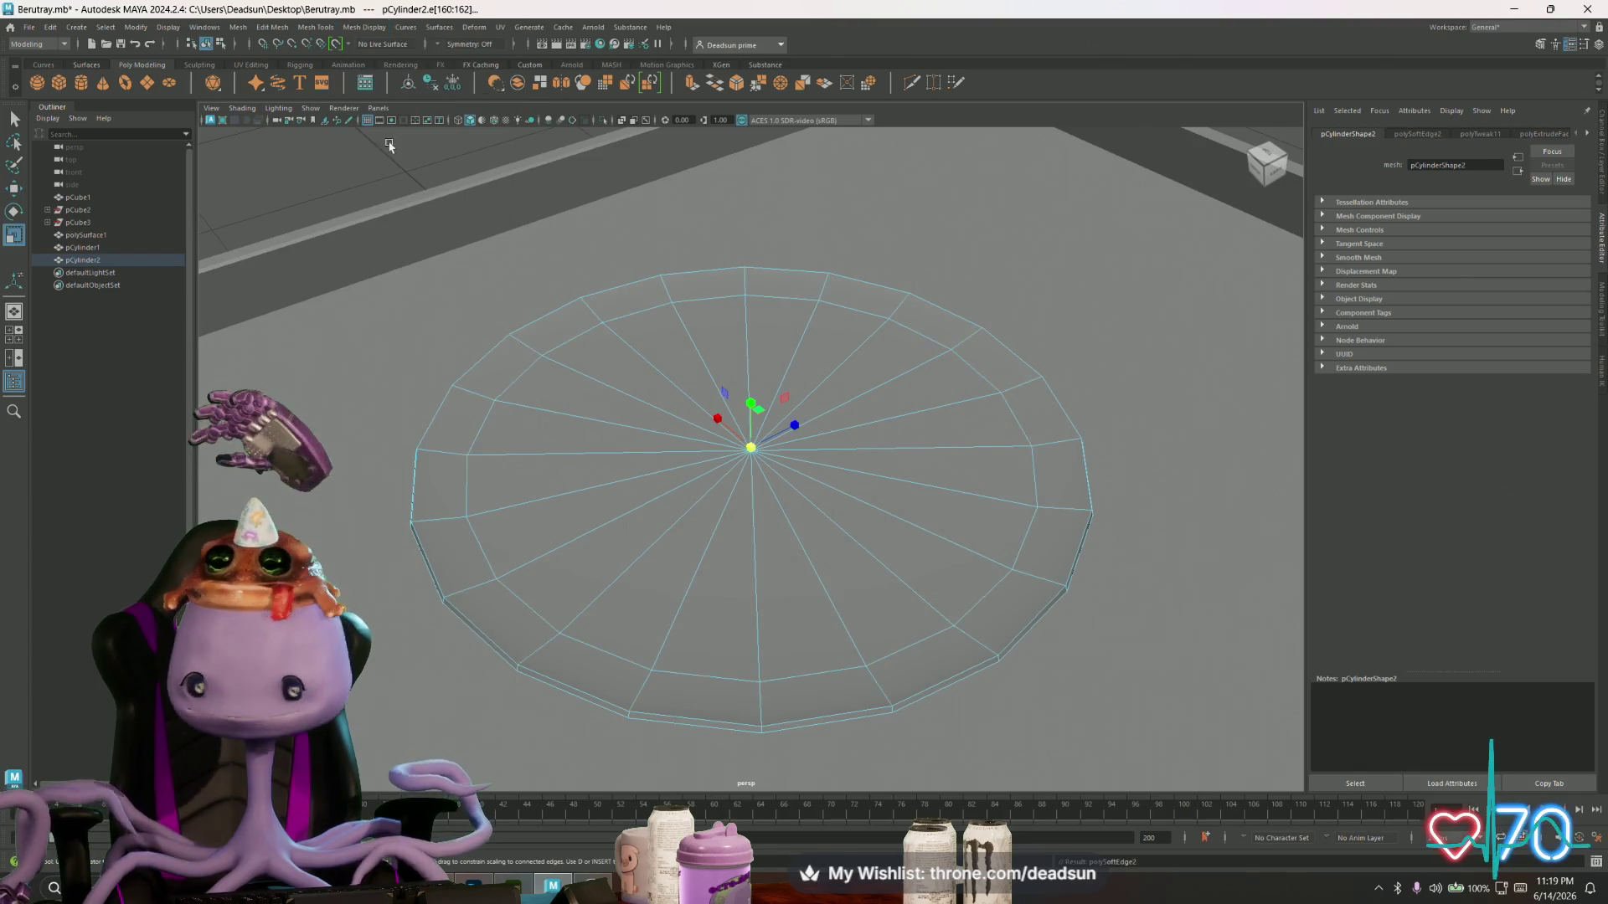
- Move the flat disc toward the tray's lower-left and select the small dome
right_drag(540, 373, 627, 436)
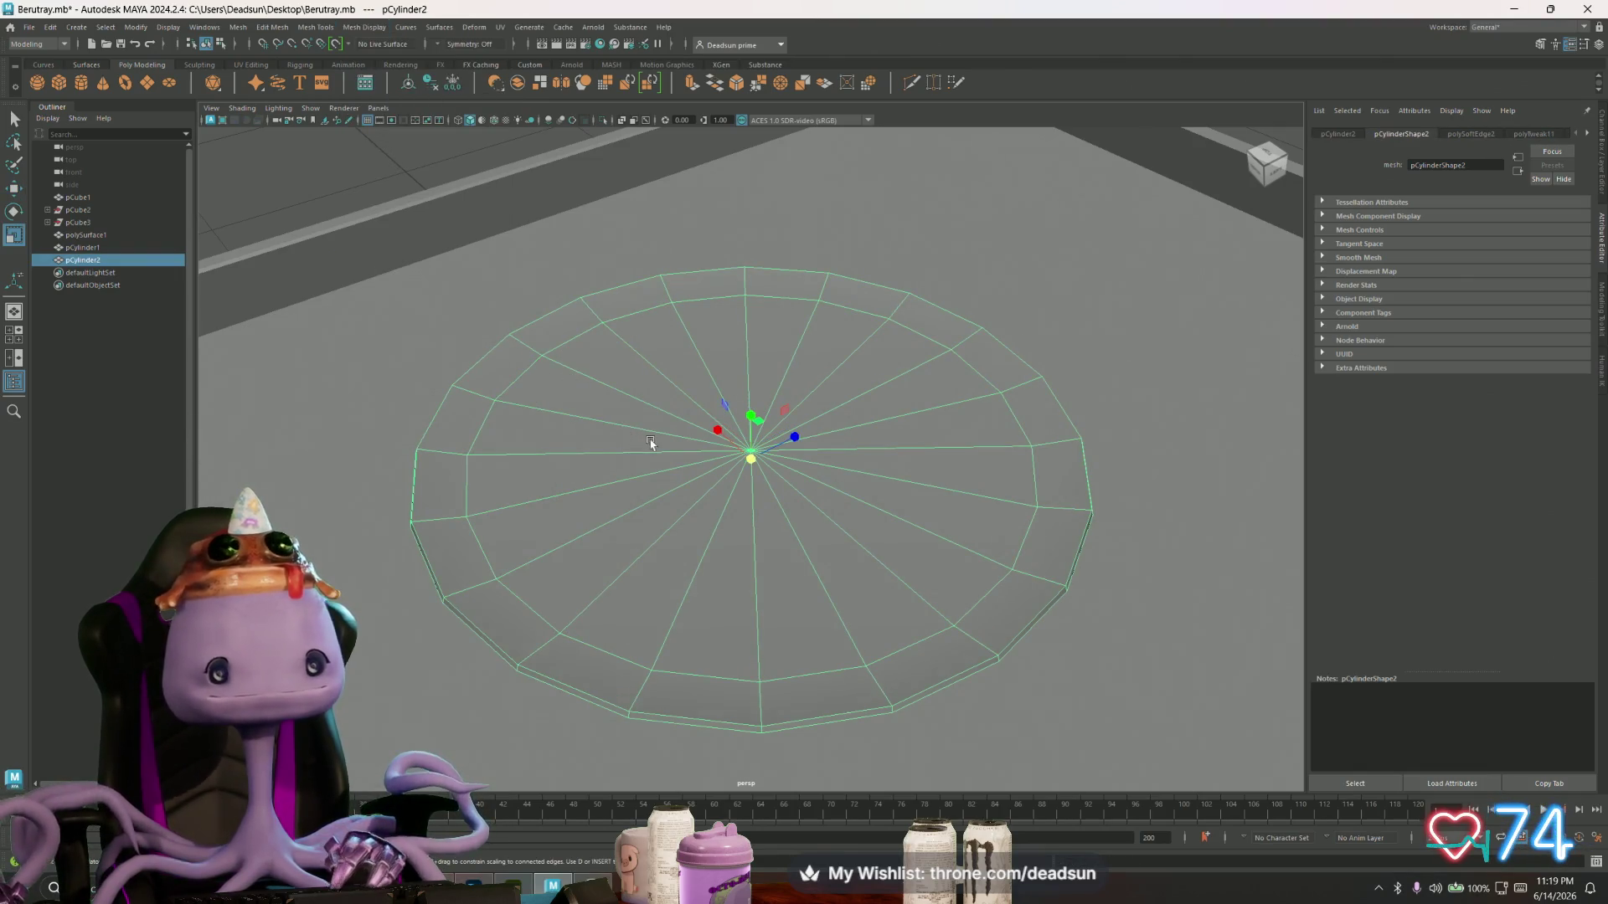
scroll(651, 444, down, 5)
click(459, 388)
mouse_move(459, 388)
alt+mouse_down()
mouse_move(413, 460)
mouse_move(436, 407)
mouse_move(657, 466)
alt+mouse_up()
click(657, 467)
key(w)
mouse_move(803, 434)
mouse_down()
mouse_move(645, 467)
mouse_move(529, 453)
mouse_move(515, 422)
mouse_move(537, 447)
mouse_move(483, 501)
mouse_up()
click(500, 439)
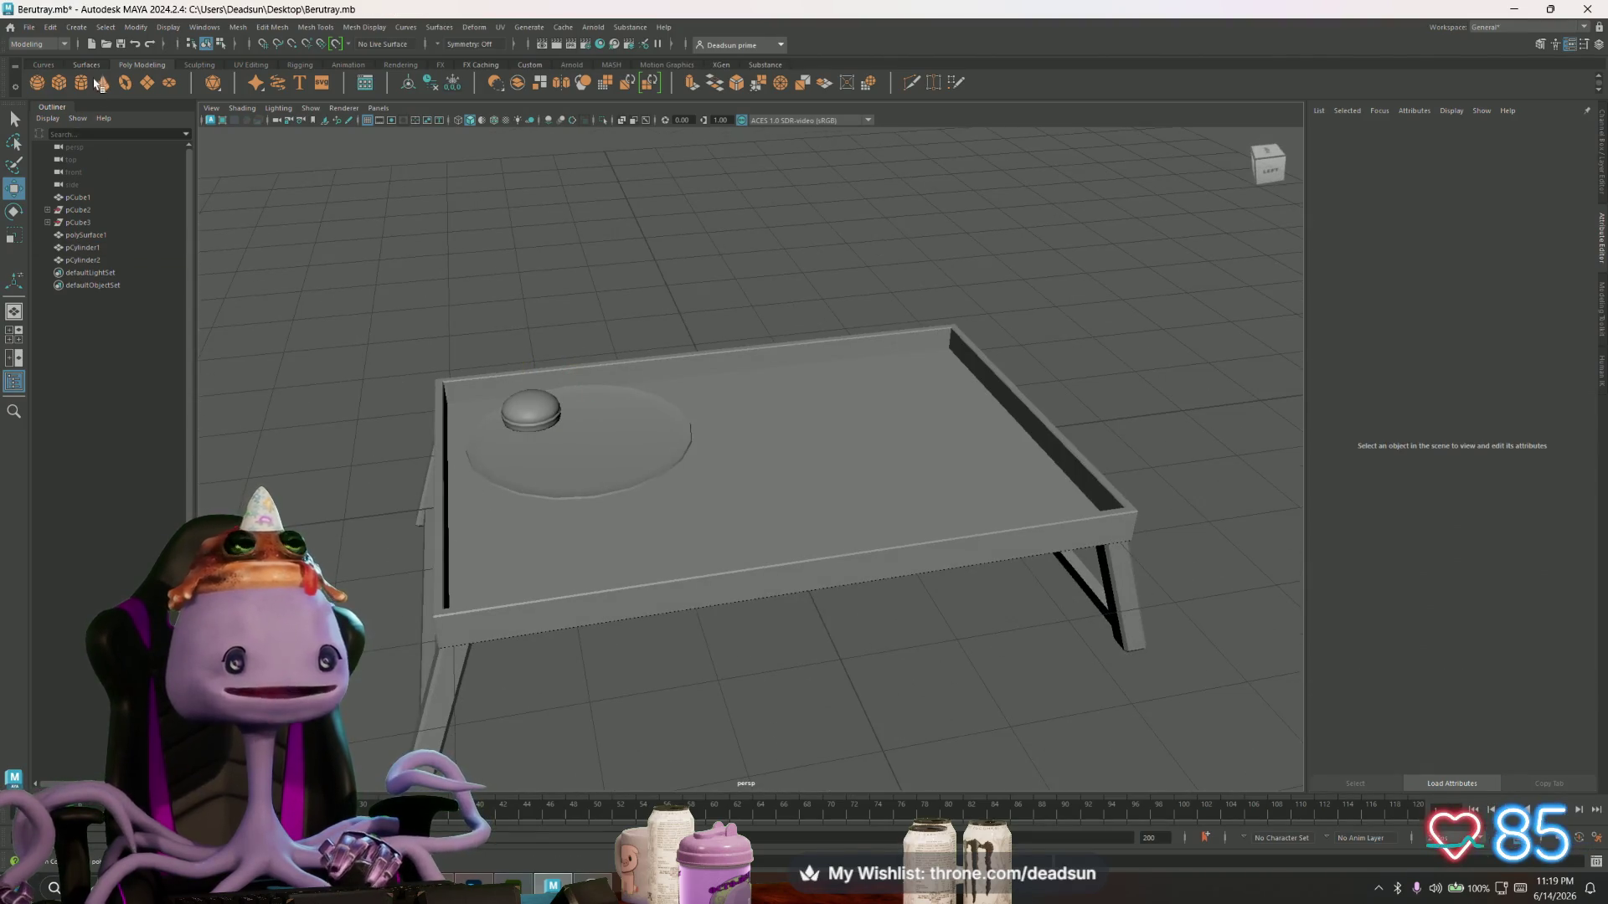
click(80, 82)
- Raise the new pCylinder3 upright on the tray and select its top cap faces
drag(751, 425, 750, 278)
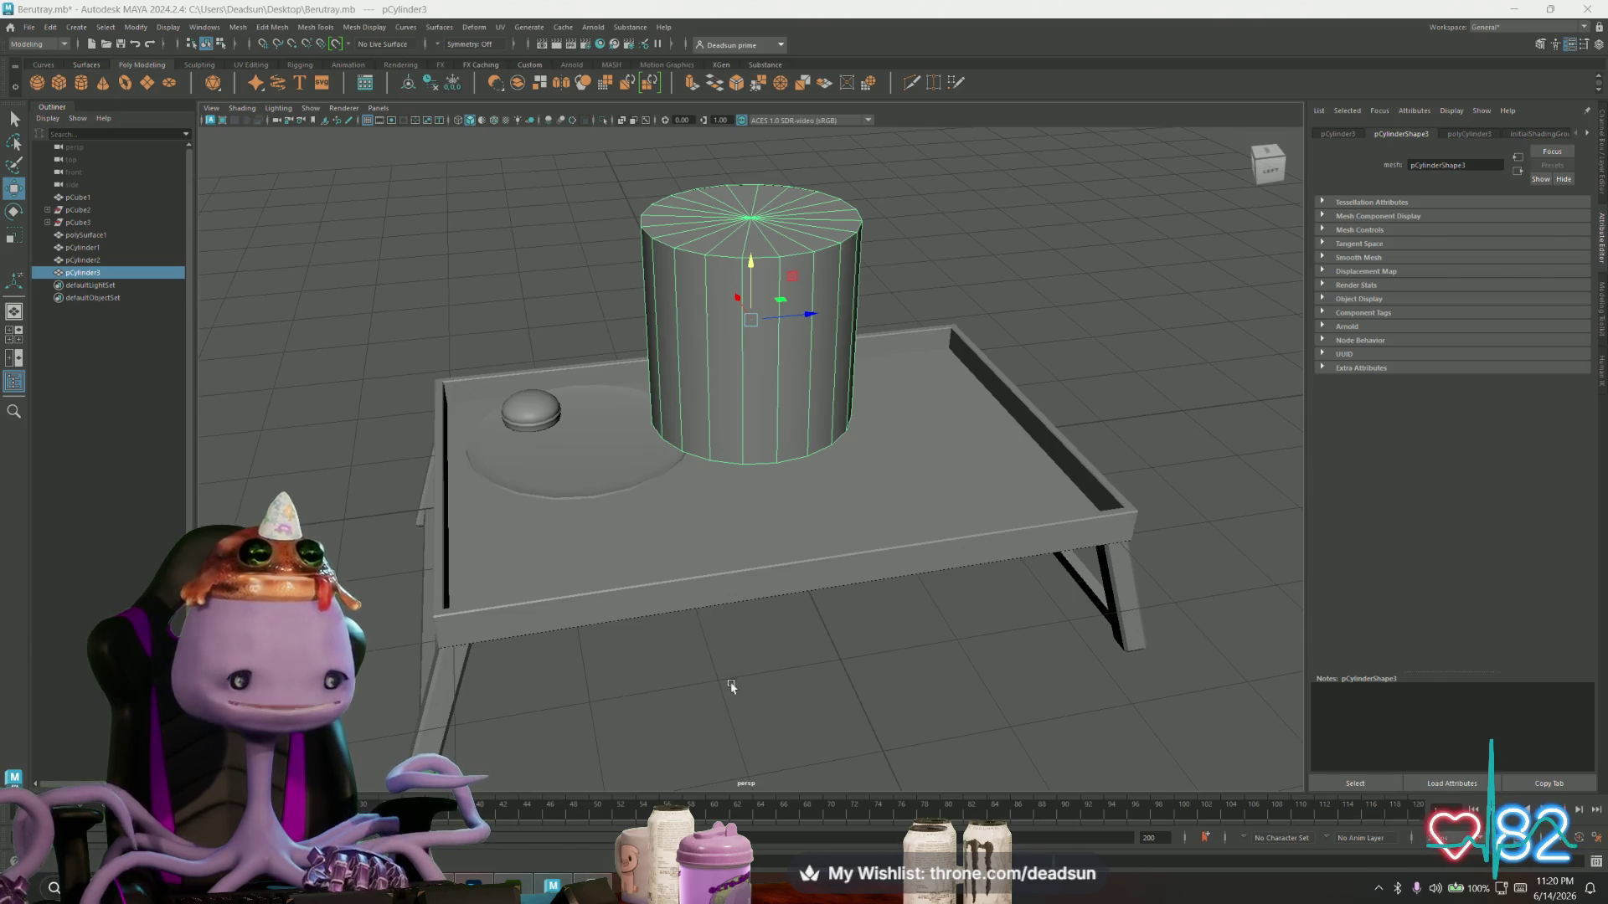
mouse_move(756, 359)
alt+mouse_down()
mouse_move(737, 335)
mouse_move(760, 371)
mouse_move(713, 343)
mouse_move(729, 292)
mouse_move(712, 335)
alt+mouse_up()
key(r)
mouse_move(662, 335)
right_down()
mouse_move(670, 347)
mouse_move(695, 306)
right_up()
double_click(695, 306)
mouse_move(695, 305)
alt+mouse_down()
mouse_move(720, 209)
mouse_move(908, 460)
mouse_move(527, 411)
mouse_move(693, 324)
alt+mouse_up()
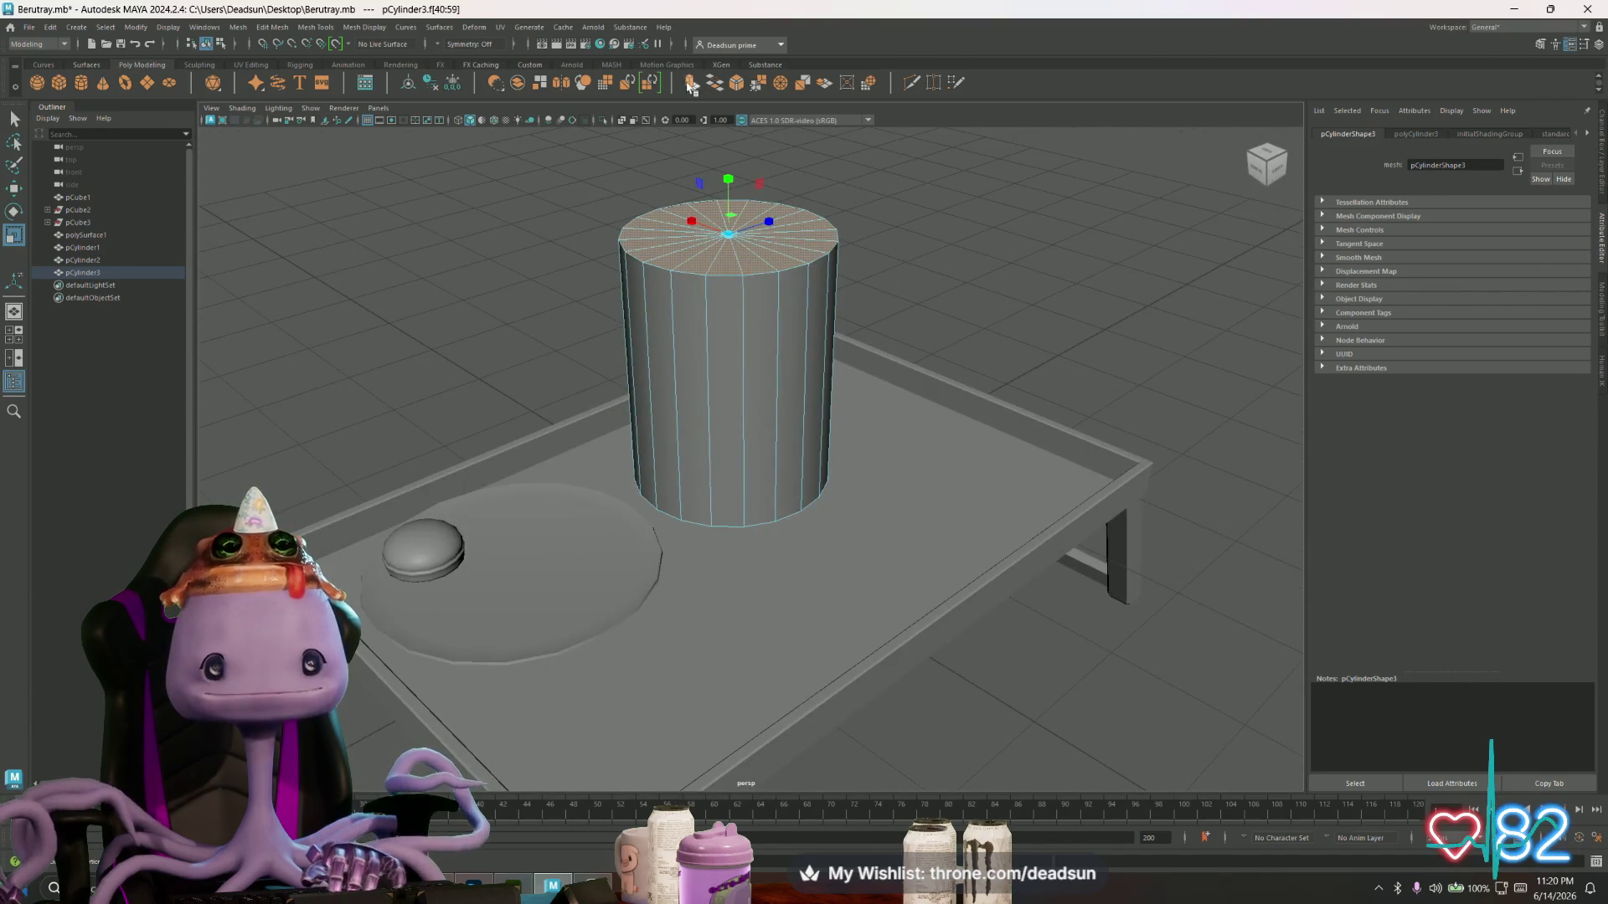
- Extrude and inset the top cap, then push the inner cap down to hollow the cylinder
key(ctrl+e)
key(r)
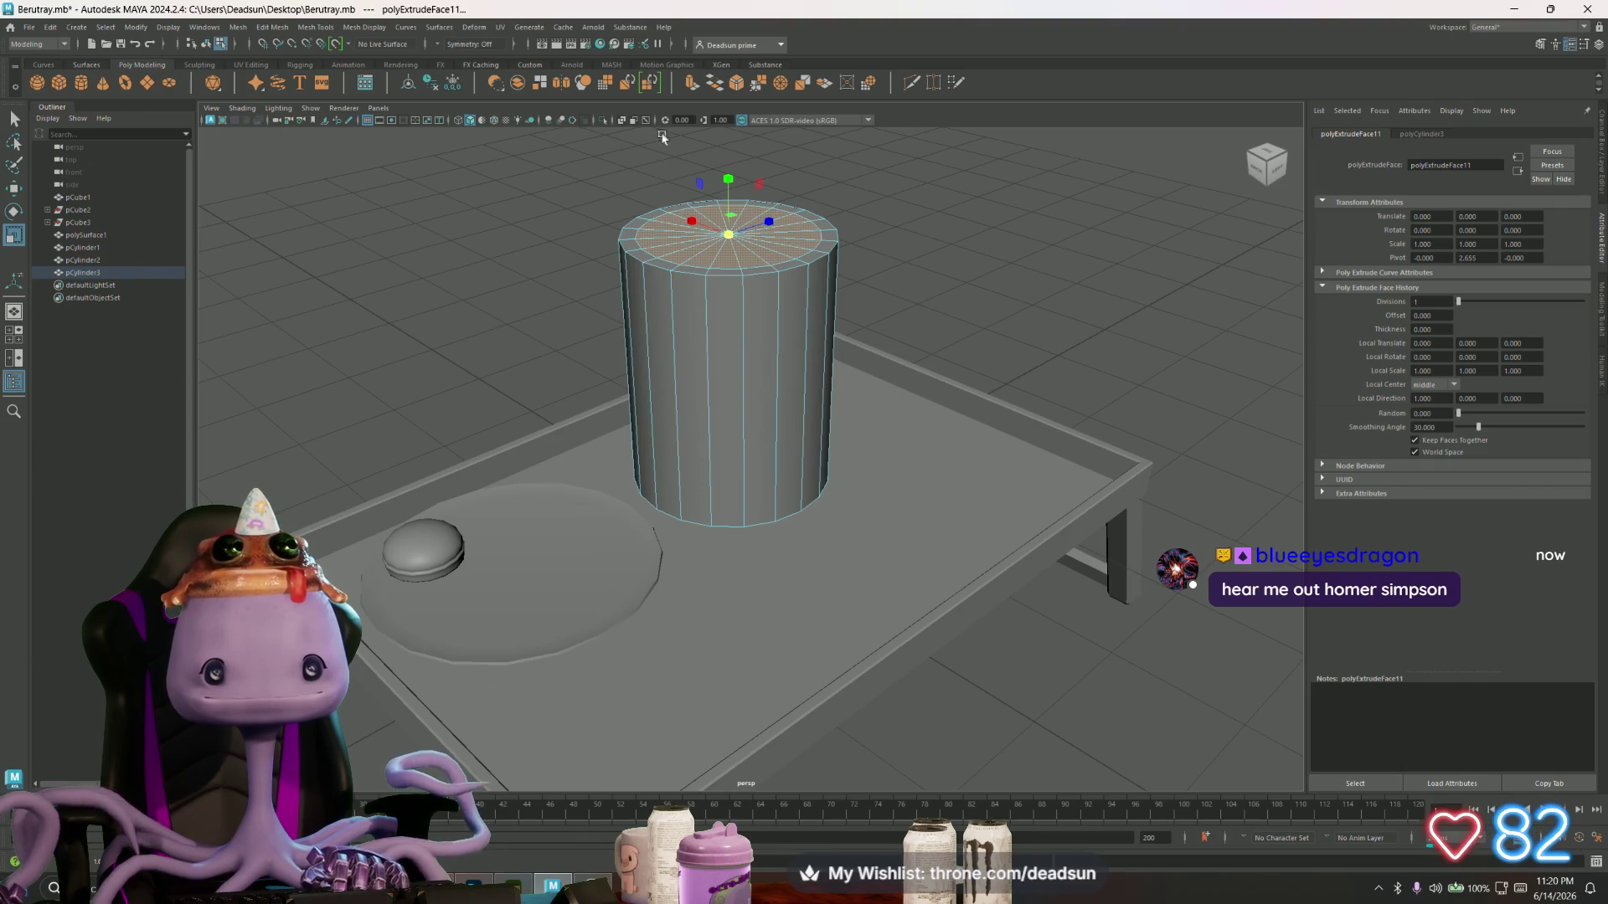
key(w)
mouse_move(728, 234)
mouse_down()
mouse_move(704, 236)
mouse_move(730, 220)
mouse_up()
key(ctrl+e)
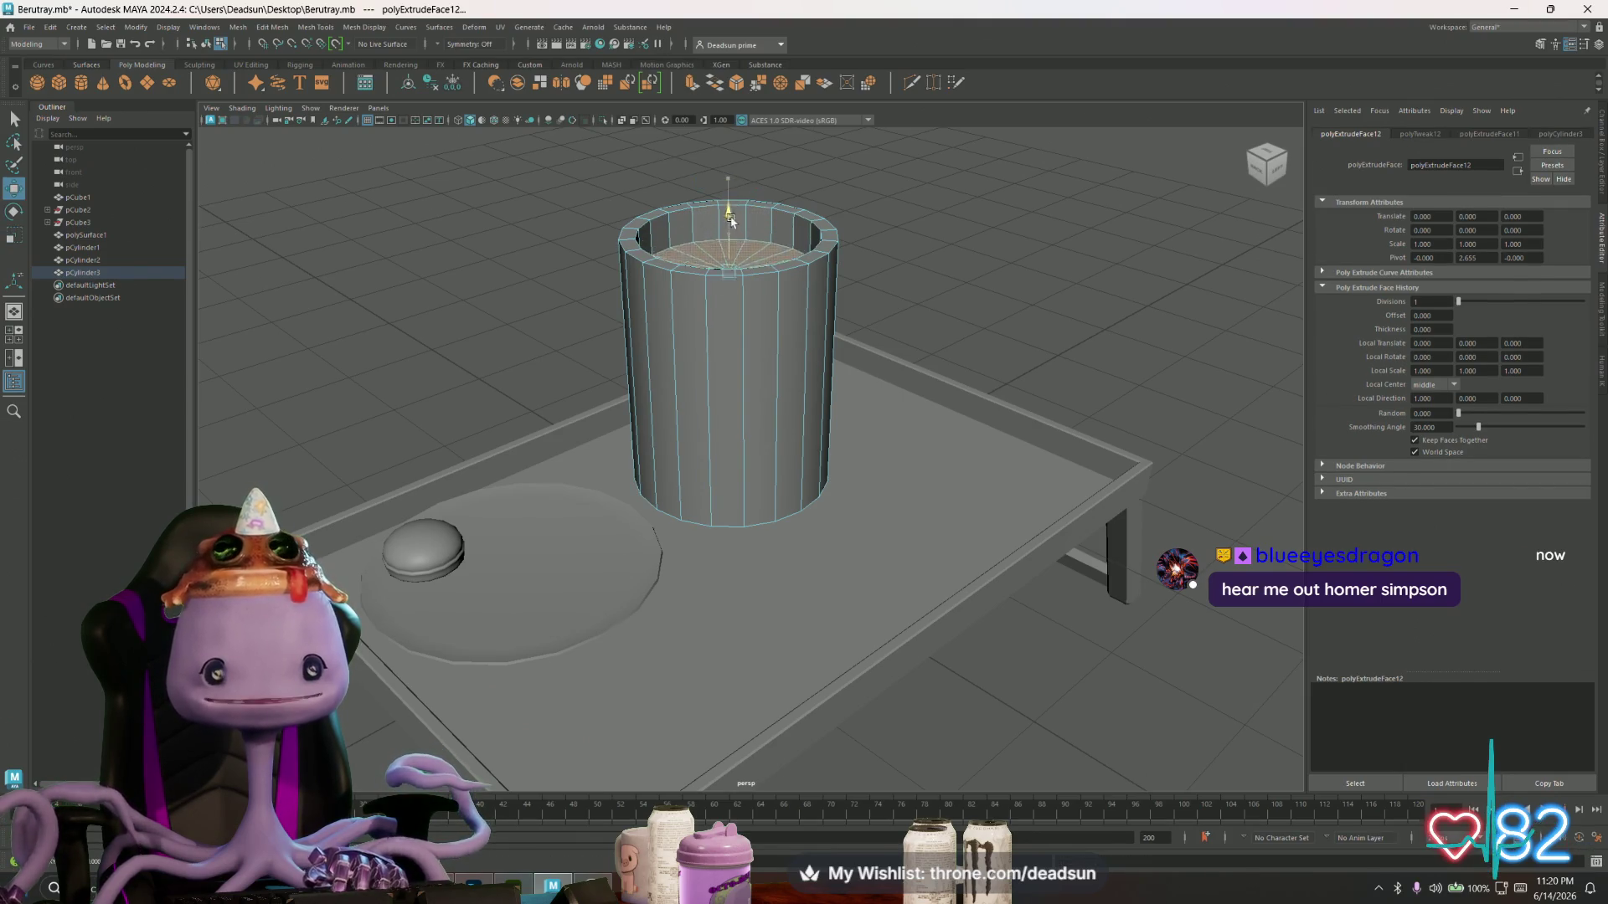
mouse_move(714, 374)
alt+mouse_down()
mouse_move(712, 502)
mouse_move(737, 511)
mouse_move(723, 358)
mouse_move(712, 503)
mouse_move(708, 419)
mouse_move(700, 453)
mouse_move(726, 444)
alt+mouse_up()
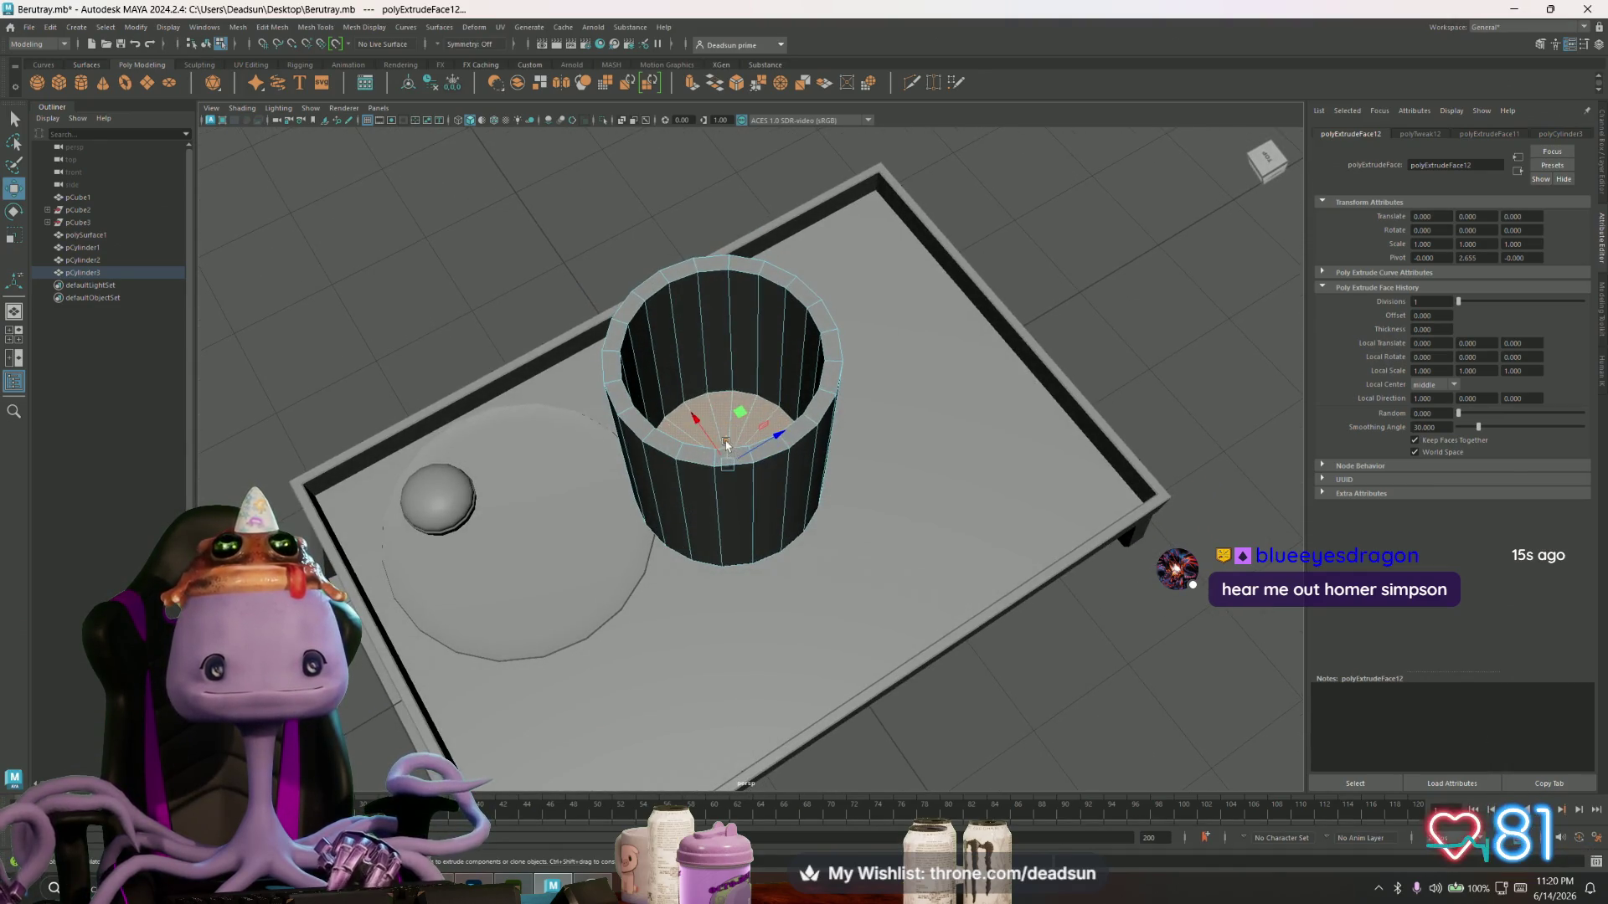
mouse_move(725, 350)
alt+mouse_down()
mouse_move(694, 325)
mouse_move(704, 362)
mouse_move(800, 483)
alt+mouse_up()
- Marquee-select faces across the cylinder and inspect it from a steeper angle
right_drag(665, 434, 664, 465)
drag(456, 416, 1079, 493)
mouse_move(721, 189)
alt+mouse_down()
mouse_move(732, 280)
mouse_move(736, 205)
alt+mouse_up()
scroll(729, 316, down, 2)
mouse_move(750, 271)
alt+mouse_down()
mouse_move(704, 397)
mouse_move(700, 360)
mouse_move(730, 479)
mouse_move(763, 385)
mouse_move(731, 400)
alt+mouse_up()
scroll(711, 443, up, 4)
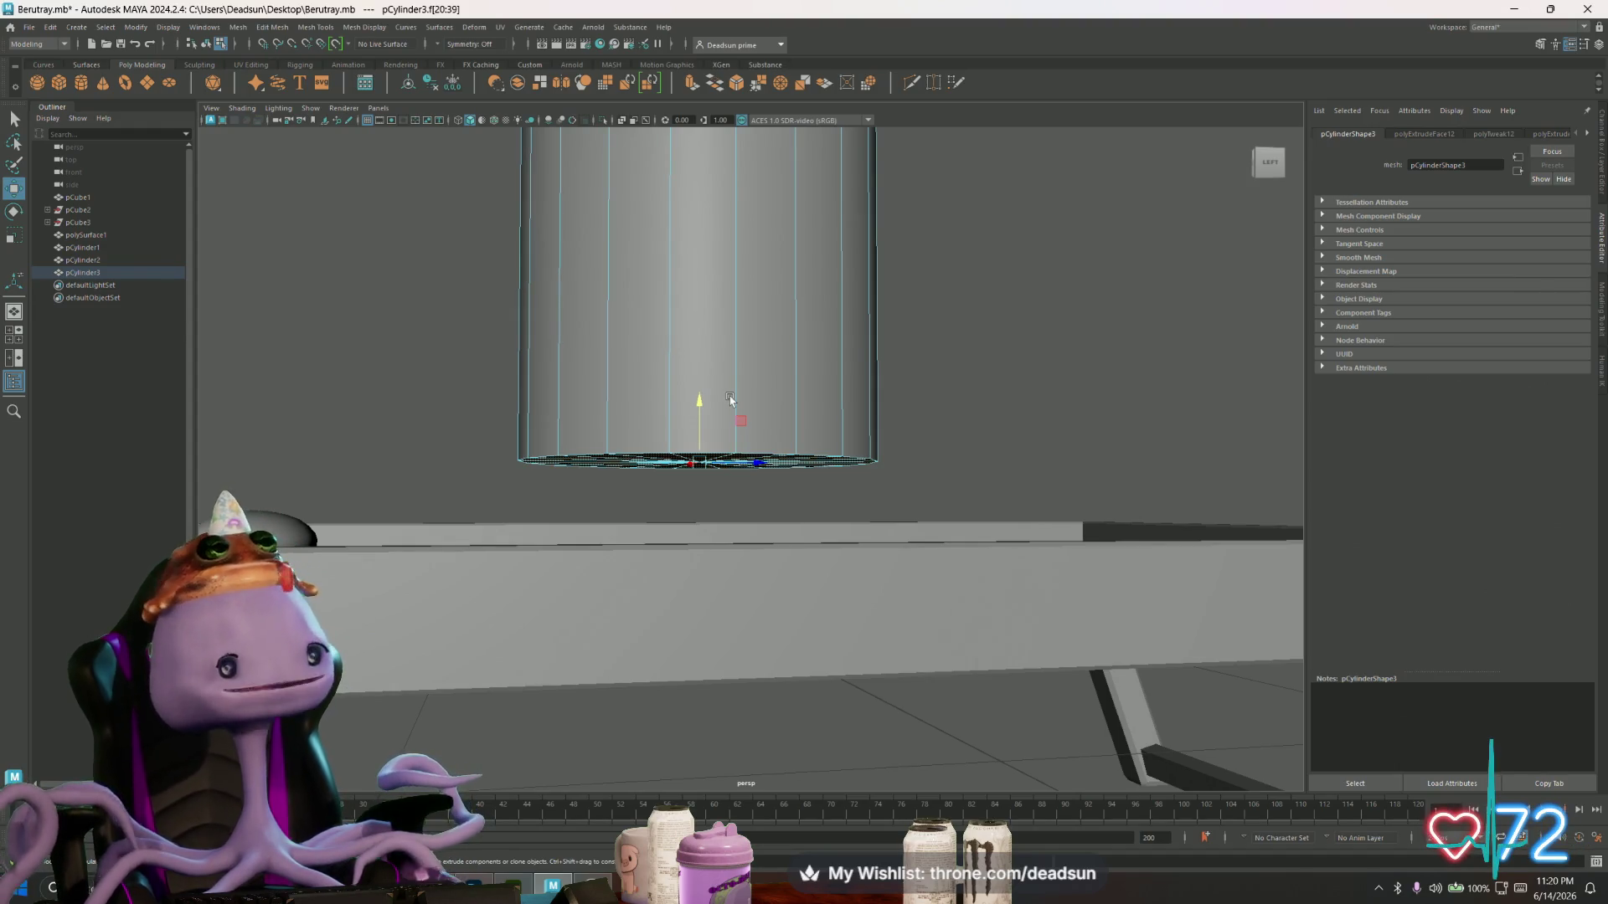
key(alt+Tab)
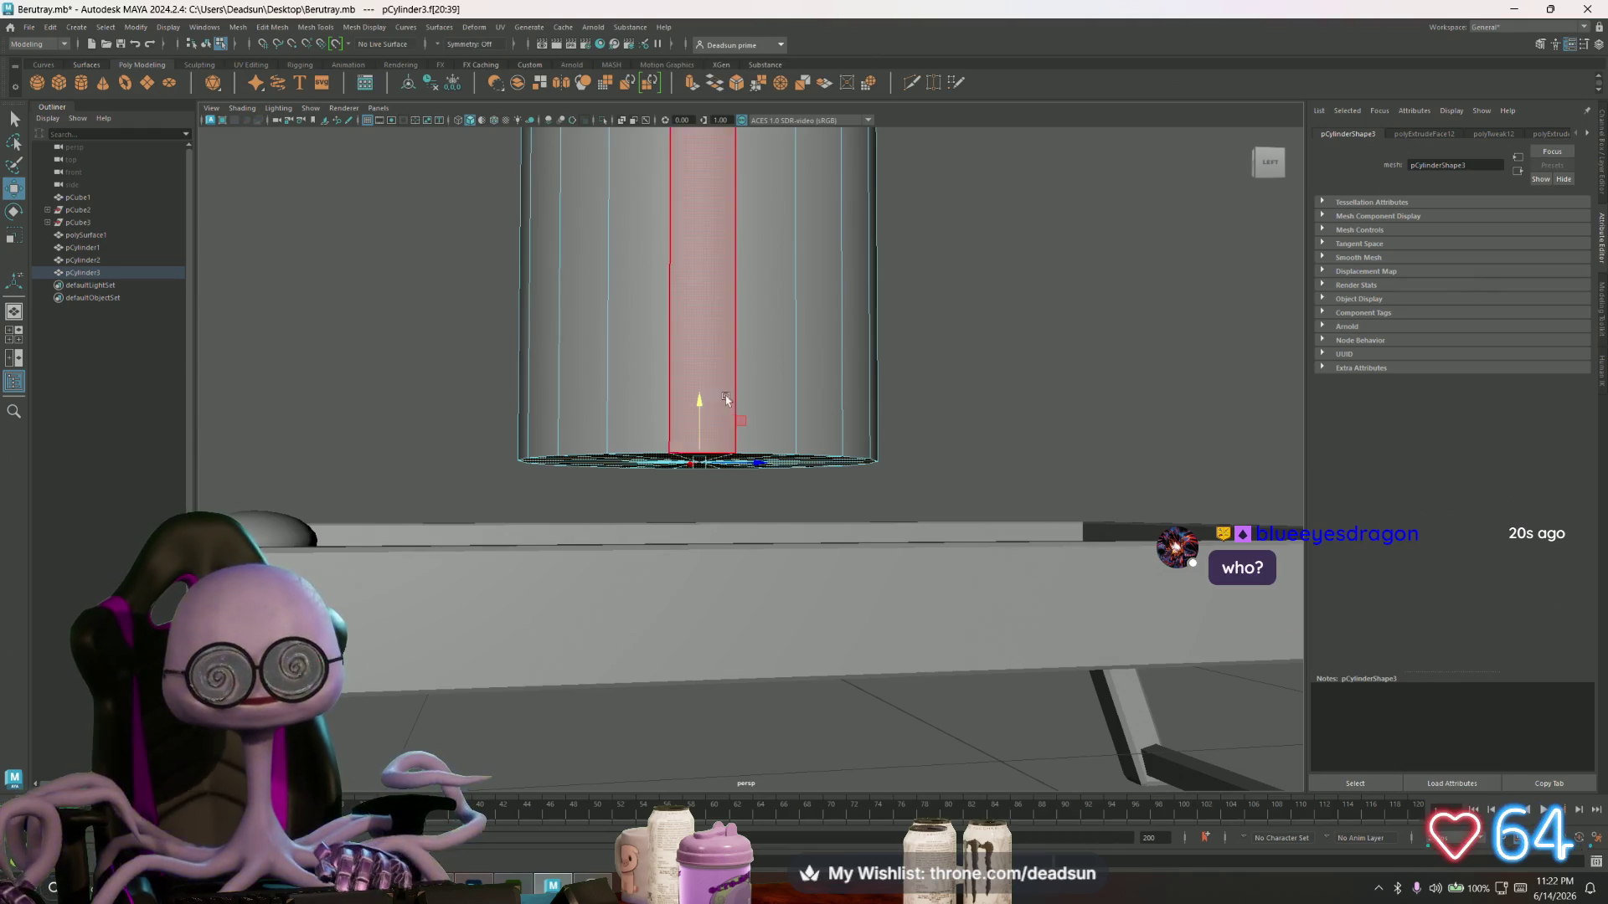
- Extrude the cylinder's bottom face into a narrower stepped foot, undoing a flared rim attempt
key(ctrl+z)
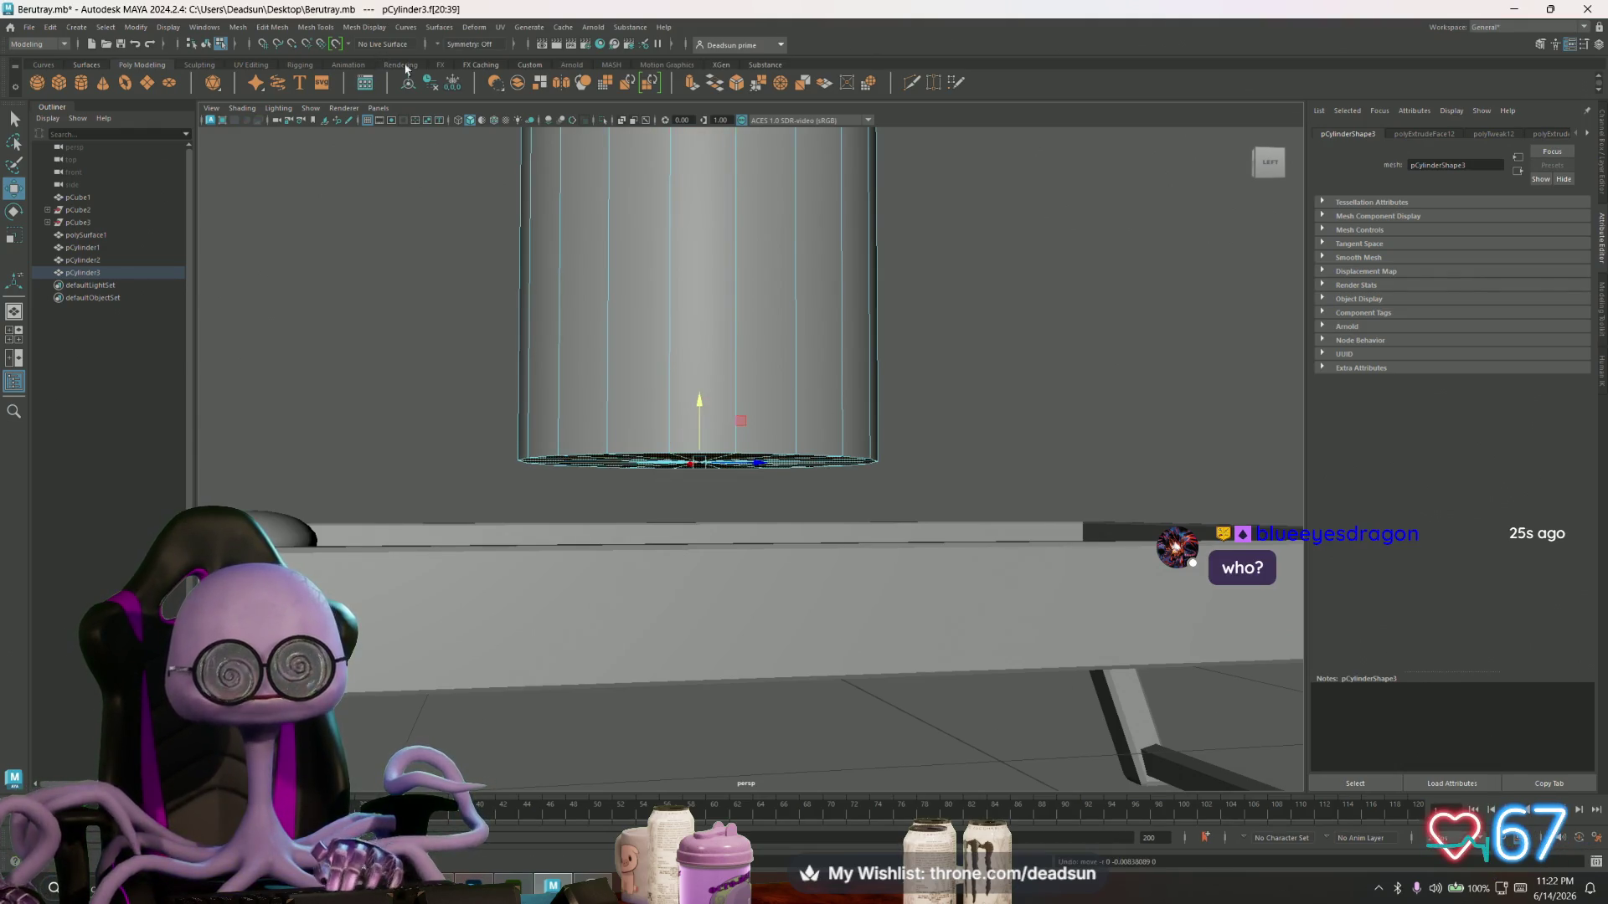
click(692, 84)
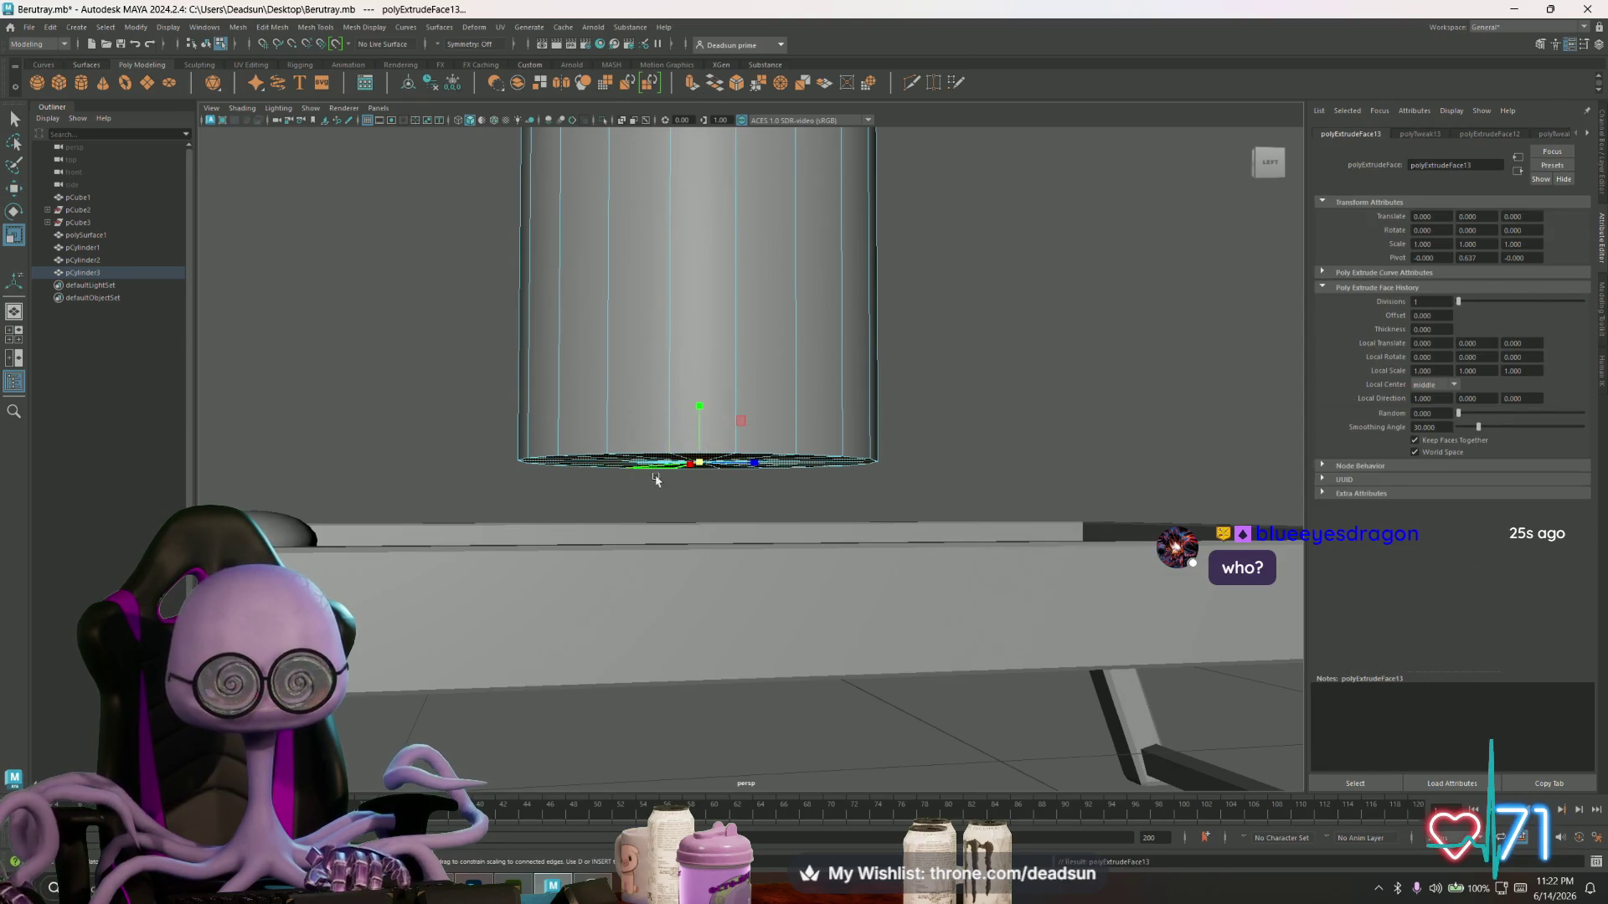
mouse_move(670, 499)
alt+mouse_down()
mouse_move(678, 475)
mouse_move(639, 474)
mouse_move(638, 498)
alt+mouse_up()
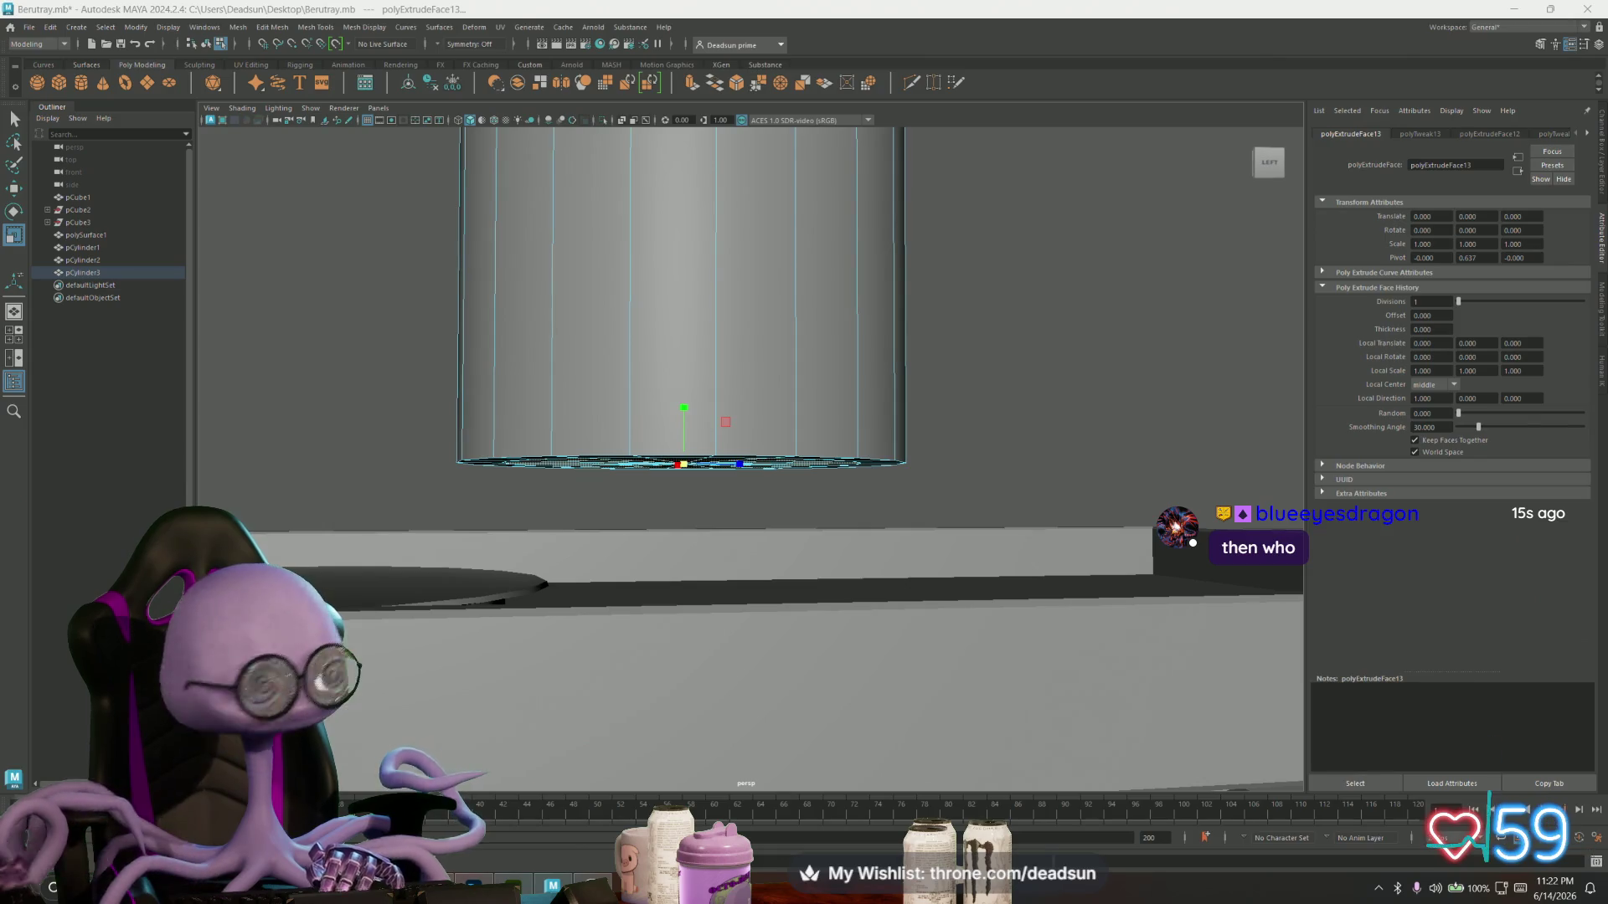
alt+drag(621, 491, 647, 483)
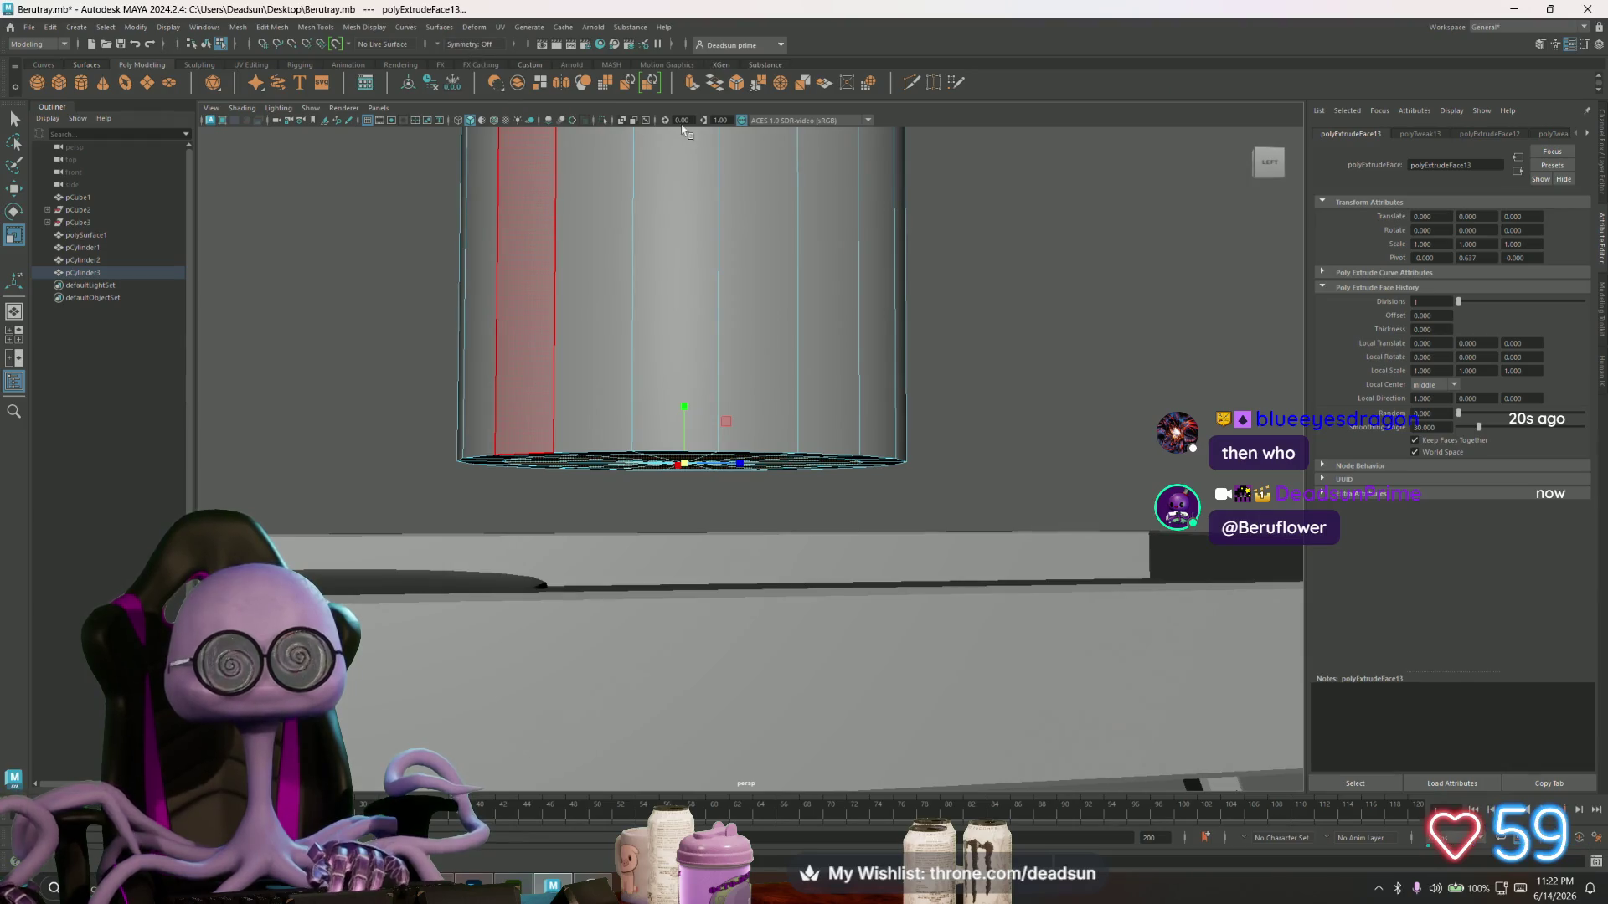
drag(684, 407, 687, 458)
key(ctrl+z)
key(ctrl+e)
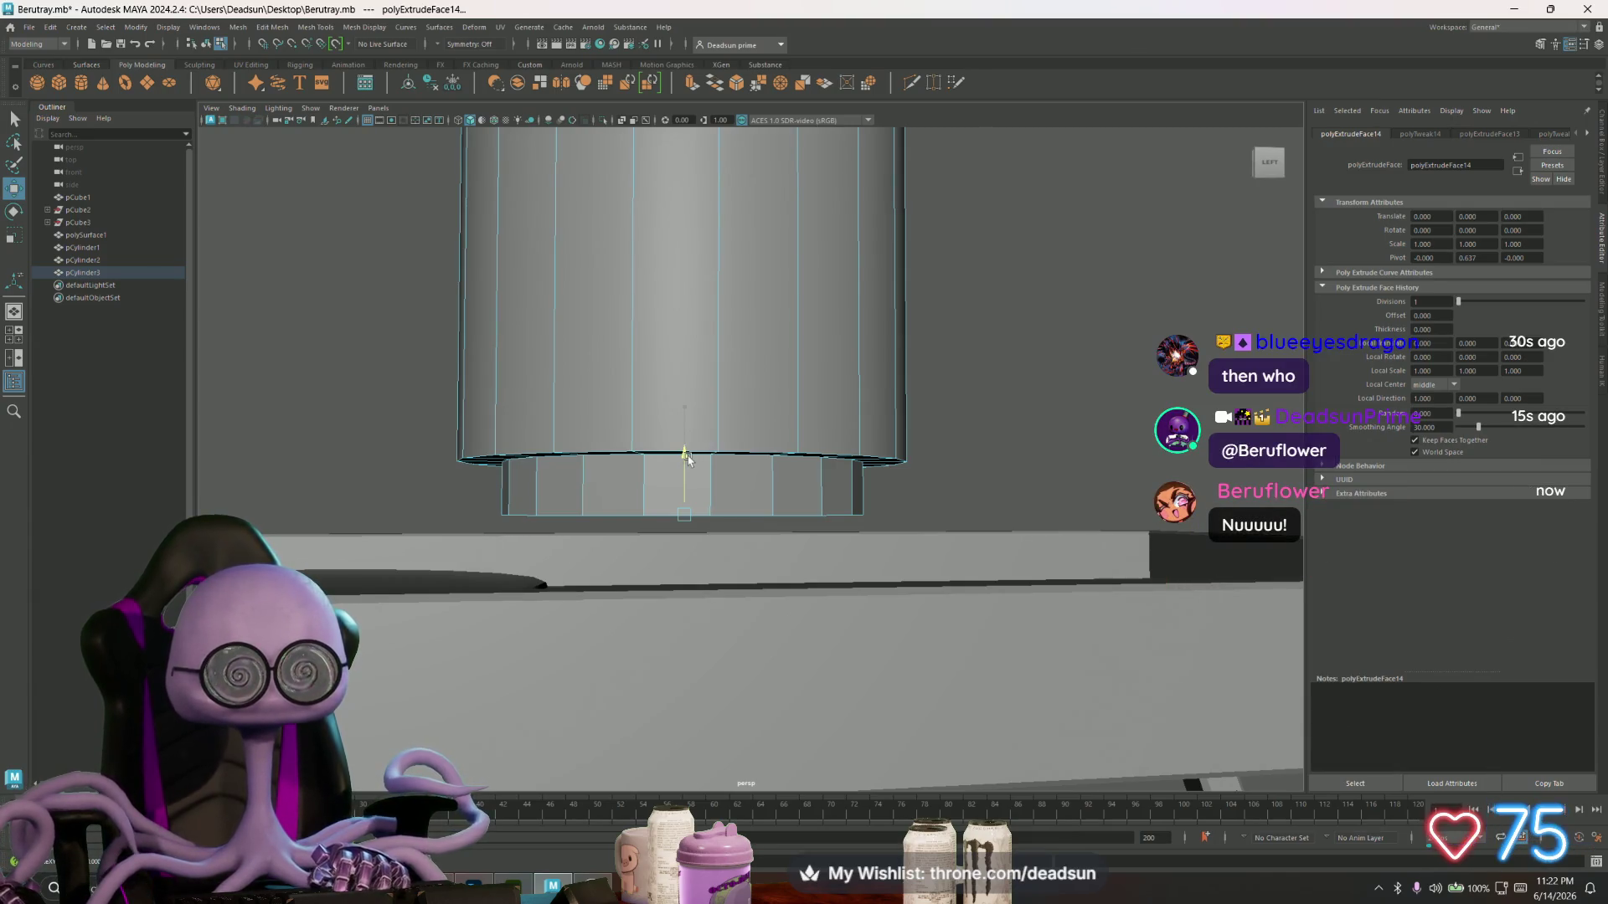
- Switch to edge mode and select two edges on the new base rim
right_drag(578, 484, 586, 474)
click(586, 476)
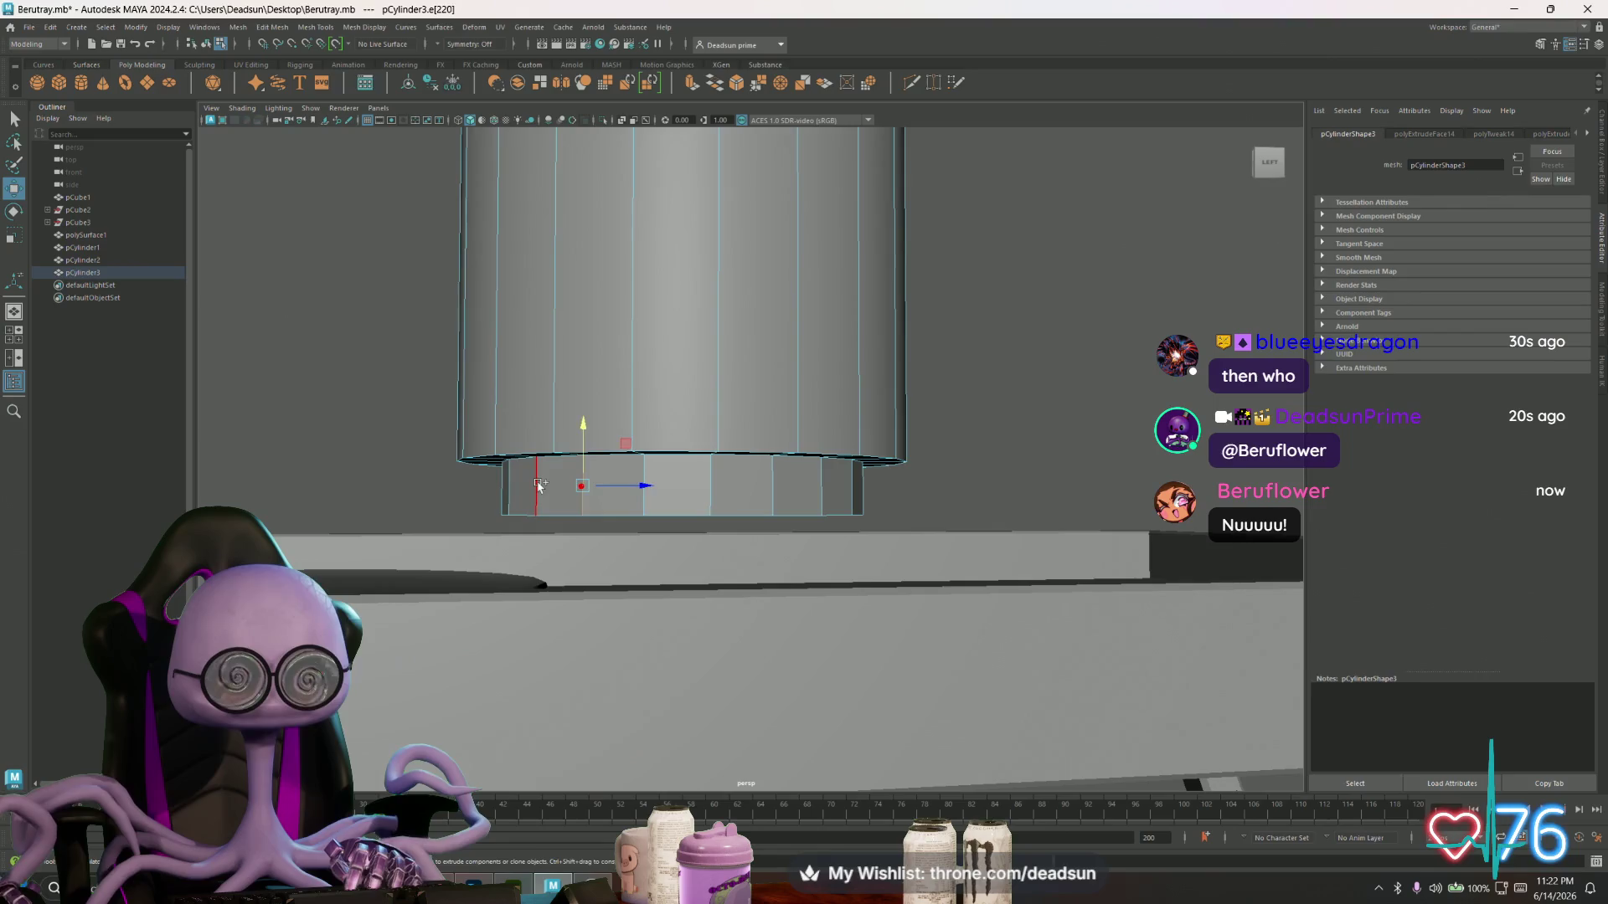
shift+click(559, 469)
click(521, 27)
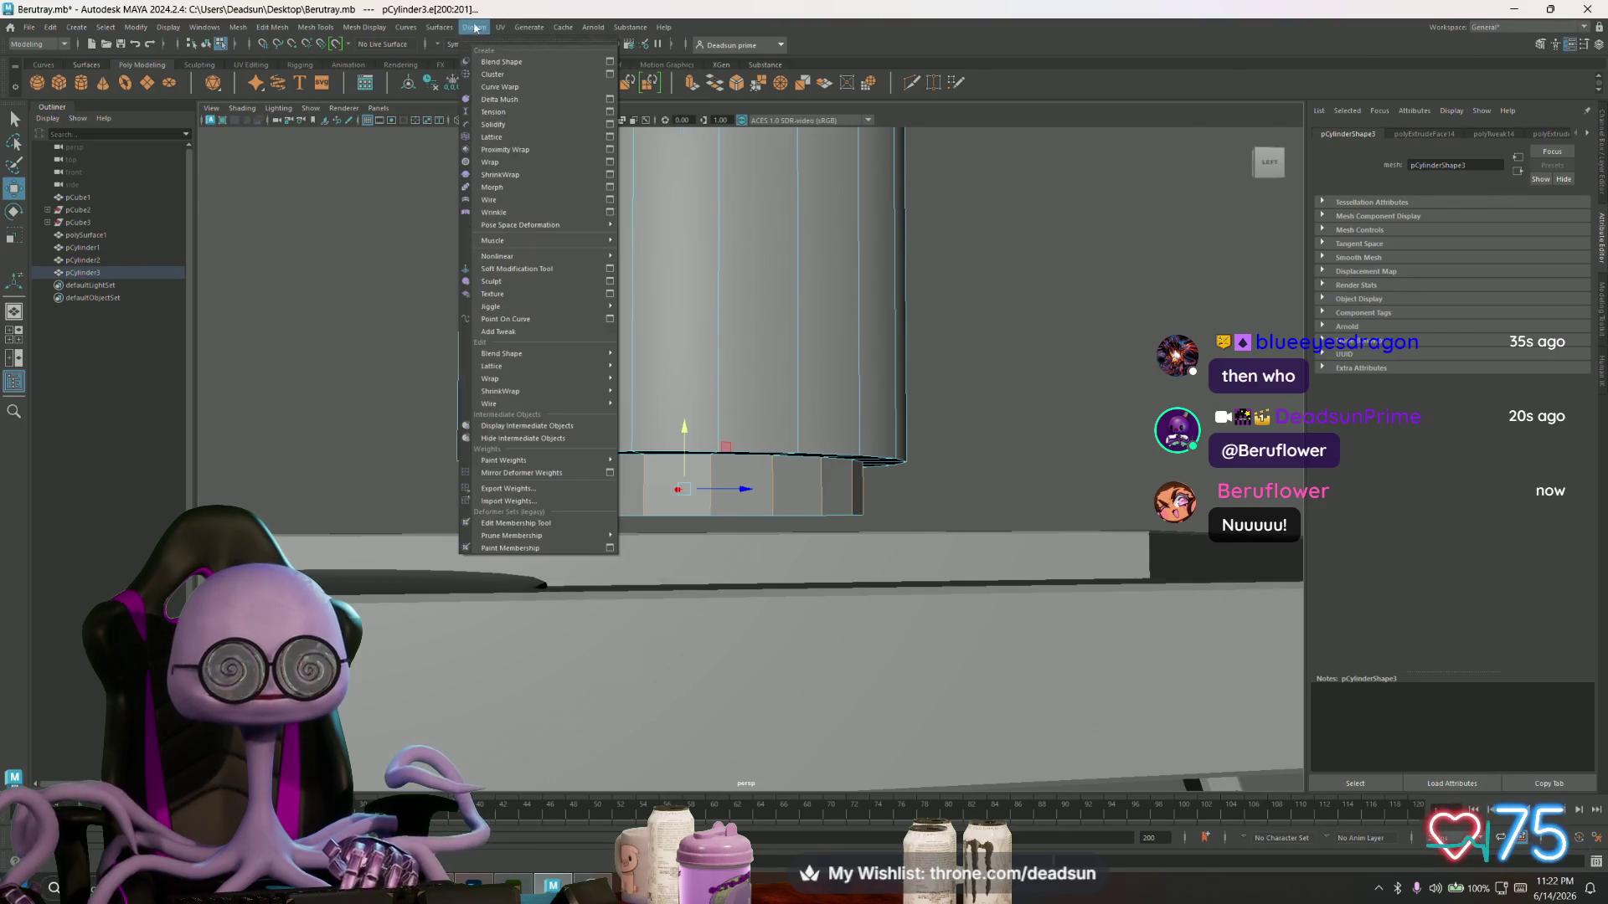
- Apply Mesh Display > Soften Edge to the base edges and select the bottom edge loop
mouse_move(236, 29)
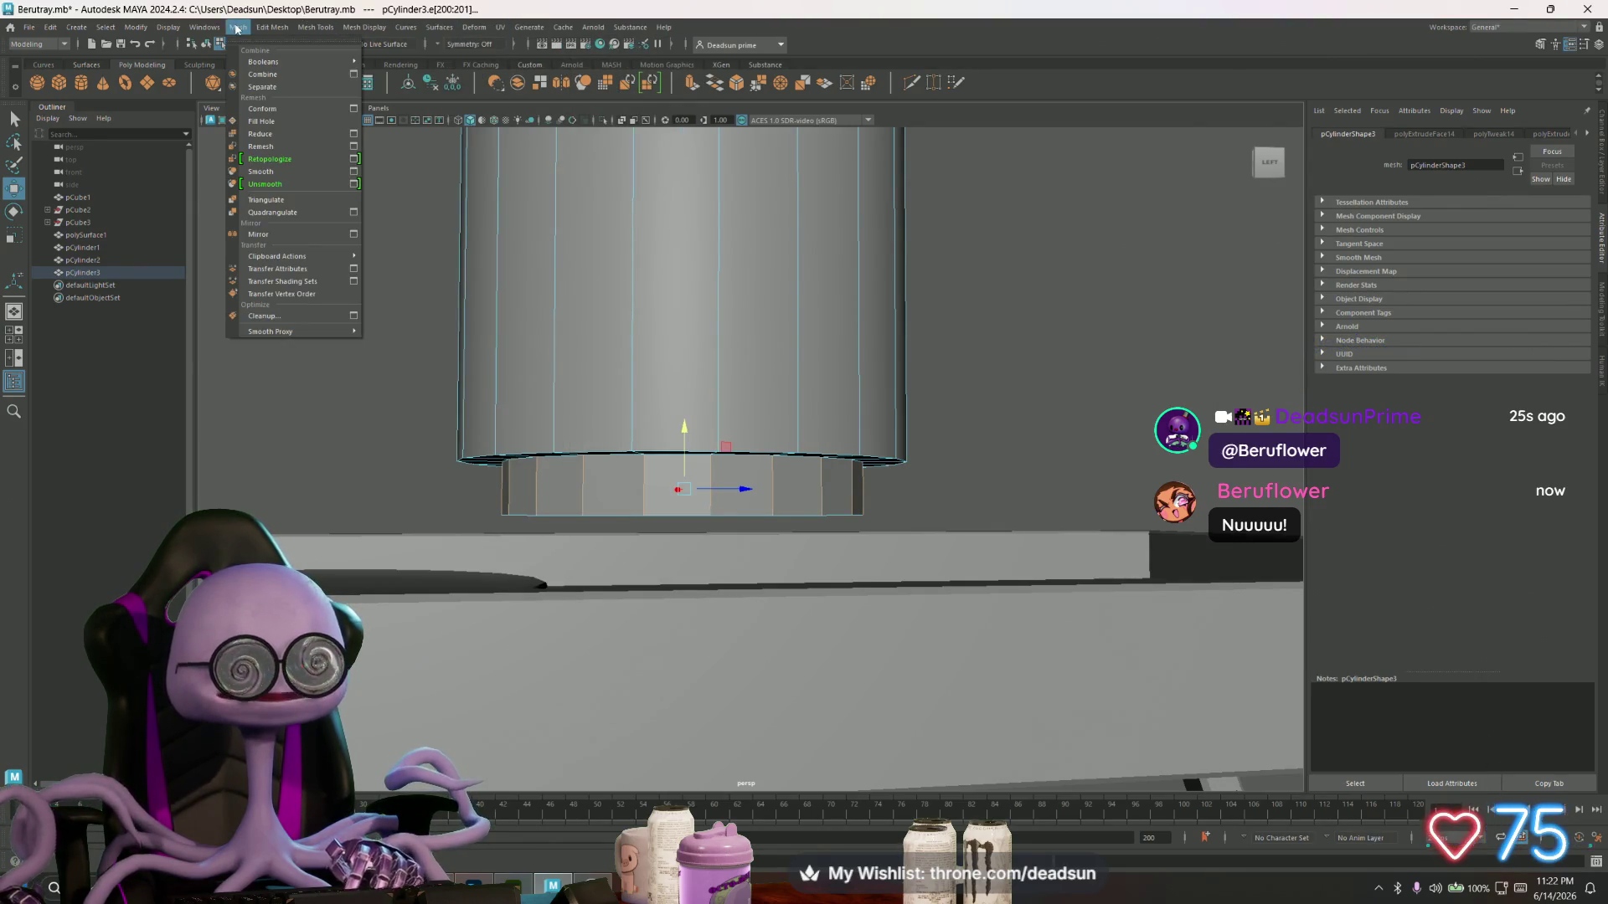
click(364, 28)
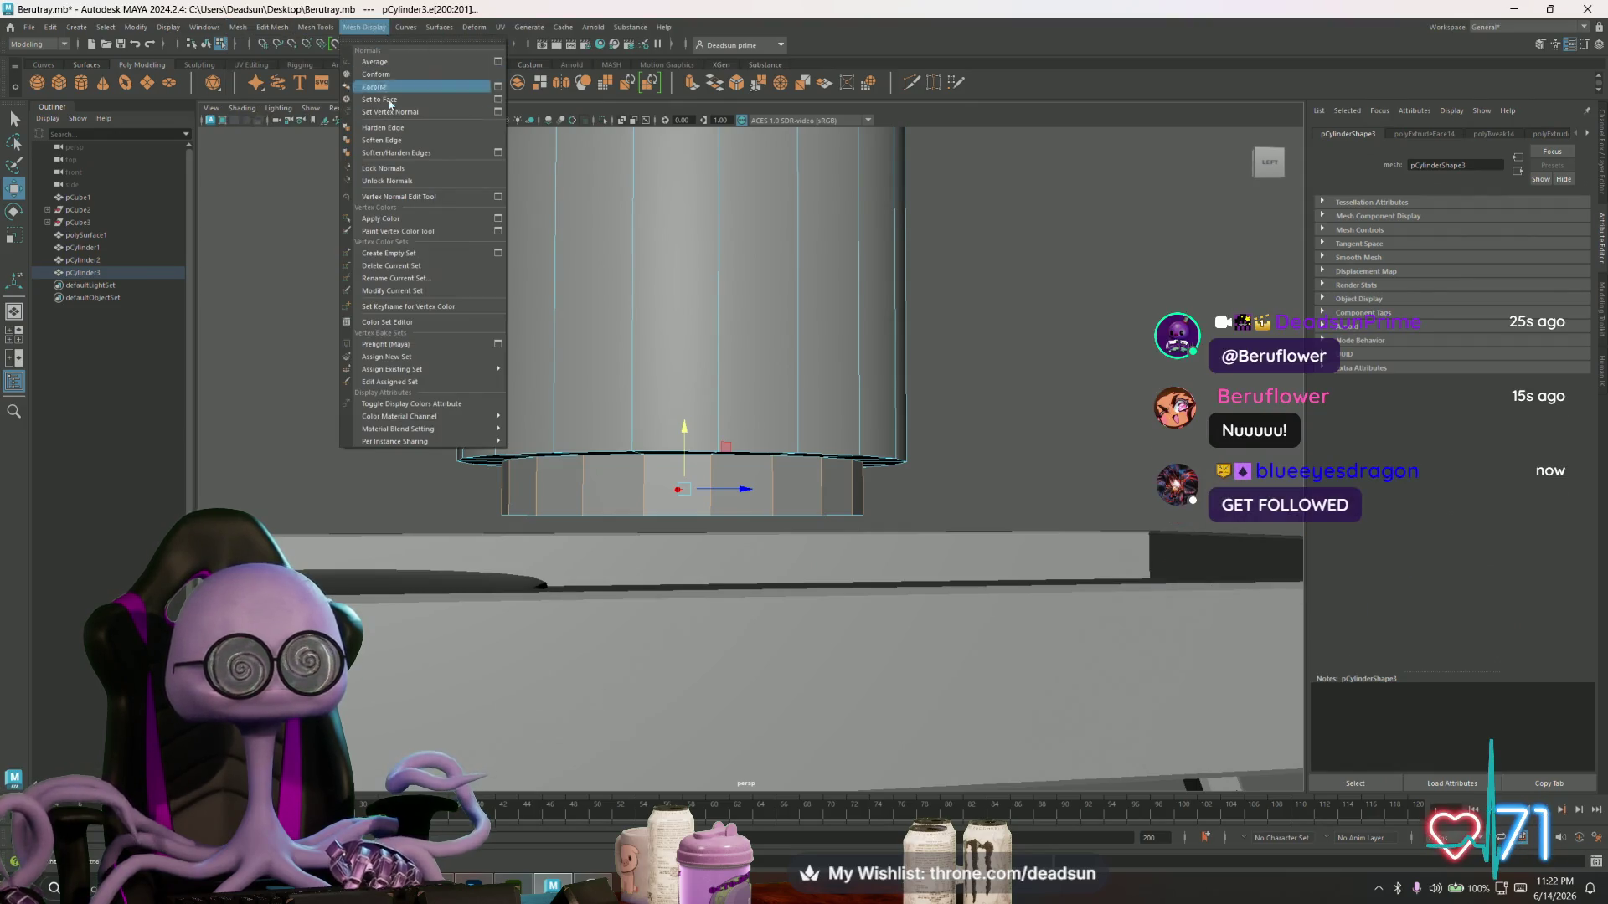
click(399, 140)
right_drag(553, 431, 531, 450)
double_click(530, 450)
click(289, 28)
mouse_move(364, 32)
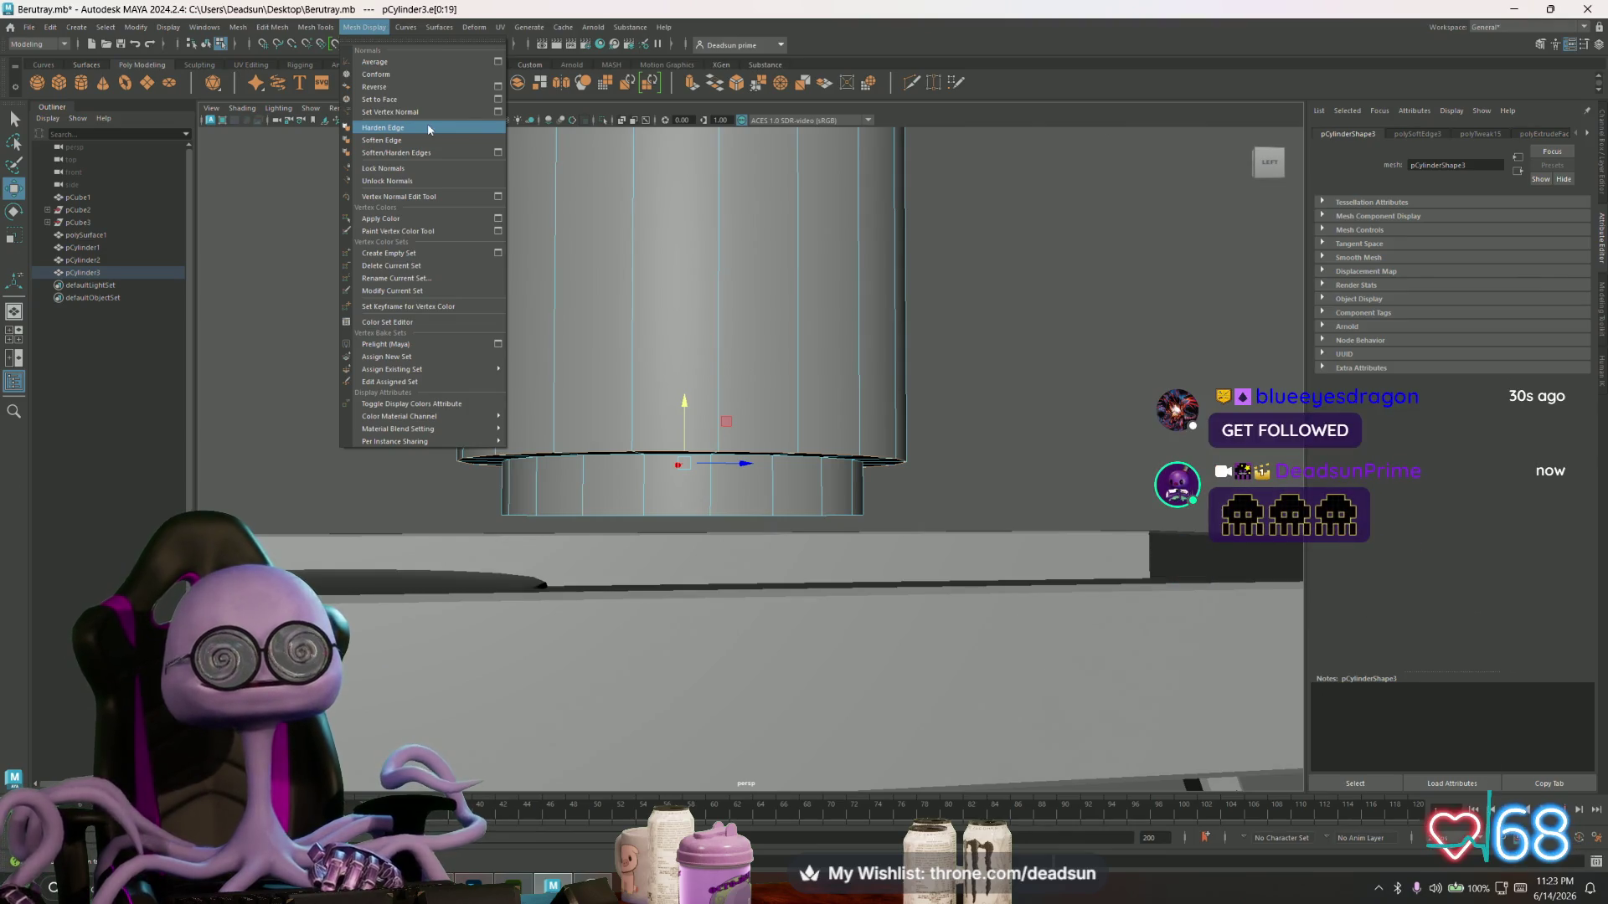
click(268, 35)
- Bevel the cylinder's base edges with 3 segments, then redo the bevel wider at 0.5342
click(260, 28)
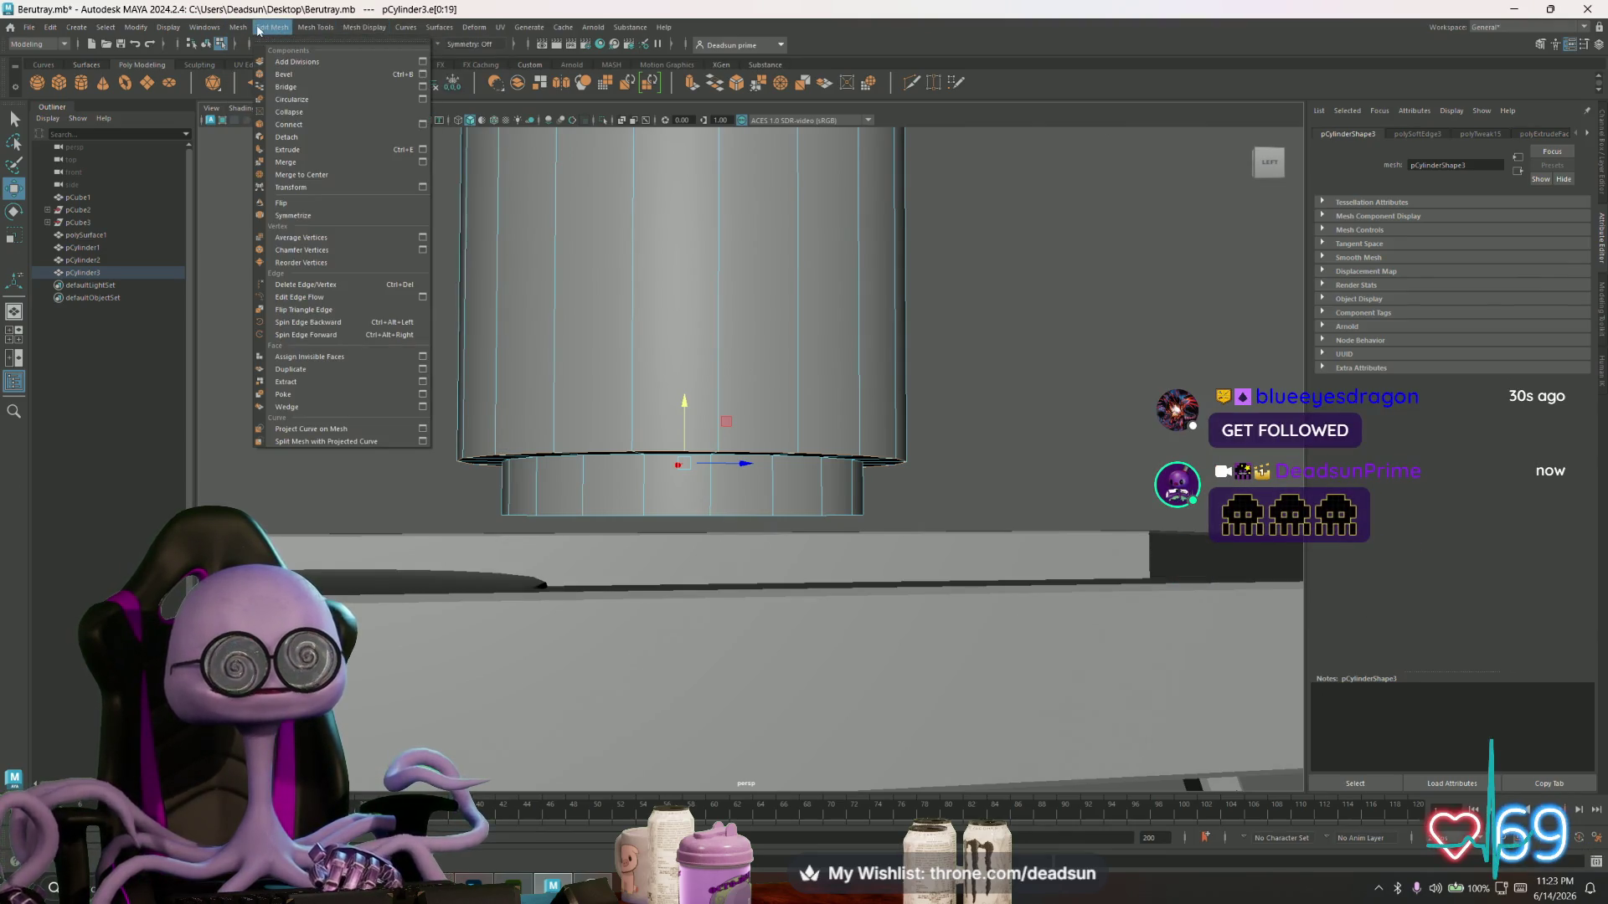
click(423, 74)
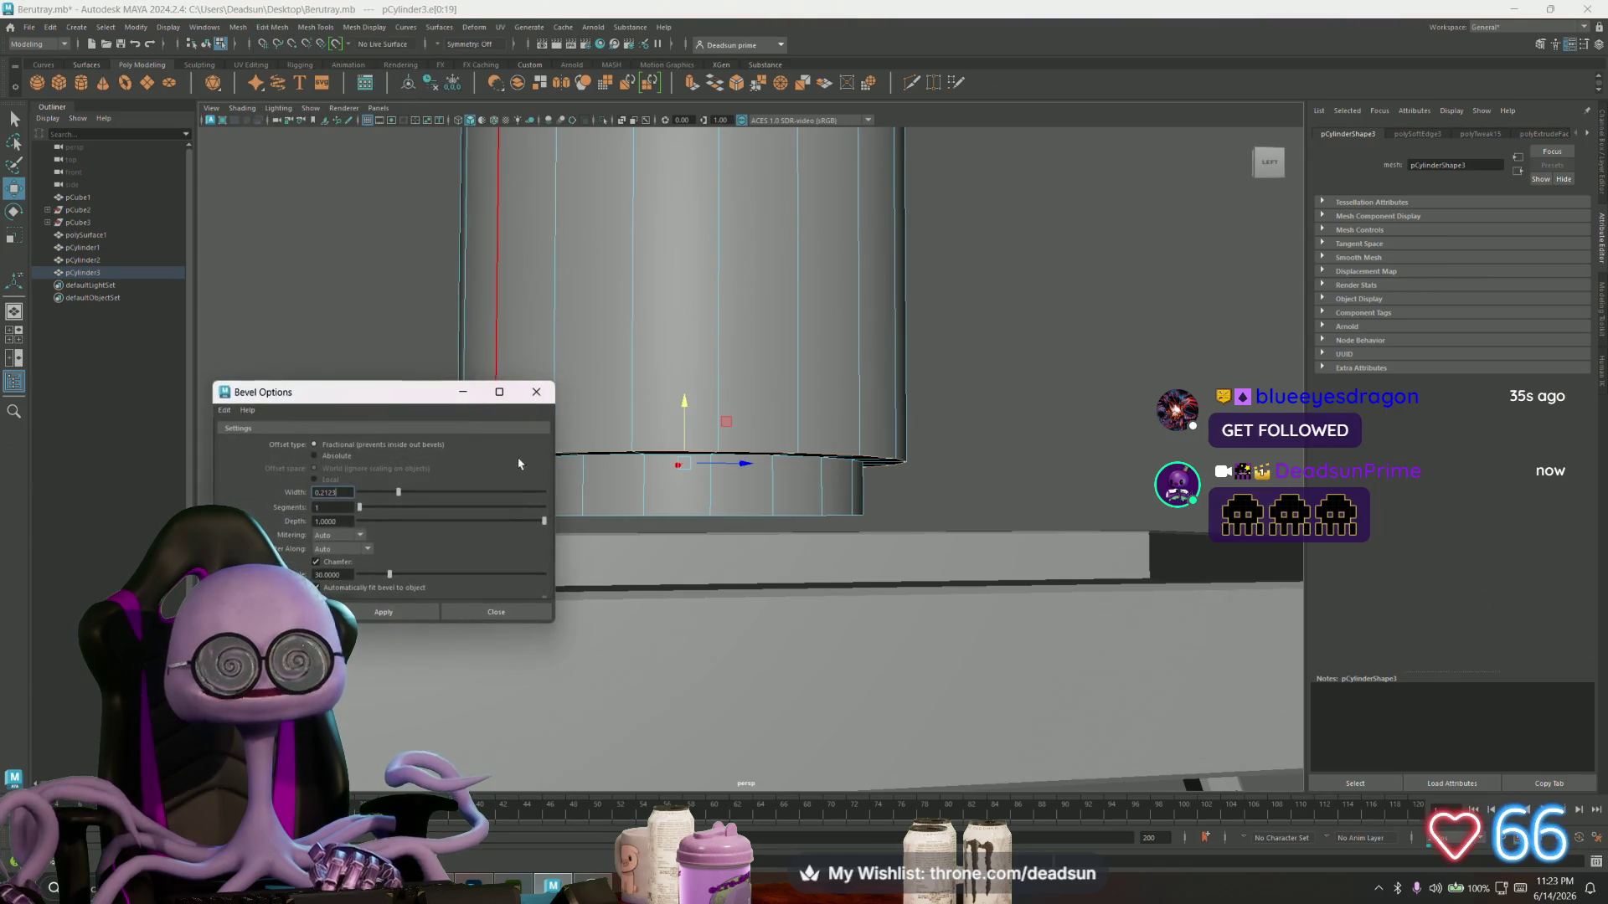
drag(360, 508, 414, 492)
click(384, 612)
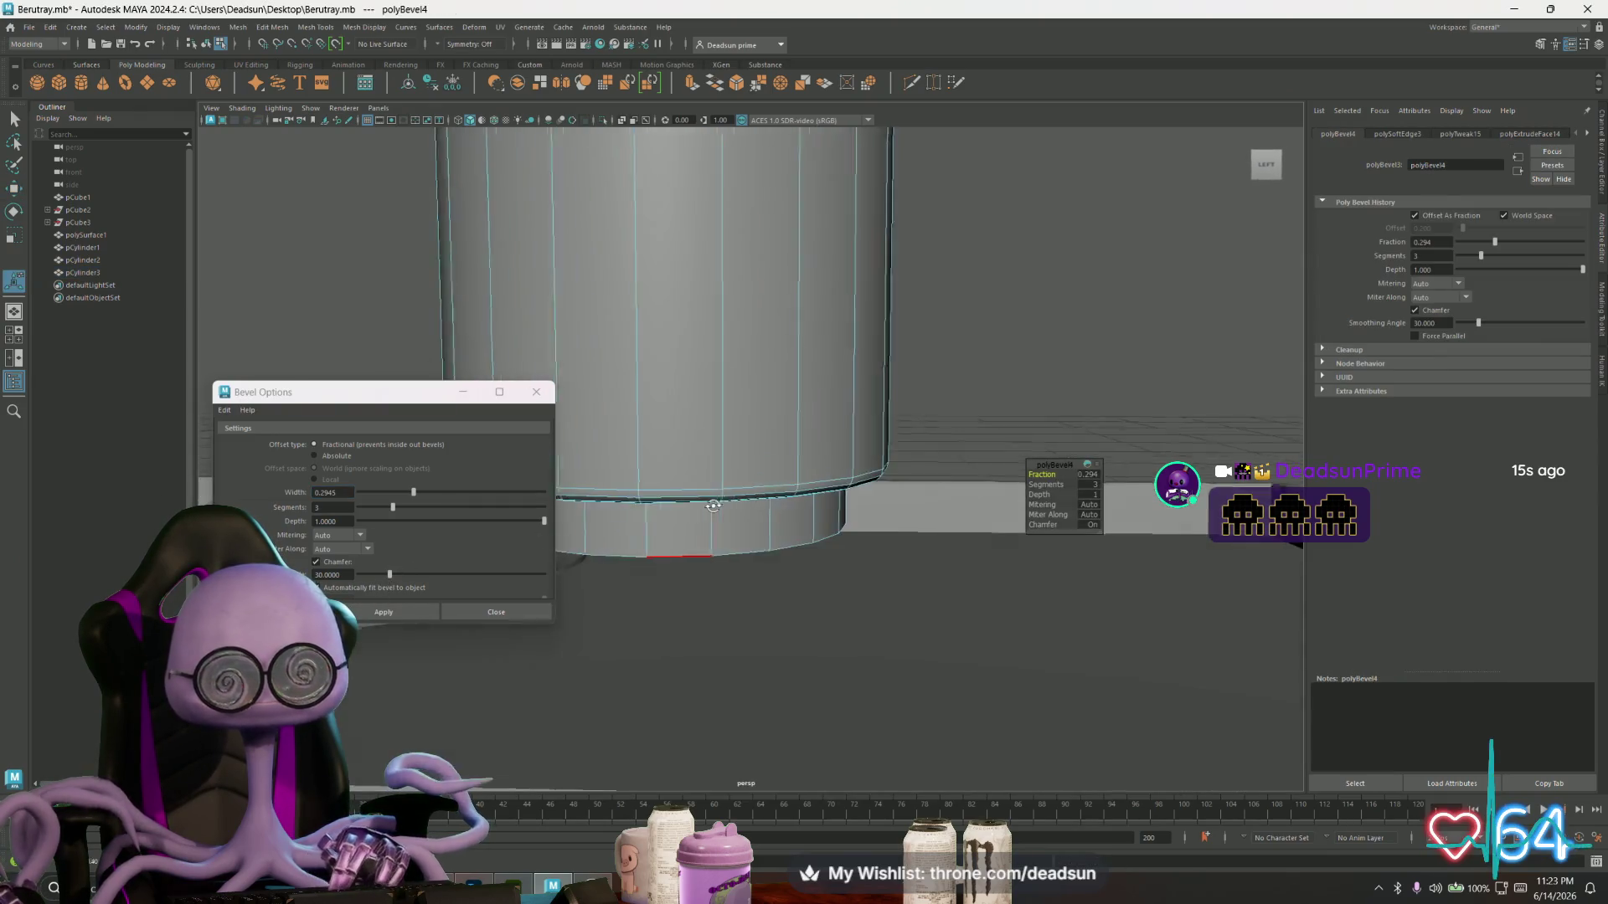
key(ctrl+z)
drag(413, 492, 458, 495)
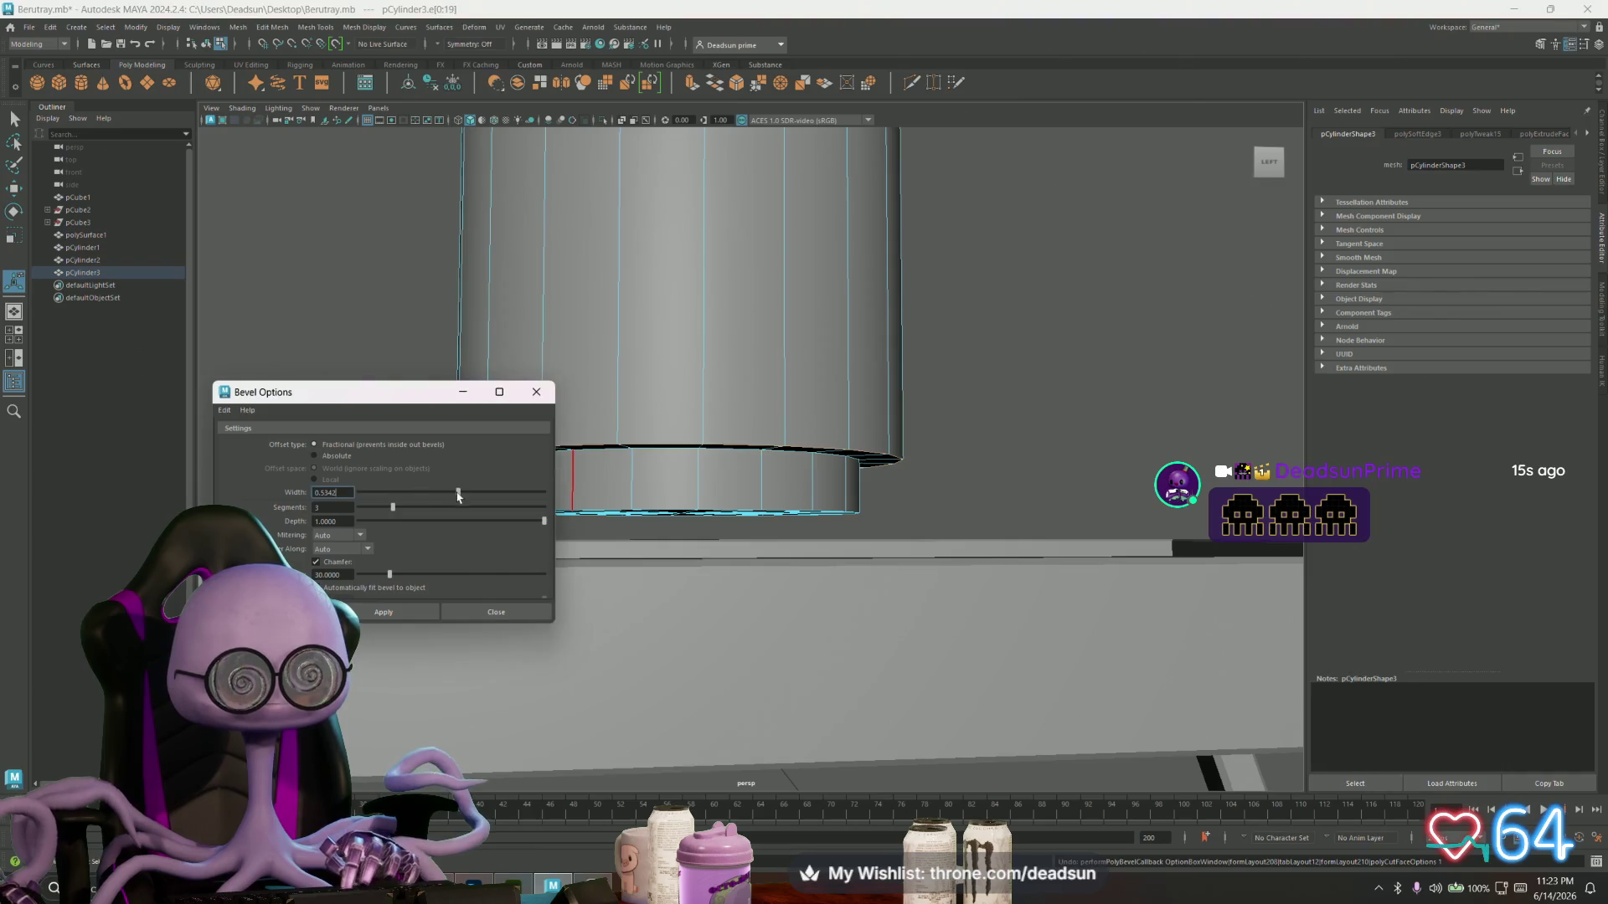
click(384, 612)
mouse_move(586, 578)
alt+mouse_down()
mouse_move(804, 551)
mouse_move(570, 210)
alt+mouse_up()
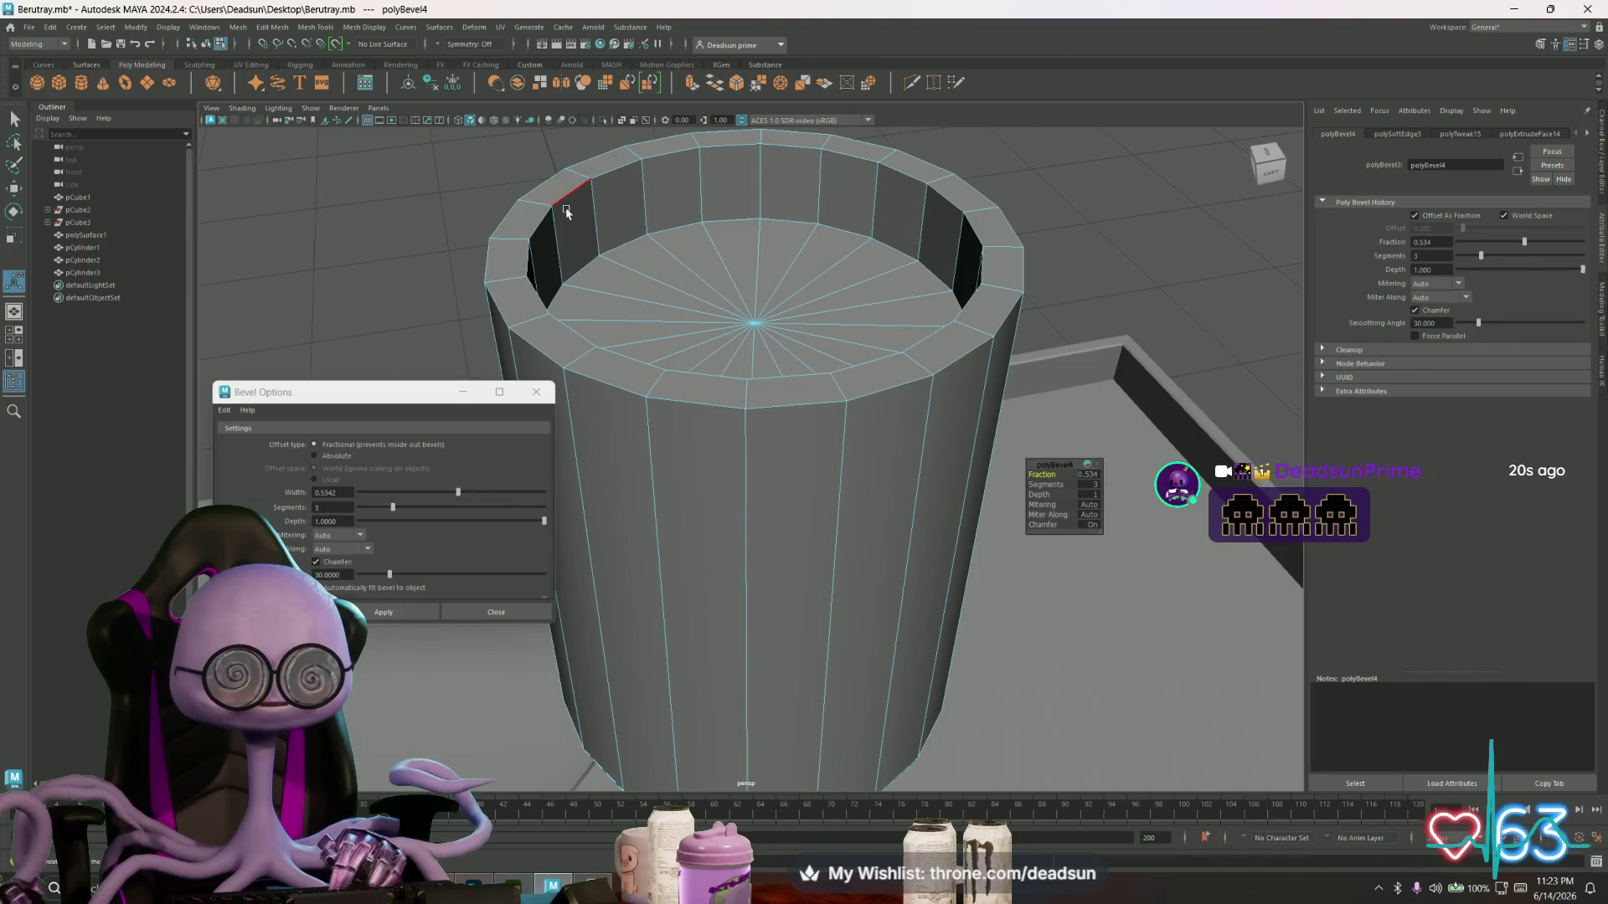
- Bevel the cup's top rim edges and close the bevel settings
click(562, 201)
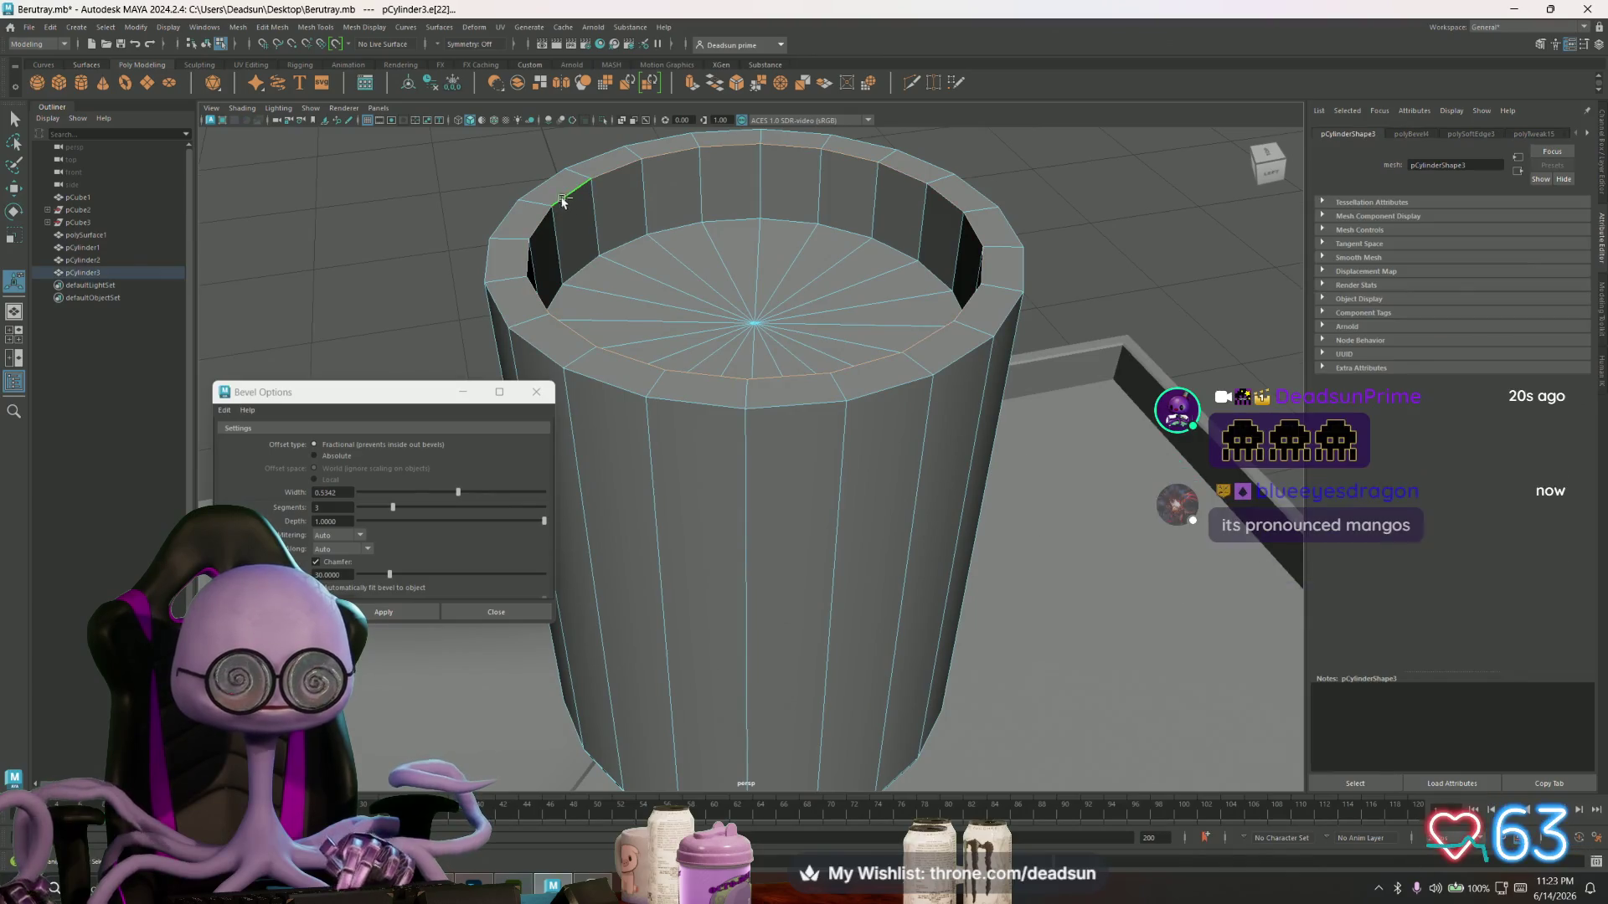
click(384, 613)
alt+drag(565, 636, 492, 291)
scroll(514, 238, up, 5)
scroll(517, 344, down, 5)
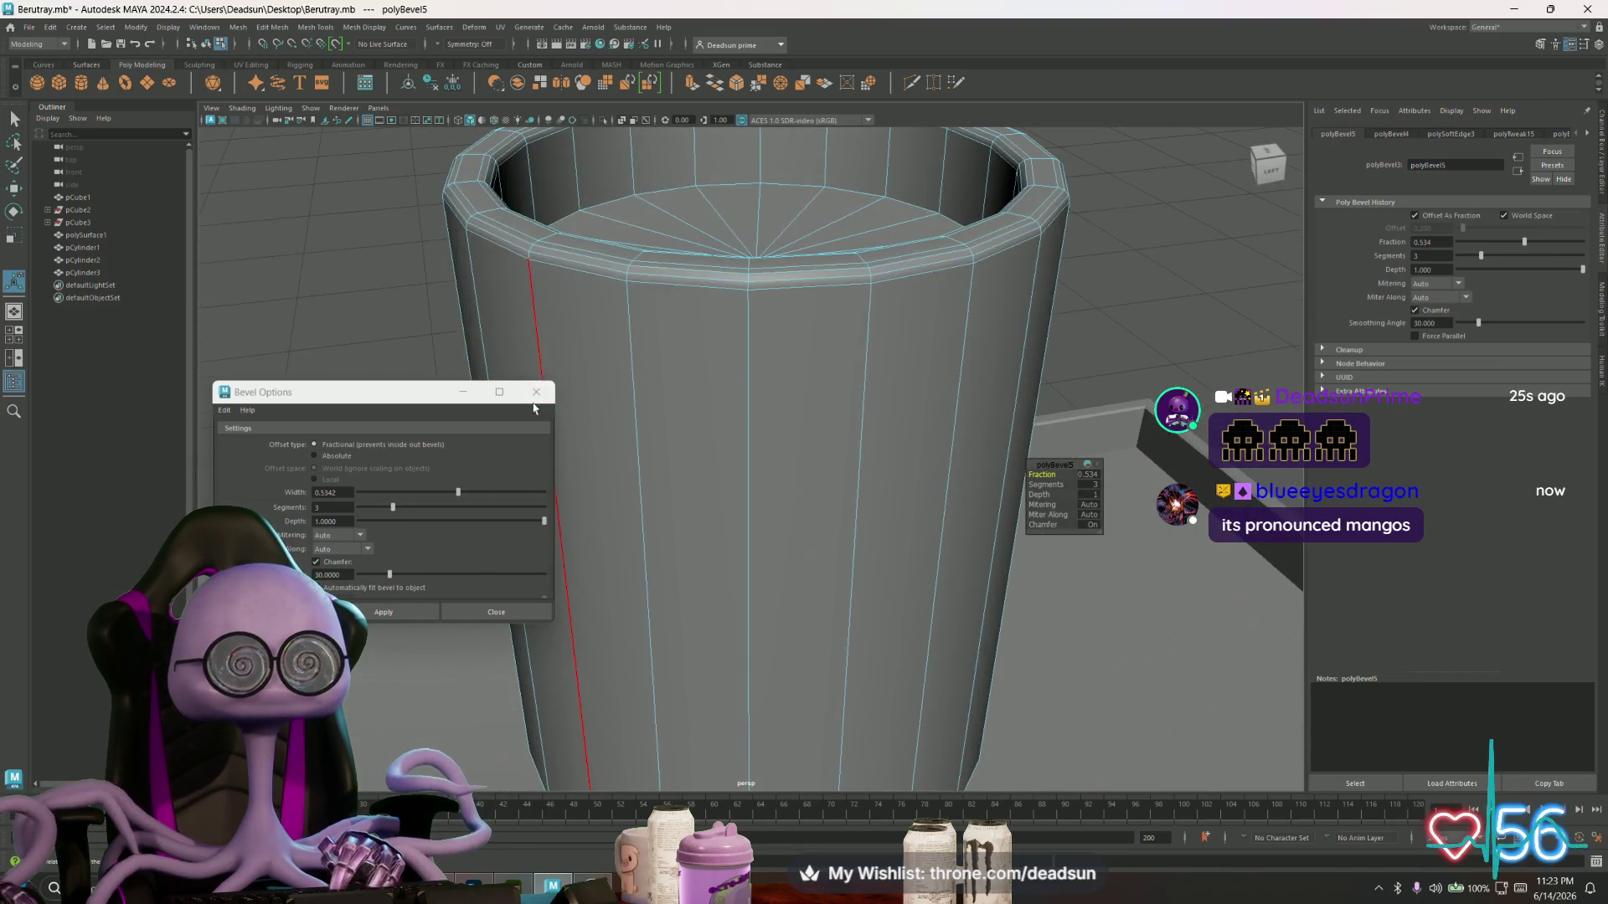
click(496, 612)
alt+drag(496, 612, 584, 433)
scroll(584, 433, up, 2)
- Delete a rim edge and its leftover vertices to hollow out the cup's top
right_drag(536, 372, 581, 311)
click(585, 312)
alt+drag(585, 311, 605, 346)
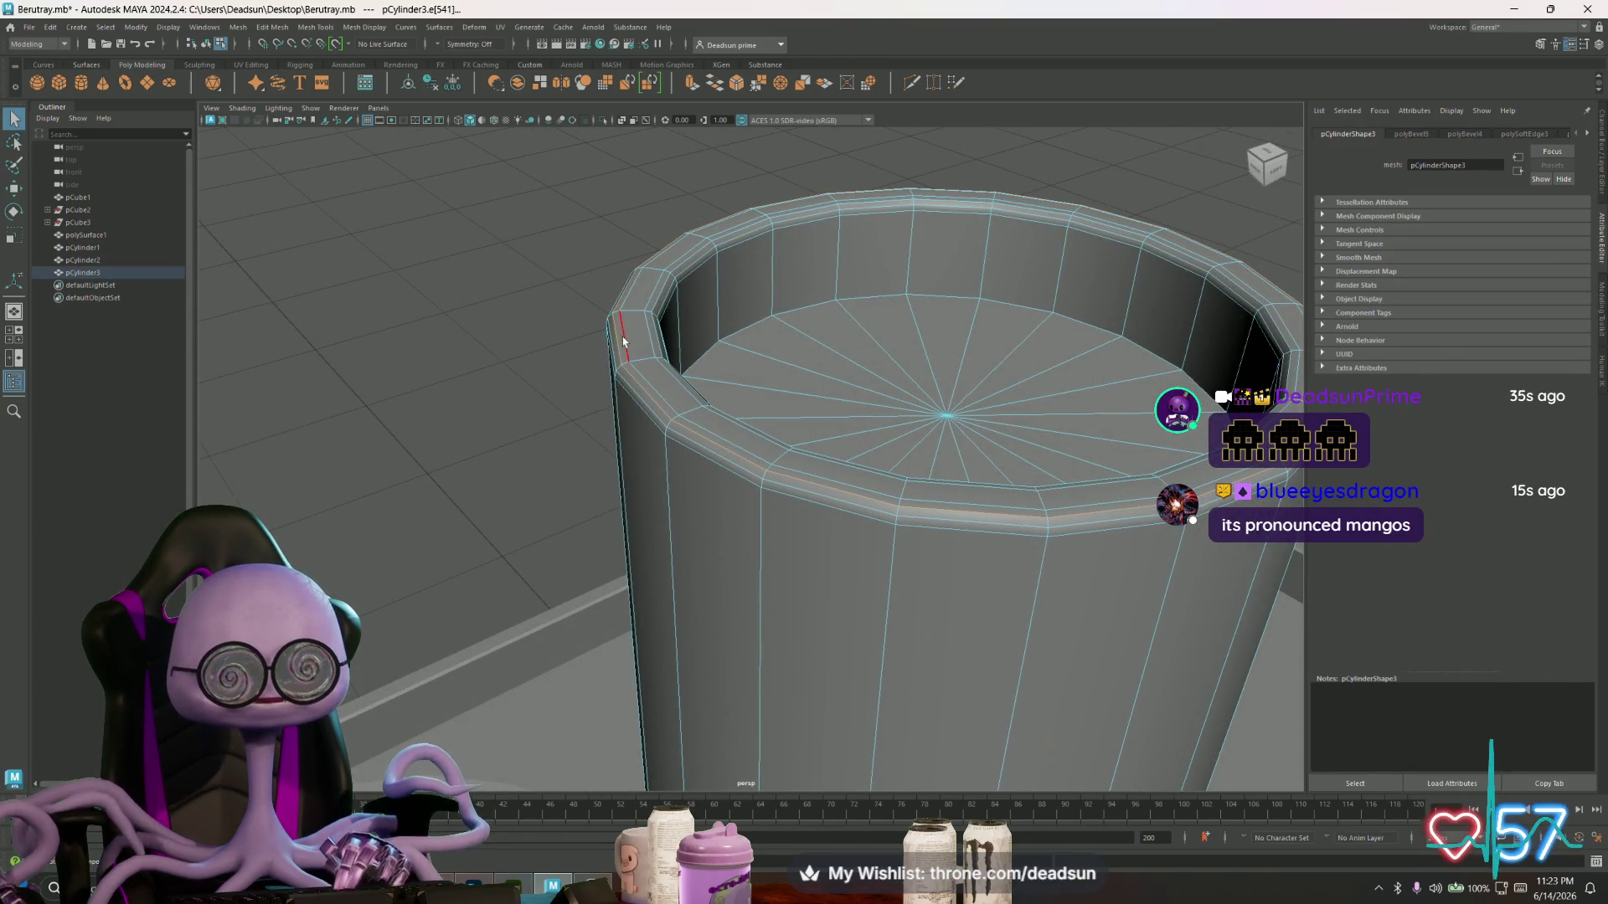
click(649, 335)
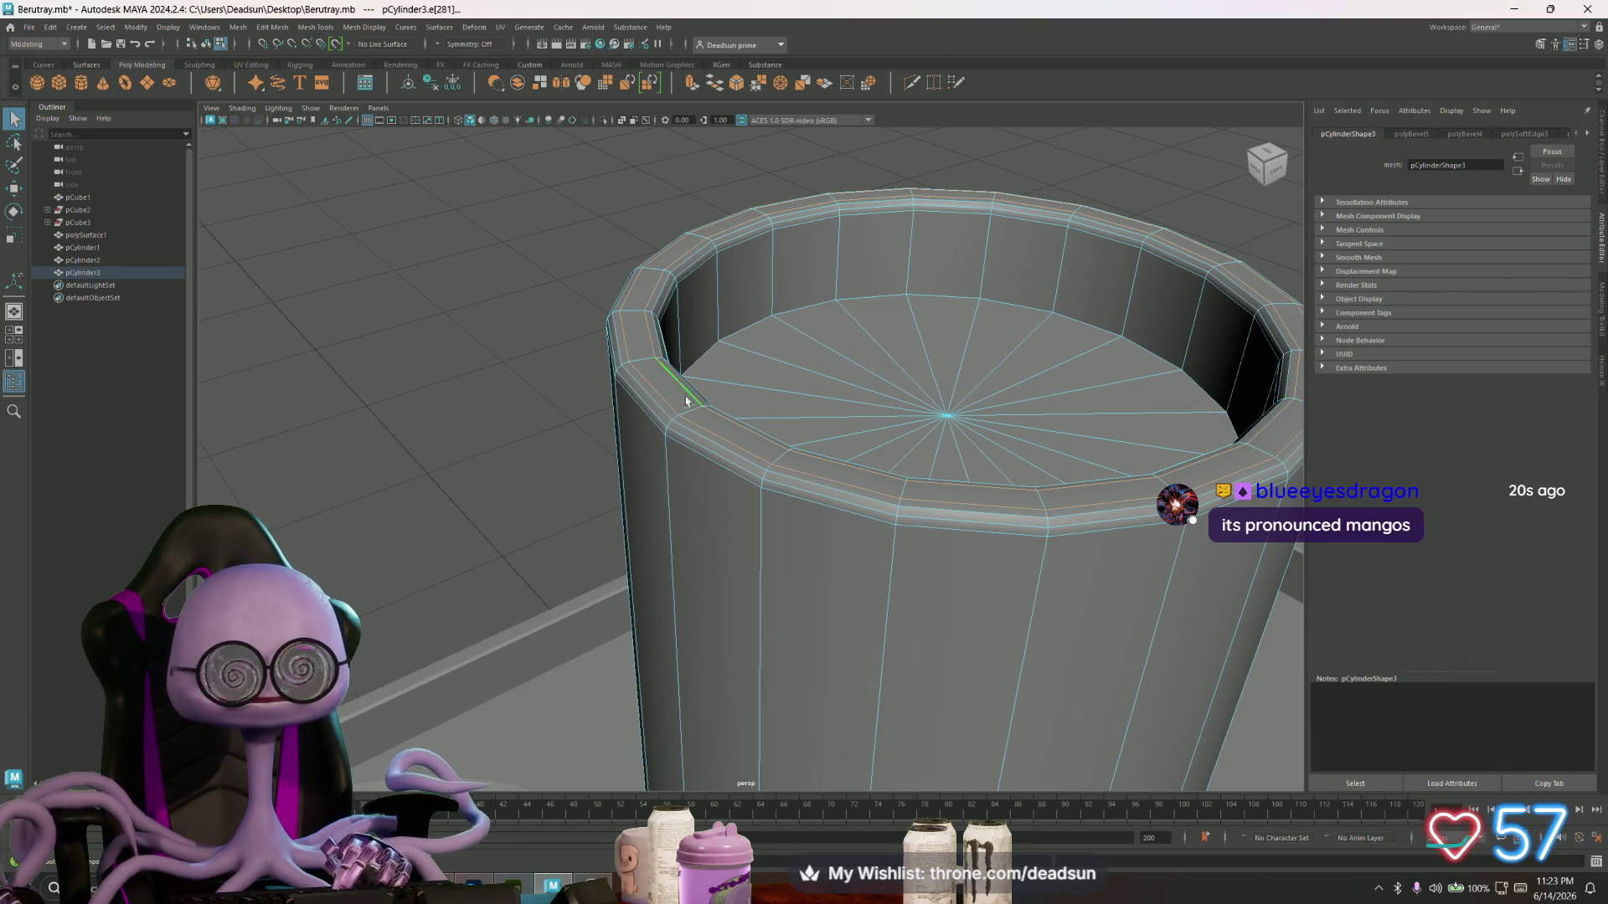
scroll(685, 401, down, 5)
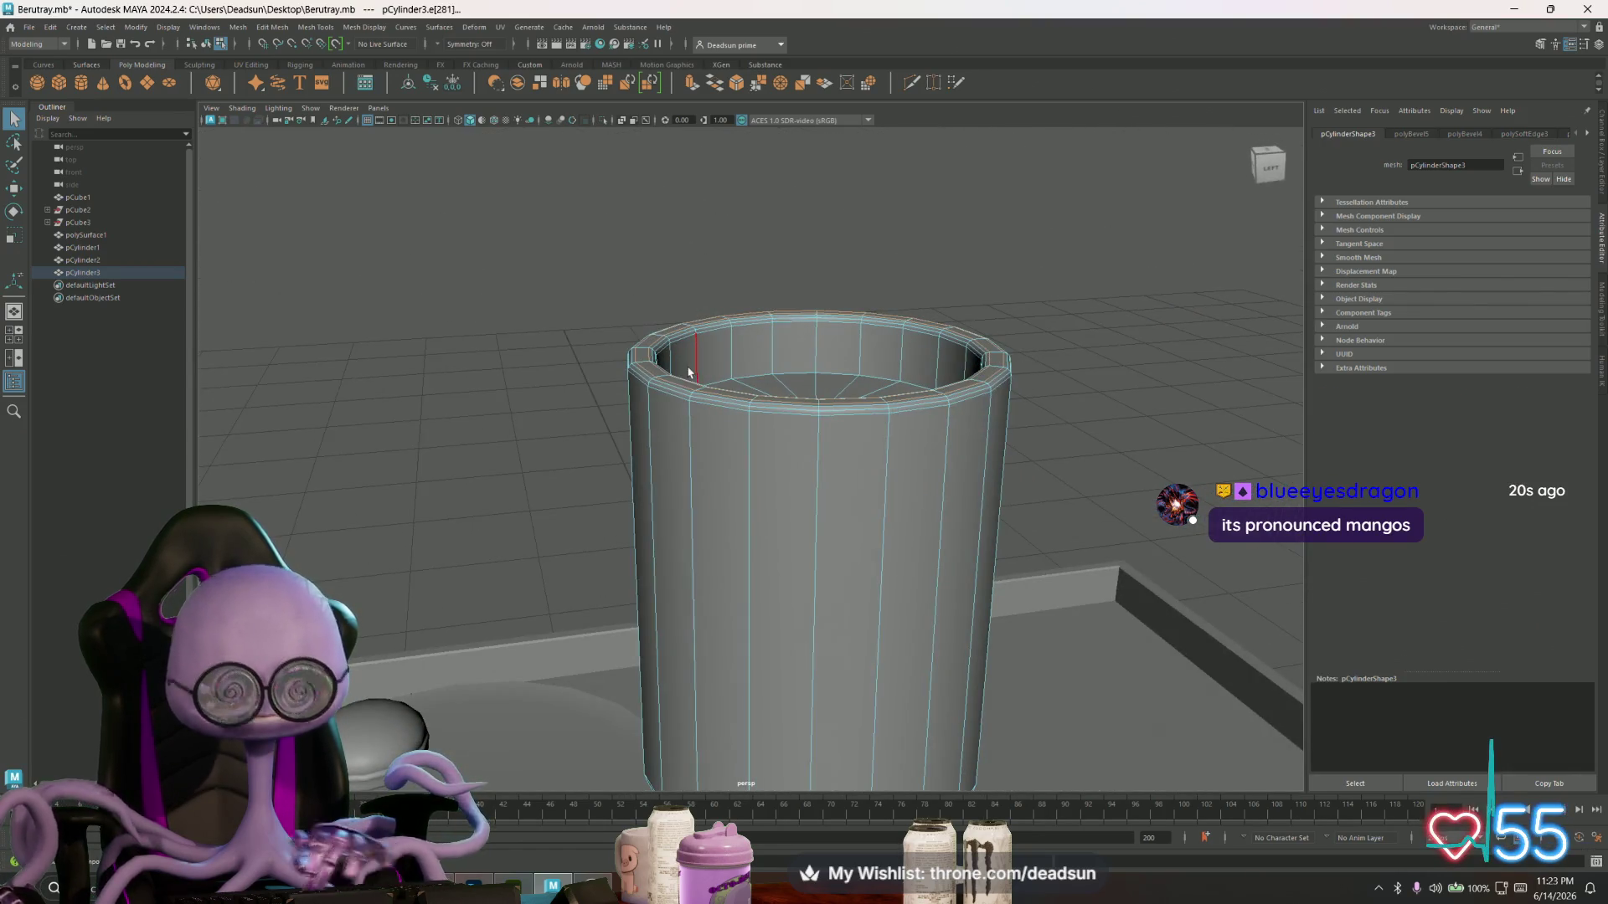
key(Delete)
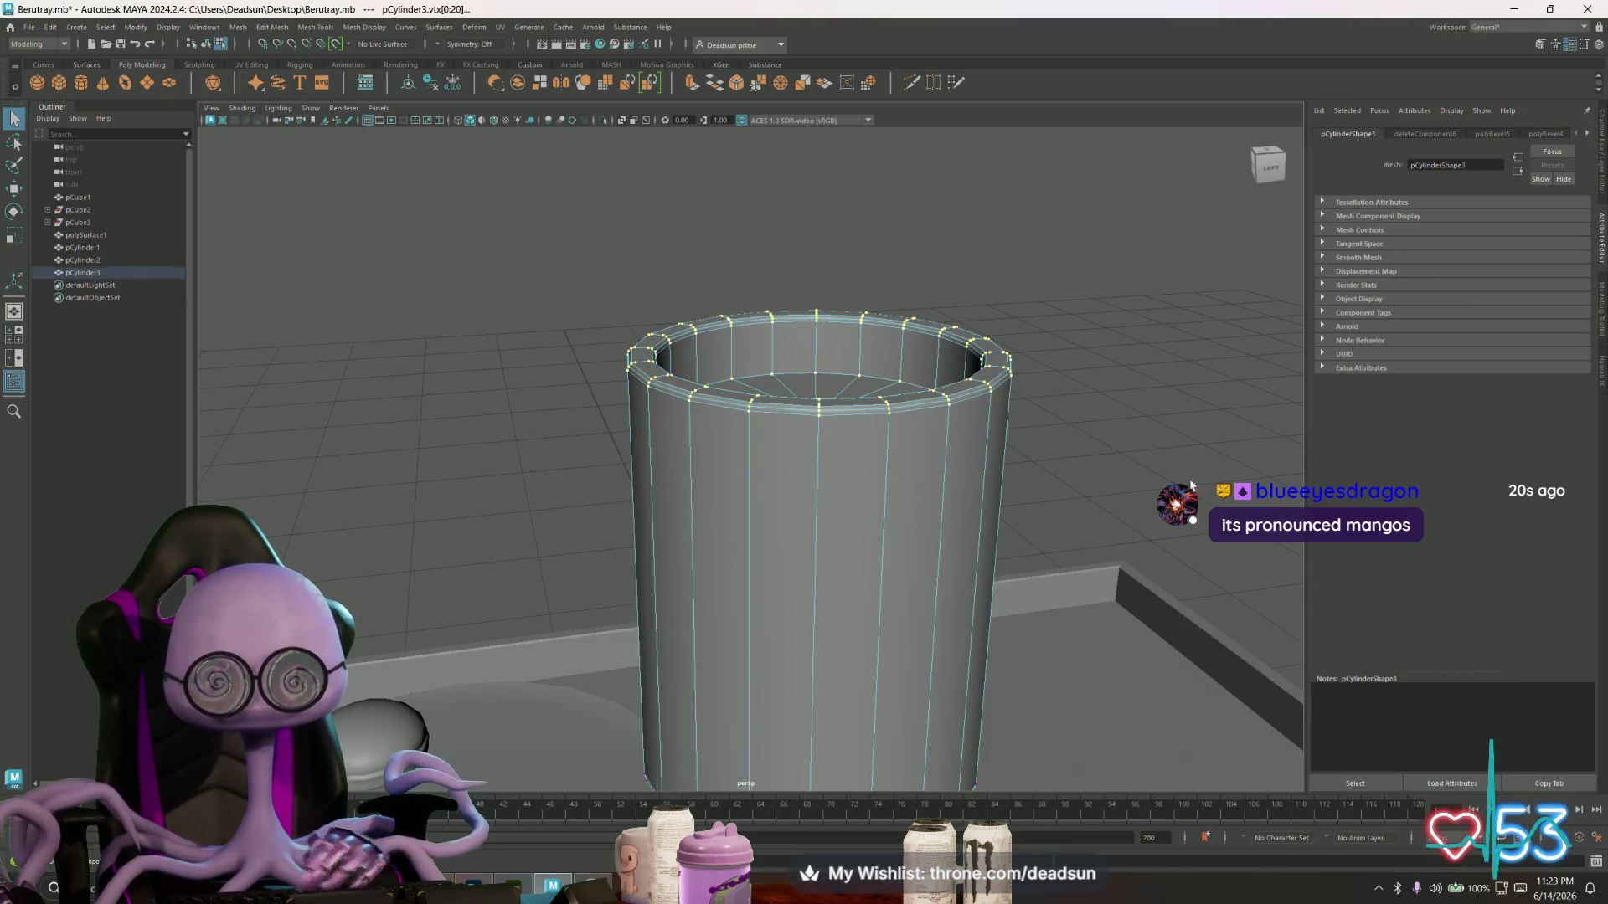
key(Delete)
alt+drag(933, 513, 805, 460)
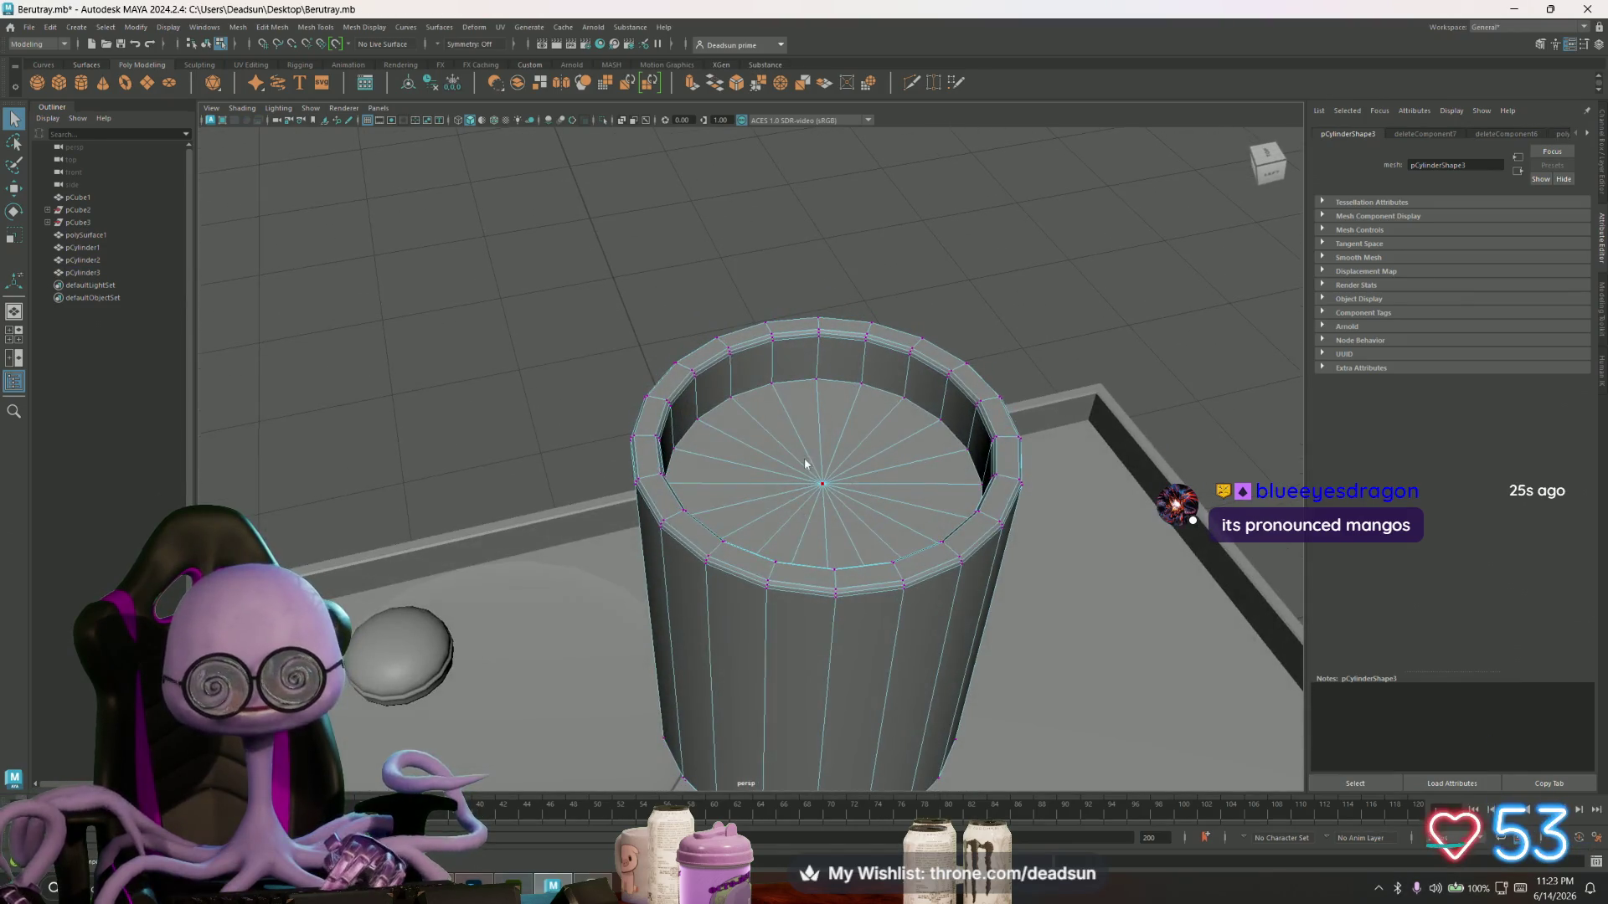
- Select a vertex at the cylinder's base with the Move tool active and frame it
right_drag(804, 460, 809, 487)
scroll(810, 488, down, 3)
mouse_move(809, 488)
alt+mouse_down()
mouse_move(567, 499)
mouse_move(694, 539)
mouse_move(708, 511)
mouse_move(720, 538)
alt+mouse_up()
scroll(719, 538, up, 3)
scroll(719, 538, up, 8)
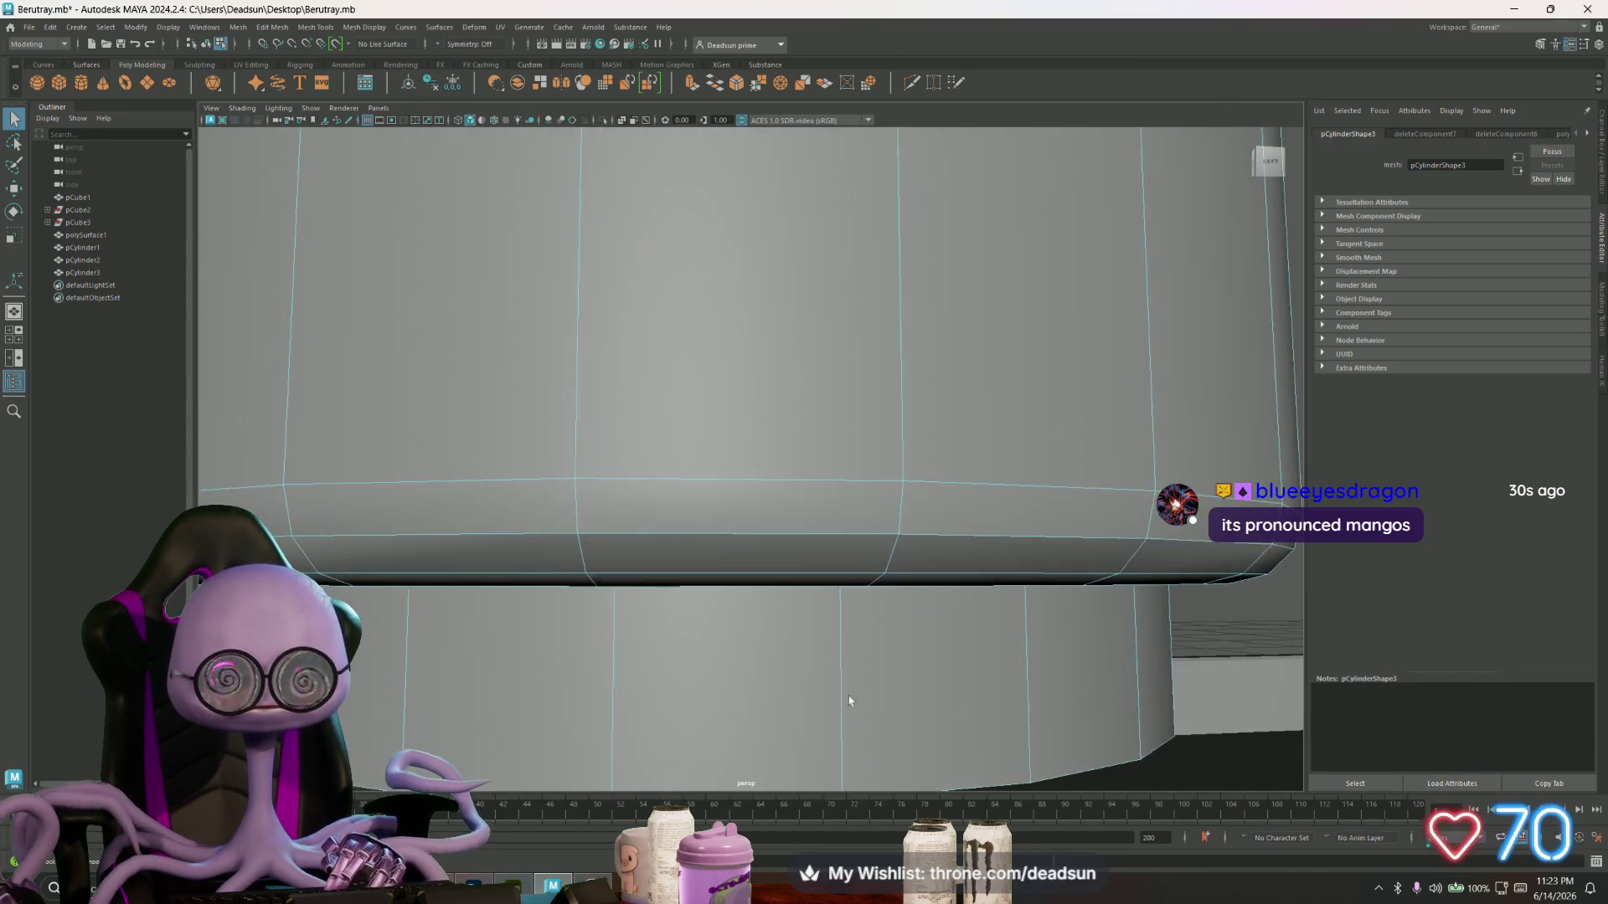
scroll(862, 586, down, 5)
right_drag(718, 536, 701, 521)
click(757, 532)
key(w)
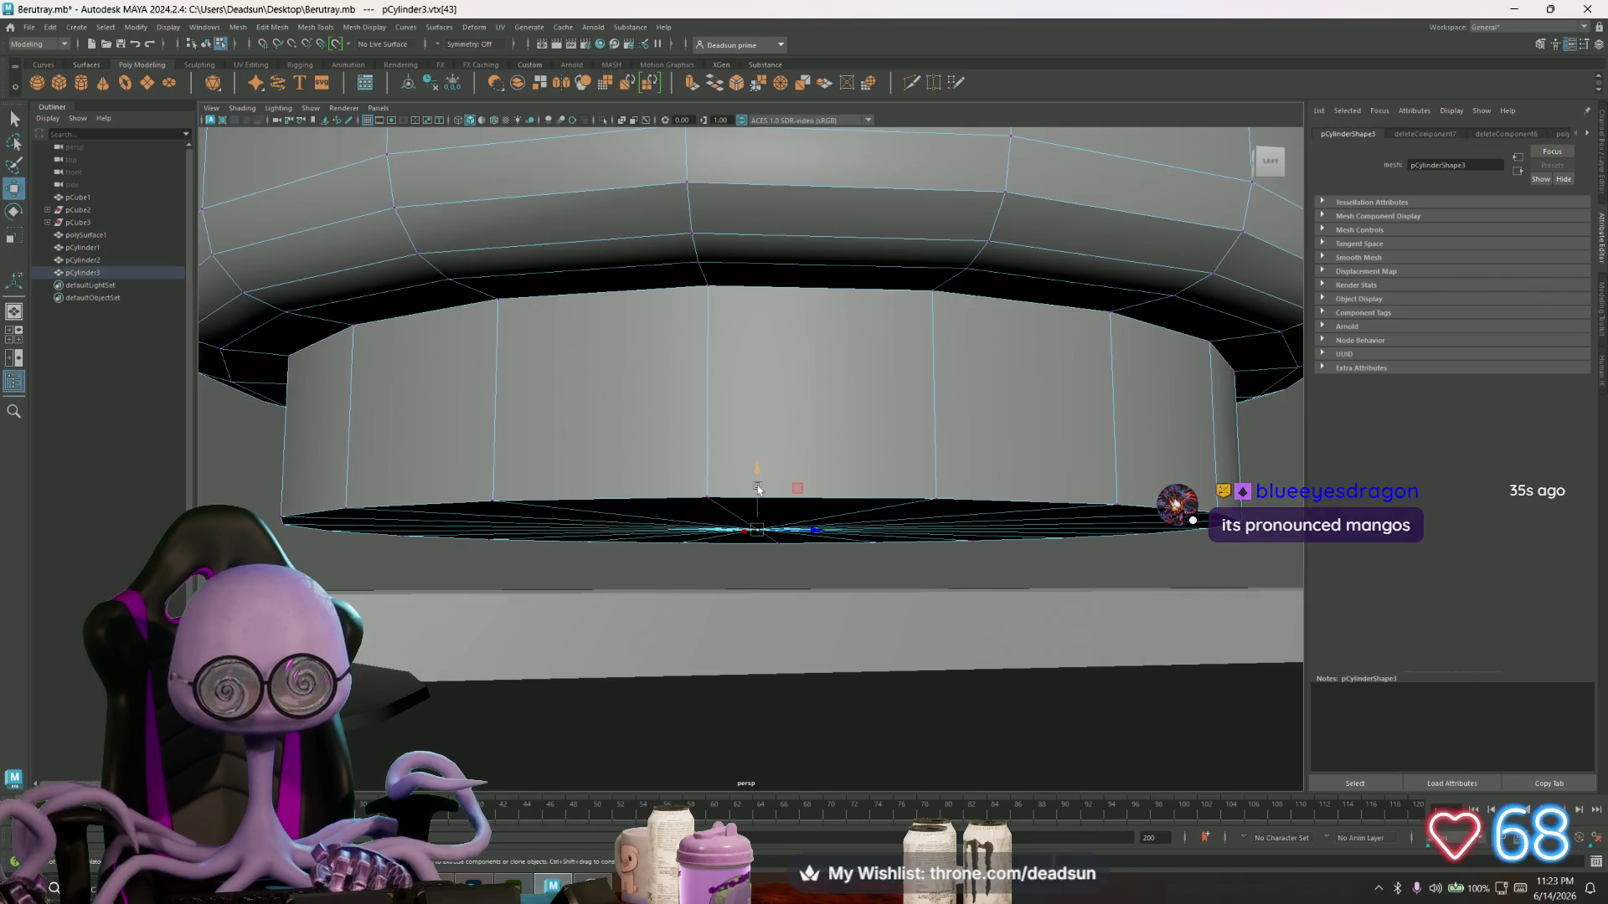
key(f)
scroll(737, 484, down, 10)
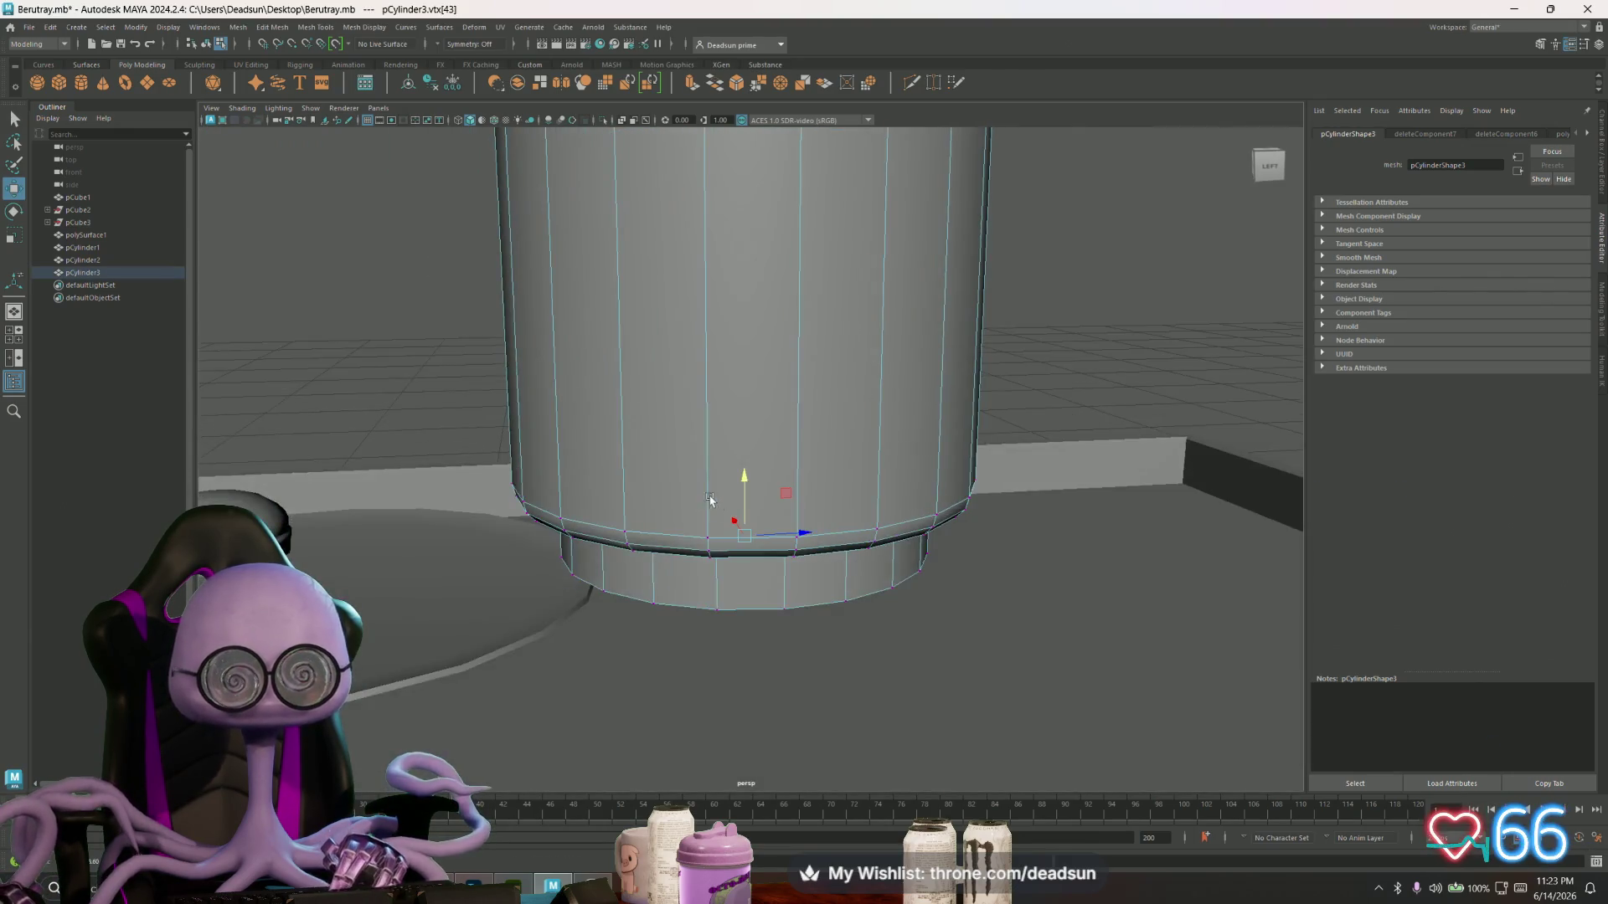
- Shrink the tall cylinder uniformly, lower it onto the tray and slide it left
right_drag(737, 377, 881, 303)
click(776, 377)
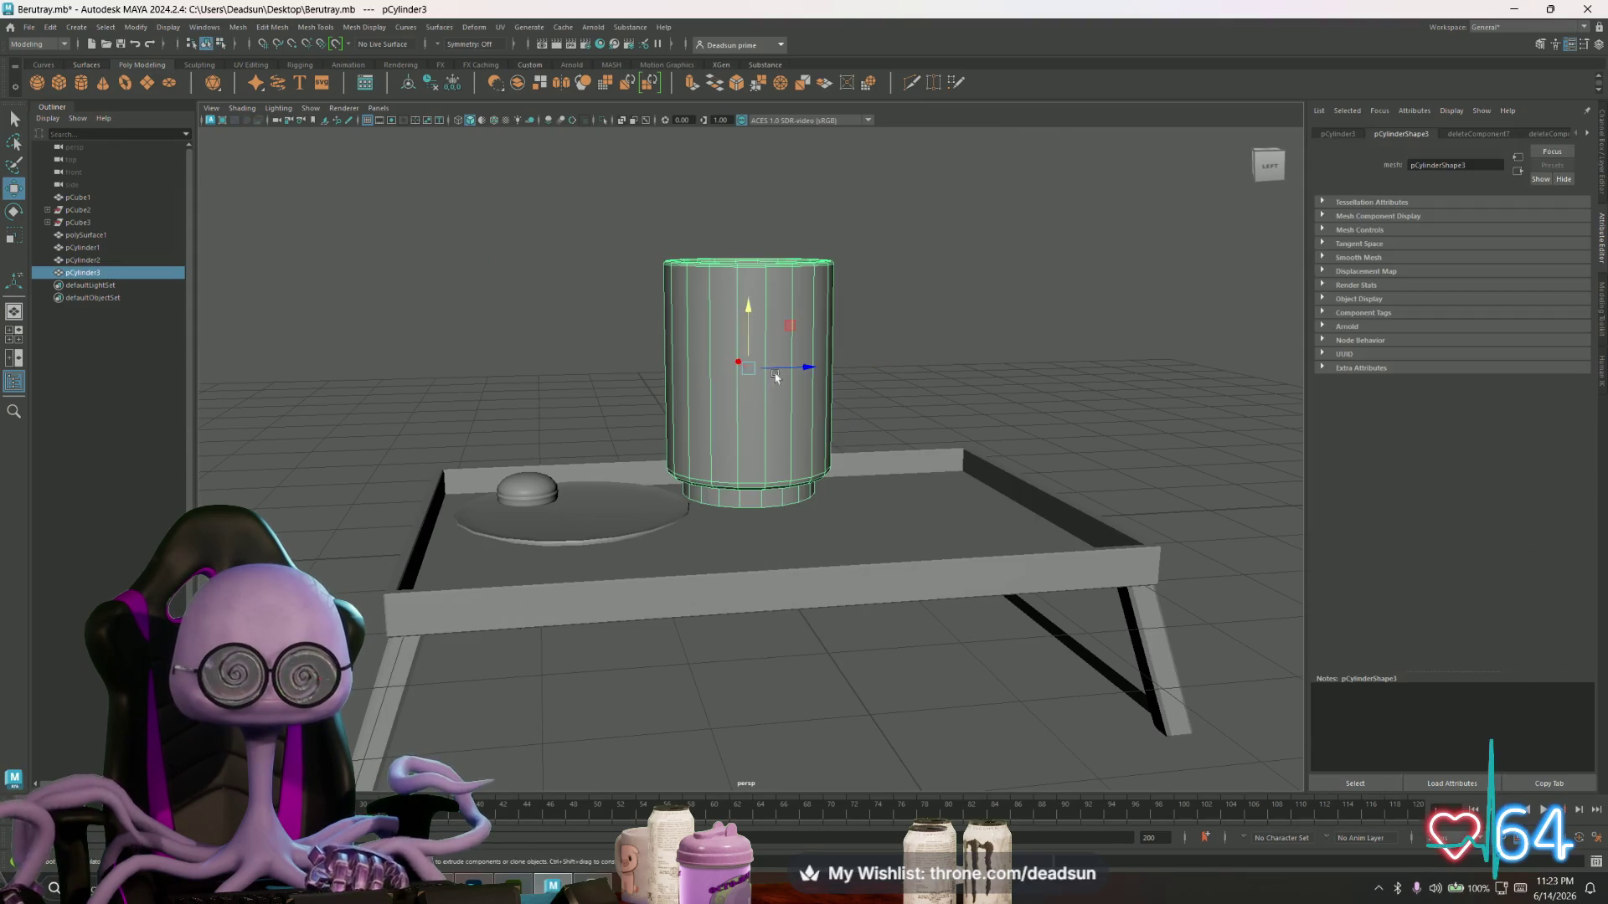
mouse_move(745, 369)
mouse_down()
mouse_move(667, 381)
mouse_move(710, 386)
mouse_move(693, 383)
mouse_up()
drag(747, 306, 746, 392)
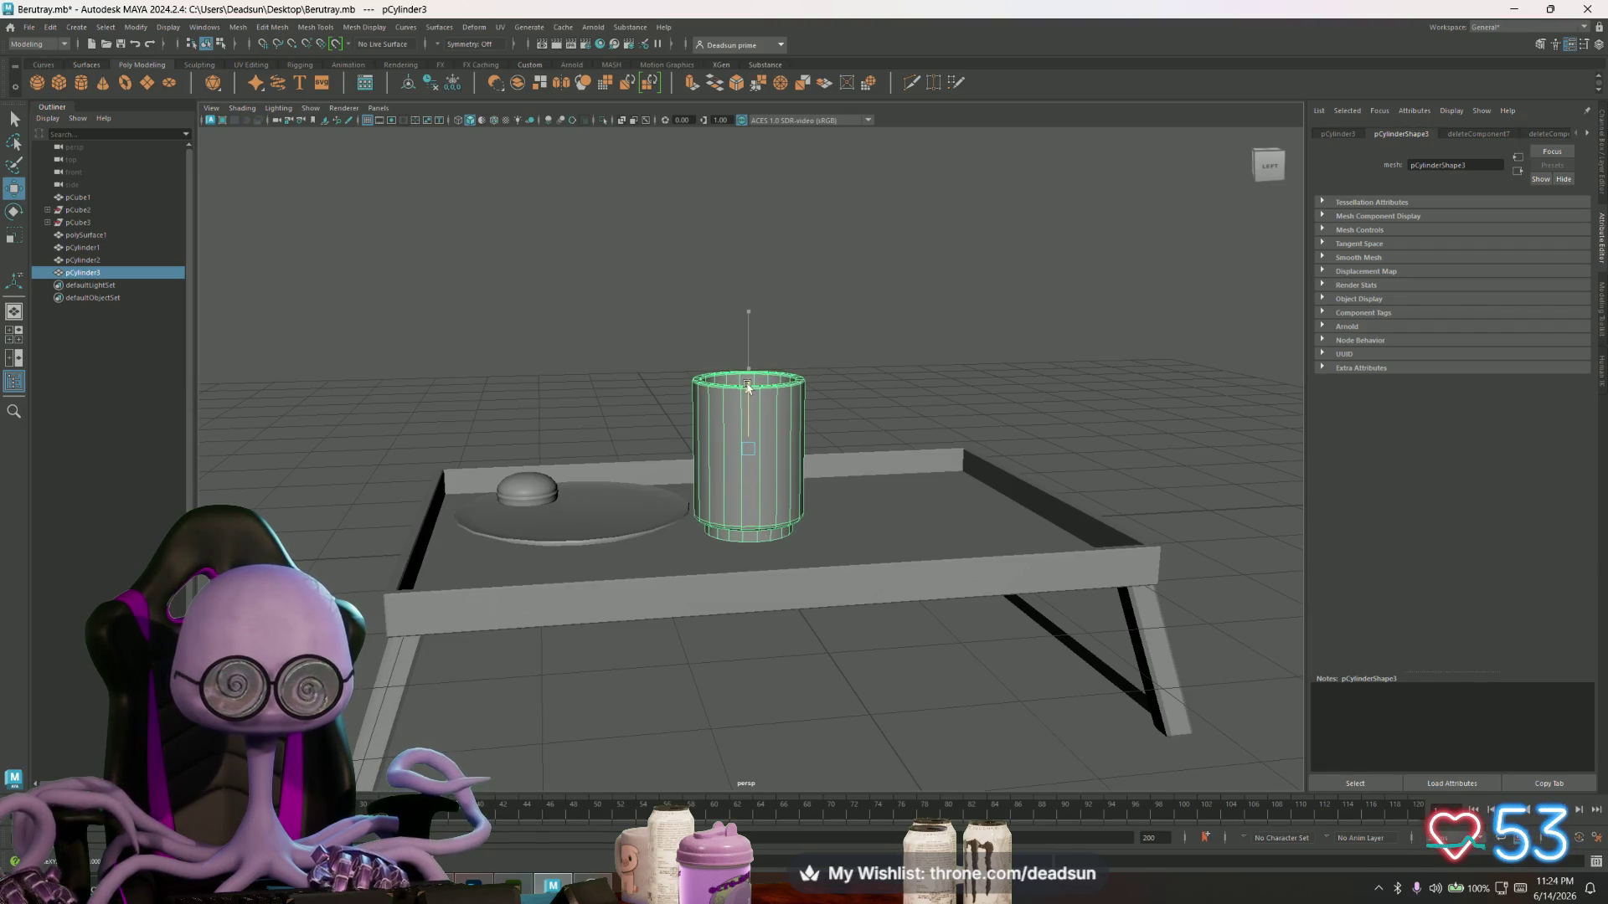
mouse_move(782, 473)
alt+mouse_down()
mouse_move(781, 504)
mouse_move(1017, 502)
mouse_move(897, 424)
alt+mouse_up()
drag(608, 402, 526, 420)
- Select the round disk on the tray and switch it to edge selection
alt+drag(598, 461, 639, 545)
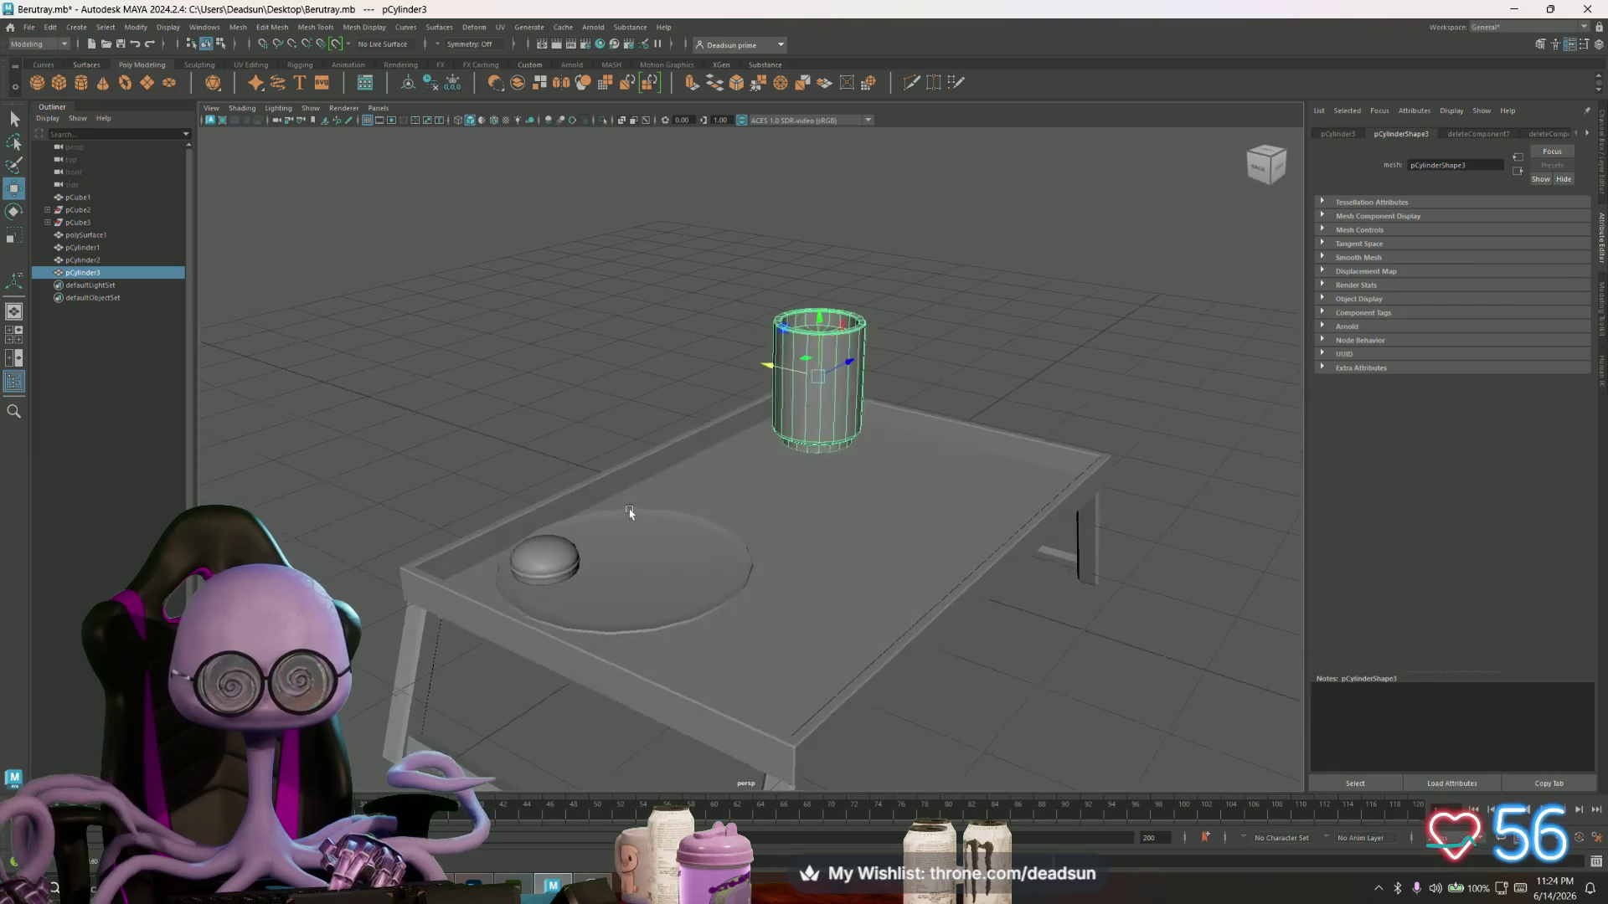
click(639, 549)
scroll(639, 550, up, 5)
mouse_move(716, 643)
alt+mouse_down()
mouse_move(765, 456)
mouse_move(949, 235)
alt+mouse_up()
mouse_move(733, 482)
alt+mouse_down()
mouse_move(790, 585)
mouse_move(729, 549)
alt+mouse_up()
- Bevel the disk's rim edges with Edit Mesh > Bevel
right_drag(729, 503, 729, 456)
click(733, 503)
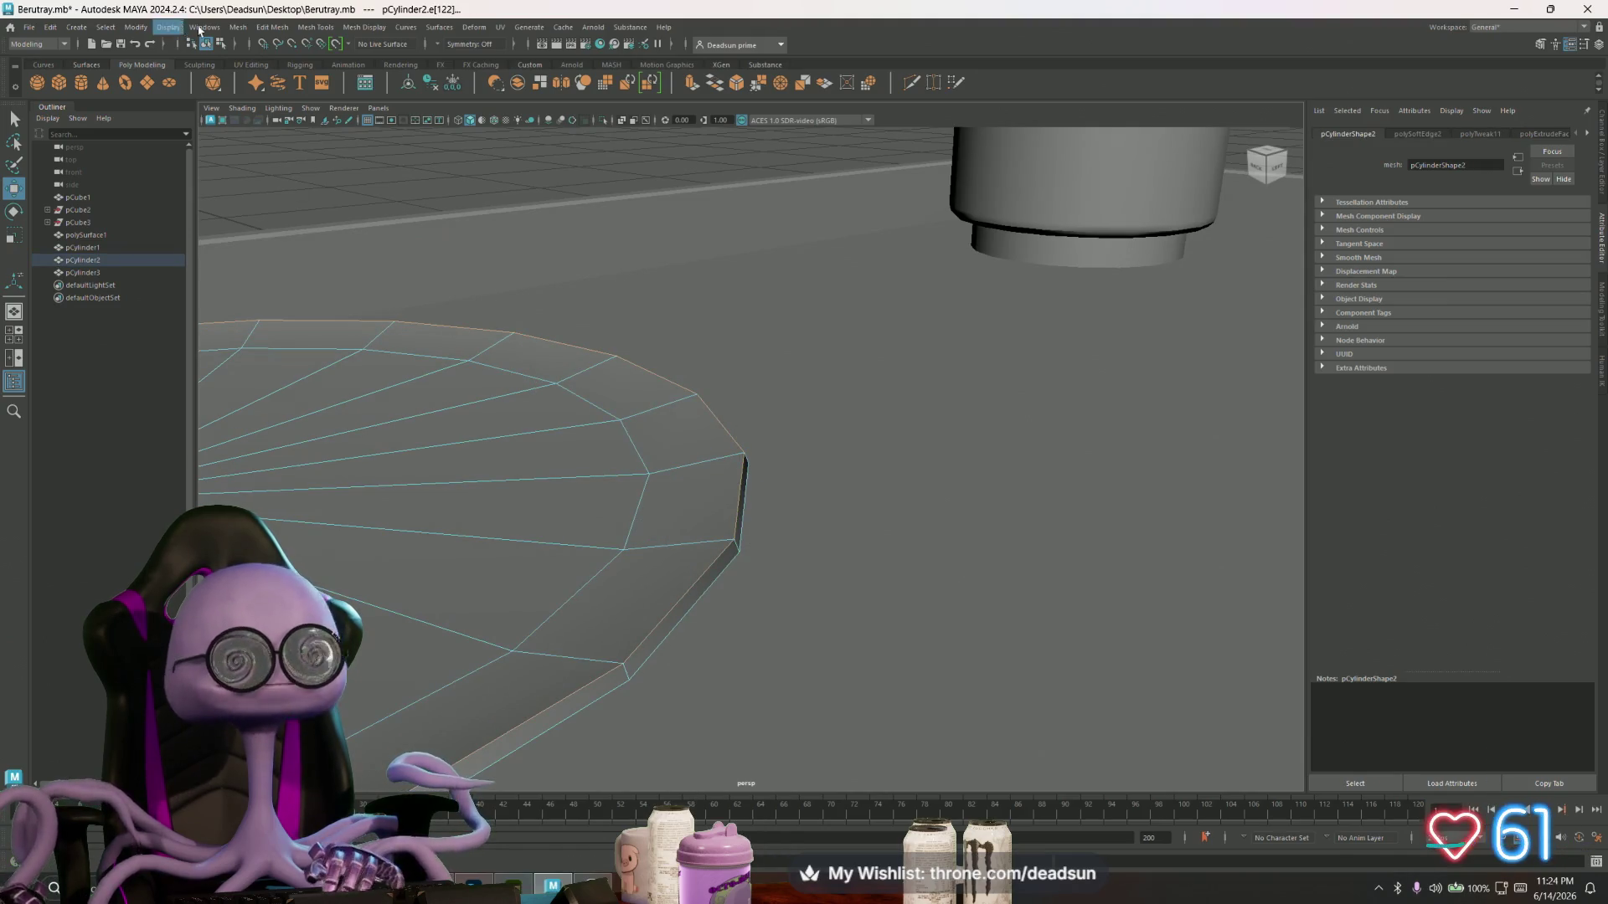
click(240, 28)
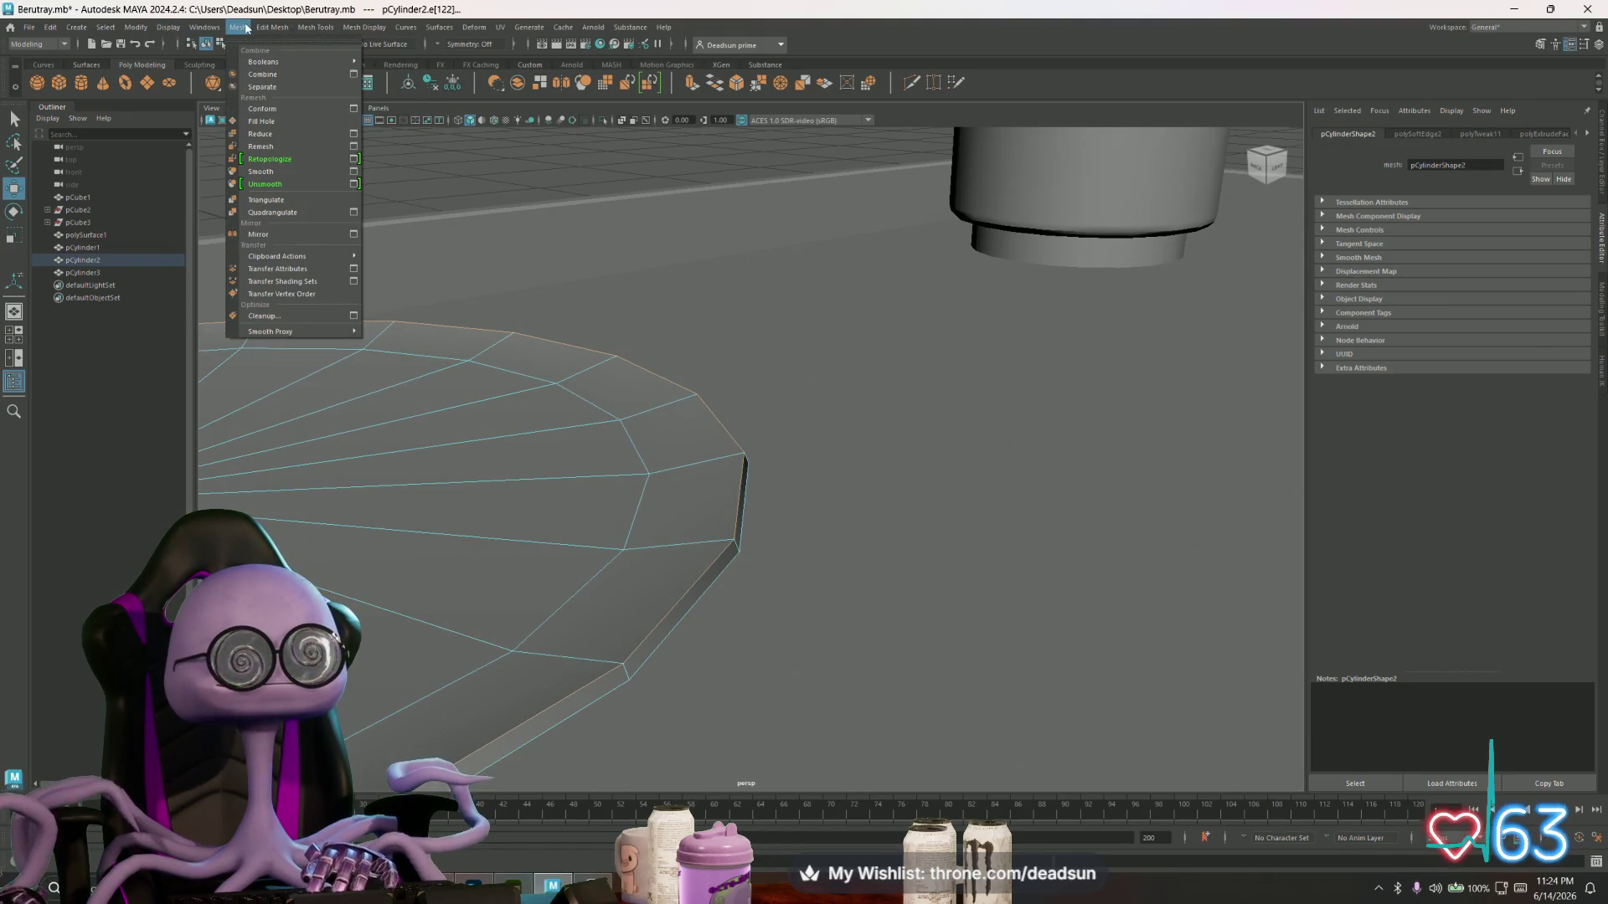
mouse_move(272, 27)
click(282, 75)
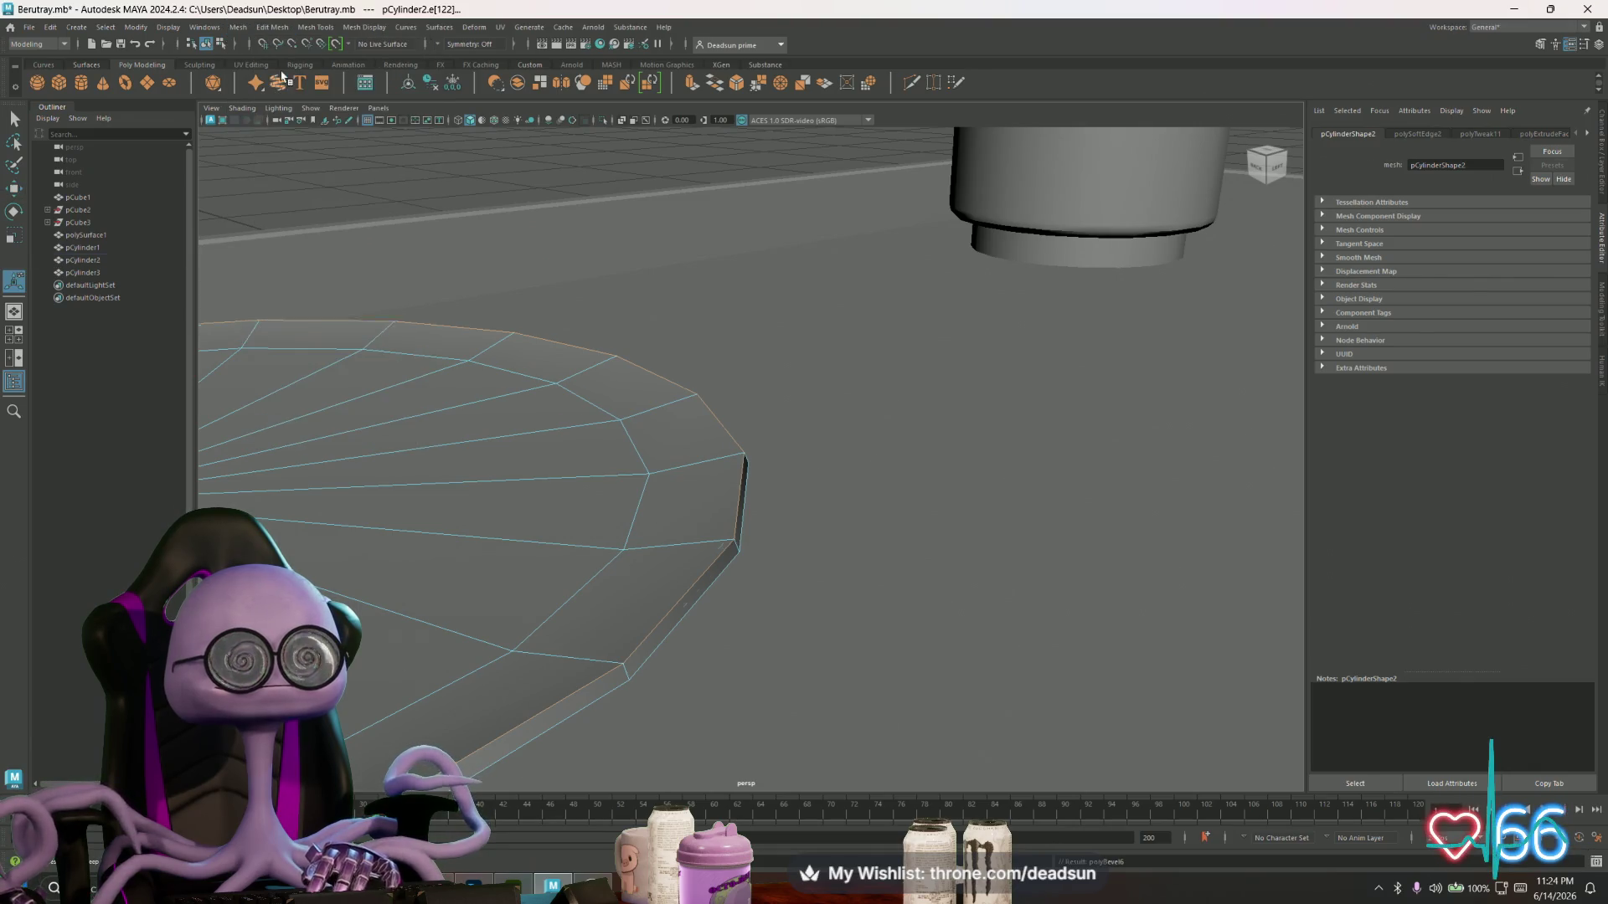
- Delete the extra edge loop around the disk's rim and the leftover stray component
right_click(718, 502)
click(727, 492)
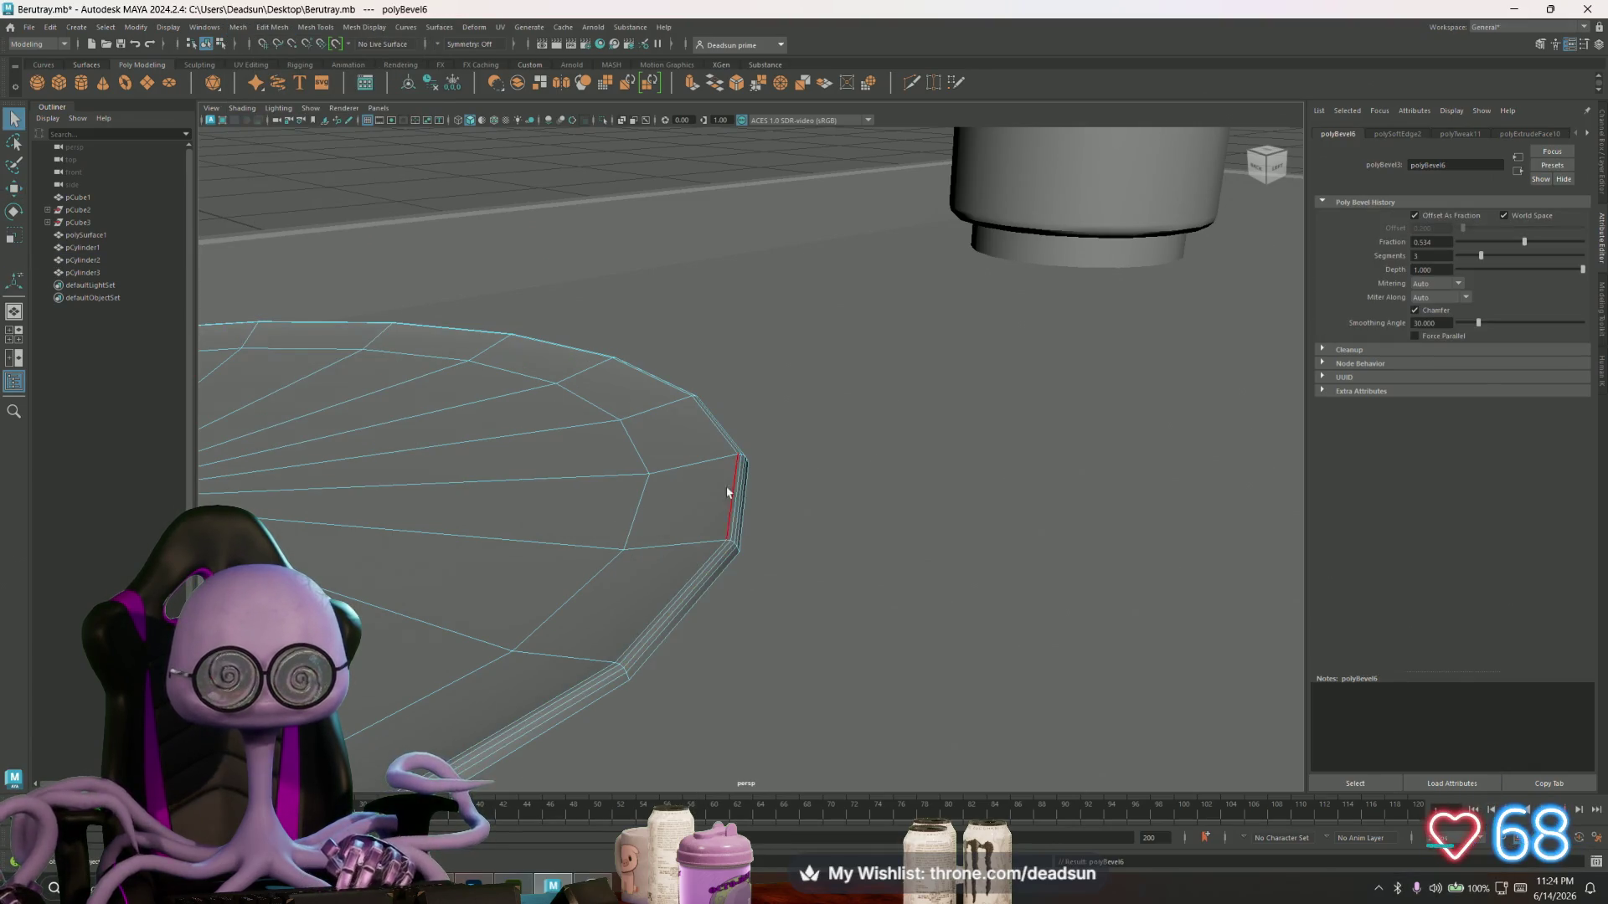
double_click(738, 484)
alt+drag(738, 484, 727, 652)
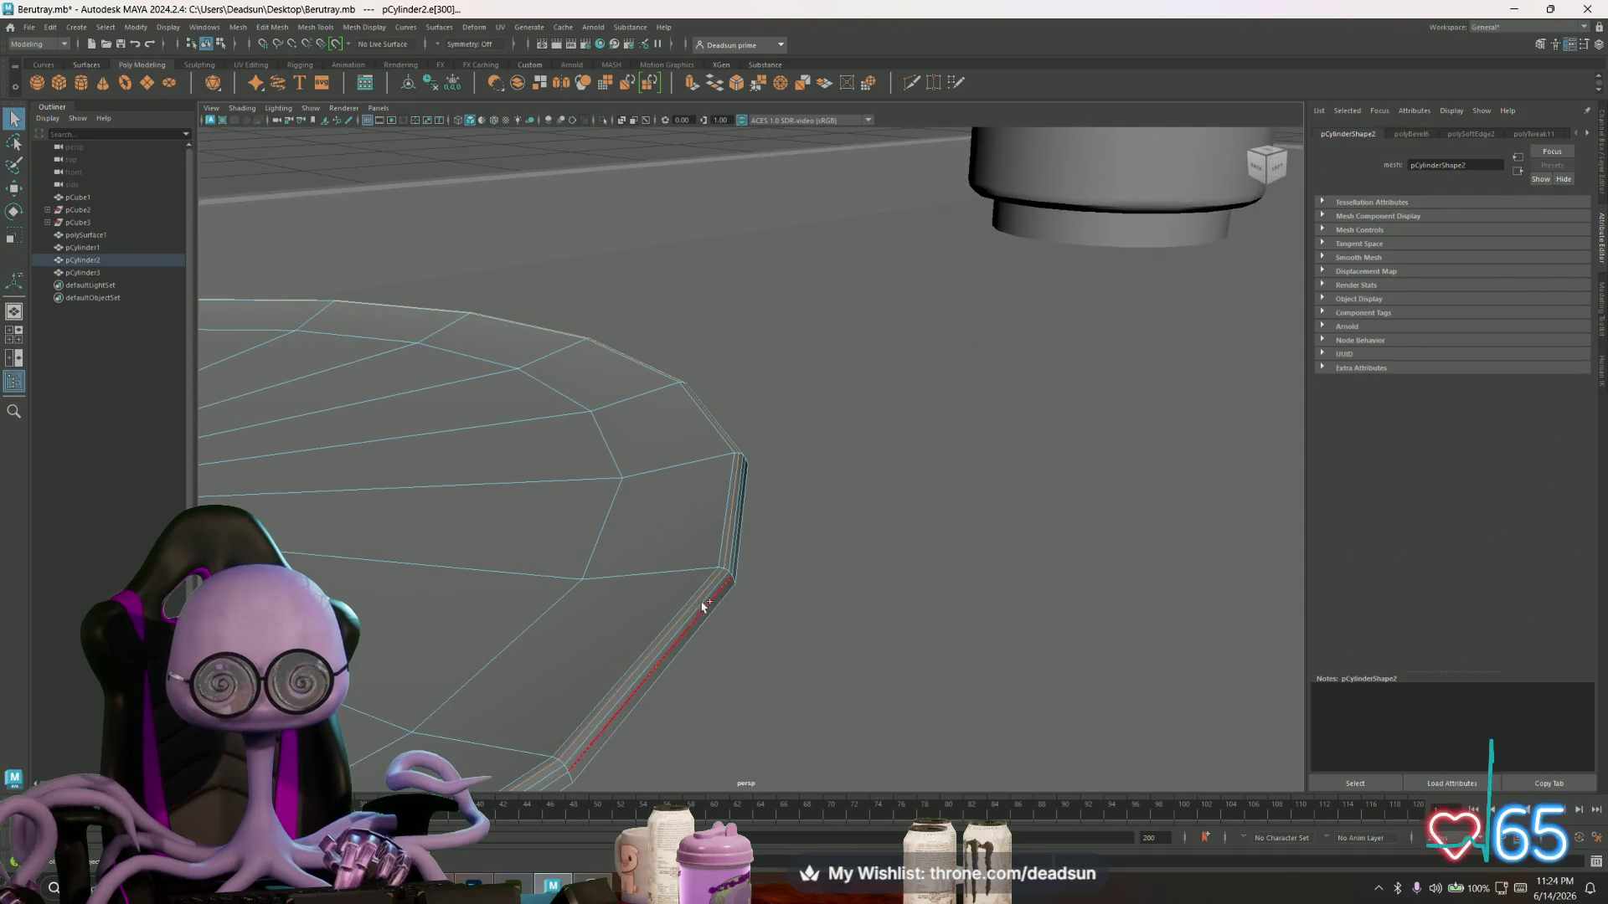
key(Delete)
scroll(699, 627, down, 10)
drag(374, 395, 809, 686)
key(Delete)
- Return to object mode and view the bevelled disk from low and top-down angles
right_drag(640, 537, 617, 417)
mouse_move(617, 417)
alt+mouse_down()
mouse_move(557, 449)
mouse_move(536, 433)
alt+mouse_up()
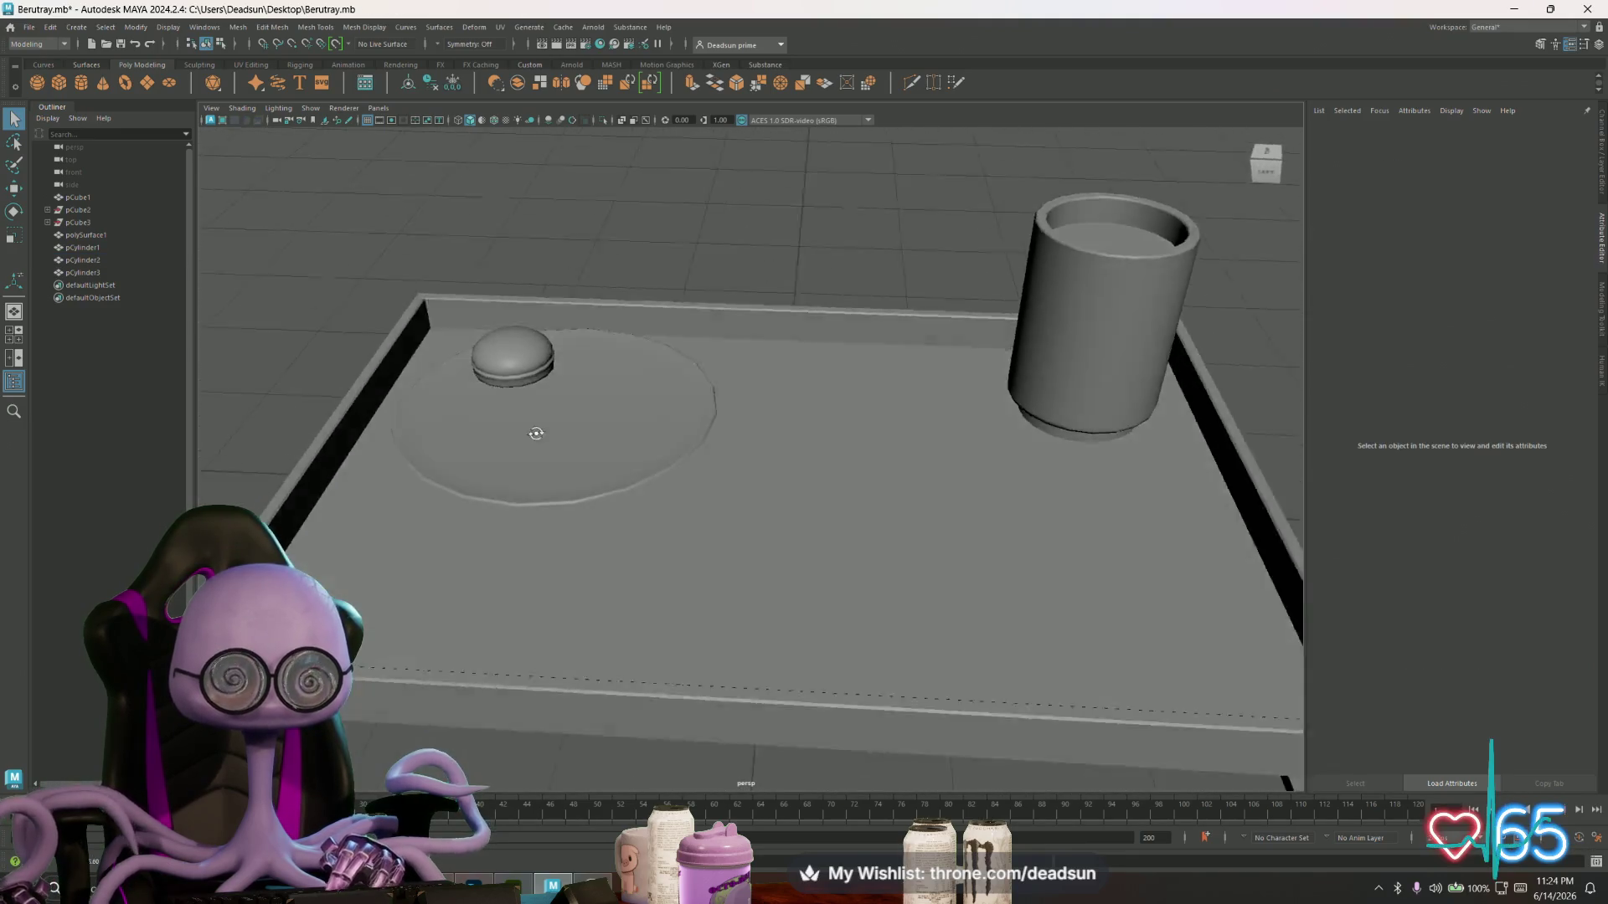
alt+right_drag(536, 433, 818, 650)
mouse_move(818, 650)
alt+mouse_down()
mouse_move(530, 474)
mouse_move(568, 465)
mouse_move(643, 524)
mouse_move(646, 469)
alt+mouse_up()
click(644, 472)
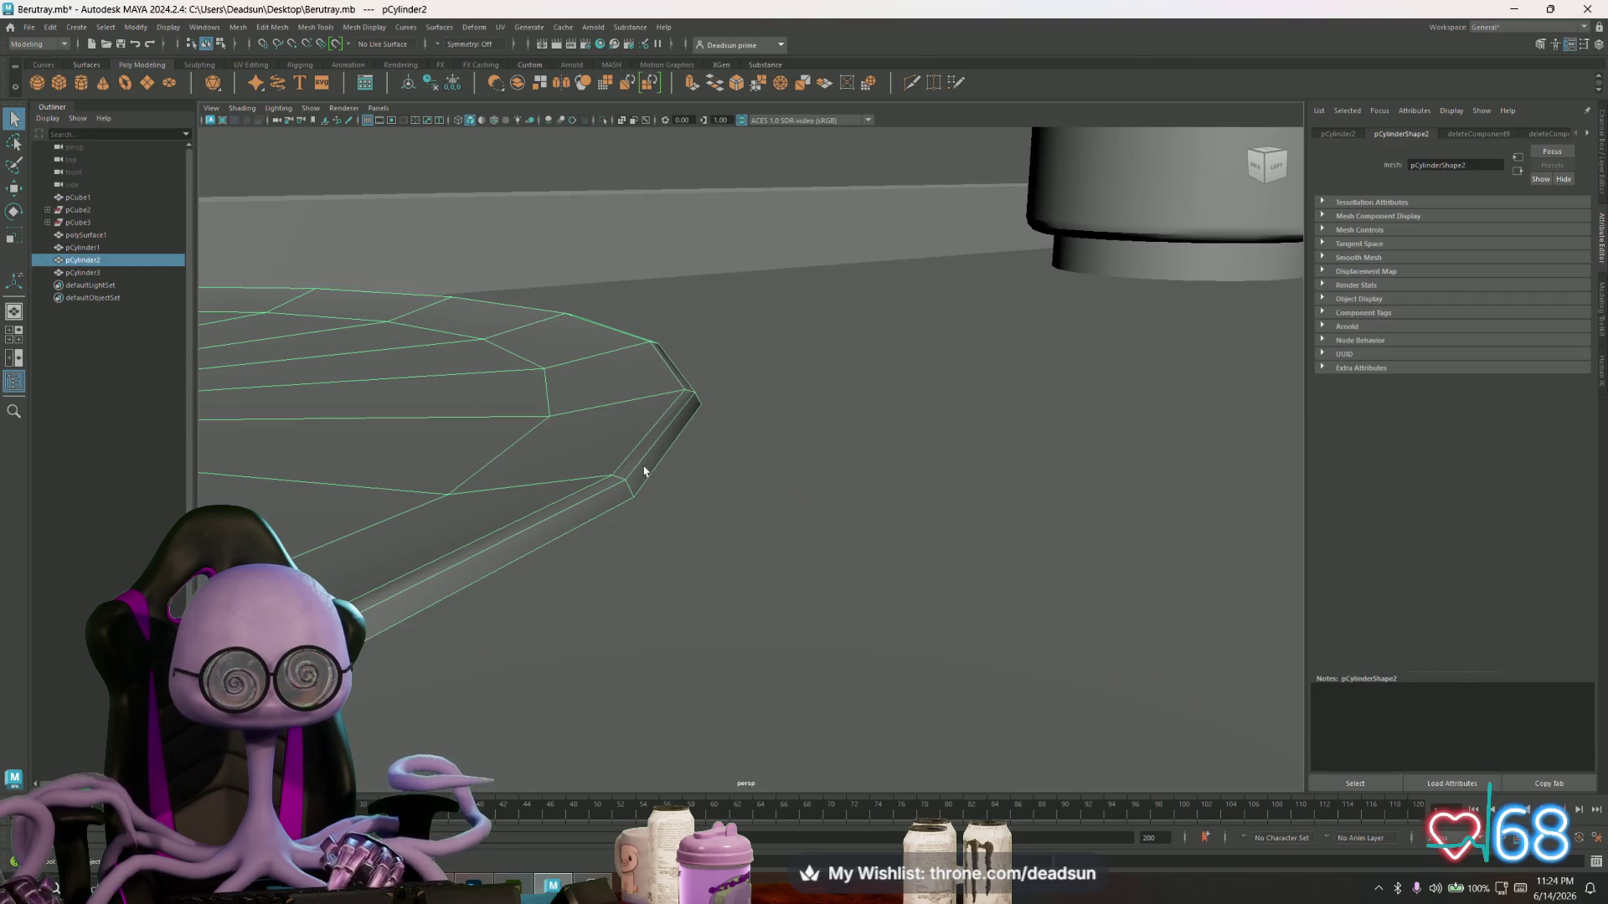
mouse_move(639, 492)
alt+mouse_down()
mouse_move(617, 539)
mouse_move(617, 470)
mouse_move(543, 547)
alt+mouse_up()
scroll(543, 547, down, 5)
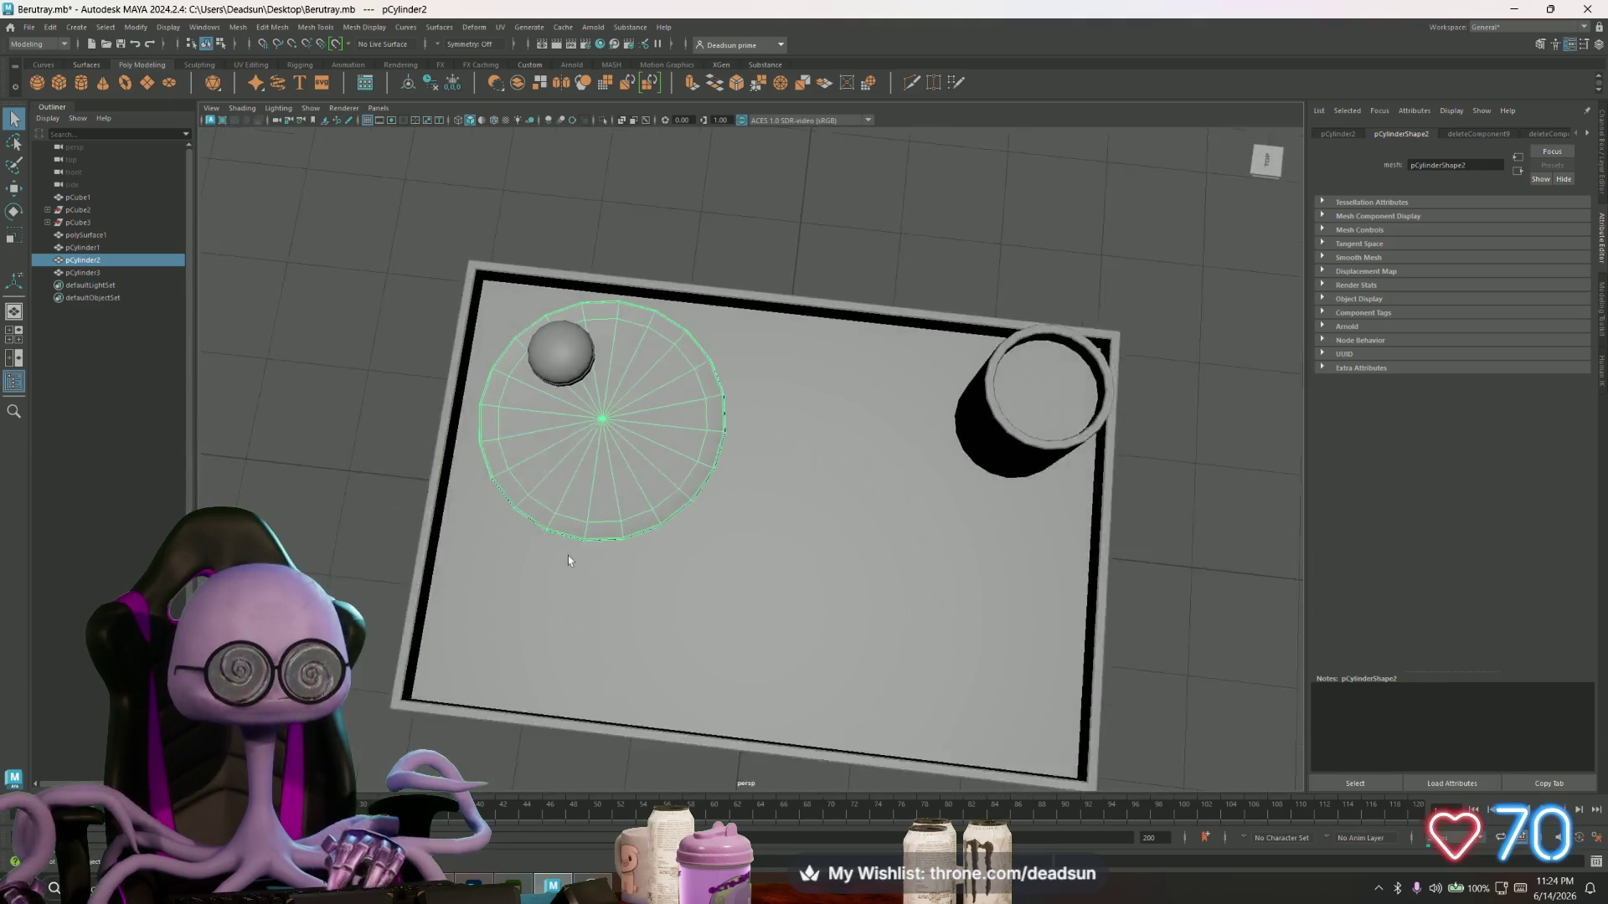
click(661, 227)
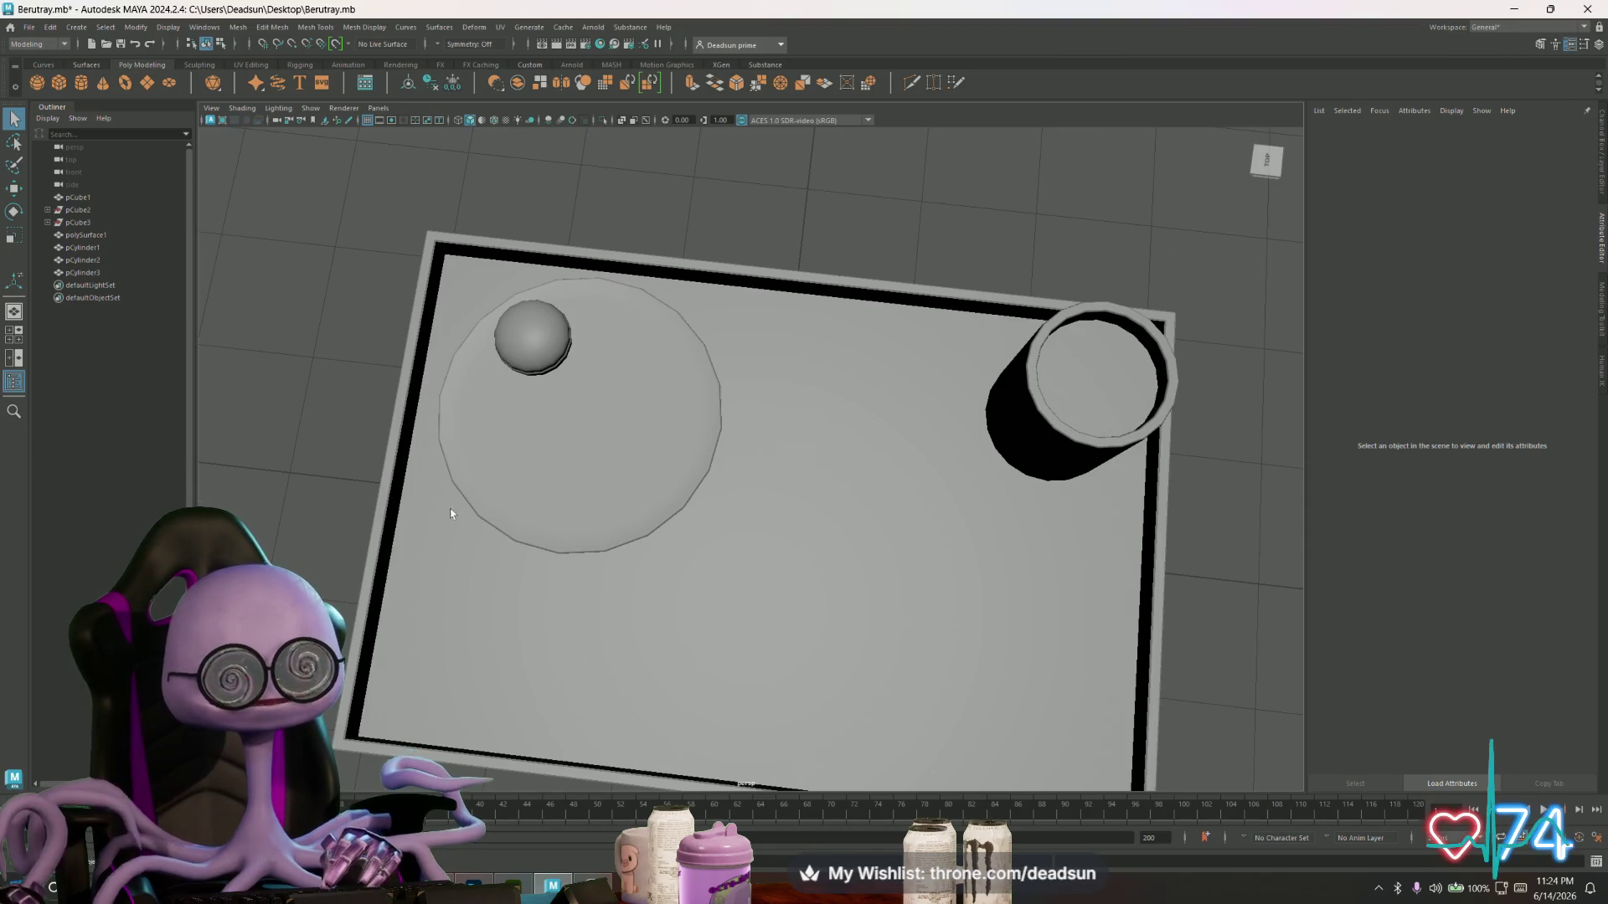
- Check the disk from several angled and top-down tray views, toggling its selection
scroll(455, 445, up, 5)
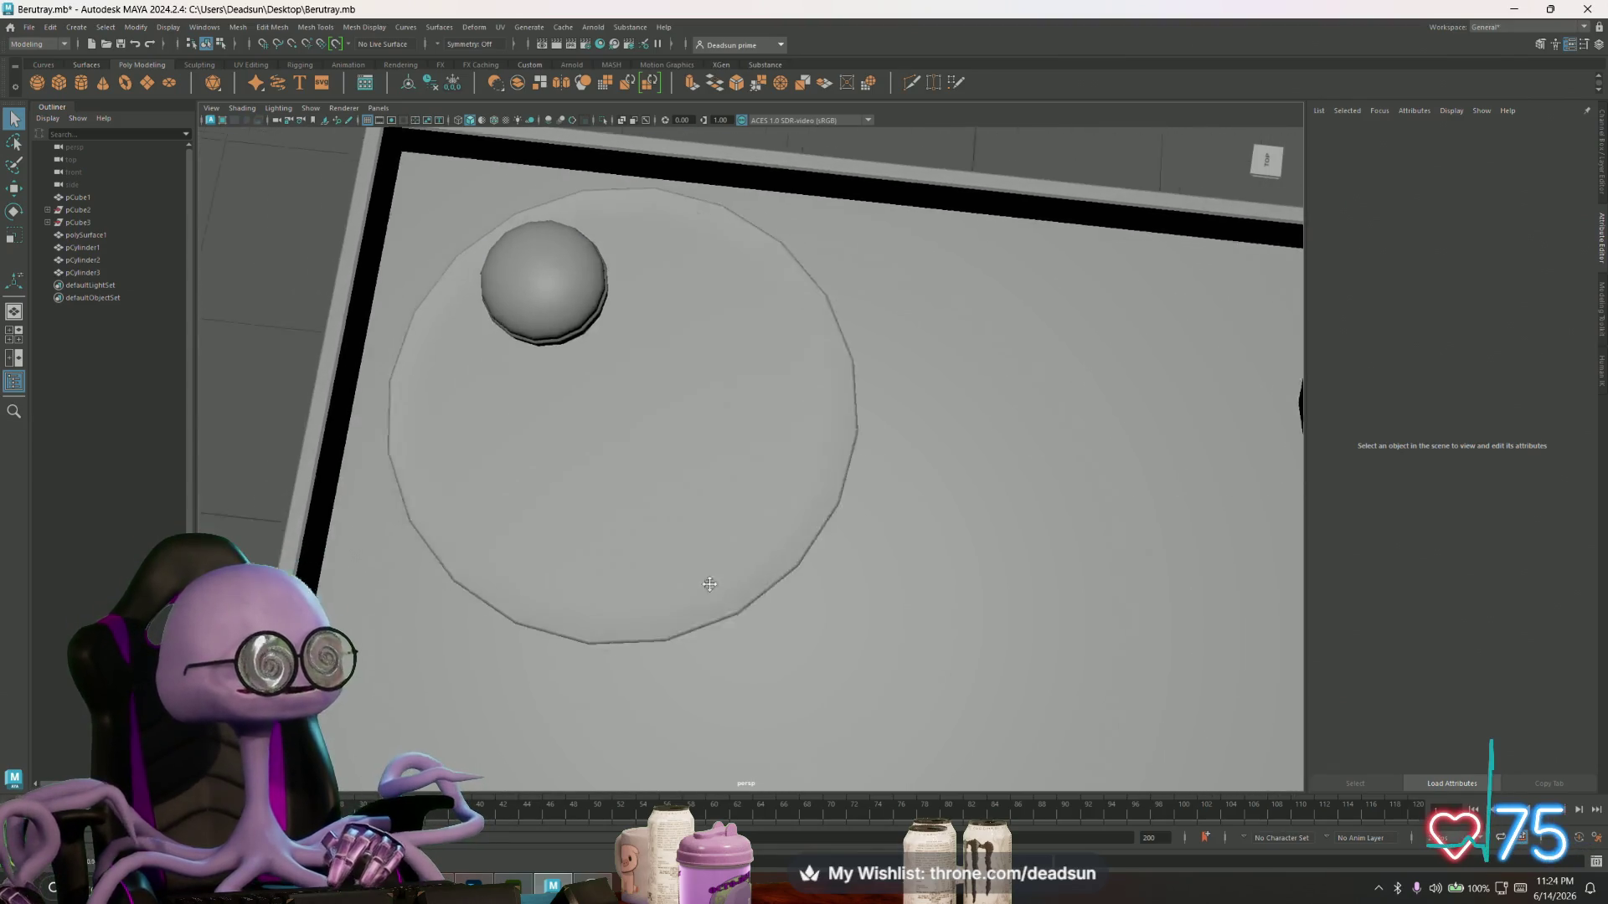
scroll(477, 485, down, 6)
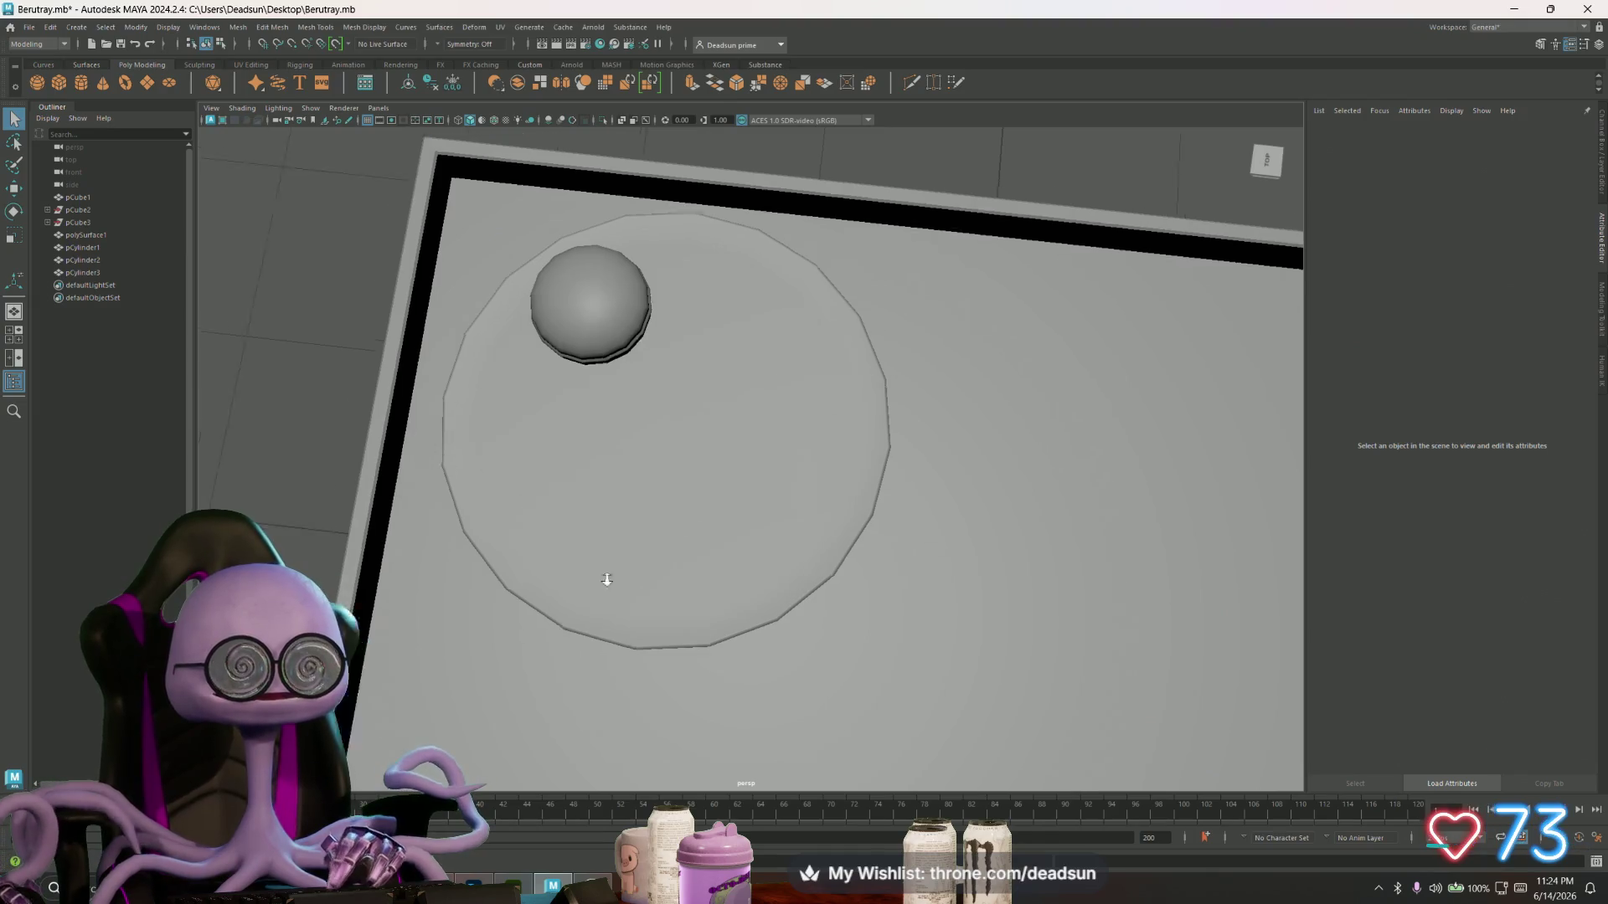
mouse_move(607, 581)
alt+mouse_down()
mouse_move(661, 459)
mouse_move(606, 535)
alt+mouse_up()
click(662, 459)
scroll(948, 577, up, 3)
alt+drag(678, 436, 605, 391)
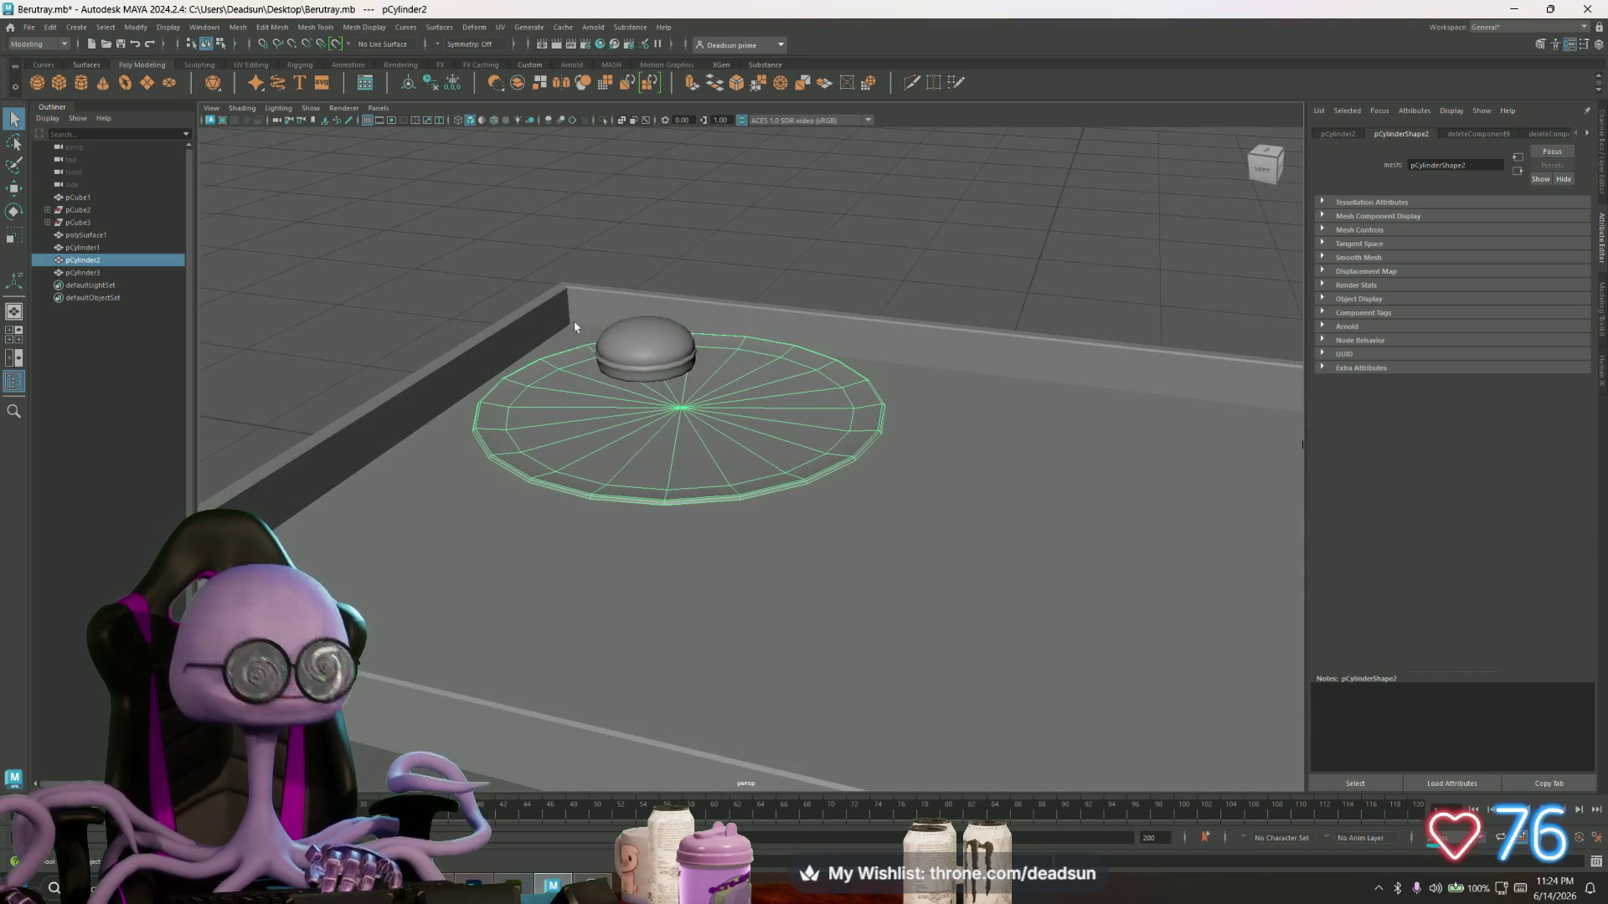
click(700, 273)
alt+drag(701, 273, 703, 294)
click(702, 509)
alt+drag(701, 510, 691, 426)
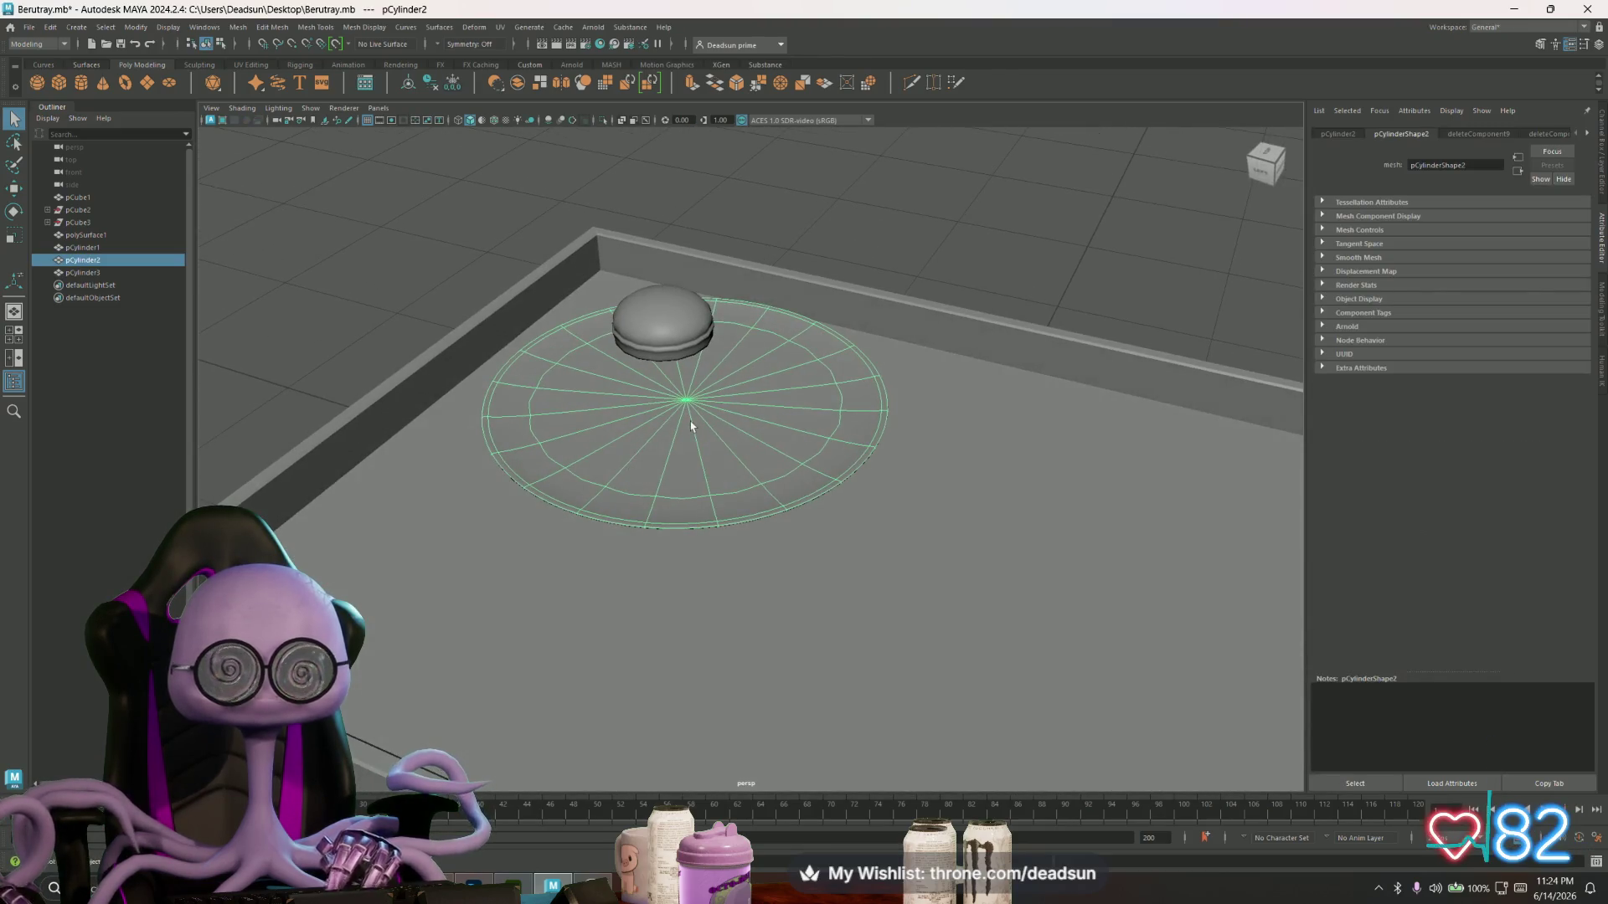
click(736, 233)
mouse_move(736, 234)
alt+mouse_down()
mouse_move(442, 344)
mouse_move(484, 359)
alt+mouse_up()
click(711, 477)
scroll(707, 502, down, 5)
mouse_move(707, 502)
alt+mouse_down()
mouse_move(639, 503)
mouse_move(596, 549)
mouse_move(715, 545)
mouse_move(775, 562)
mouse_move(779, 586)
mouse_move(846, 544)
mouse_move(916, 531)
mouse_move(675, 550)
alt+mouse_up()
click(600, 540)
scroll(531, 495, up, 5)
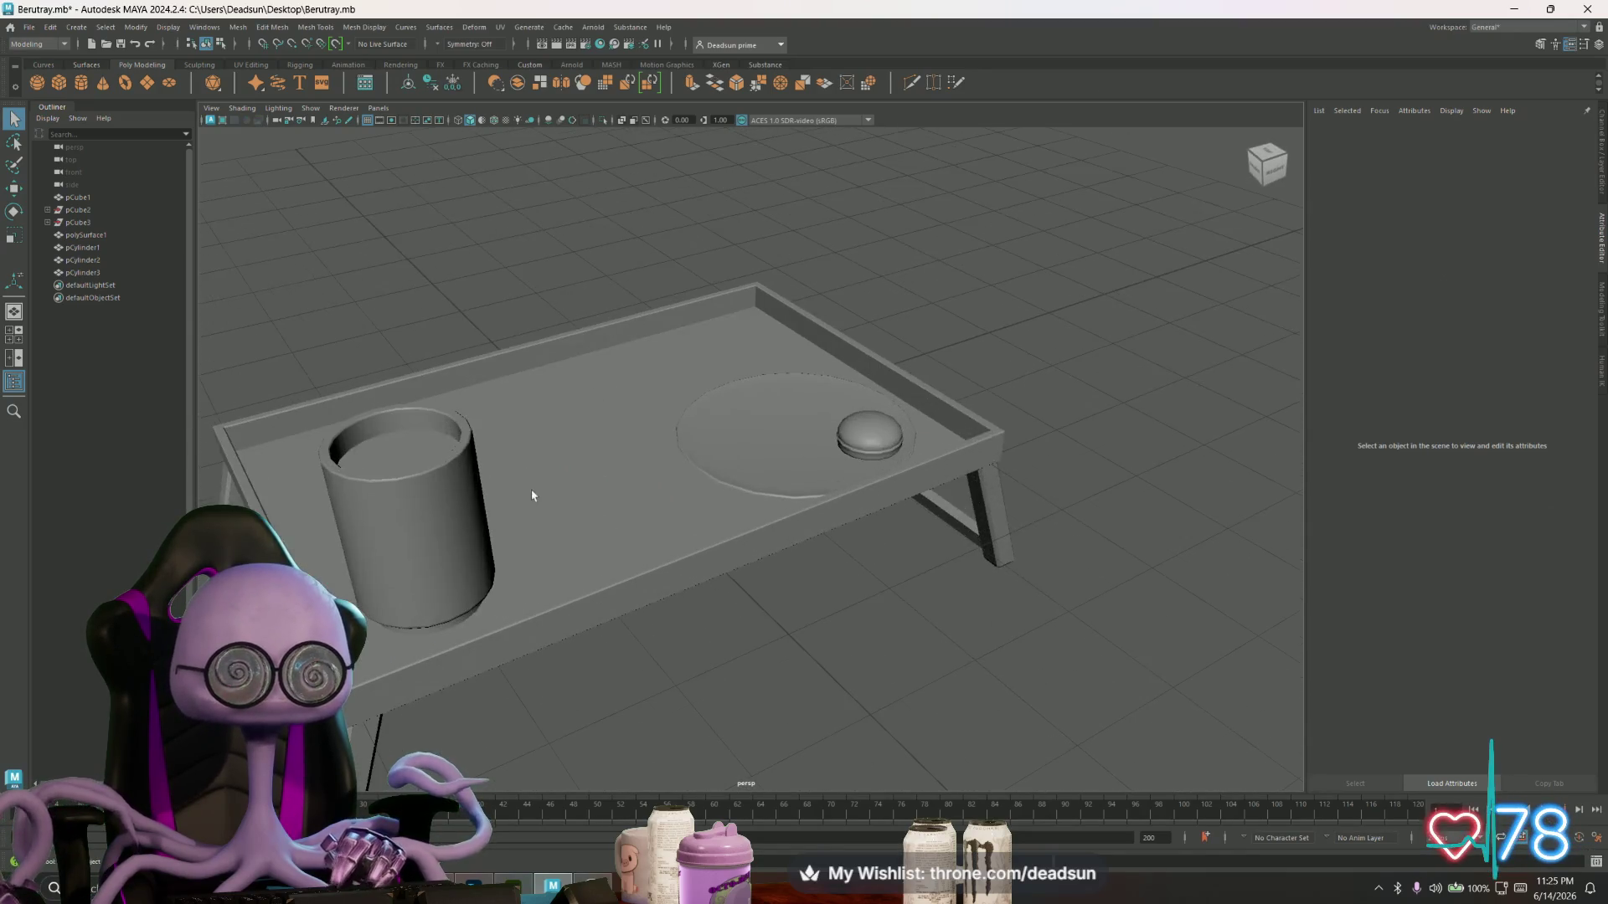
- Marquee-select and delete the stray vertices on the hollow cylinder pCylinder3
click(403, 512)
scroll(653, 528, up, 8)
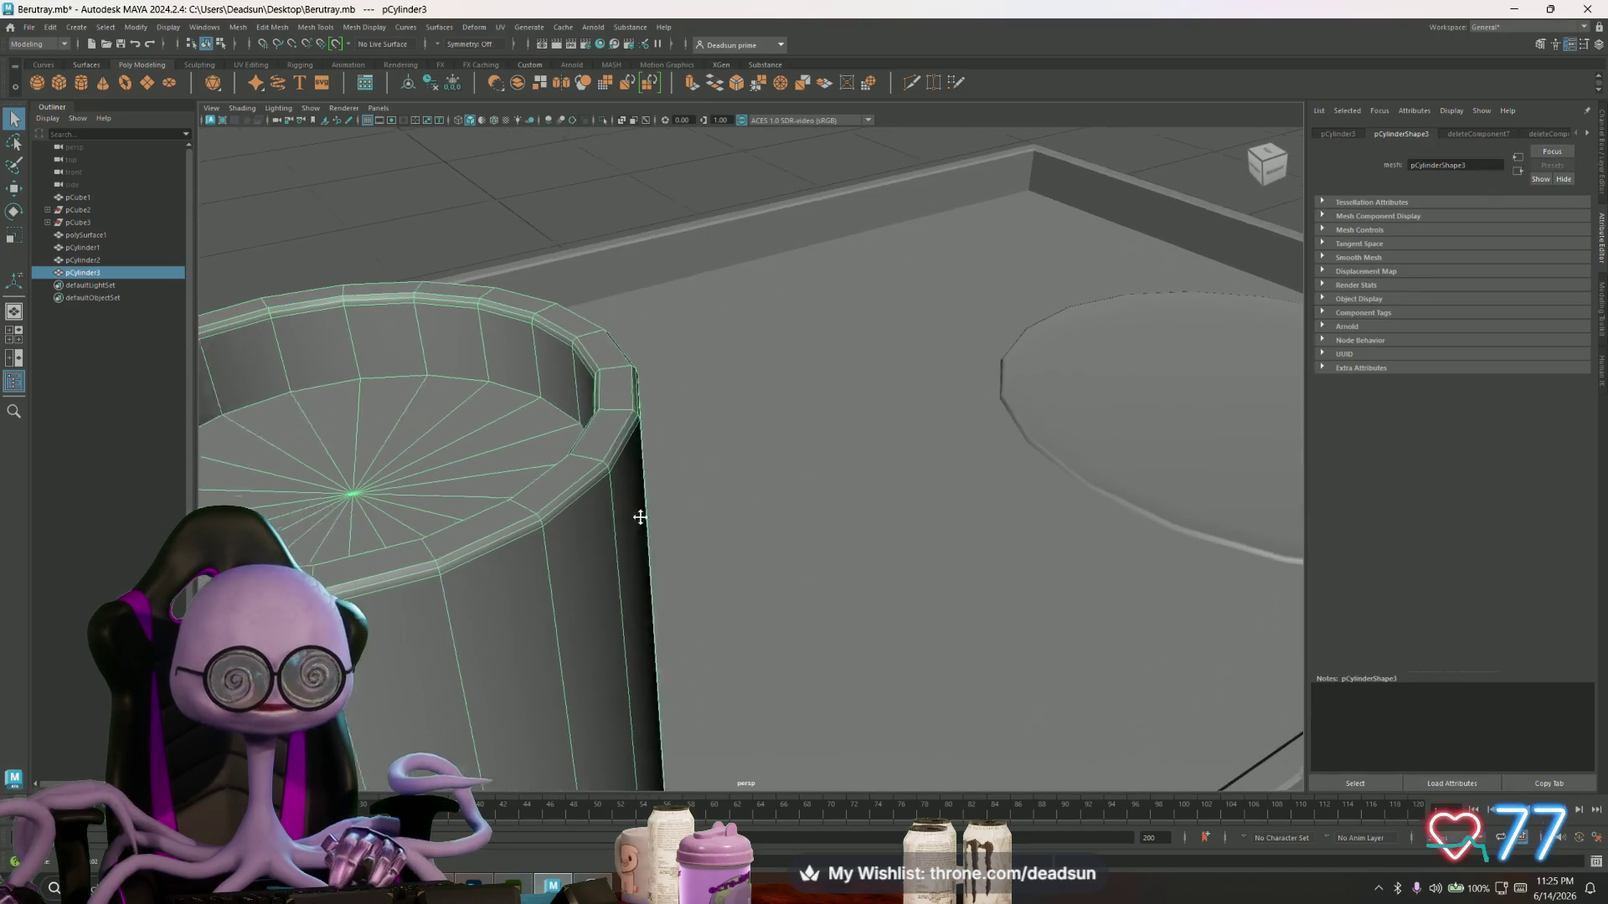
alt+drag(681, 523, 718, 485)
right_drag(719, 486, 725, 446)
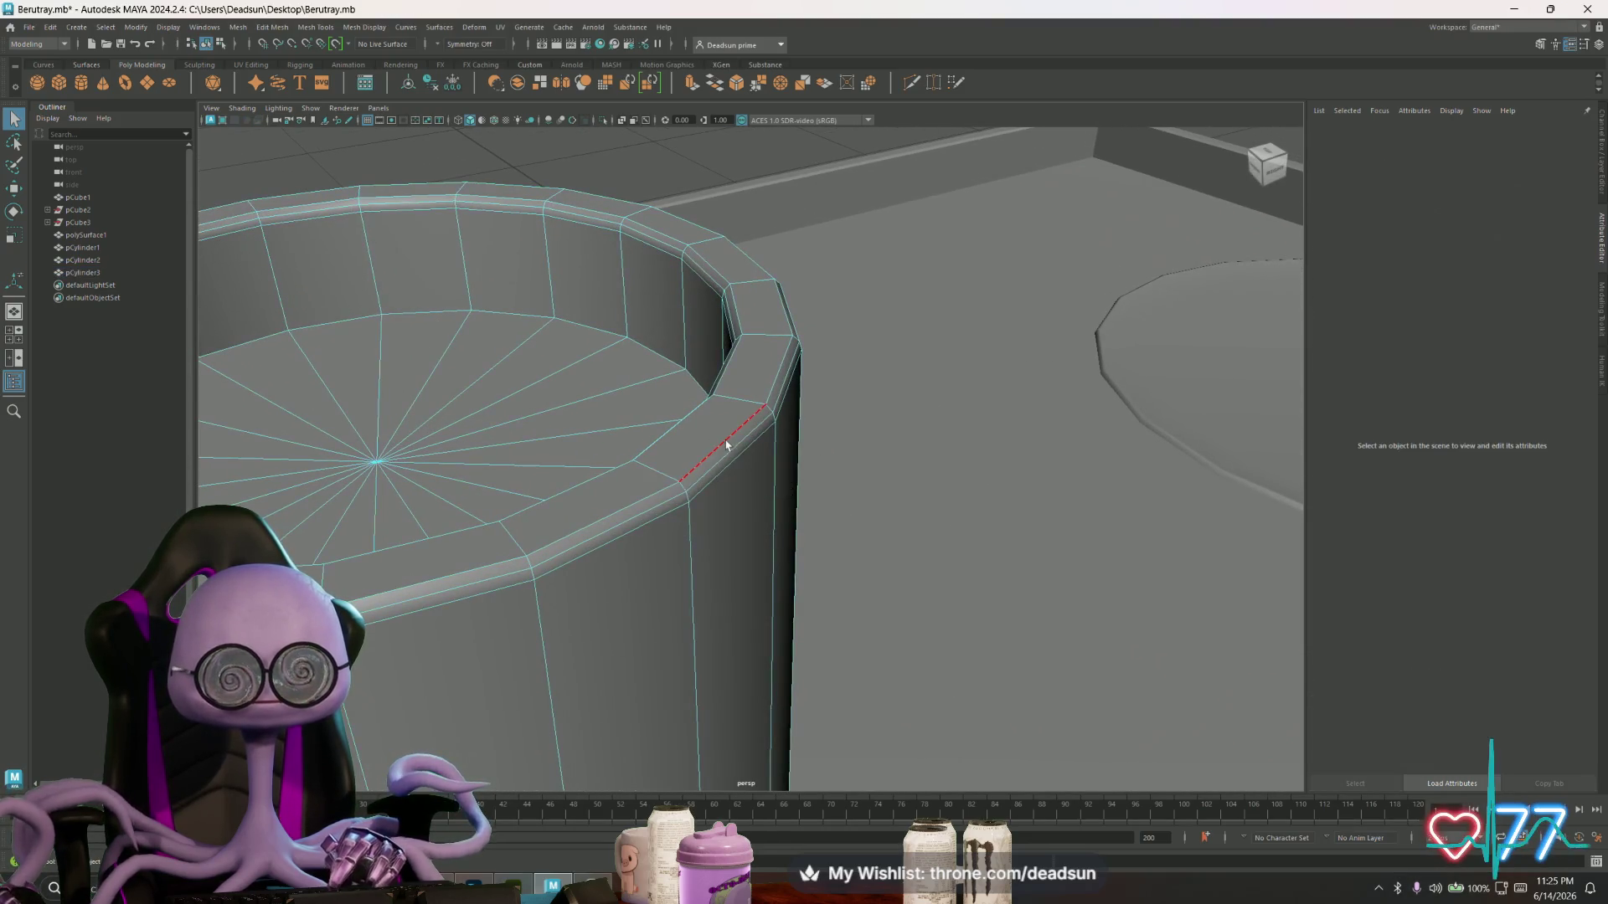
click(739, 450)
alt+drag(738, 450, 760, 460)
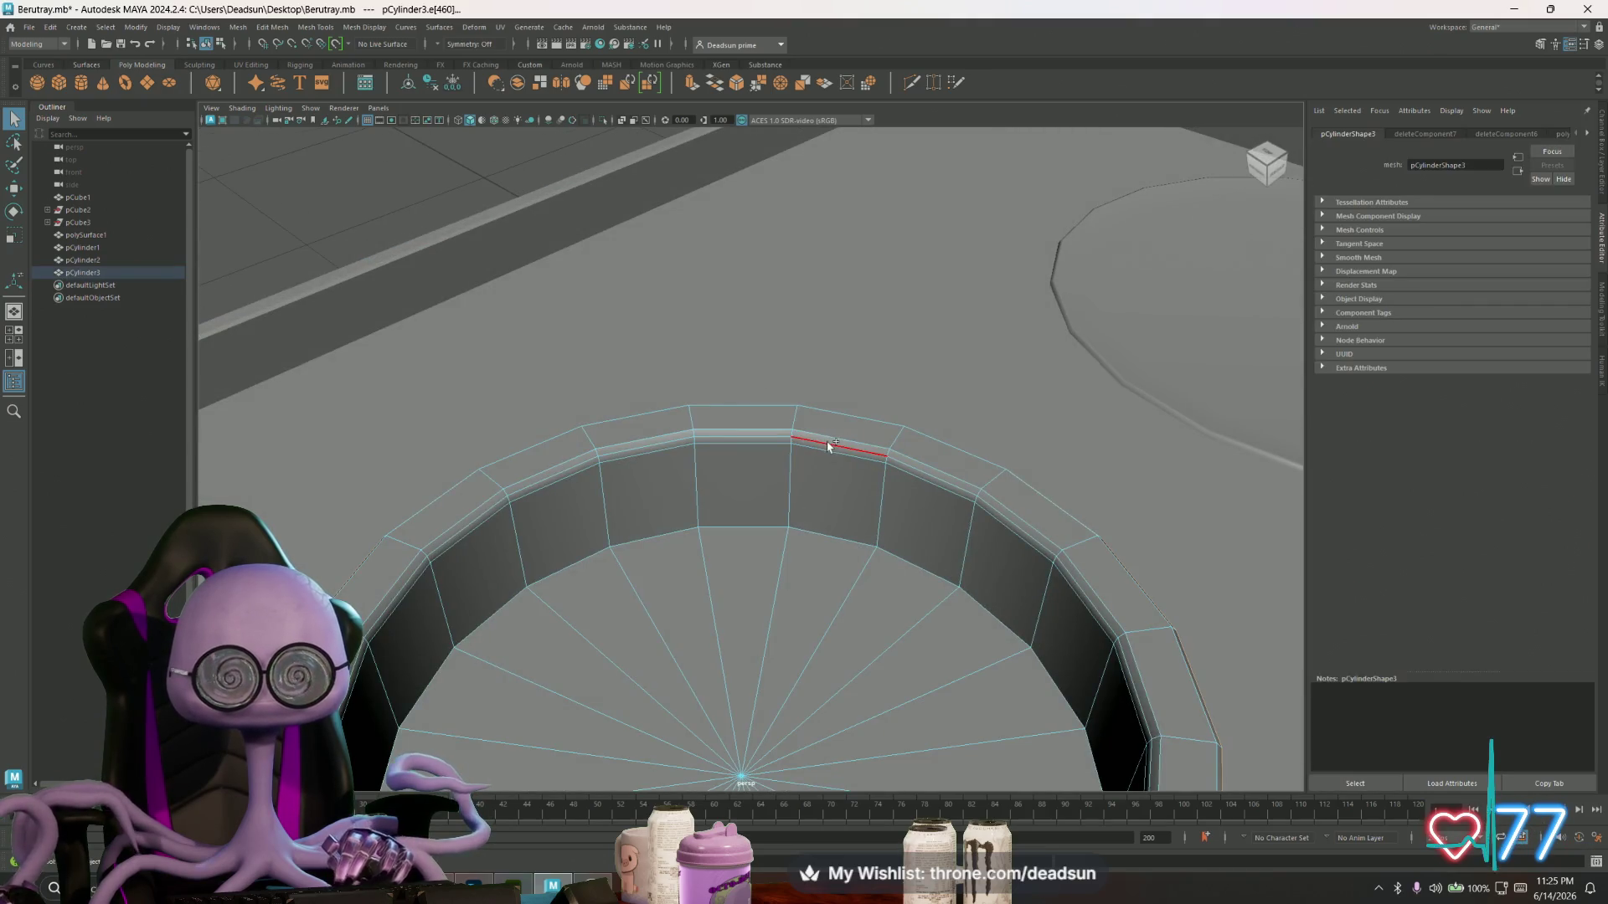
scroll(586, 431, down, 10)
right_drag(787, 463, 640, 380)
drag(936, 812, 934, 808)
key(Delete)
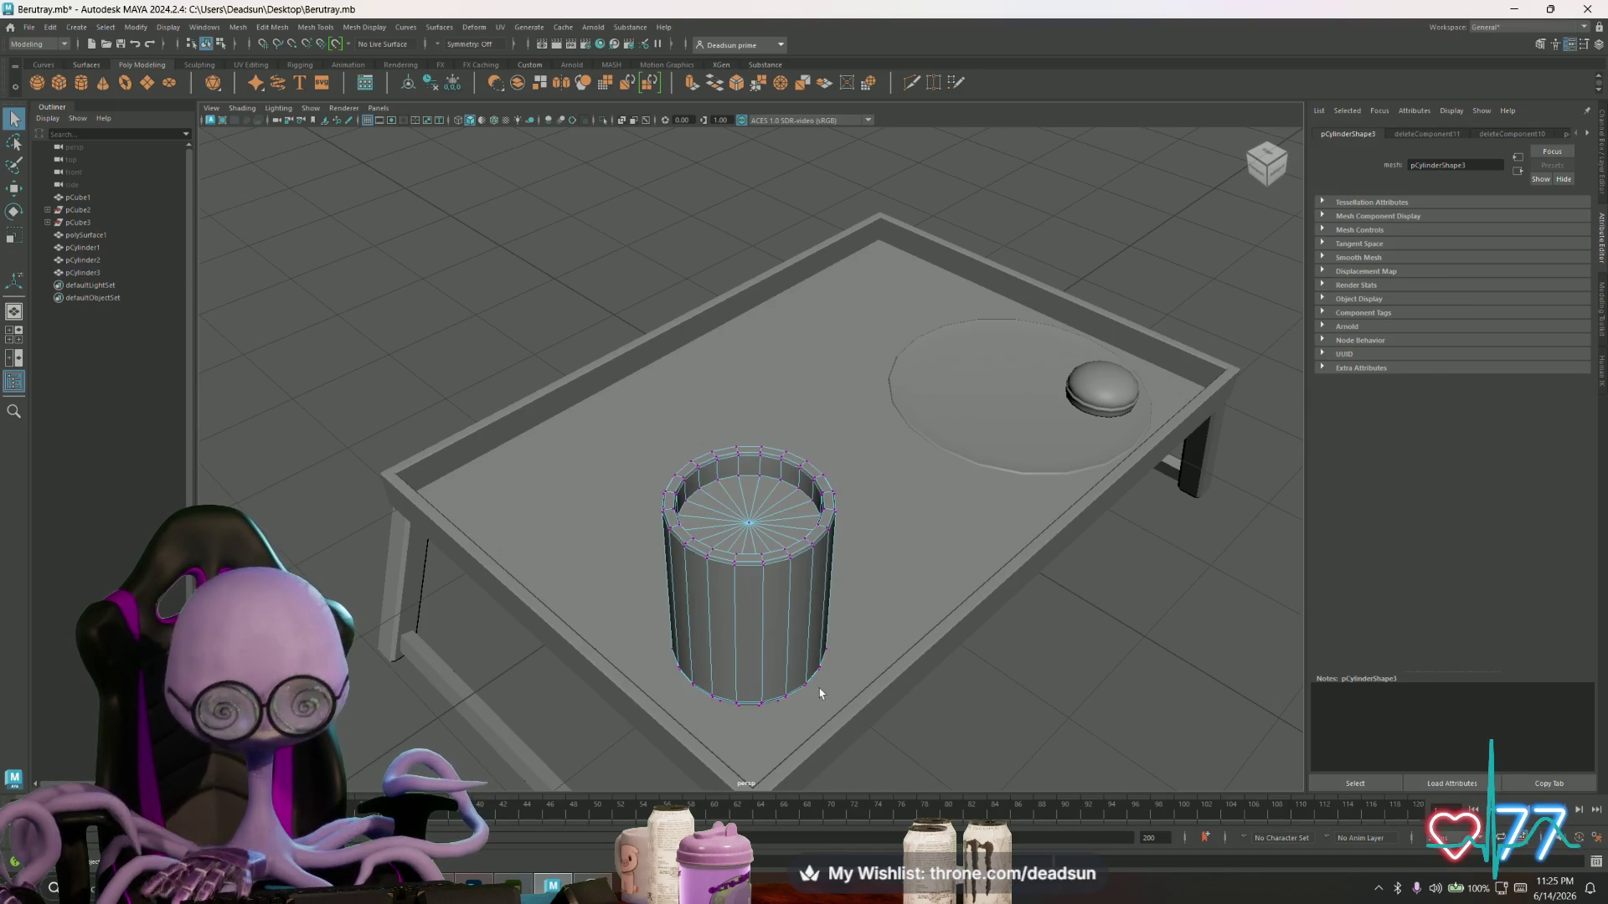
right_drag(778, 582, 831, 534)
click(513, 305)
- Inspect the tray from side, low front and high angles, selecting its legs and the dome
mouse_move(566, 557)
alt+mouse_down()
mouse_move(495, 531)
mouse_move(524, 559)
mouse_move(502, 603)
mouse_move(452, 576)
alt+mouse_up()
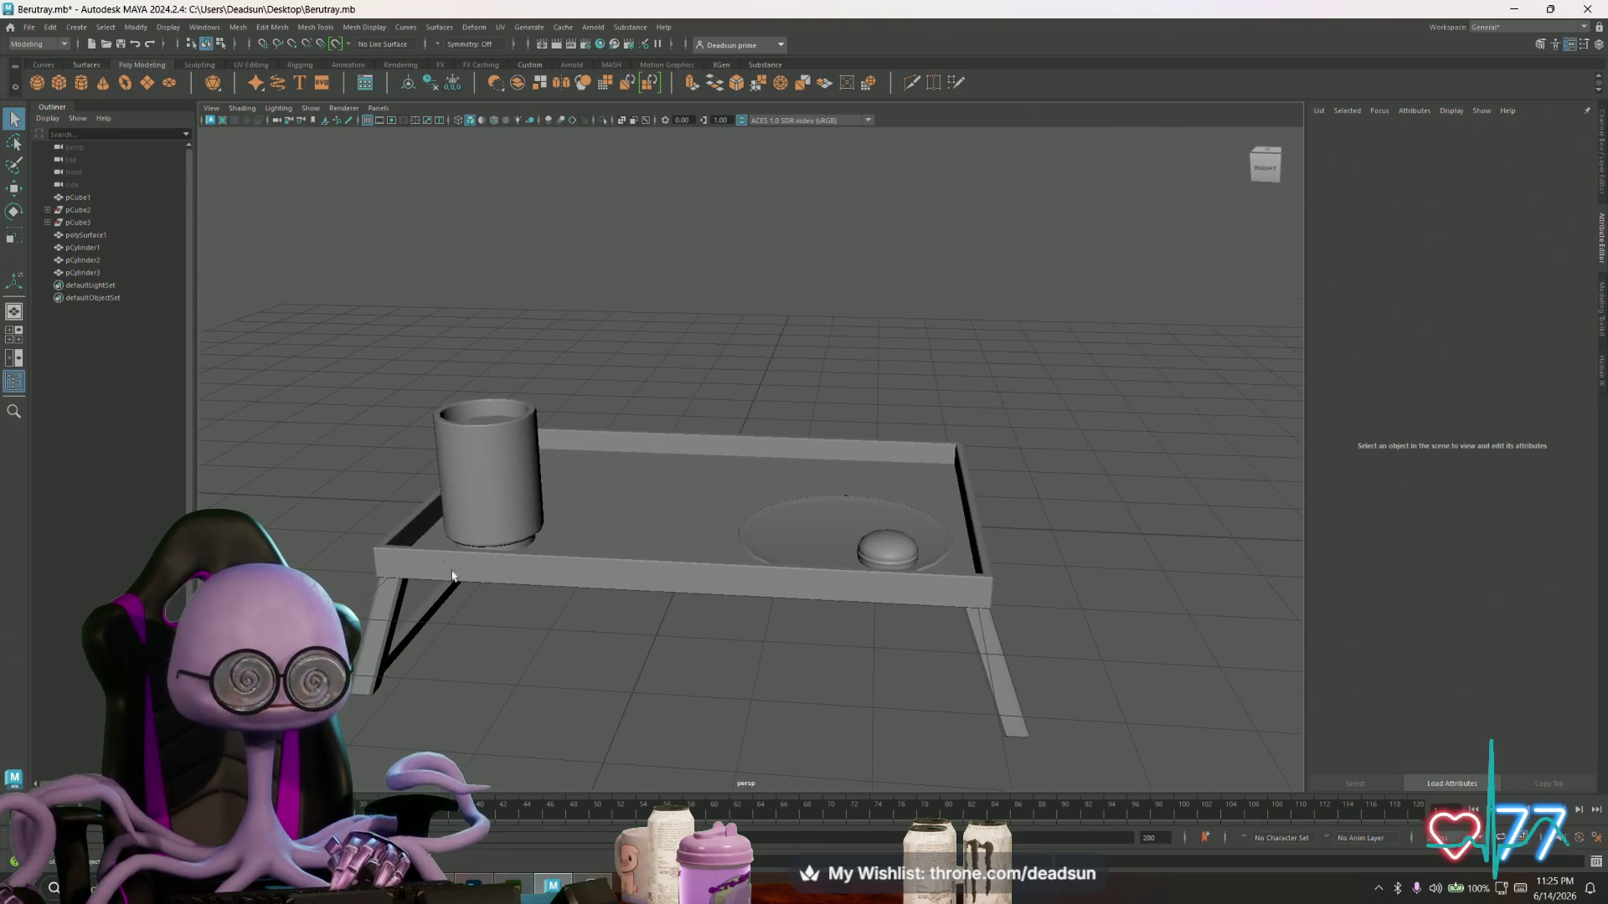
mouse_move(686, 527)
alt+mouse_down()
mouse_move(631, 574)
mouse_move(653, 564)
alt+mouse_up()
mouse_move(653, 564)
alt+right_down()
mouse_move(610, 609)
mouse_move(680, 673)
alt+right_up()
mouse_move(679, 673)
alt+mouse_down()
mouse_move(689, 606)
mouse_move(634, 624)
mouse_move(360, 539)
mouse_move(395, 511)
mouse_move(578, 587)
alt+mouse_up()
alt+middle_drag(578, 586, 625, 545)
mouse_move(613, 545)
alt+right_down()
mouse_move(639, 596)
mouse_move(603, 585)
alt+right_up()
click(561, 573)
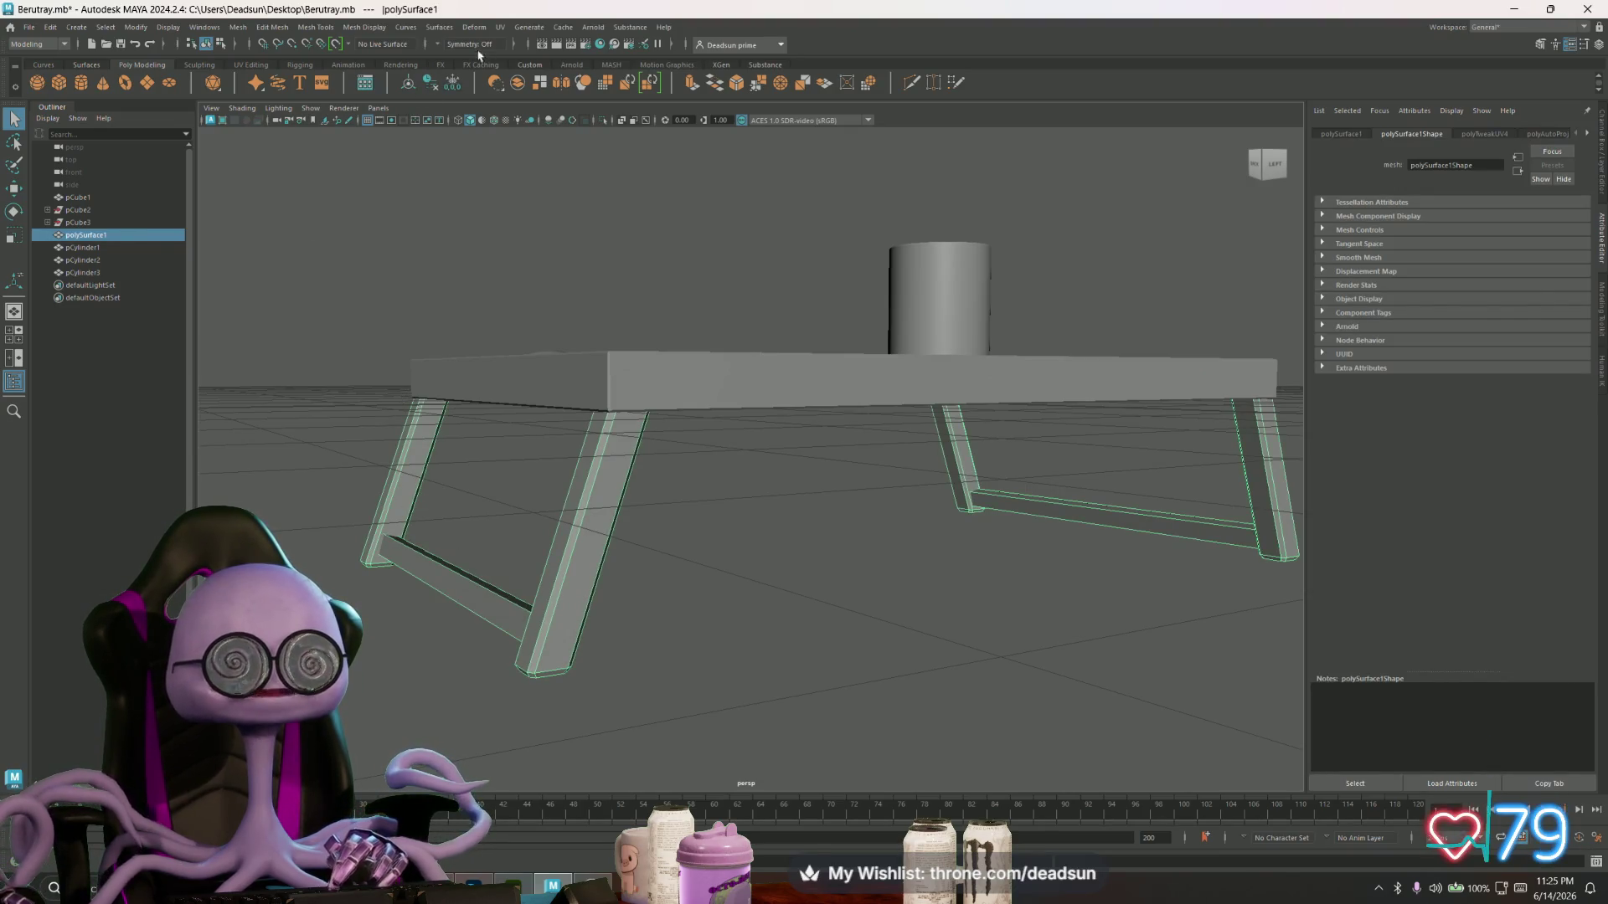
key([)
key([)
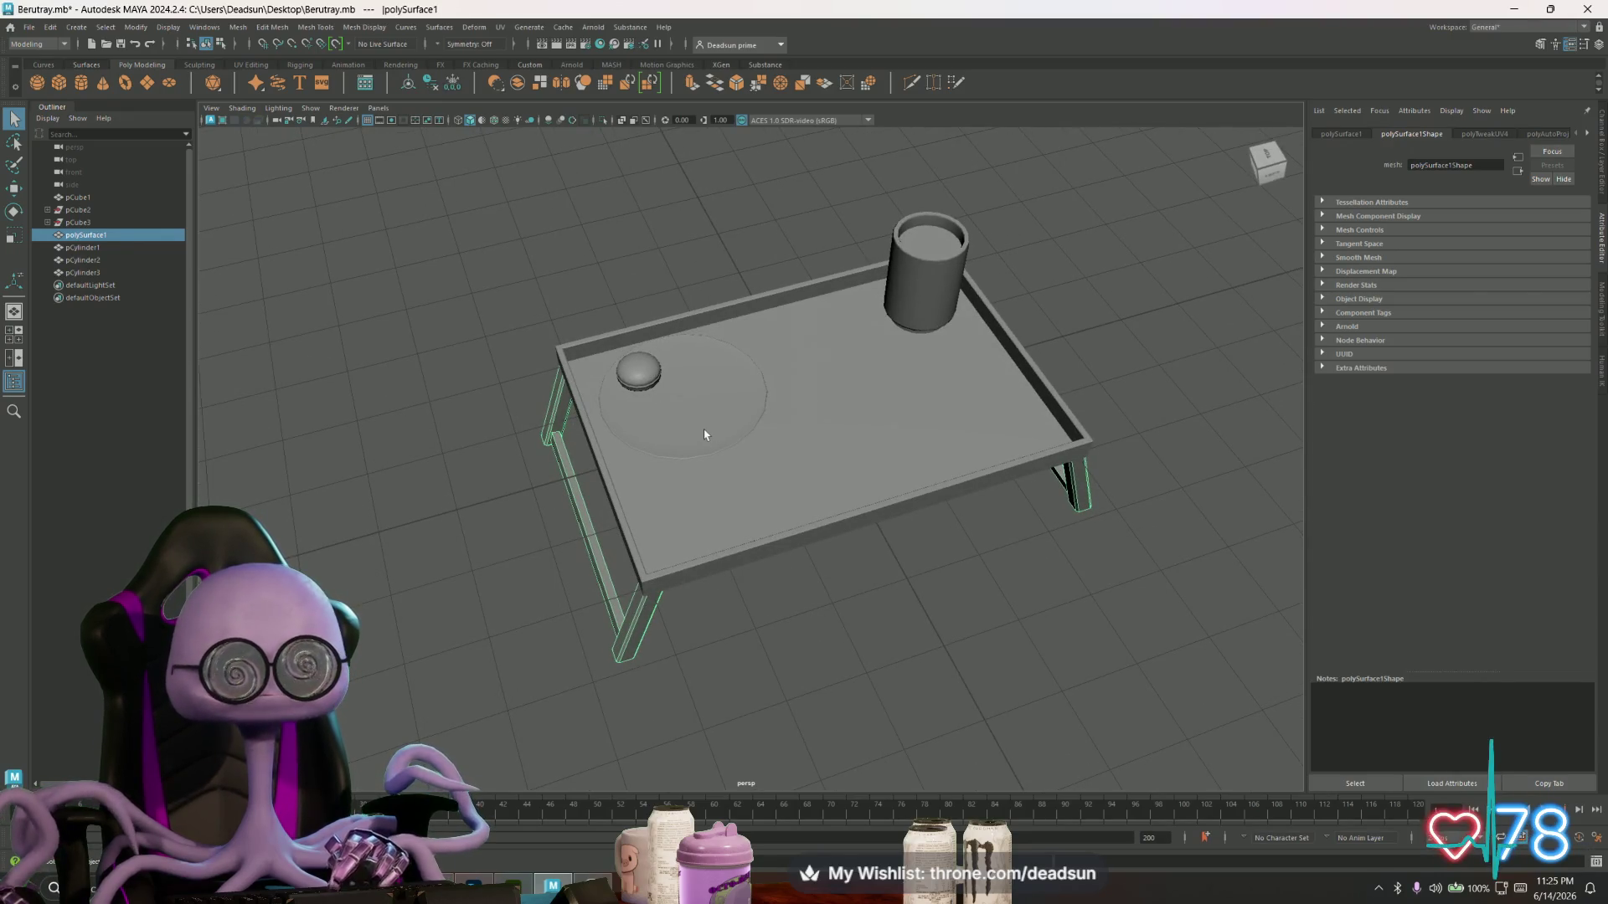
click(654, 372)
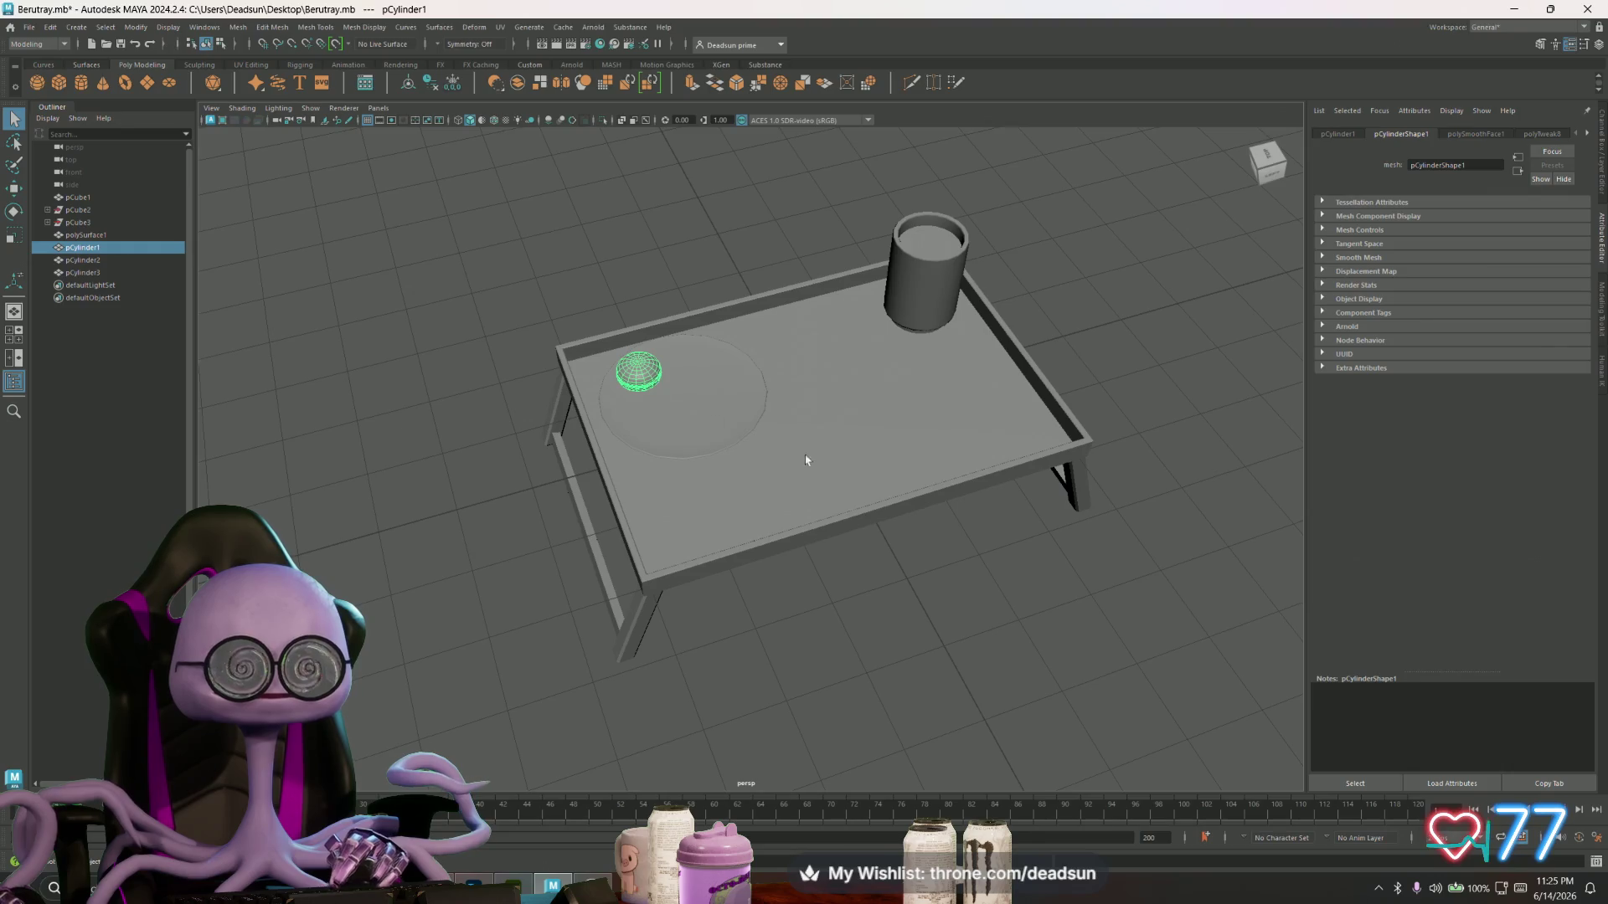
- Nudge the round disk slightly across the tray with the Move tool
mouse_move(758, 435)
alt+mouse_down()
mouse_move(660, 400)
mouse_move(744, 452)
alt+mouse_up()
click(698, 415)
scroll(837, 415, up, 5)
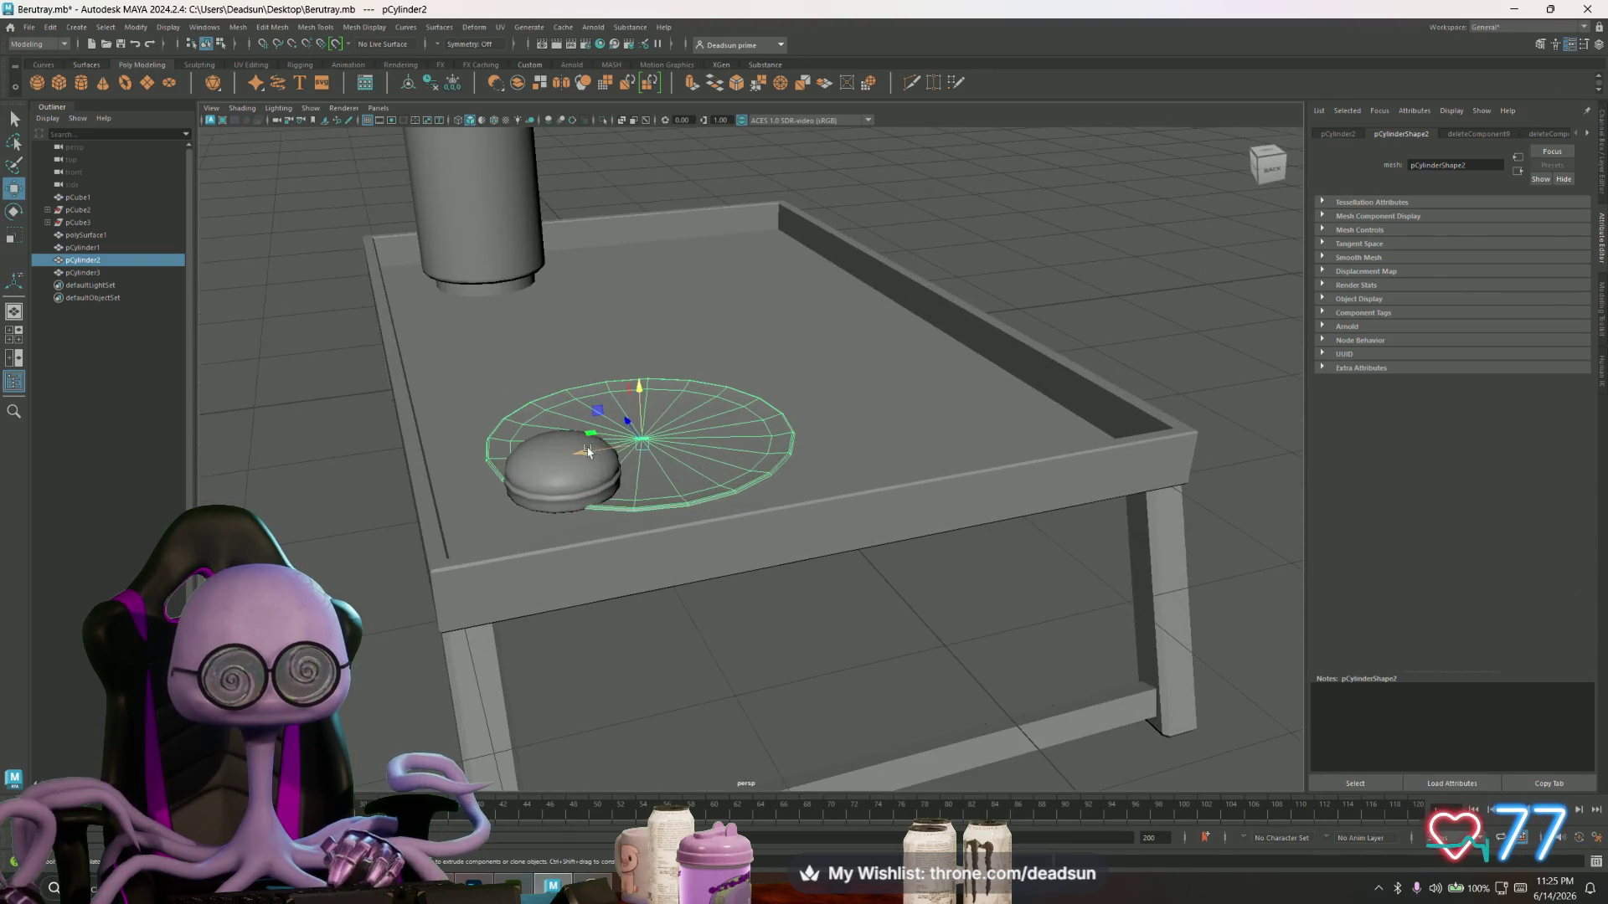
key(w)
alt+drag(536, 457, 617, 493)
scroll(617, 493, up, 3)
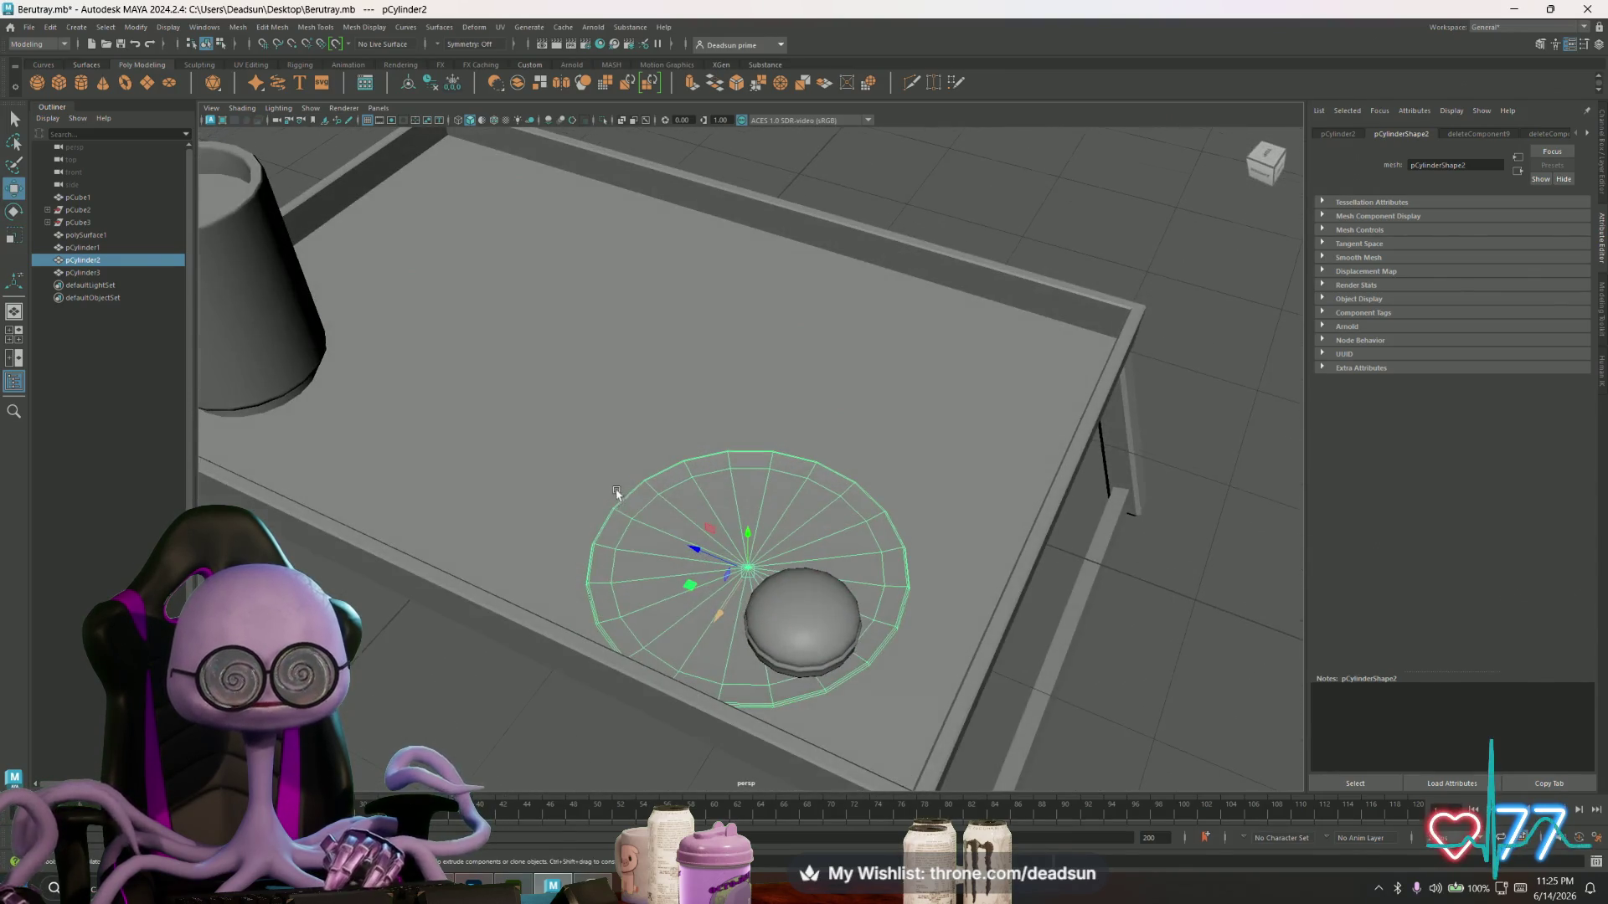
mouse_move(715, 609)
mouse_down()
mouse_move(779, 617)
mouse_move(641, 541)
mouse_up()
- Duplicate the dome twice and place the copies beside it, making three macarons
click(819, 638)
key(ctrl+d)
mouse_move(657, 617)
mouse_down()
mouse_move(735, 526)
mouse_move(707, 563)
mouse_up()
key(ctrl+d)
key(w)
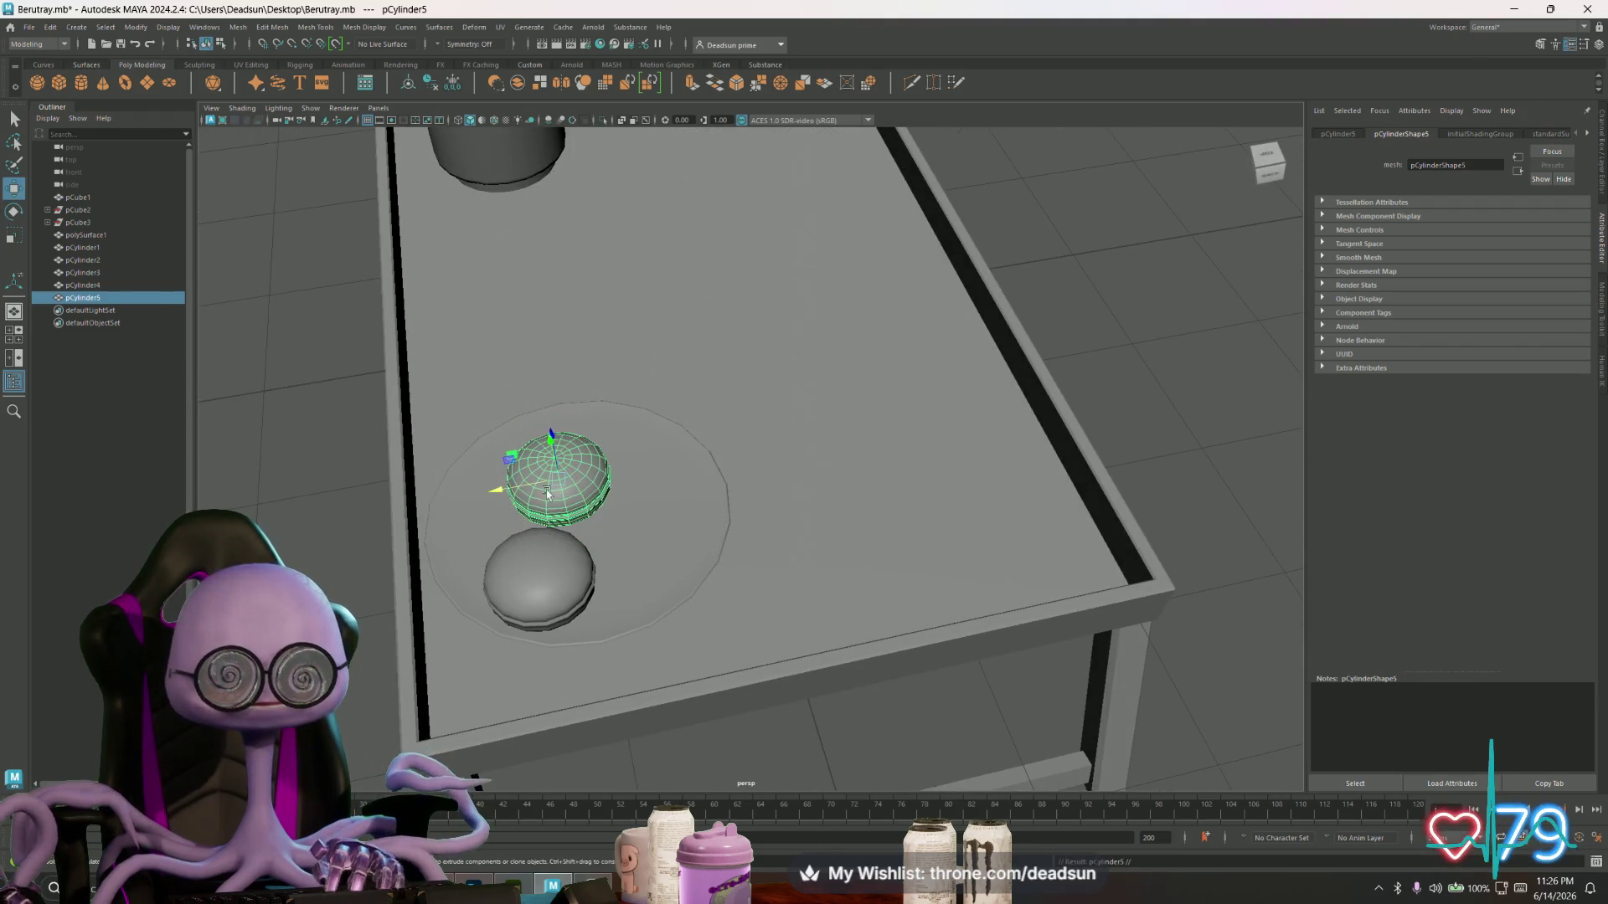
drag(482, 491, 549, 484)
mouse_move(614, 431)
alt+mouse_down()
mouse_move(657, 507)
mouse_move(729, 546)
alt+mouse_up()
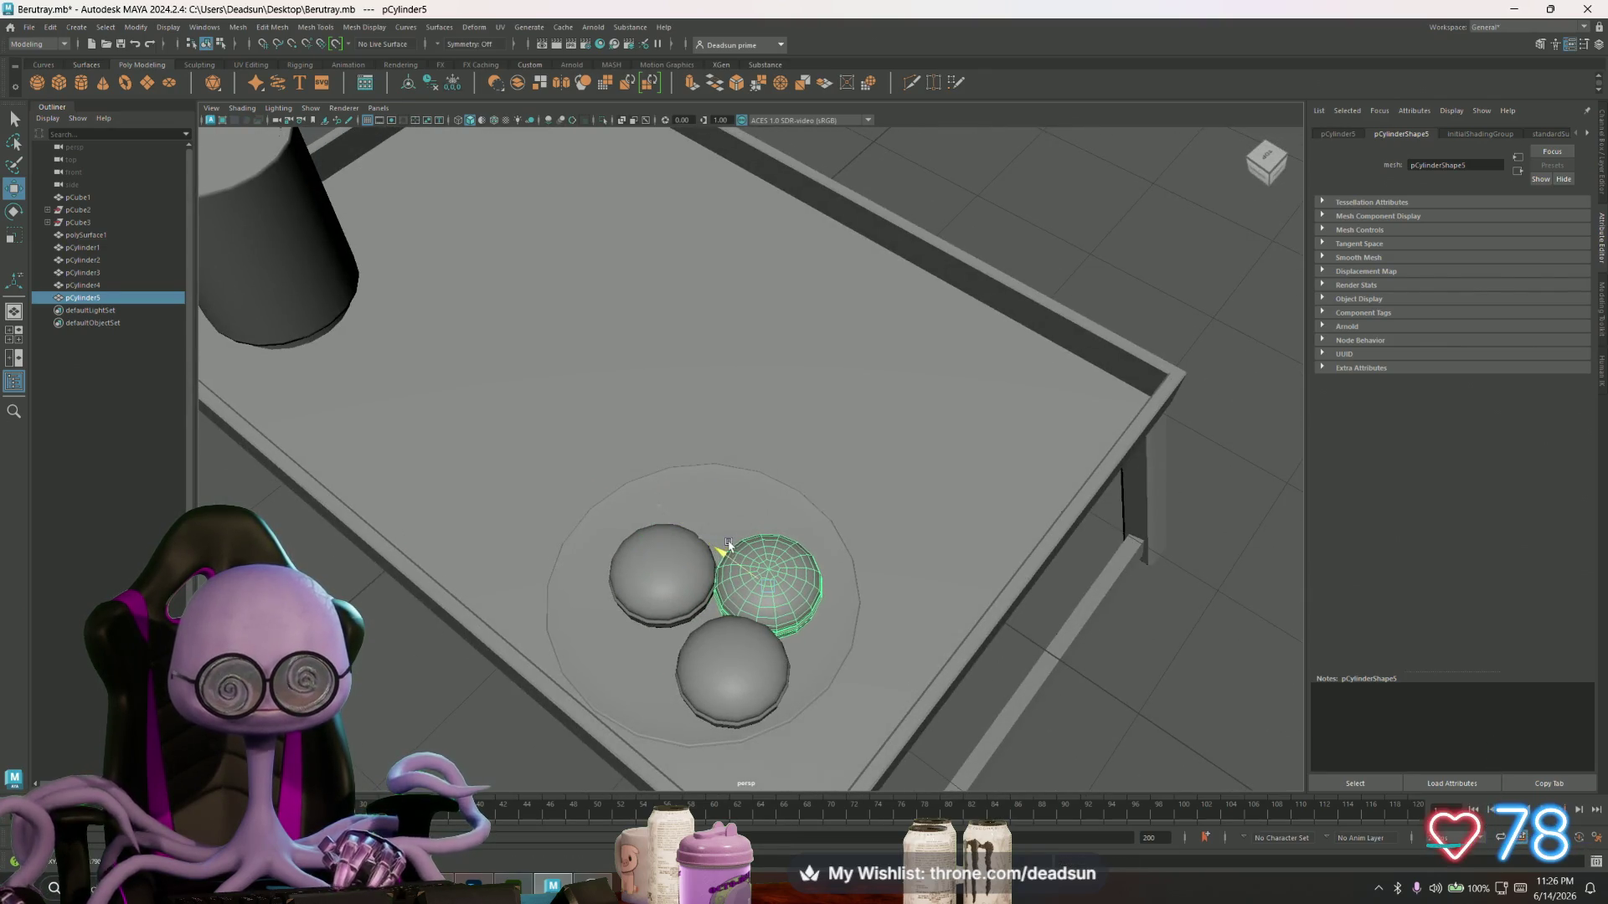
- Look down at the plate from the front and create a new Poly Cube, pCube4
drag(726, 626, 644, 611)
scroll(644, 612, up, 5)
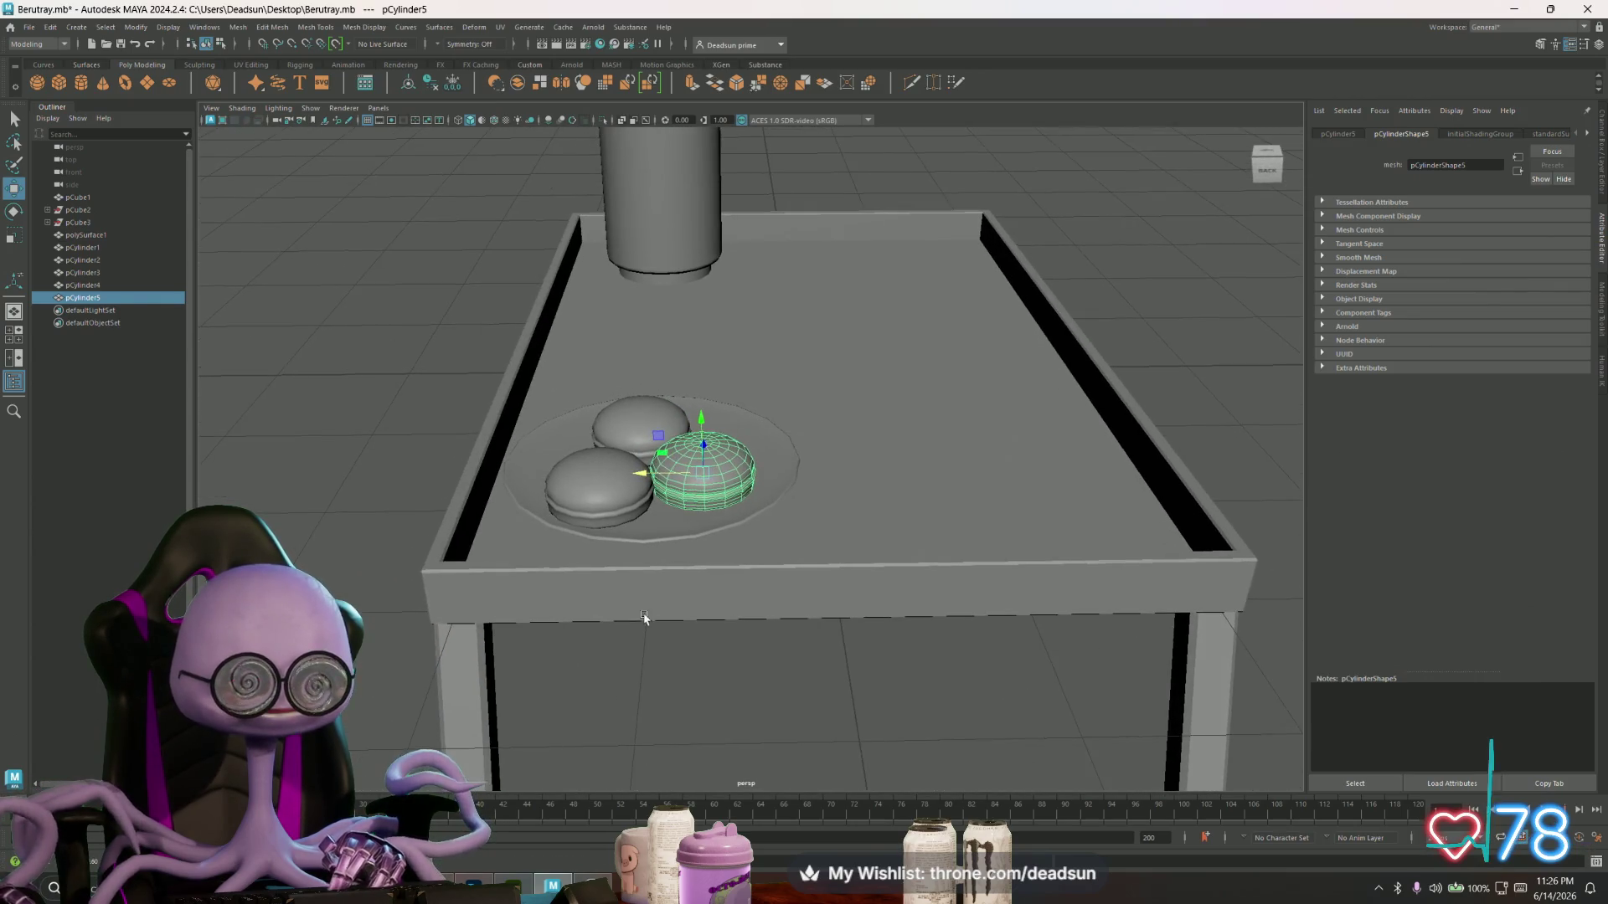
mouse_move(686, 600)
alt+mouse_down()
mouse_move(674, 617)
mouse_move(685, 611)
mouse_move(619, 557)
alt+mouse_up()
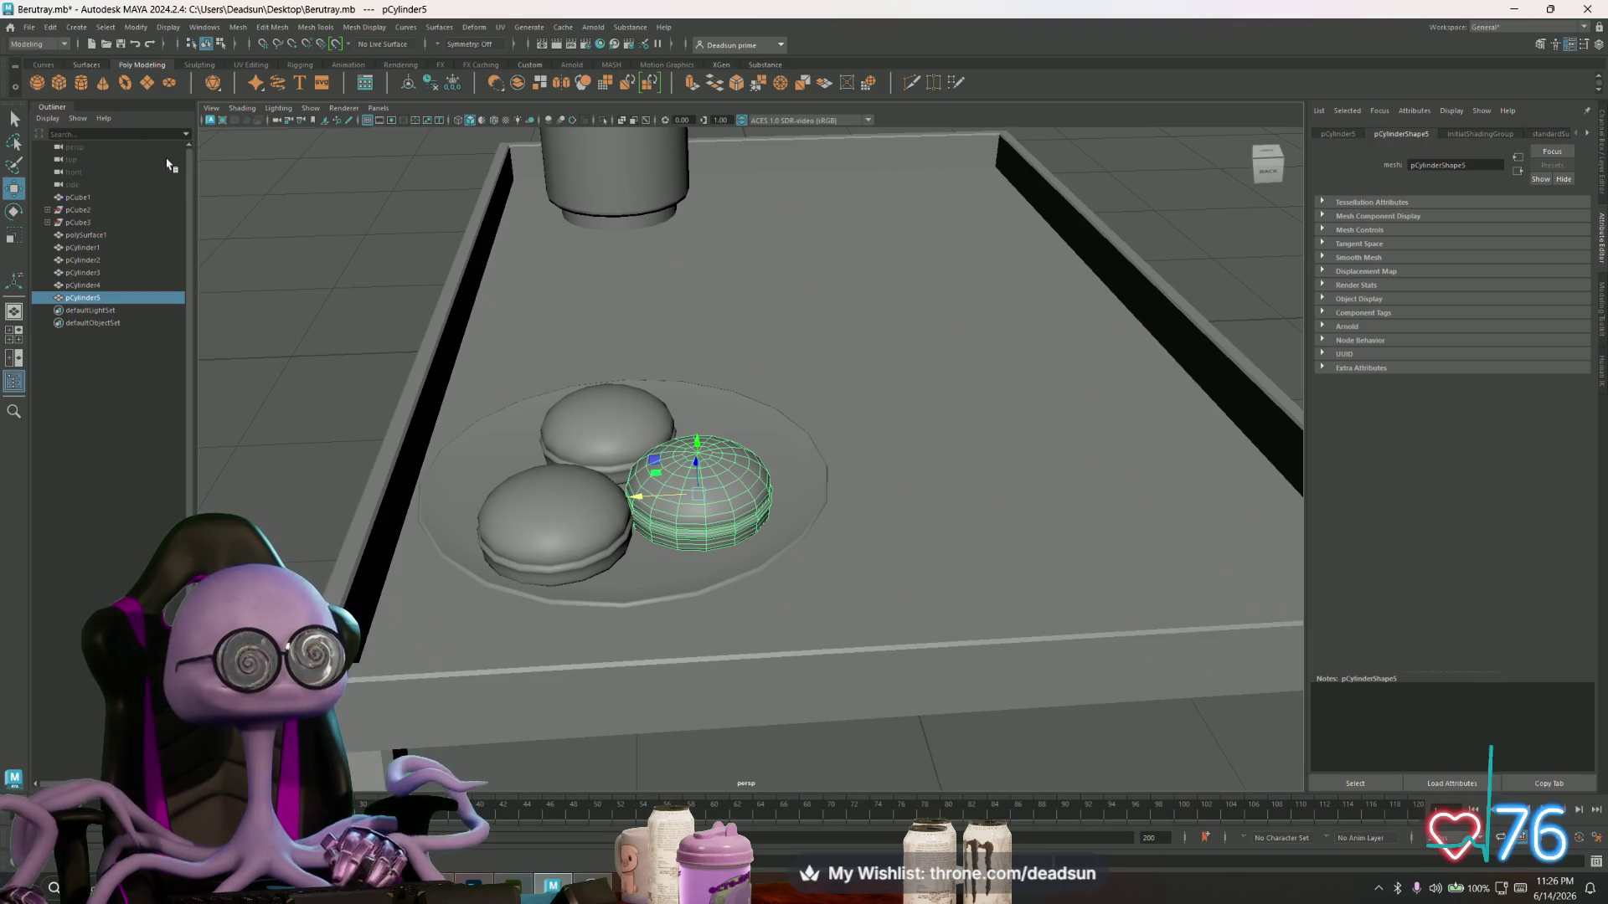
scroll(225, 189, down, 4)
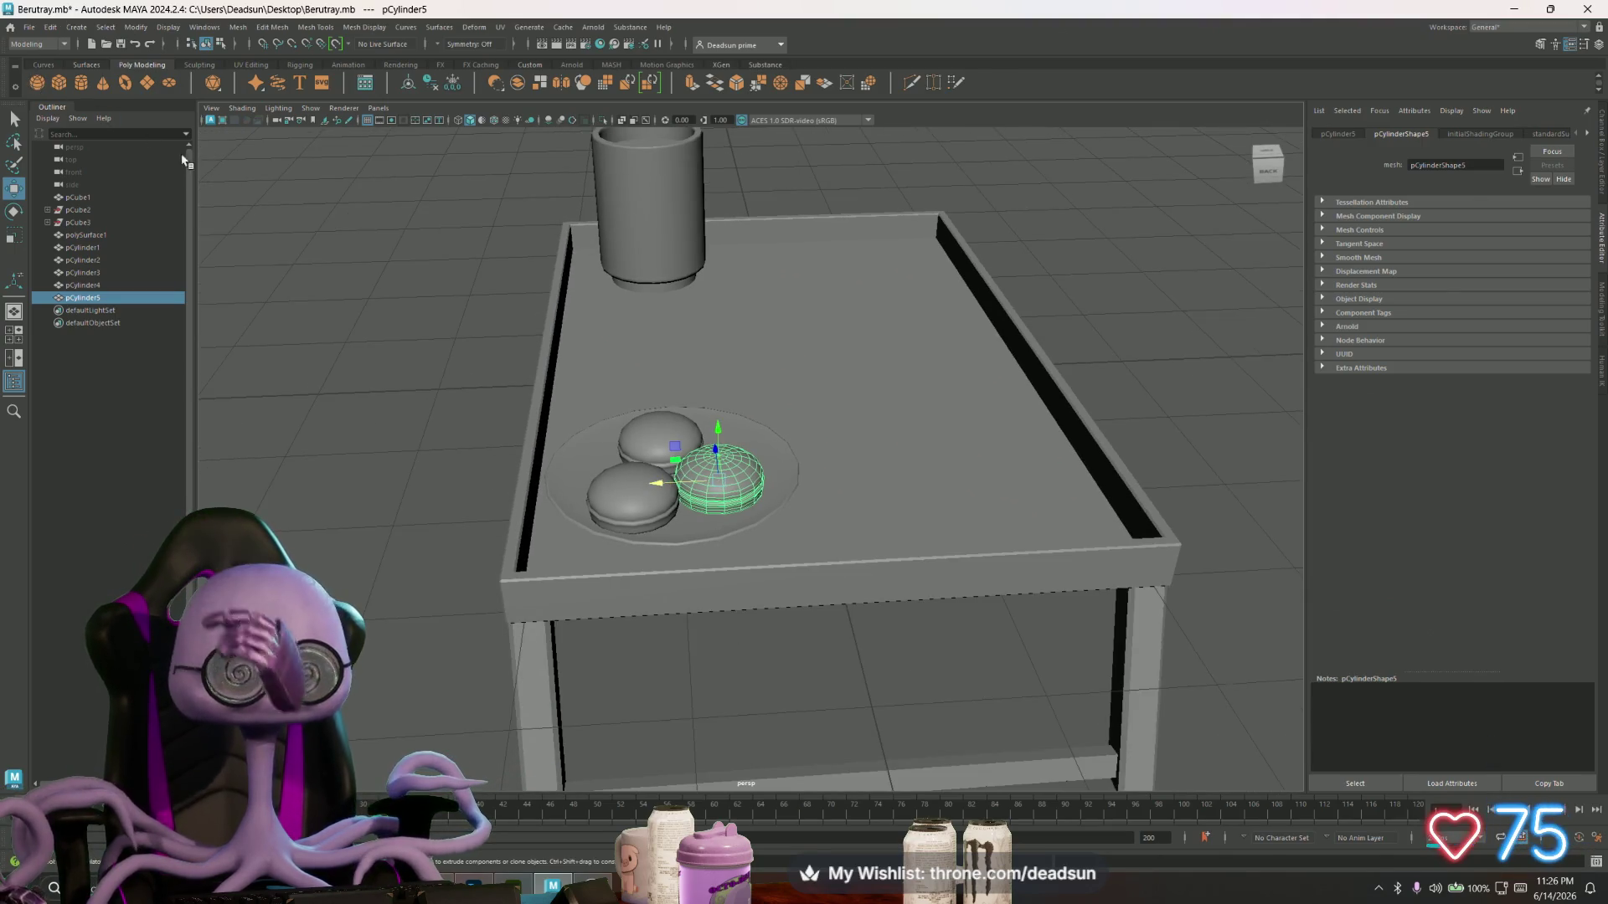
click(60, 86)
alt+drag(728, 455, 700, 450)
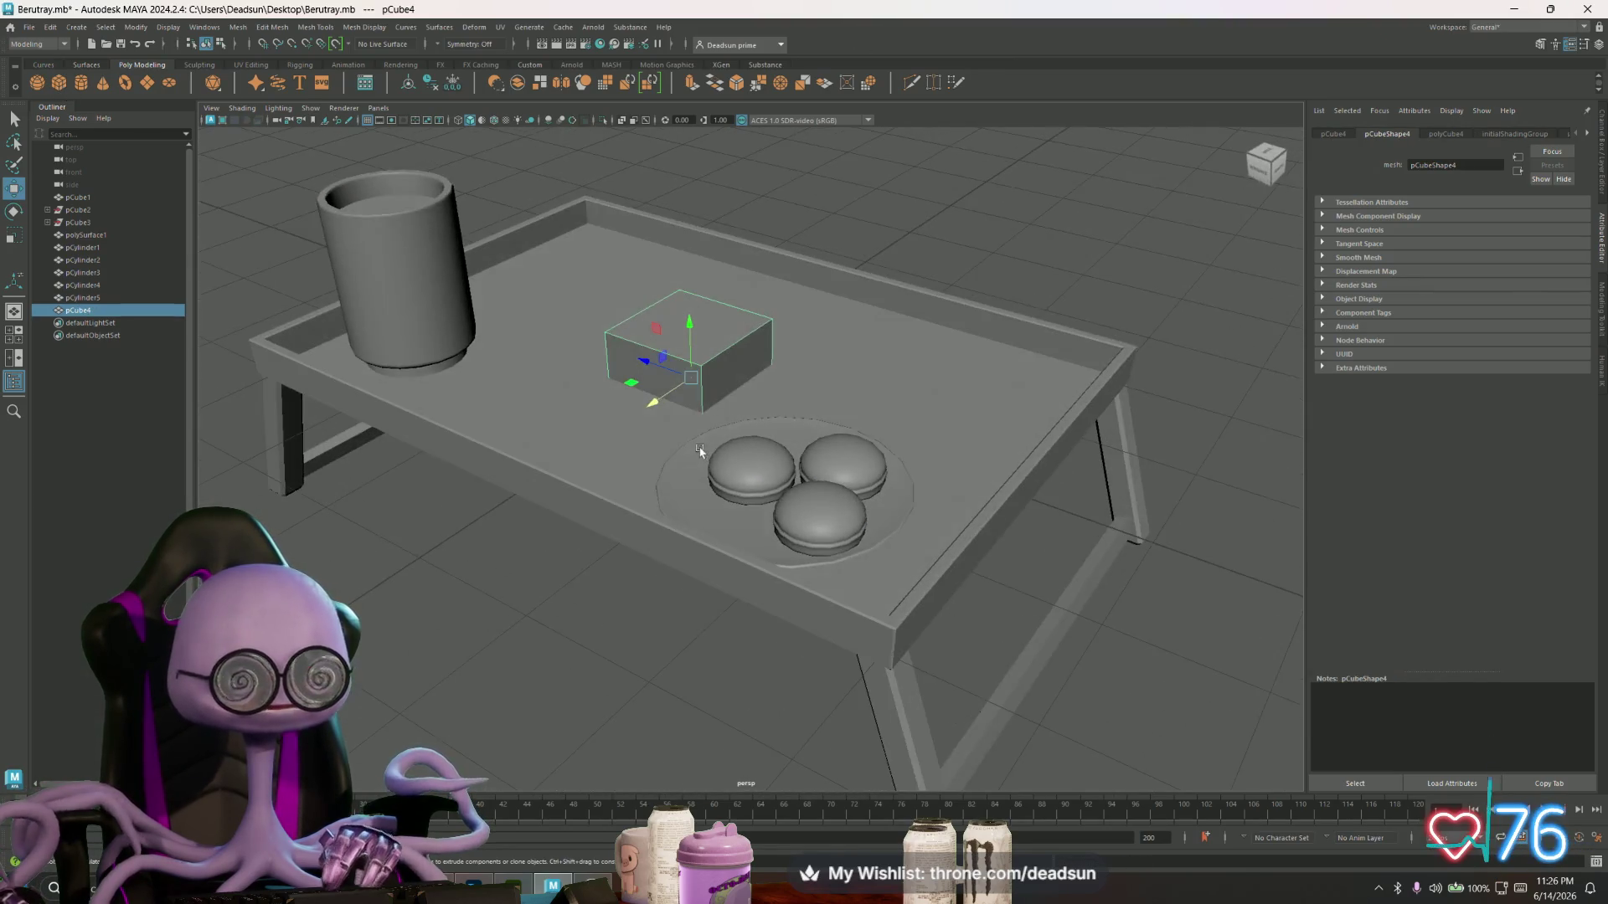
- Scale pCube4 into an elongated rectangular block and position it on the tray near the plate
drag(682, 381, 622, 387)
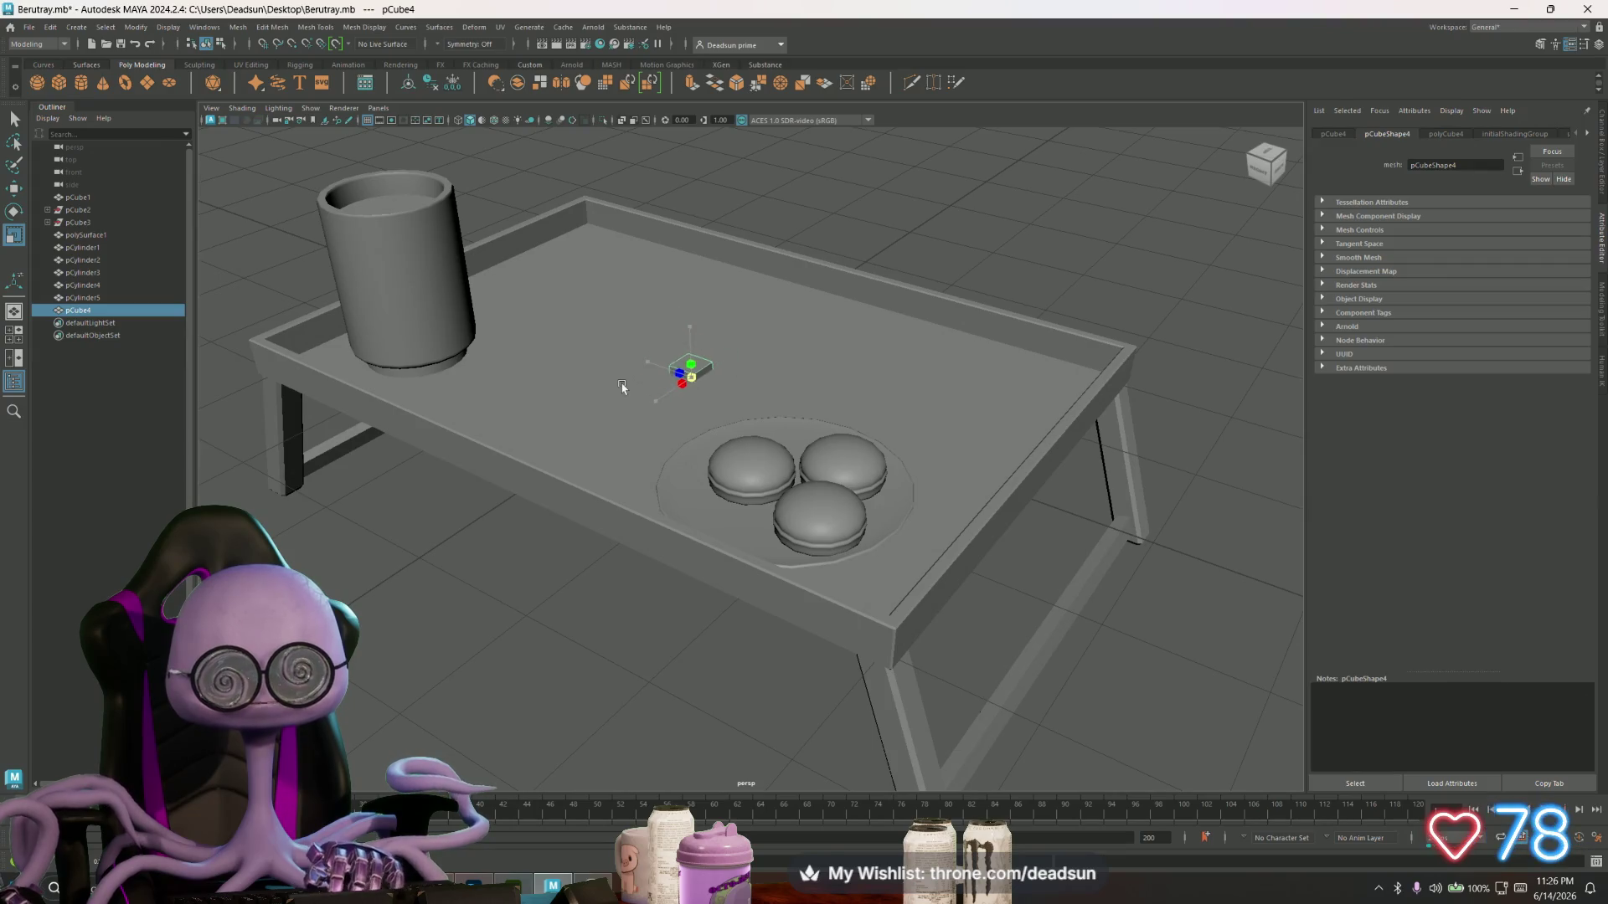
drag(688, 291, 687, 302)
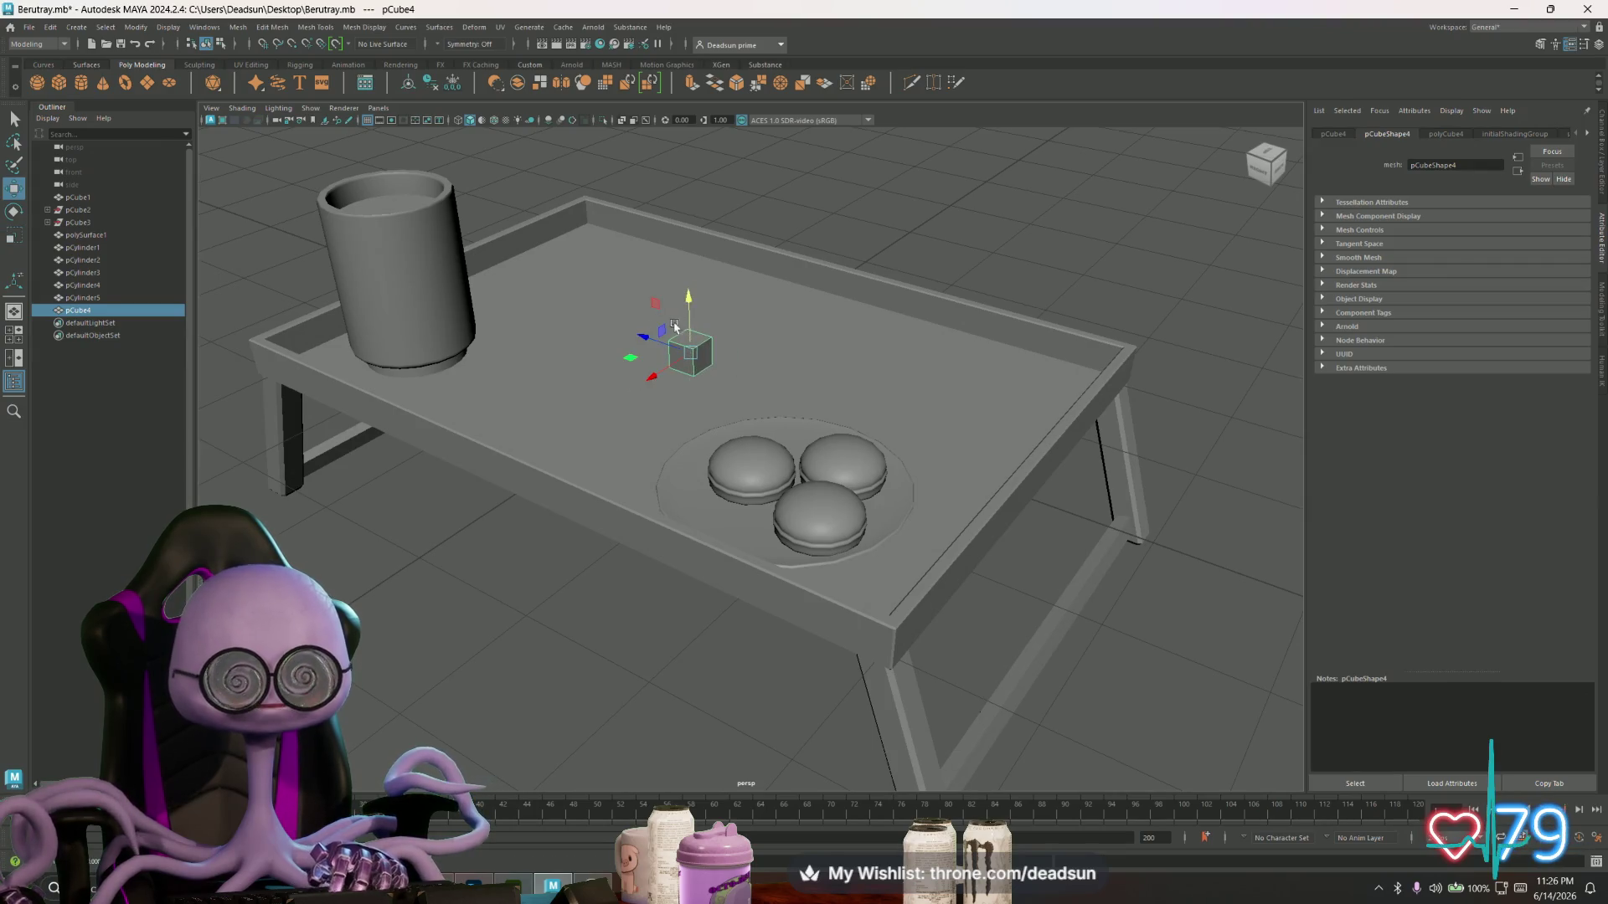
scroll(641, 270, up, 5)
key(r)
mouse_move(595, 249)
mouse_down()
mouse_move(555, 238)
mouse_move(479, 340)
mouse_move(449, 352)
mouse_up()
key(w)
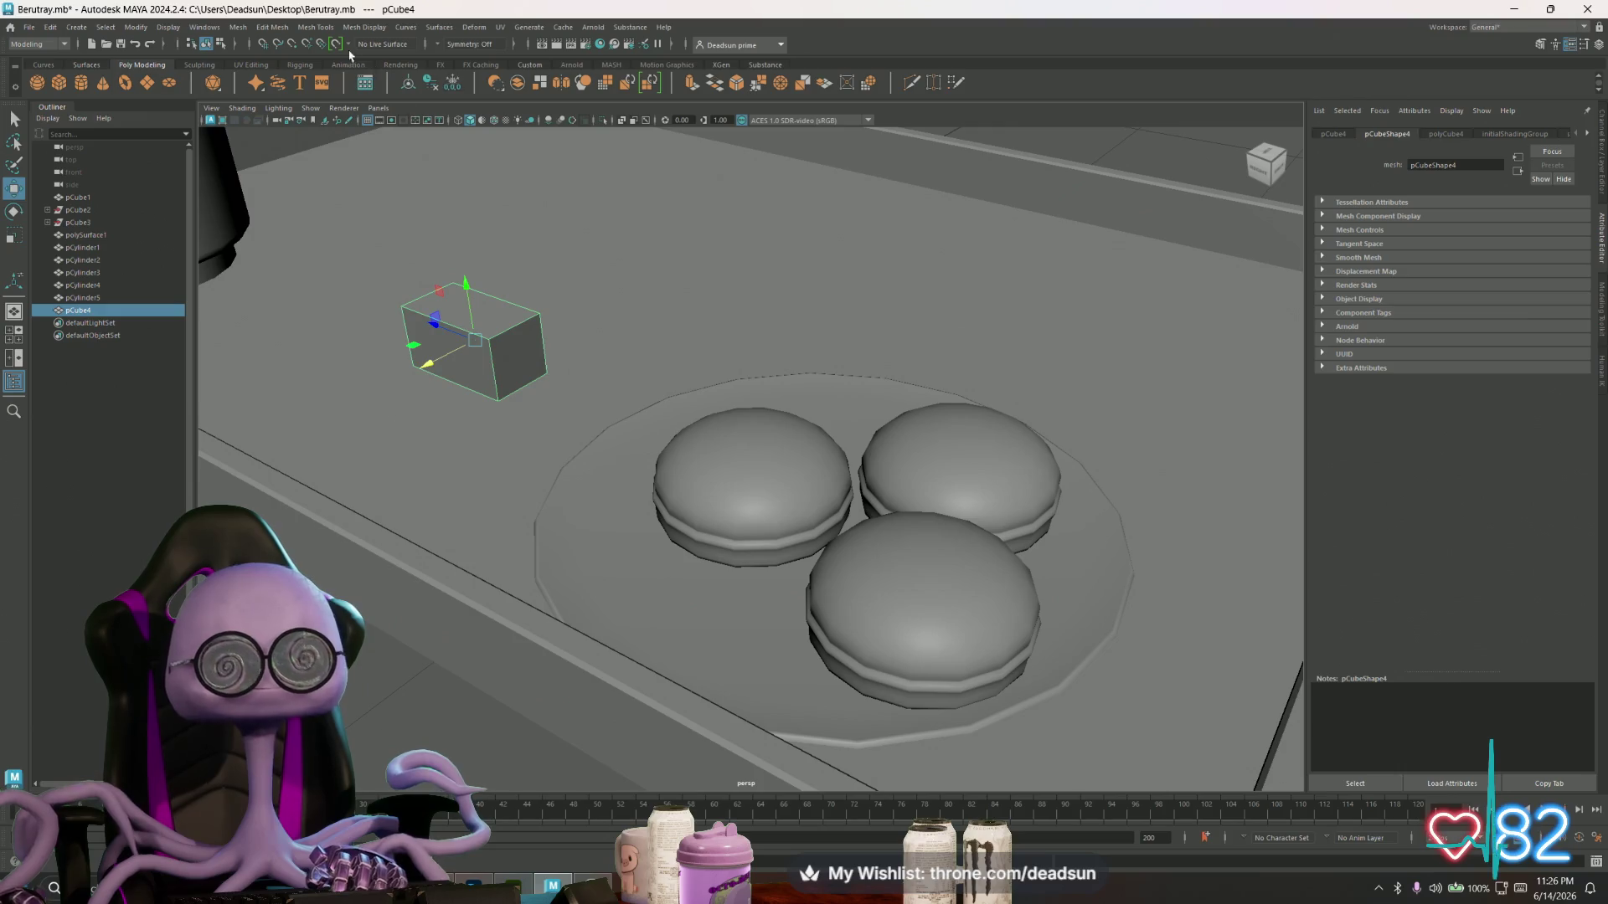
scroll(666, 375, up, 5)
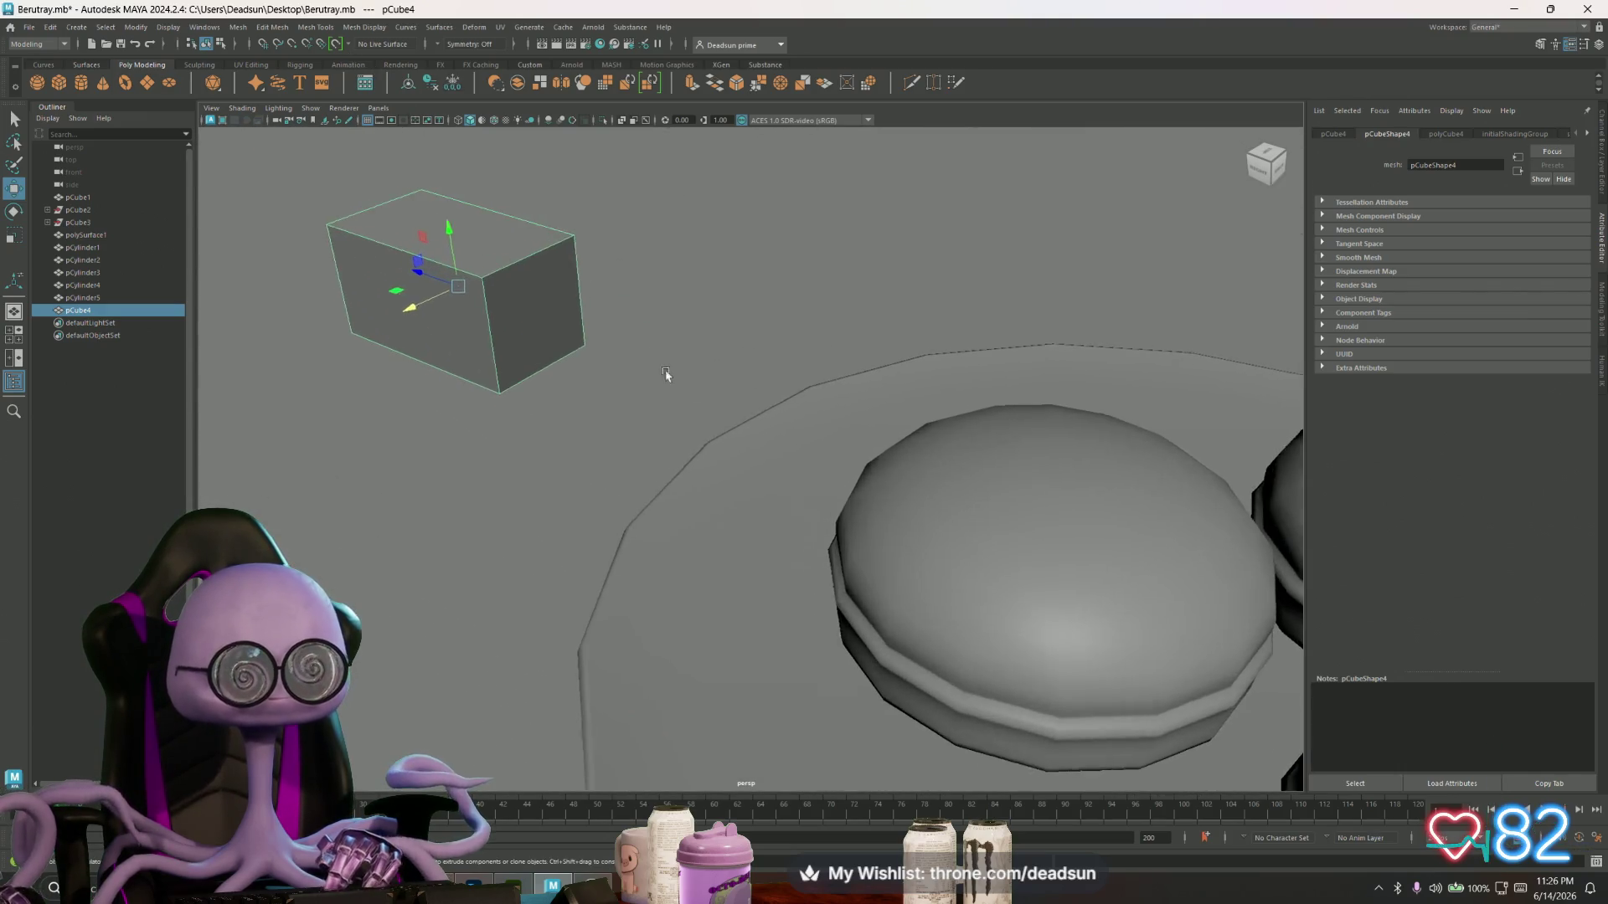
mouse_move(667, 374)
alt+mouse_down()
mouse_move(700, 384)
mouse_move(623, 388)
mouse_move(670, 382)
alt+mouse_up()
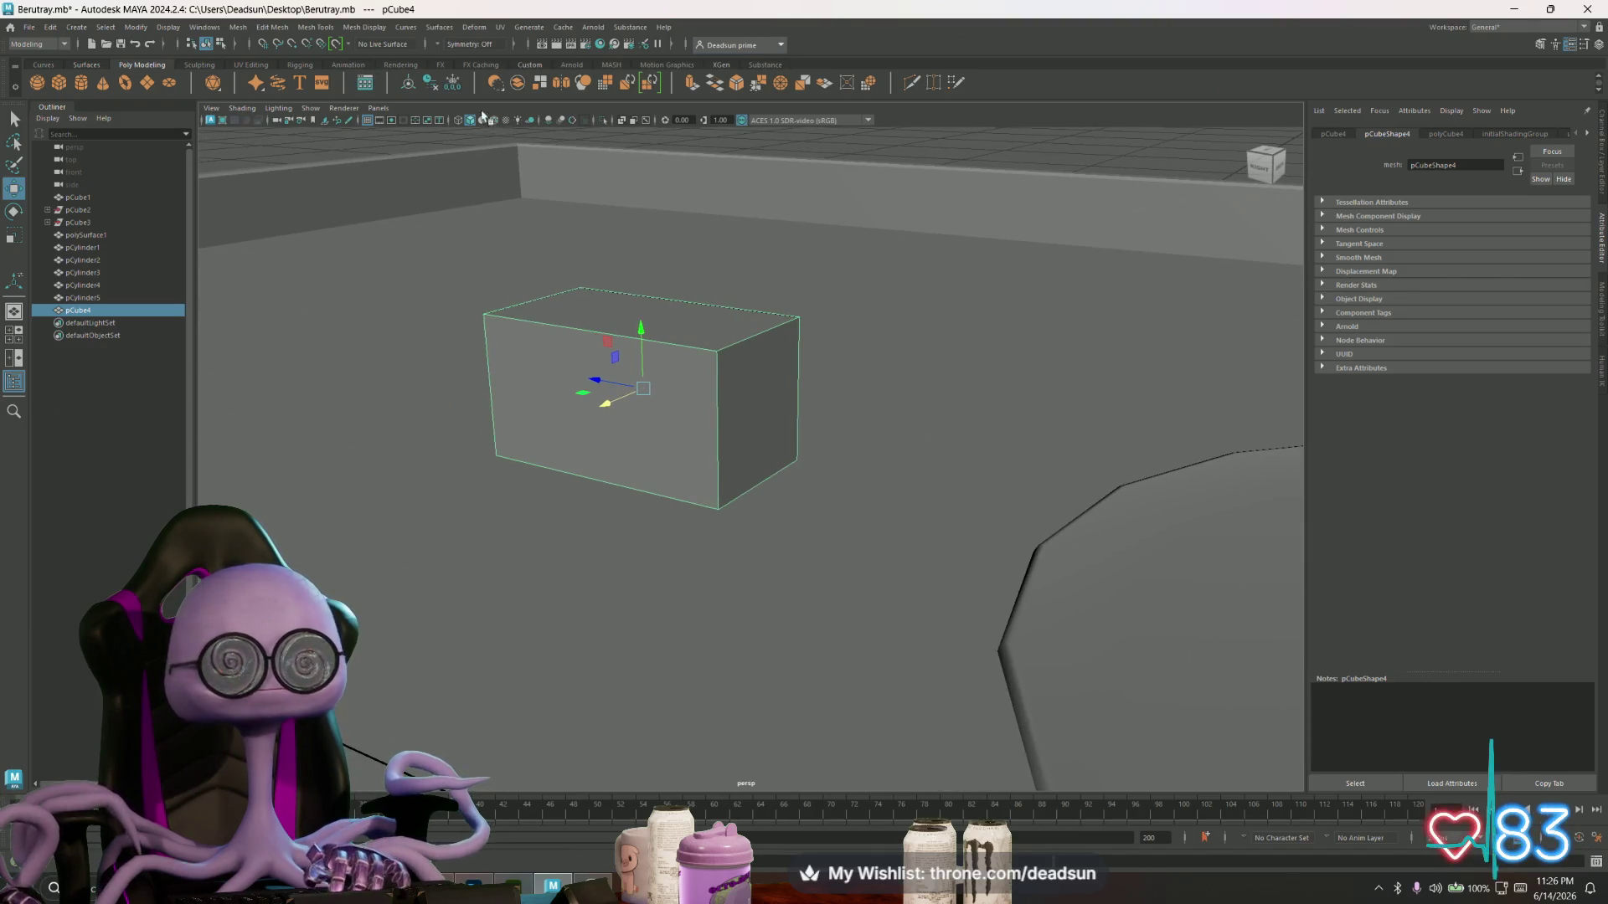
click(238, 27)
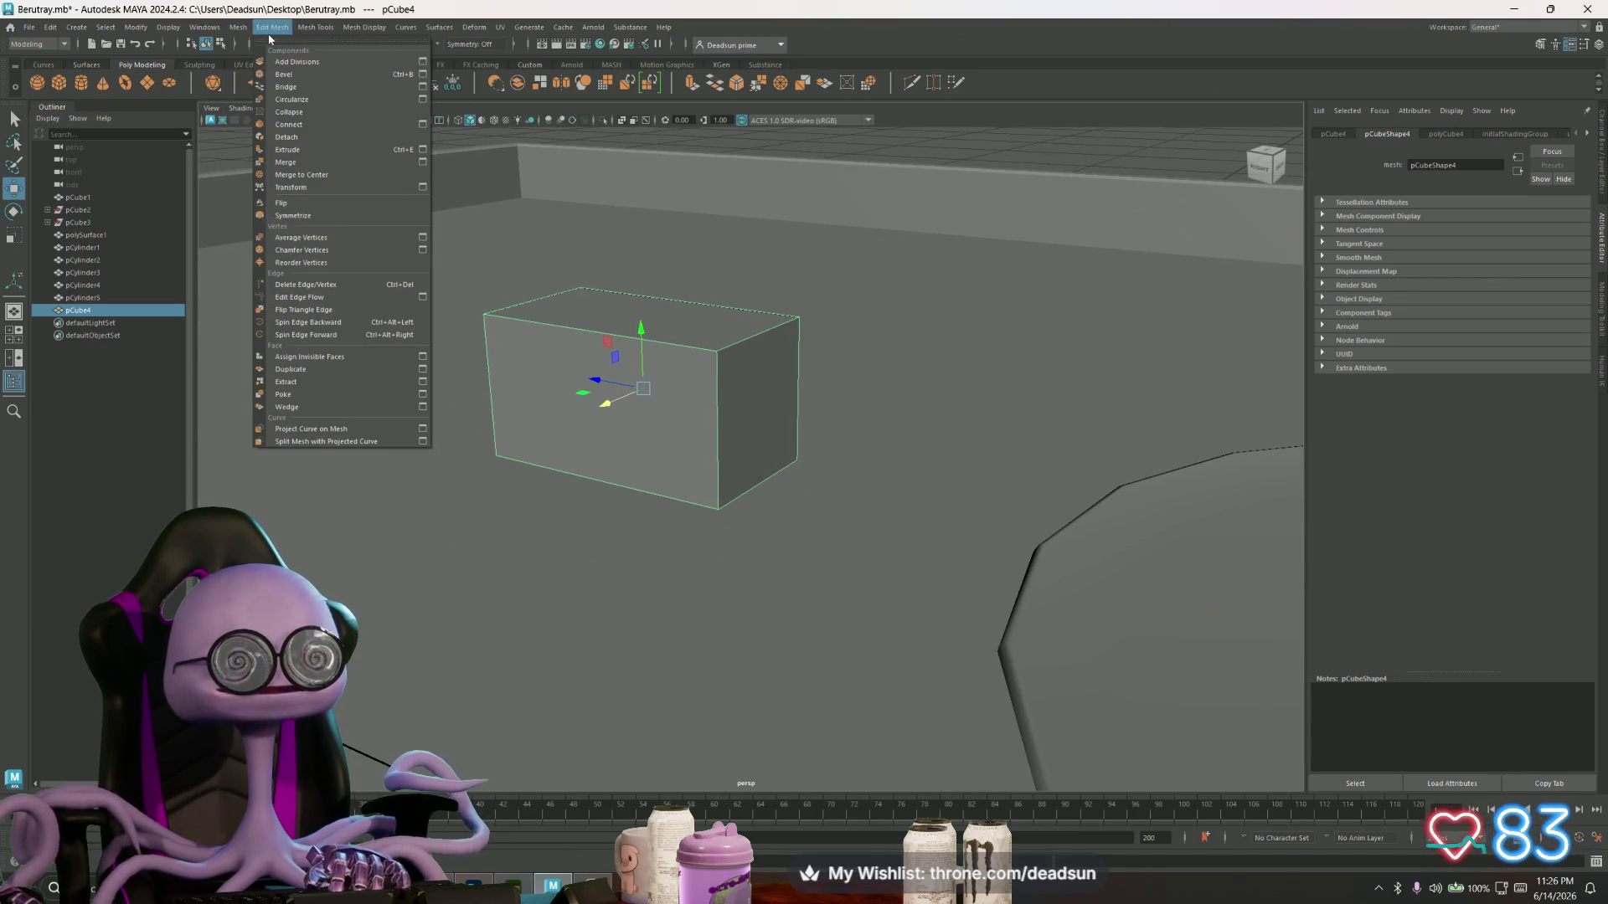
- Insert two evenly spaced horizontal edge loops into the small block using Multiple edge loops
mouse_move(308, 32)
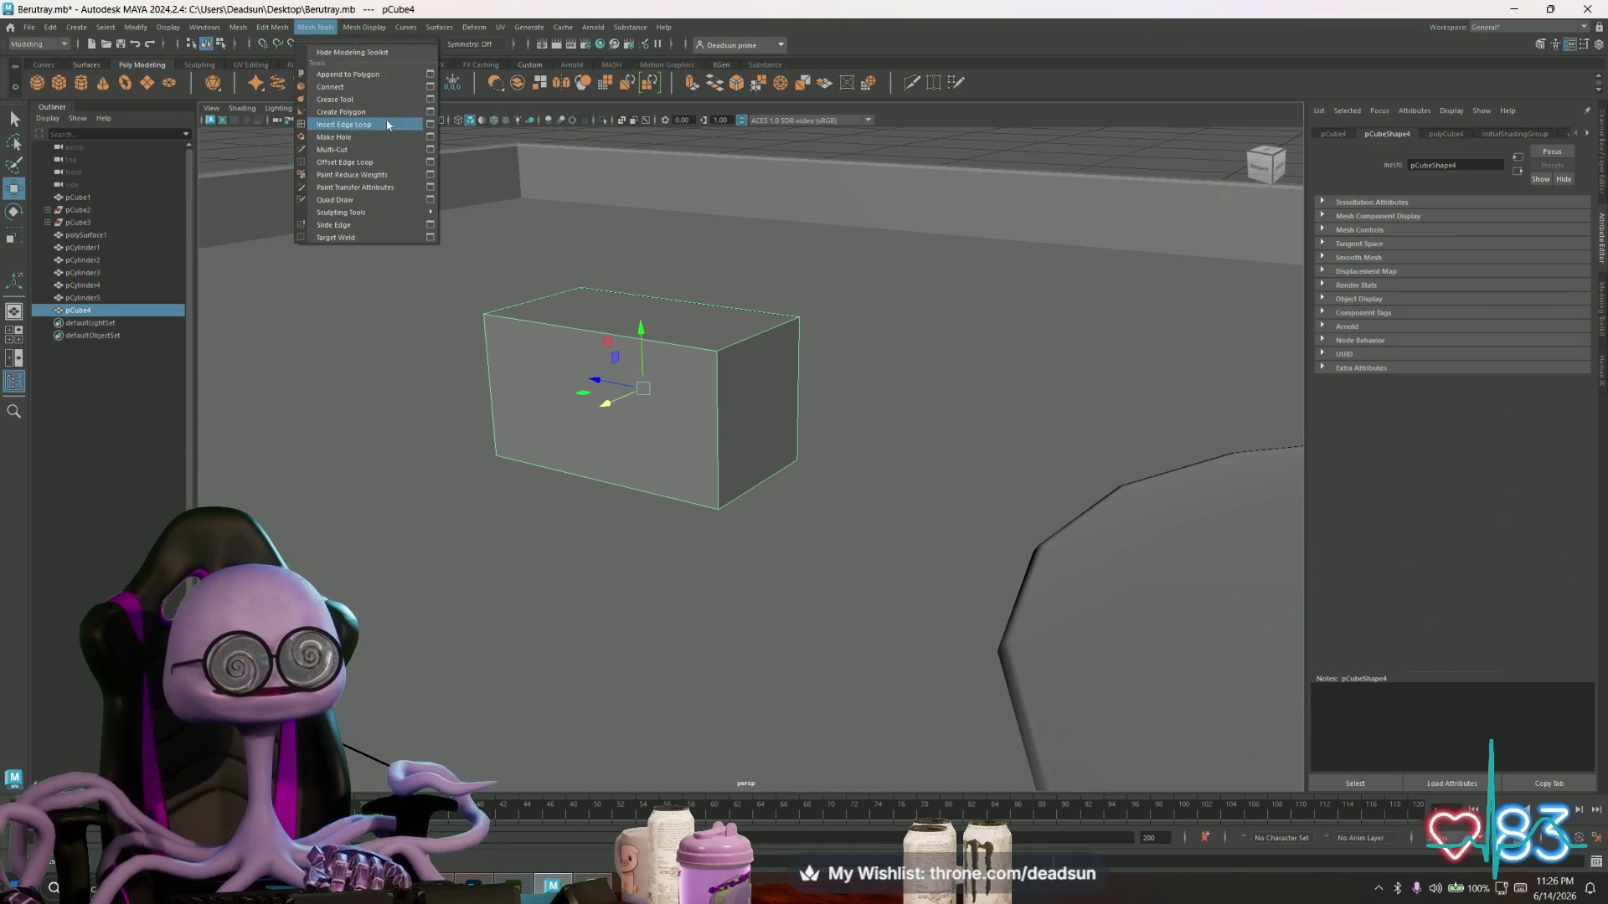
click(430, 125)
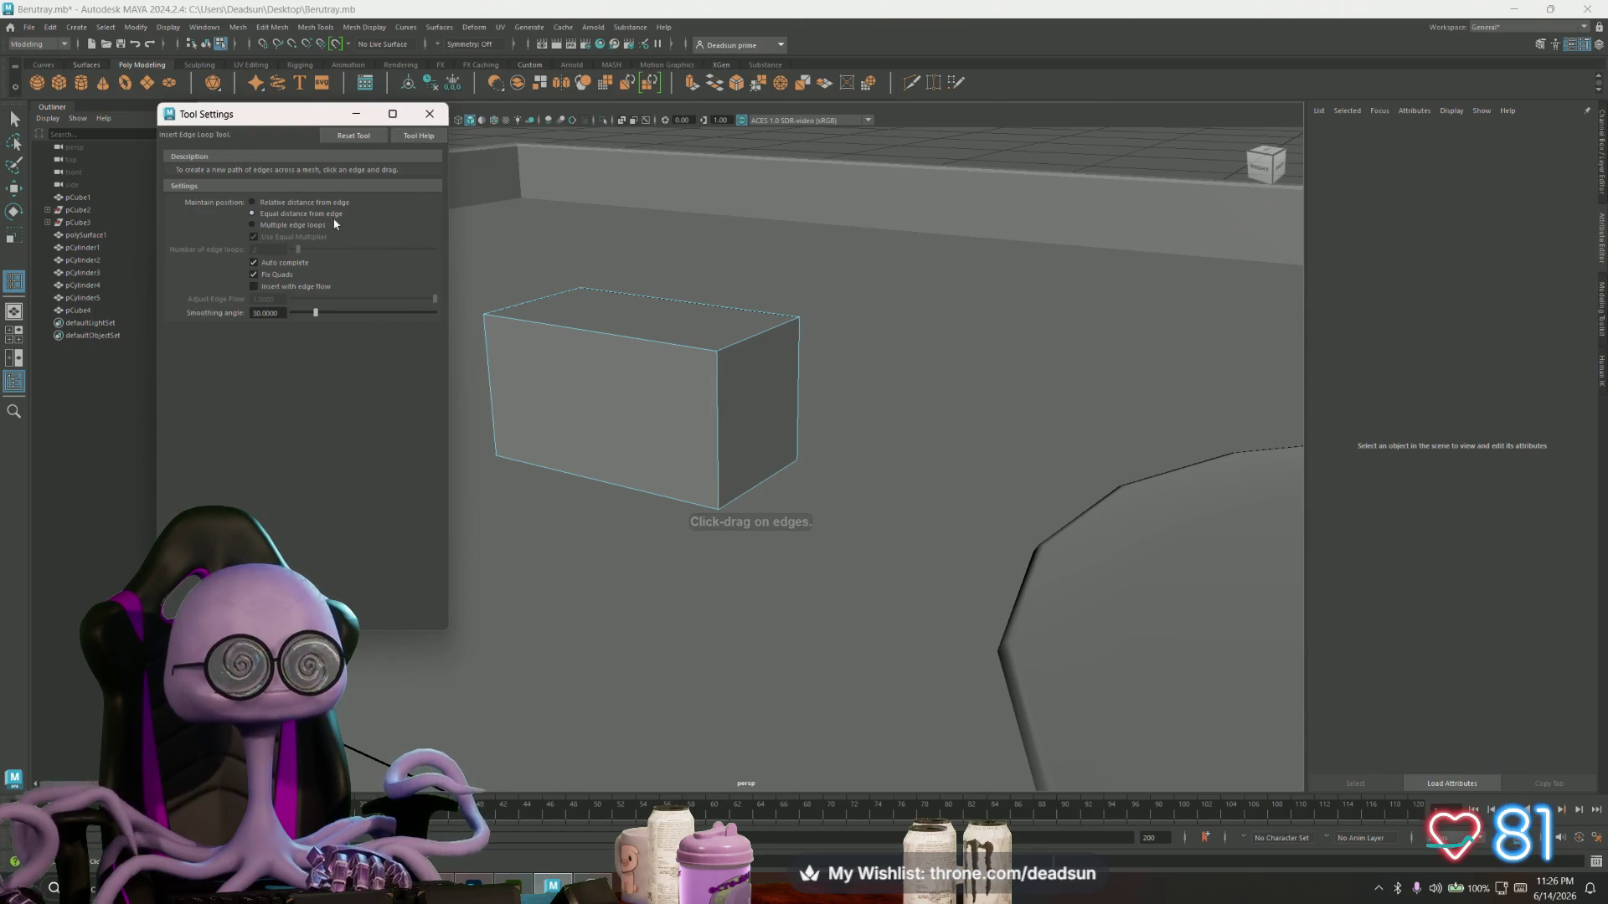
click(253, 225)
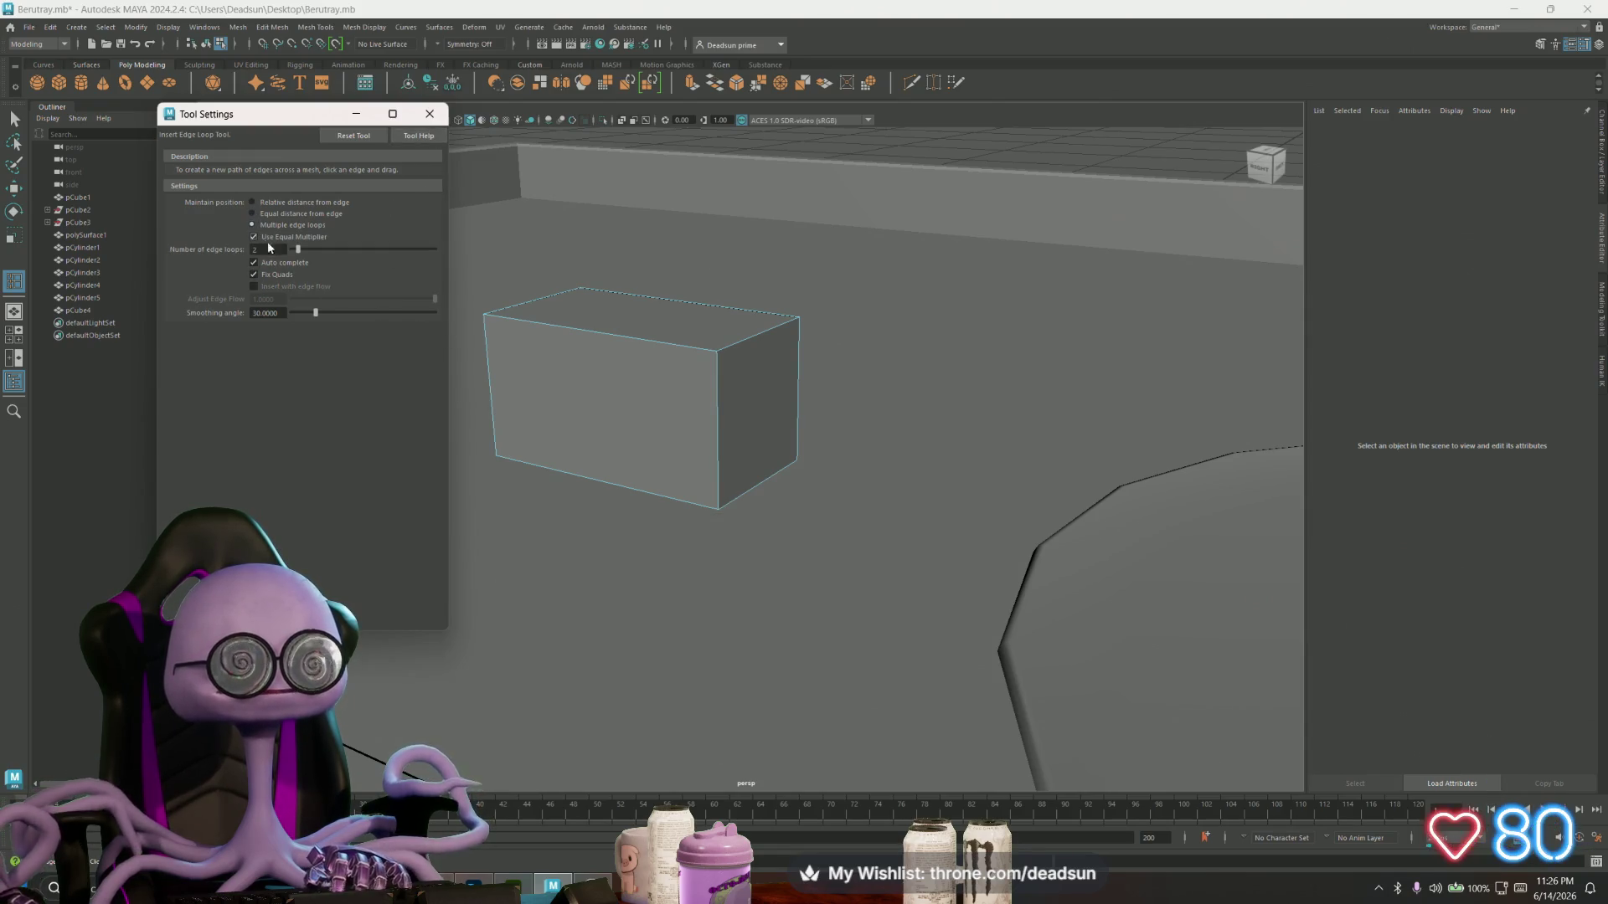
click(720, 416)
key(r)
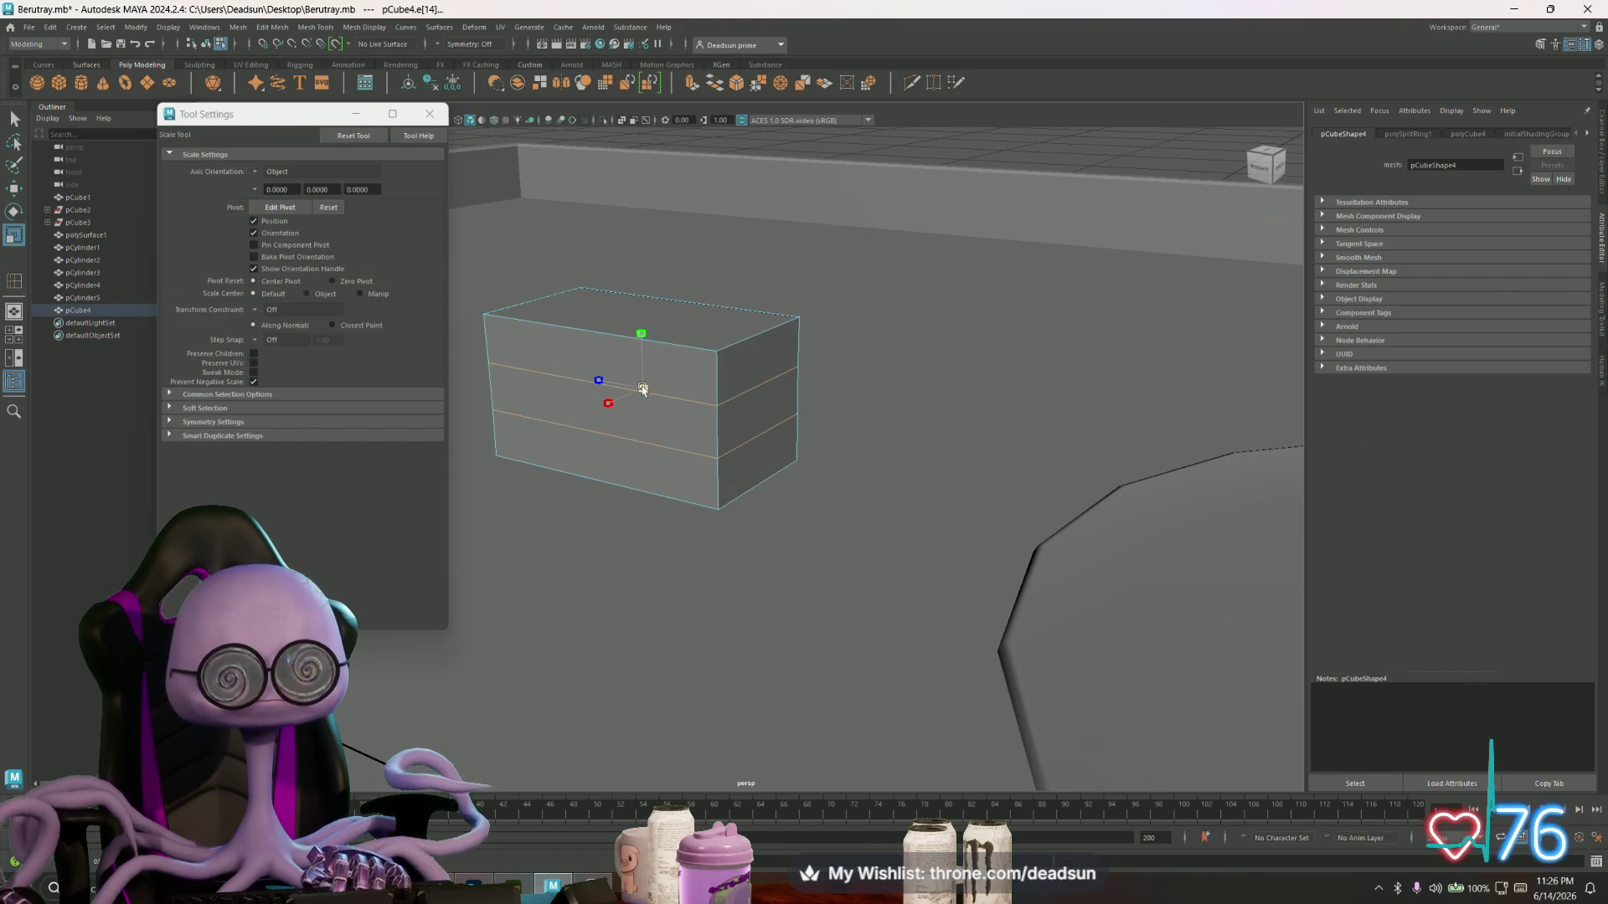
click(429, 113)
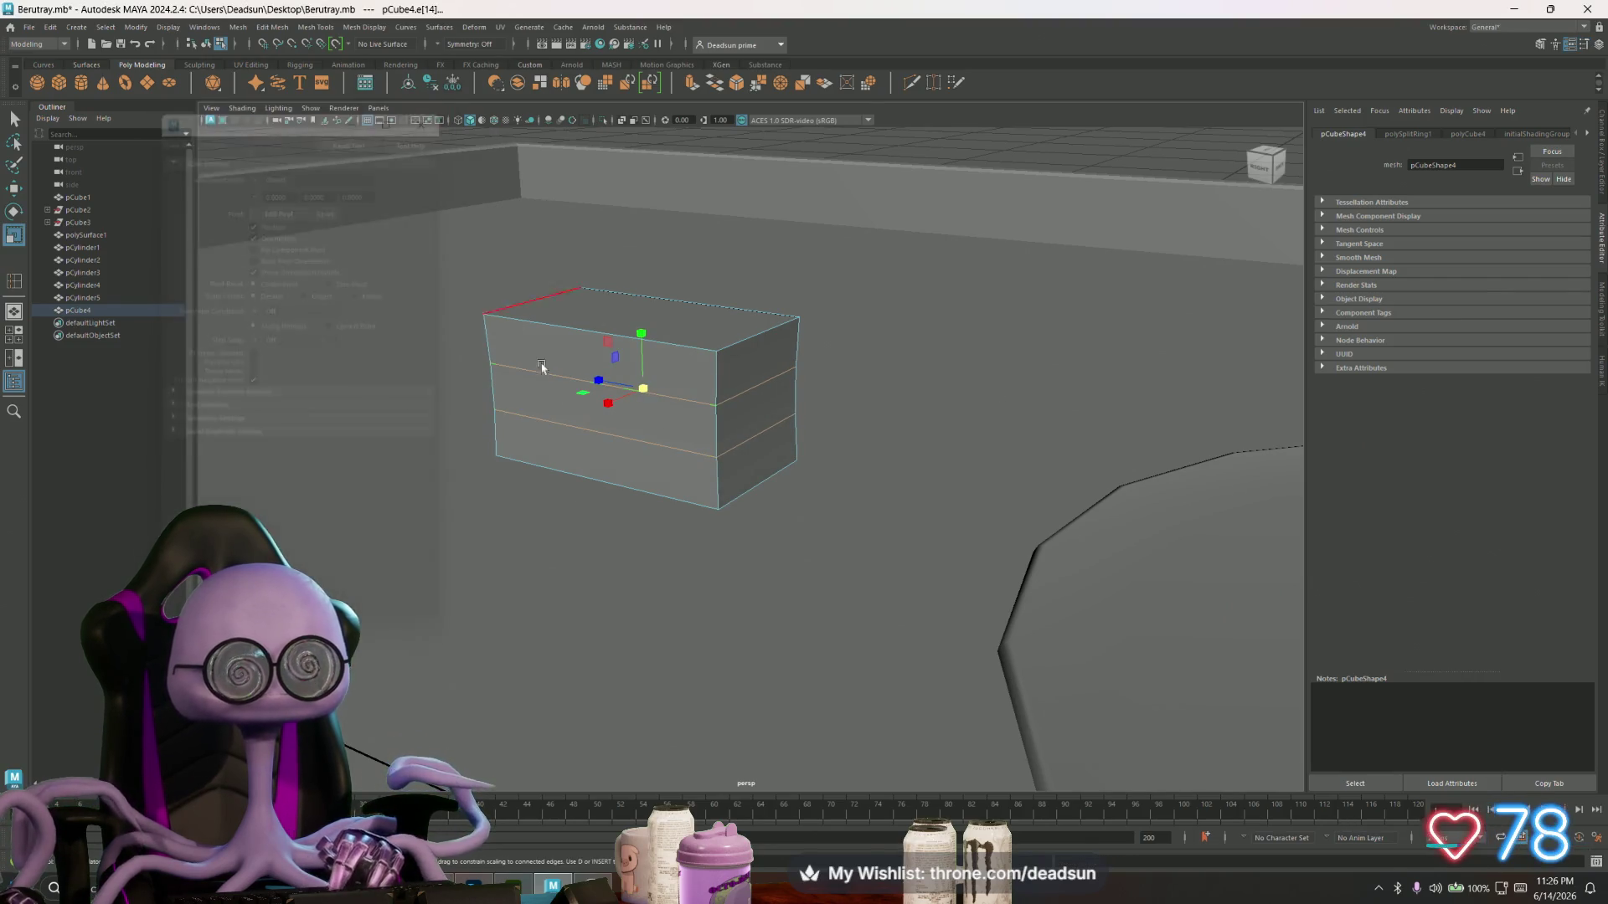
- Clear the edge selection and reselect the small block from a lower angle
scroll(503, 381, down, 5)
mouse_move(477, 395)
alt+mouse_down()
mouse_move(716, 395)
mouse_move(706, 411)
alt+mouse_up()
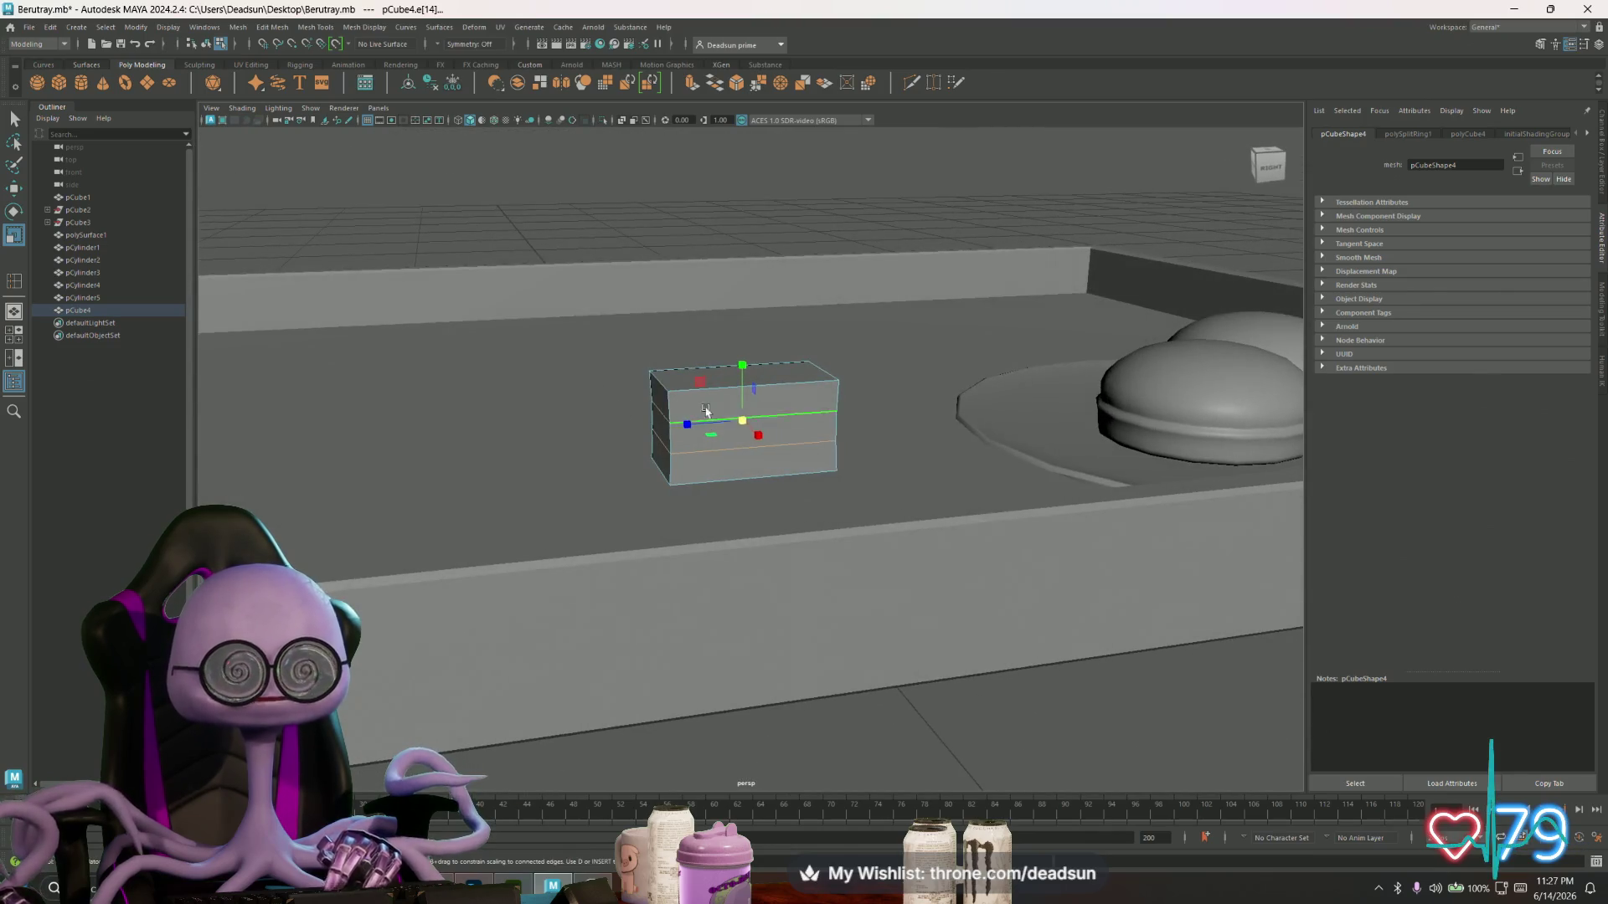
right_drag(706, 411, 720, 415)
click(760, 433)
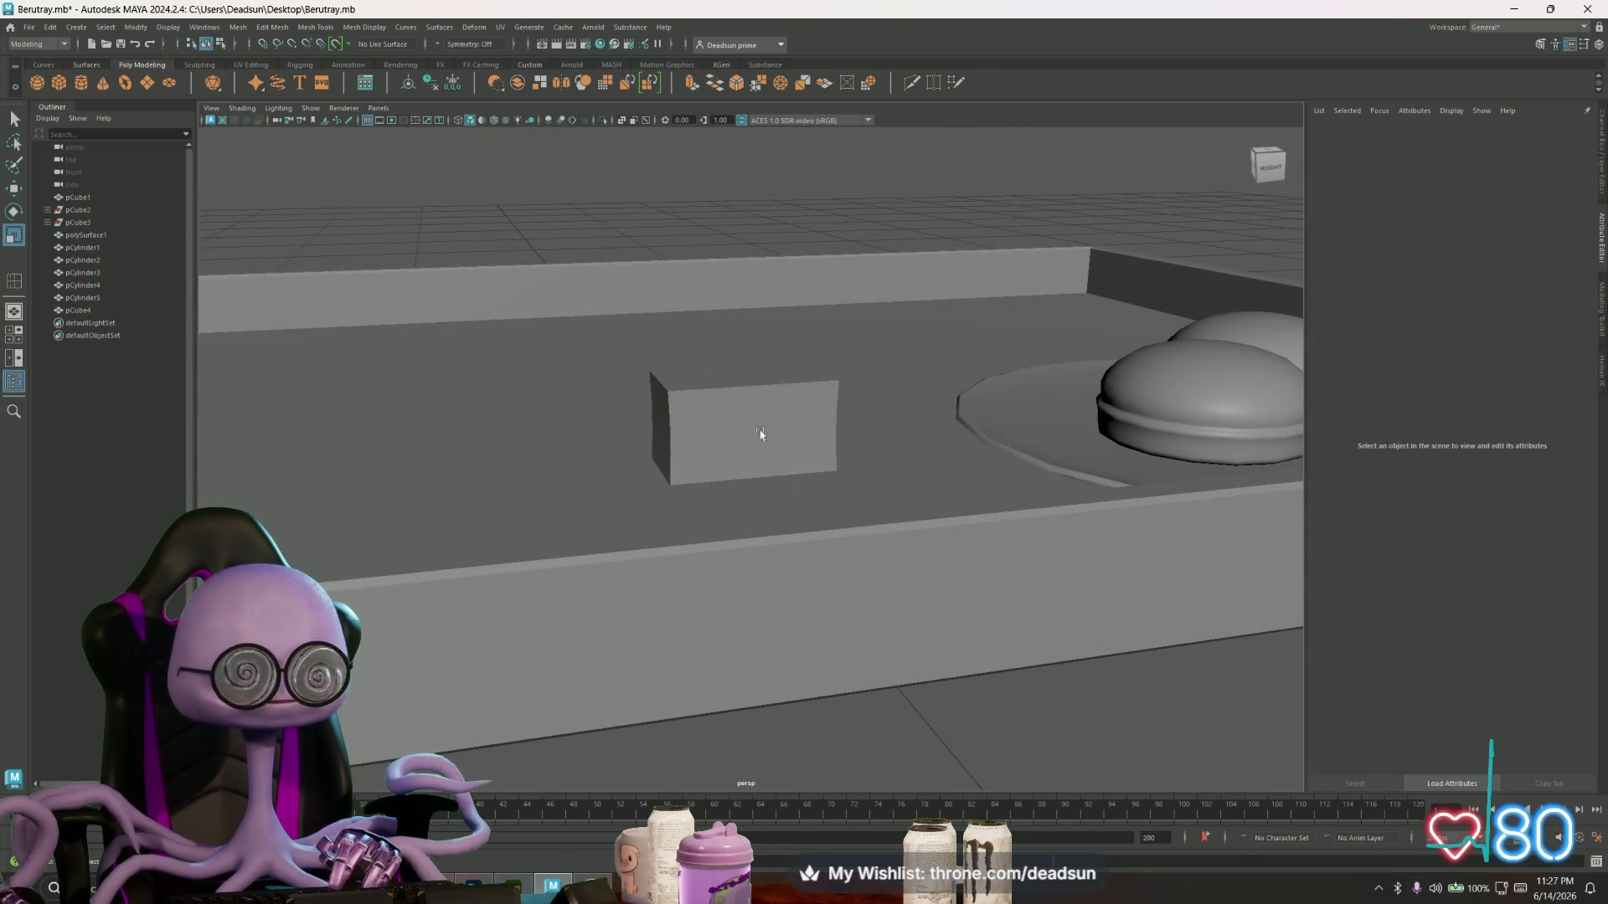
scroll(762, 468, down, 2)
click(741, 445)
mouse_move(737, 439)
alt+mouse_down()
mouse_move(718, 471)
mouse_move(683, 416)
alt+mouse_up()
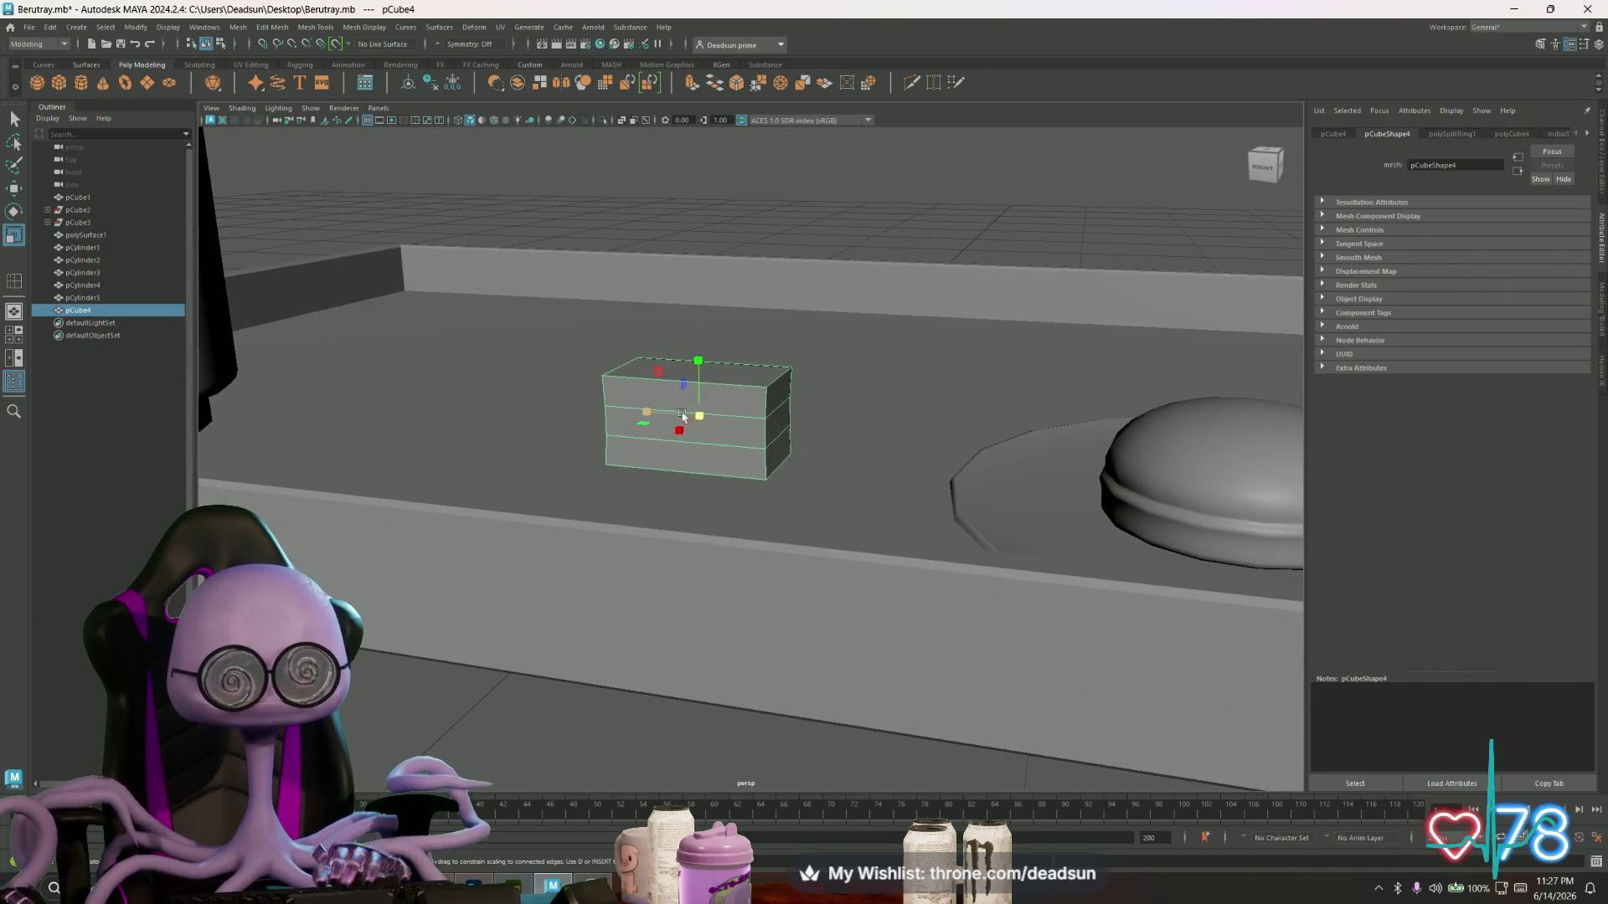
- Scale the block's middle edge ring slightly inward to pinch its sides
right_drag(718, 405, 739, 355)
click(730, 442)
click(699, 417)
drag(699, 416, 699, 416)
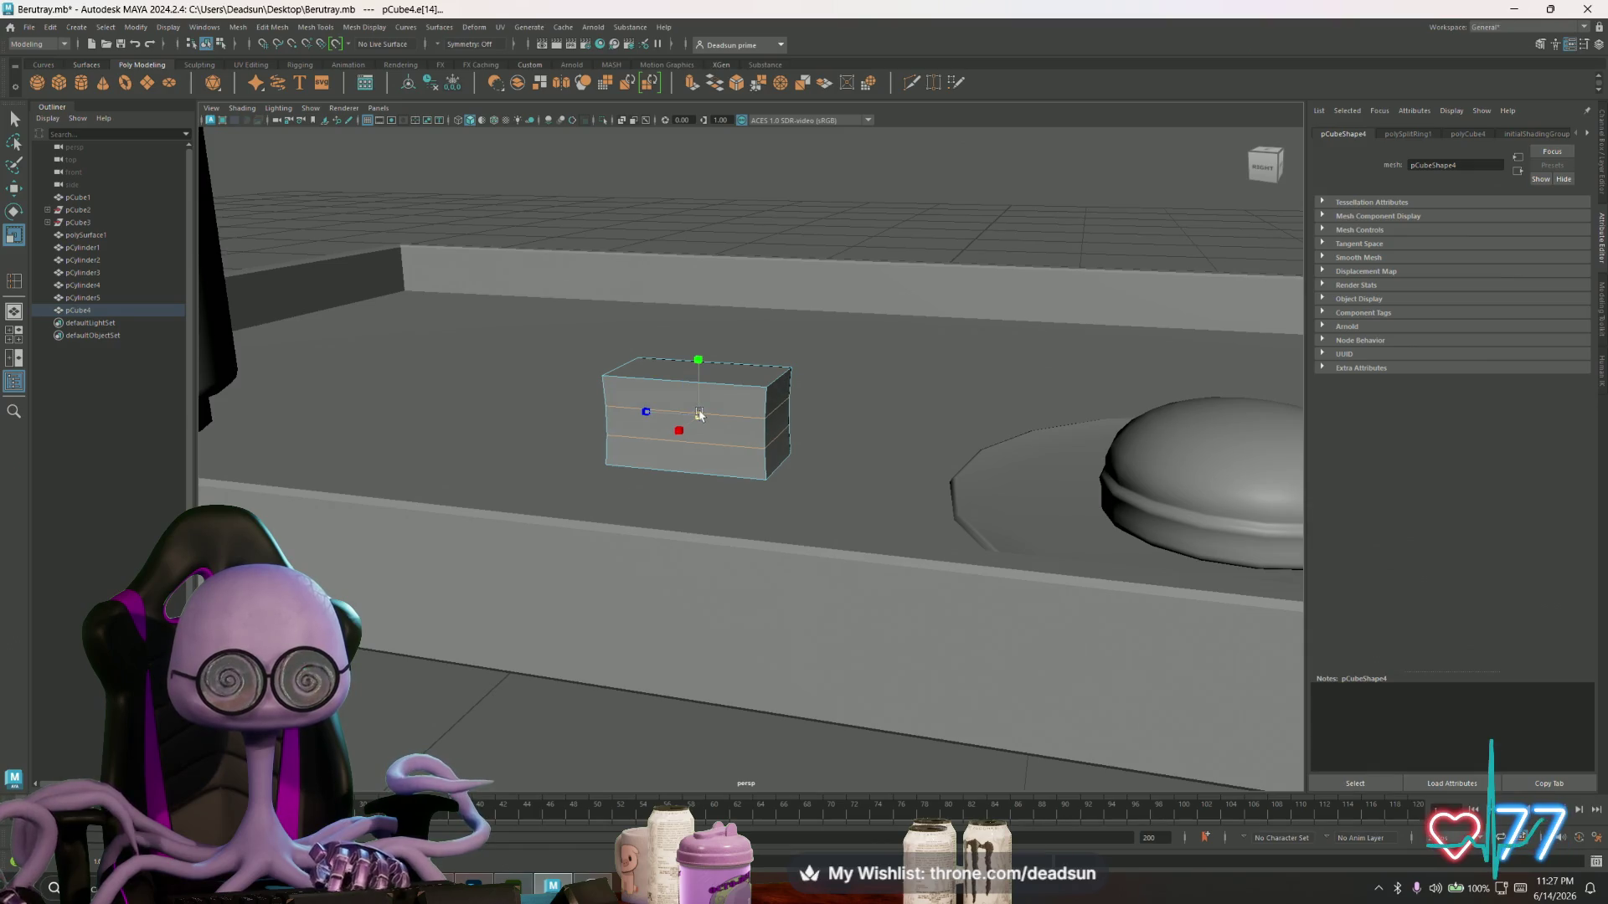
mouse_move(726, 410)
right_down()
mouse_move(754, 382)
mouse_move(791, 390)
right_up()
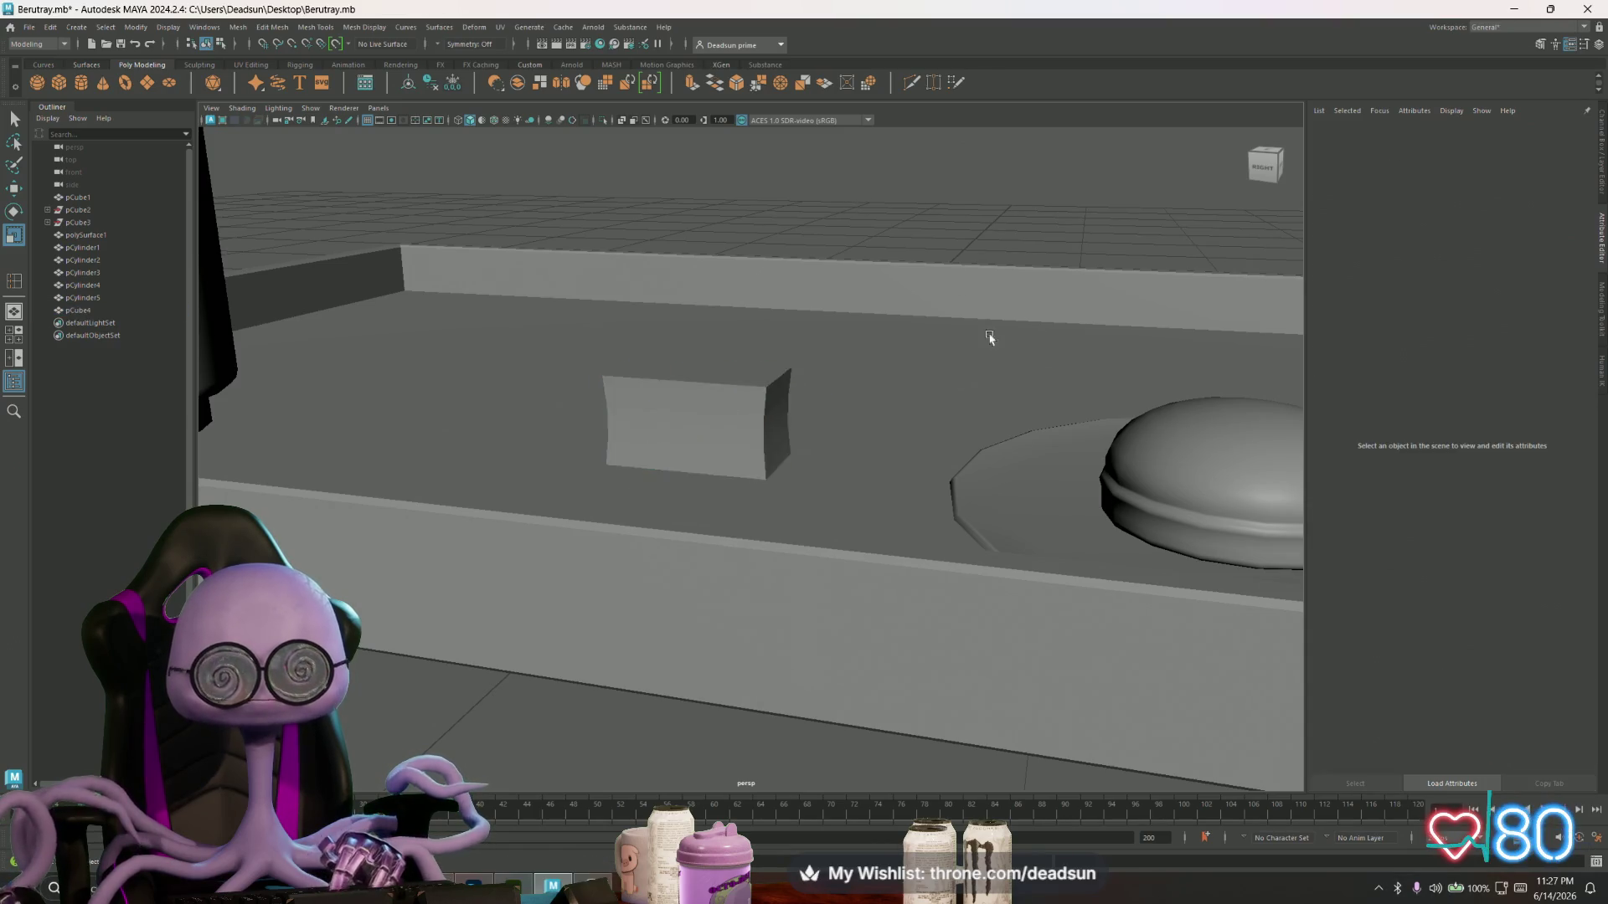
scroll(991, 334, down, 5)
mouse_move(492, 456)
alt+mouse_down()
mouse_move(582, 459)
mouse_move(416, 452)
mouse_move(615, 475)
alt+mouse_up()
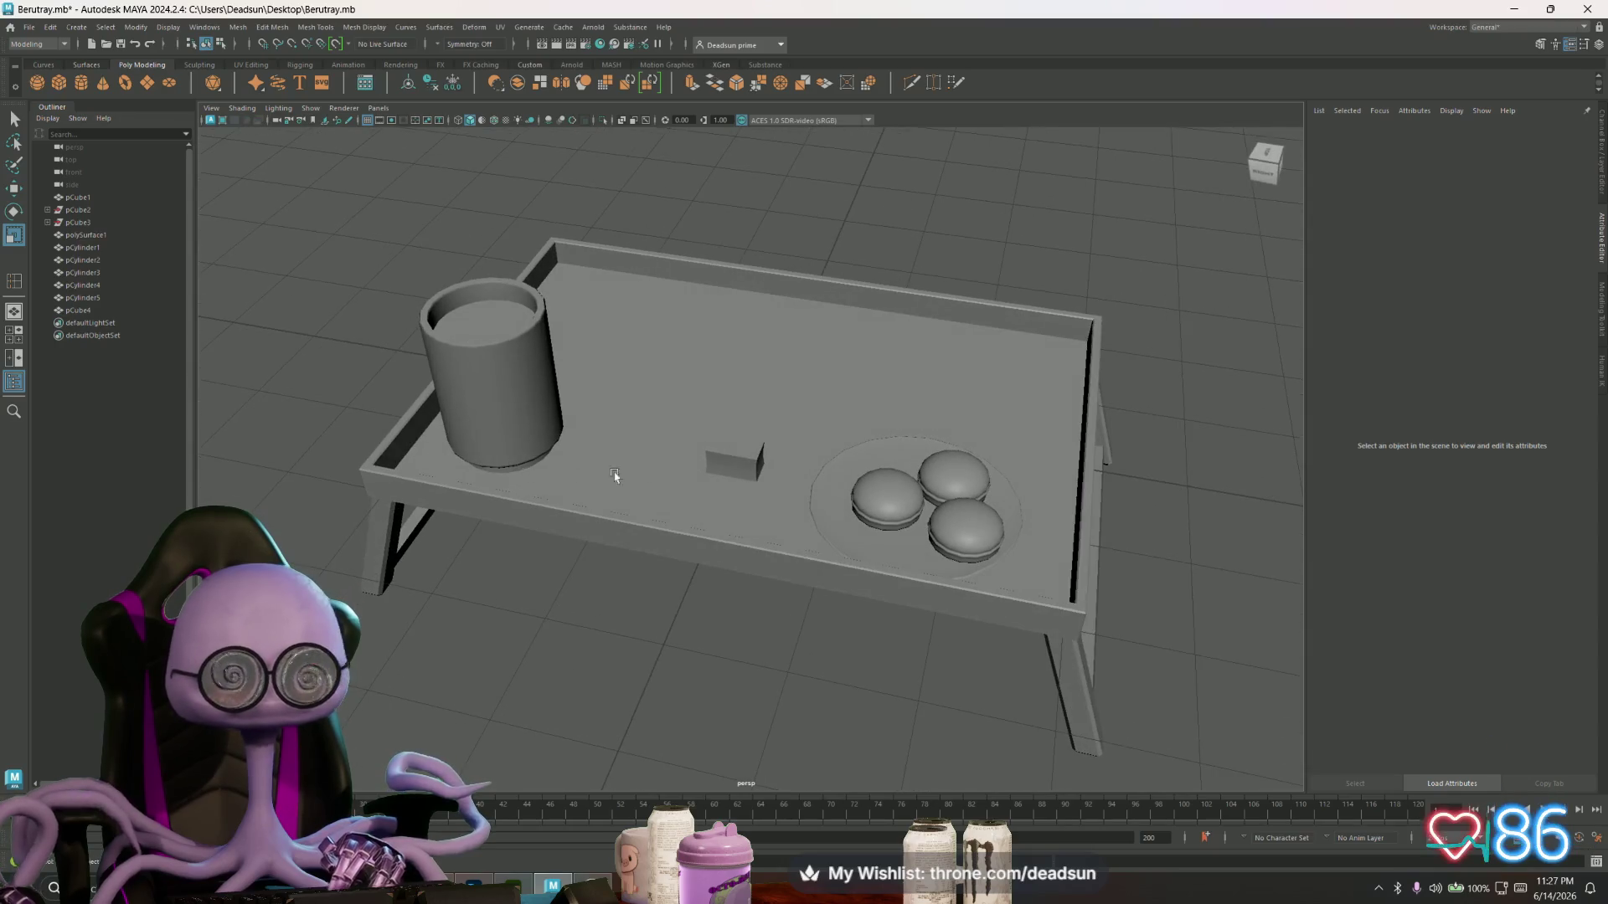
click(758, 464)
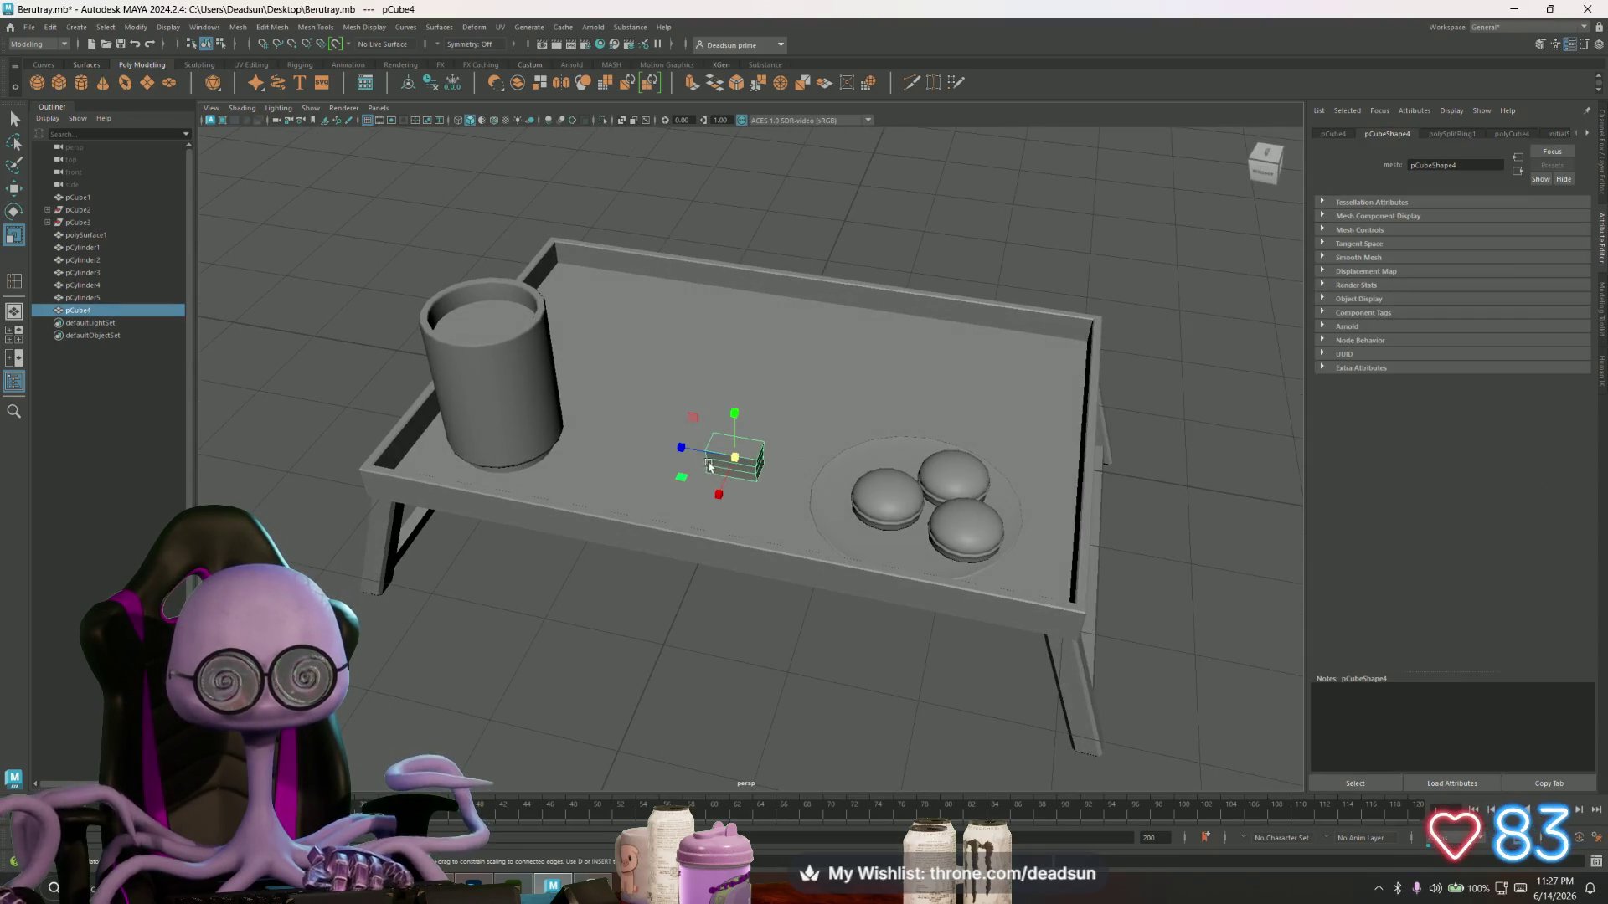
- Drag pCube4 across the tray onto the plate, next to the three macarons
key(d)
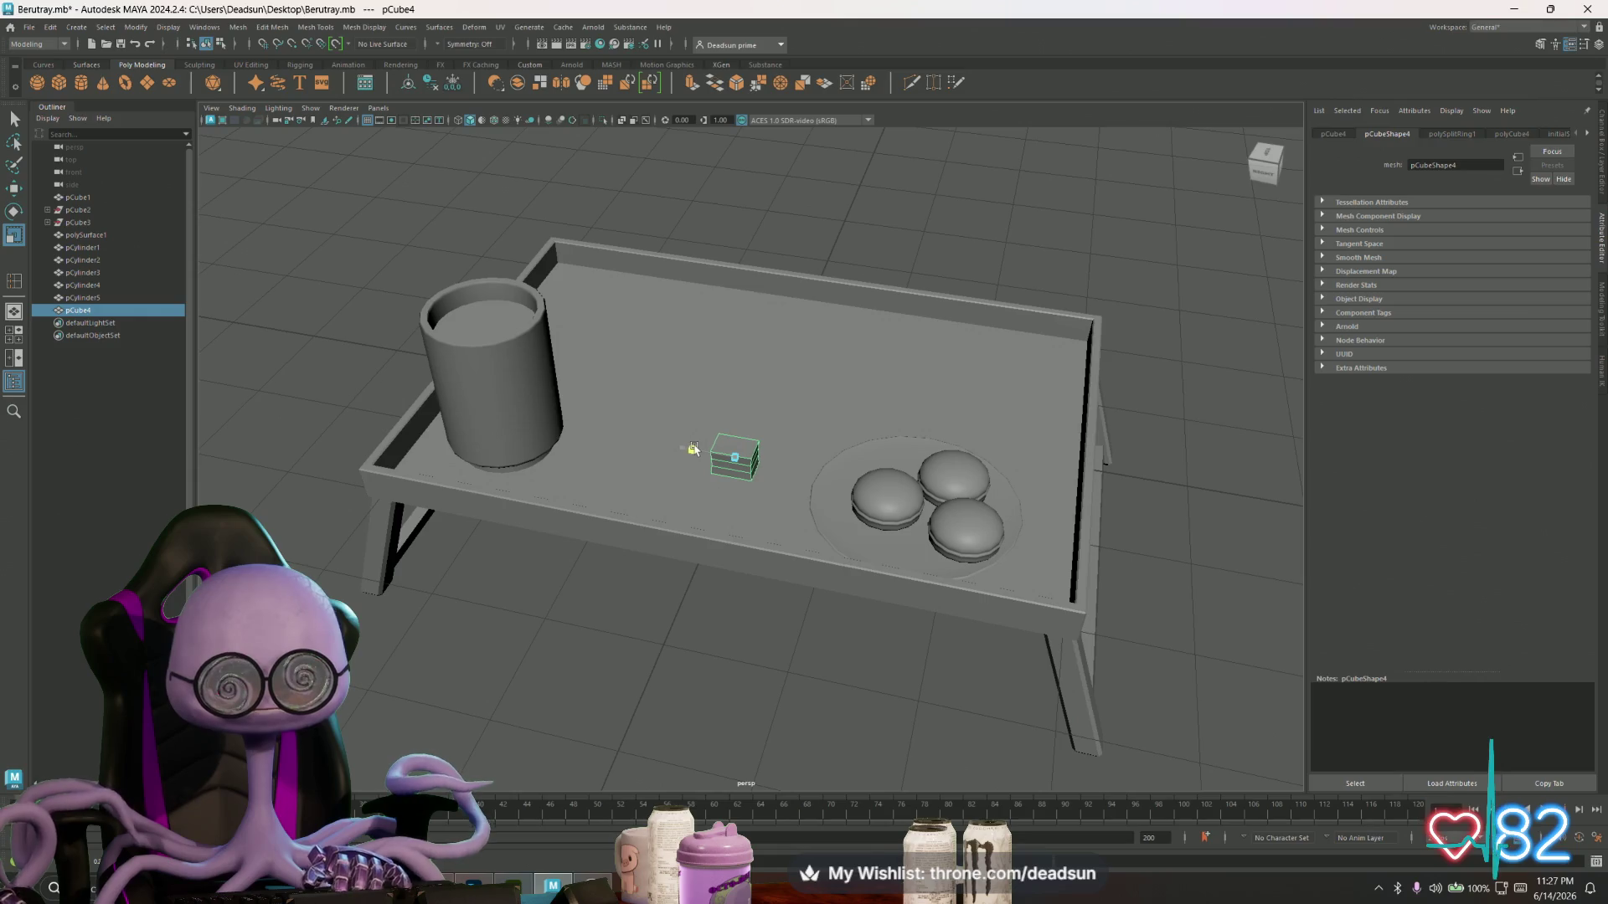
key(w)
drag(693, 453, 847, 508)
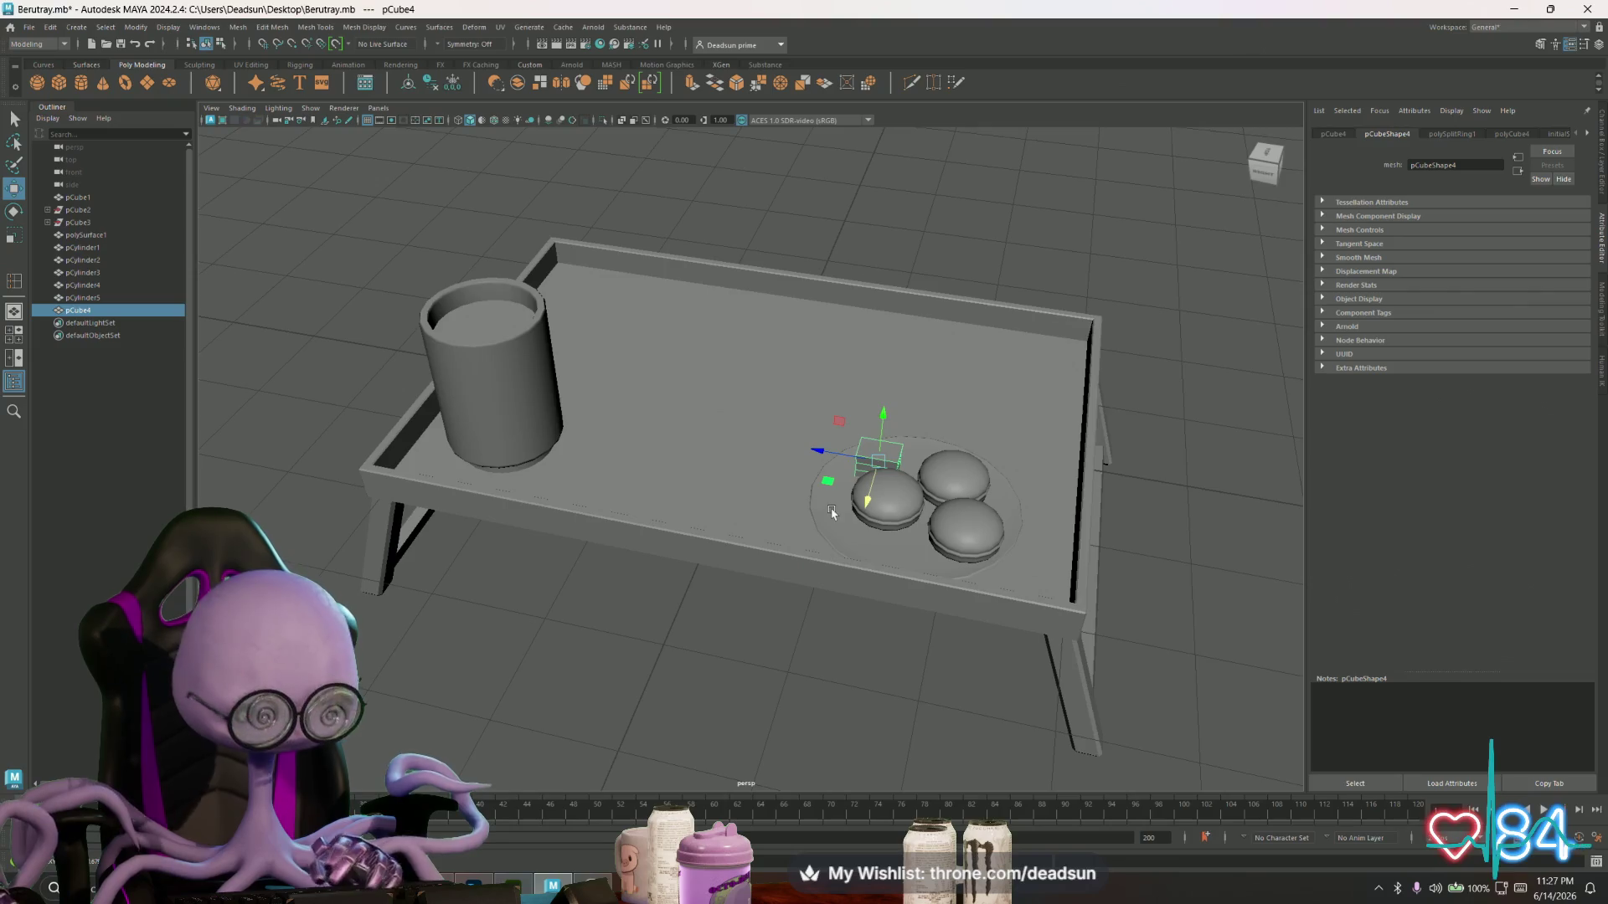
key(f)
mouse_move(897, 474)
alt+mouse_down()
mouse_move(564, 455)
mouse_move(657, 488)
alt+mouse_up()
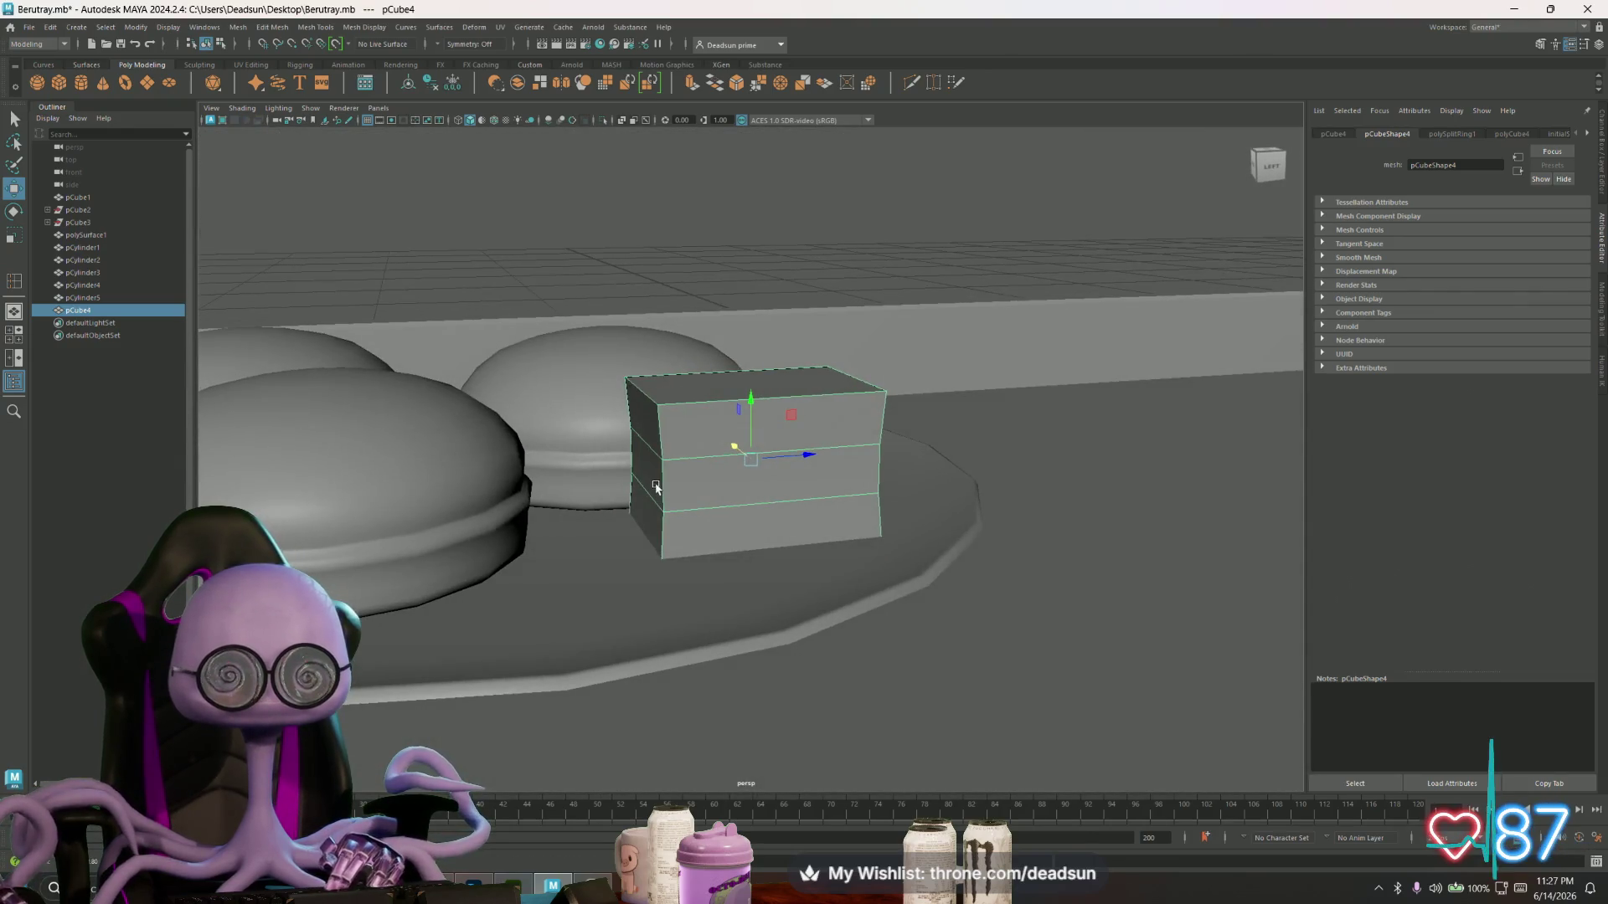
mouse_move(809, 456)
mouse_down()
mouse_move(727, 456)
mouse_move(750, 545)
mouse_move(757, 514)
mouse_move(707, 494)
mouse_move(722, 486)
mouse_up()
scroll(752, 508, down, 3)
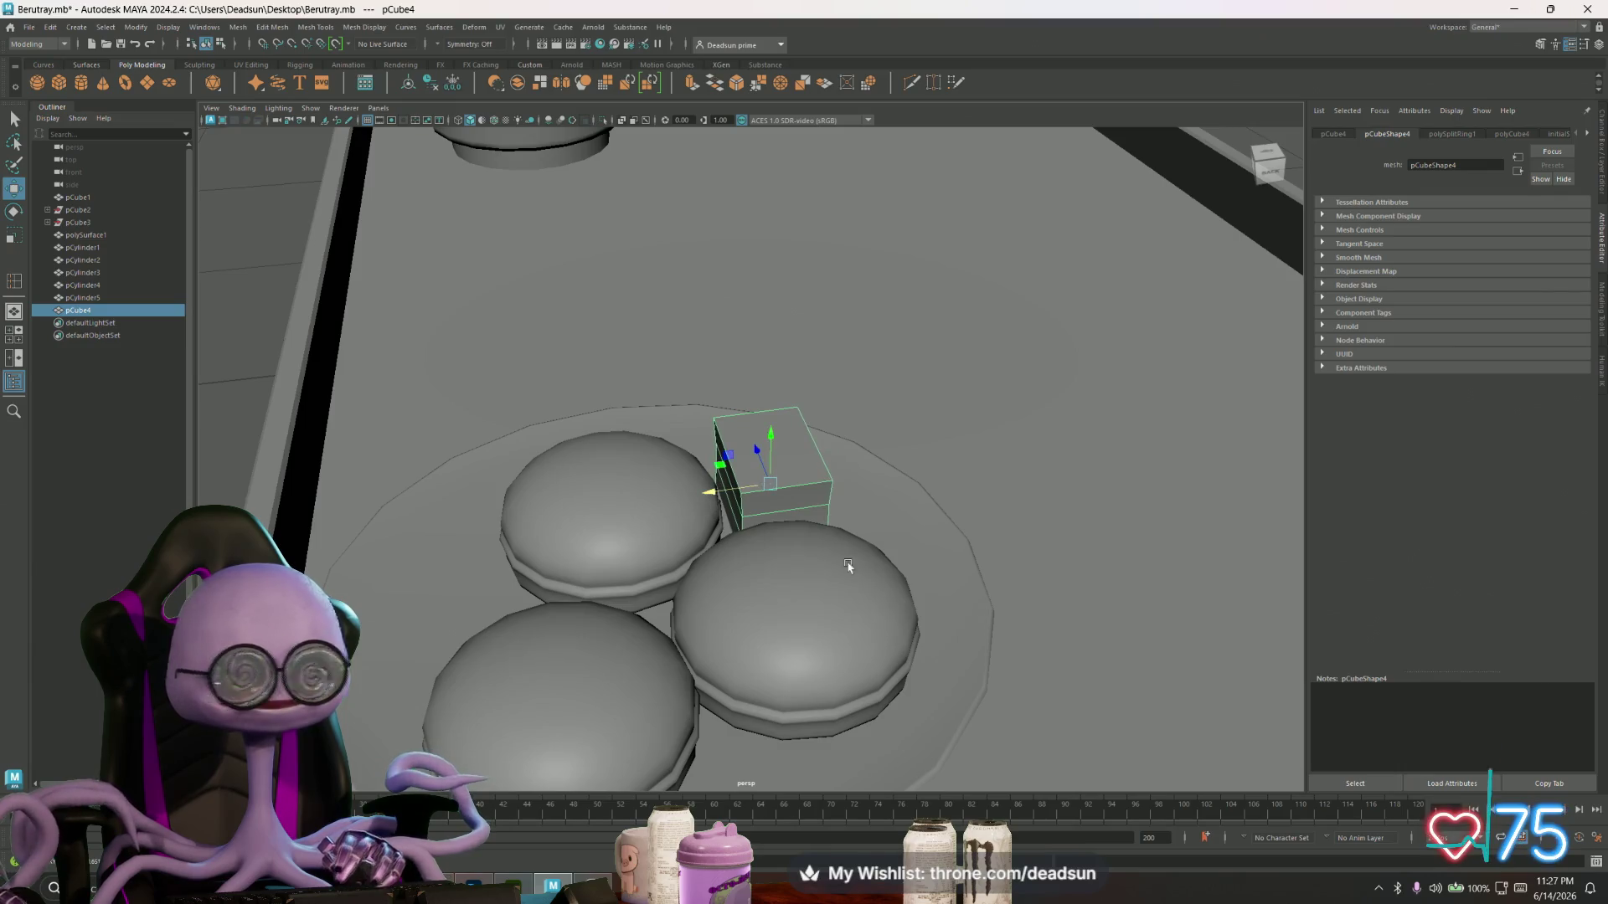
scroll(847, 566, down, 5)
alt+drag(847, 566, 728, 487)
scroll(728, 488, up, 1)
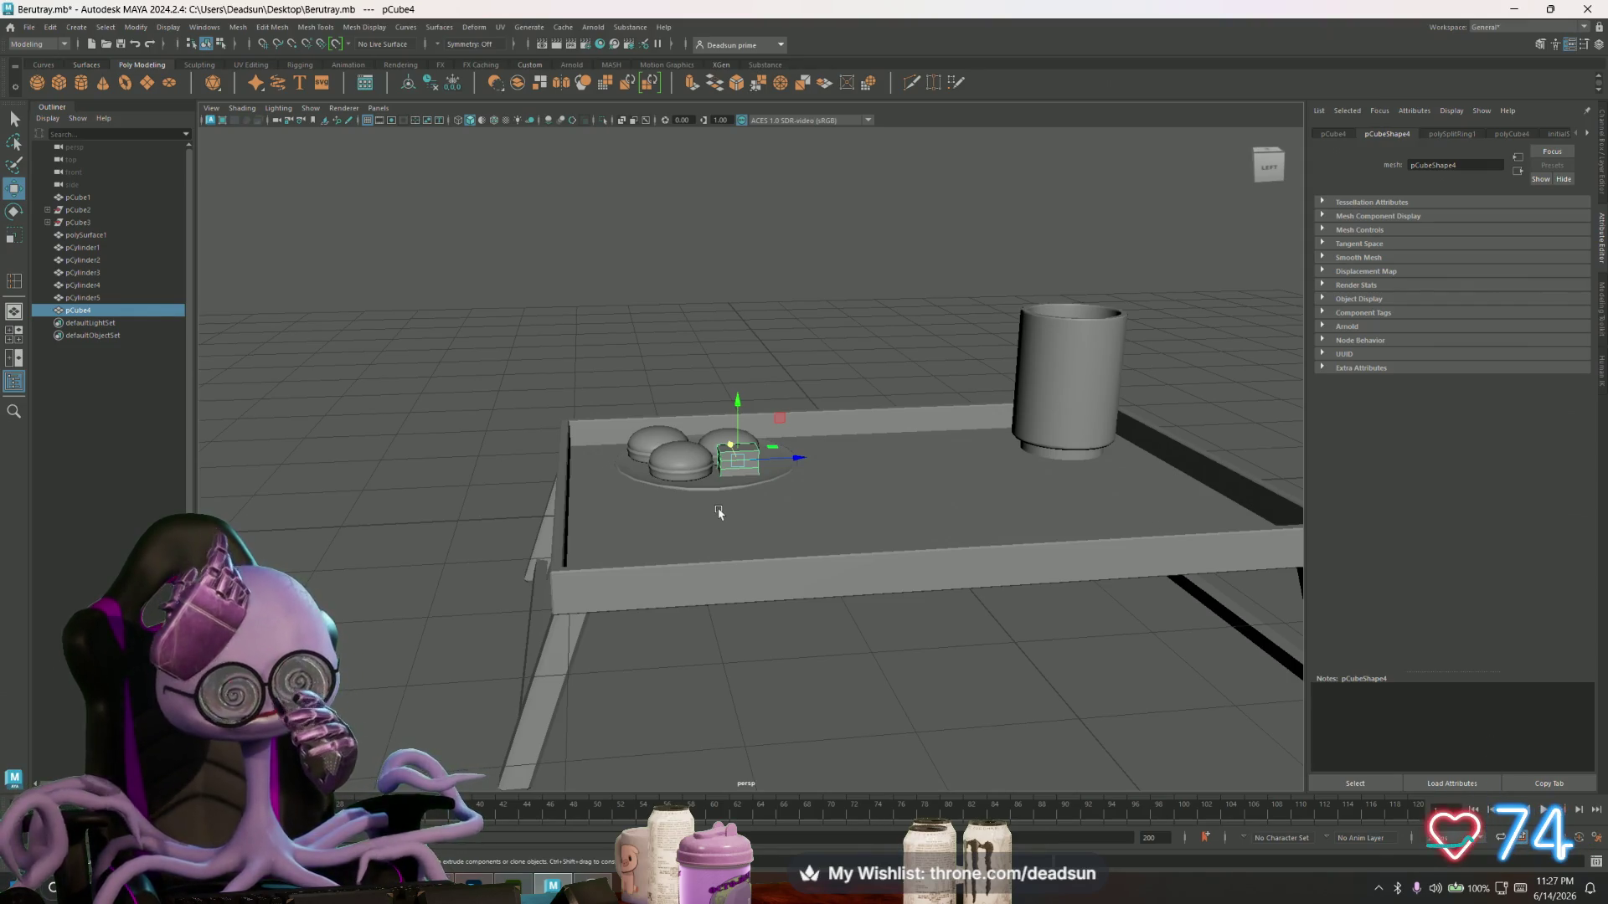
- Check the layout by selecting the cup, block, a macaron, the plate and the tray in turn
click(1068, 335)
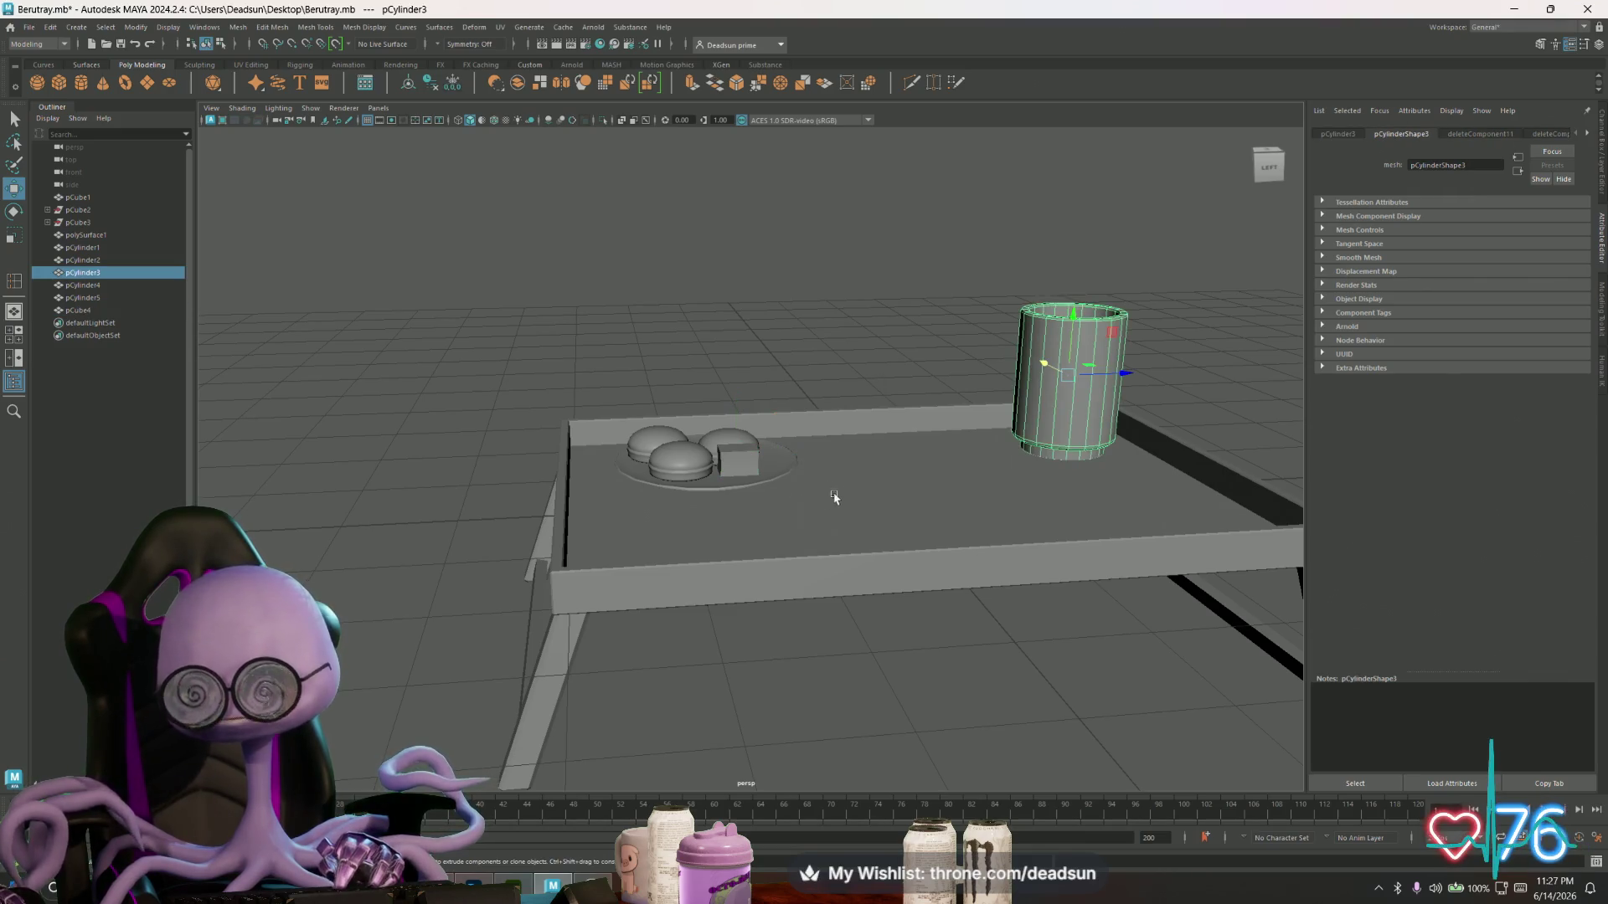
mouse_move(818, 495)
alt+mouse_down()
mouse_move(646, 538)
mouse_move(748, 547)
alt+mouse_up()
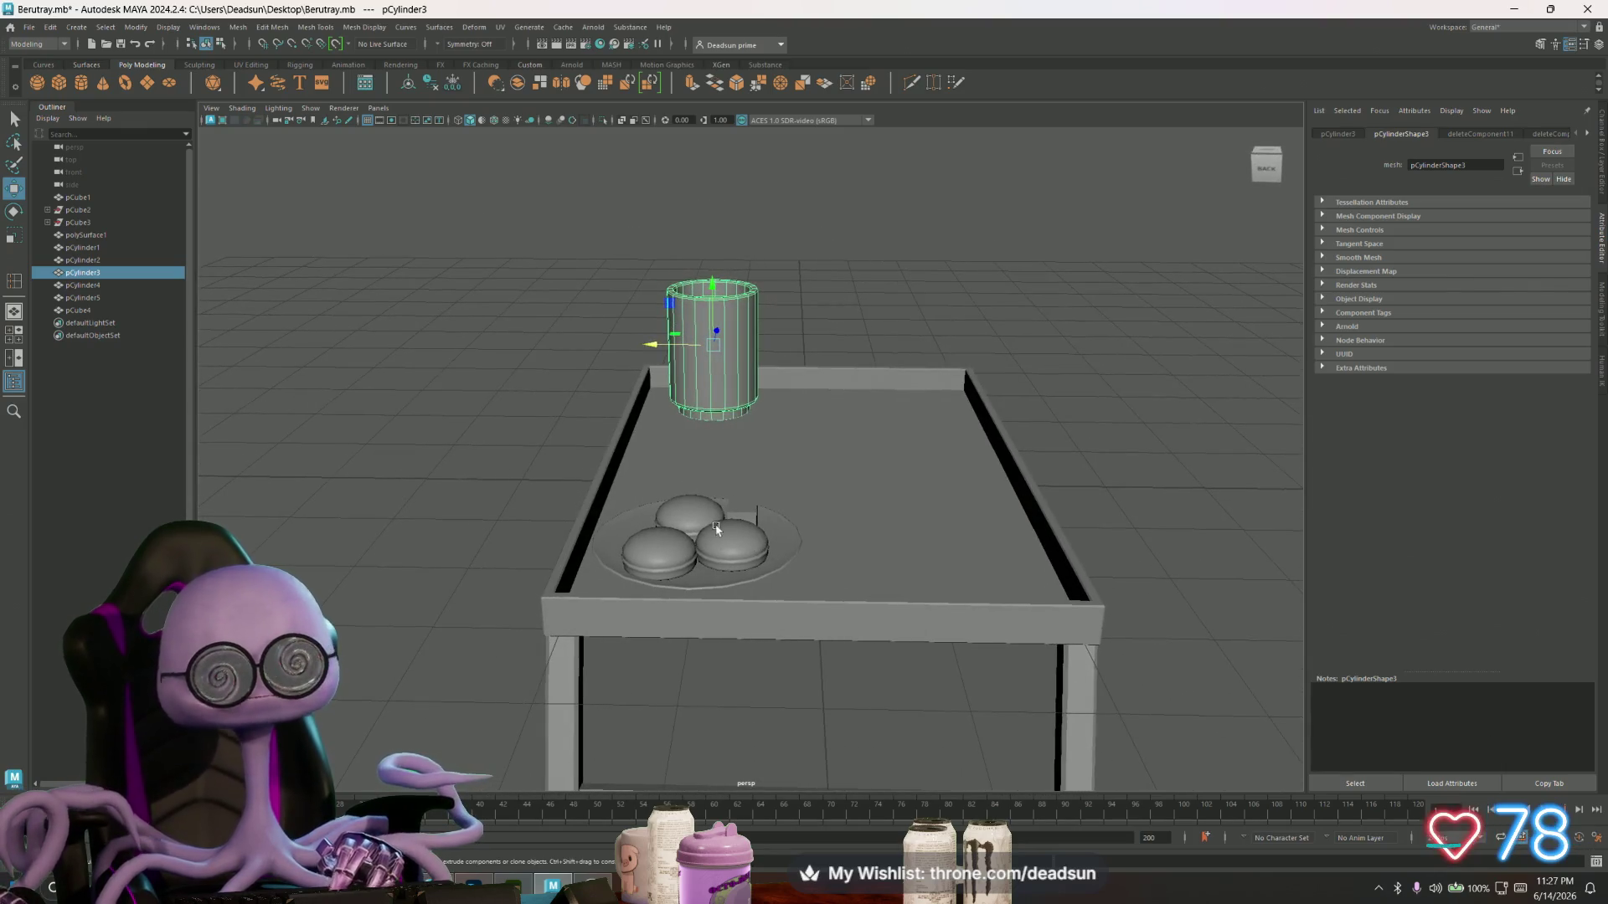
click(745, 510)
mouse_move(827, 578)
alt+mouse_down()
mouse_move(984, 578)
mouse_move(938, 603)
mouse_move(887, 545)
alt+mouse_up()
click(885, 539)
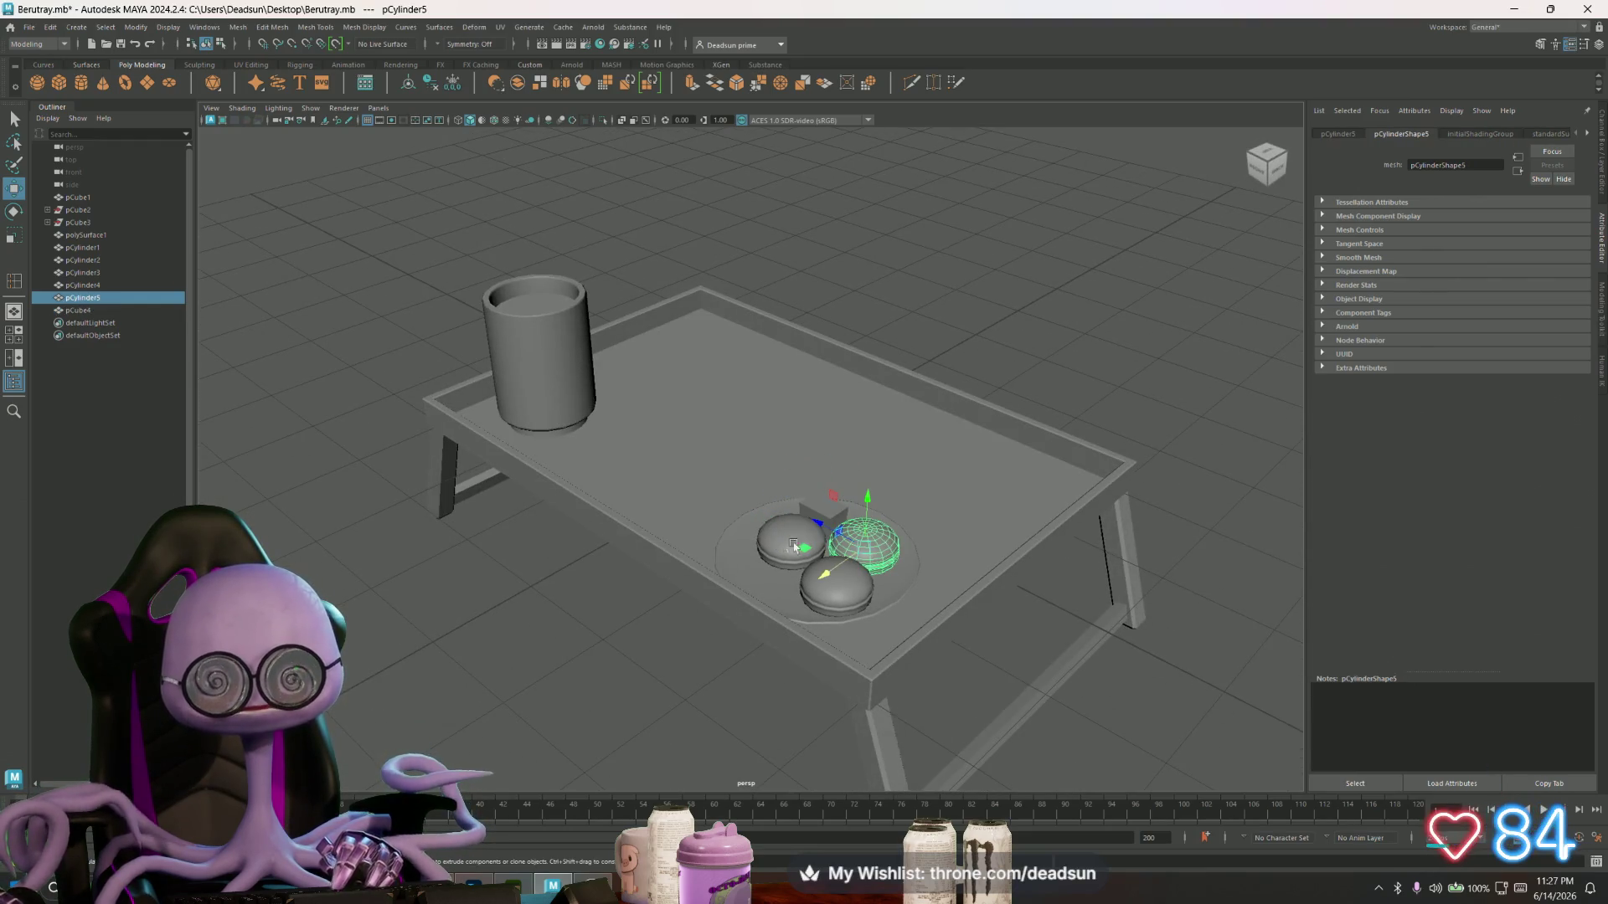
click(966, 506)
click(769, 576)
click(981, 582)
mouse_move(838, 609)
alt+mouse_down()
mouse_move(878, 629)
mouse_move(720, 645)
alt+mouse_up()
click(575, 316)
scroll(577, 472, up, 2)
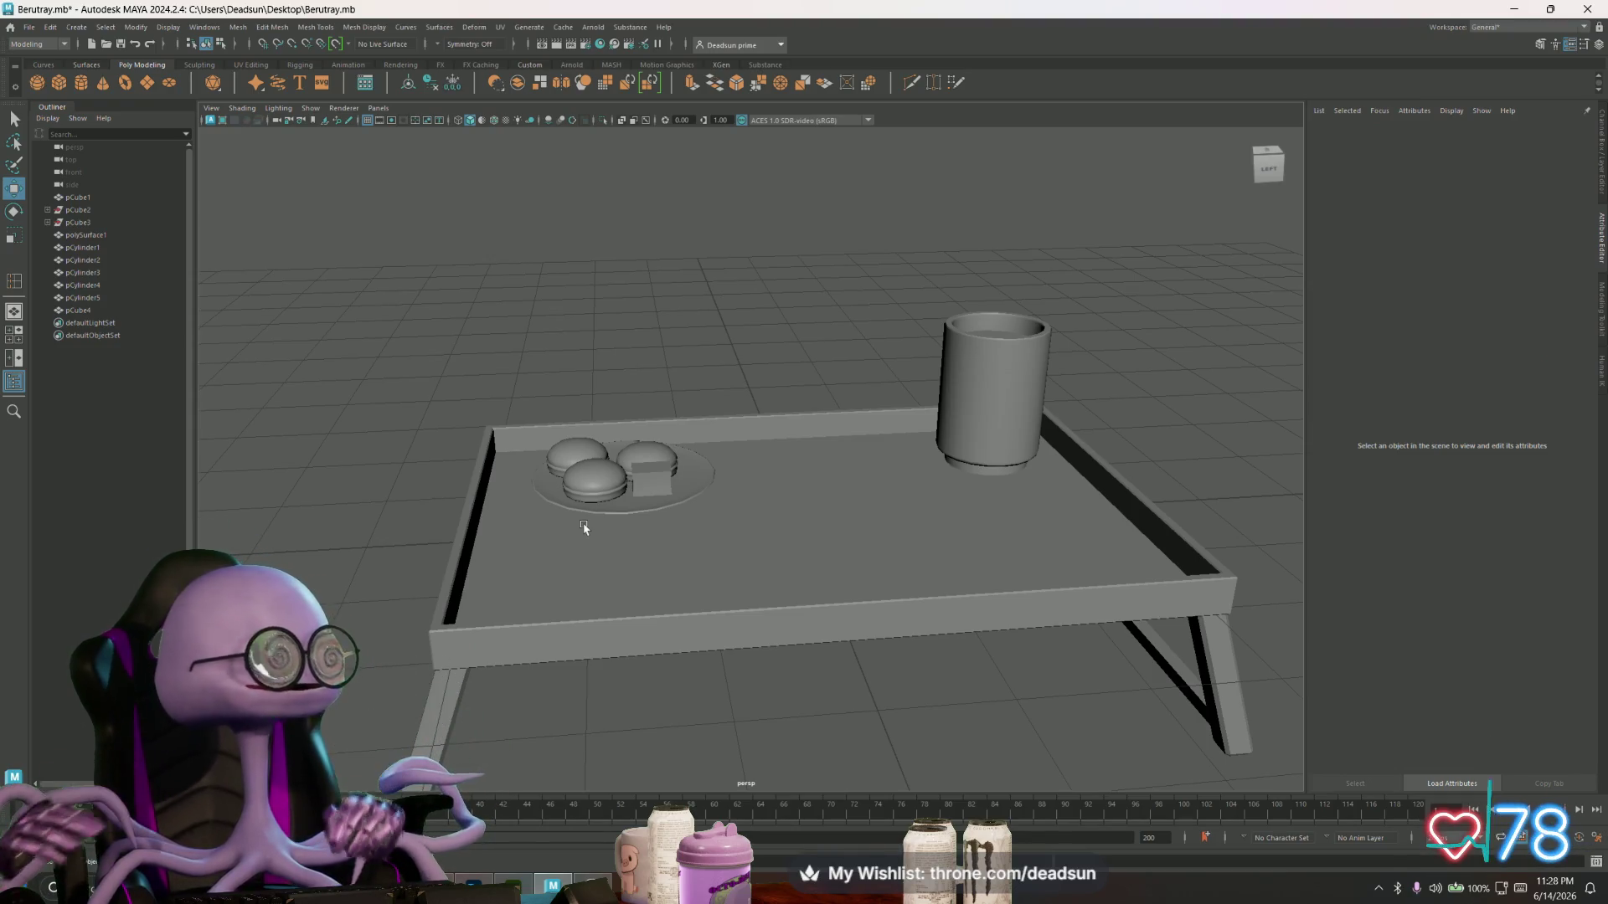
- Select pCylinder2, the plate under the three macarons, and orbit around the tray
mouse_move(590, 543)
alt+mouse_down()
mouse_move(700, 514)
mouse_move(728, 538)
mouse_move(687, 534)
alt+mouse_up()
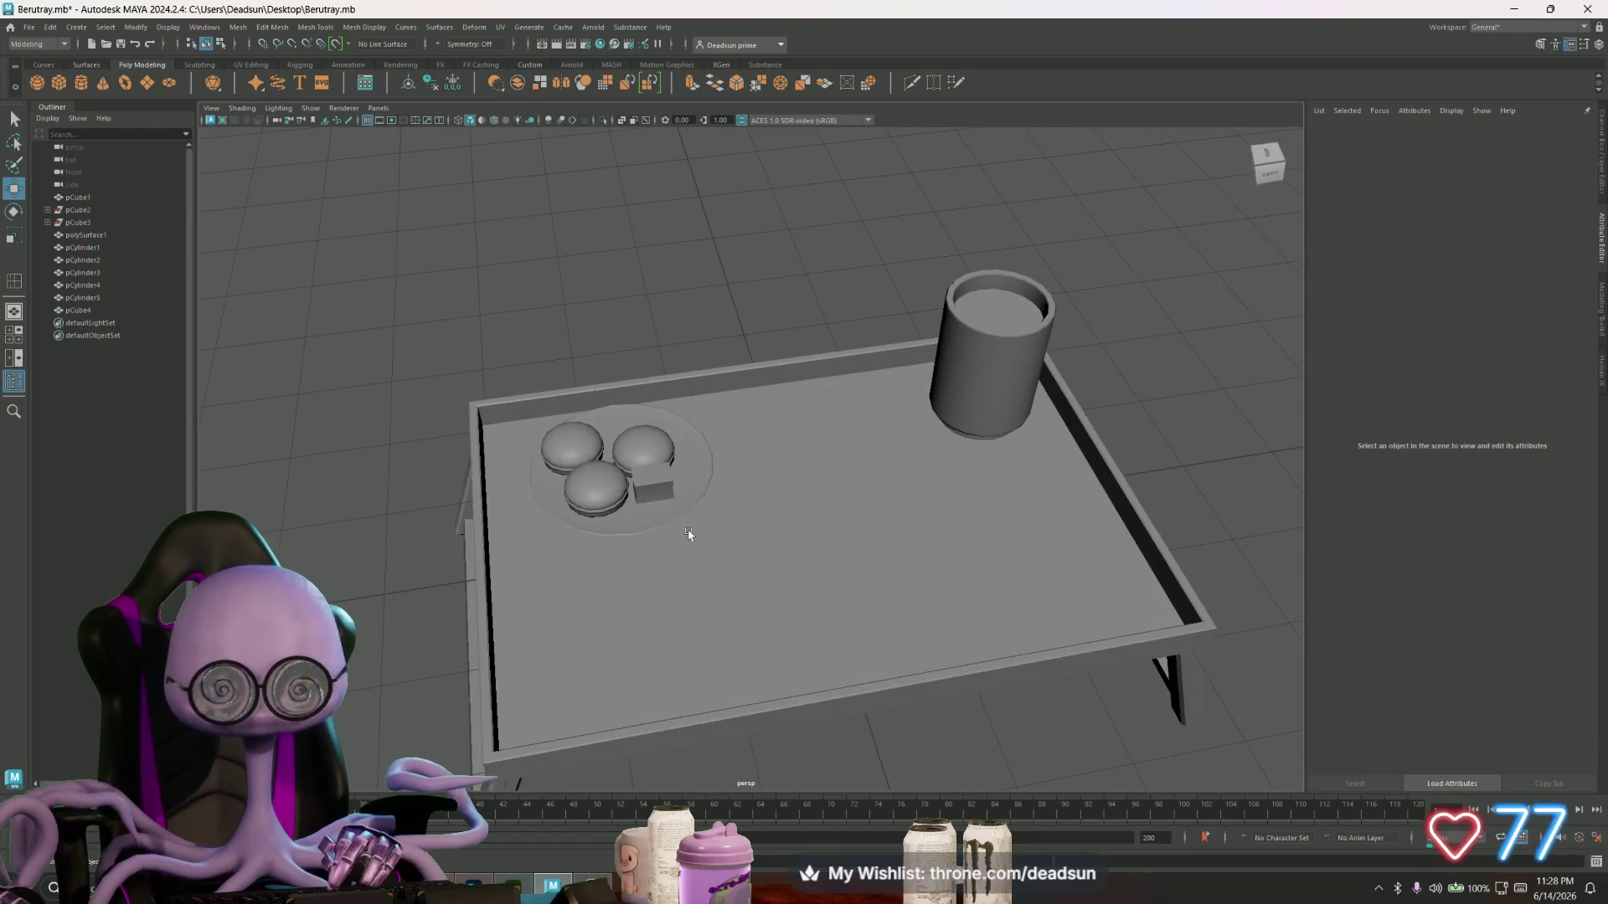
alt+right_drag(687, 534, 819, 569)
mouse_move(819, 570)
alt+mouse_down()
mouse_move(725, 527)
mouse_move(656, 455)
alt+mouse_up()
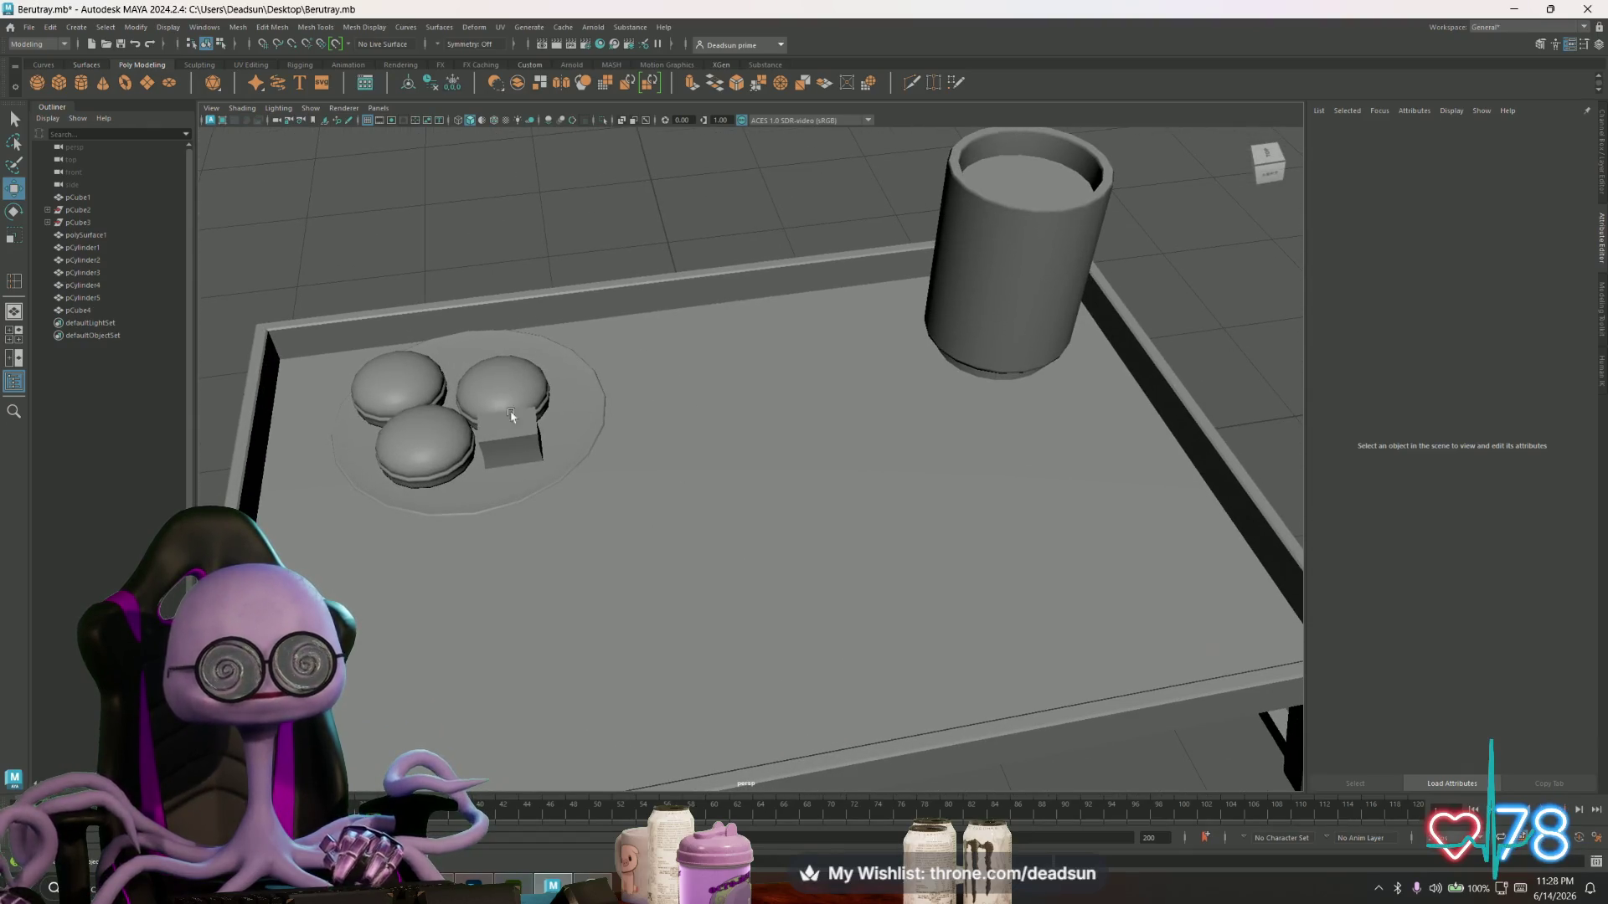
click(485, 490)
alt+drag(444, 508, 484, 517)
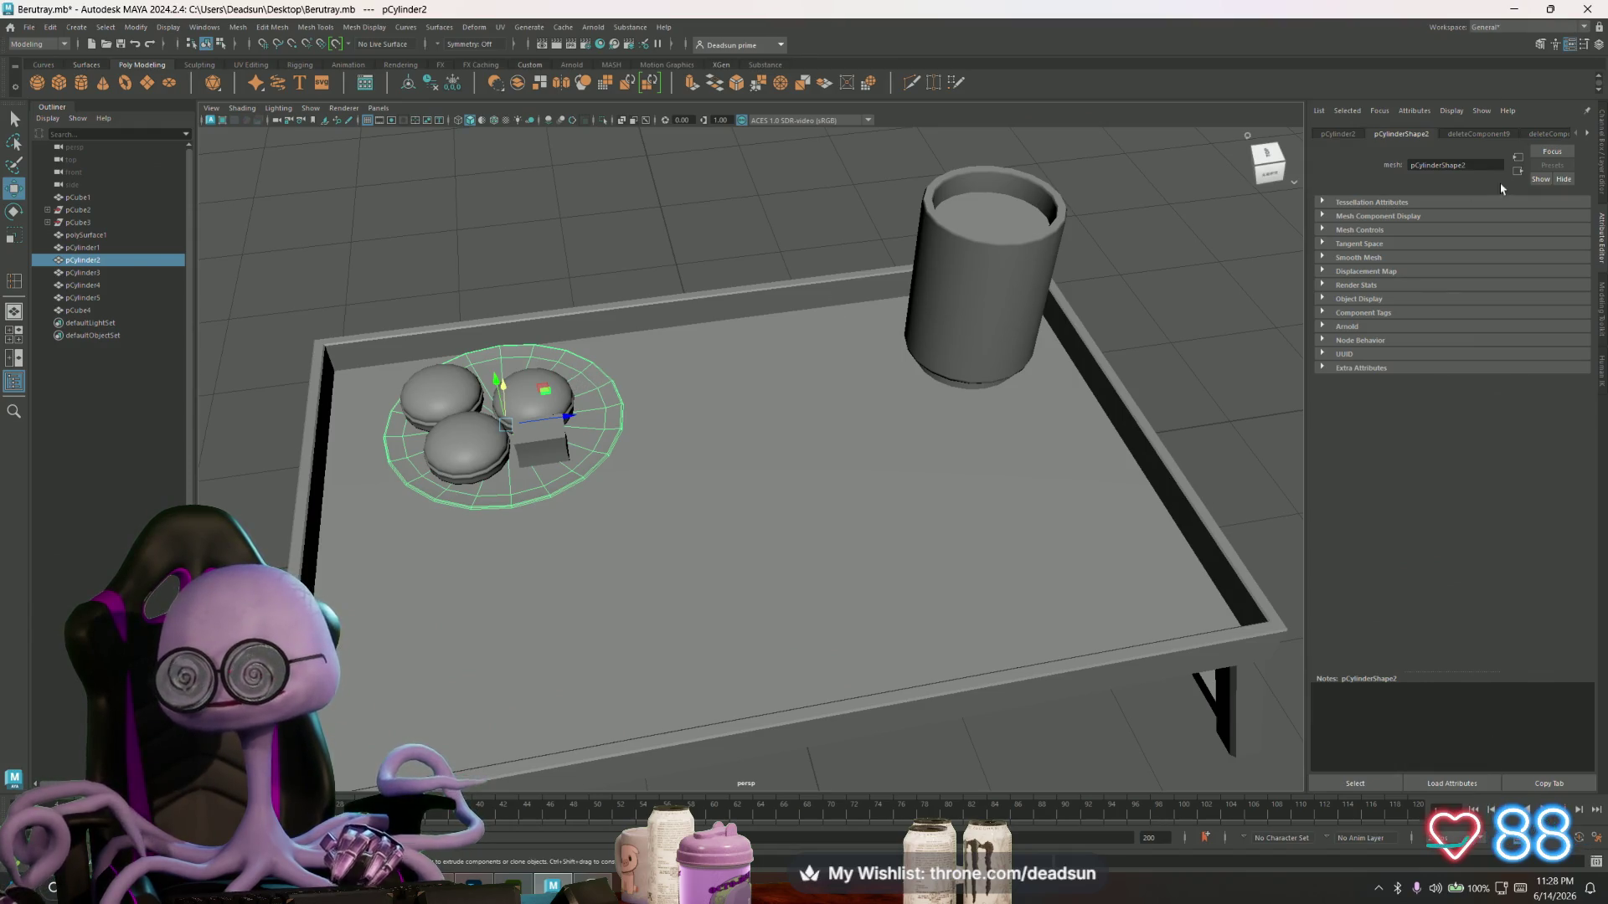
scroll(623, 505, down, 2)
scroll(623, 505, up, 2)
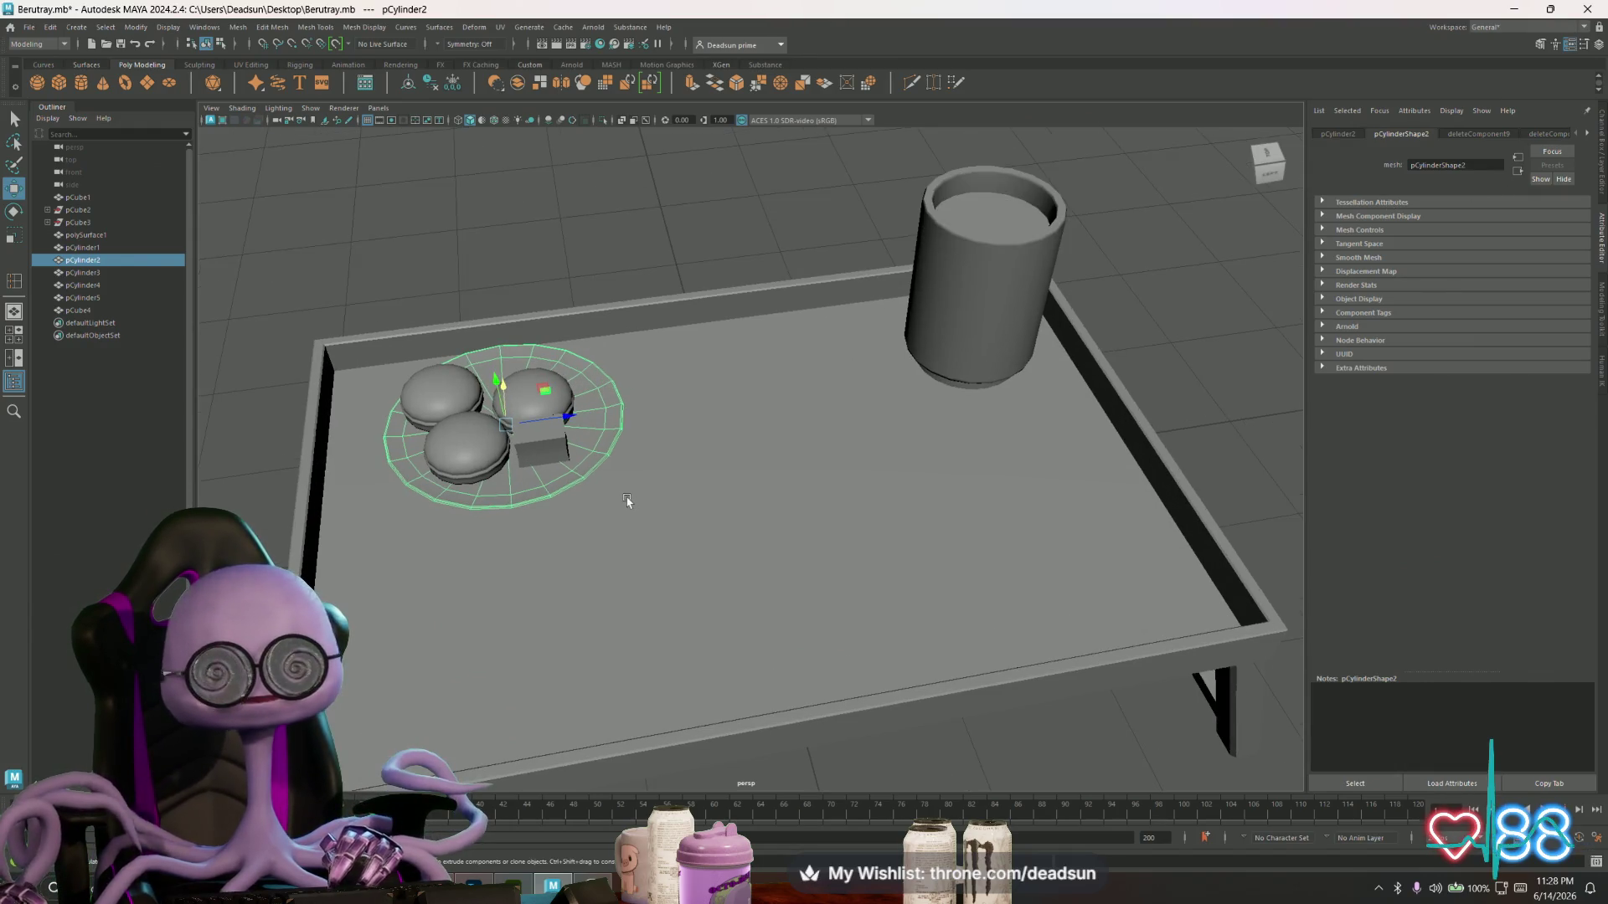
mouse_move(648, 499)
alt+mouse_down()
mouse_move(632, 507)
mouse_move(646, 484)
mouse_move(640, 515)
mouse_move(693, 487)
alt+mouse_up()
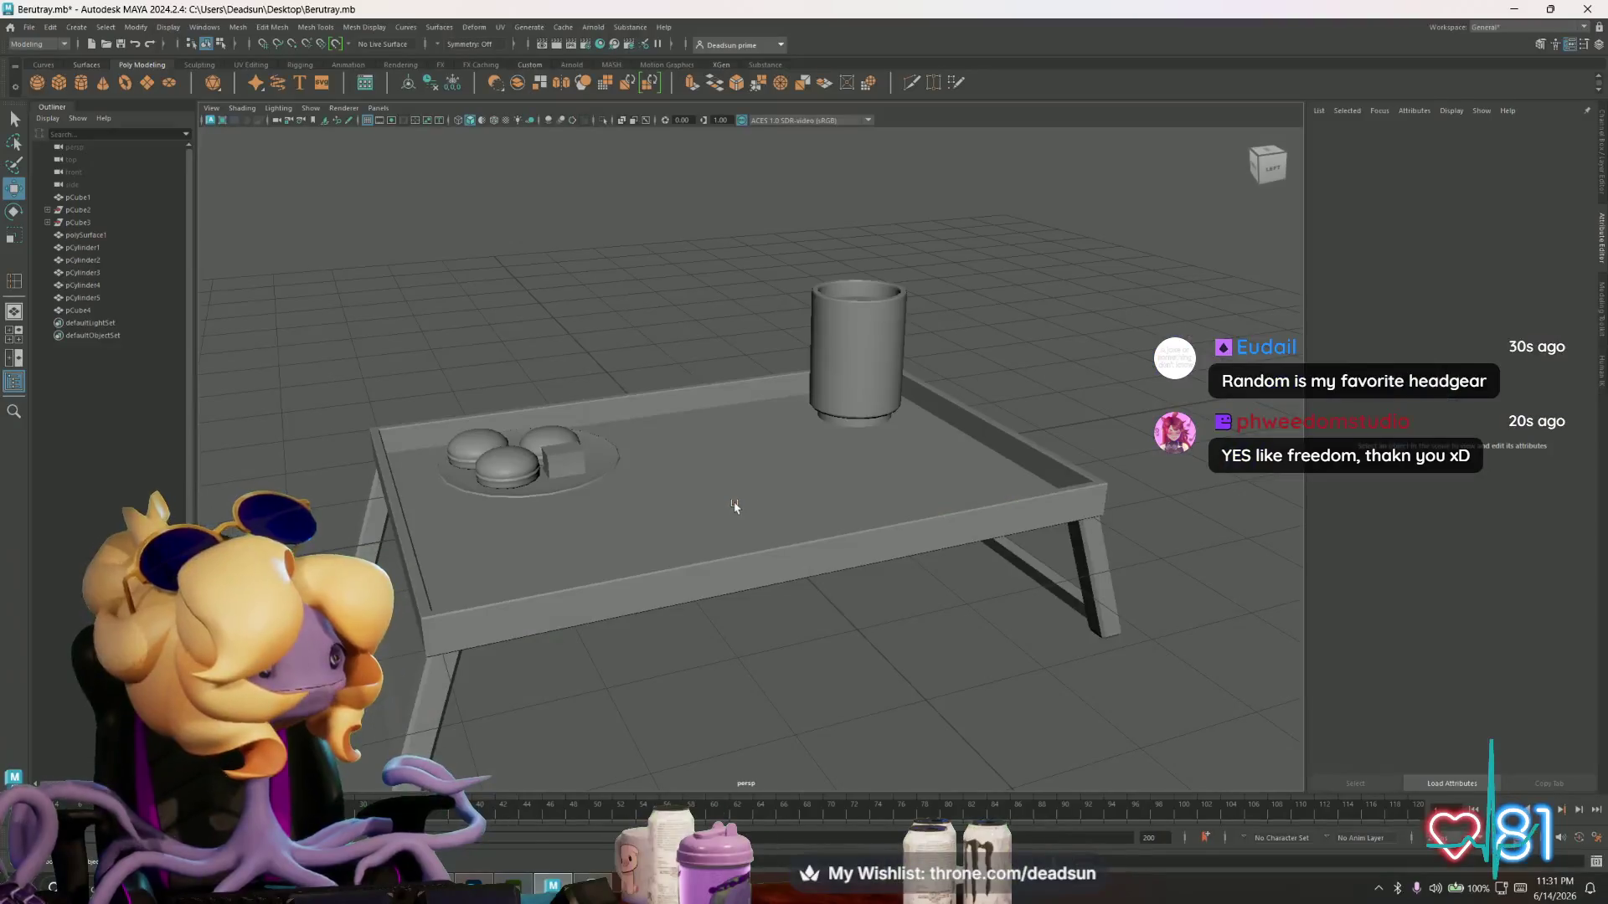
mouse_move(753, 555)
alt+mouse_down()
mouse_move(793, 549)
mouse_move(772, 530)
mouse_move(987, 513)
mouse_move(933, 538)
mouse_move(763, 538)
mouse_move(754, 578)
mouse_move(771, 538)
alt+mouse_up()
key(super+Tab)
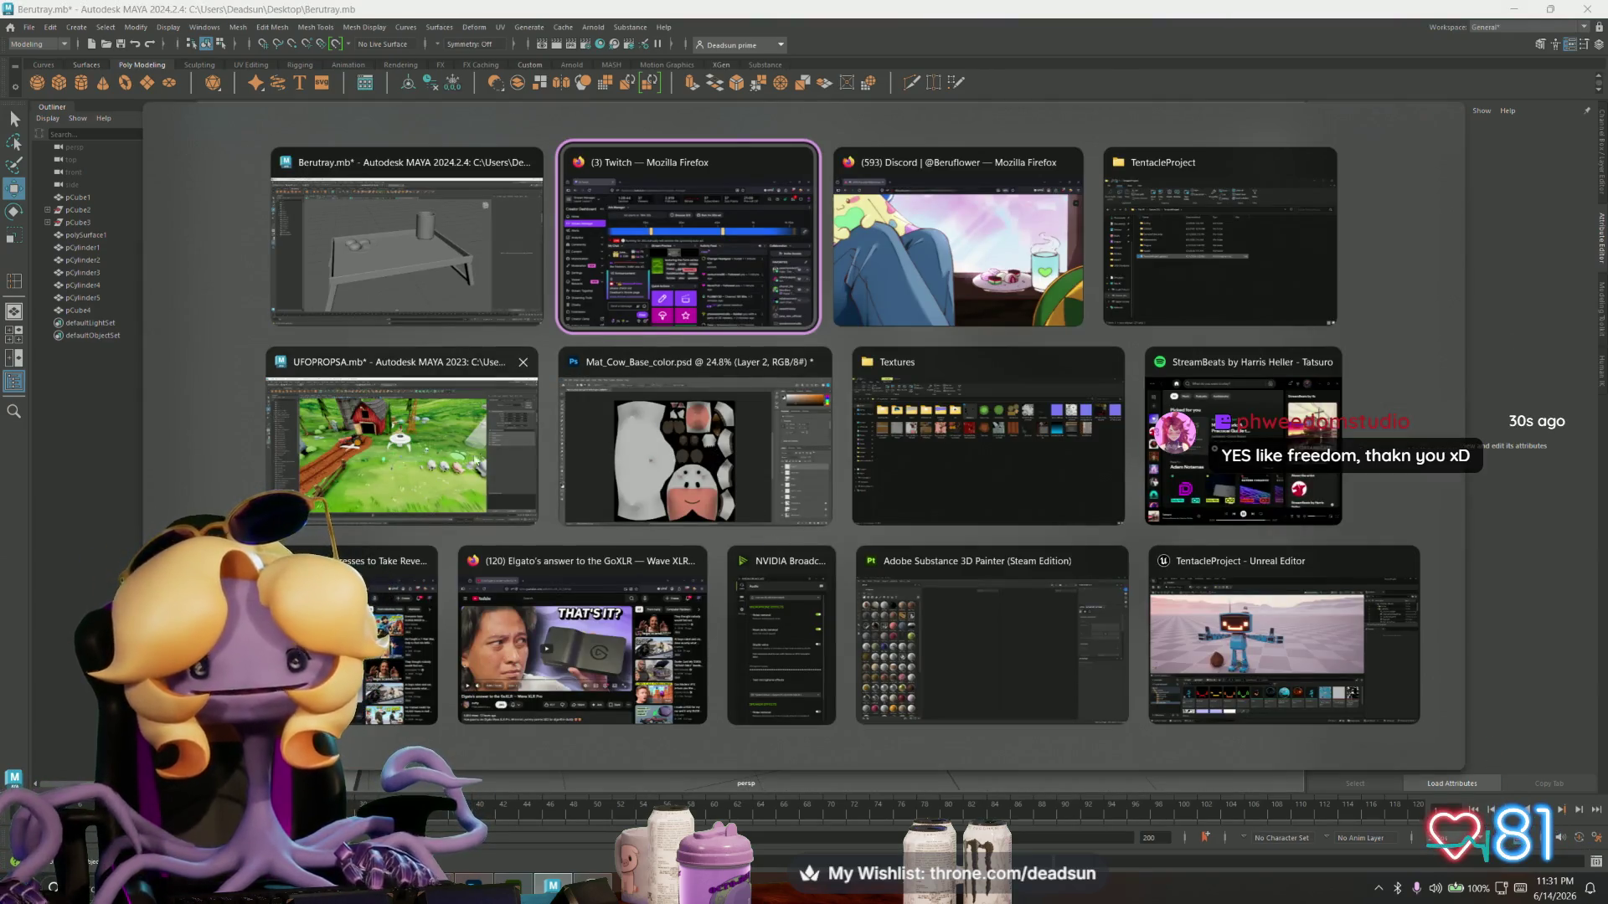
- Switch to the UFOPROPSA Maya 2023 scene and close the UV Editor window
click(529, 487)
alt+drag(659, 492, 695, 481)
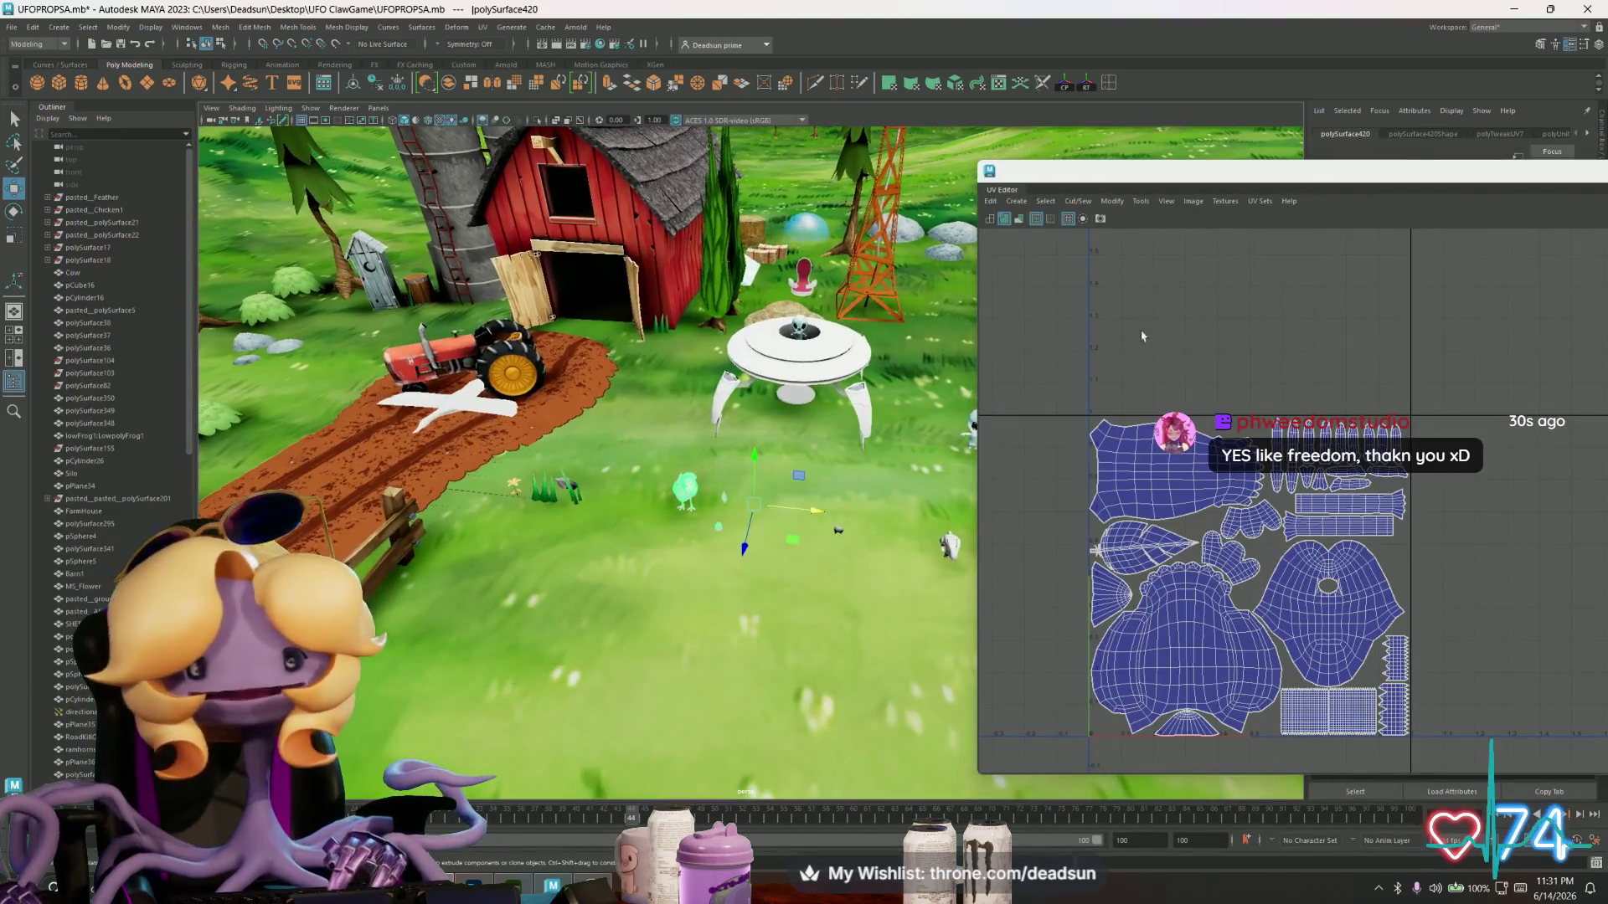
drag(1468, 180, 668, 174)
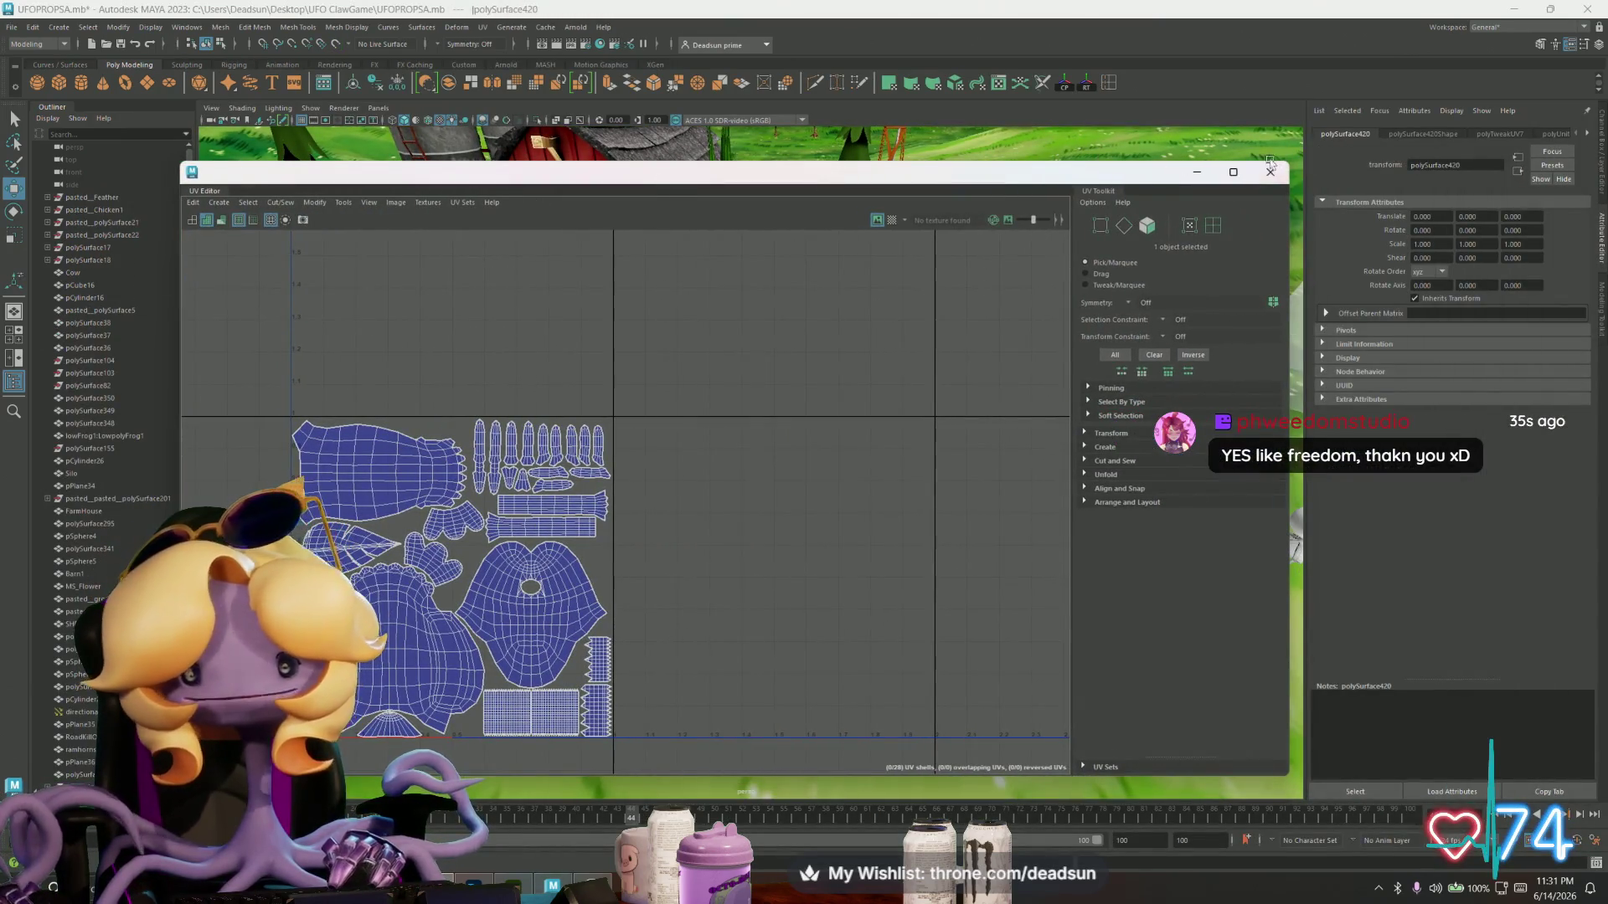
click(1259, 178)
- Orbit the farm view lower and closer to the UFO and chicken
mouse_move(1259, 179)
alt+mouse_down()
mouse_move(609, 488)
mouse_move(740, 506)
alt+mouse_up()
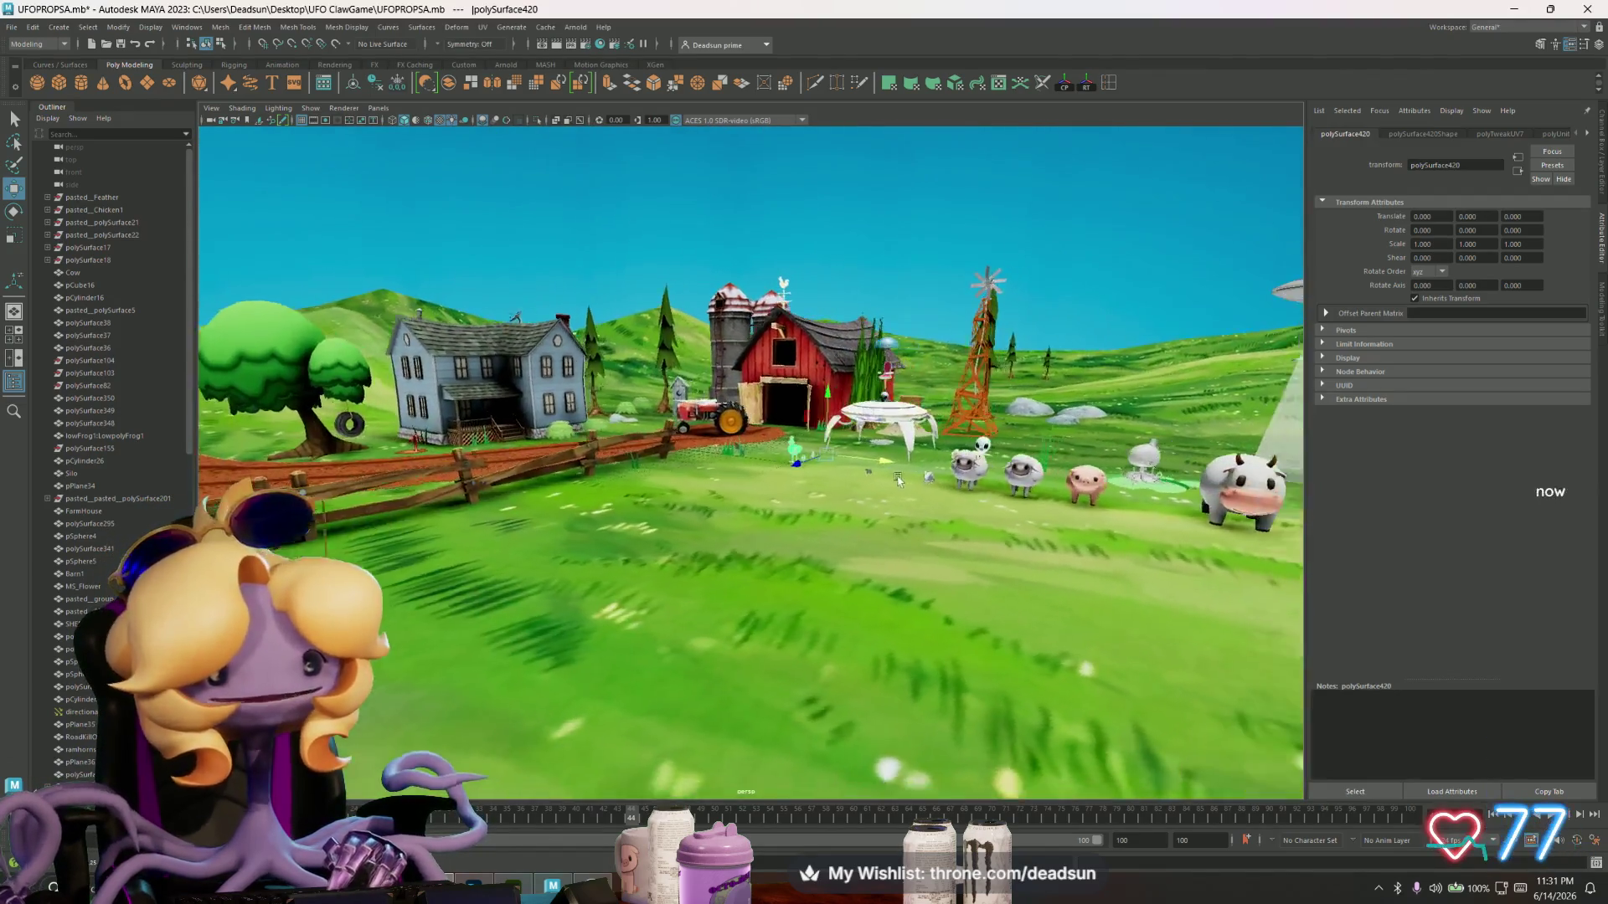
alt+drag(745, 483, 718, 506)
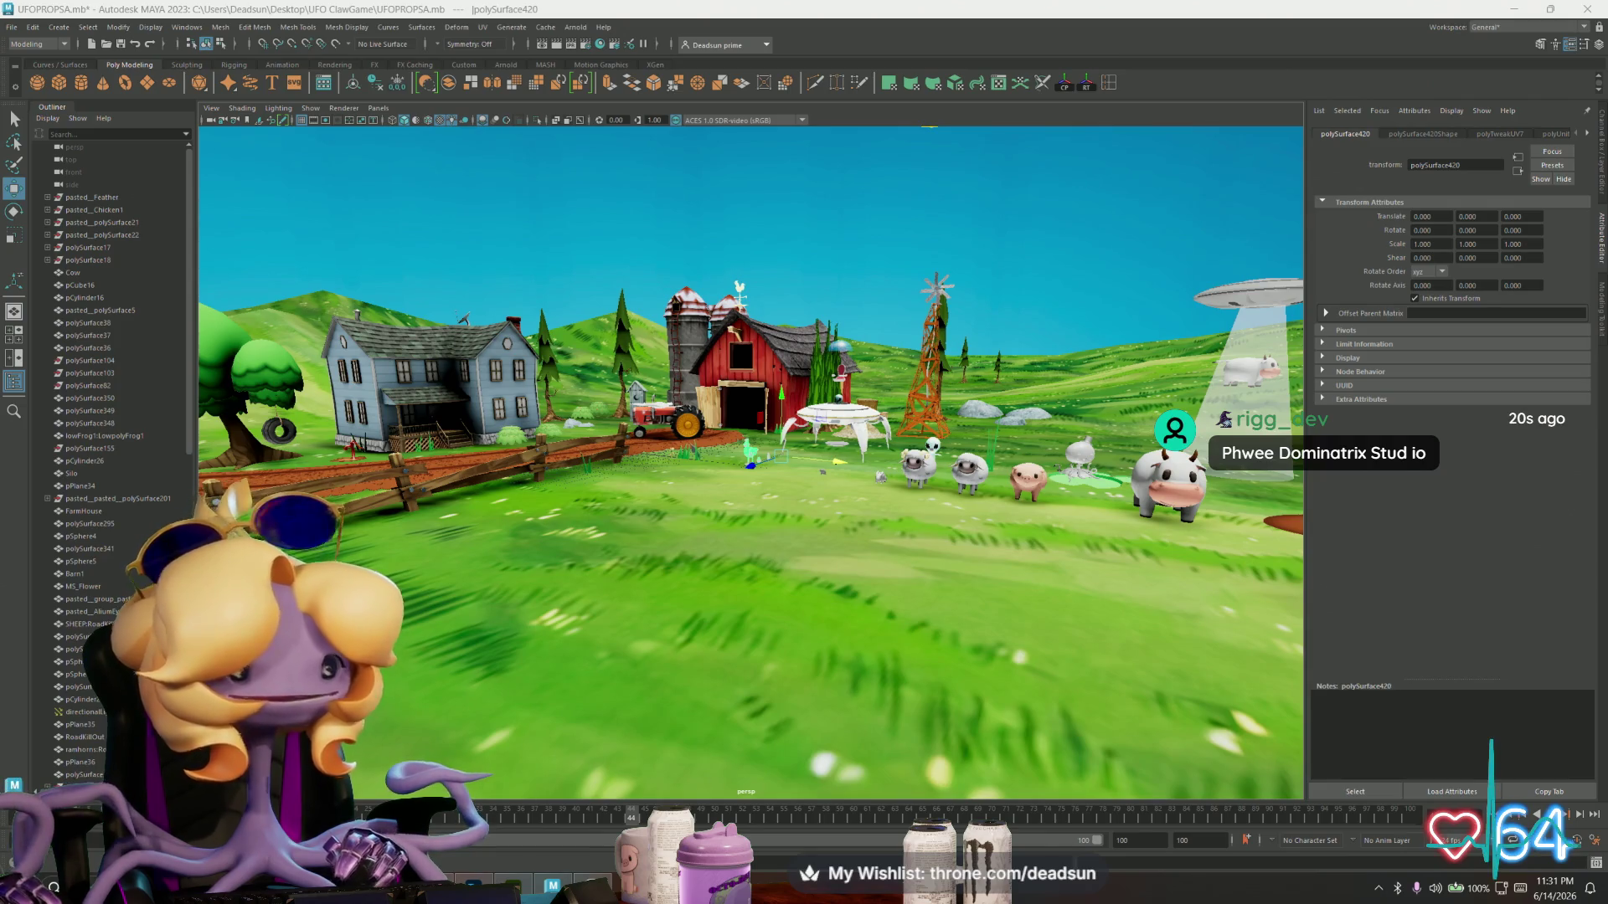
mouse_move(642, 587)
alt+mouse_down()
mouse_move(503, 473)
mouse_move(886, 594)
mouse_move(435, 818)
alt+mouse_up()
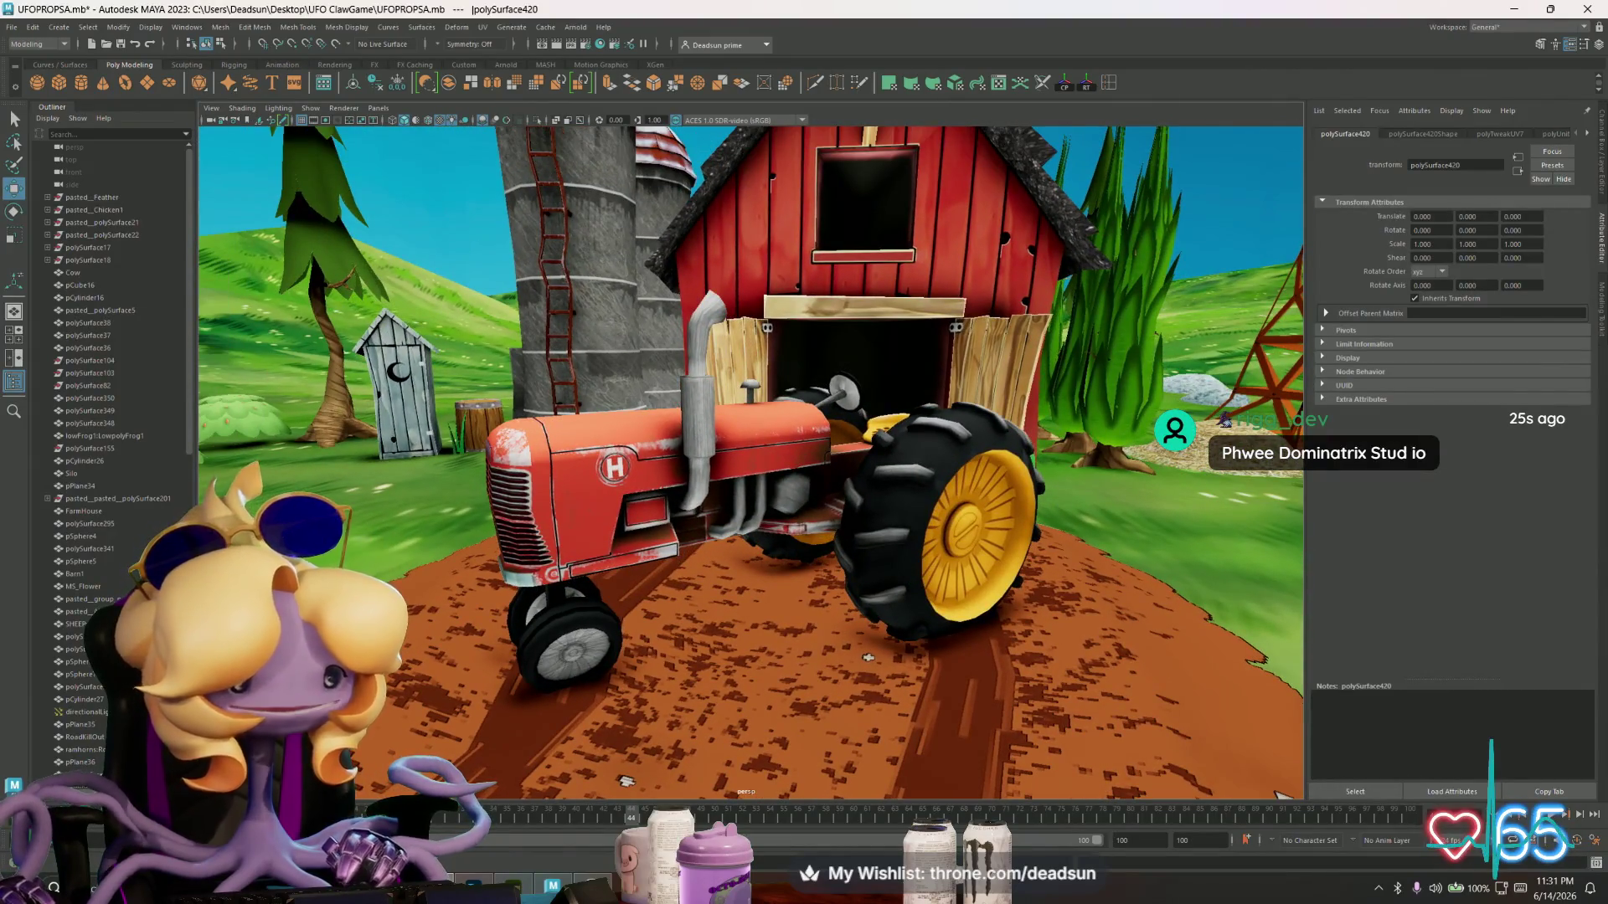
key(alt+Tab)
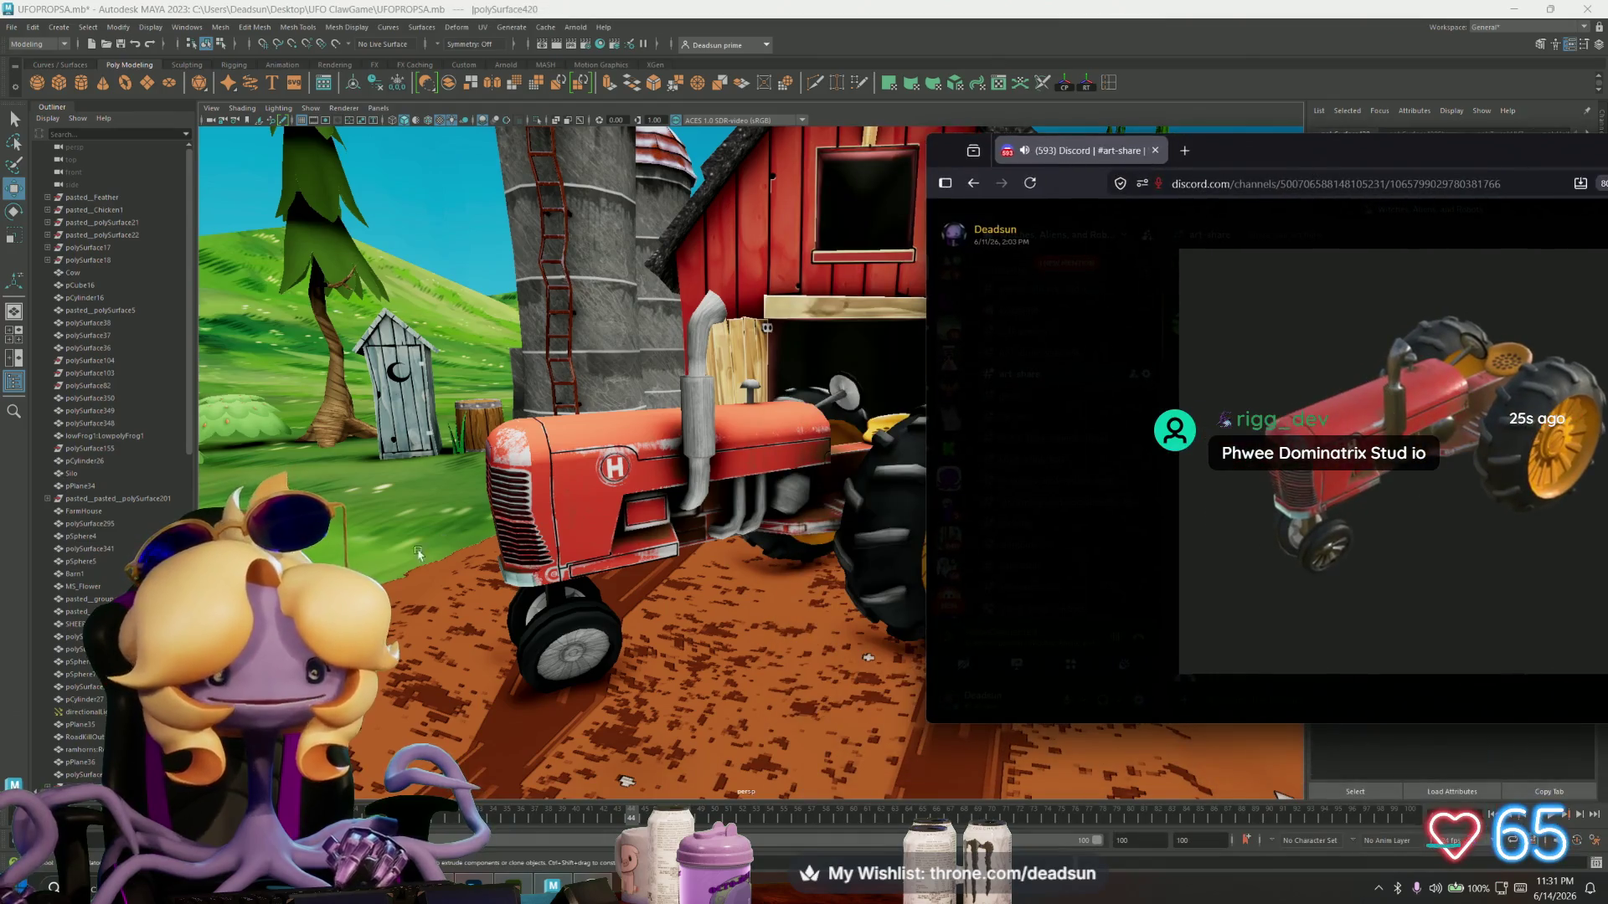
click(1339, 407)
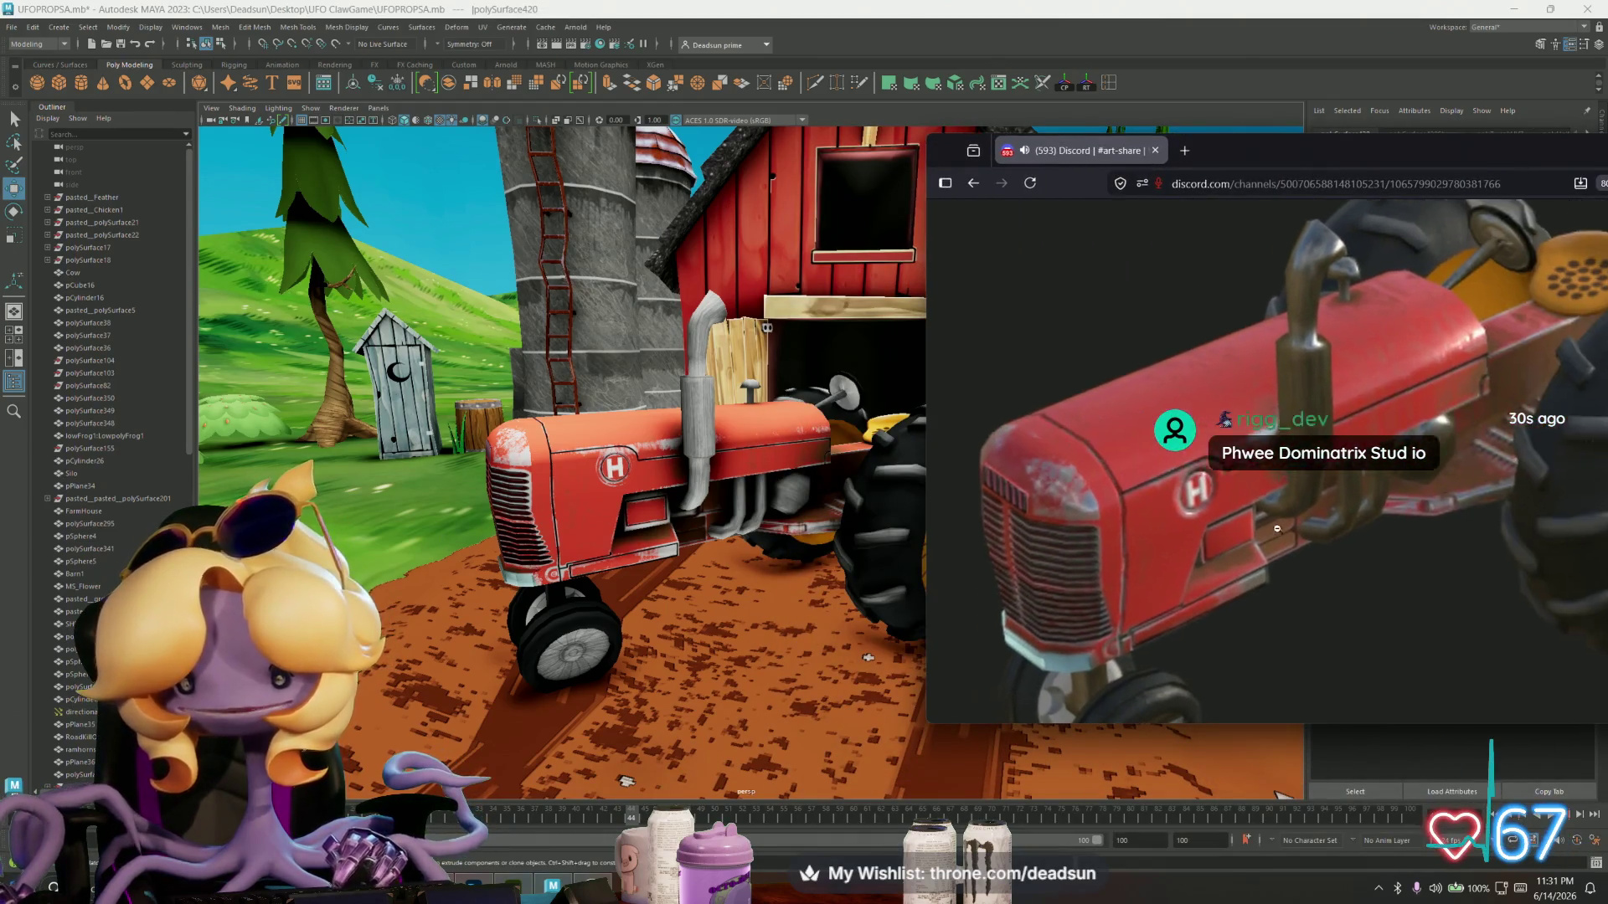
mouse_move(1435, 147)
mouse_down()
mouse_move(1181, 117)
mouse_move(1045, 174)
mouse_up()
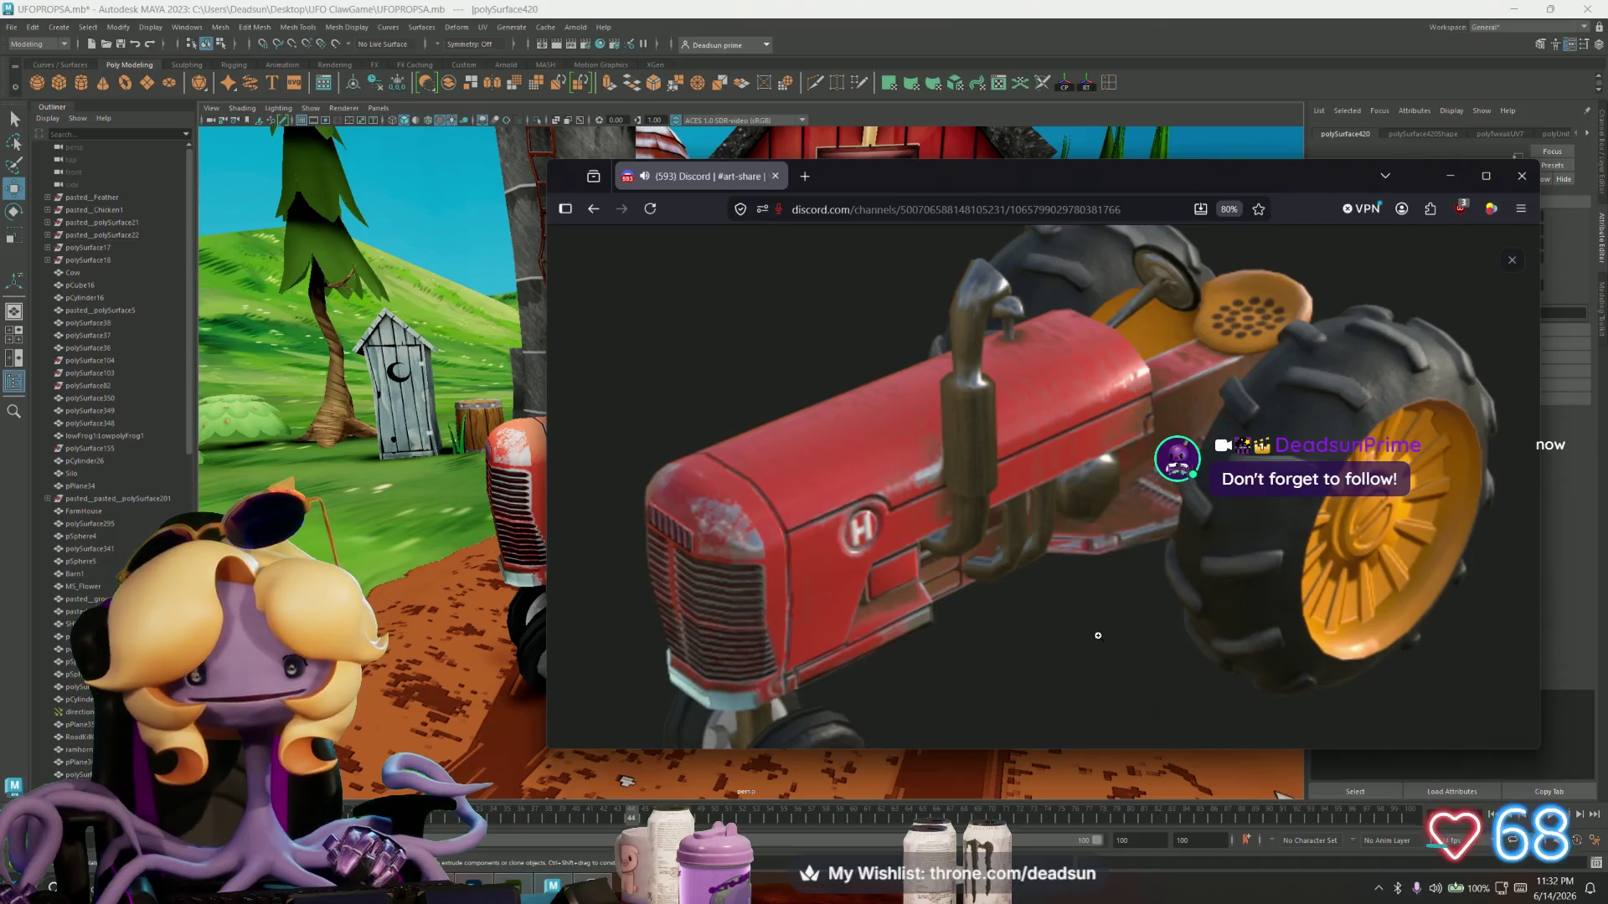
click(1215, 360)
click(1449, 176)
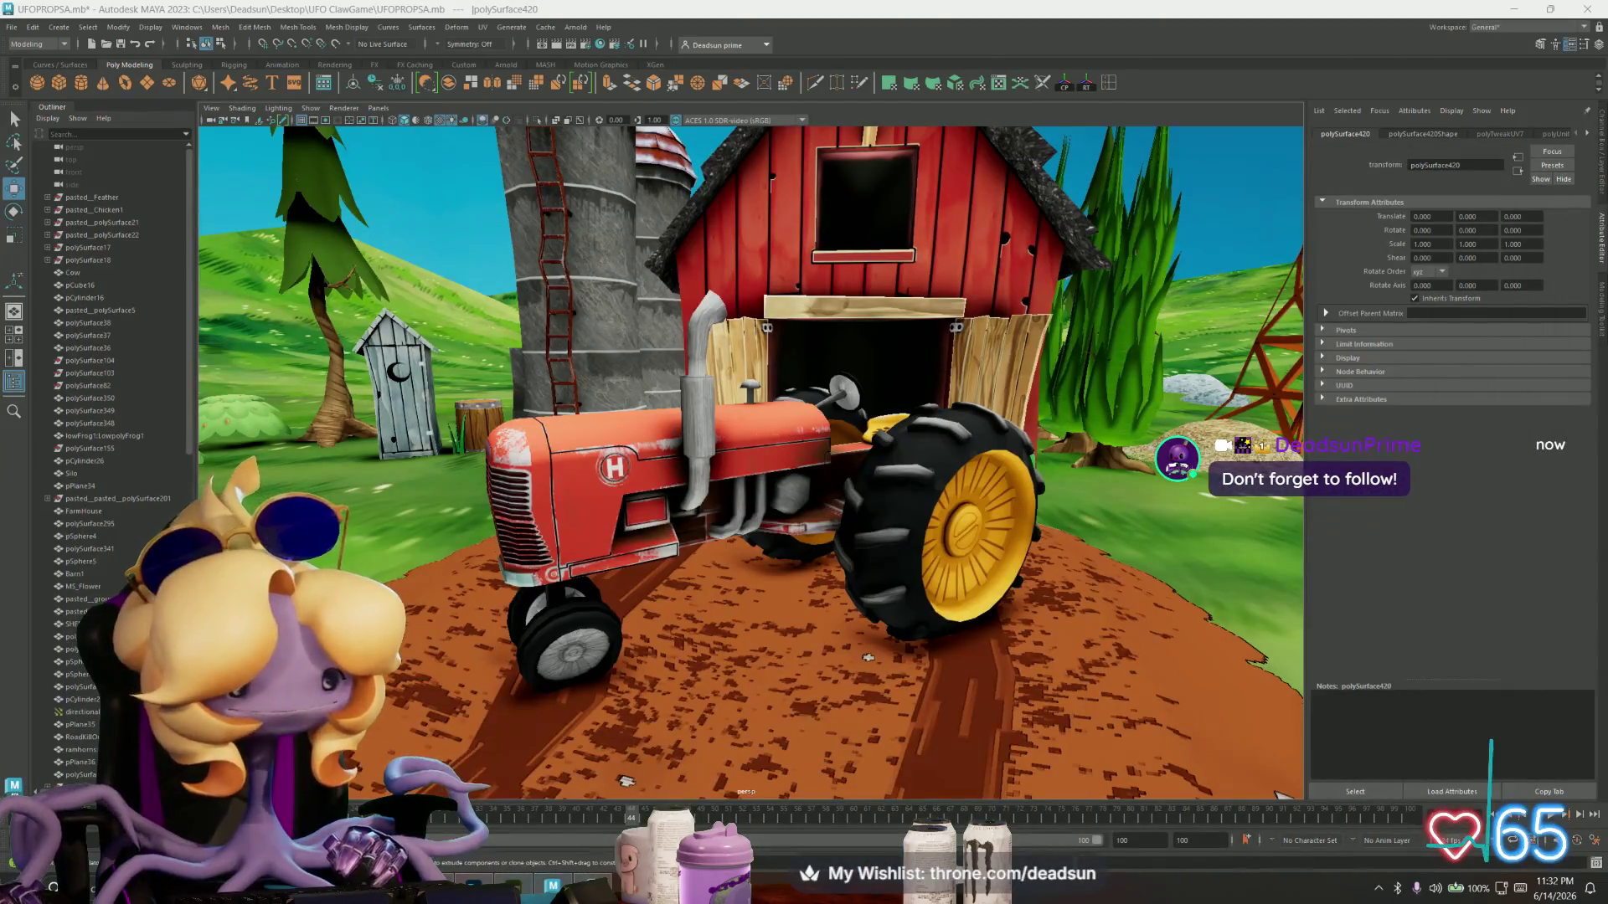
key(f)
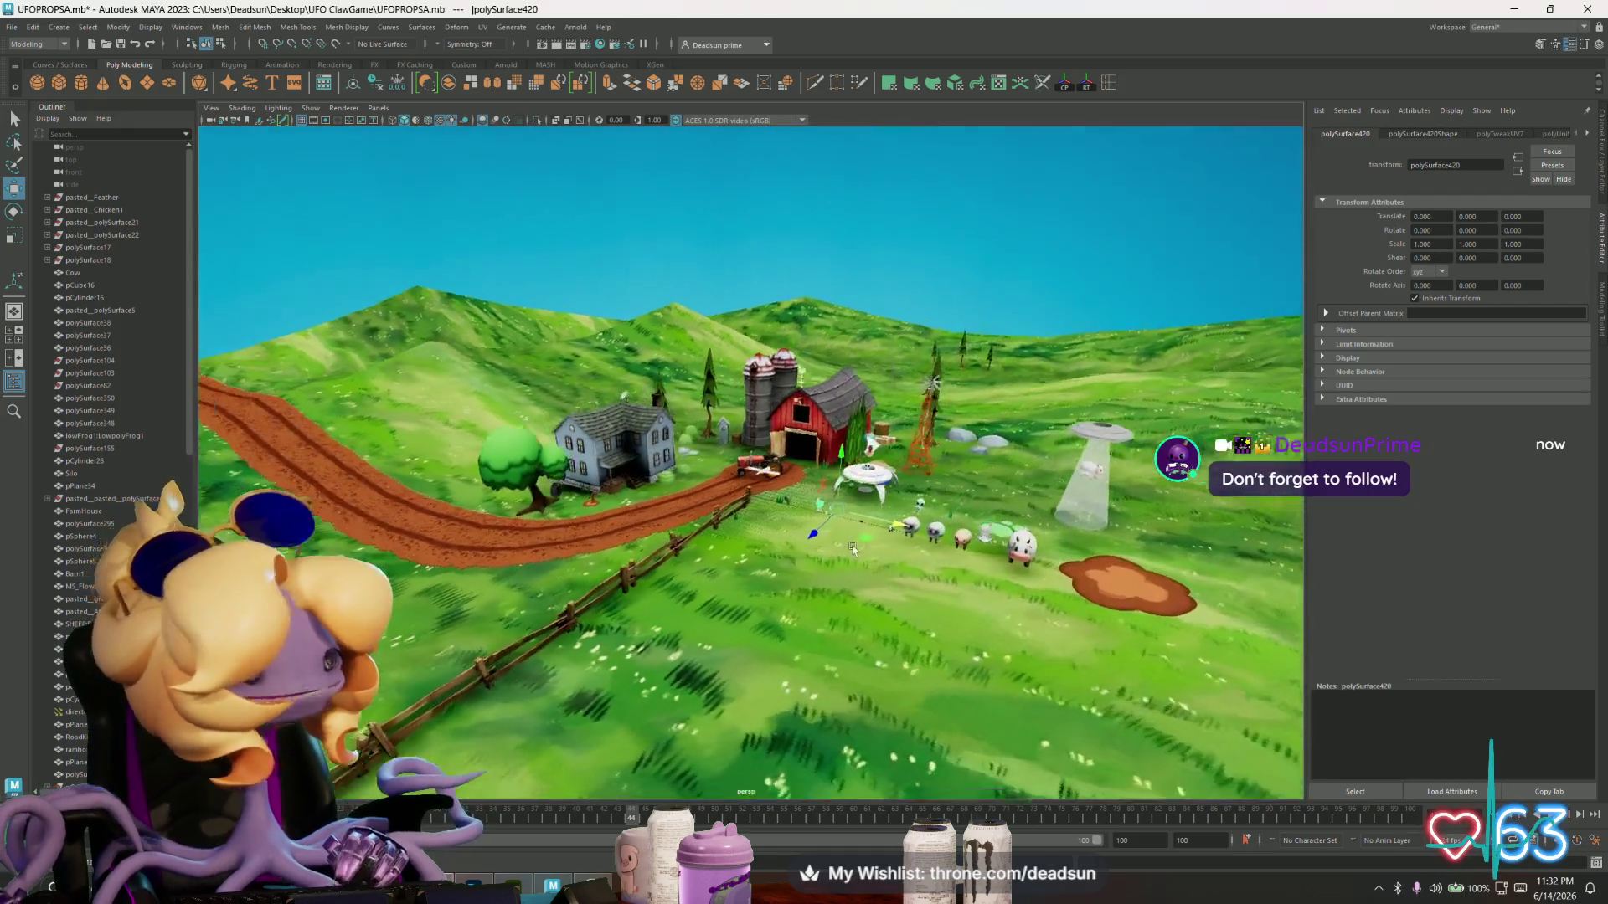
mouse_move(853, 549)
alt+mouse_down()
mouse_move(912, 593)
mouse_move(692, 608)
mouse_move(783, 707)
mouse_move(622, 511)
mouse_move(741, 553)
alt+mouse_up()
scroll(680, 602, up, 3)
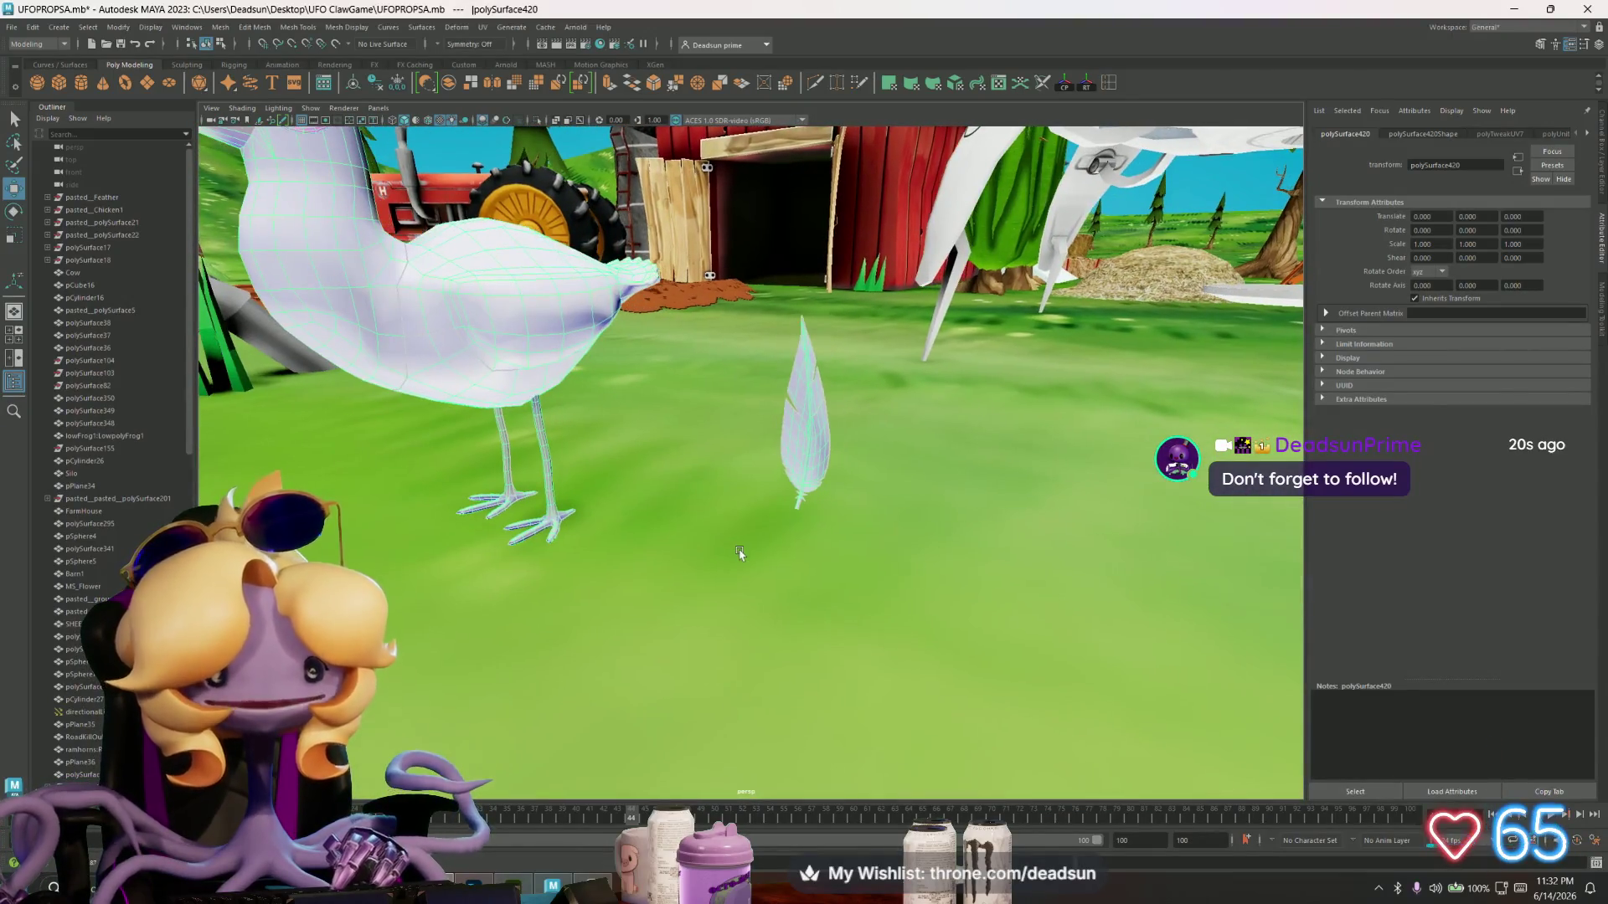
scroll(758, 569, down, 5)
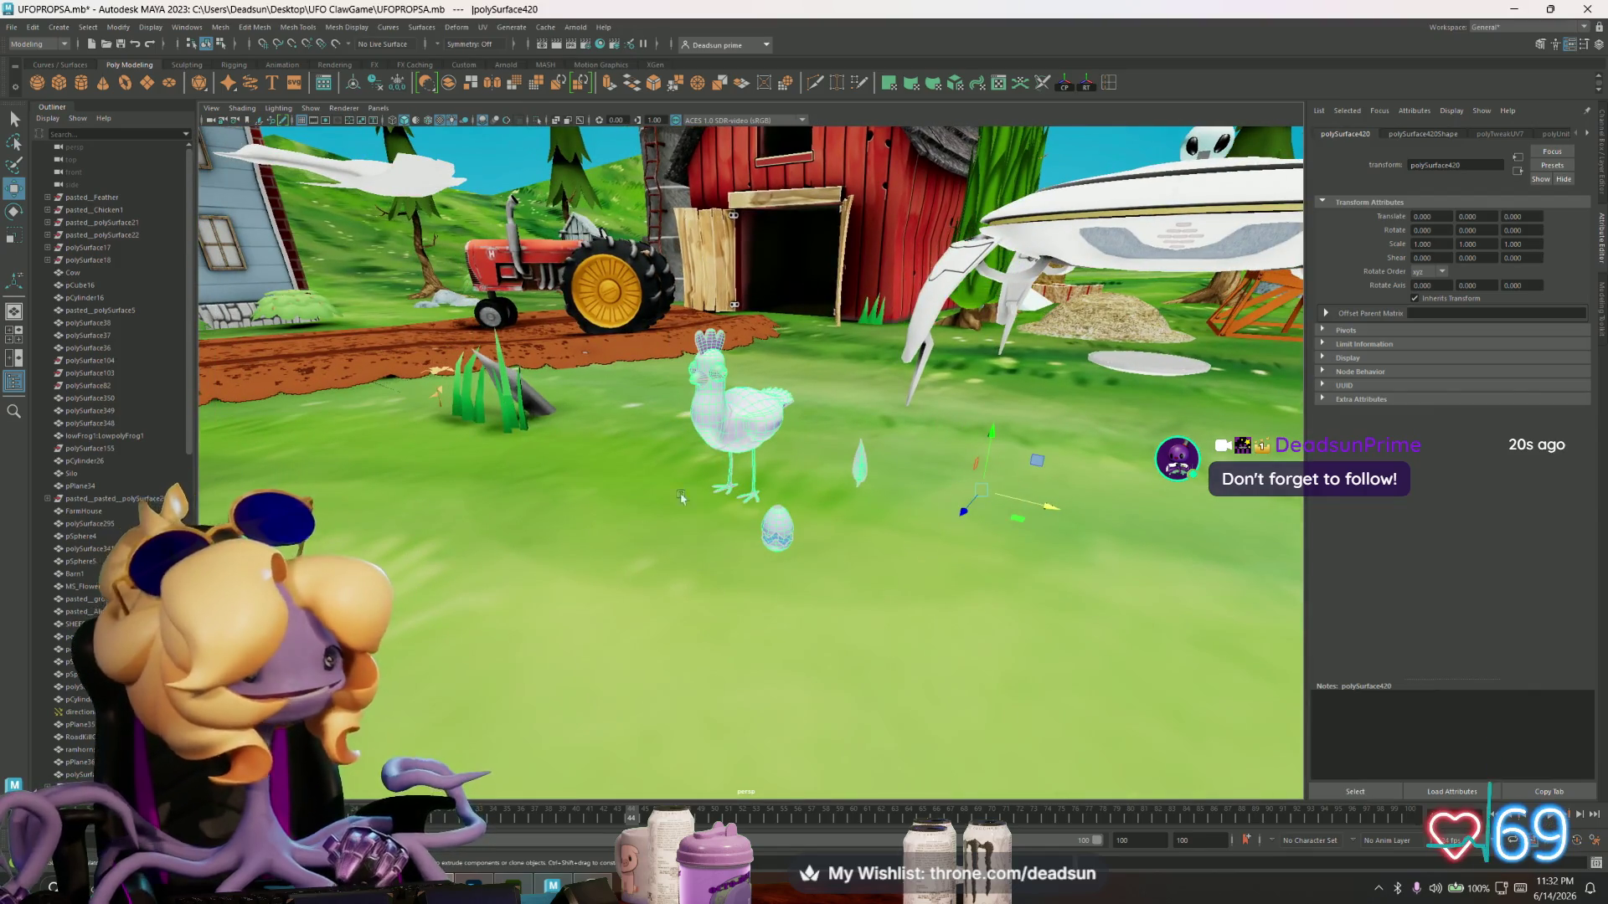
mouse_move(657, 664)
alt+mouse_down()
mouse_move(983, 734)
mouse_move(452, 494)
mouse_move(753, 469)
mouse_move(637, 461)
mouse_move(712, 453)
mouse_move(792, 548)
alt+mouse_up()
click(930, 385)
- Close the Home screen and load UFO.spp from File > Recent Files
mouse_move(929, 385)
alt+mouse_down()
mouse_move(757, 616)
mouse_move(860, 534)
mouse_move(804, 687)
mouse_move(858, 572)
mouse_move(955, 643)
alt+mouse_up()
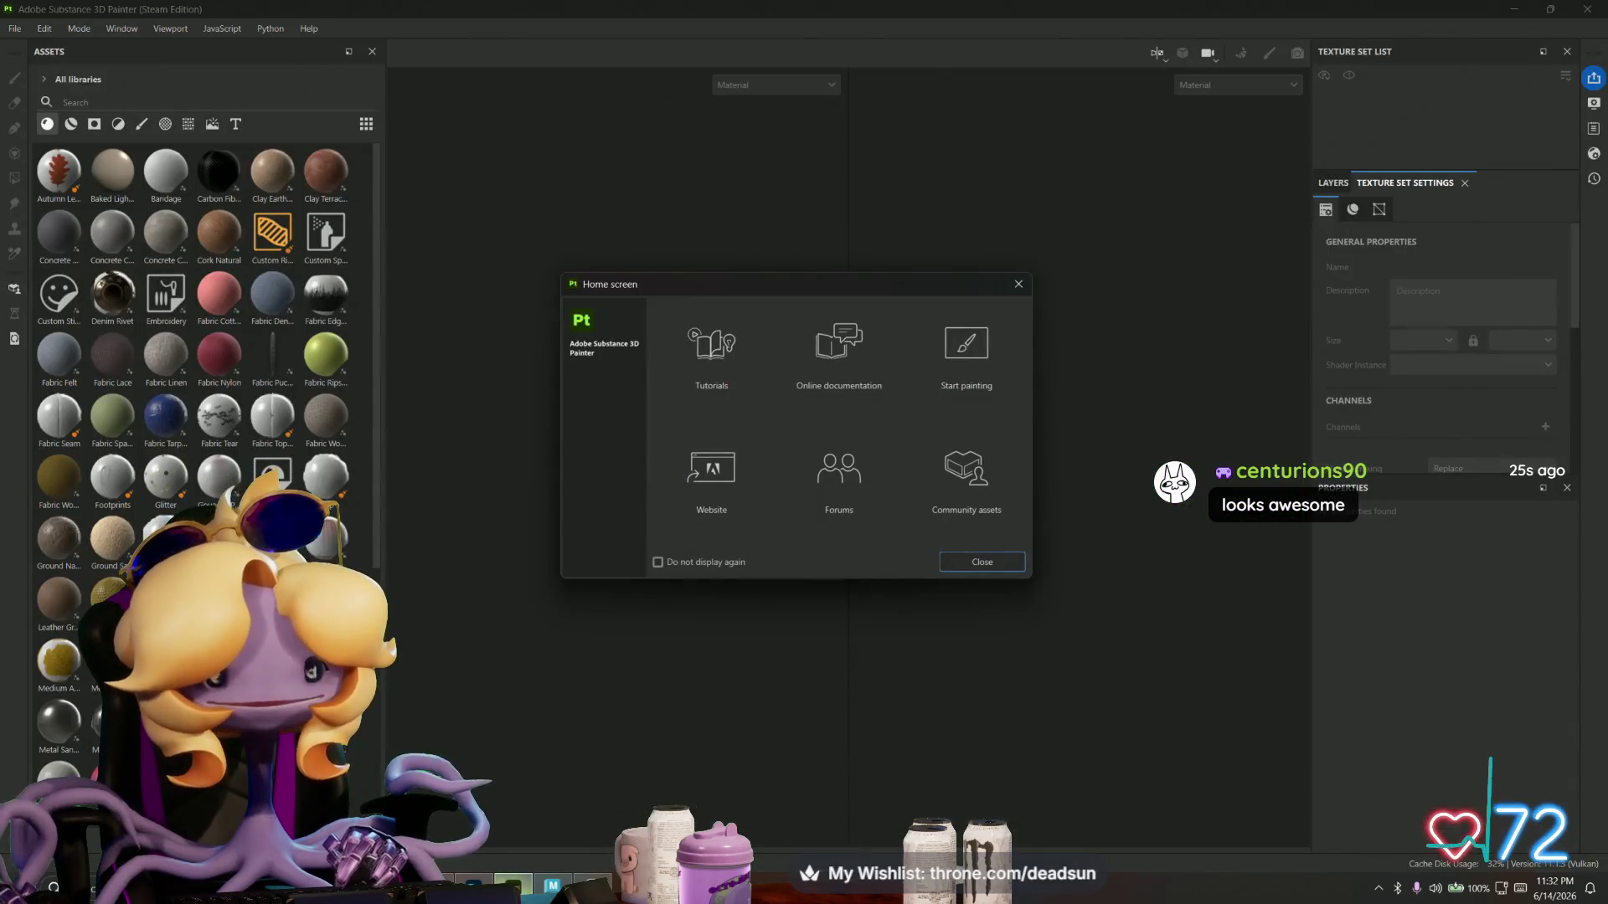
click(1018, 284)
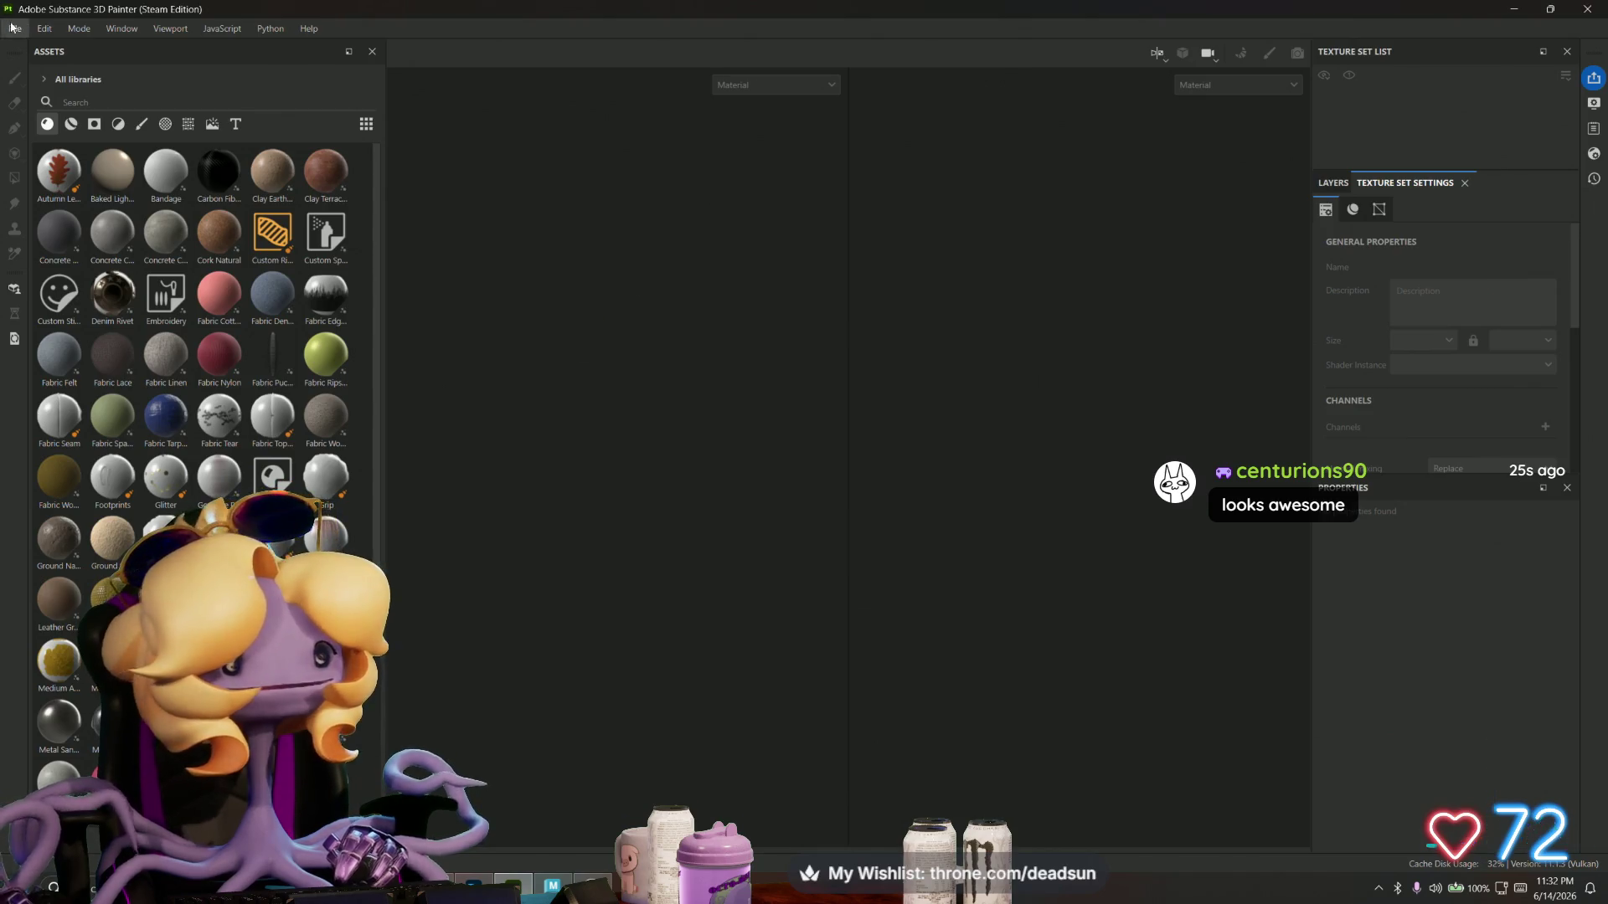
click(12, 28)
mouse_move(59, 84)
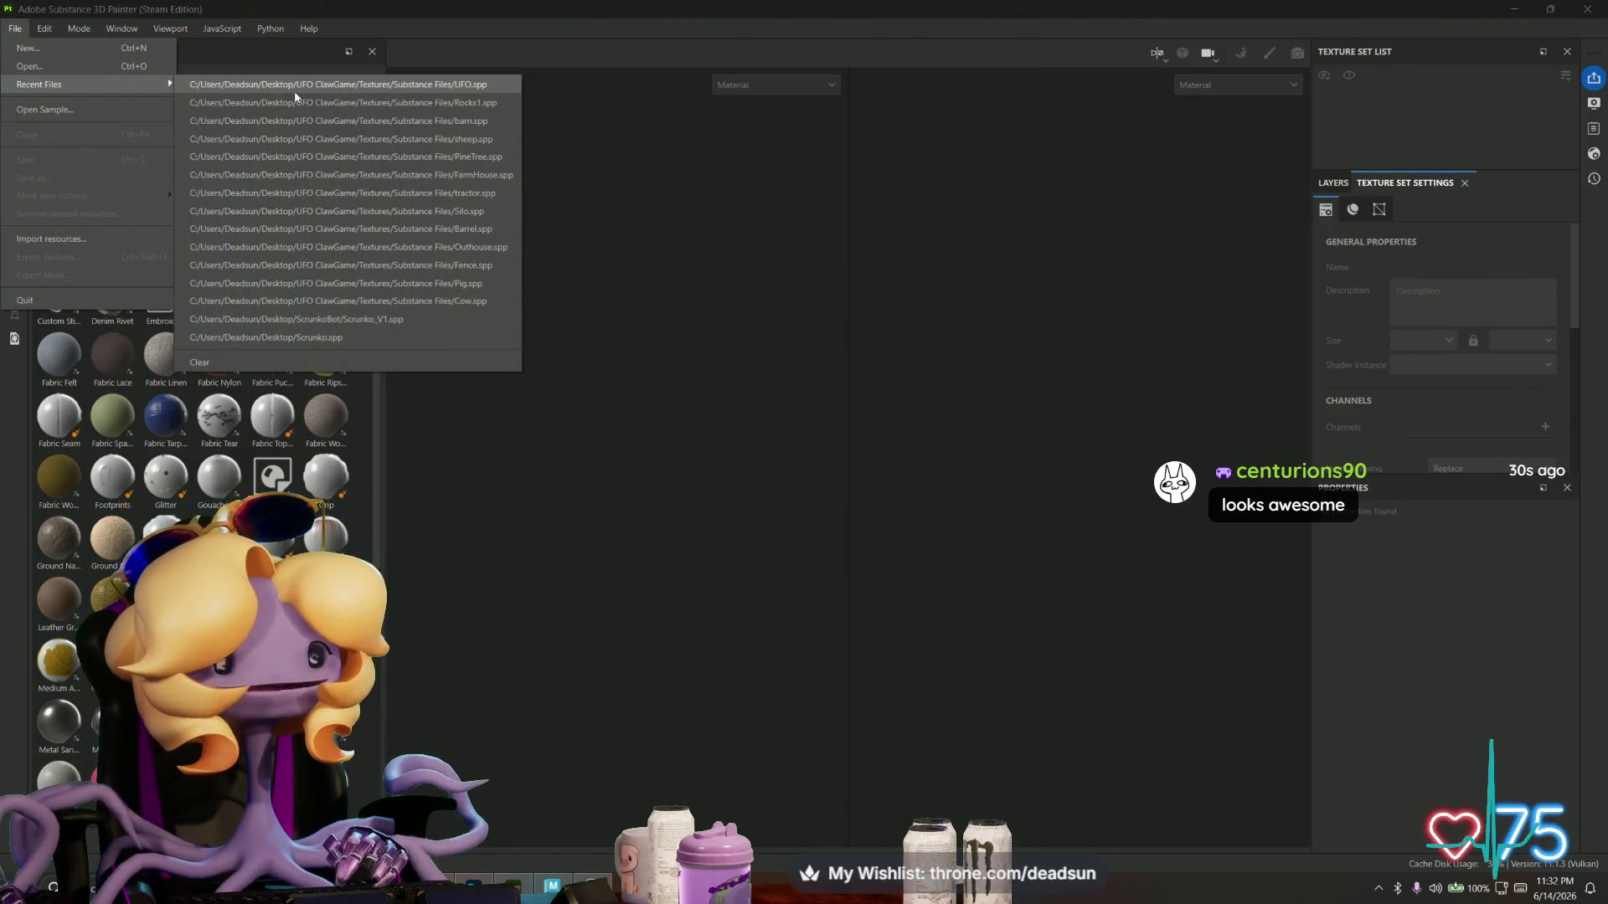
click(294, 89)
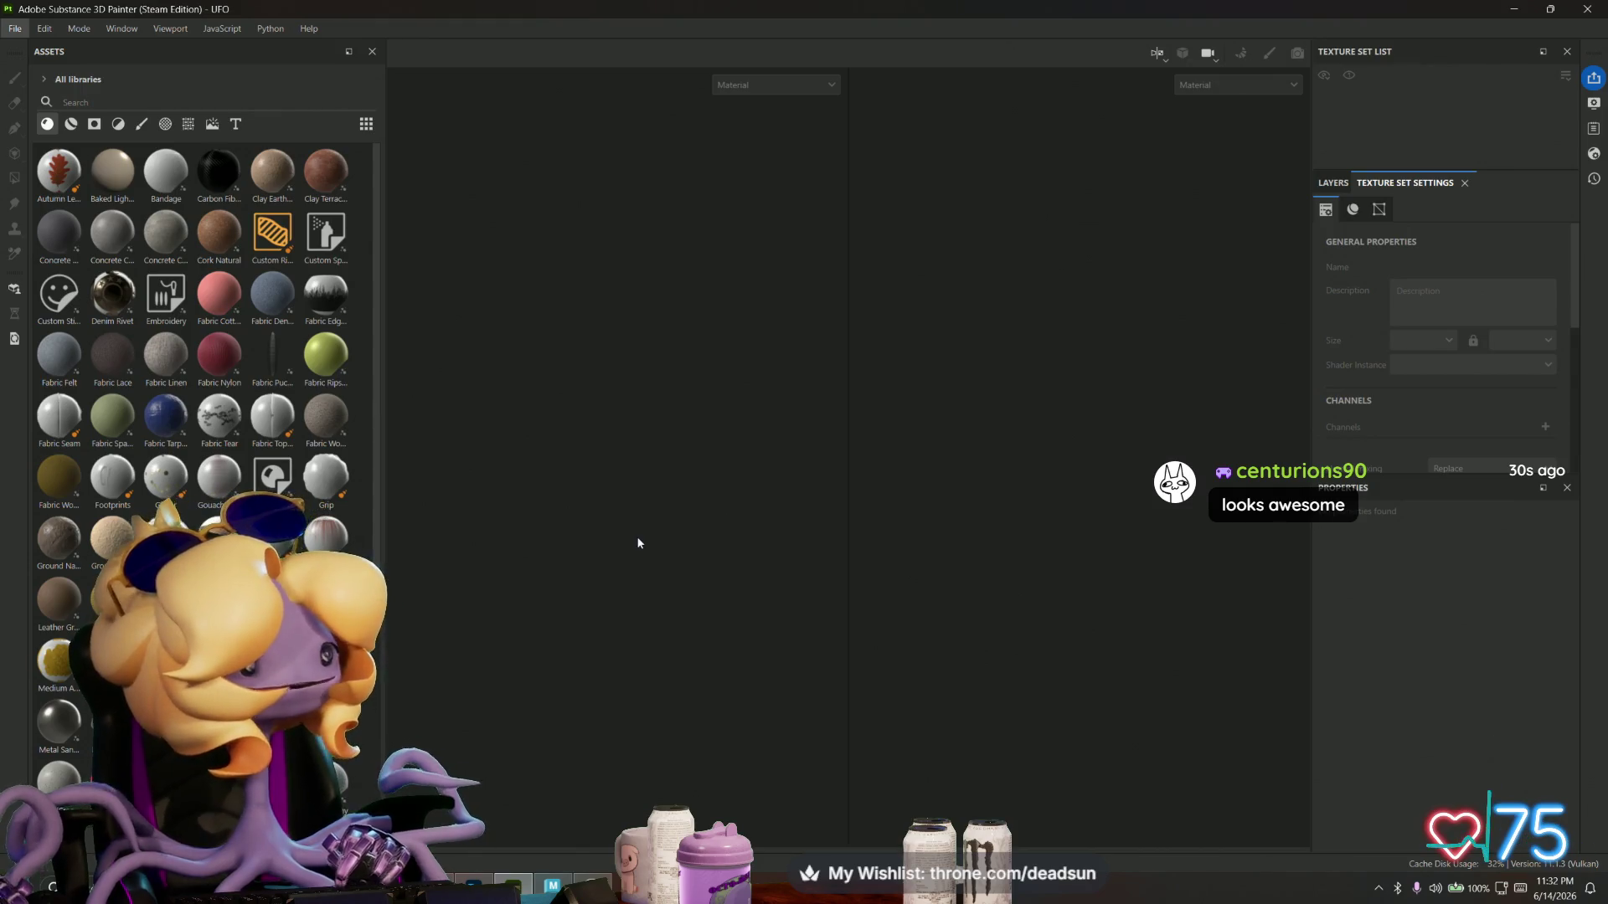
key(alt+Tab)
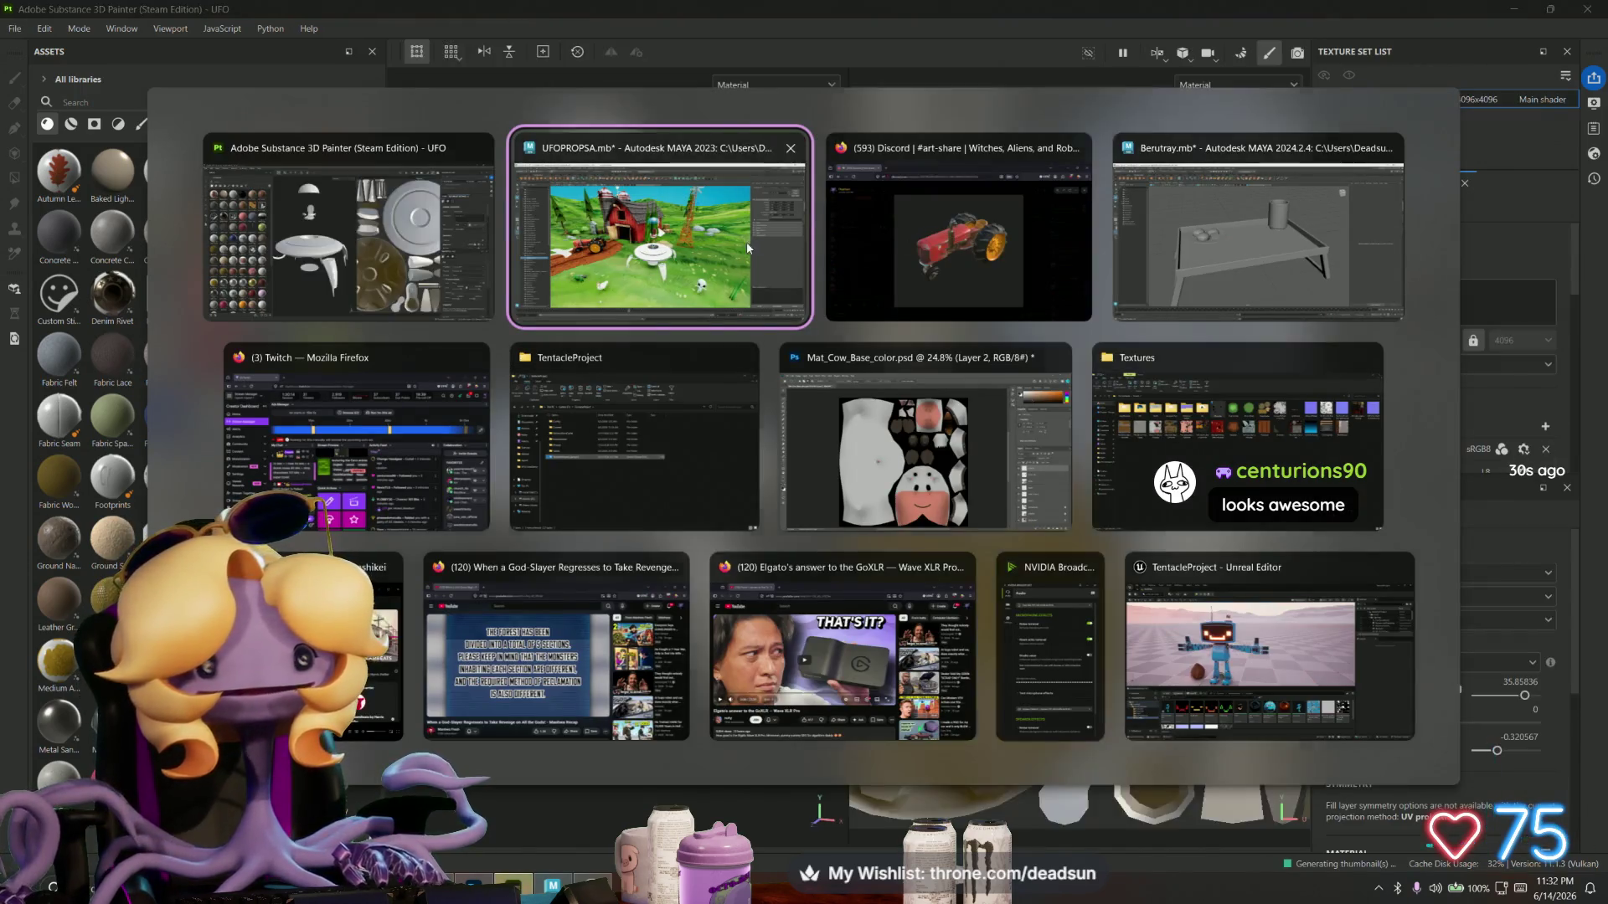
click(668, 312)
alt+right_drag(745, 521, 964, 582)
mouse_move(965, 582)
alt+mouse_down()
mouse_move(843, 543)
mouse_move(884, 543)
alt+mouse_up()
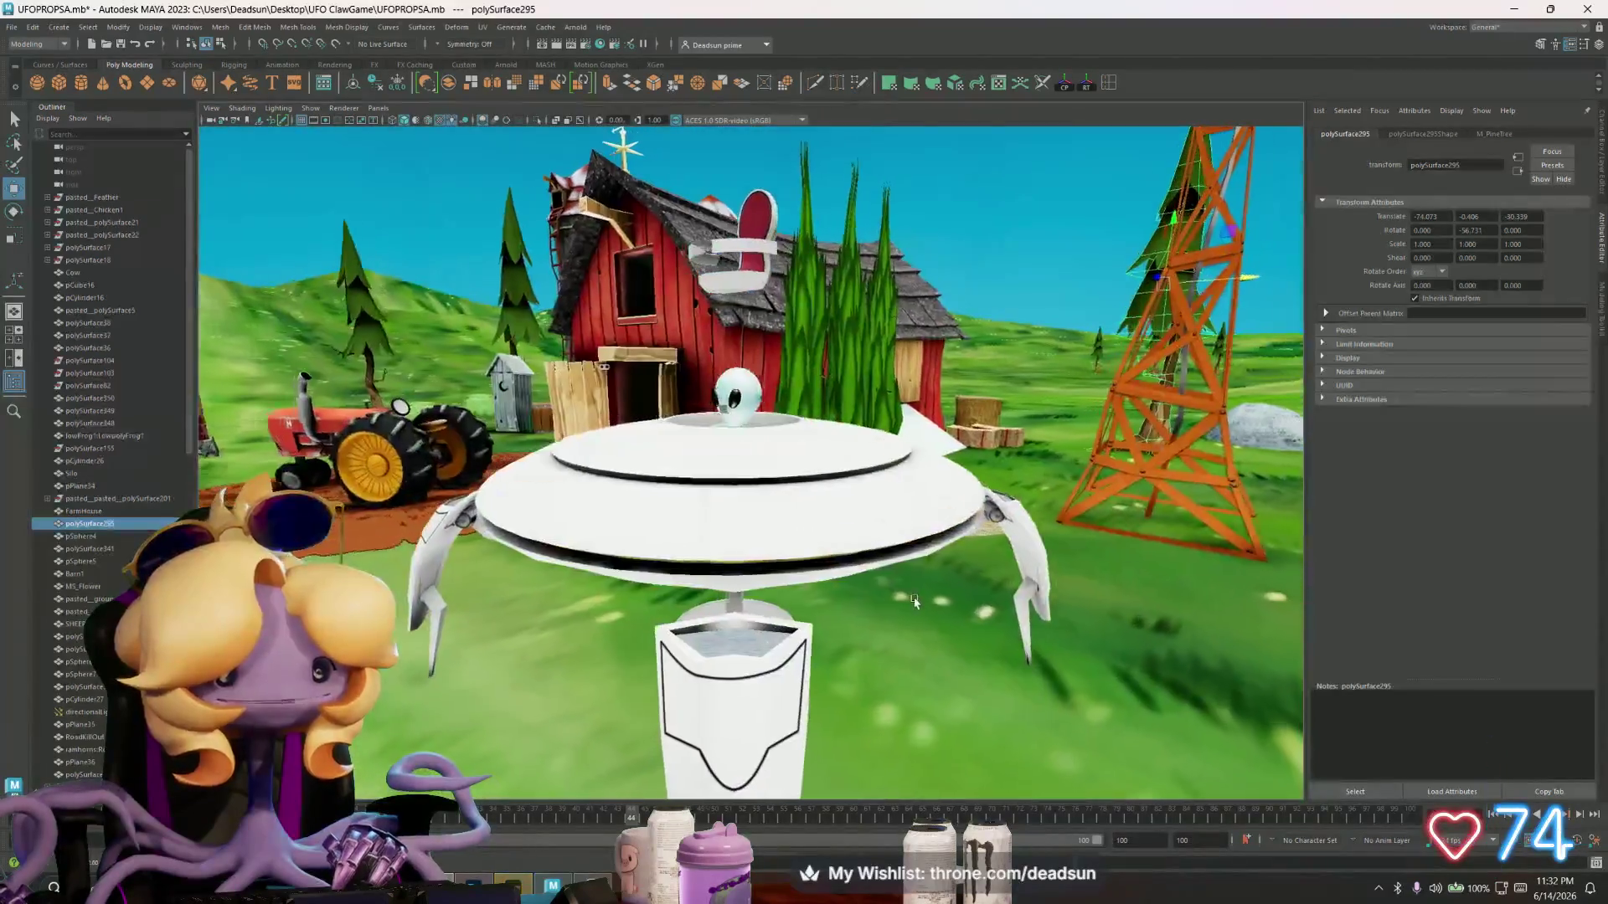
key(alt+Tab)
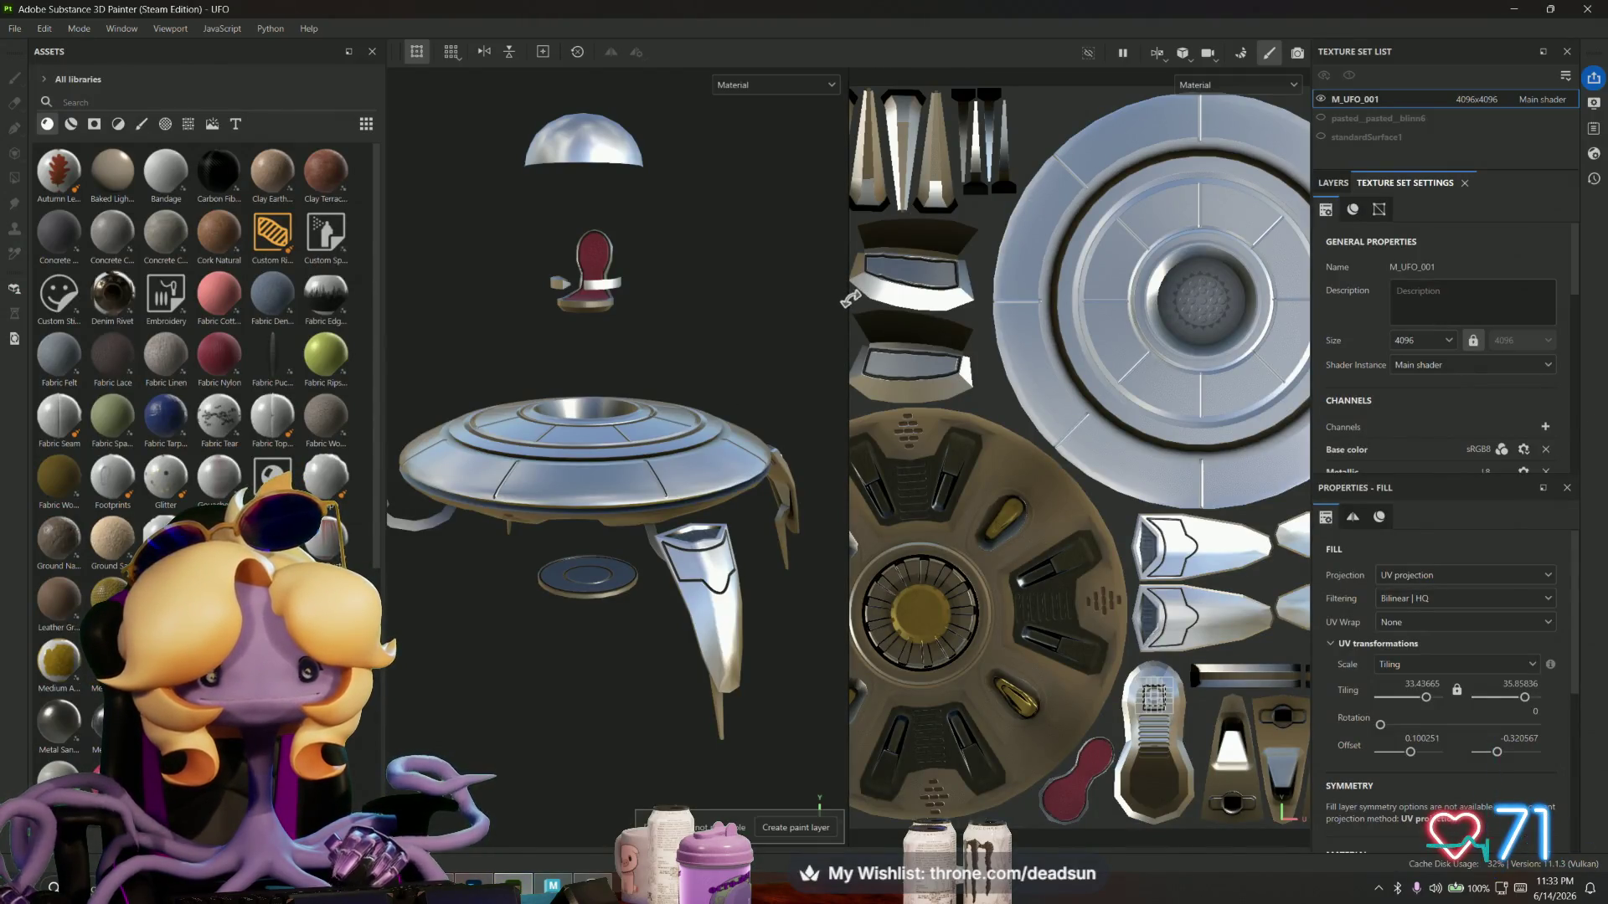
- Drag the viewport splitter right to widen the 3D view, then show the UFO's underside
drag(850, 299, 1182, 299)
mouse_move(988, 318)
alt+mouse_down()
mouse_move(981, 277)
mouse_move(800, 370)
mouse_move(850, 425)
mouse_move(939, 681)
mouse_move(580, 491)
alt+mouse_up()
scroll(639, 428, up, 5)
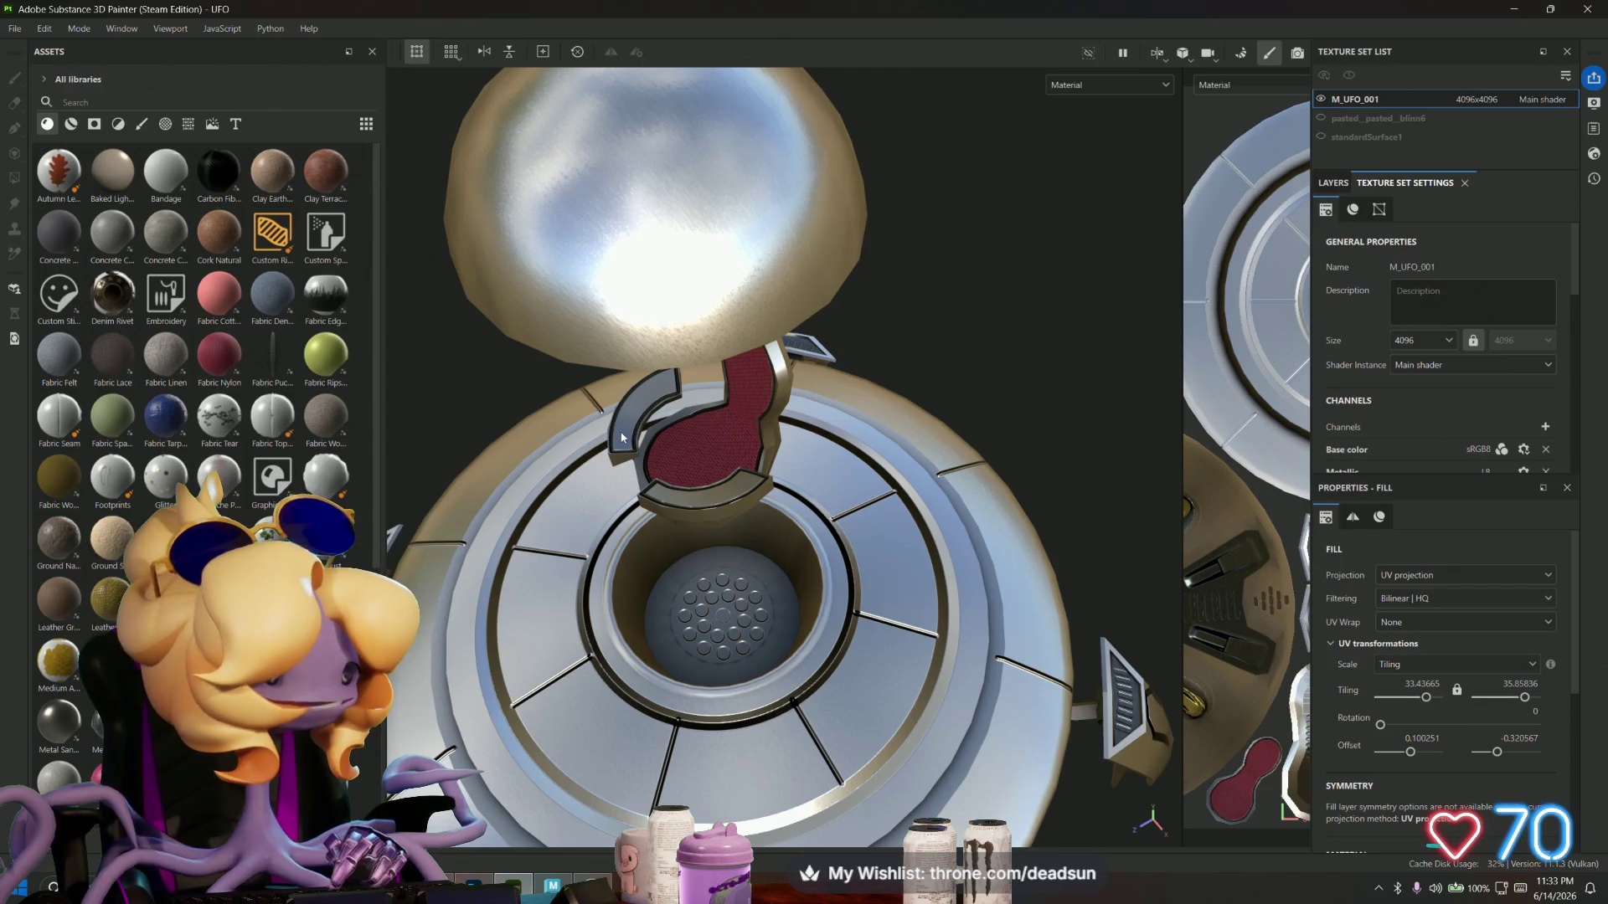
scroll(622, 437, up, 3)
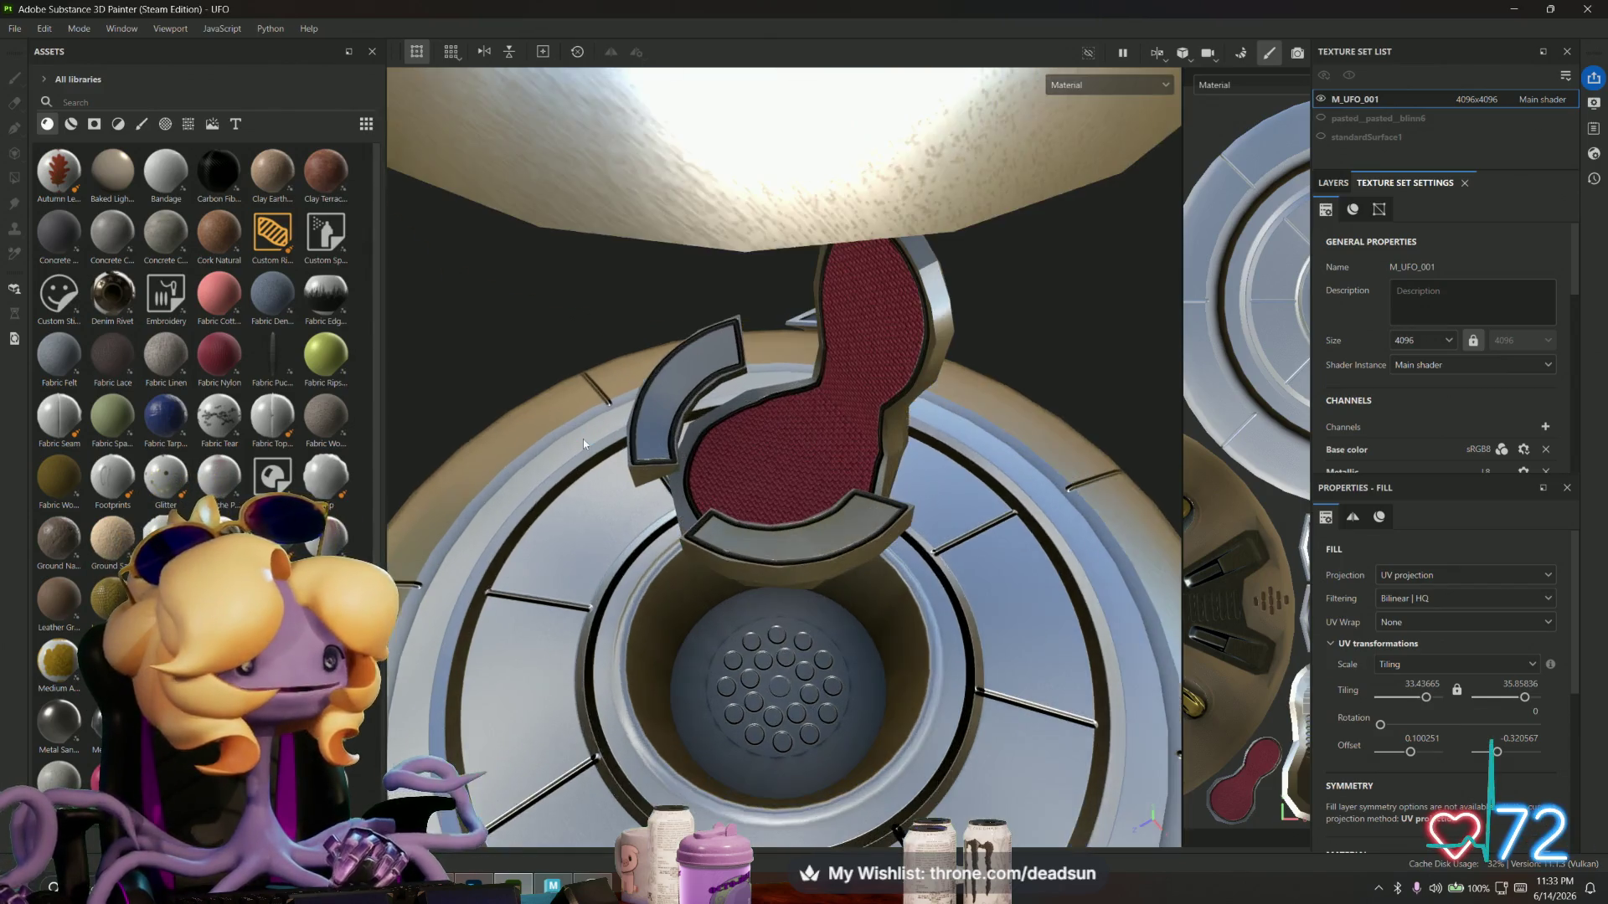
- Orbit and zoom around the exploded saucer from side, top and steep angles
mouse_move(761, 504)
alt+mouse_down()
mouse_move(520, 413)
mouse_move(417, 406)
mouse_move(886, 428)
alt+mouse_up()
scroll(886, 427, down, 10)
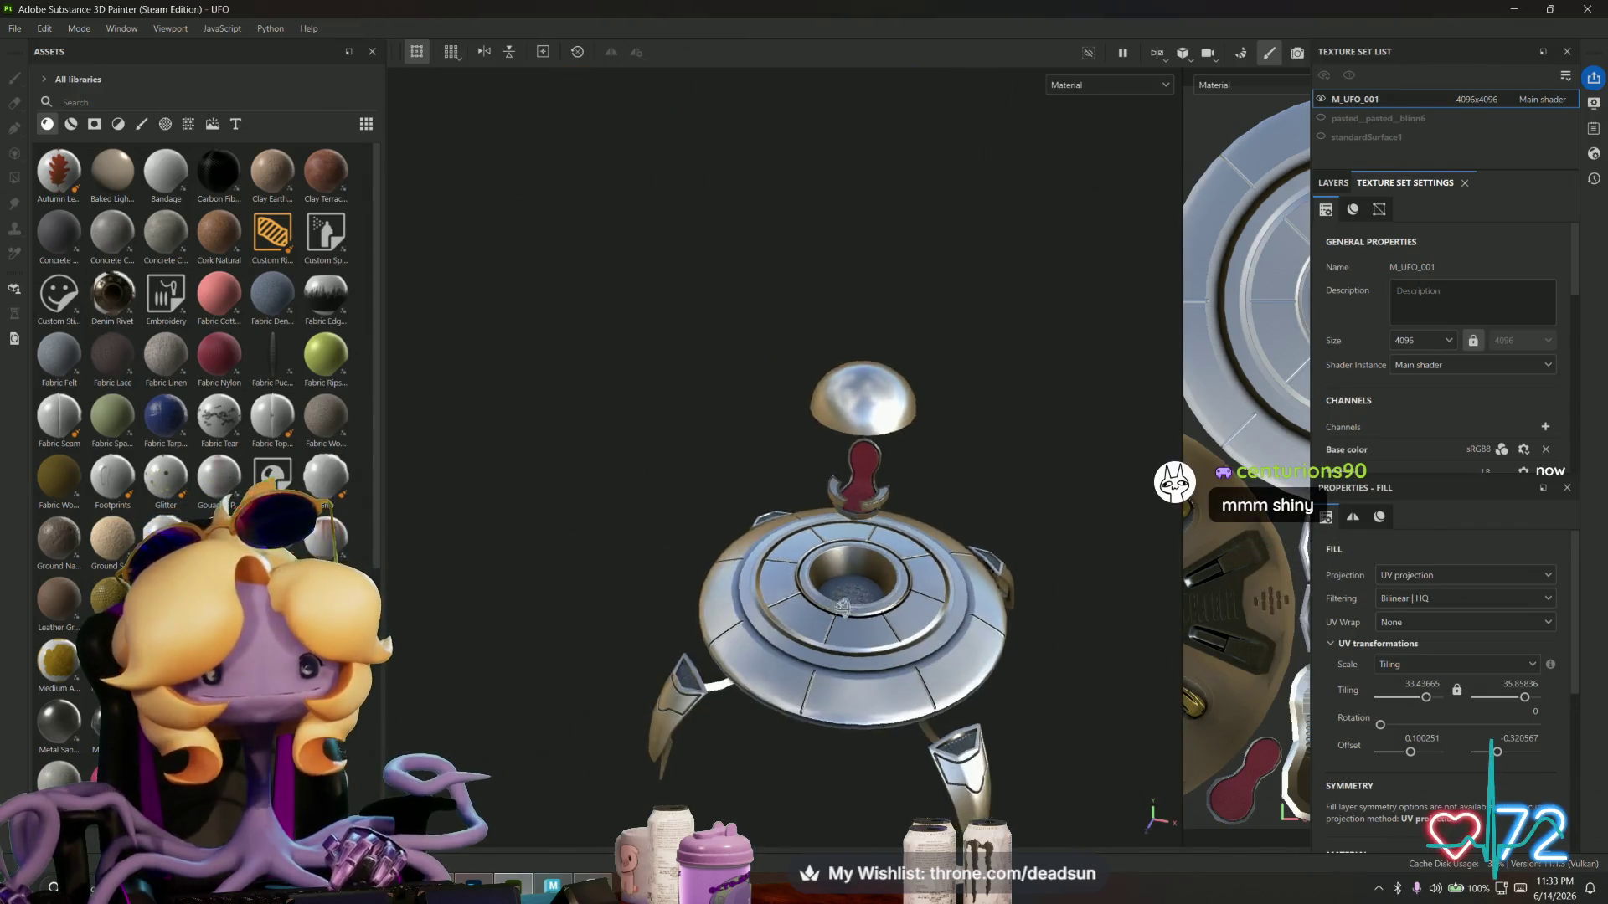
scroll(821, 515, up, 5)
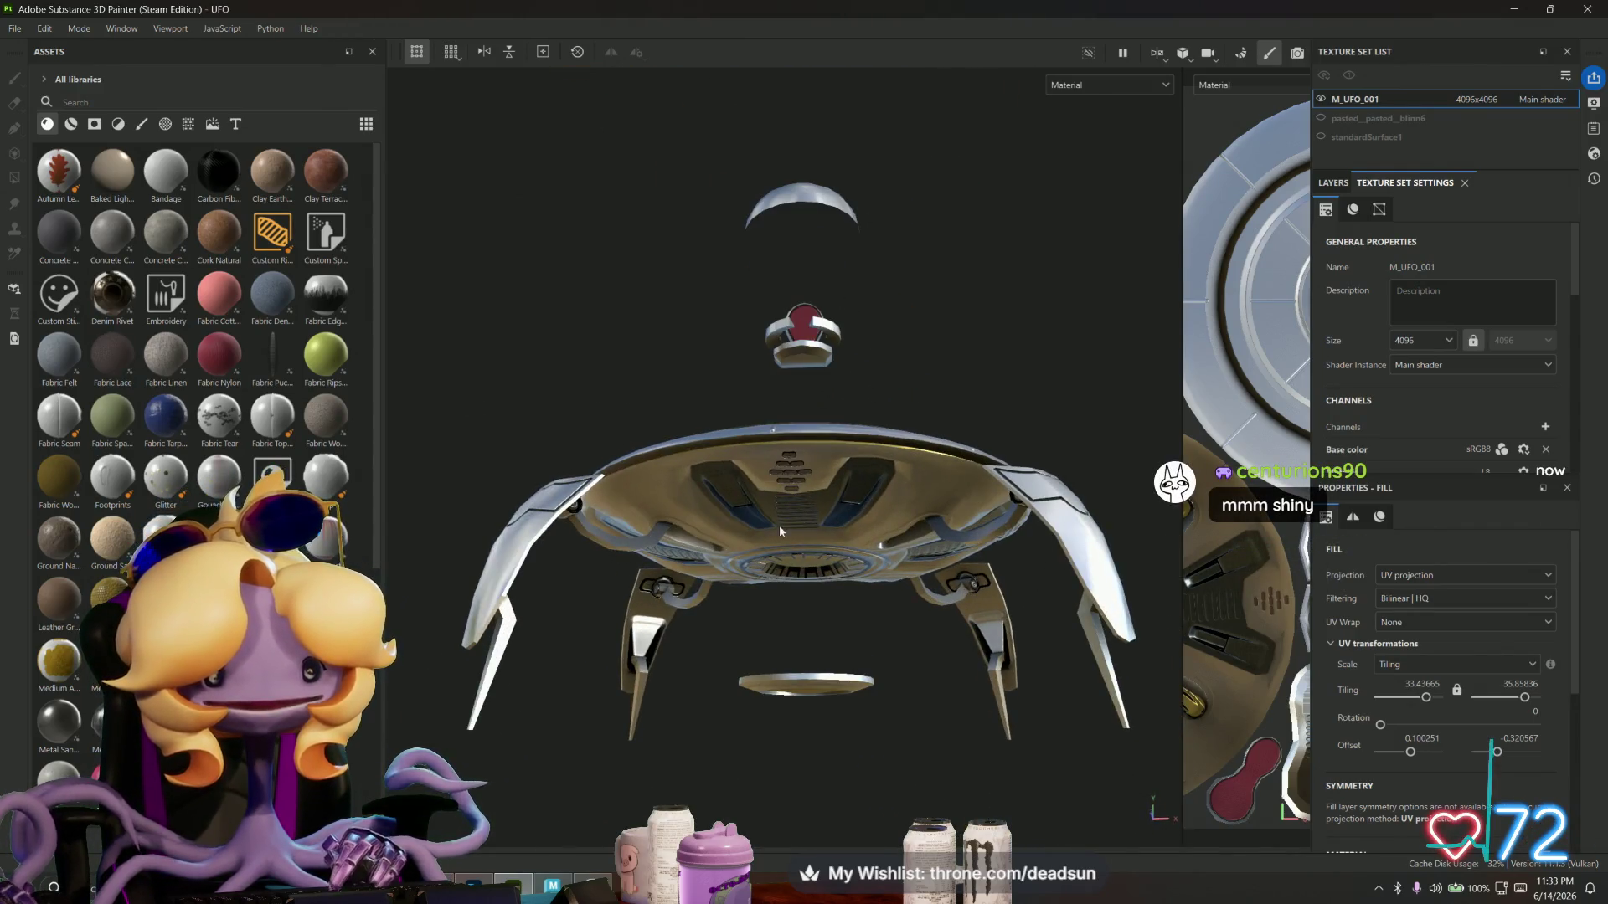
alt+drag(746, 585, 722, 640)
scroll(722, 640, up, 5)
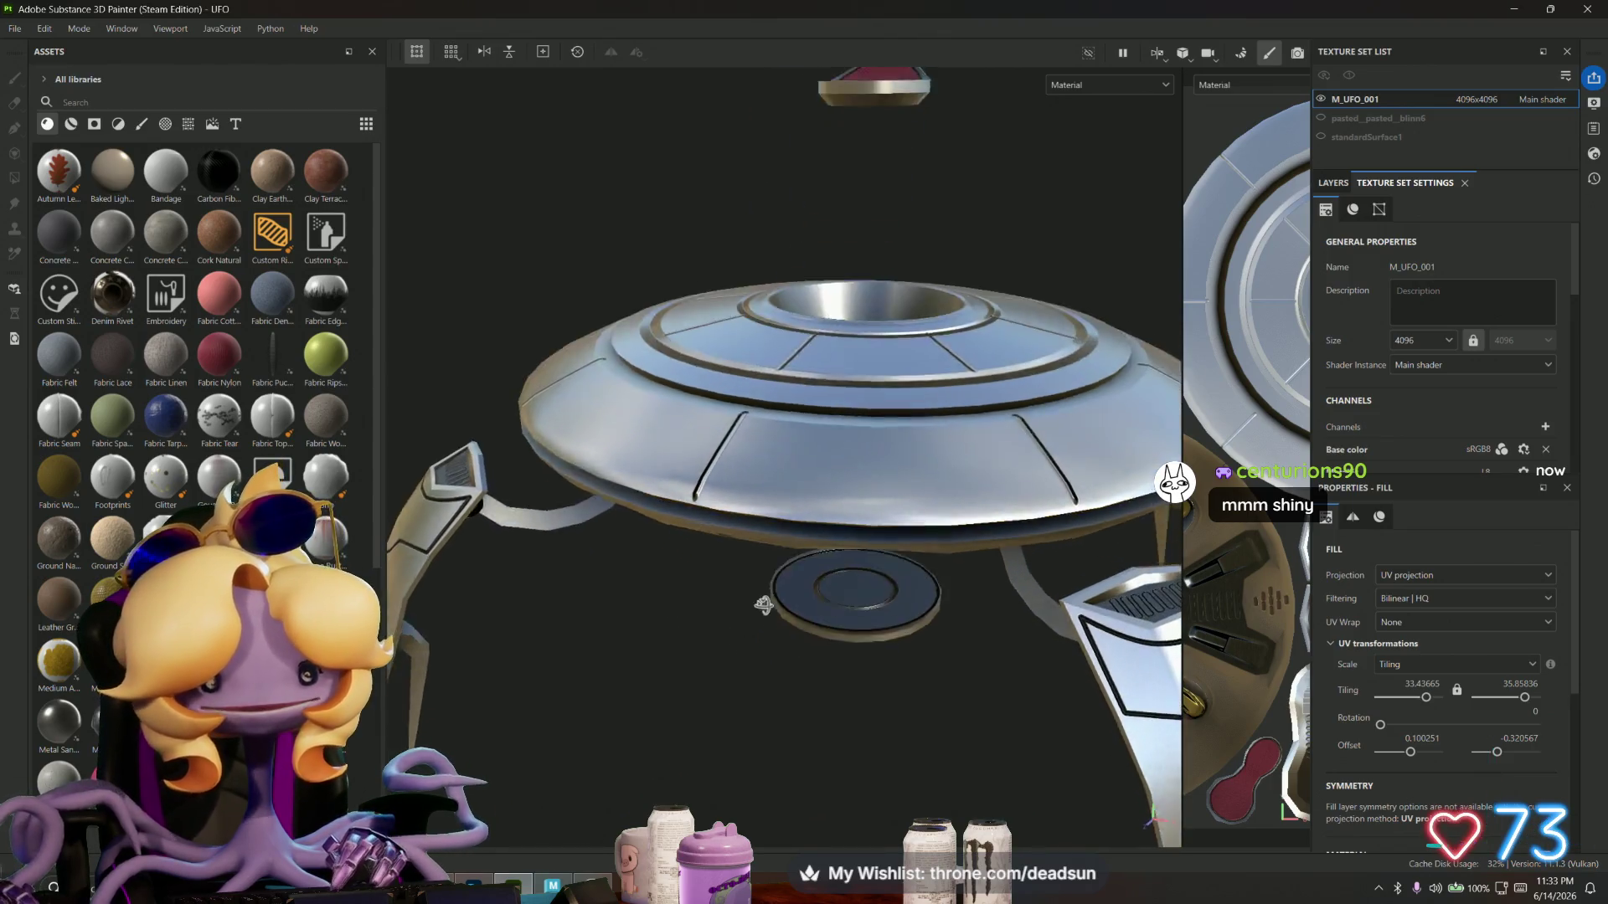
alt+drag(864, 635, 1048, 567)
scroll(784, 603, down, 5)
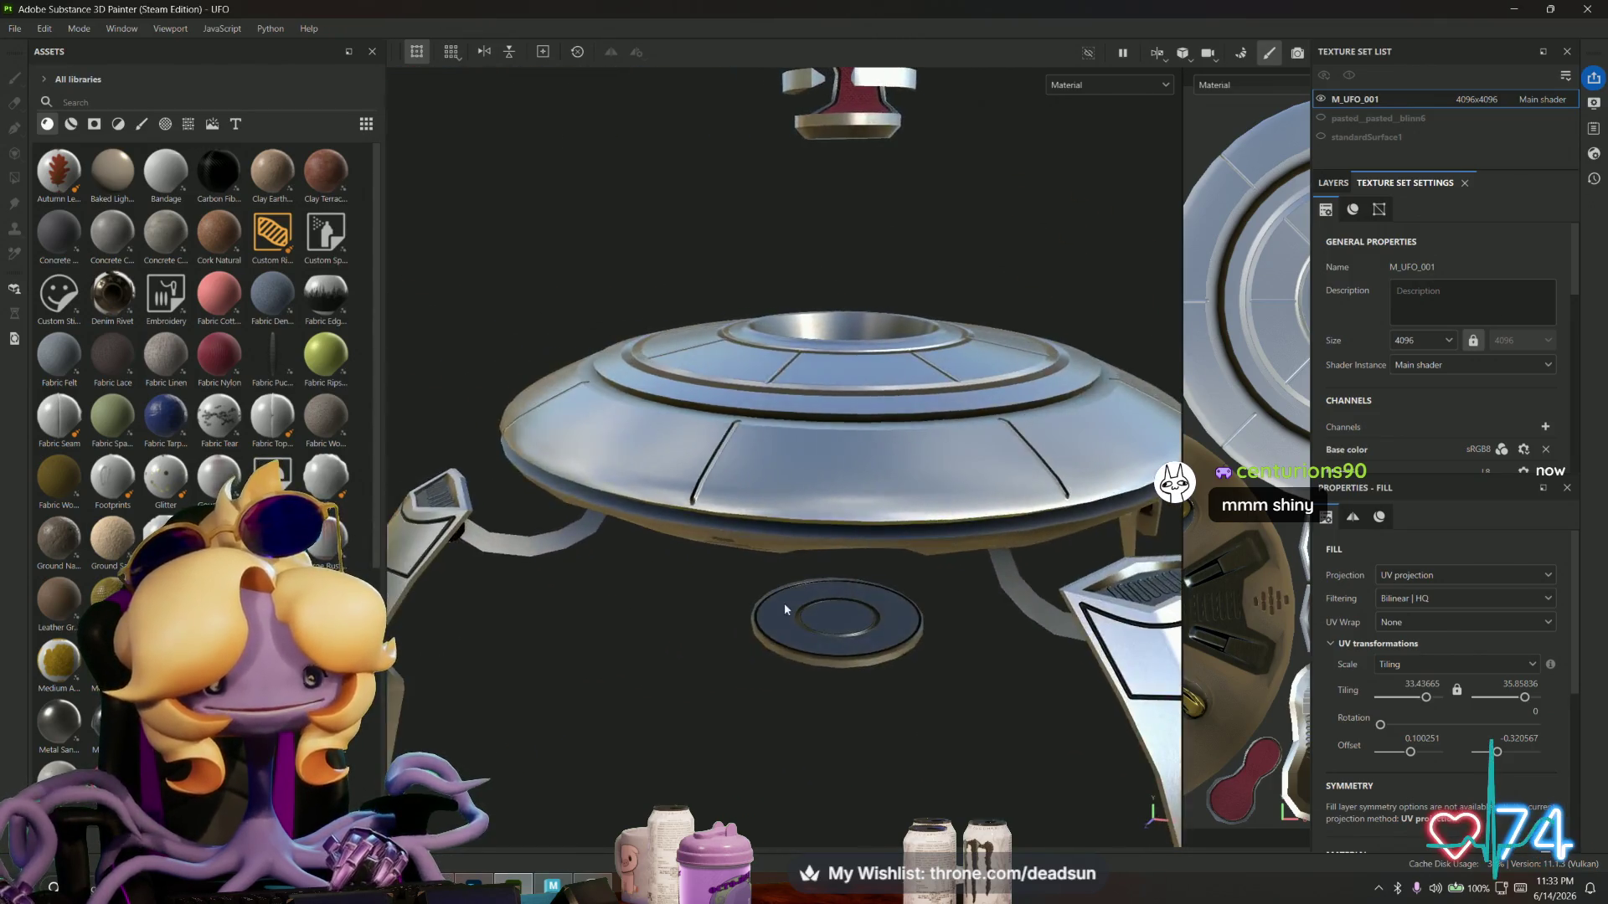
alt+drag(833, 598, 786, 554)
key(alt+Tab)
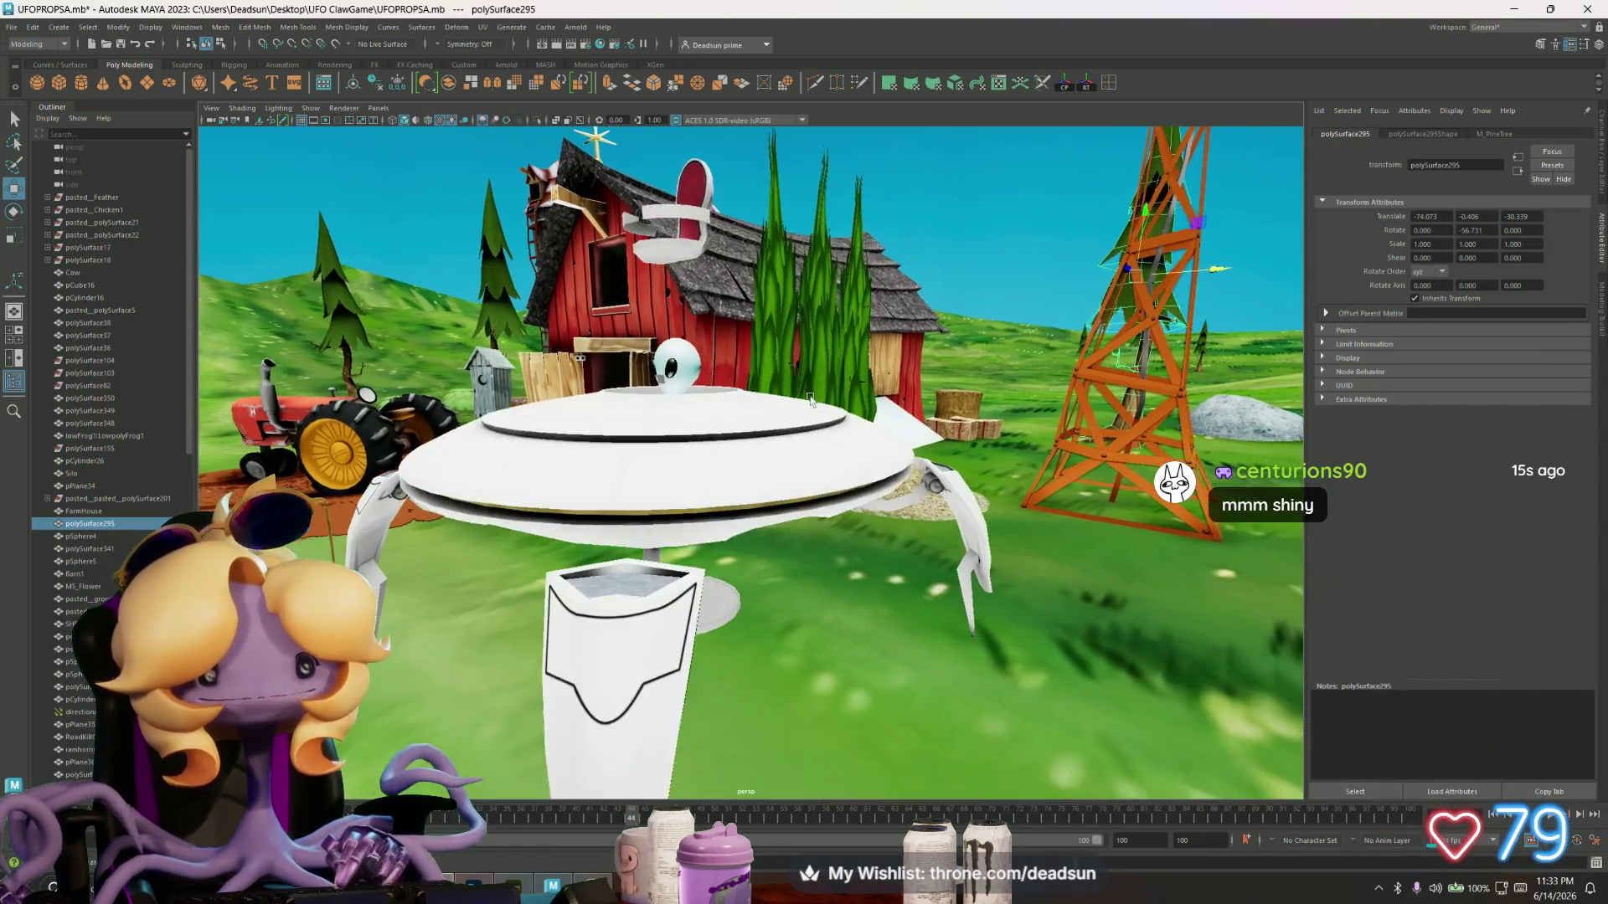
- Close in on the alien inside the saucer, select its body, then zoom back out
mouse_move(514, 261)
alt+right_down()
mouse_move(650, 305)
mouse_move(752, 521)
alt+right_up()
click(751, 521)
mouse_move(792, 491)
alt+mouse_down()
mouse_move(951, 460)
mouse_move(792, 481)
alt+mouse_up()
scroll(792, 480, down, 3)
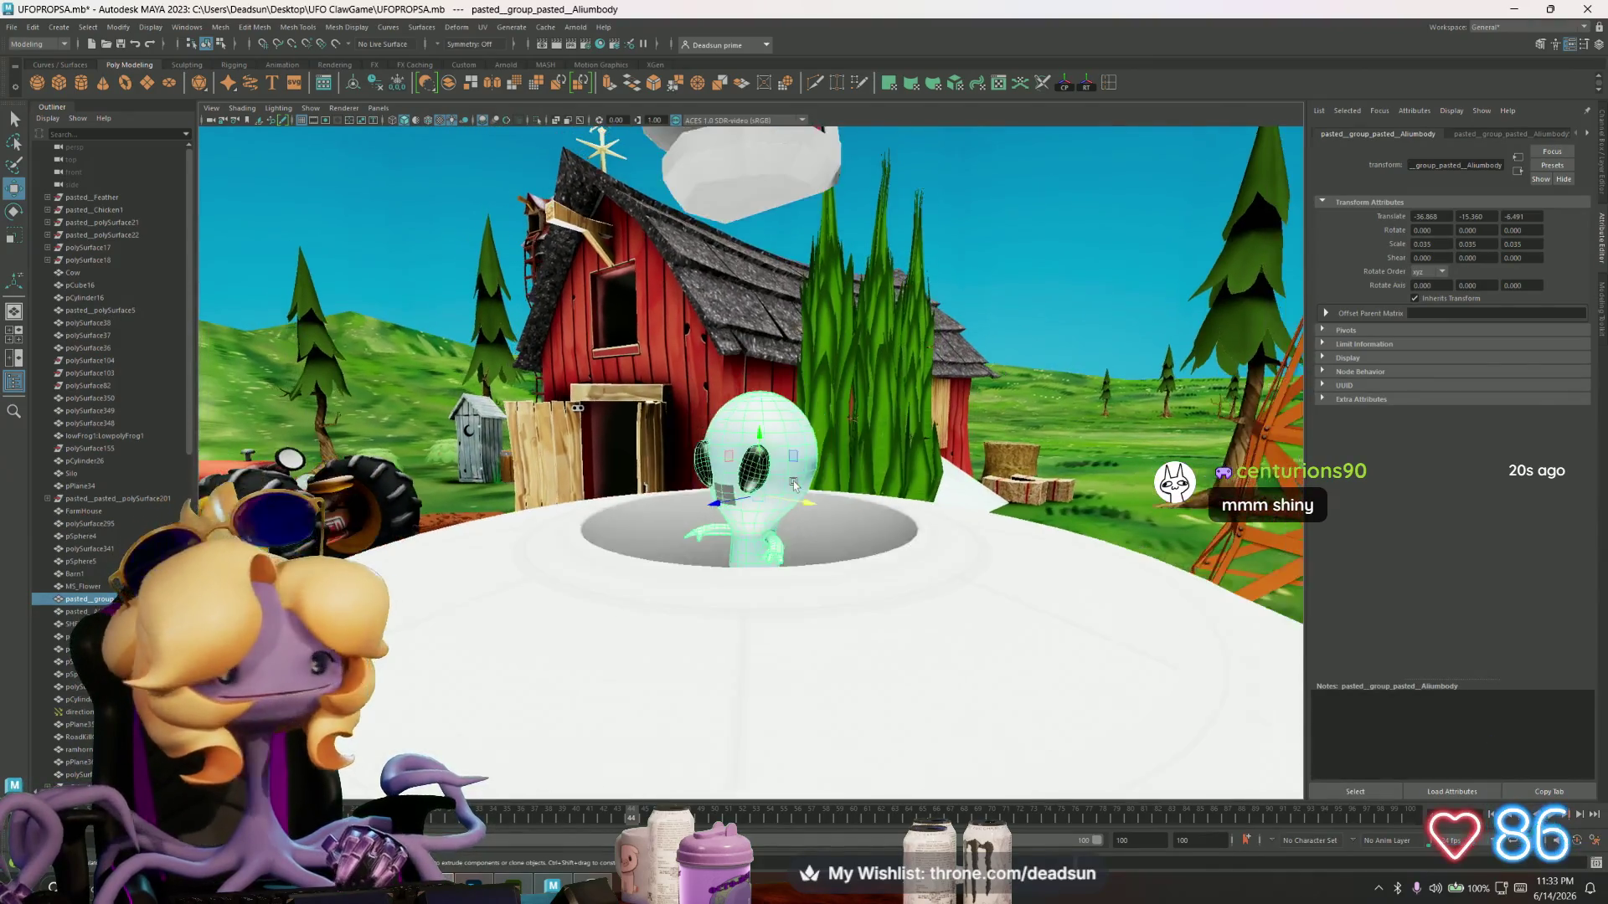
scroll(792, 481, down, 3)
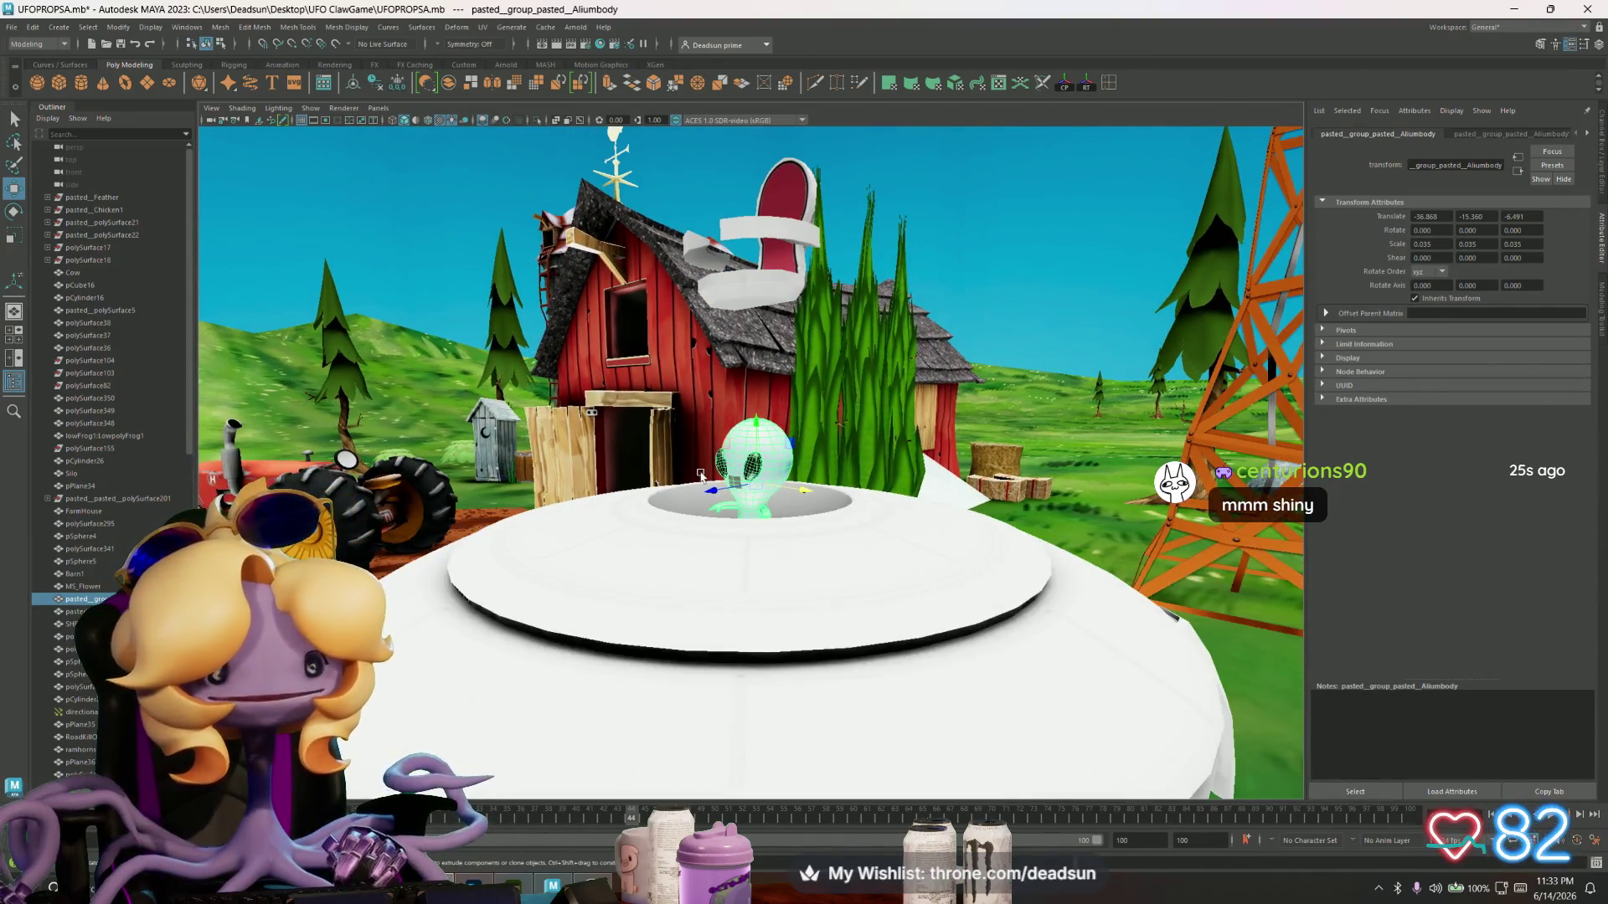
scroll(702, 475, down, 5)
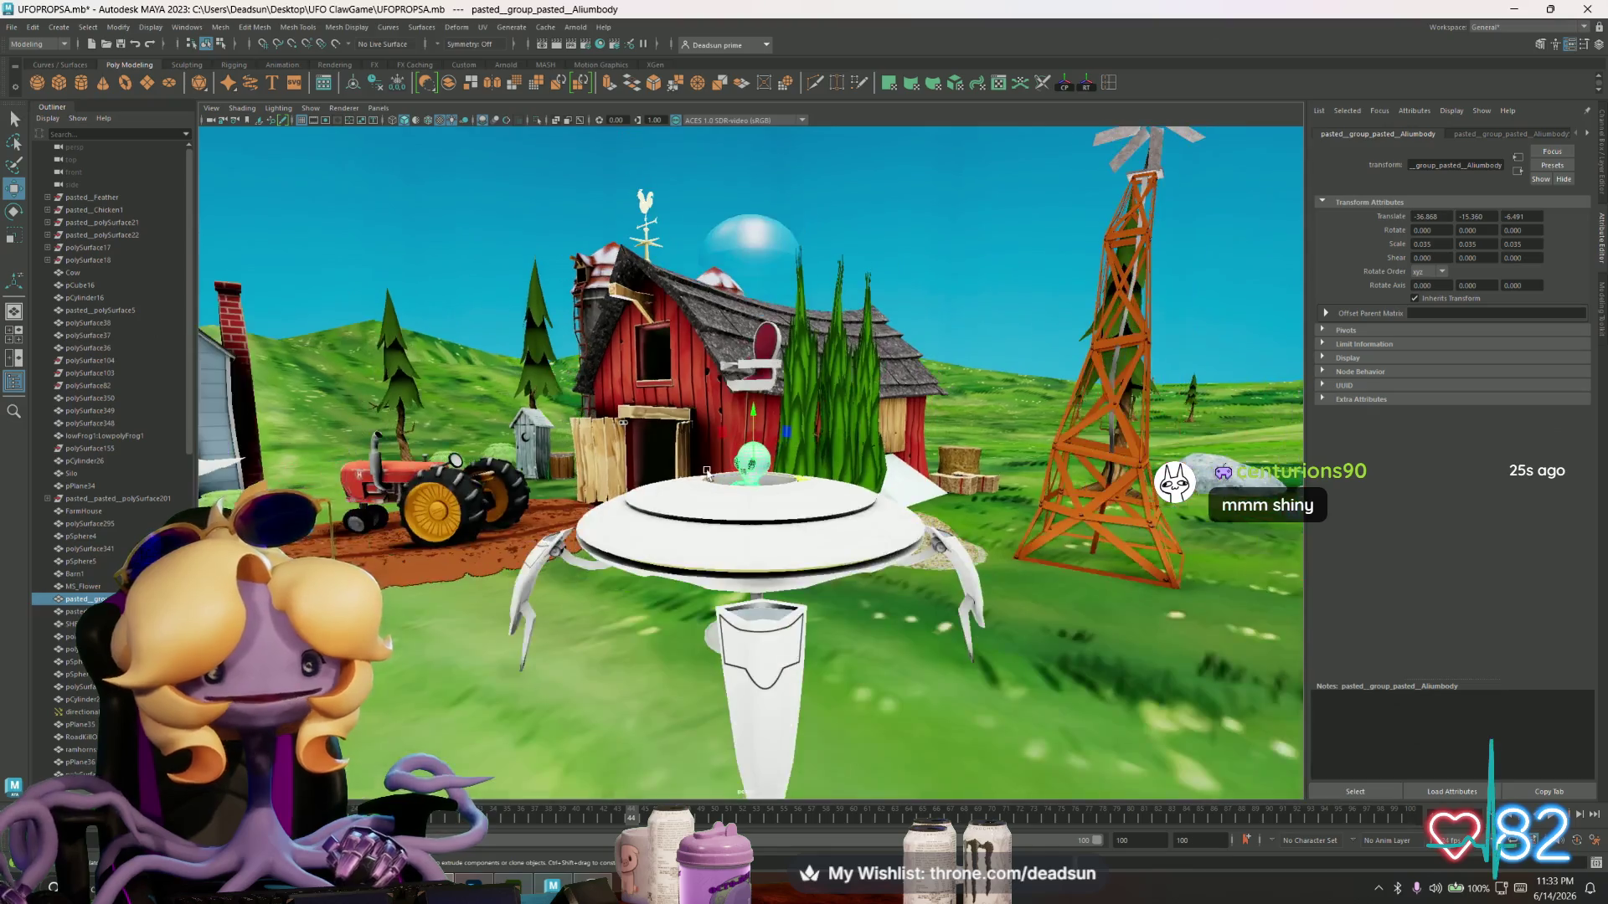
scroll(764, 514, up, 2)
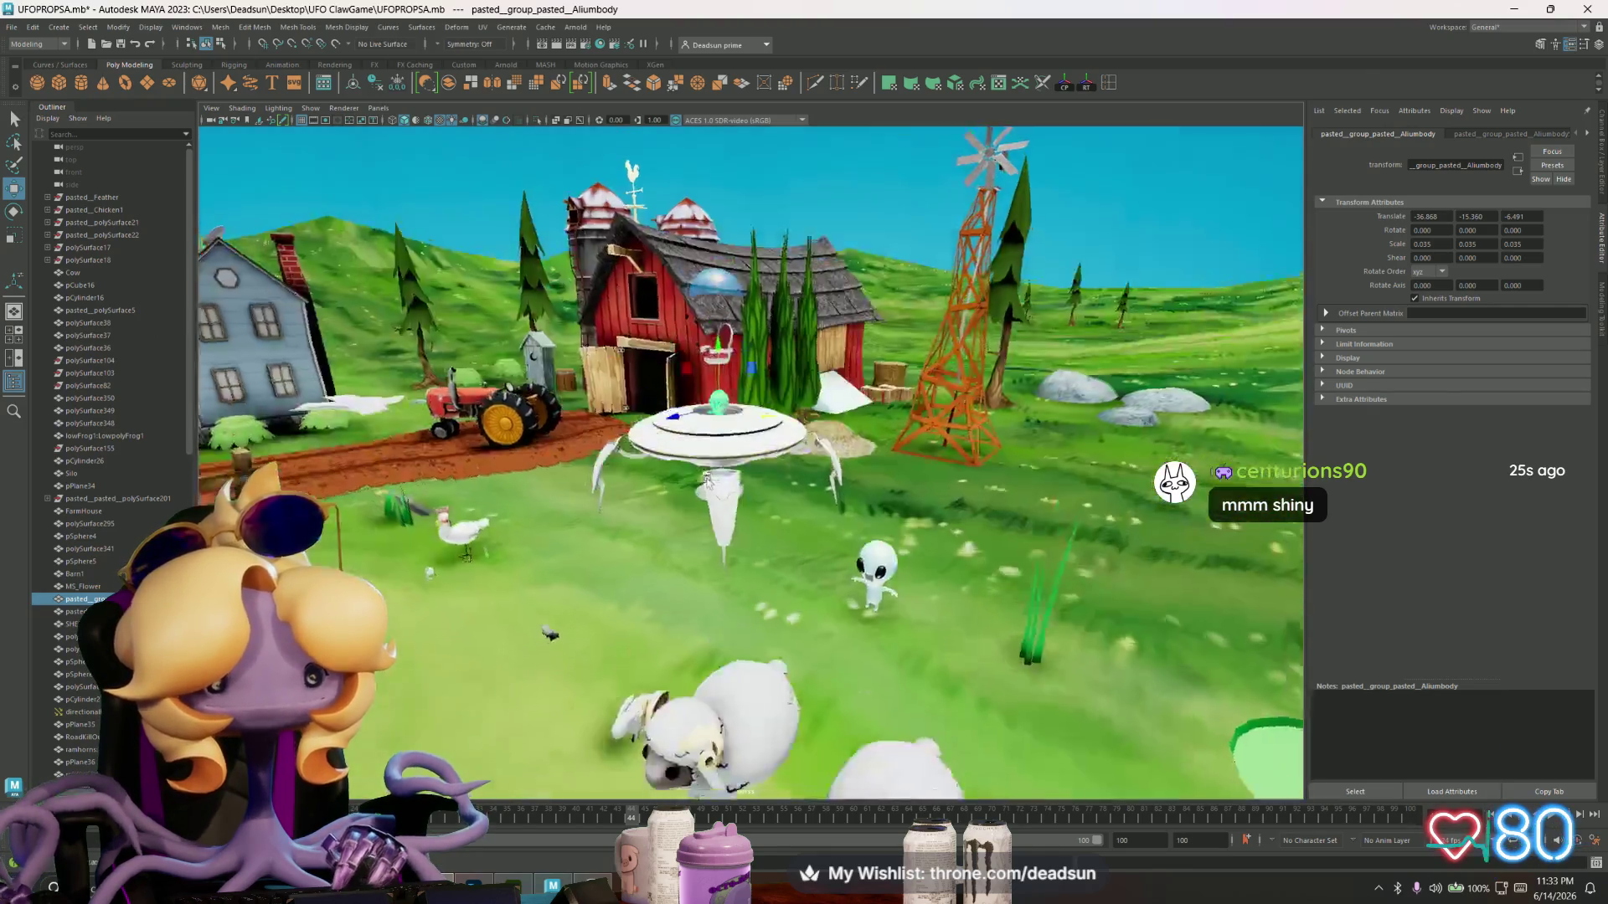
- Zoom in and out around the saucer to settle on a wide farm view
alt+drag(764, 513, 750, 509)
scroll(737, 505, up, 4)
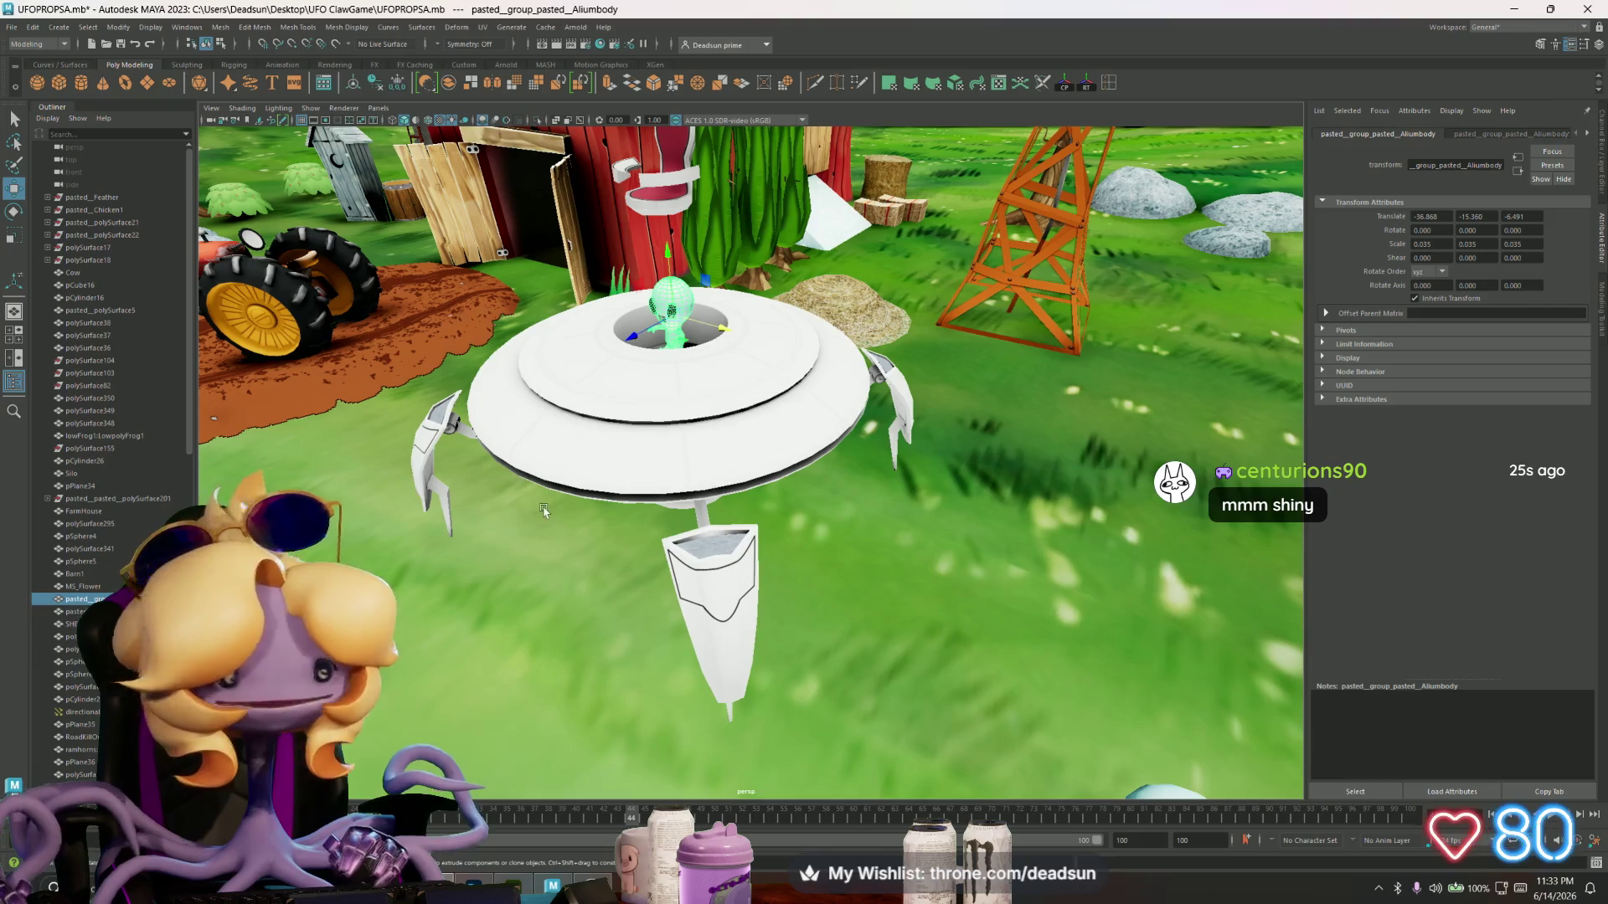
scroll(578, 488, down, 5)
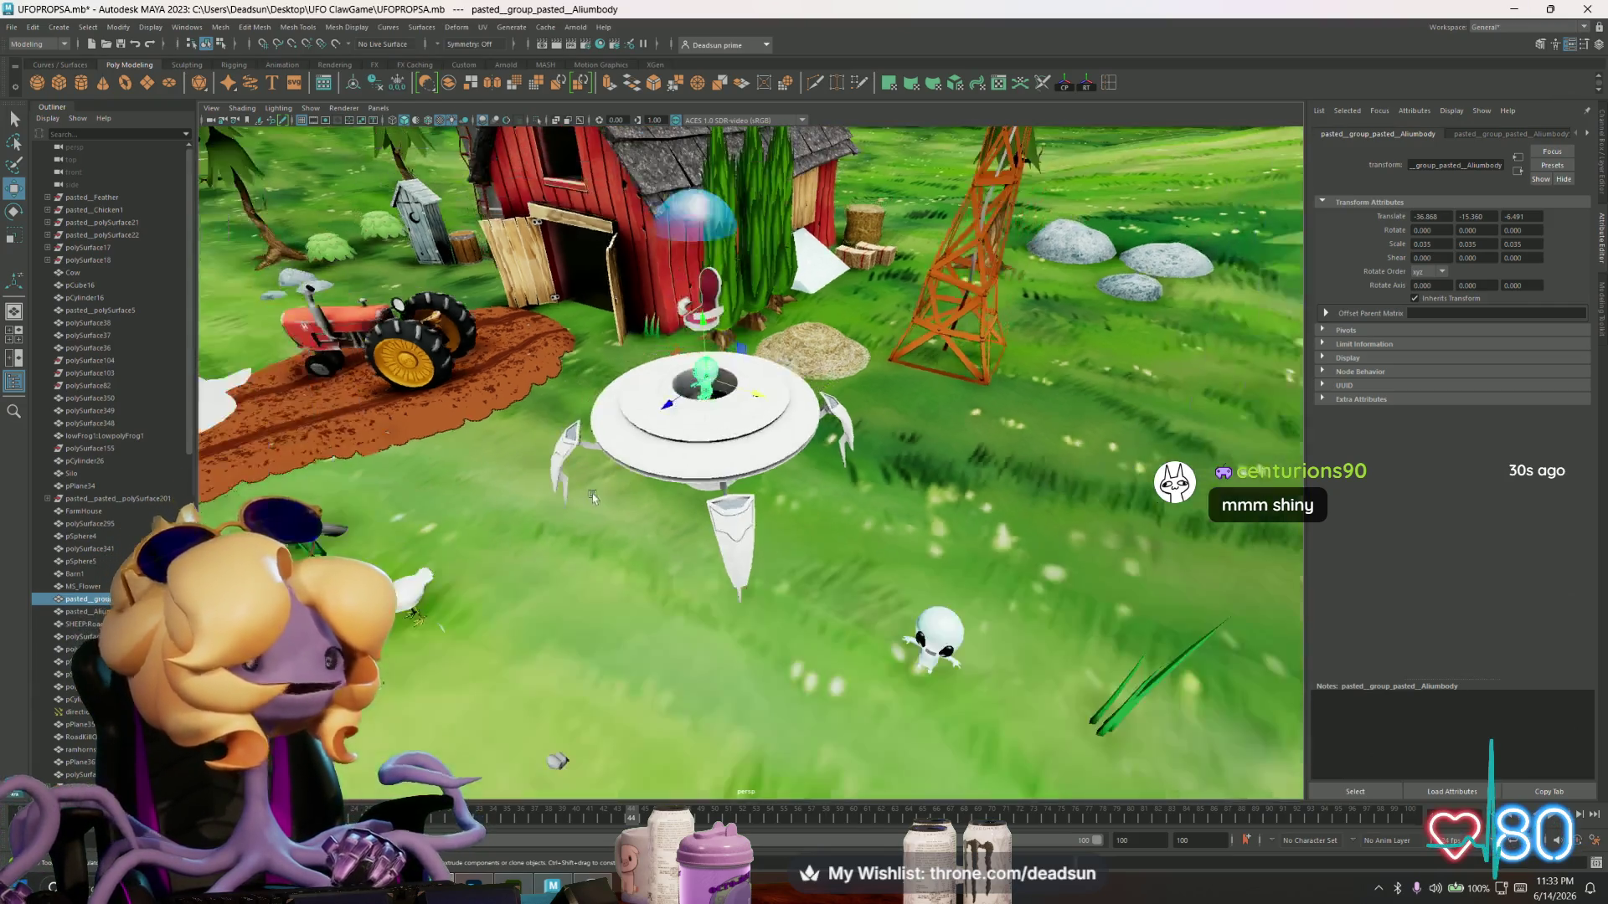
scroll(598, 500, up, 3)
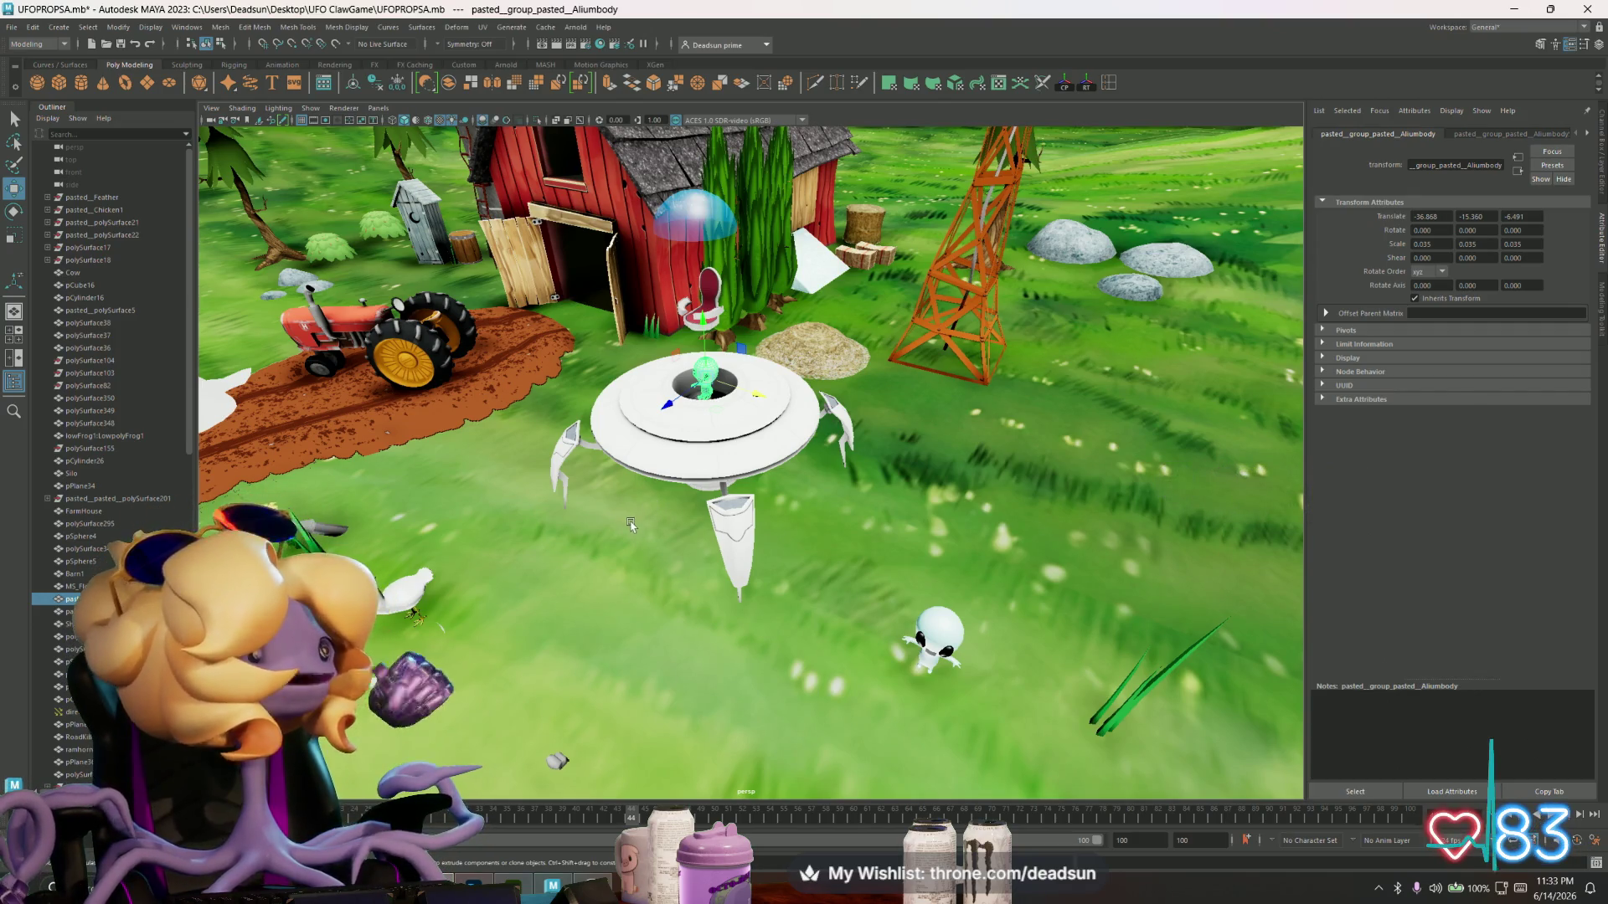
scroll(625, 531, down, 5)
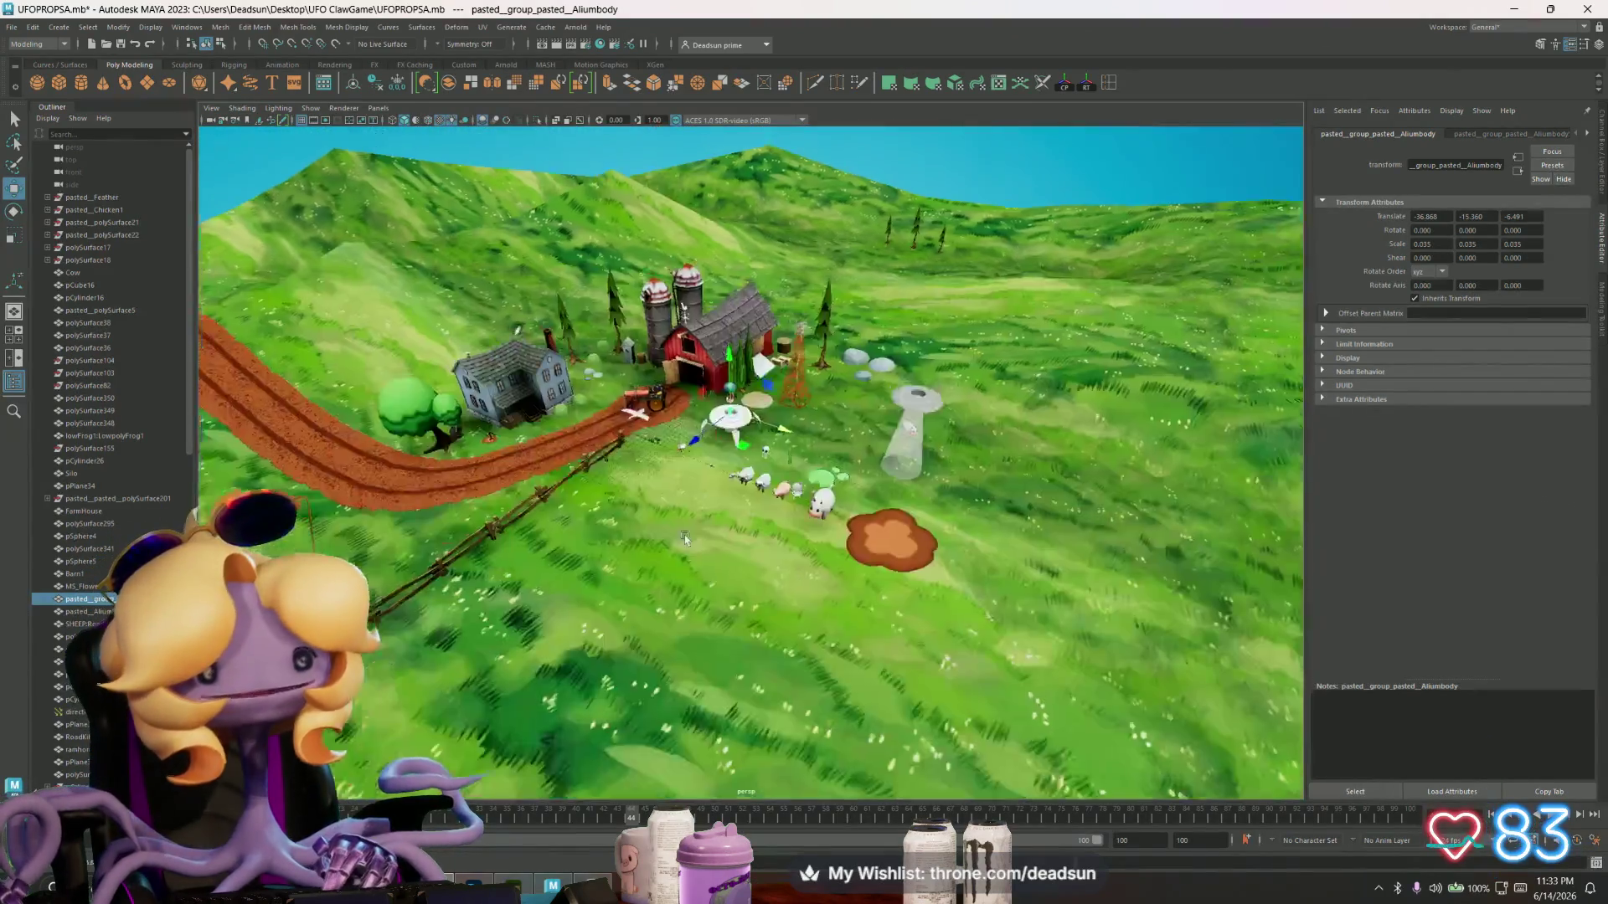
scroll(630, 438, up, 3)
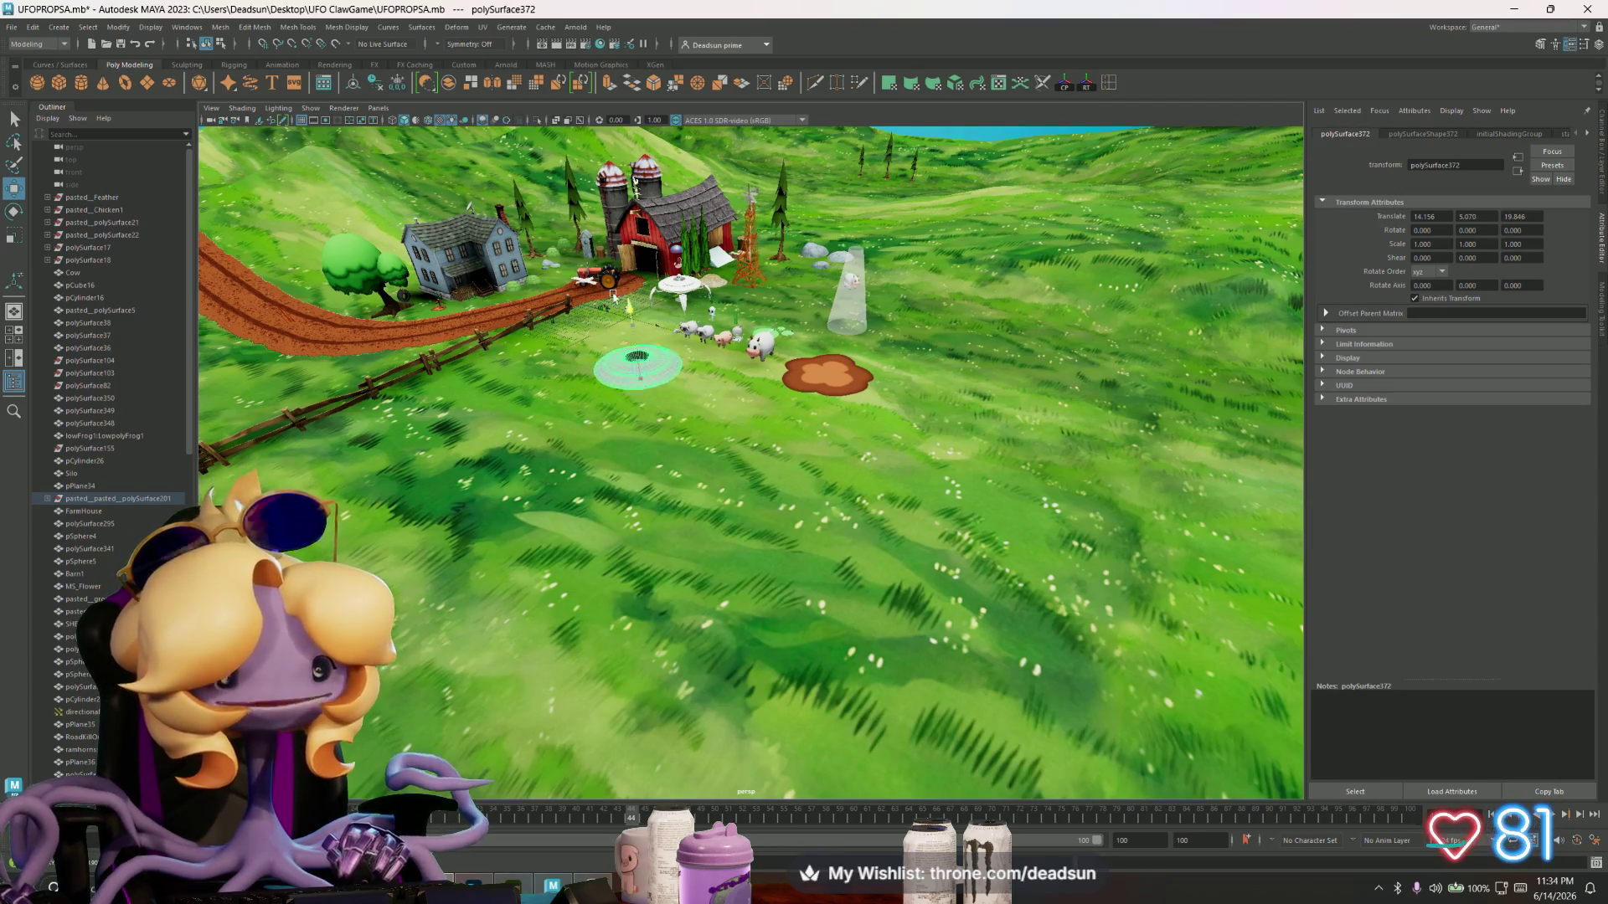
- Move polySurface372 to Translate Z -3.502, atop the light beam lifting the cow
drag(654, 362, 651, 369)
alt+drag(564, 429, 612, 438)
mouse_move(770, 381)
alt+mouse_down()
mouse_move(829, 336)
mouse_move(754, 410)
mouse_move(868, 462)
mouse_move(814, 526)
mouse_move(861, 576)
mouse_move(970, 575)
mouse_move(936, 540)
alt+mouse_up()
scroll(750, 406, down, 5)
scroll(879, 494, up, 10)
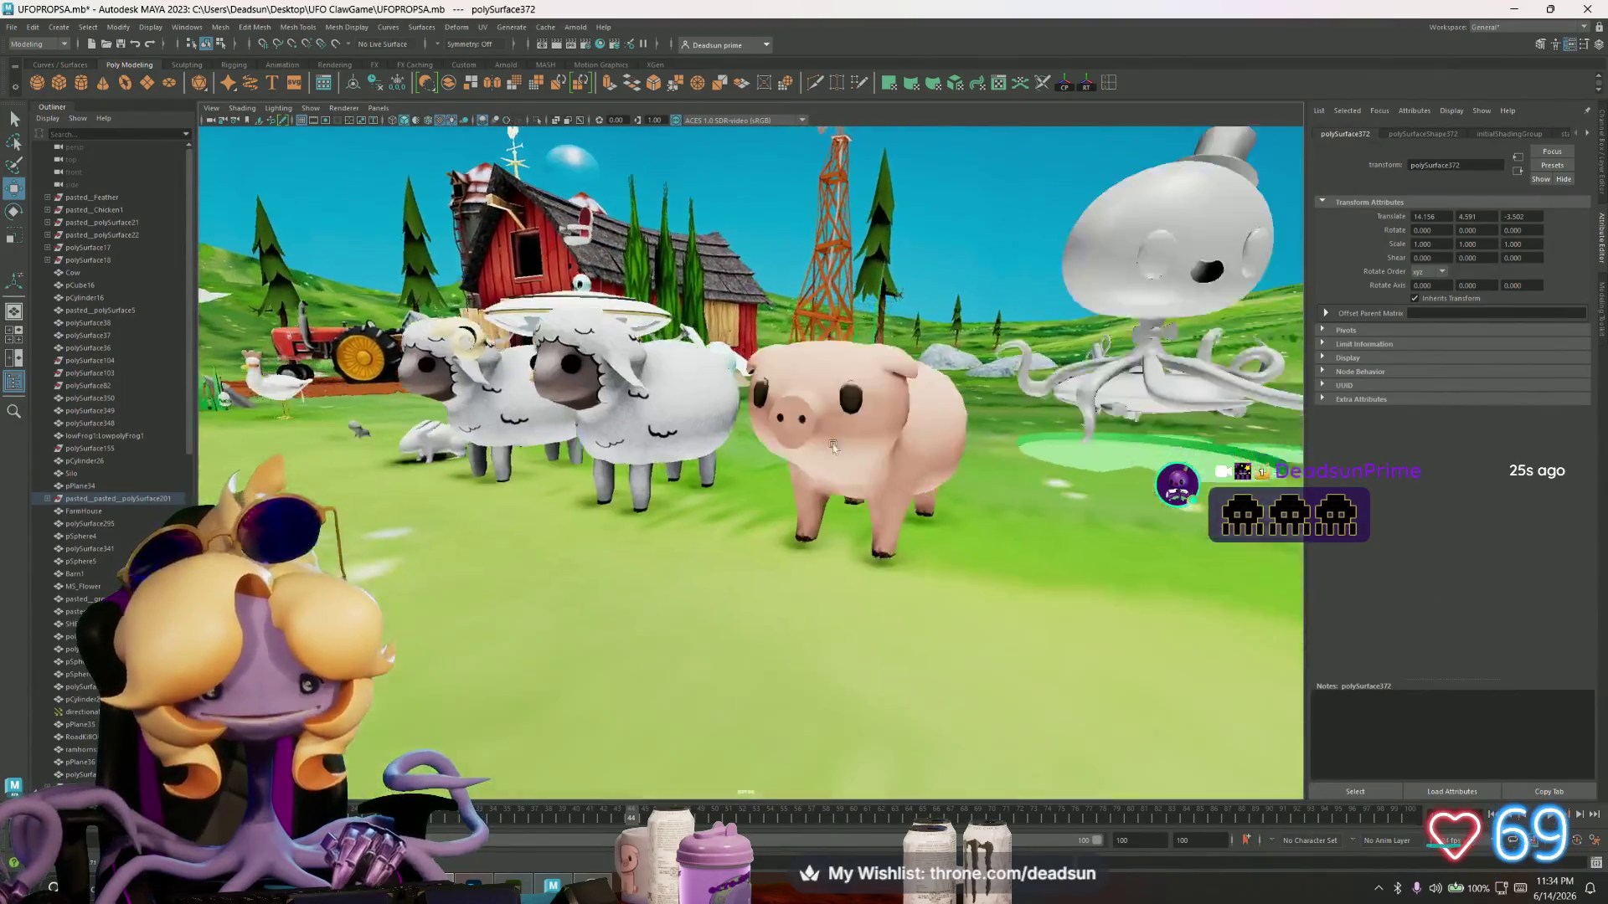
- Swing out to a wide, angled view of the whole farm and return to Maya
mouse_move(833, 447)
alt+mouse_down()
mouse_move(762, 506)
mouse_move(593, 518)
alt+mouse_up()
scroll(593, 517, up, 3)
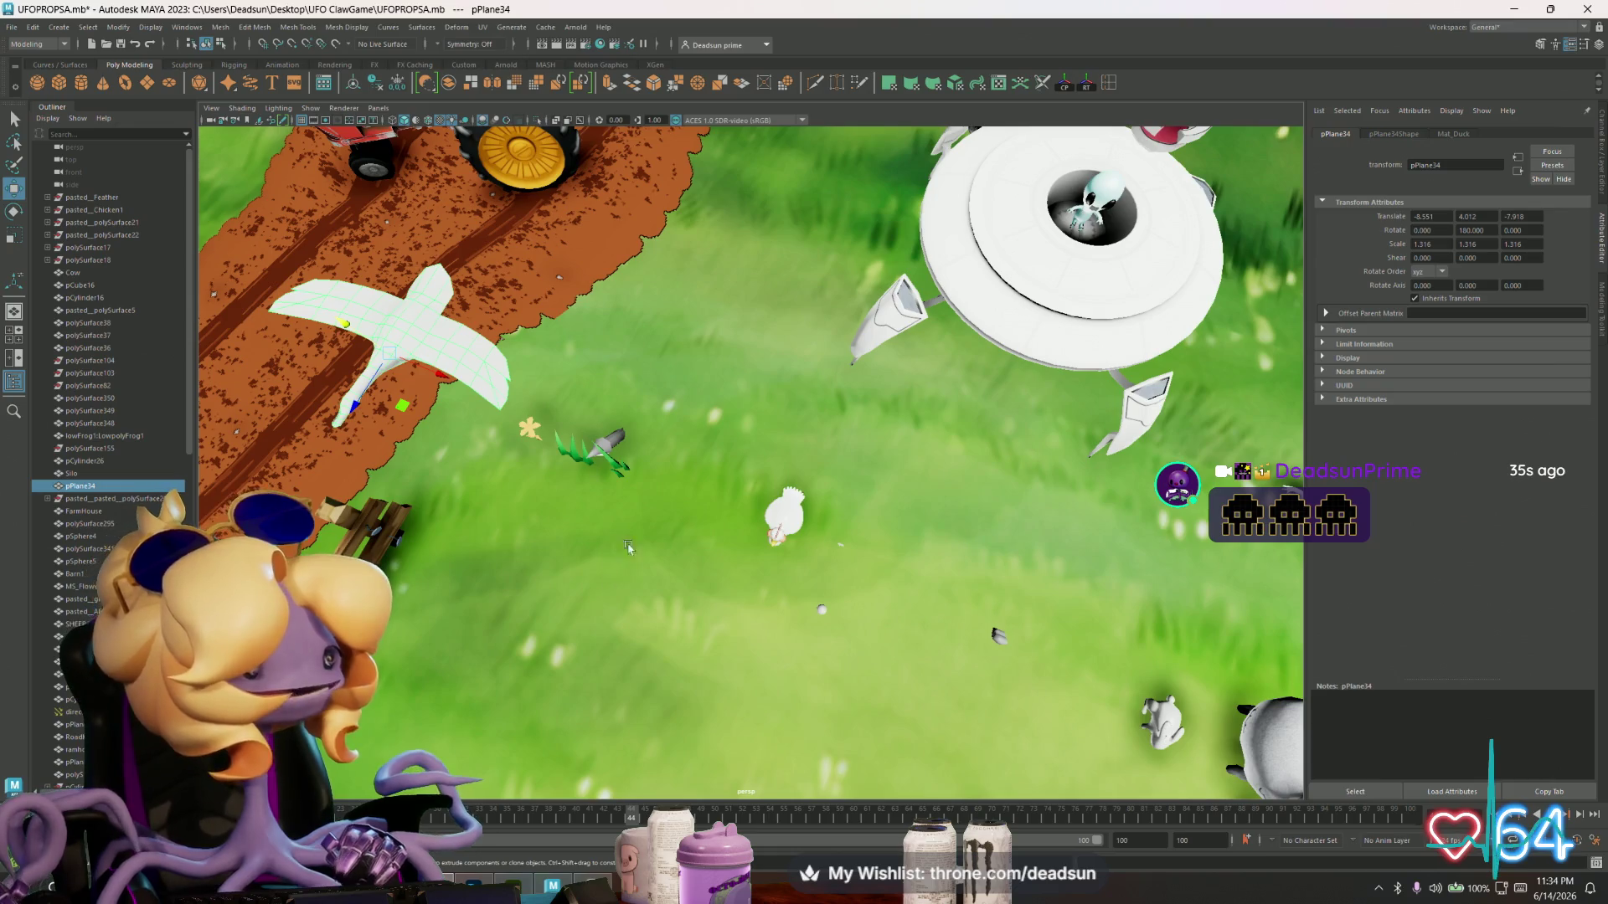
scroll(628, 549, down, 5)
alt+drag(635, 551, 616, 530)
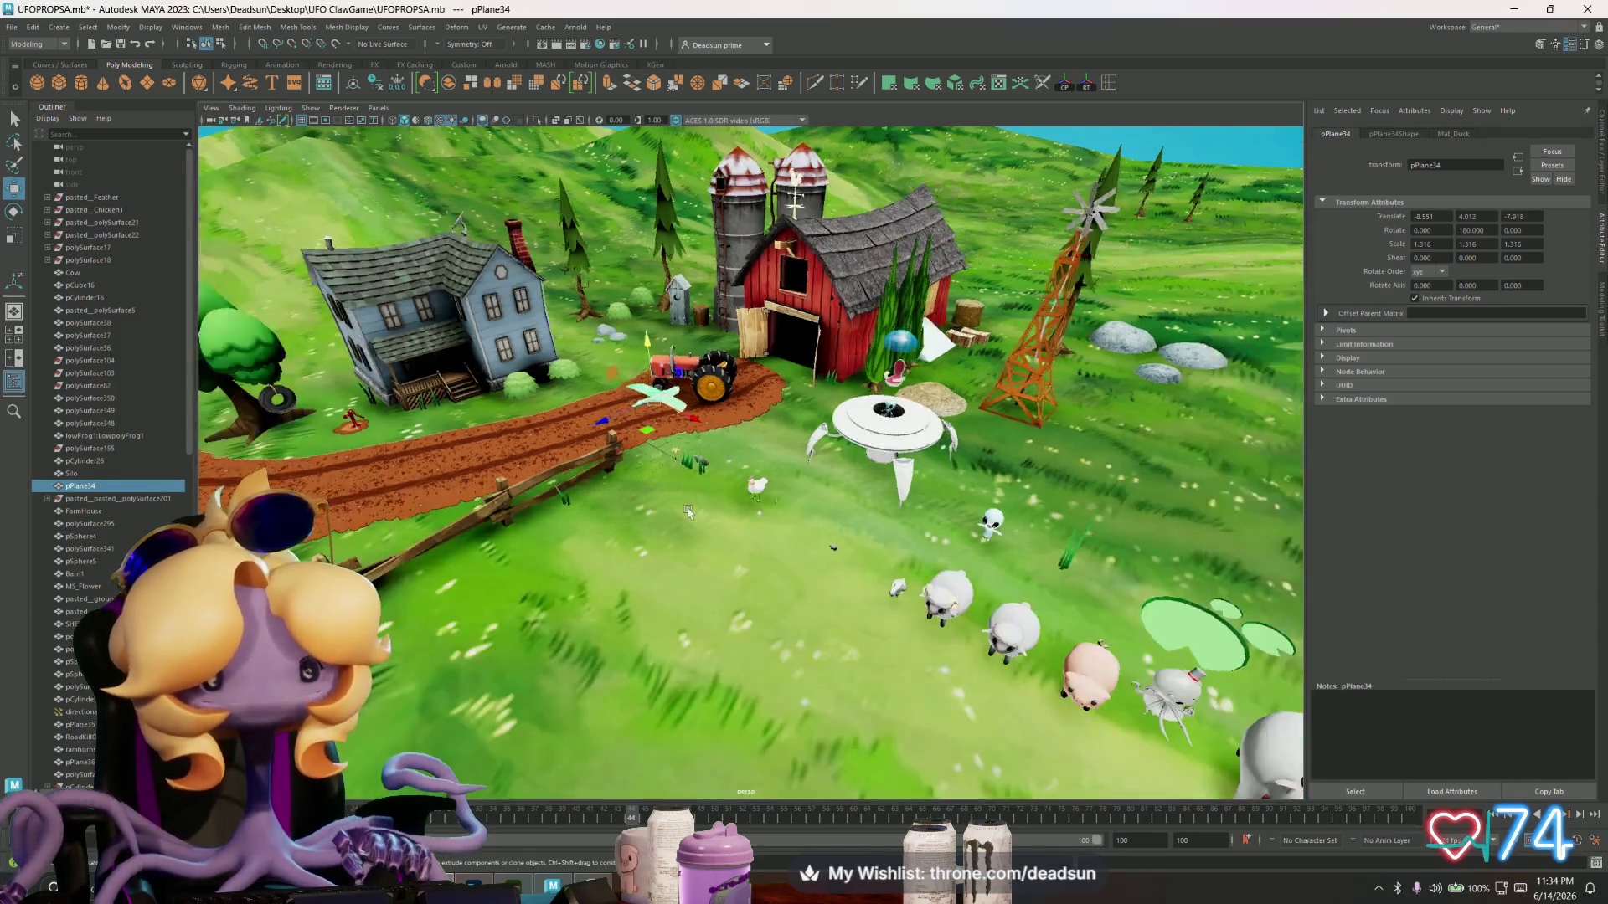
key(alt+Tab)
click(289, 318)
mouse_move(377, 377)
alt+mouse_down()
mouse_move(649, 487)
mouse_move(882, 408)
alt+mouse_up()
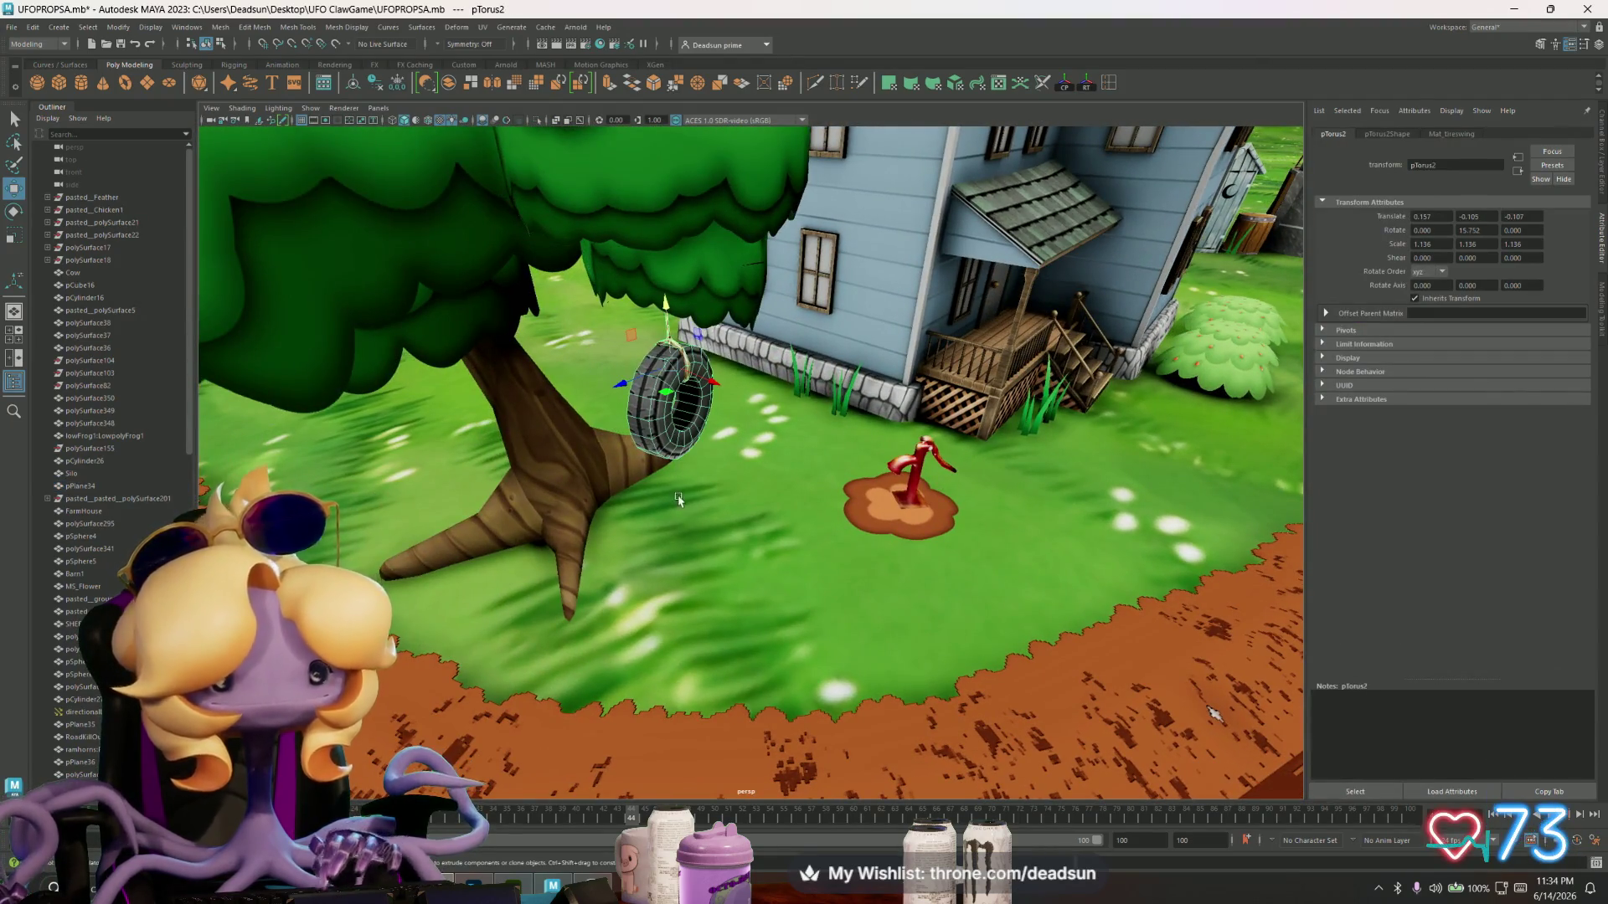
scroll(675, 503, up, 3)
mouse_move(774, 588)
alt+mouse_down()
mouse_move(750, 611)
mouse_move(838, 502)
alt+mouse_up()
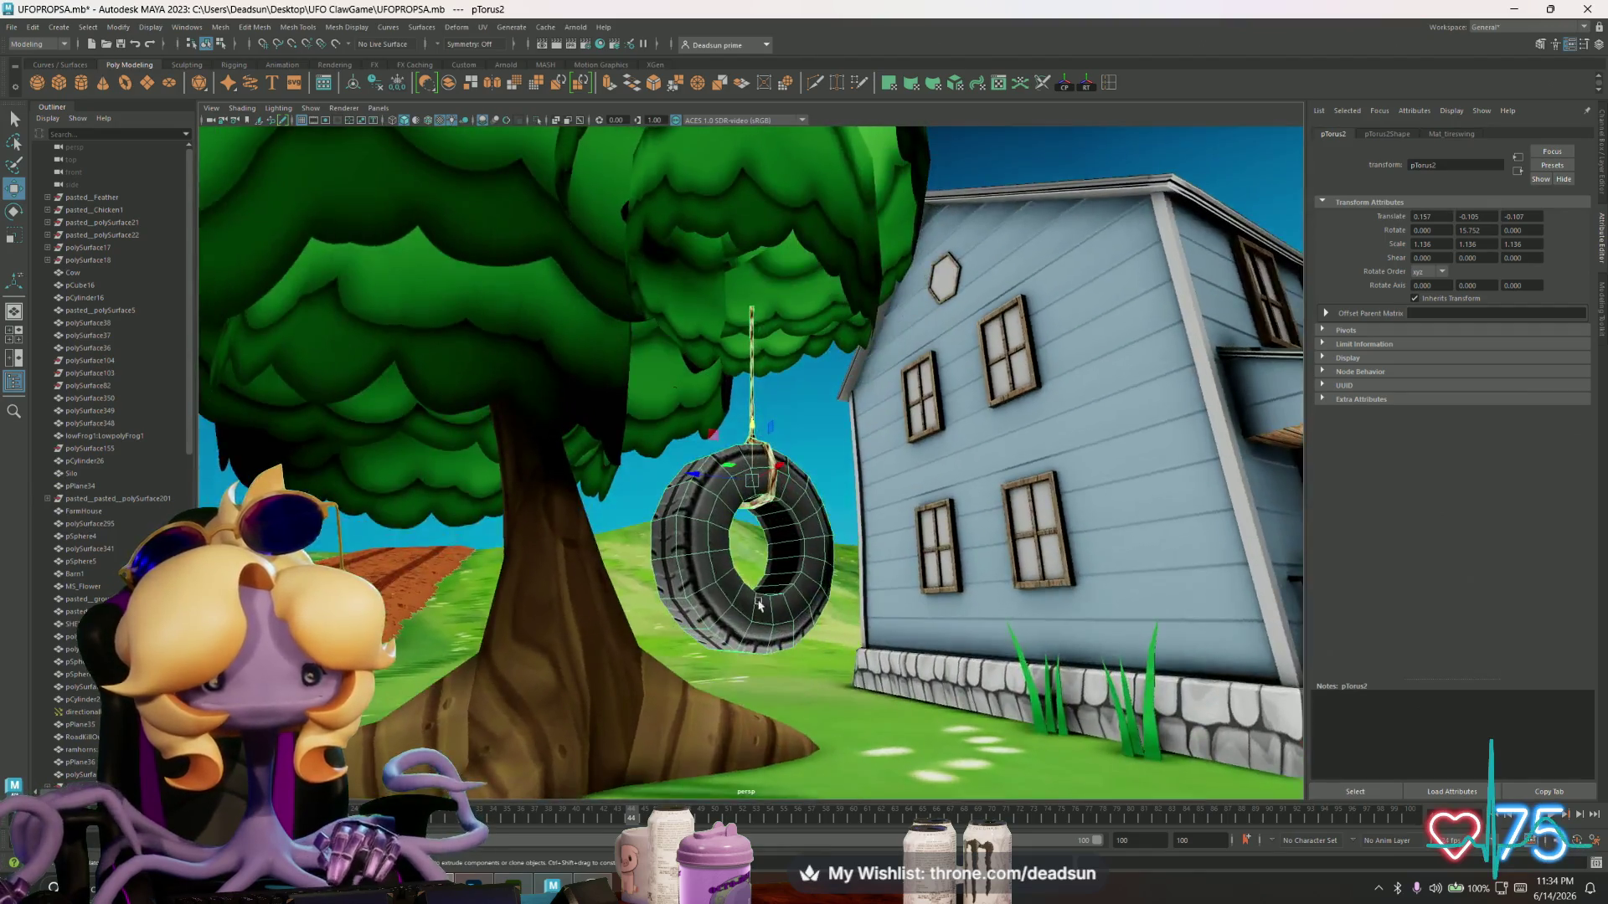
click(921, 419)
mouse_move(921, 419)
alt+mouse_down()
mouse_move(1147, 567)
mouse_move(858, 563)
mouse_move(1077, 576)
alt+mouse_up()
alt+right_drag(1076, 577, 722, 560)
alt+drag(728, 563, 762, 593)
alt+right_drag(762, 593, 652, 505)
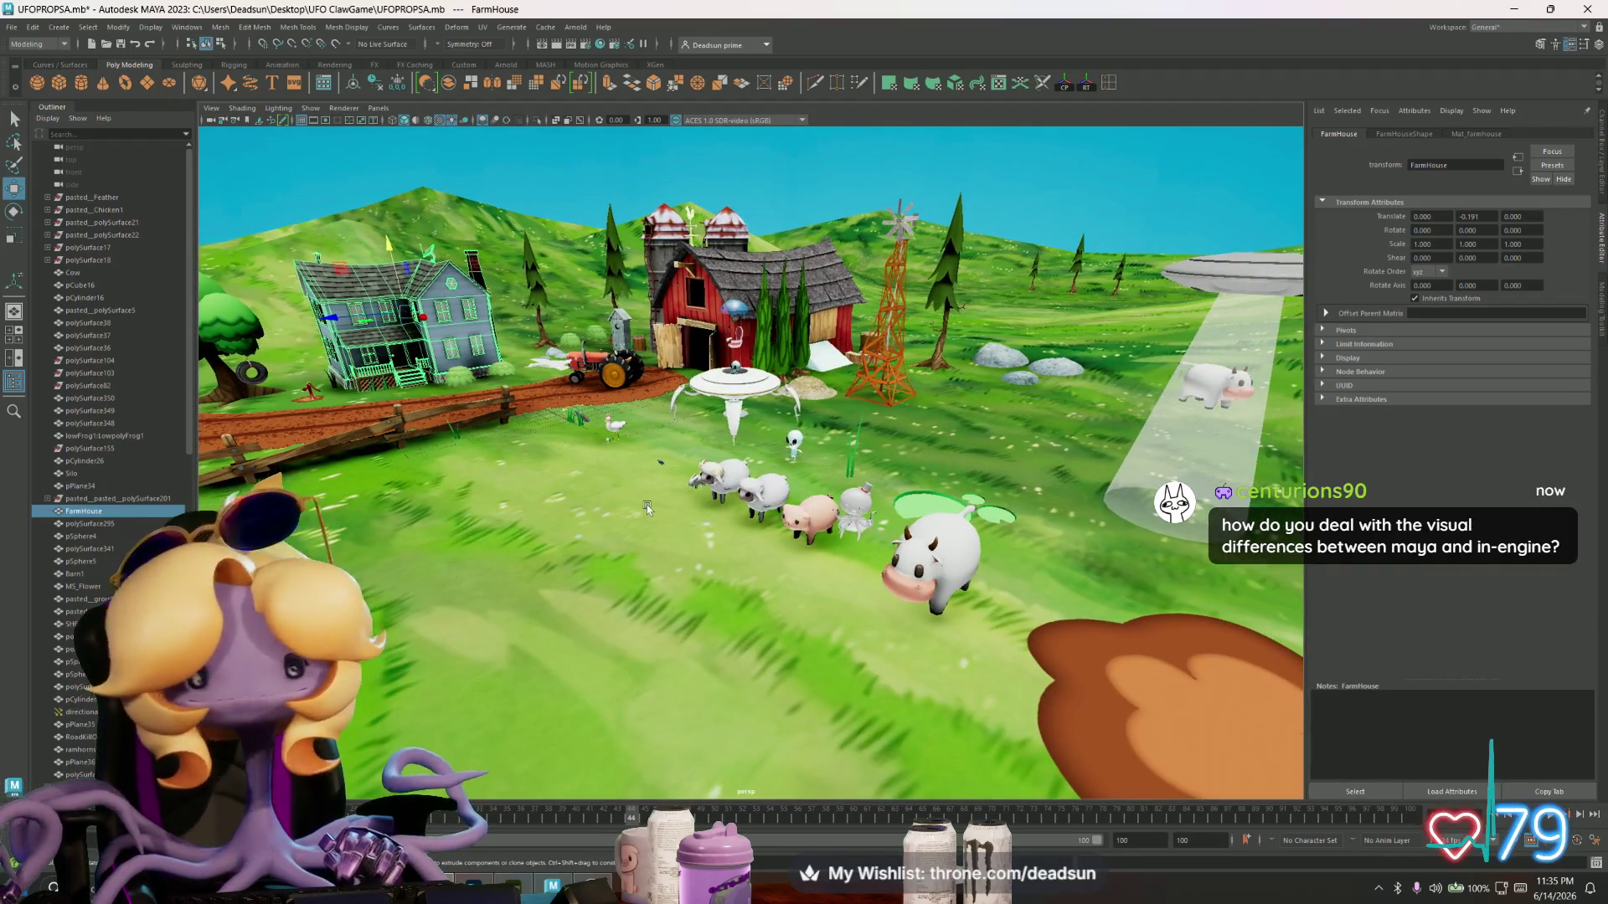
alt+right_drag(563, 442, 580, 465)
alt+drag(580, 465, 563, 551)
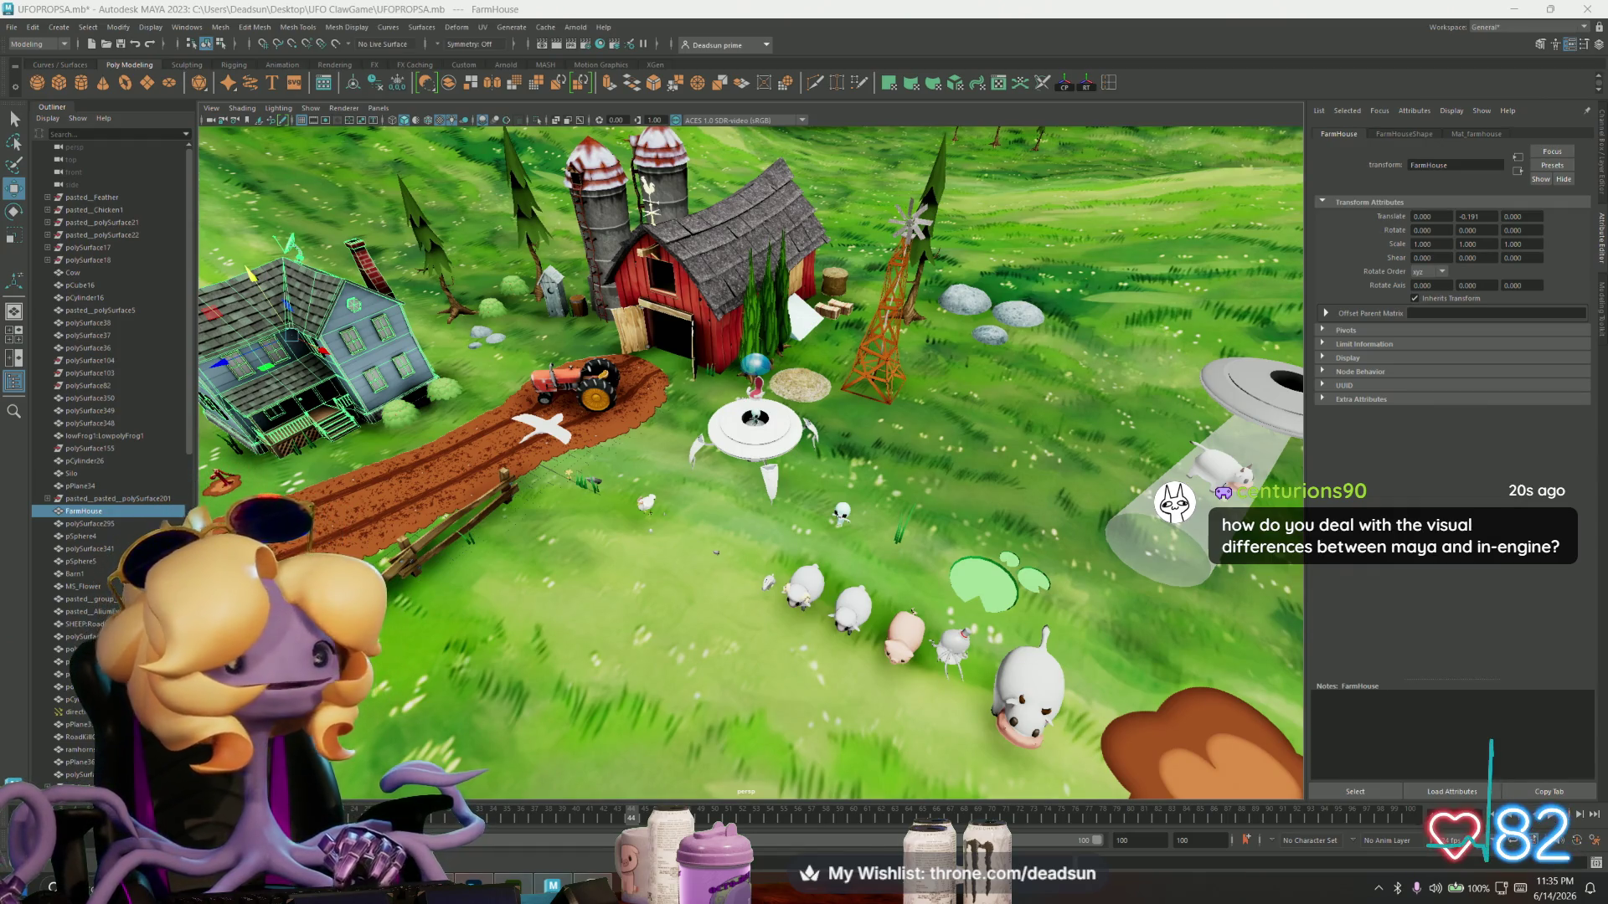
mouse_move(788, 465)
alt+mouse_down()
mouse_move(699, 549)
mouse_move(673, 526)
mouse_move(588, 541)
alt+mouse_up()
scroll(706, 550, up, 5)
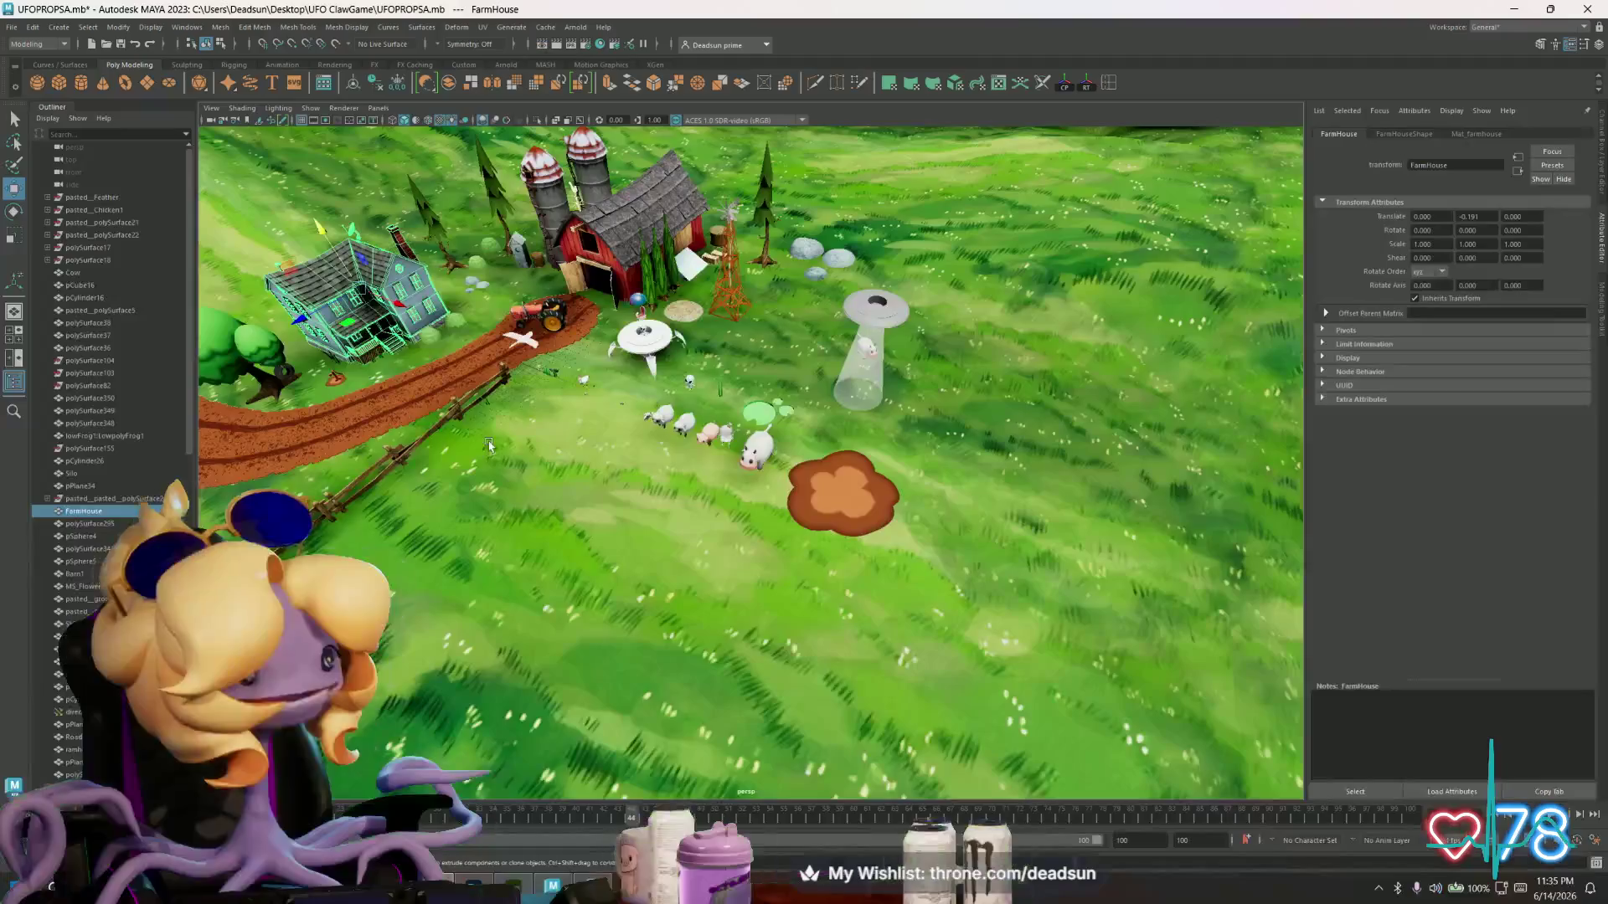
alt+drag(360, 293, 557, 436)
alt+right_drag(557, 436, 629, 454)
scroll(630, 454, down, 3)
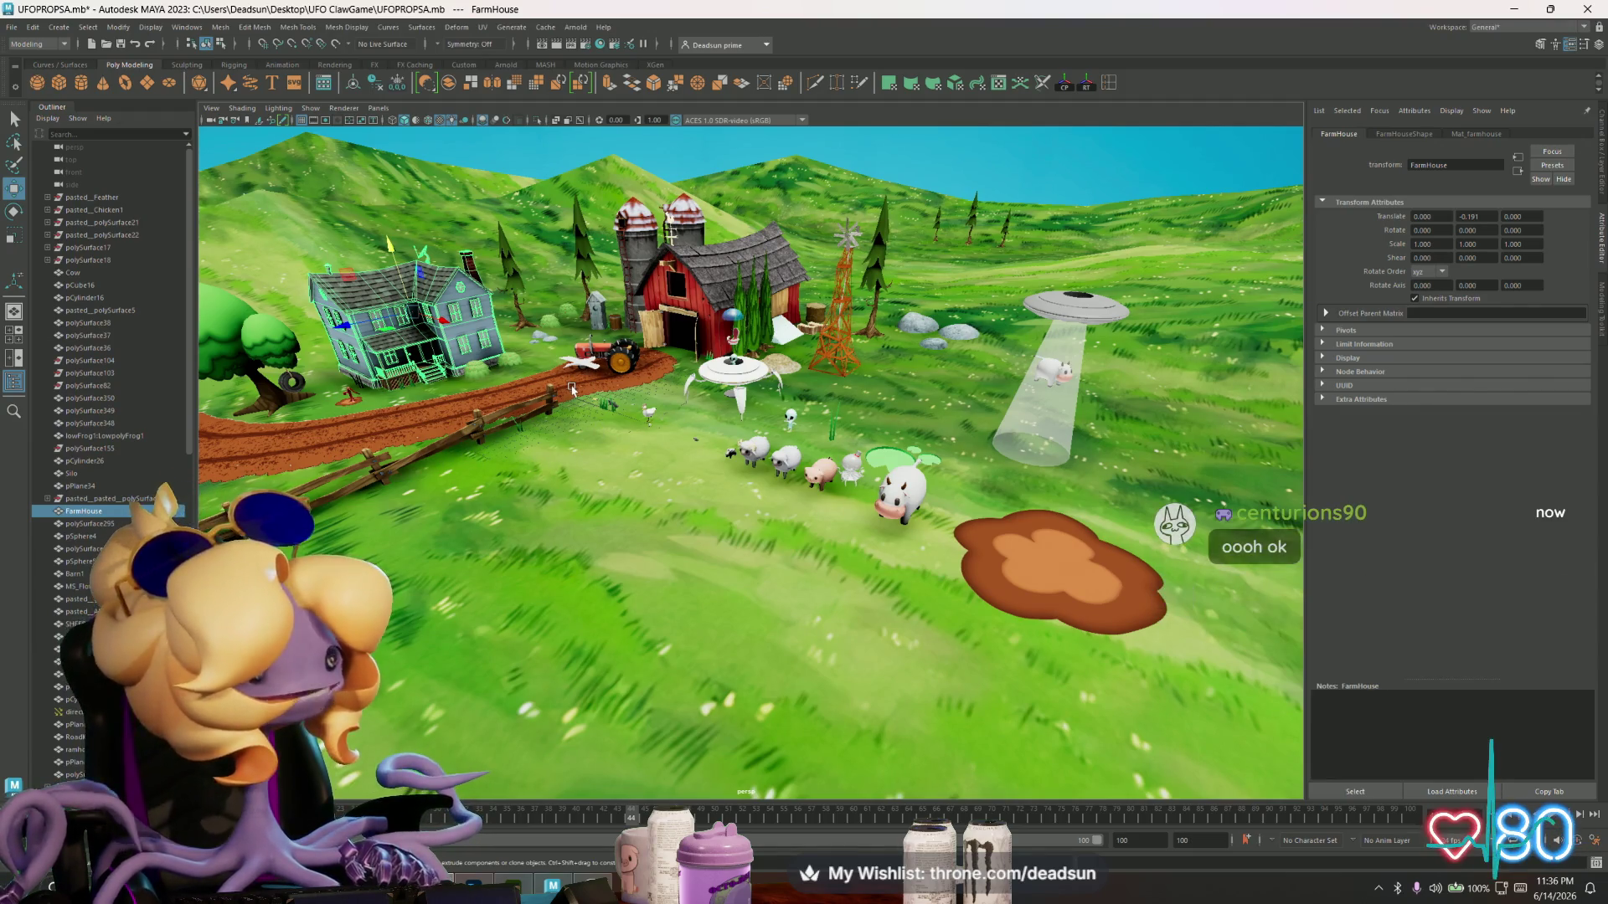
key(alt+Tab)
key(alt+Tab)
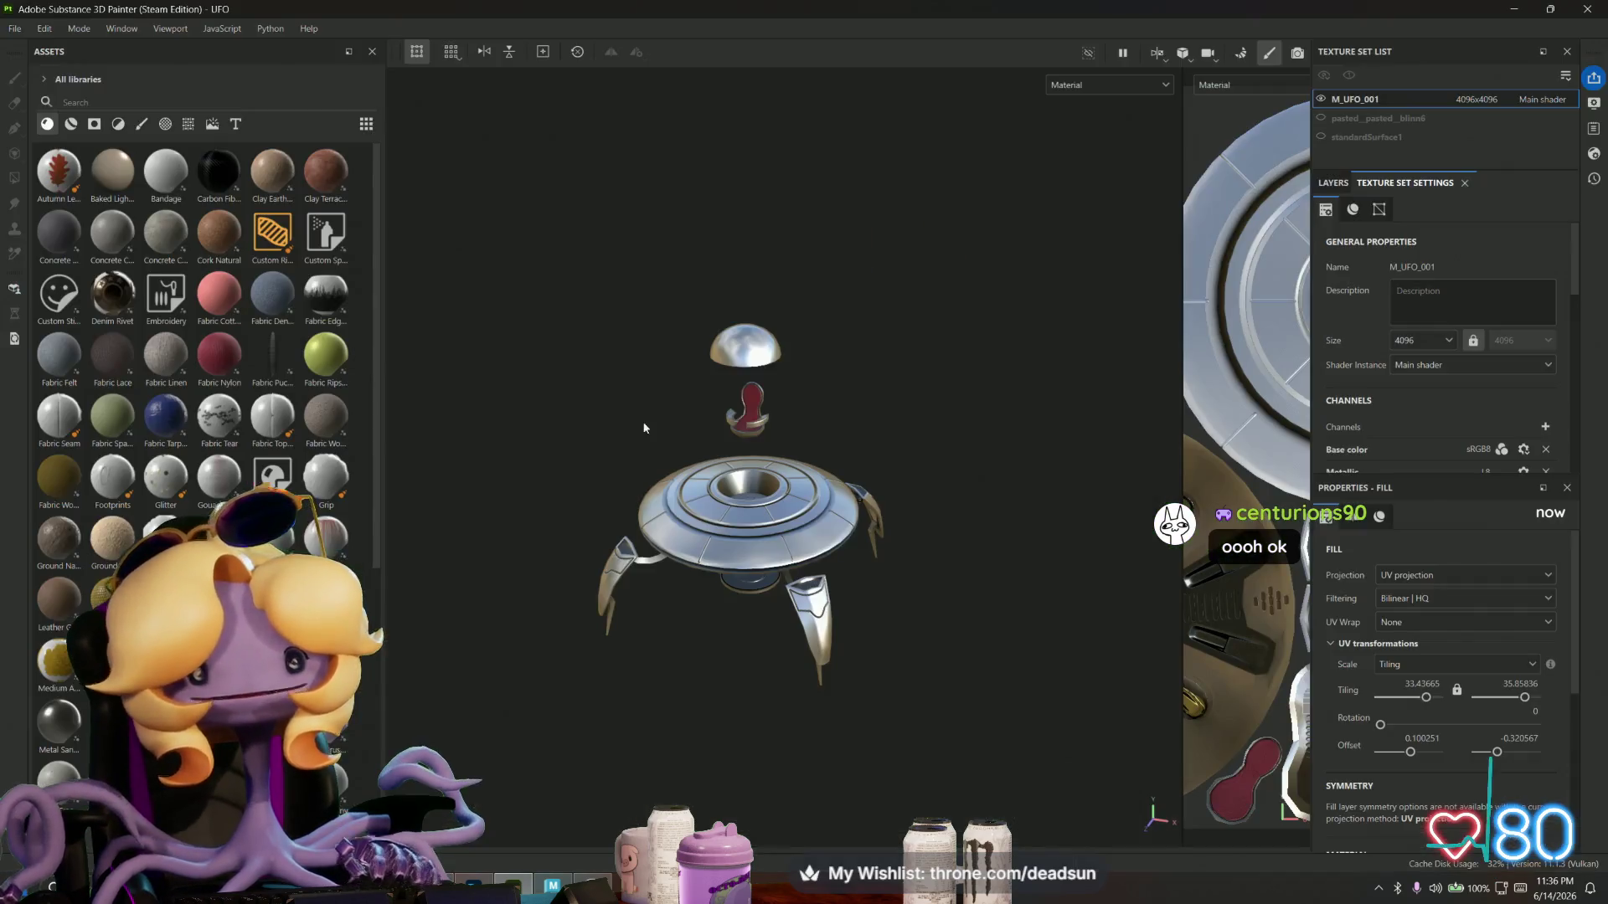
mouse_move(624, 446)
alt+mouse_down()
mouse_move(826, 538)
mouse_move(802, 362)
mouse_move(820, 335)
mouse_move(905, 469)
mouse_move(994, 545)
mouse_move(758, 543)
mouse_move(746, 593)
mouse_move(727, 497)
mouse_move(707, 653)
mouse_move(944, 545)
mouse_move(707, 575)
mouse_move(739, 612)
mouse_move(788, 607)
mouse_move(751, 339)
mouse_move(724, 548)
alt+mouse_up()
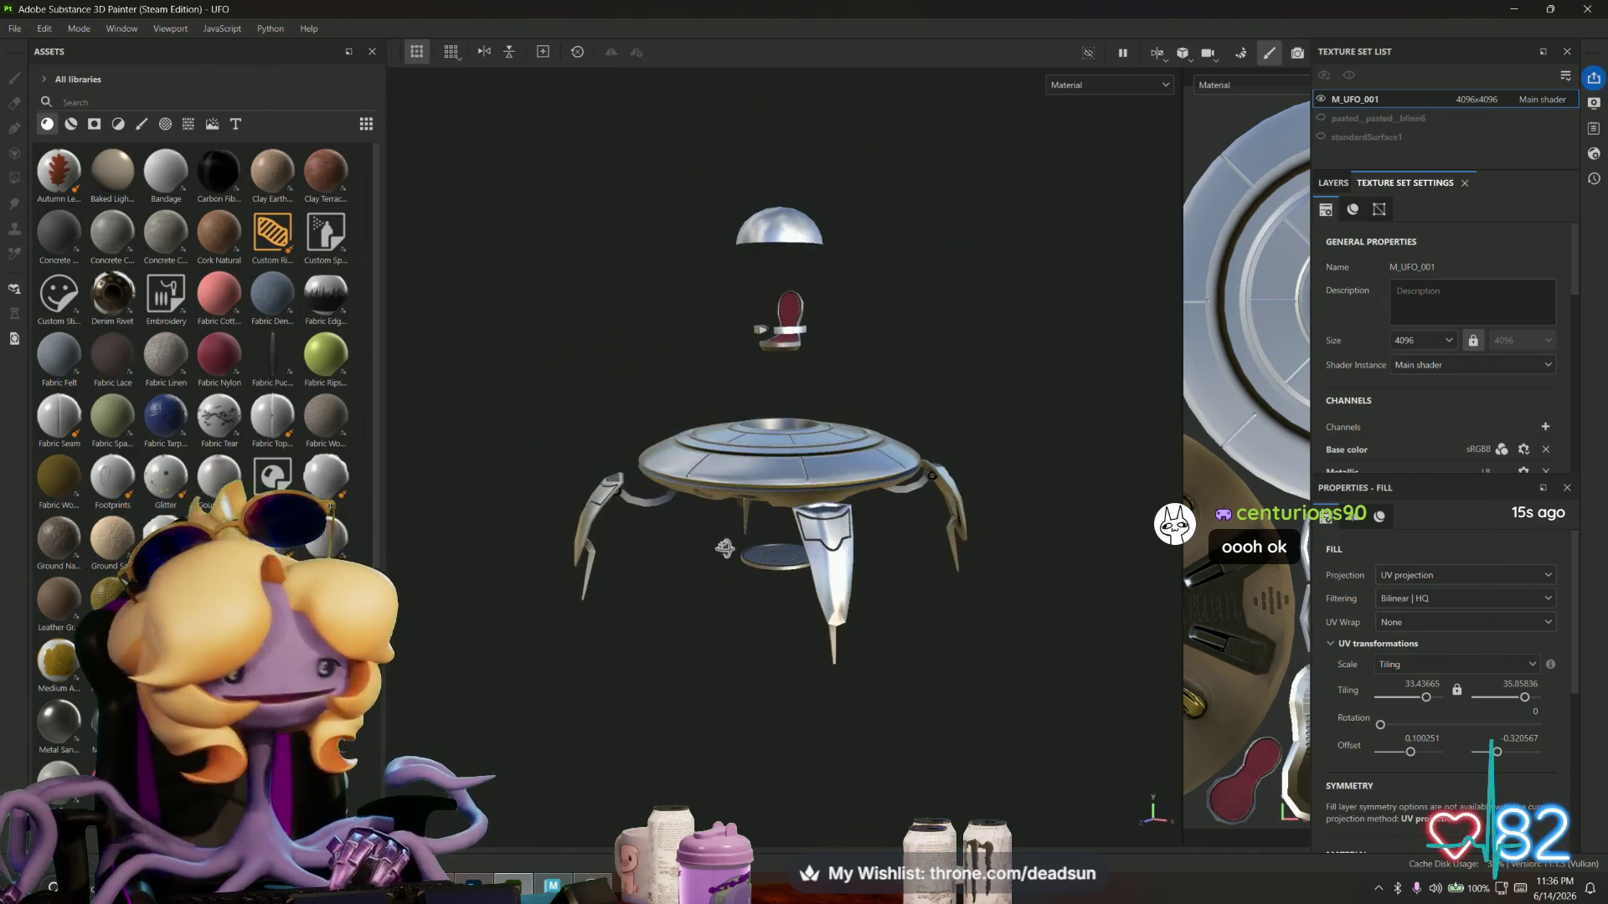
key(super+Tab)
mouse_move(705, 478)
alt+mouse_down()
mouse_move(690, 505)
mouse_move(836, 580)
mouse_move(783, 494)
mouse_move(538, 526)
mouse_move(564, 511)
mouse_move(566, 551)
mouse_move(637, 479)
alt+mouse_up()
scroll(637, 479, down, 2)
alt+drag(678, 498, 707, 498)
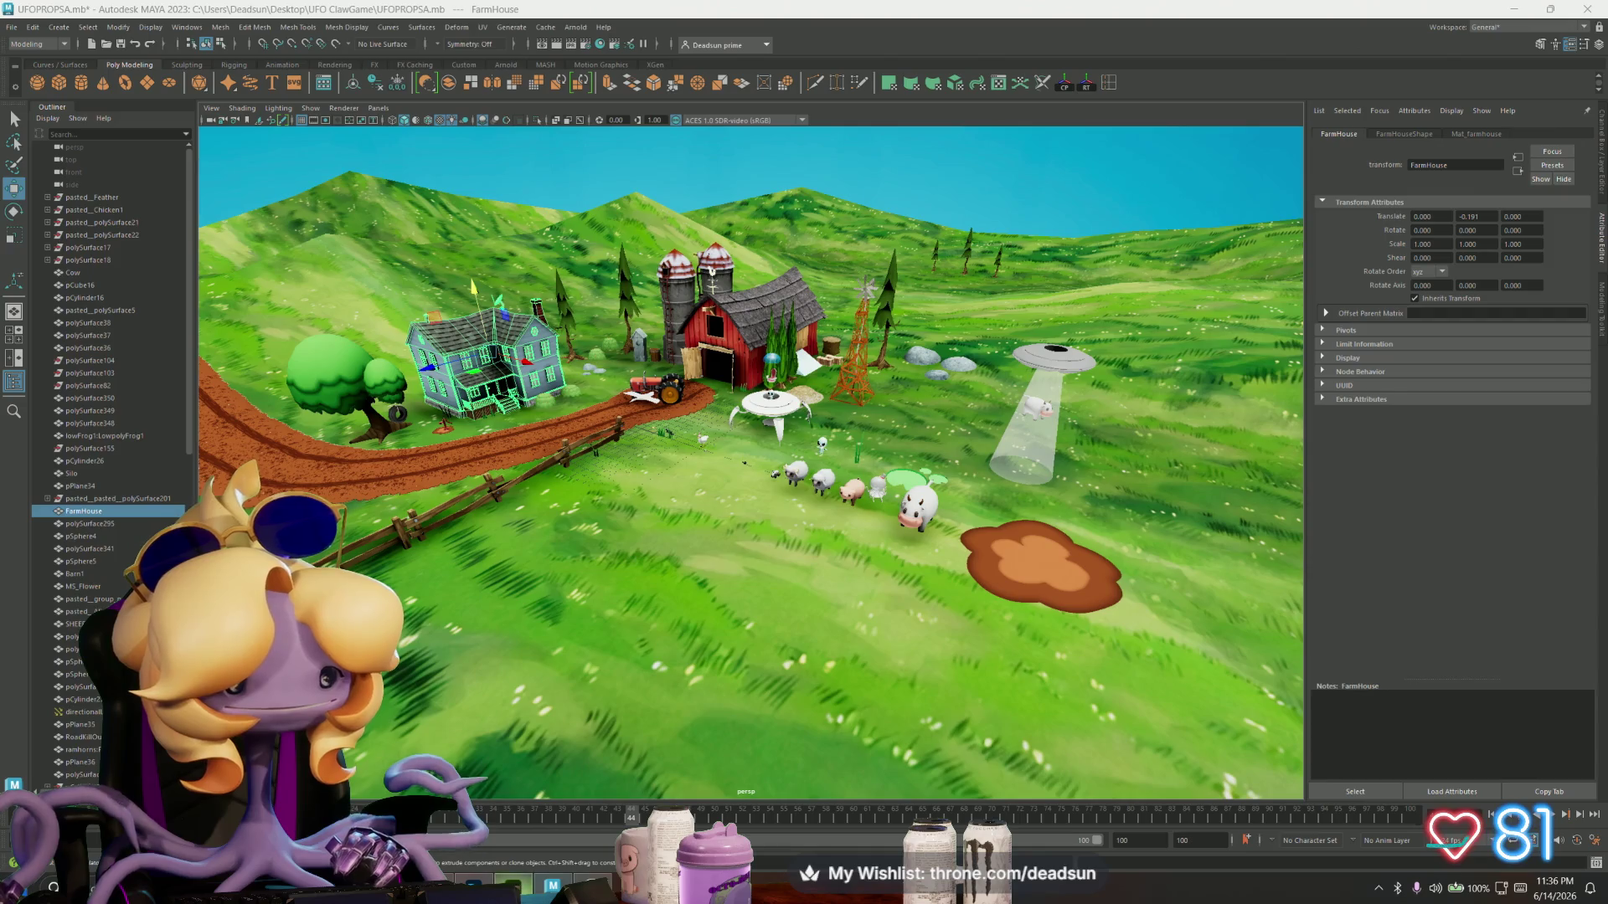
- Bring the Firefox window showing Discord to the front and maximize it
click(737, 711)
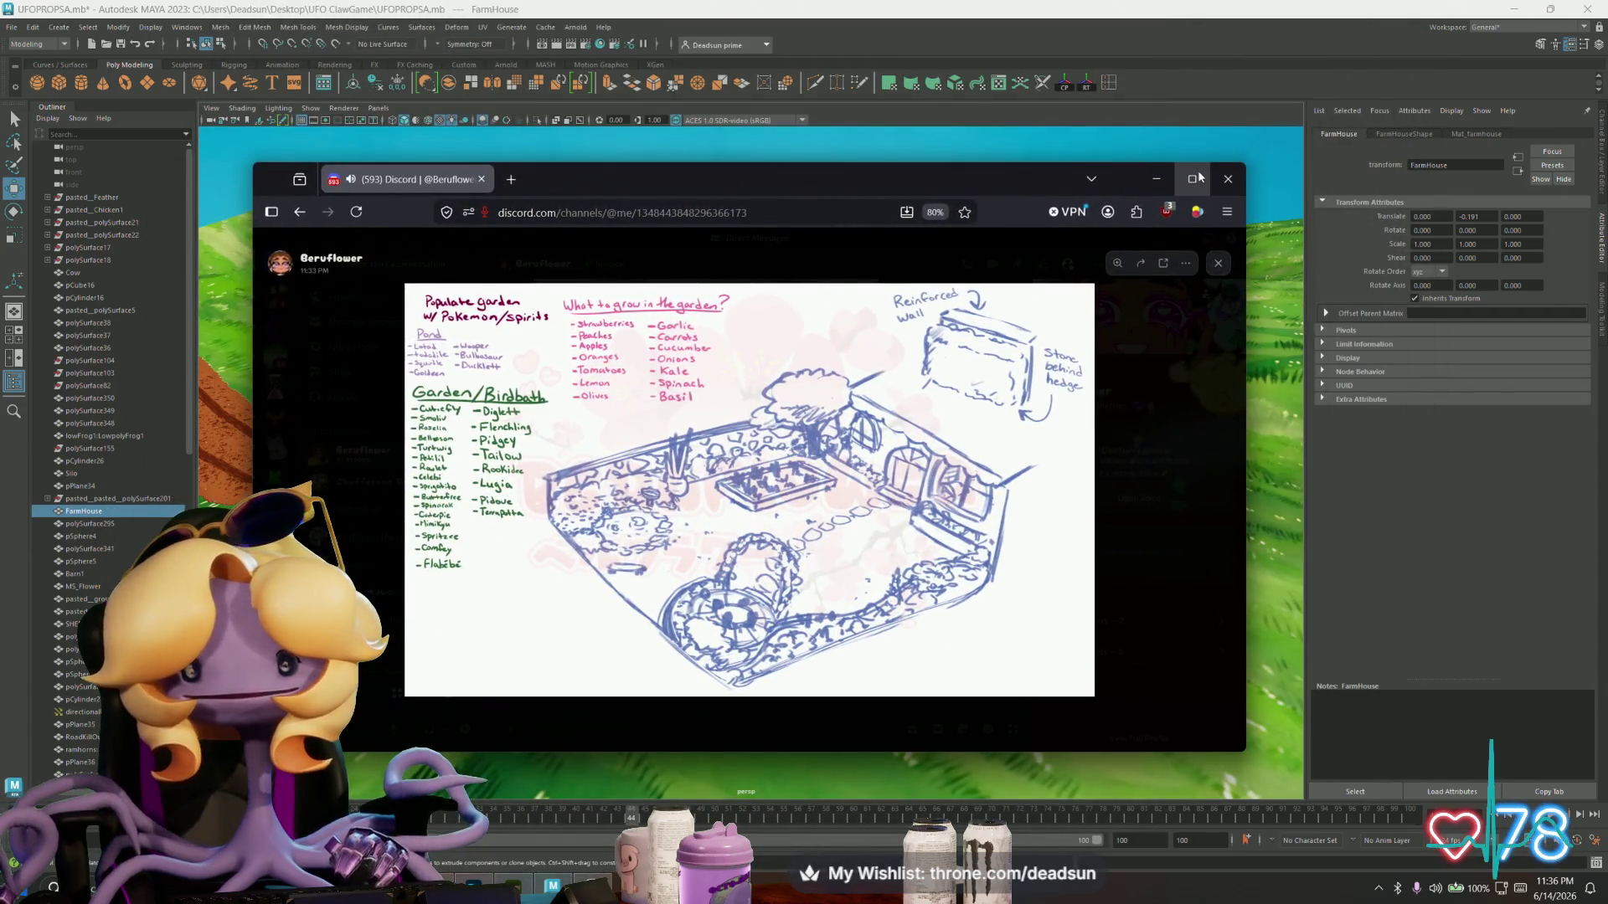
click(1197, 178)
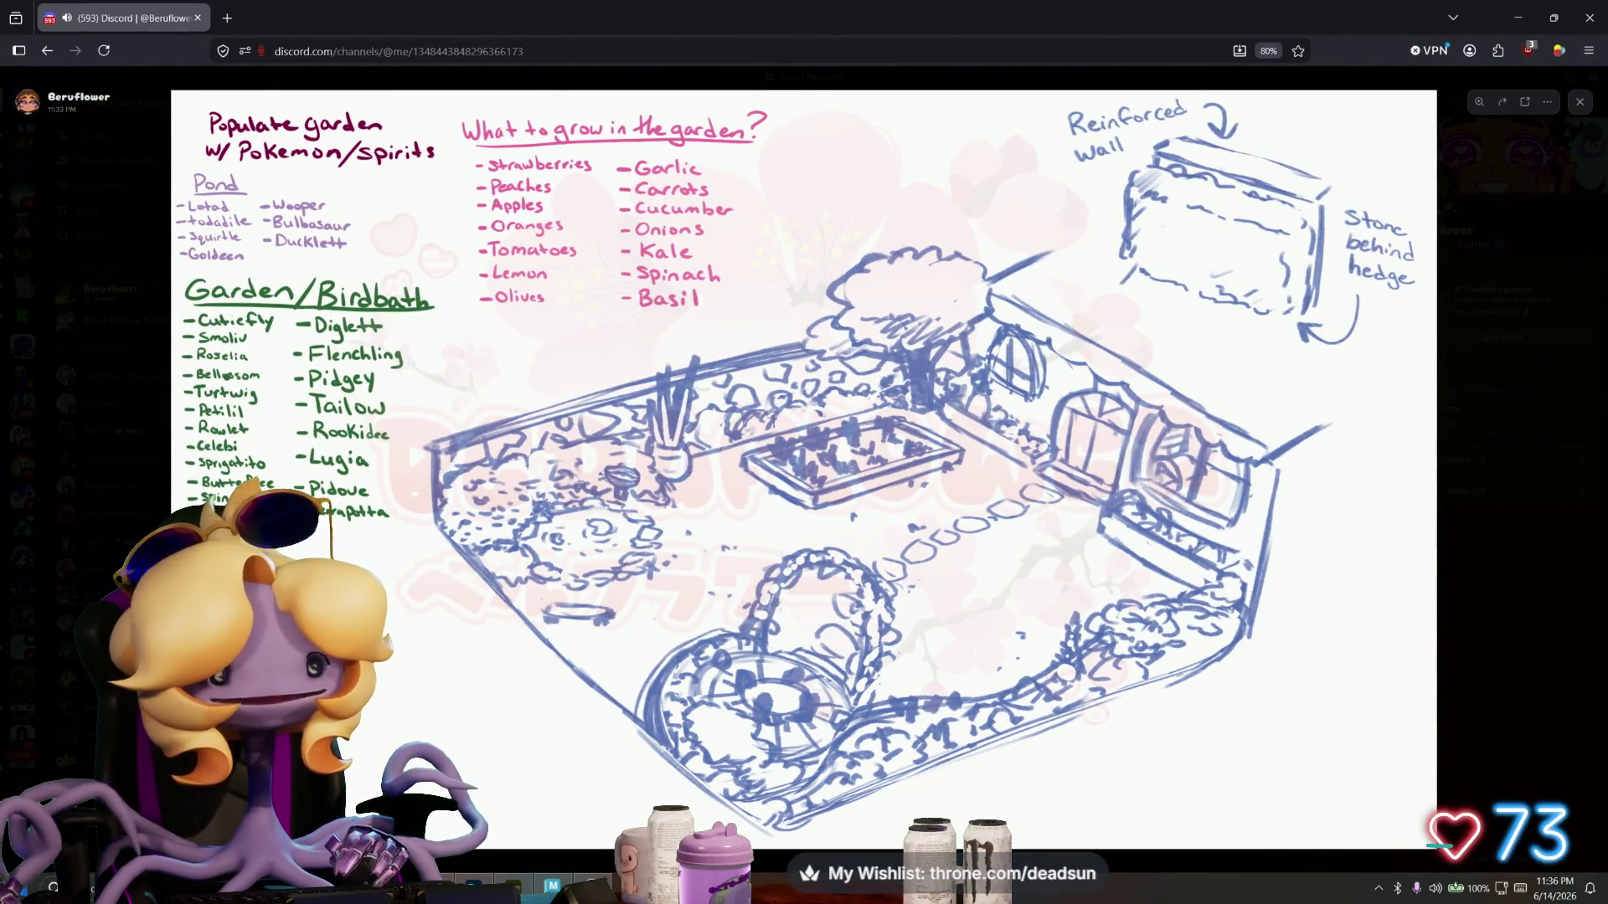
key(Escape)
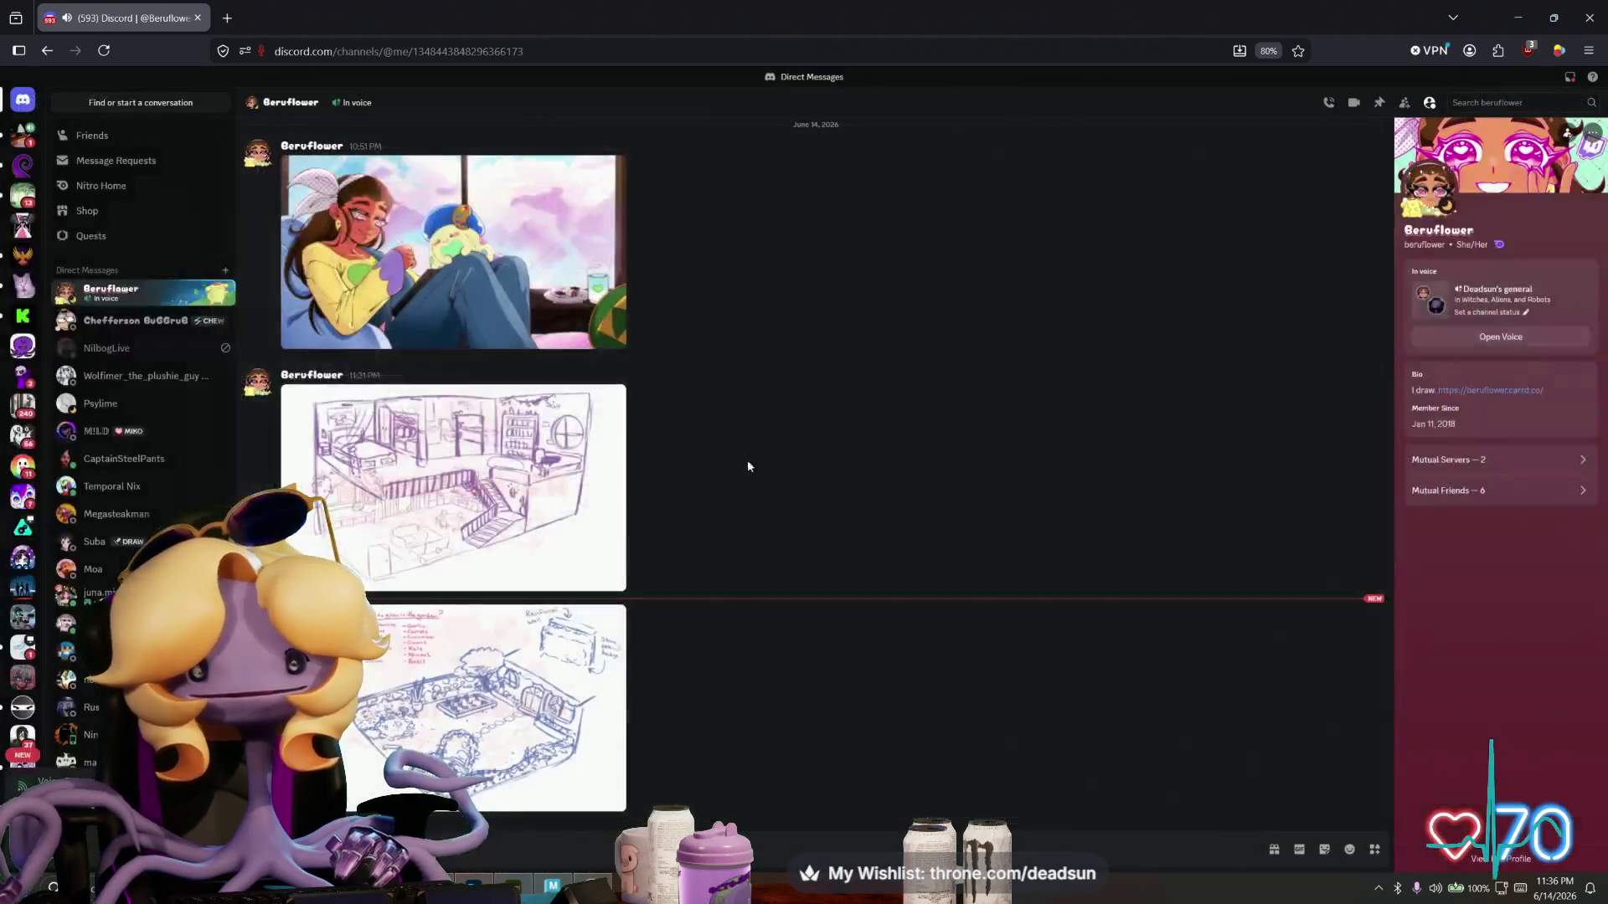
- View the purple two-storey house interior sketch, zooming in on details, then fitting it
click(507, 531)
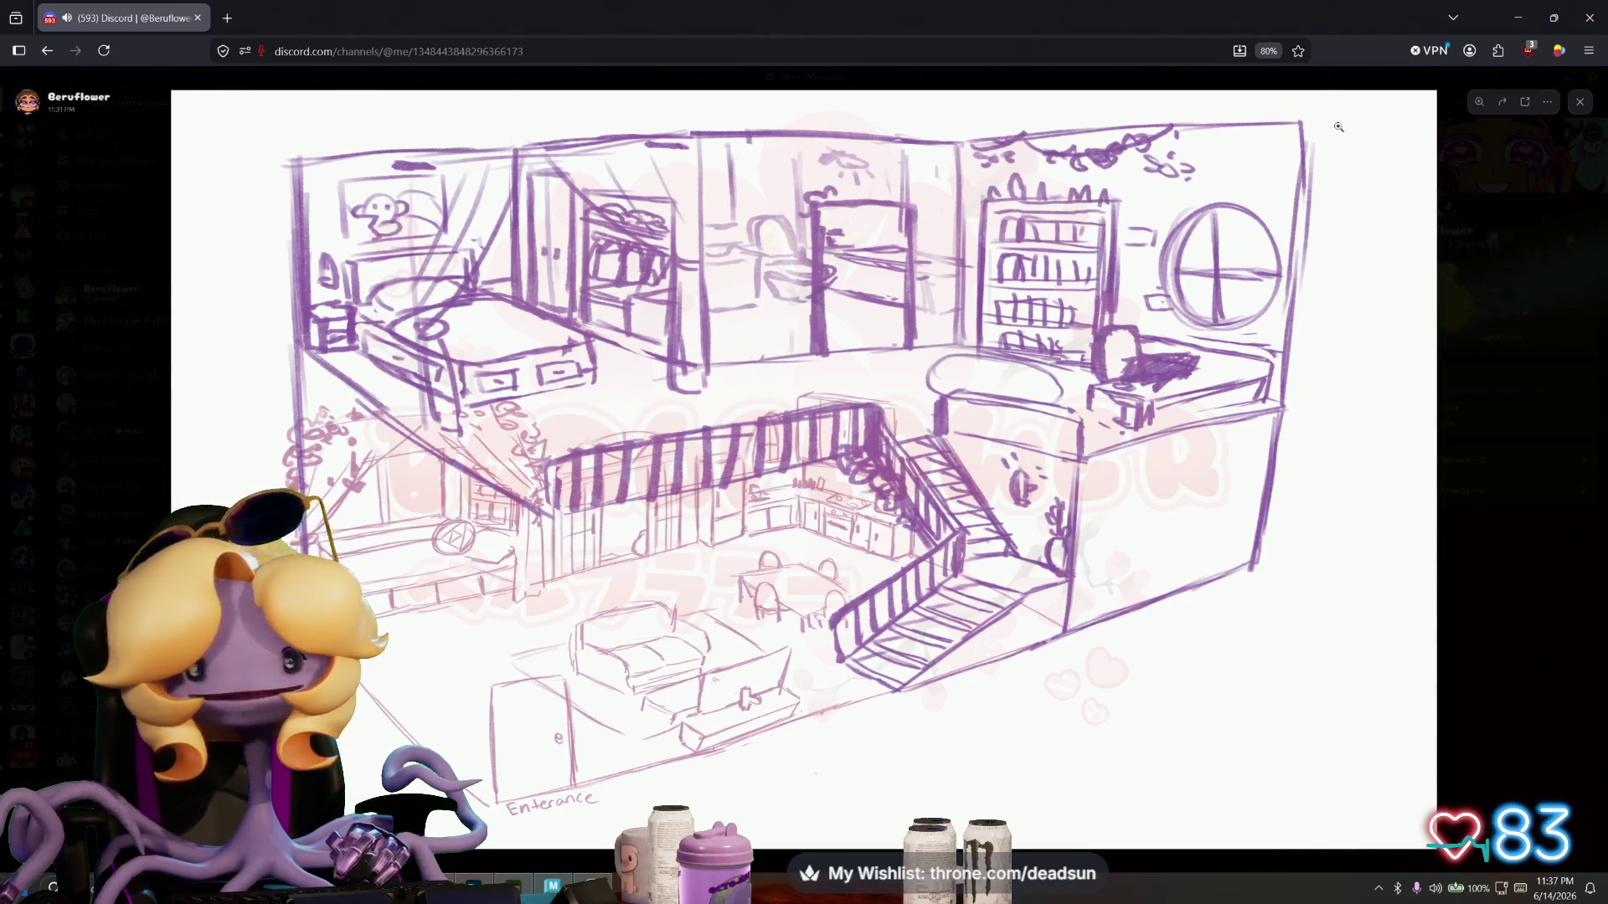
click(1208, 487)
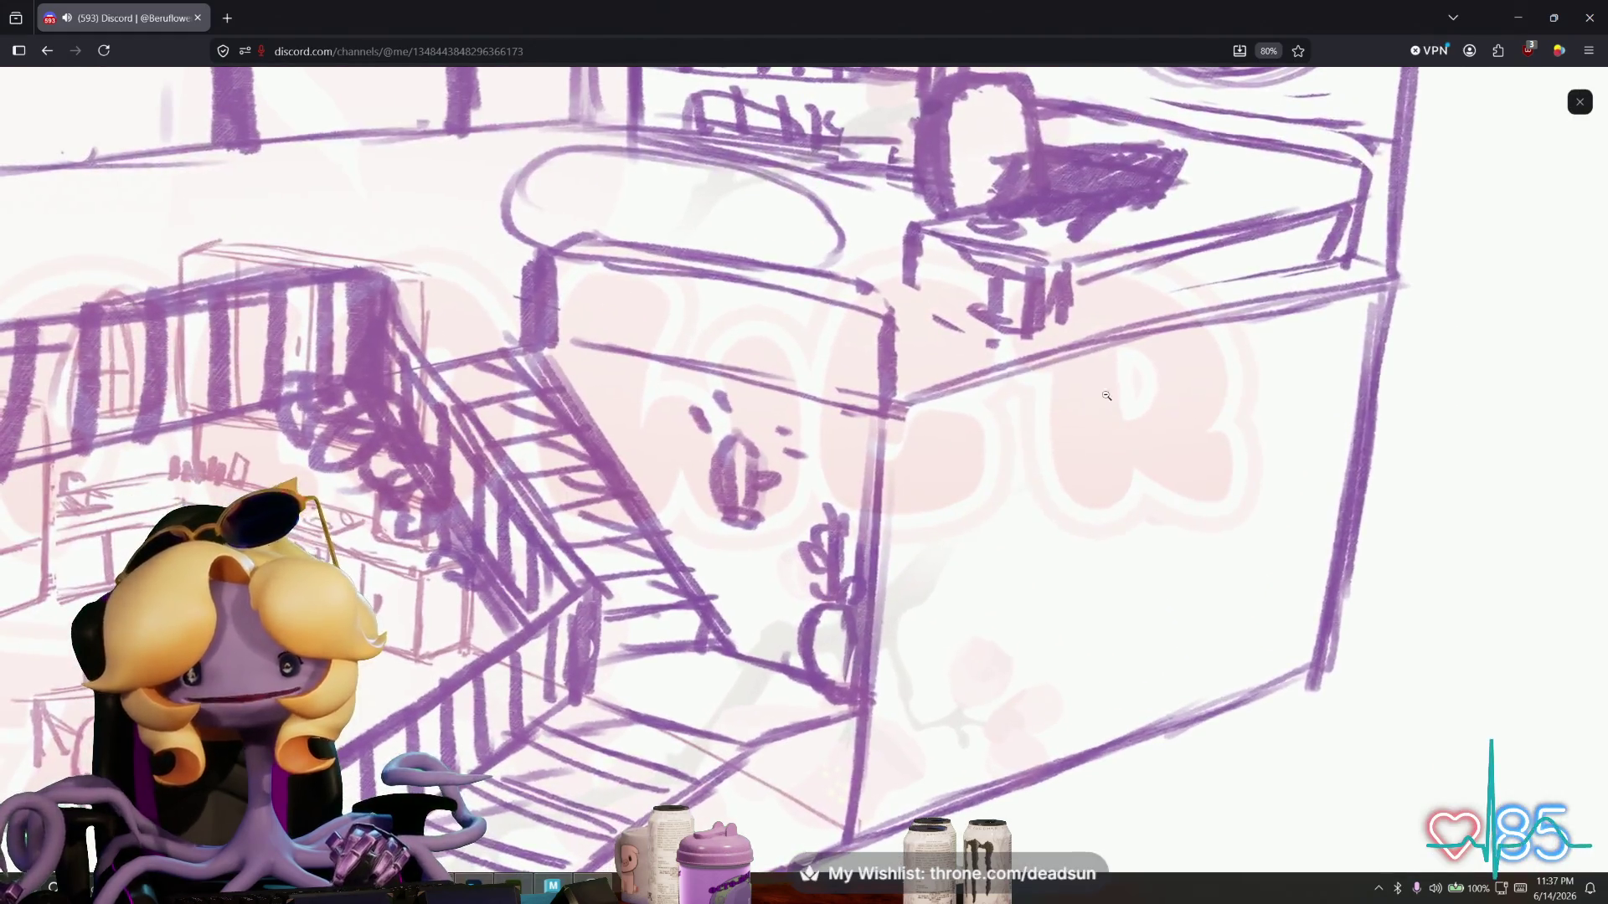
click(796, 368)
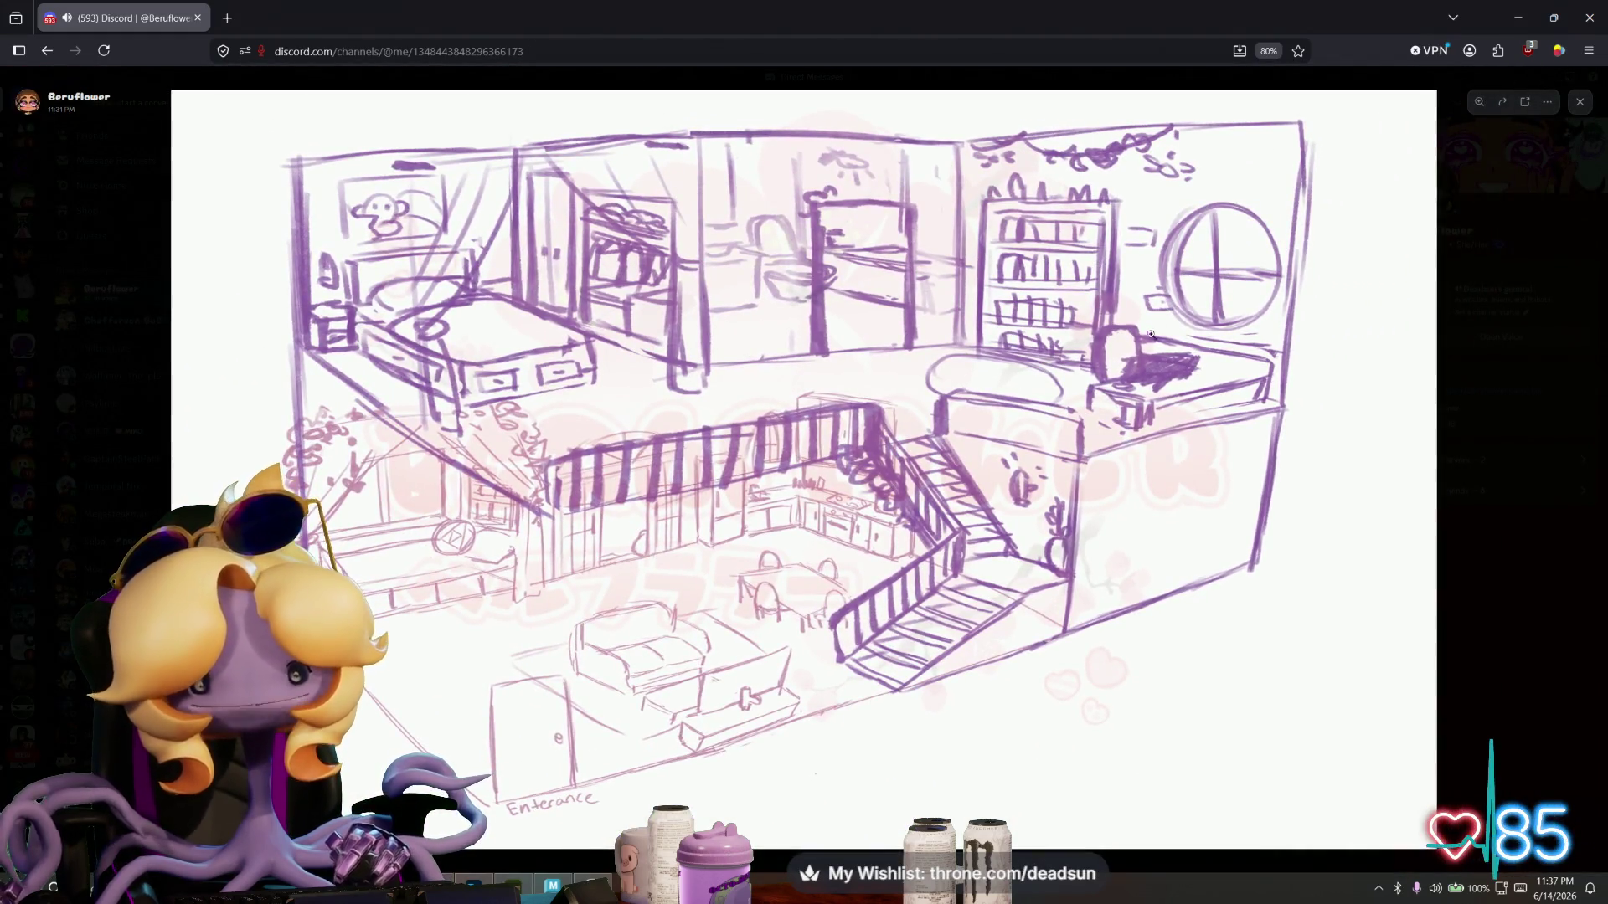
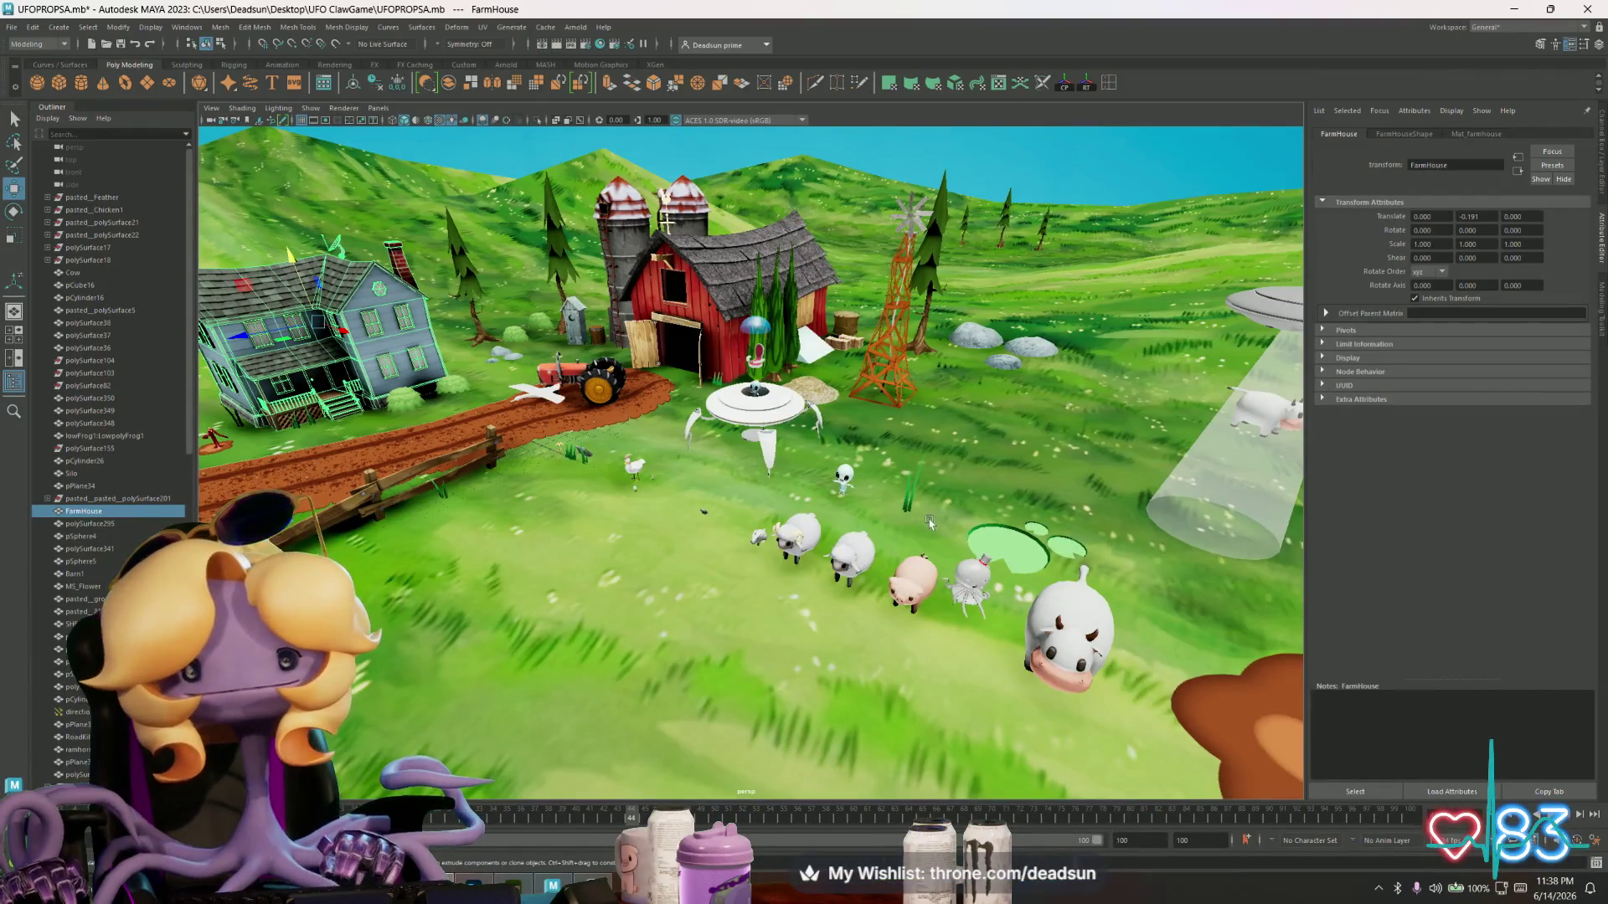
- Switch to the Berutray.mb tray scene and select the small cube pCube4 on the plate
alt+right_drag(929, 524, 1037, 580)
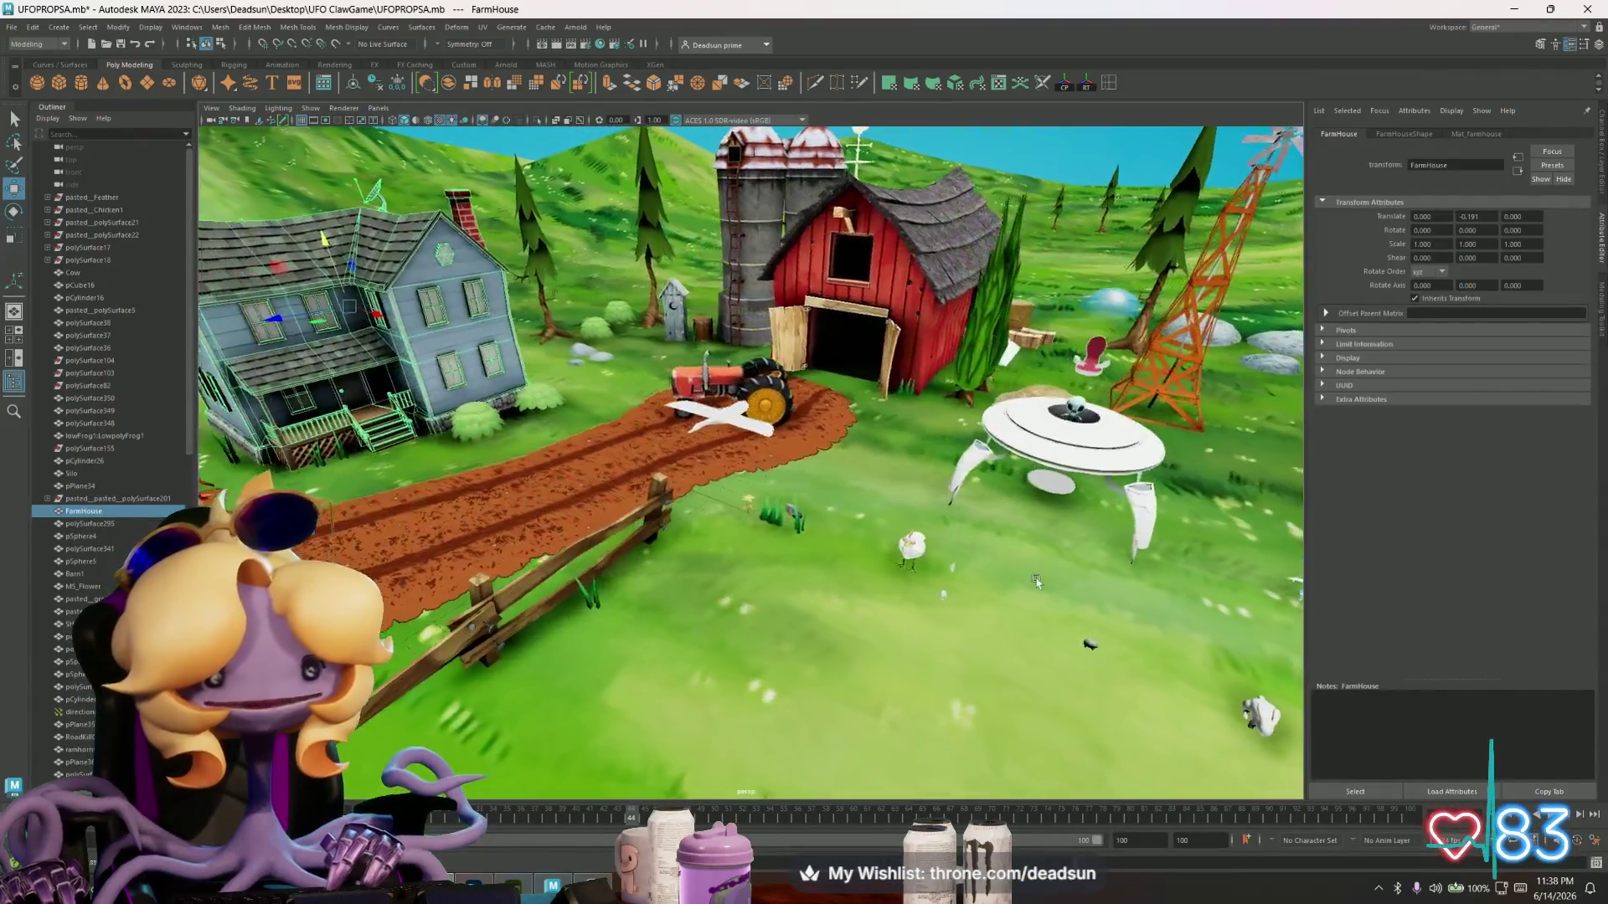
key(alt+Tab)
key(alt+Tab)
key(alt+Tab)
alt+right_drag(708, 511, 661, 620)
click(435, 439)
alt+drag(434, 439, 410, 430)
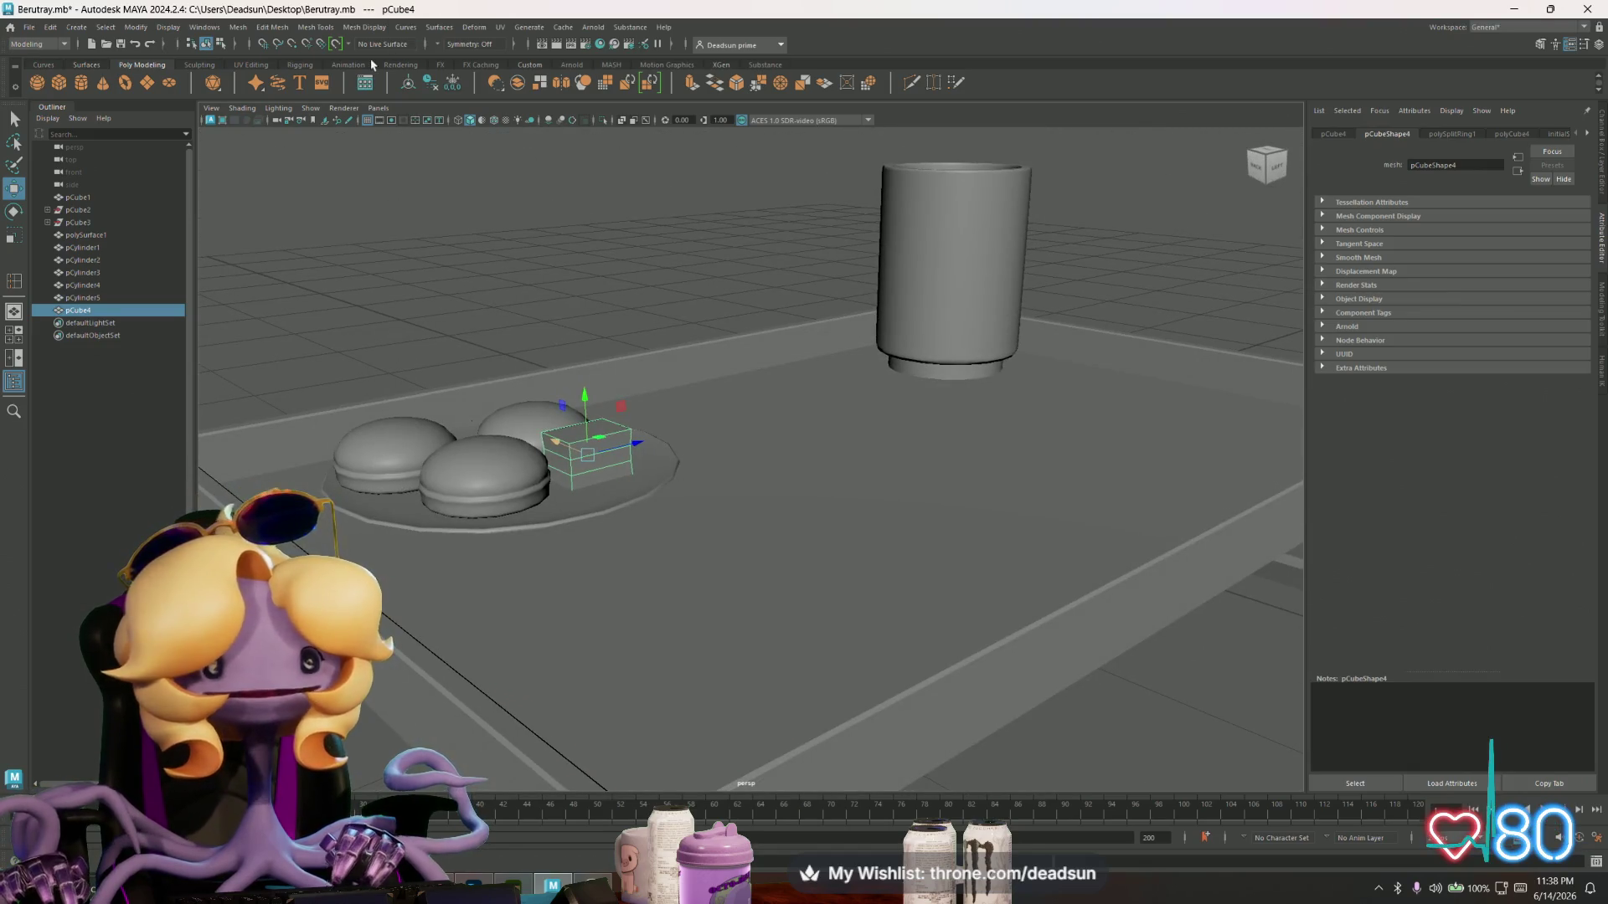
click(500, 26)
- Open the UV Editor and apply automatic UV mapping to the small cube
click(536, 53)
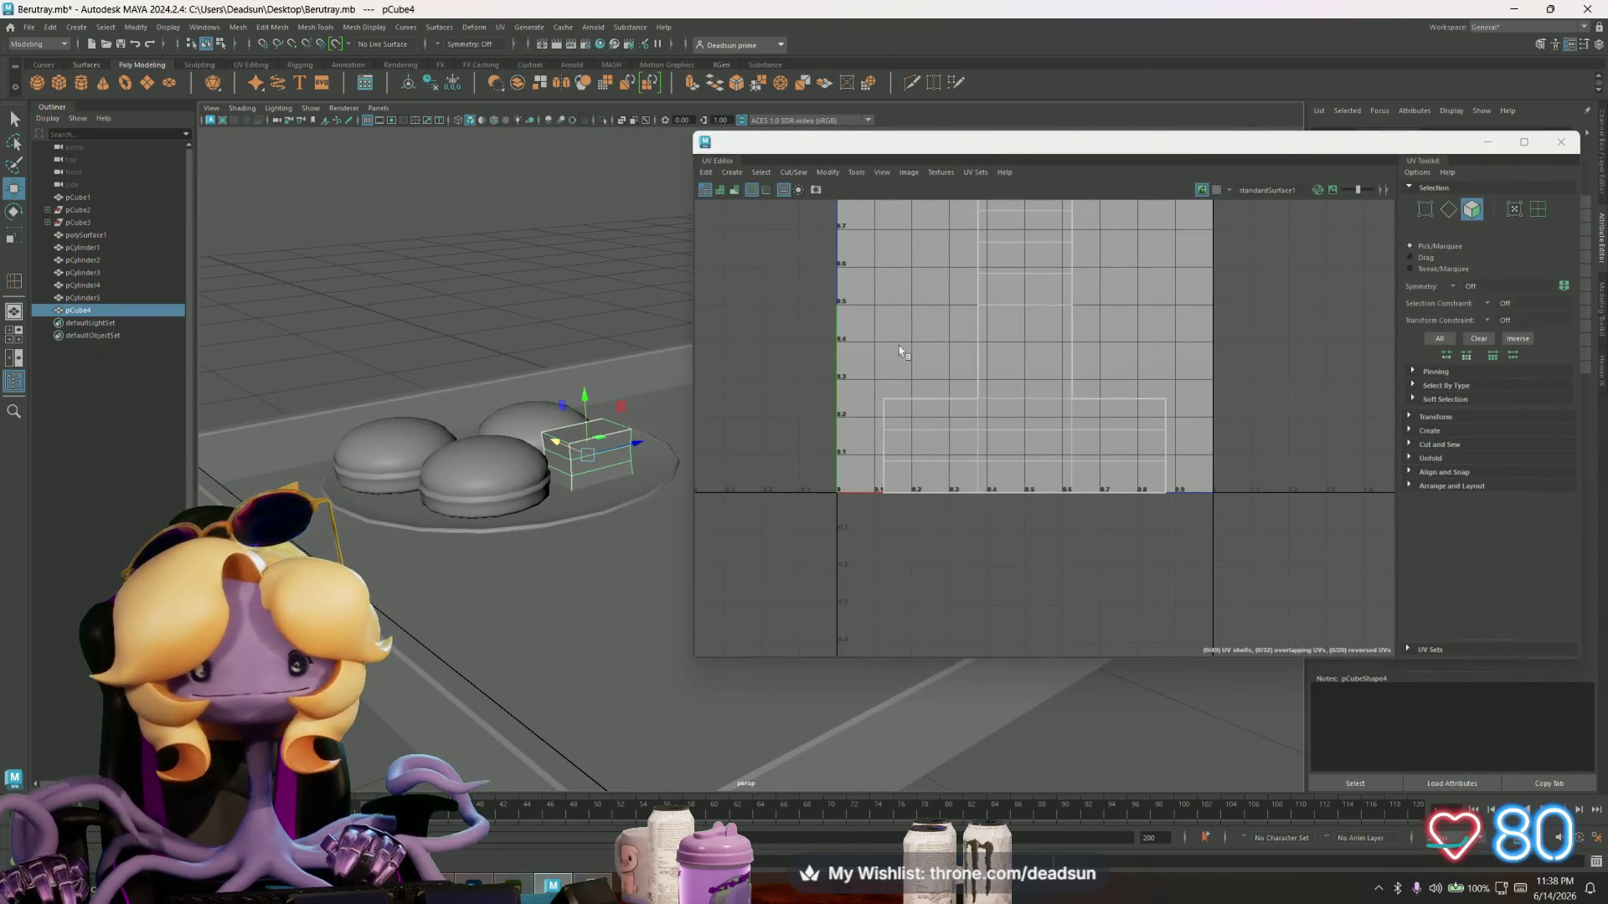
scroll(909, 316, down, 3)
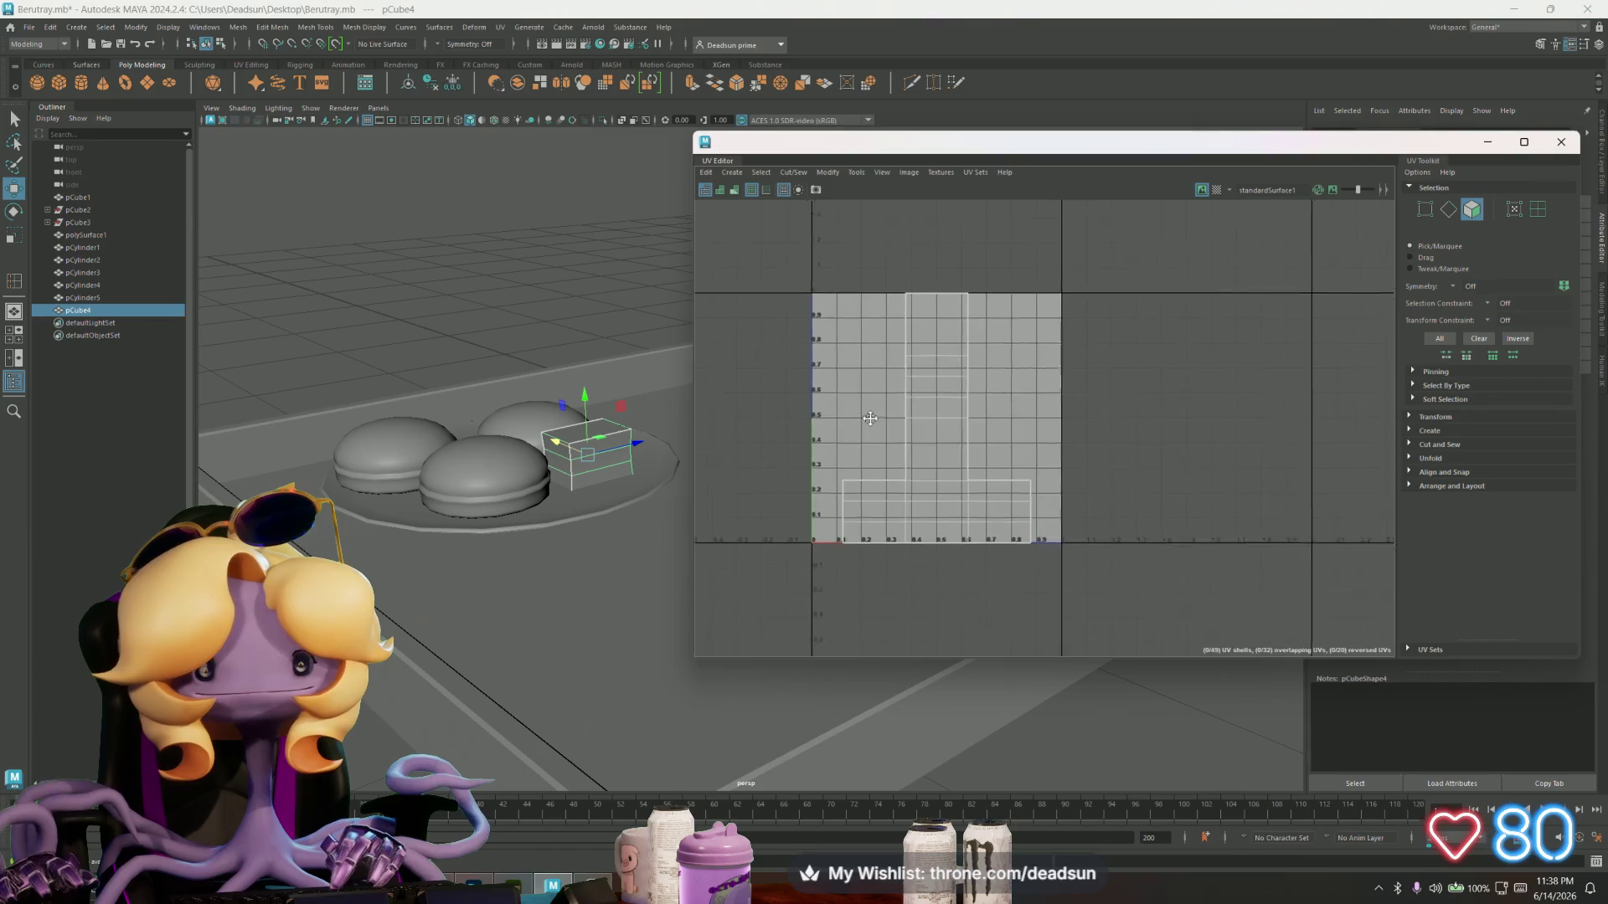
click(760, 173)
mouse_move(725, 177)
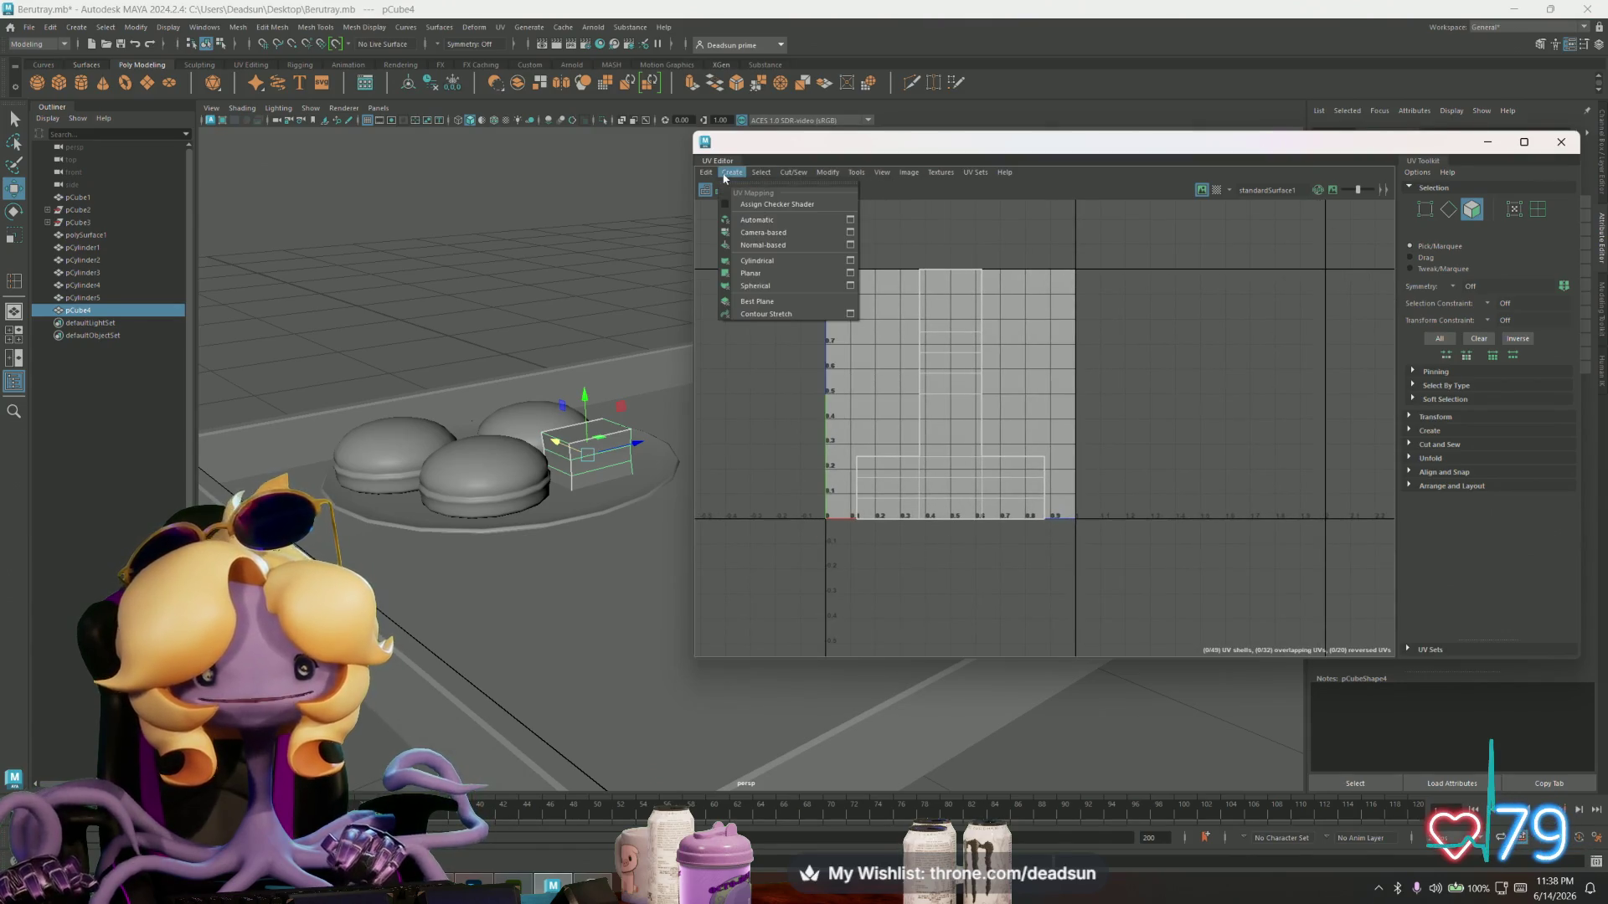
click(745, 220)
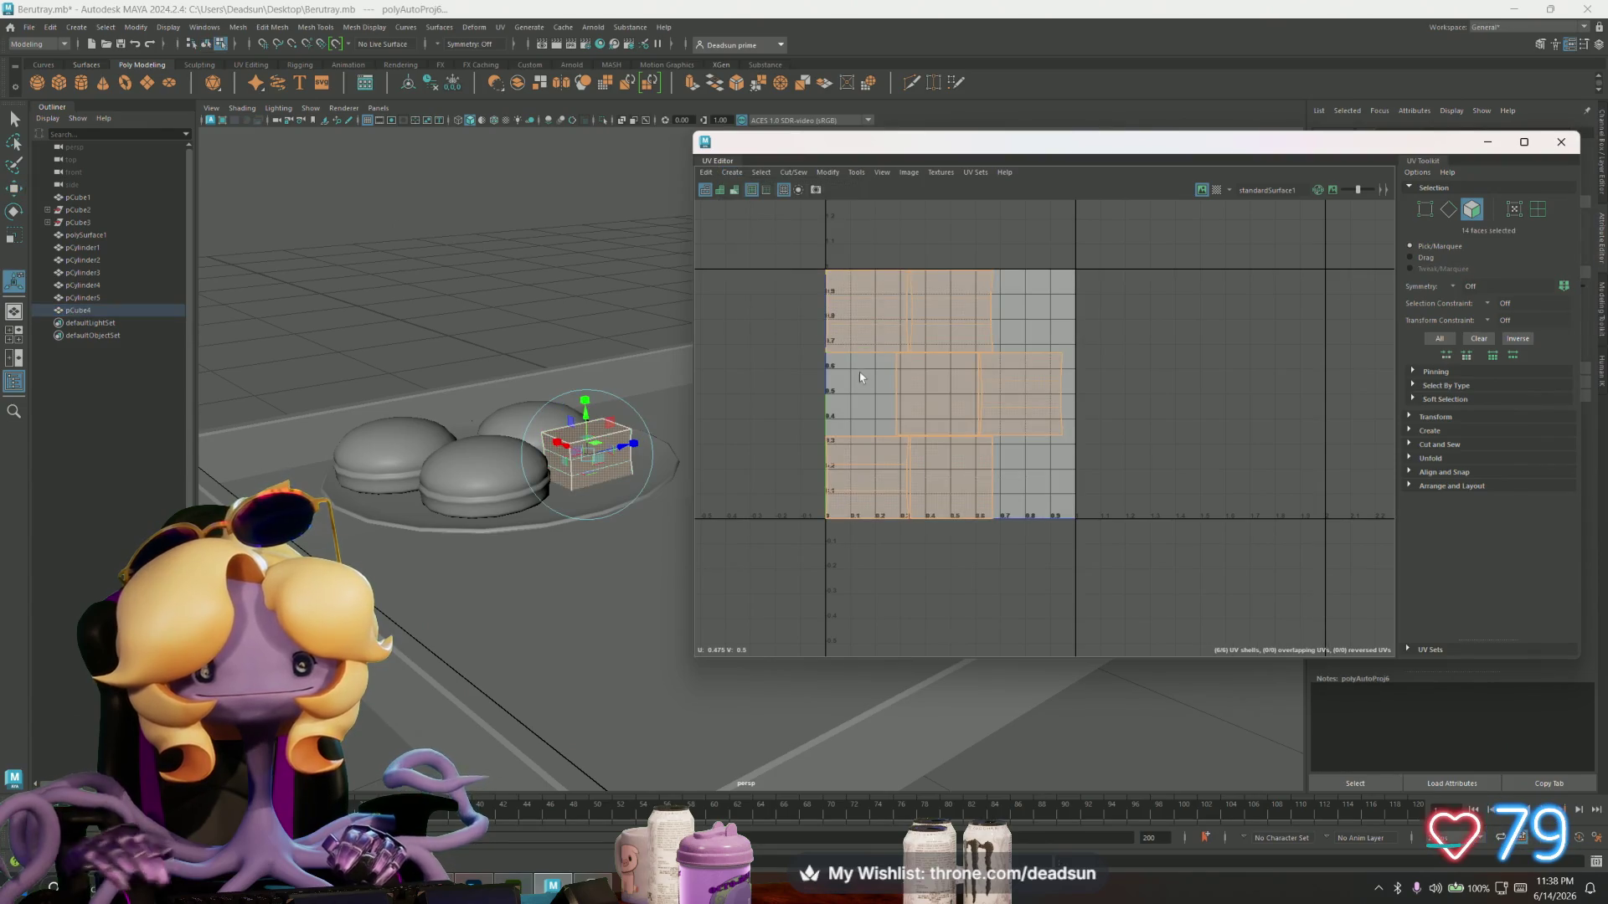
scroll(863, 378, up, 2)
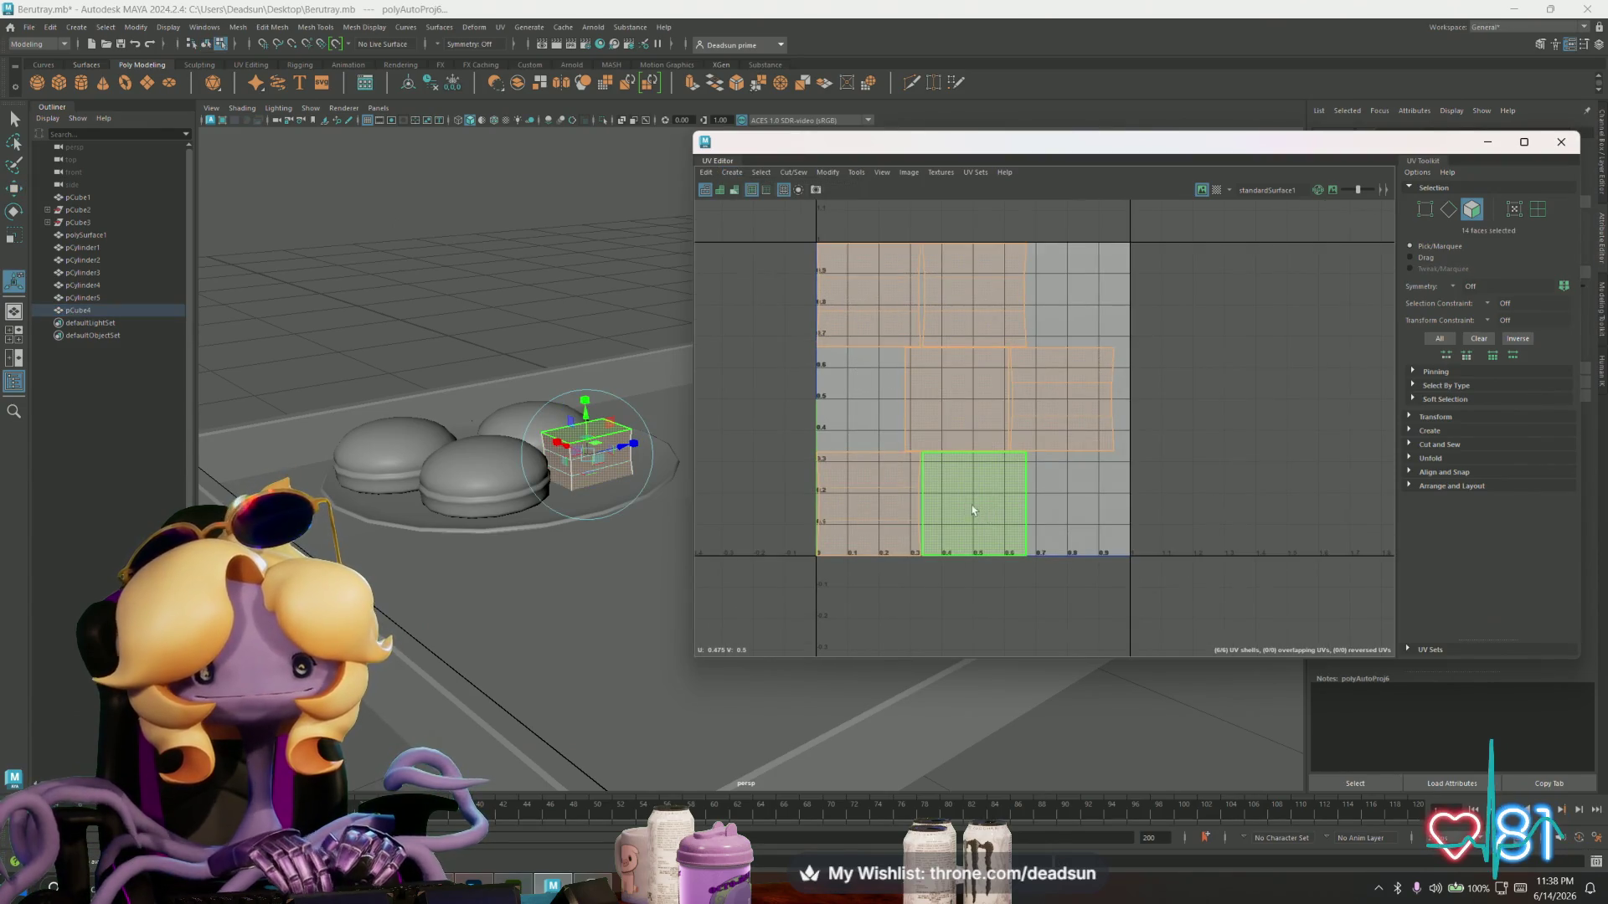
- Select two of the cube's faces and give them a planar UV projection
mouse_move(947, 506)
right_down()
mouse_move(955, 492)
mouse_move(1034, 494)
mouse_move(973, 479)
right_up()
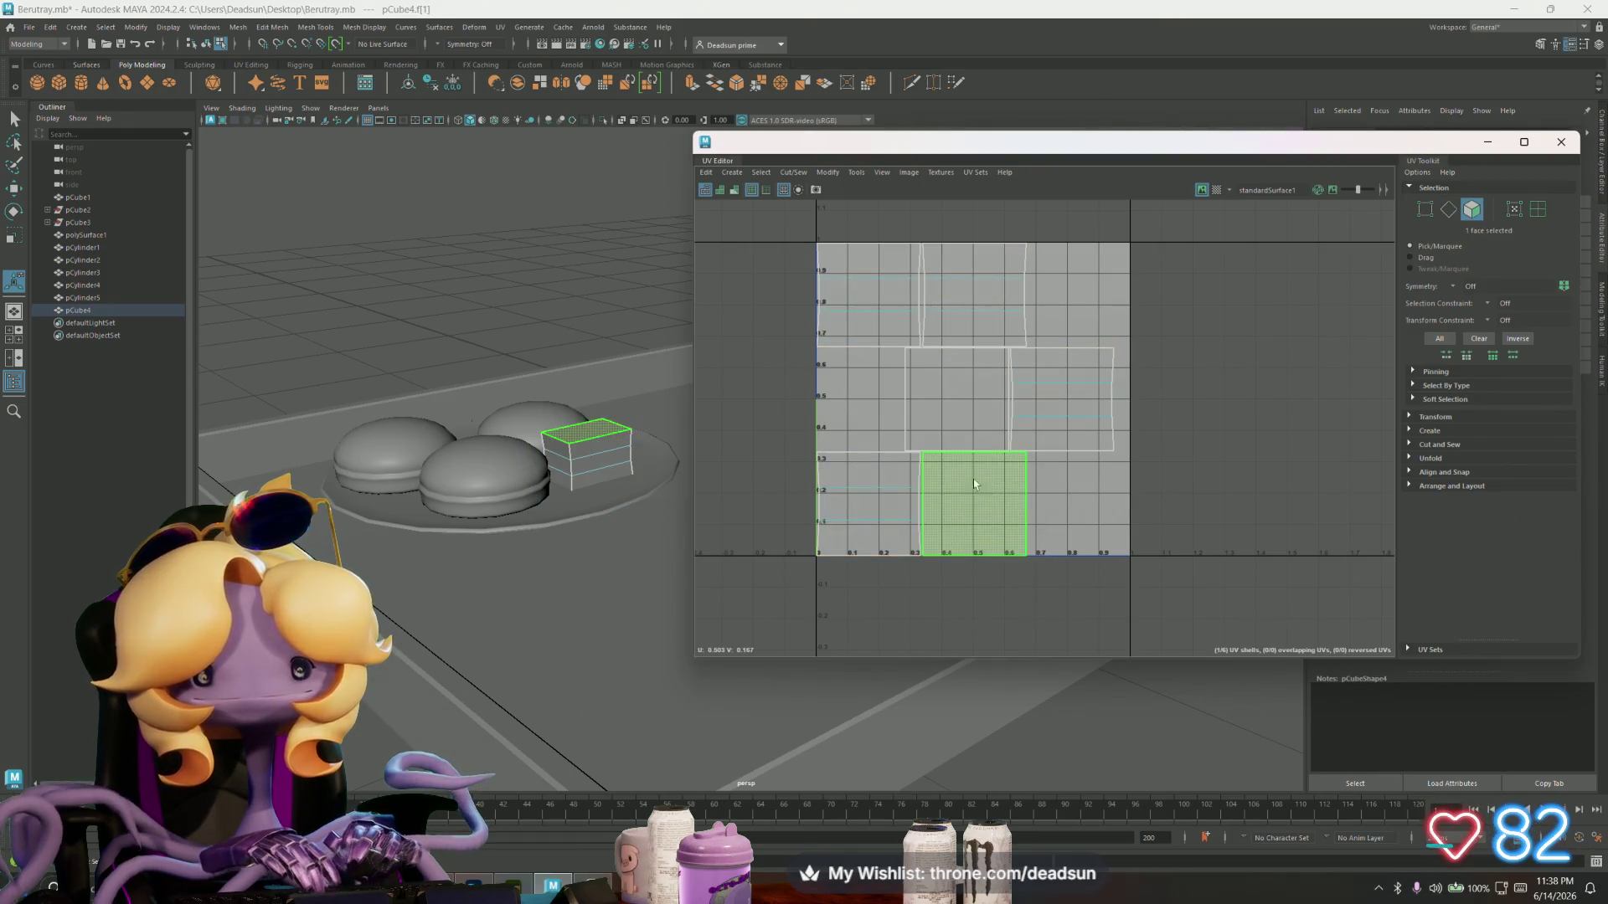
click(944, 389)
shift+click(942, 393)
click(793, 173)
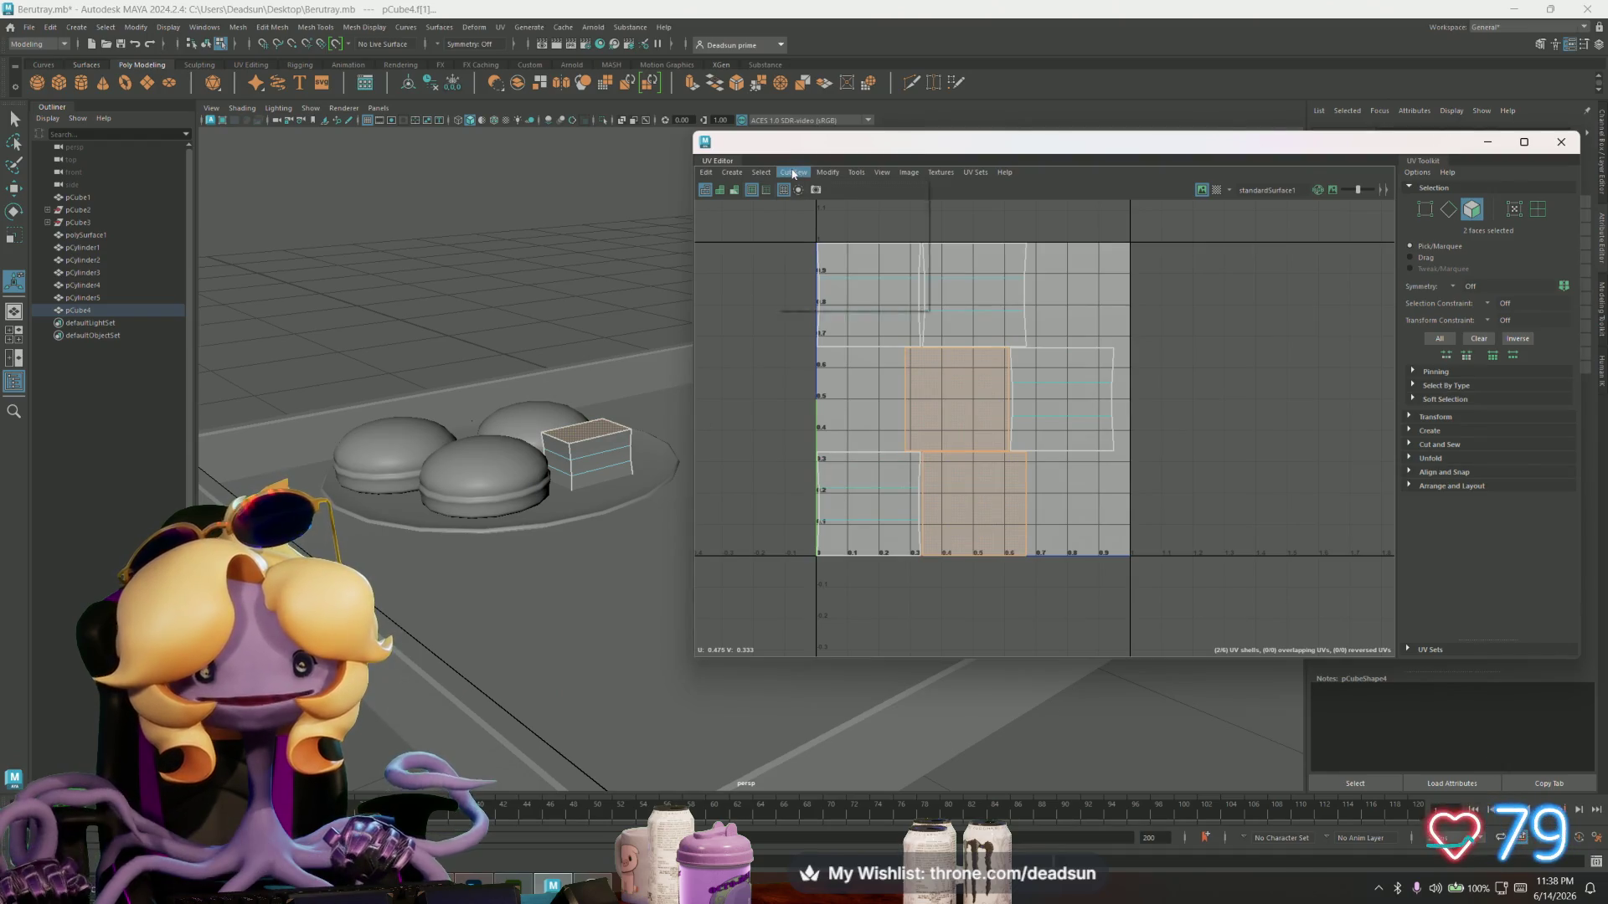
click(732, 172)
click(850, 273)
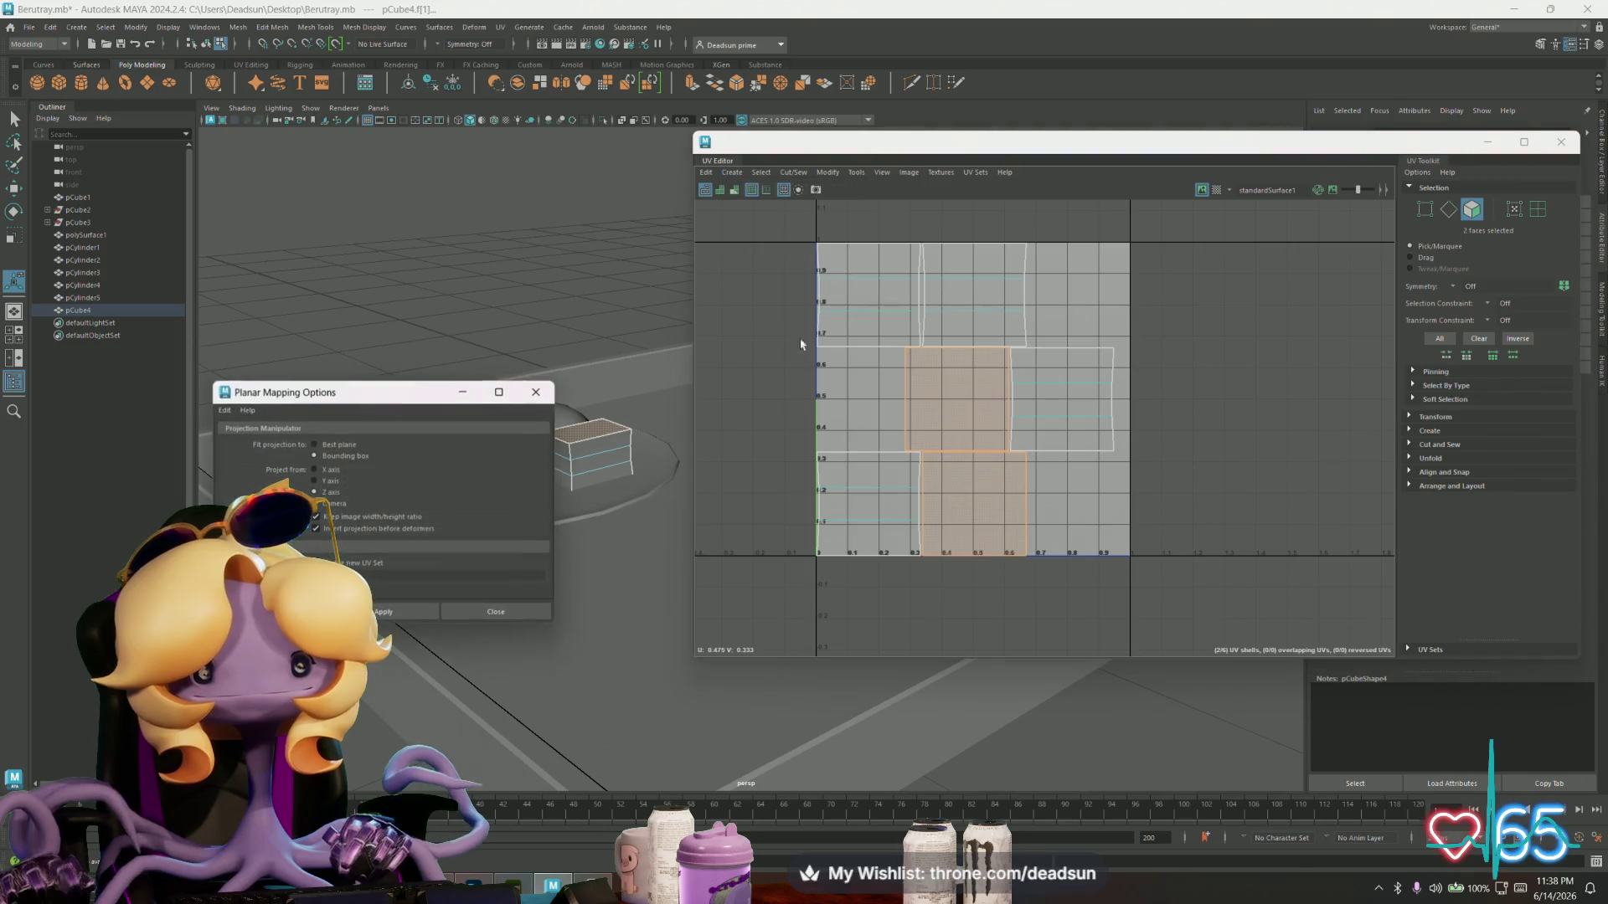
click(335, 483)
click(385, 612)
- Move the two projected shells out to the right and scale them down
mouse_move(1062, 401)
mouse_down()
mouse_move(1364, 402)
mouse_move(1330, 402)
mouse_up()
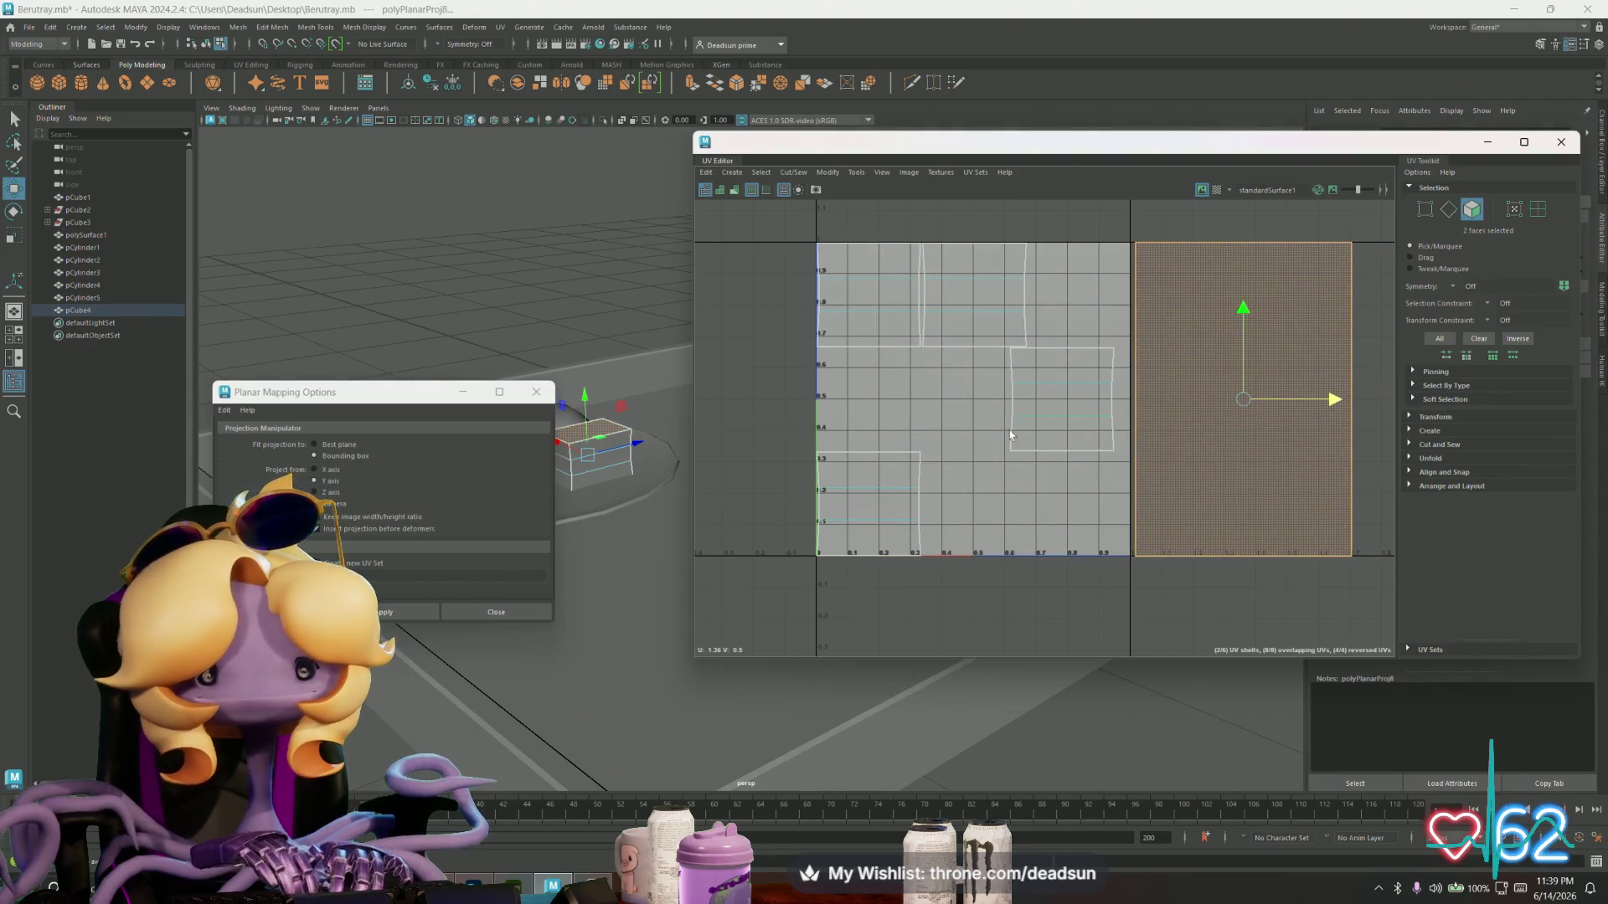
click(1206, 427)
drag(1334, 406, 1550, 403)
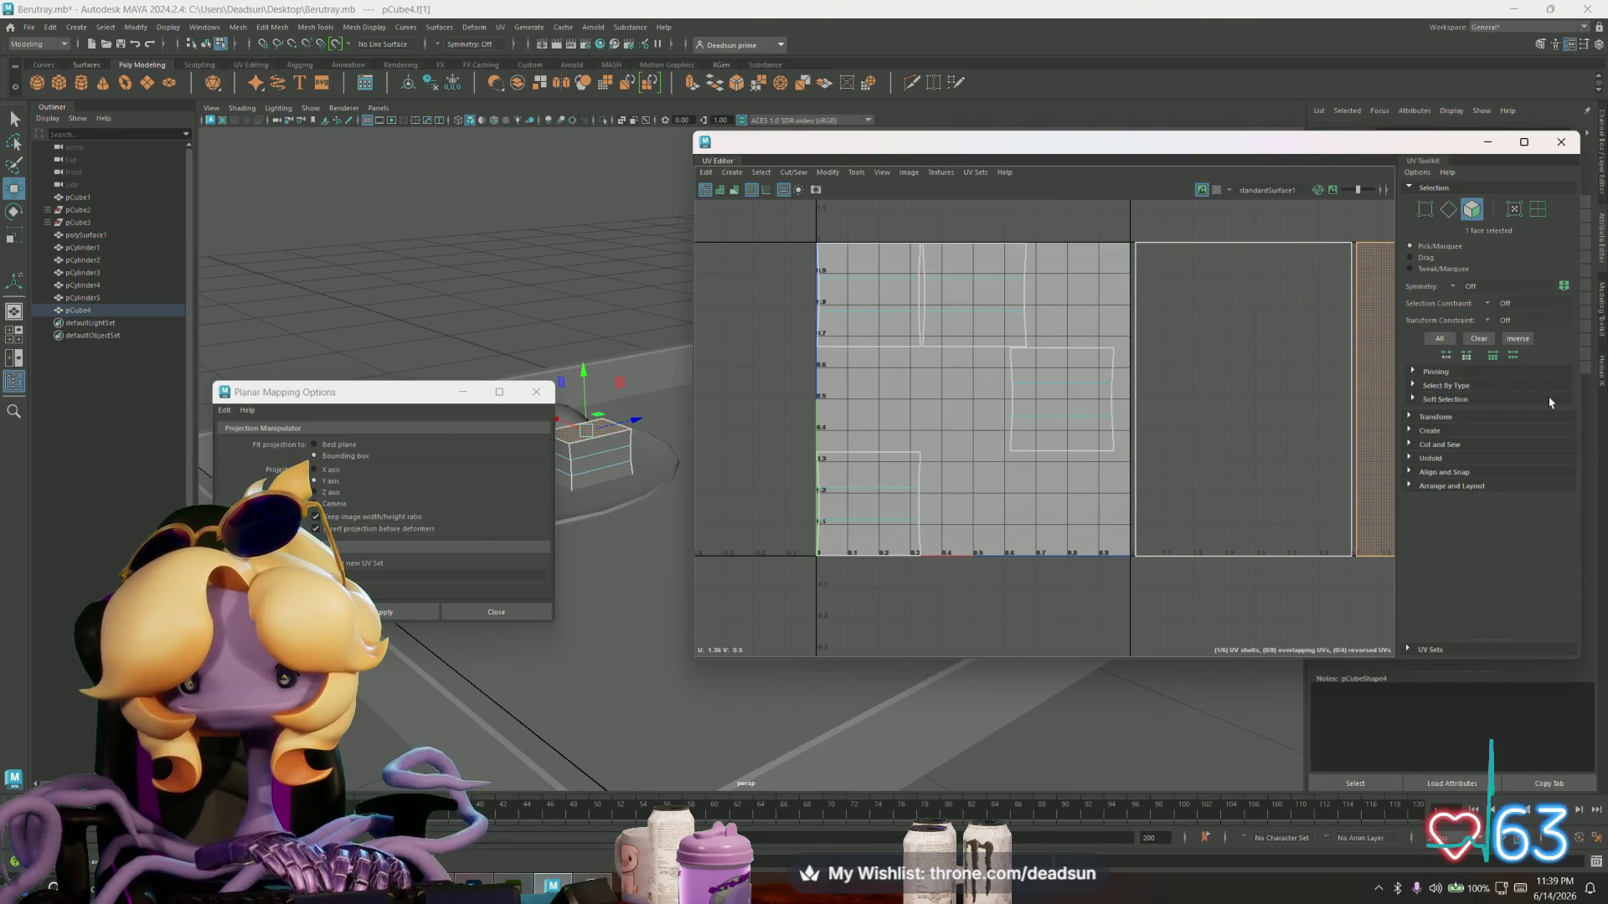
shift+click(1327, 398)
key(f)
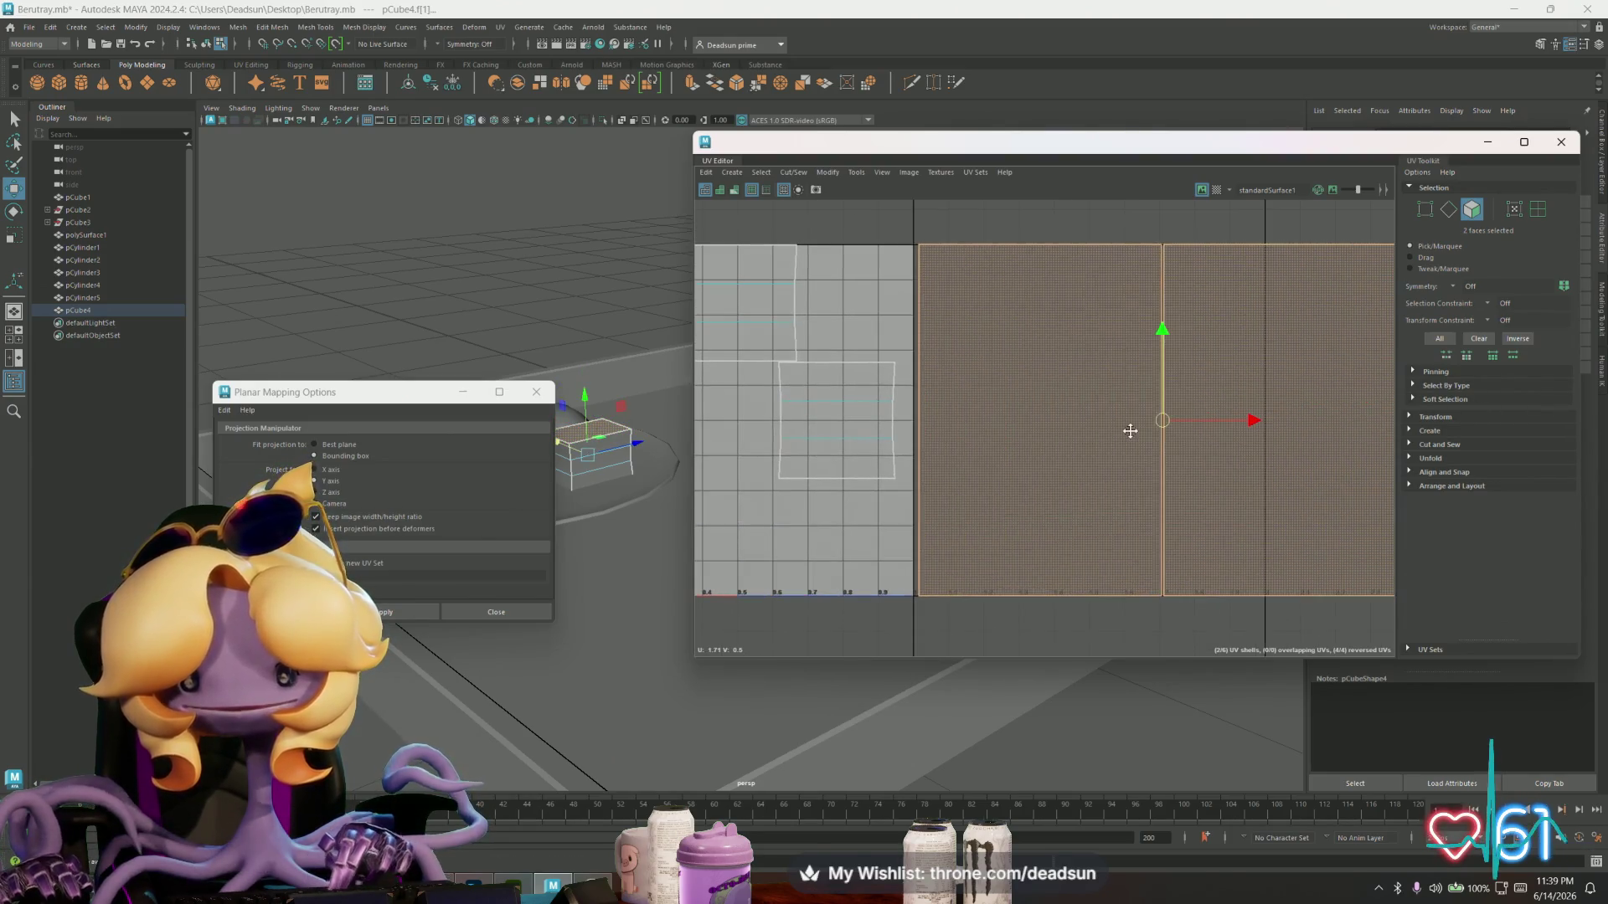
key(r)
drag(1130, 431, 895, 573)
key(w)
mouse_move(894, 570)
alt+middle_down()
mouse_move(1047, 453)
mouse_move(1047, 477)
alt+middle_up()
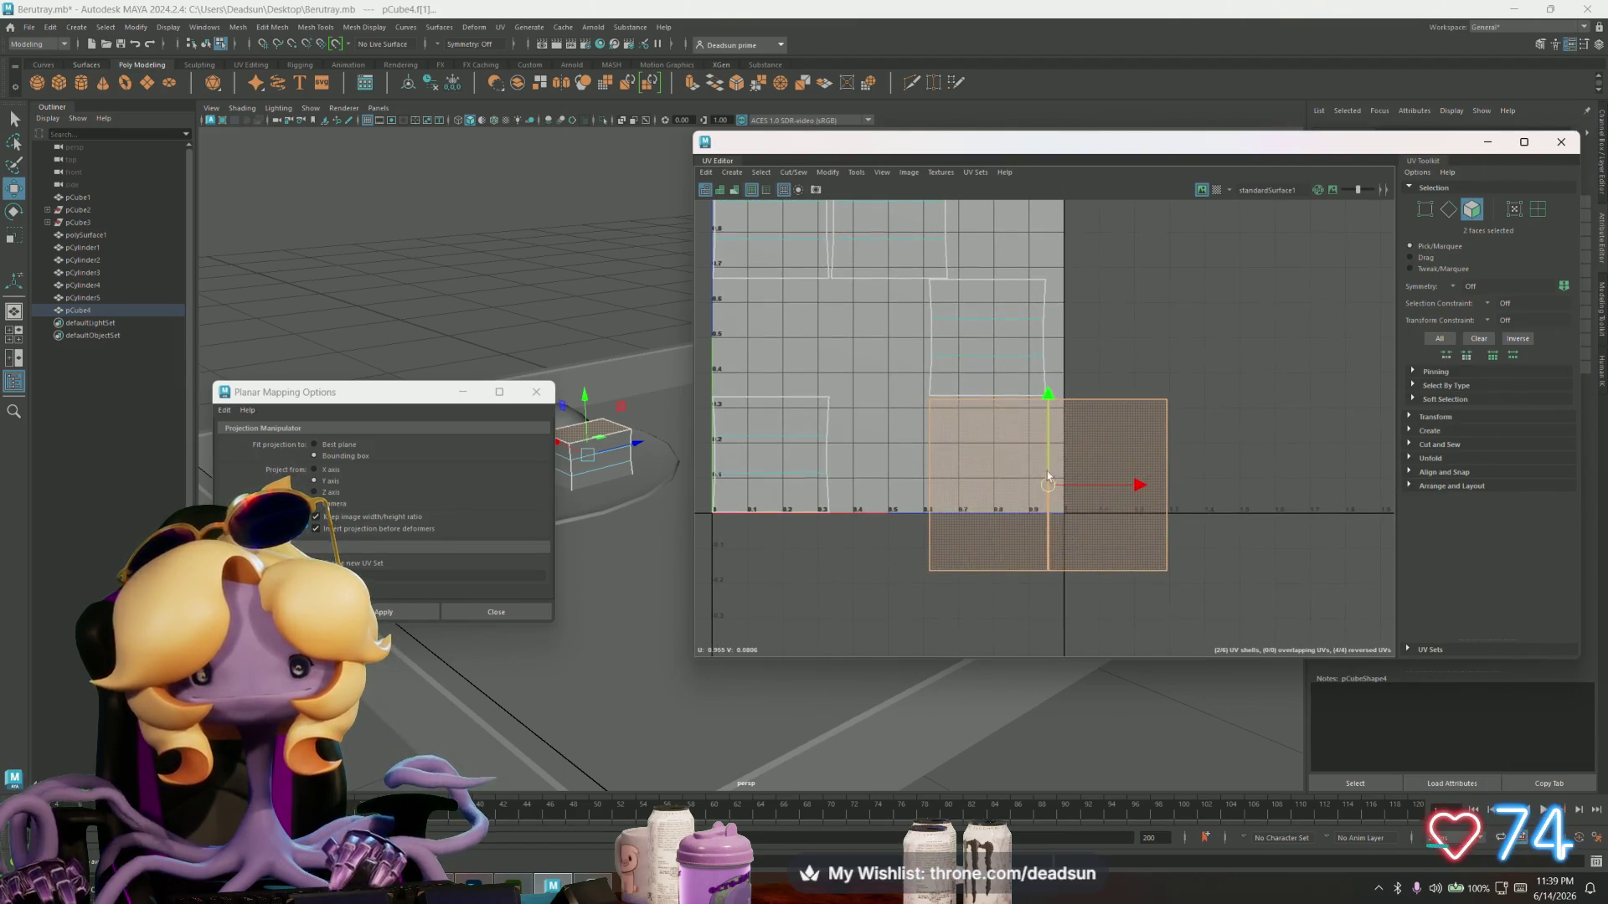
- Select the border edges of the projected shell for sewing
key(F10)
double_click(1067, 374)
click(794, 172)
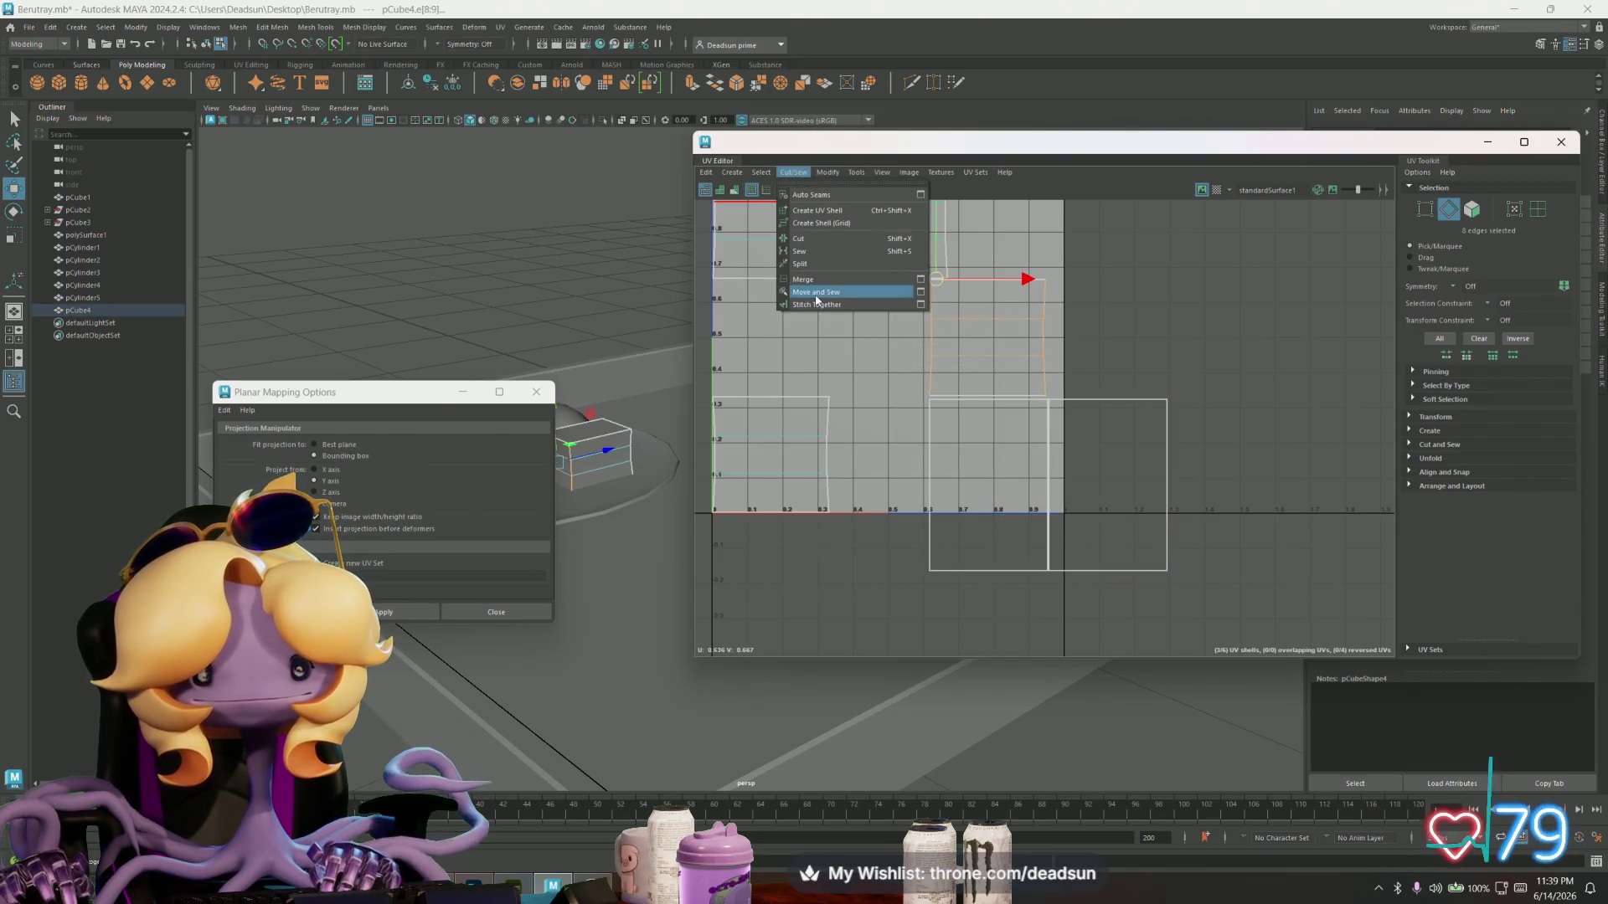
- Move and Sew the selected edges, then shift the joined shell toward the 0–1 square
click(817, 292)
right_drag(972, 373, 1014, 348)
drag(1001, 365, 912, 270)
alt+middle_drag(920, 303, 956, 388)
drag(948, 353, 941, 338)
- Move the lower-left and right shells up into place and rotate the left shell about 90°
double_click(876, 515)
drag(830, 567, 832, 453)
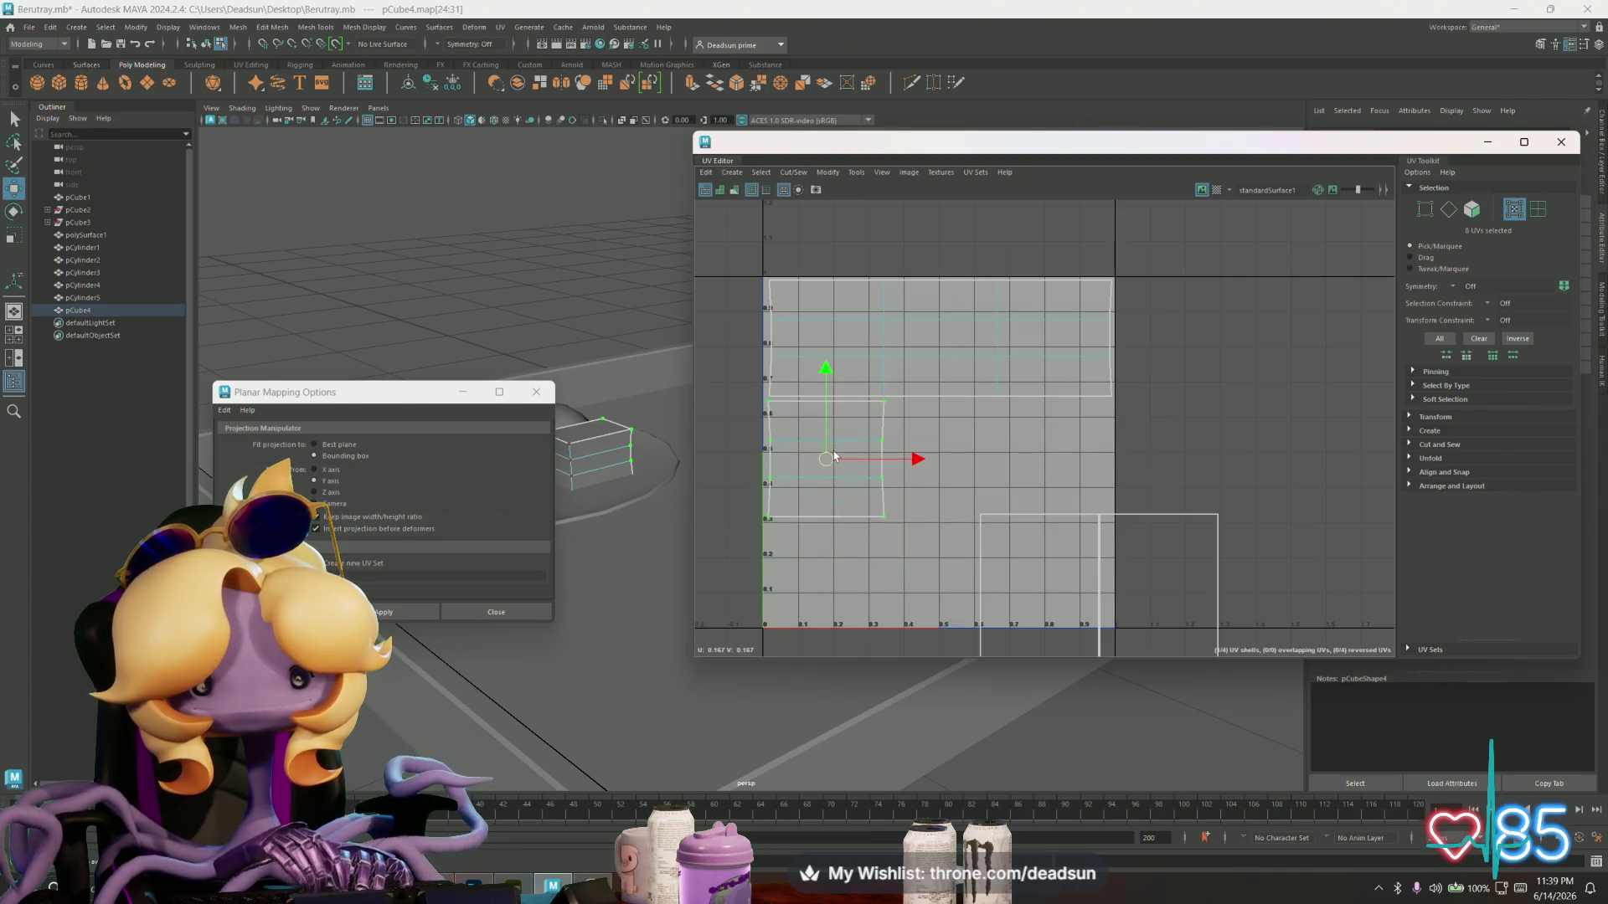
double_click(1080, 521)
mouse_move(1044, 606)
mouse_down()
mouse_move(1039, 576)
mouse_move(948, 485)
mouse_move(1028, 610)
mouse_move(951, 487)
mouse_up()
mouse_move(1158, 596)
mouse_down()
mouse_move(1085, 540)
mouse_move(1066, 487)
mouse_up()
click(836, 526)
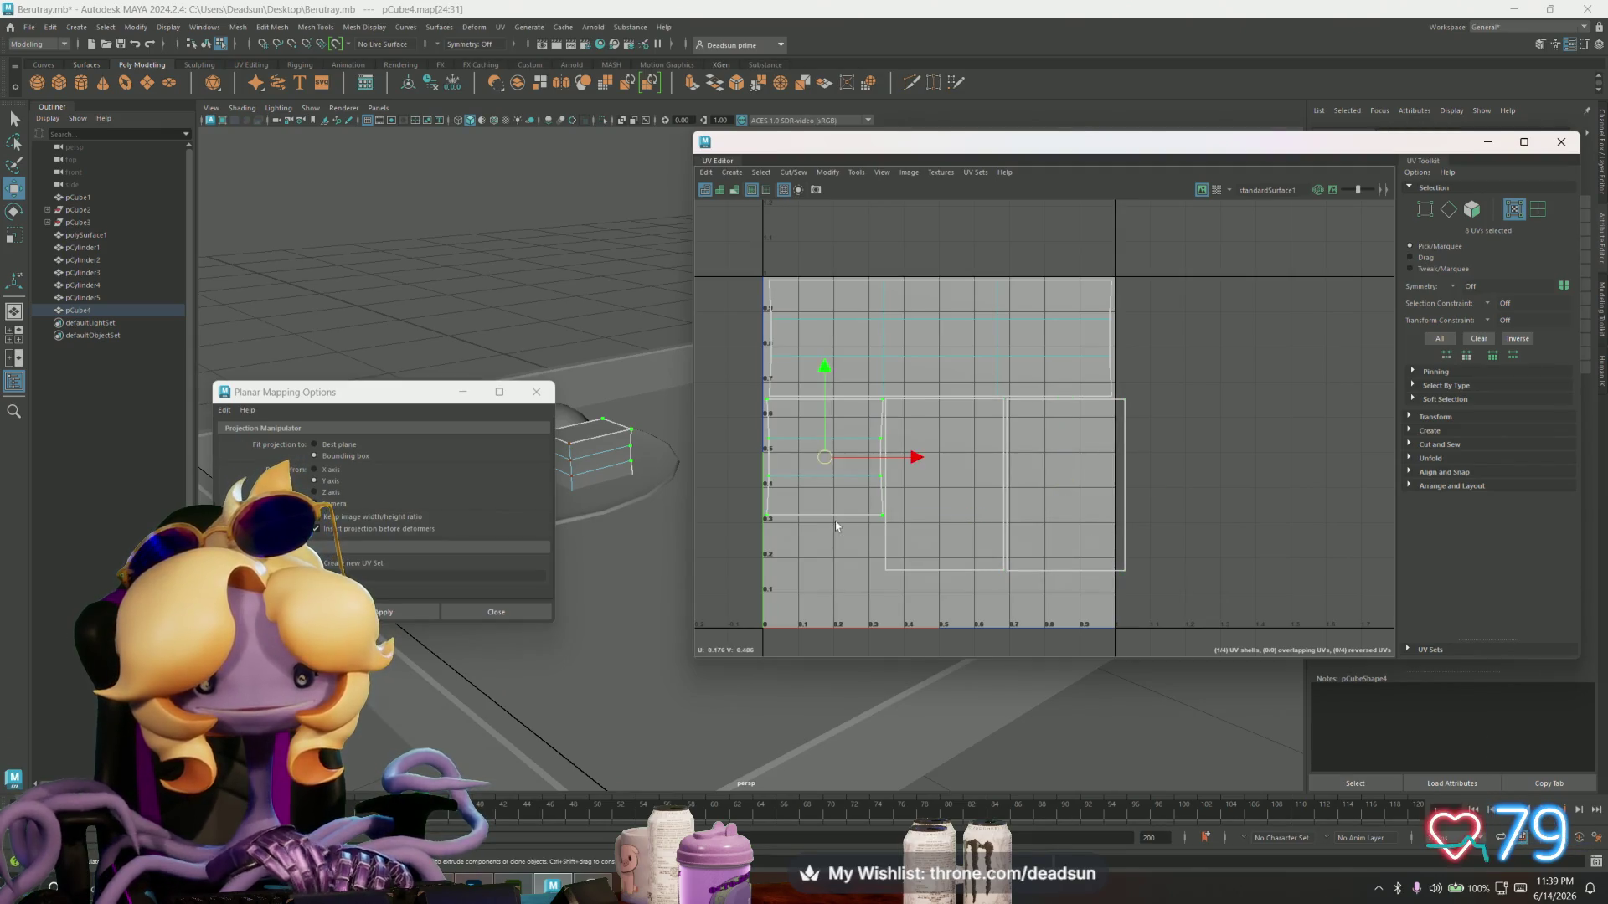
key(e)
mouse_move(883, 526)
mouse_down()
mouse_move(800, 578)
mouse_move(706, 557)
mouse_move(825, 582)
mouse_move(895, 546)
mouse_up()
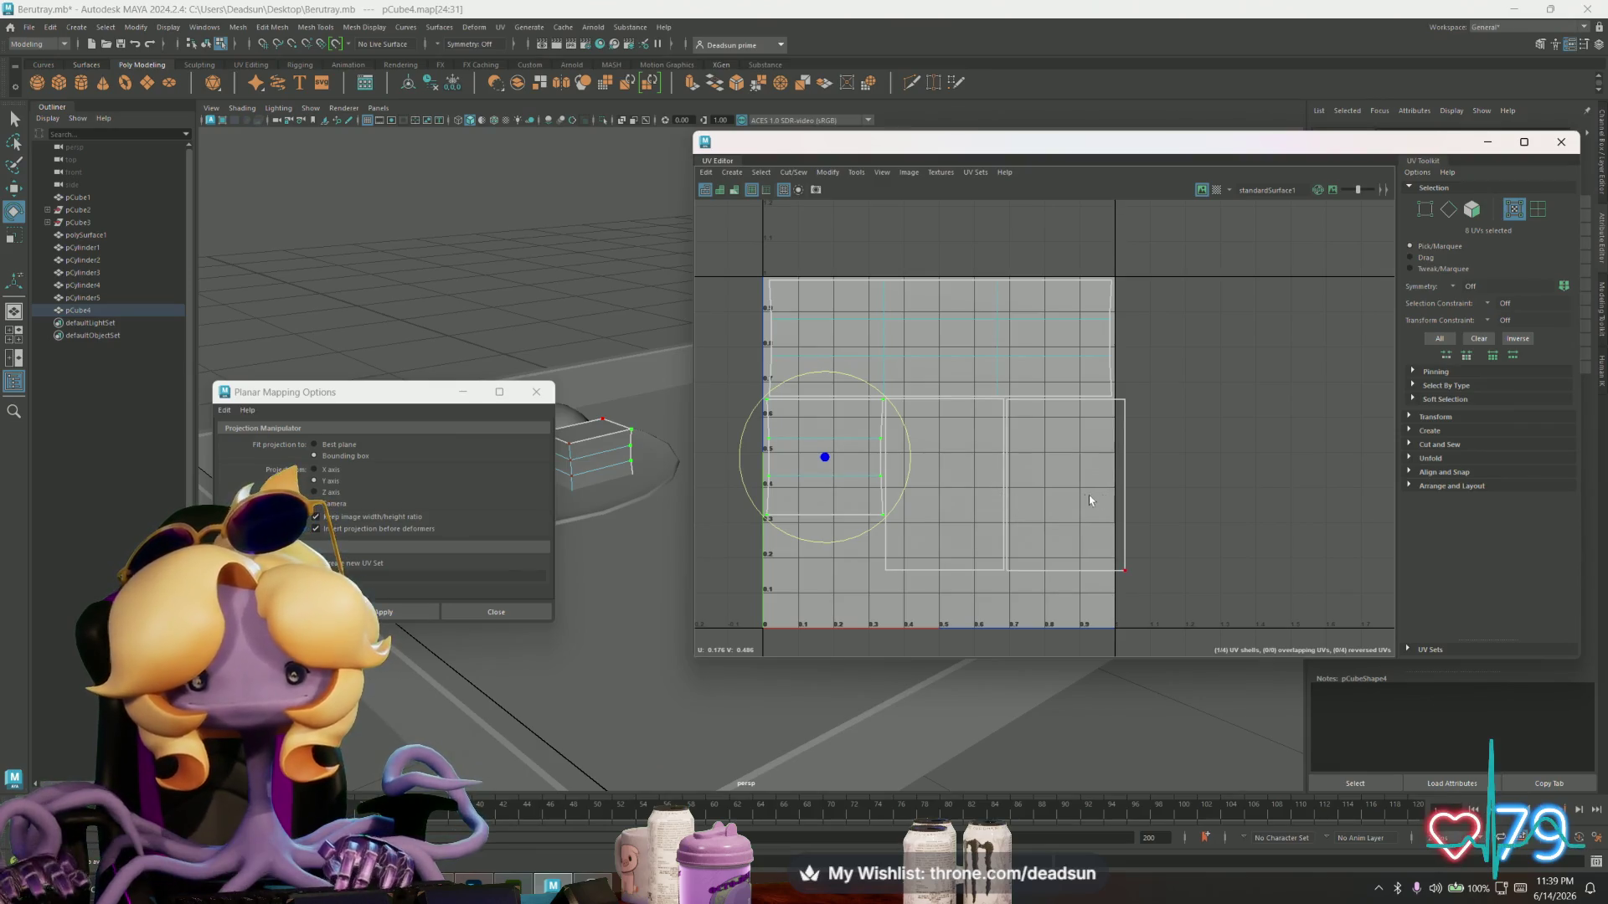
- Shrink all four UV shells slightly, nudge them into the tile, and close the UV Editor
drag(753, 268, 1195, 614)
key(r)
drag(947, 428, 933, 421)
key(w)
drag(933, 420, 936, 424)
key(r)
key(w)
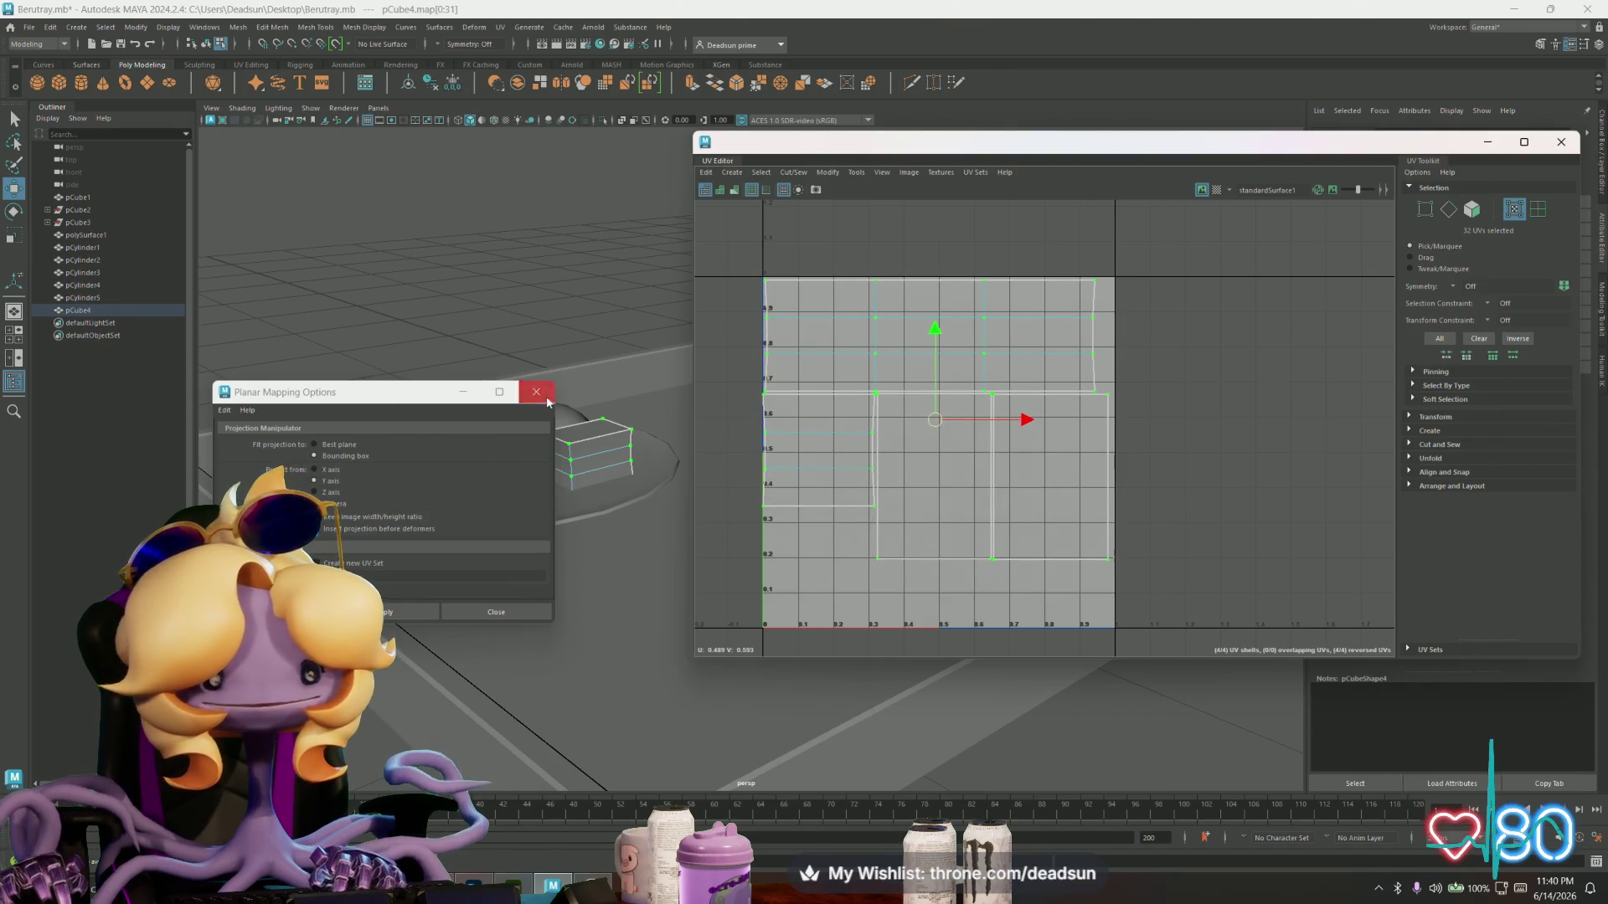
click(1556, 144)
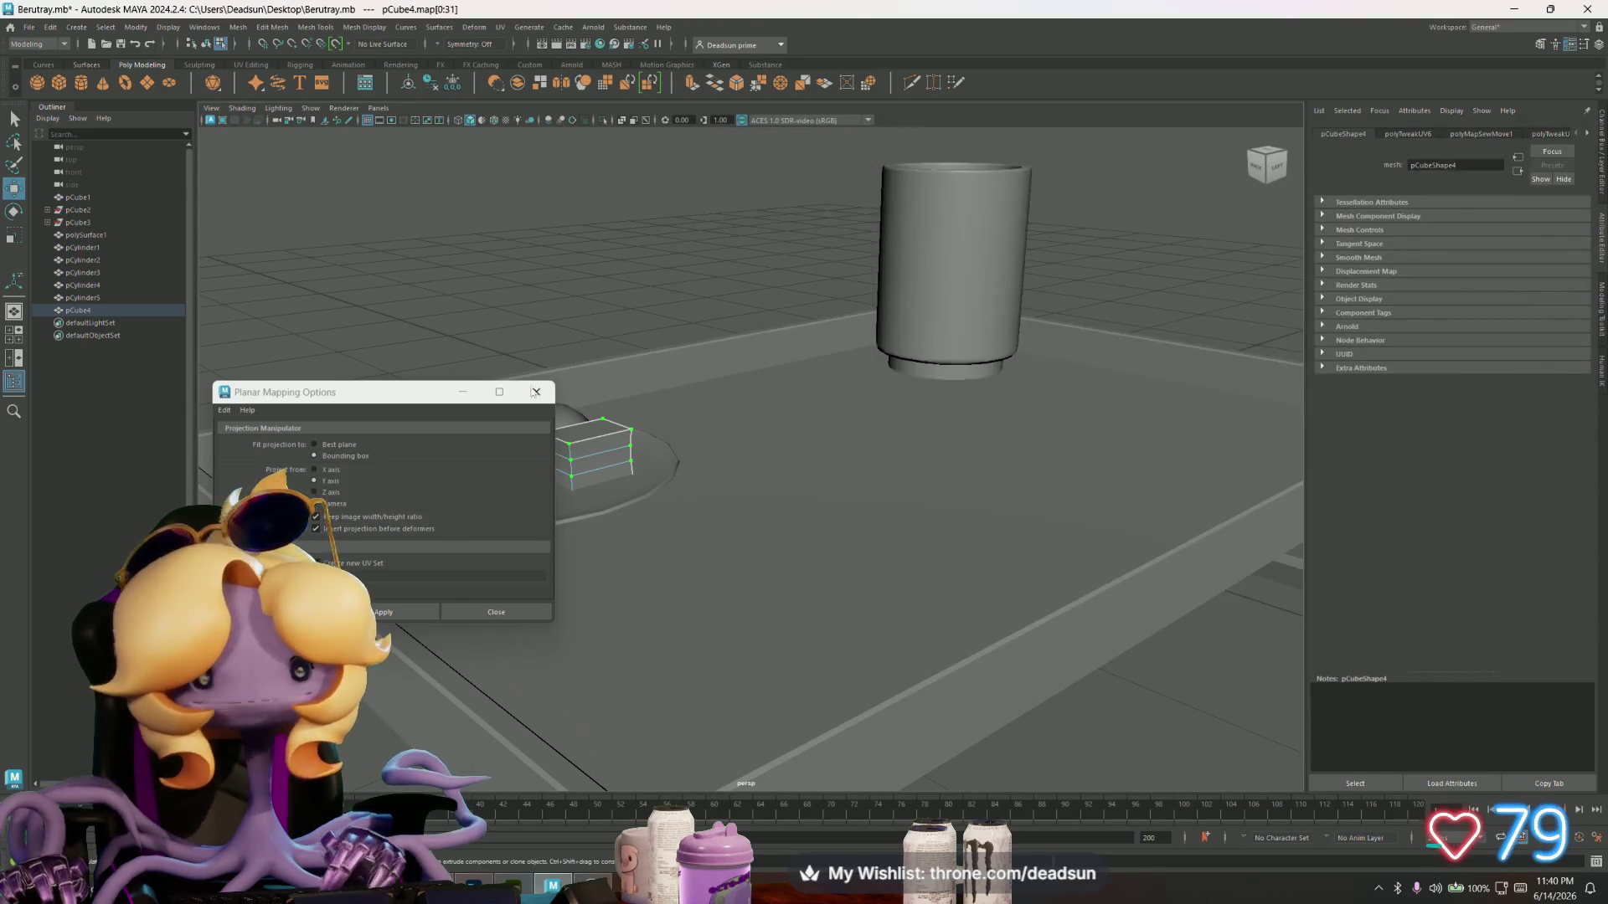
- Close the Planar Mapping Options window
click(534, 393)
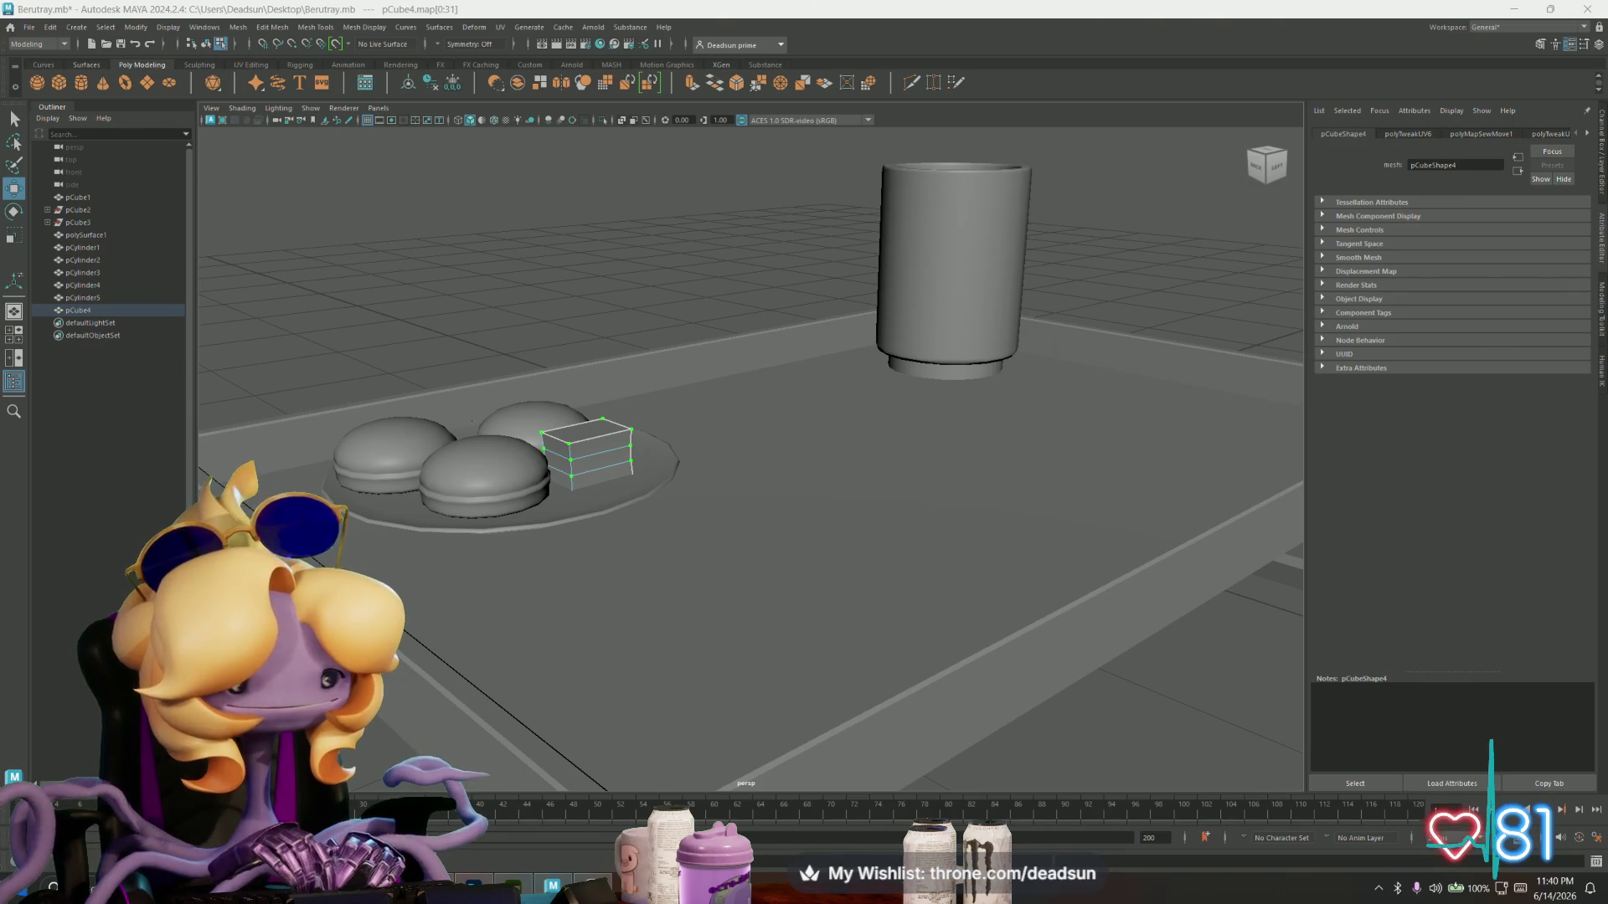
key(alt+Tab)
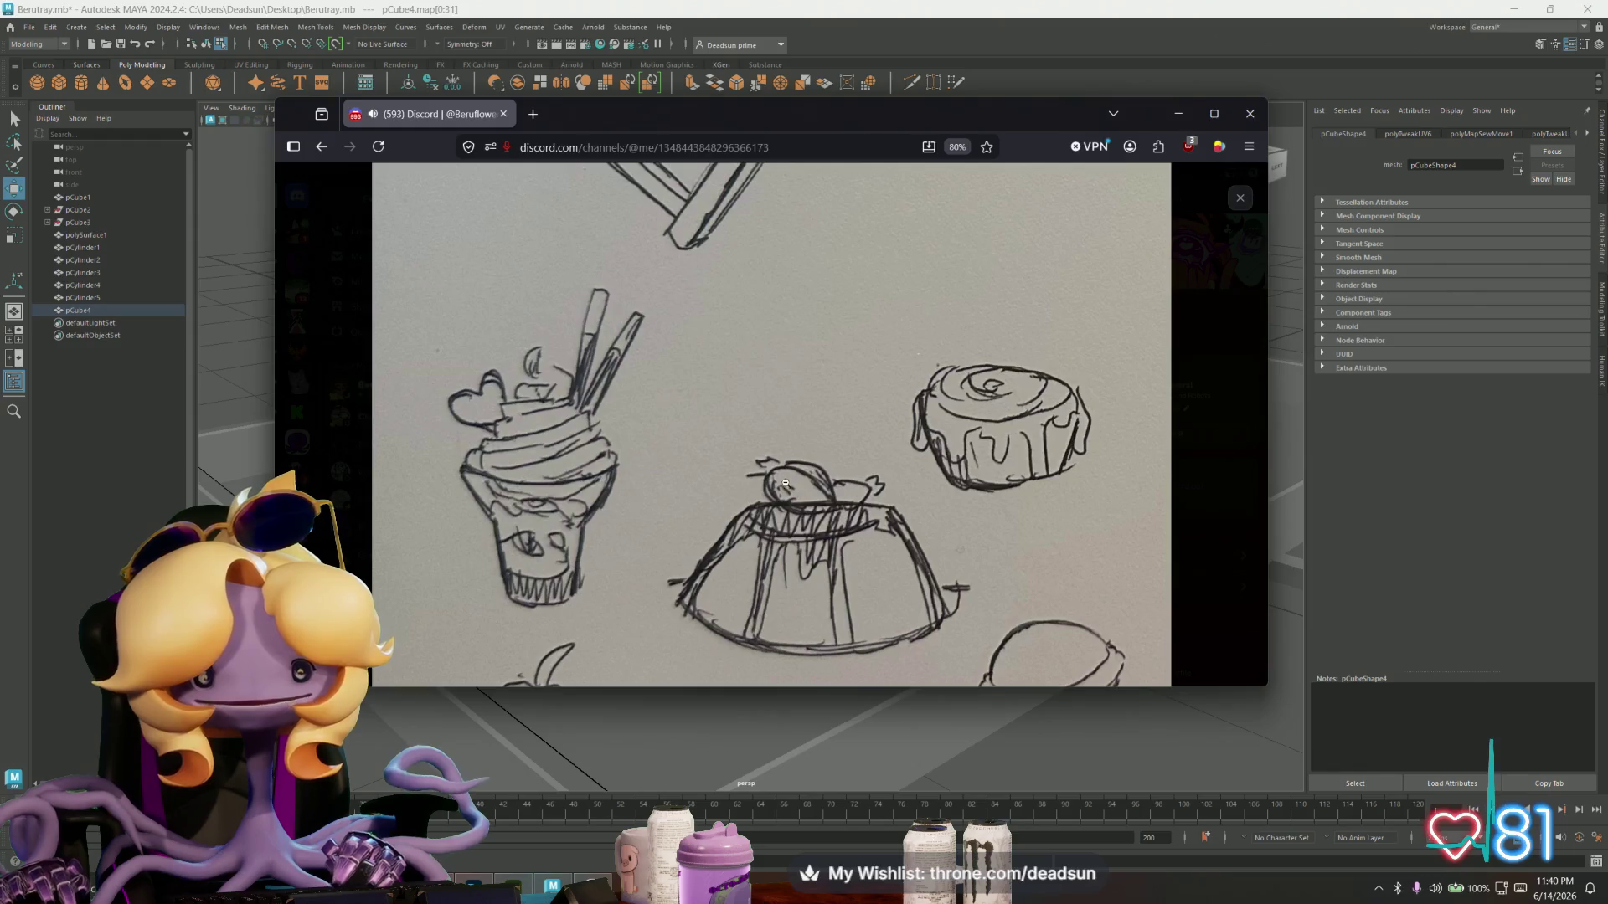
key(alt+Tab)
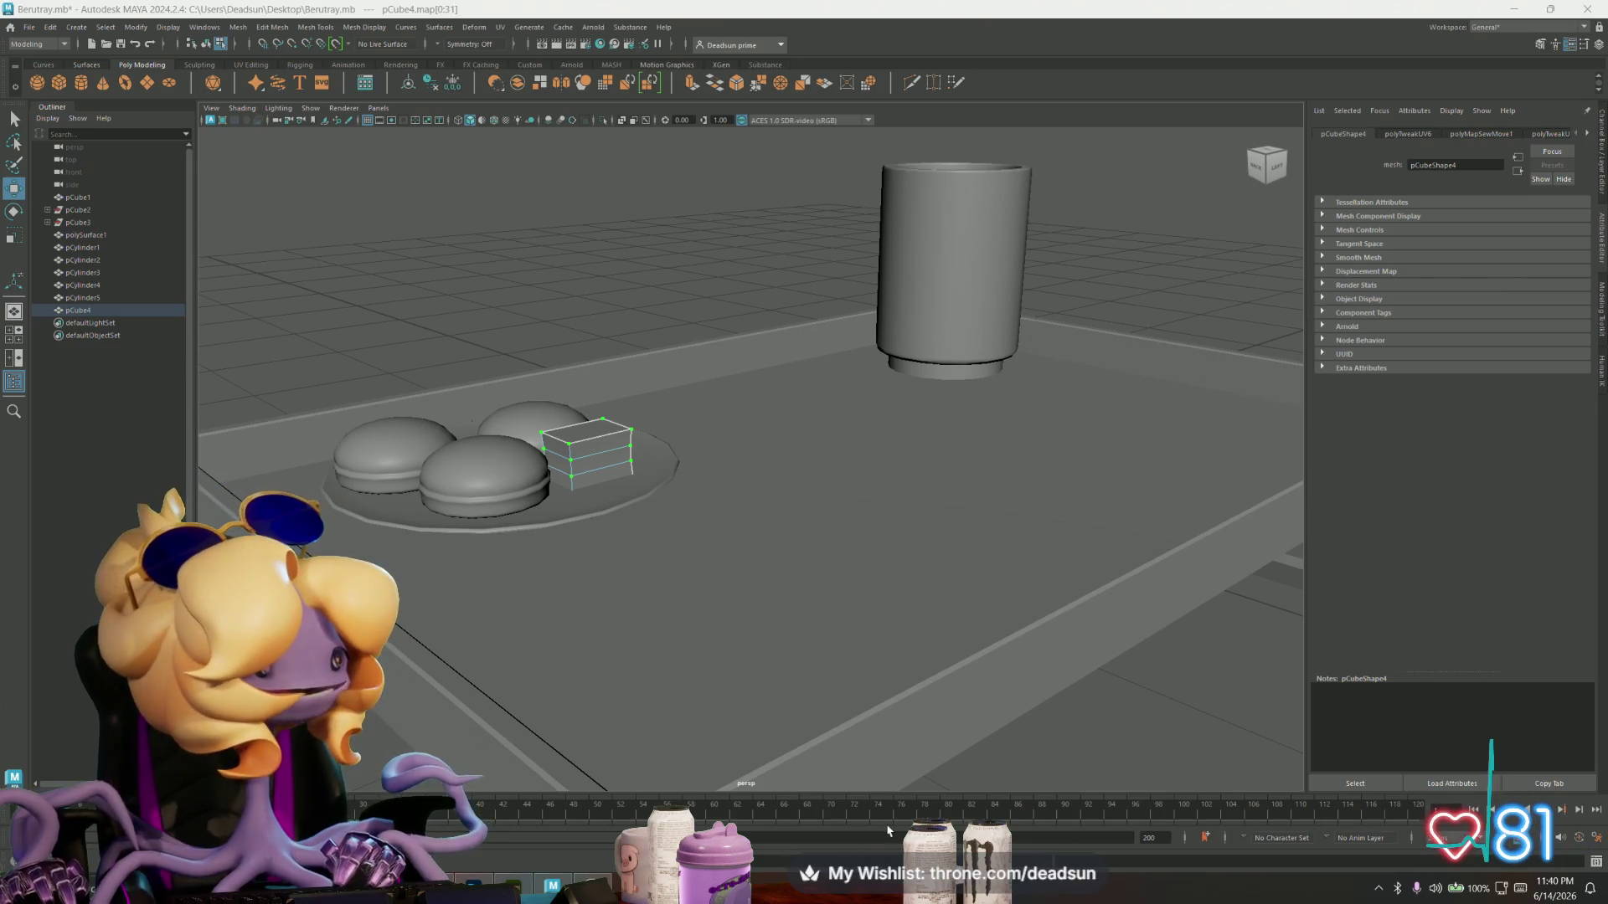
- Duplicate the cookie plate with Ctrl+D and move the copy to the right
scroll(793, 650, up, 5)
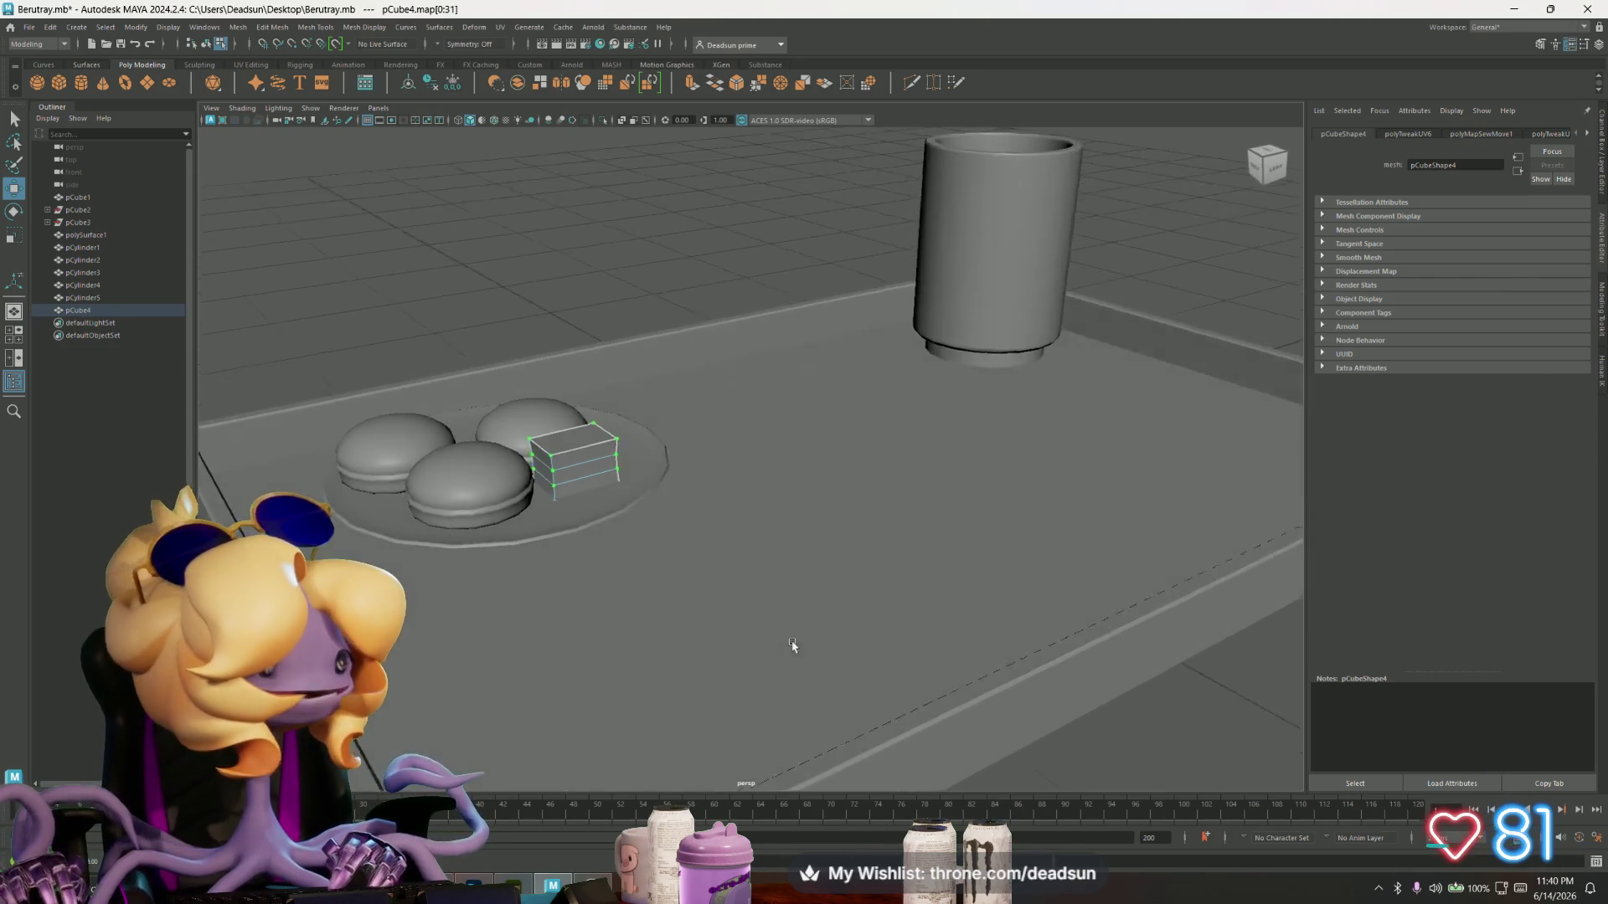
scroll(691, 737, down, 5)
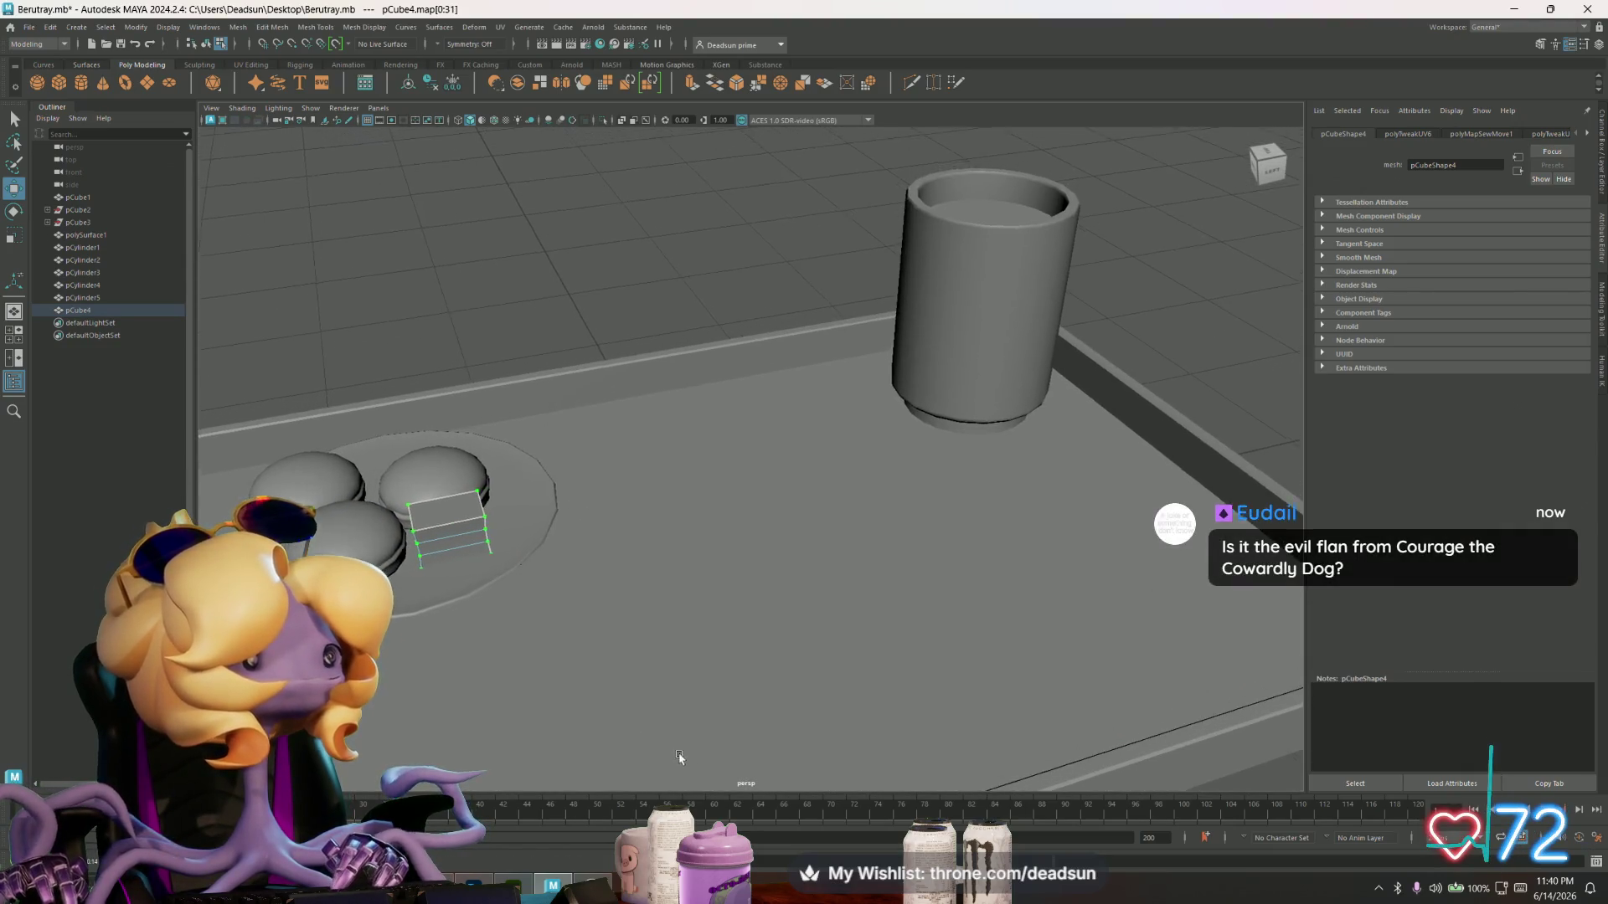
scroll(675, 722, down, 2)
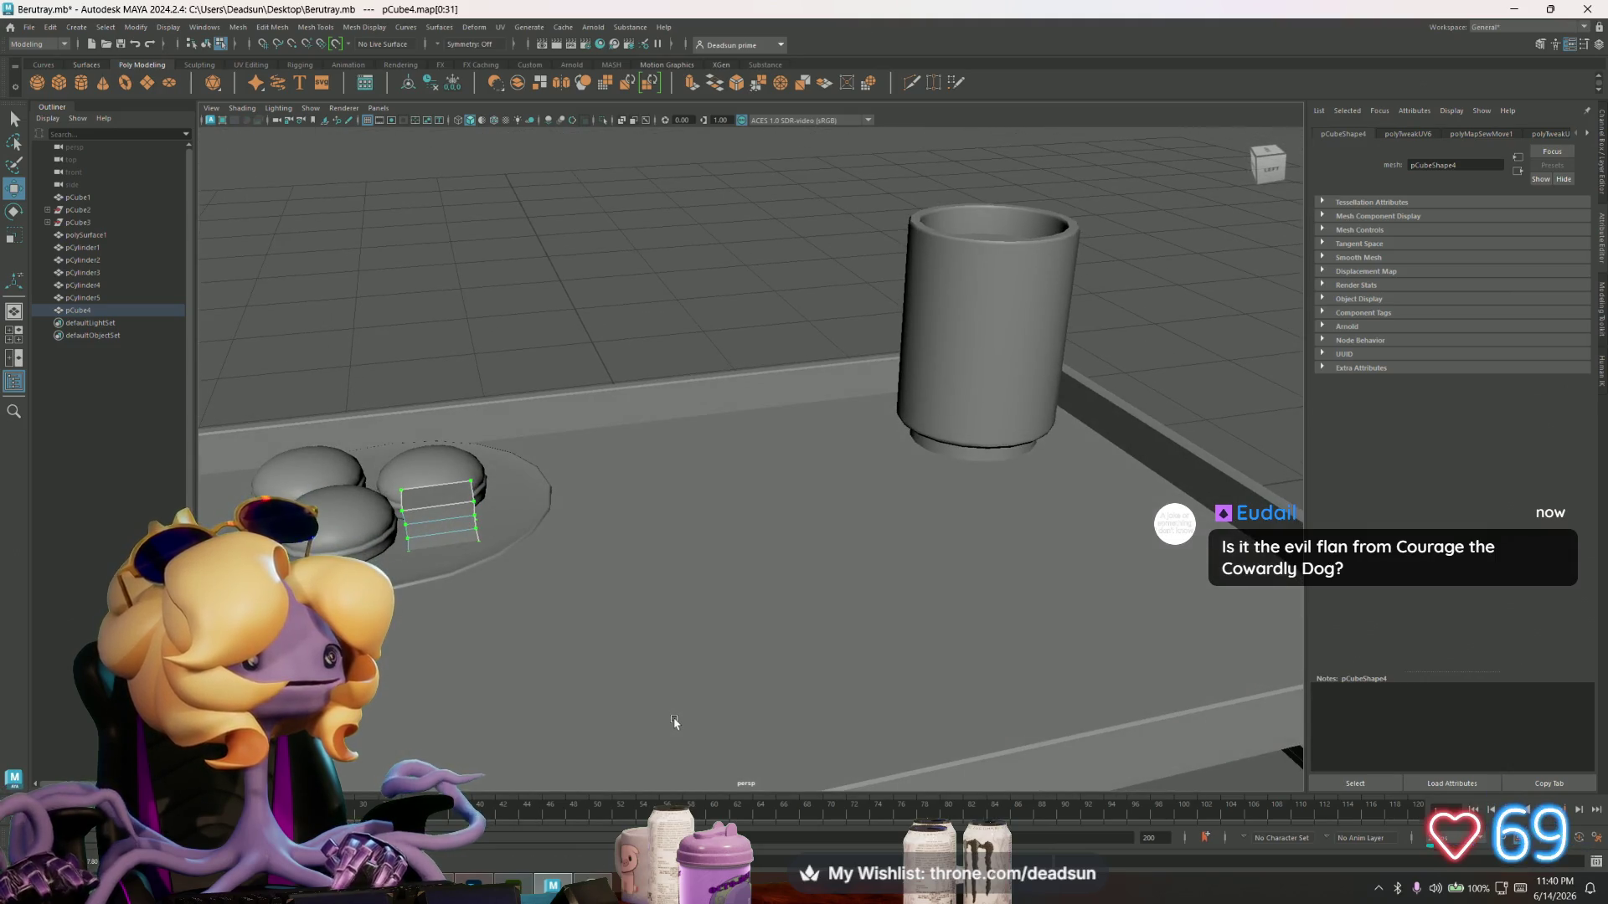
scroll(672, 724, up, 3)
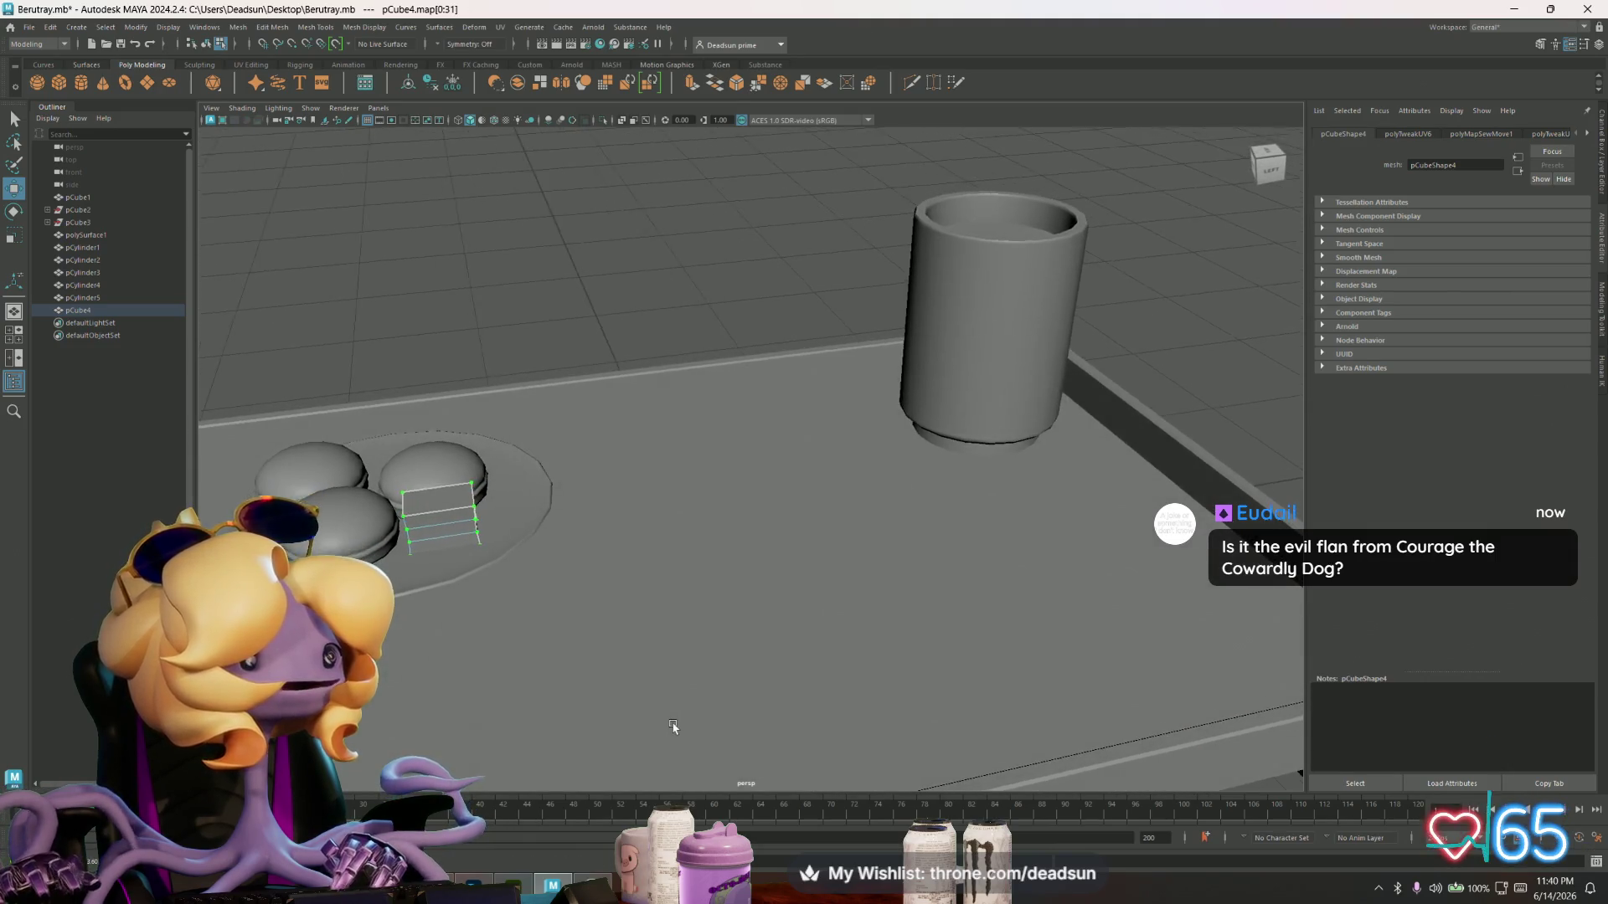
scroll(667, 725, up, 3)
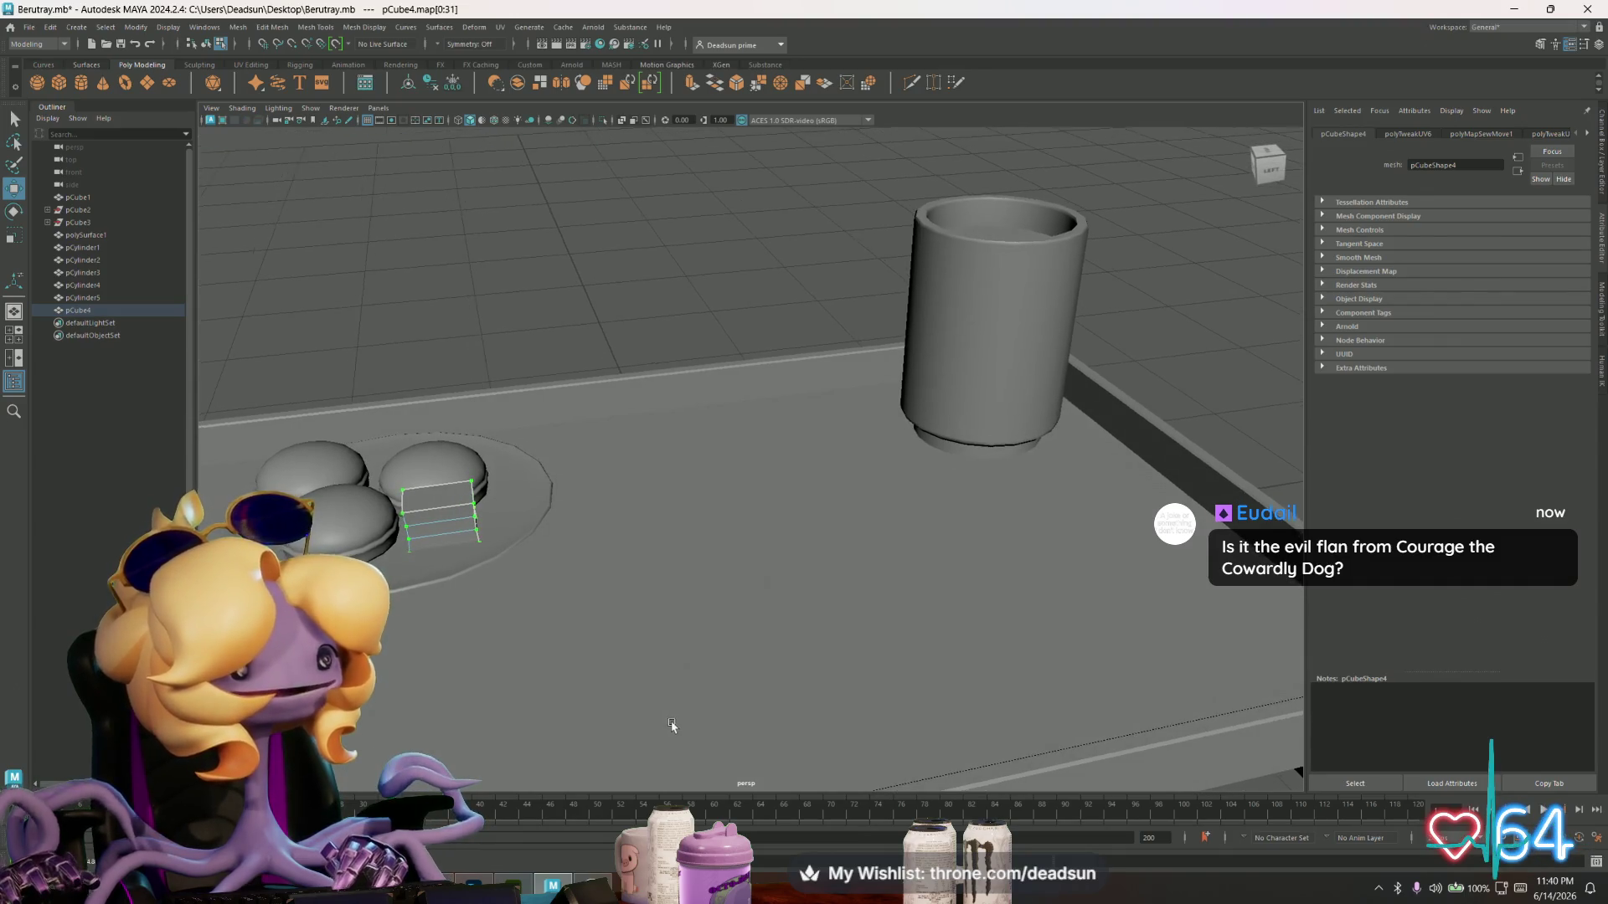
scroll(664, 724, down, 2)
click(527, 308)
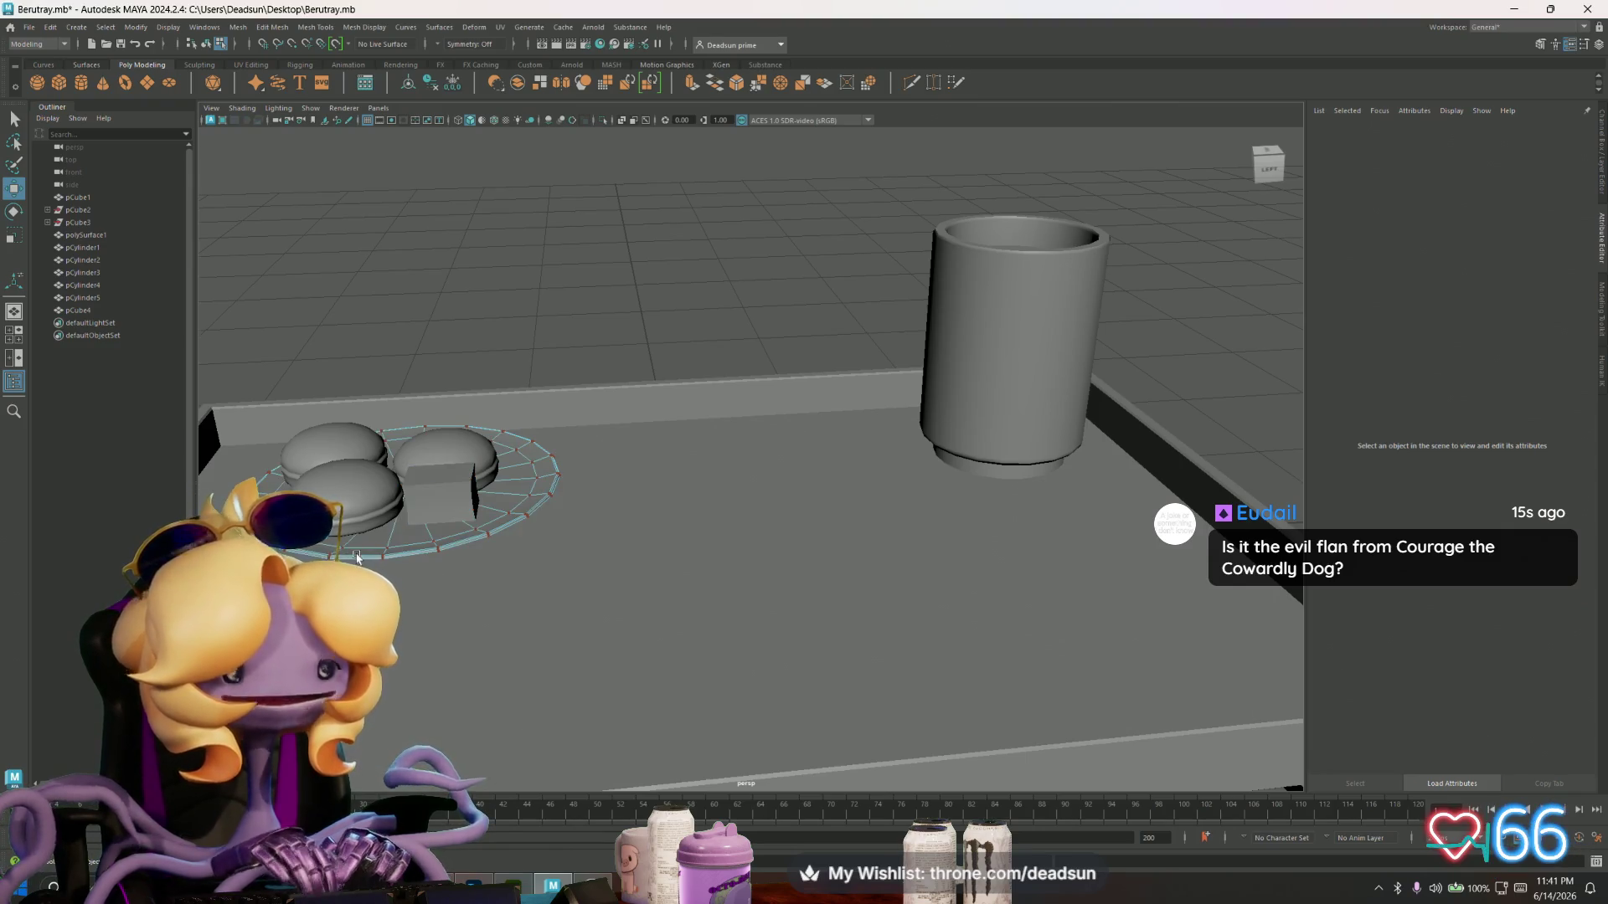
click(408, 557)
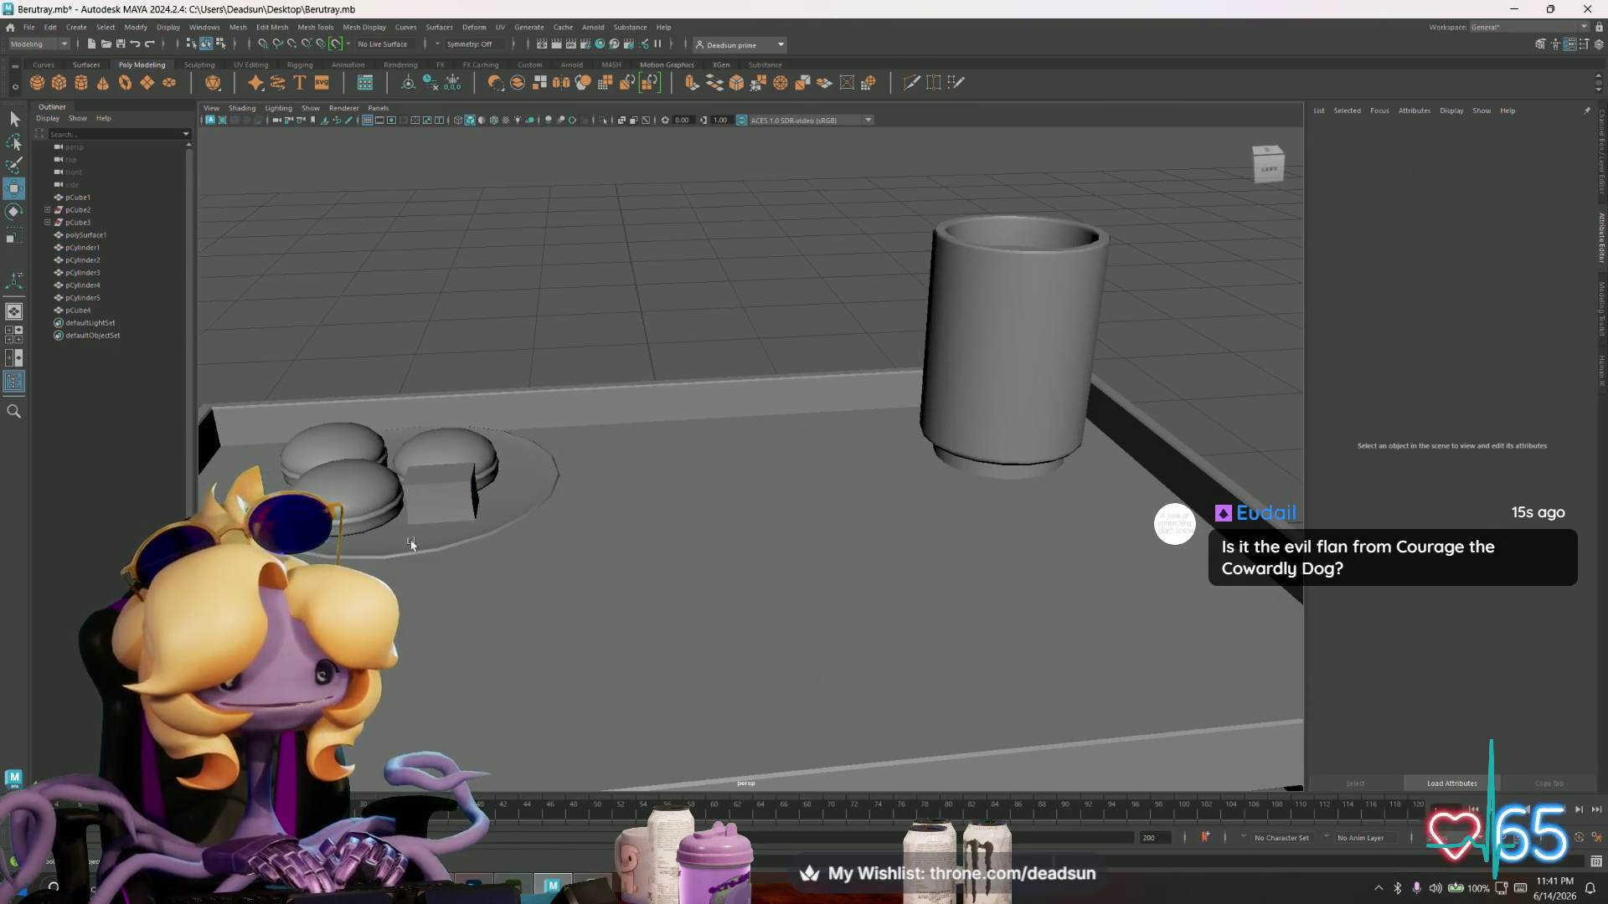
key(ctrl+d)
mouse_move(477, 502)
mouse_down()
mouse_move(776, 488)
mouse_move(688, 479)
mouse_move(616, 509)
mouse_move(796, 510)
mouse_move(721, 528)
mouse_move(652, 491)
mouse_move(787, 474)
mouse_move(787, 450)
mouse_move(733, 605)
mouse_move(1041, 681)
mouse_move(959, 520)
mouse_move(787, 588)
mouse_up()
- Shrink the new plate, lower it onto the tray, and slide it beside the cookie plate
key(r)
key(w)
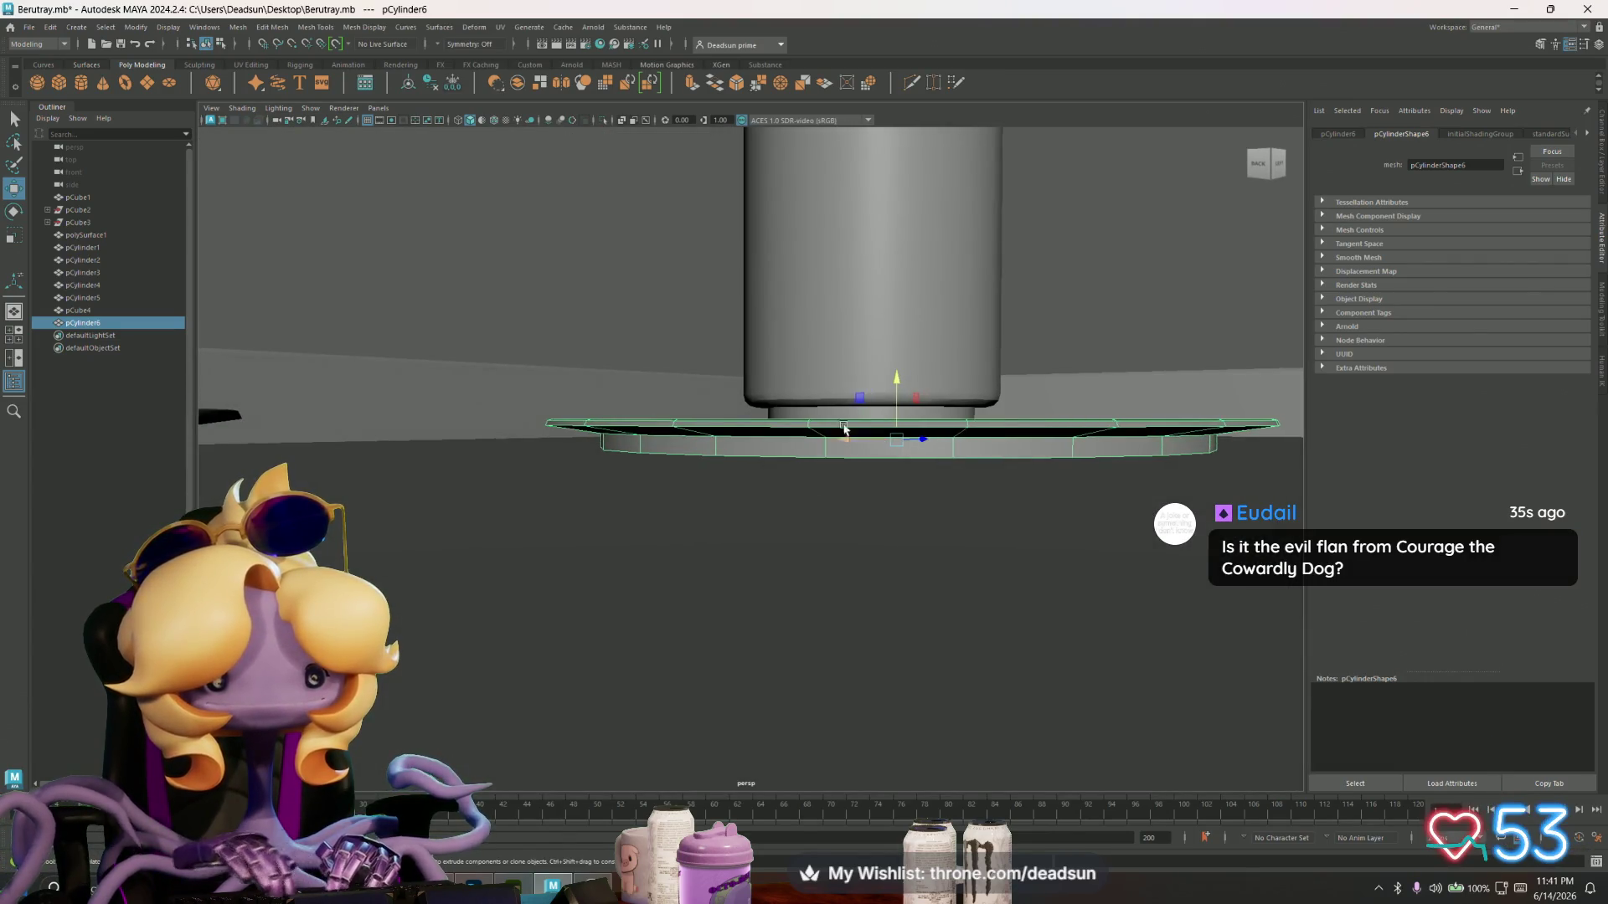
mouse_move(901, 380)
mouse_down()
mouse_move(682, 513)
mouse_move(572, 222)
mouse_up()
click(573, 222)
mouse_move(664, 431)
alt+mouse_down()
mouse_move(653, 474)
mouse_move(678, 543)
alt+mouse_up()
click(653, 474)
drag(777, 530, 704, 530)
scroll(477, 492, down, 5)
click(377, 309)
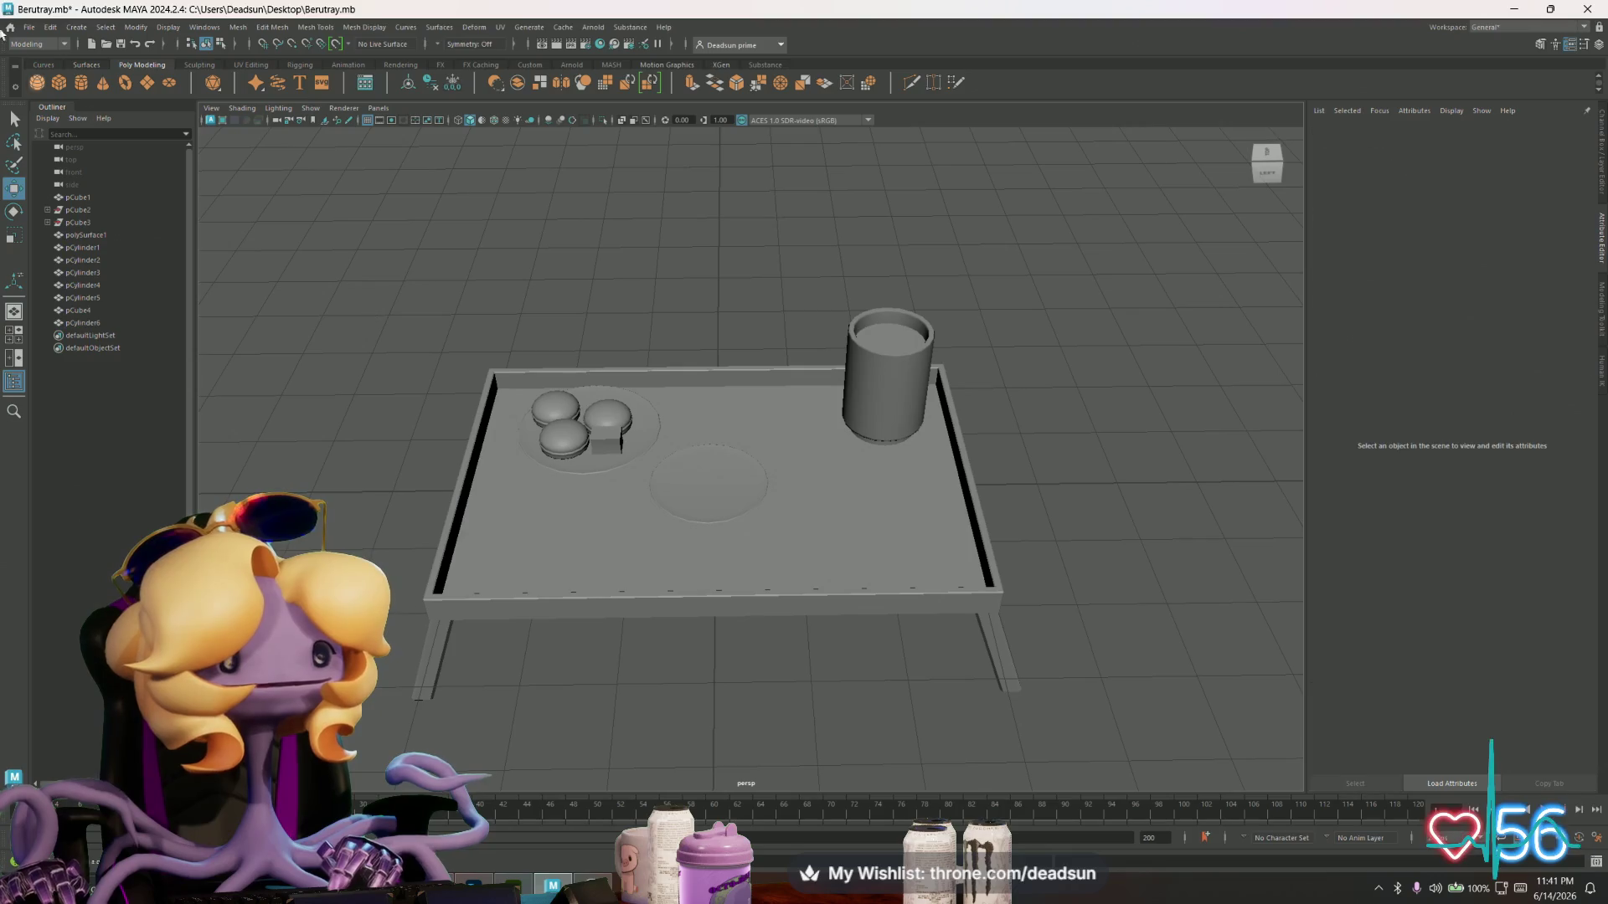
- Create a cylinder, scale it down onto the second plate, and stretch it taller
click(81, 82)
key(r)
drag(713, 489, 621, 495)
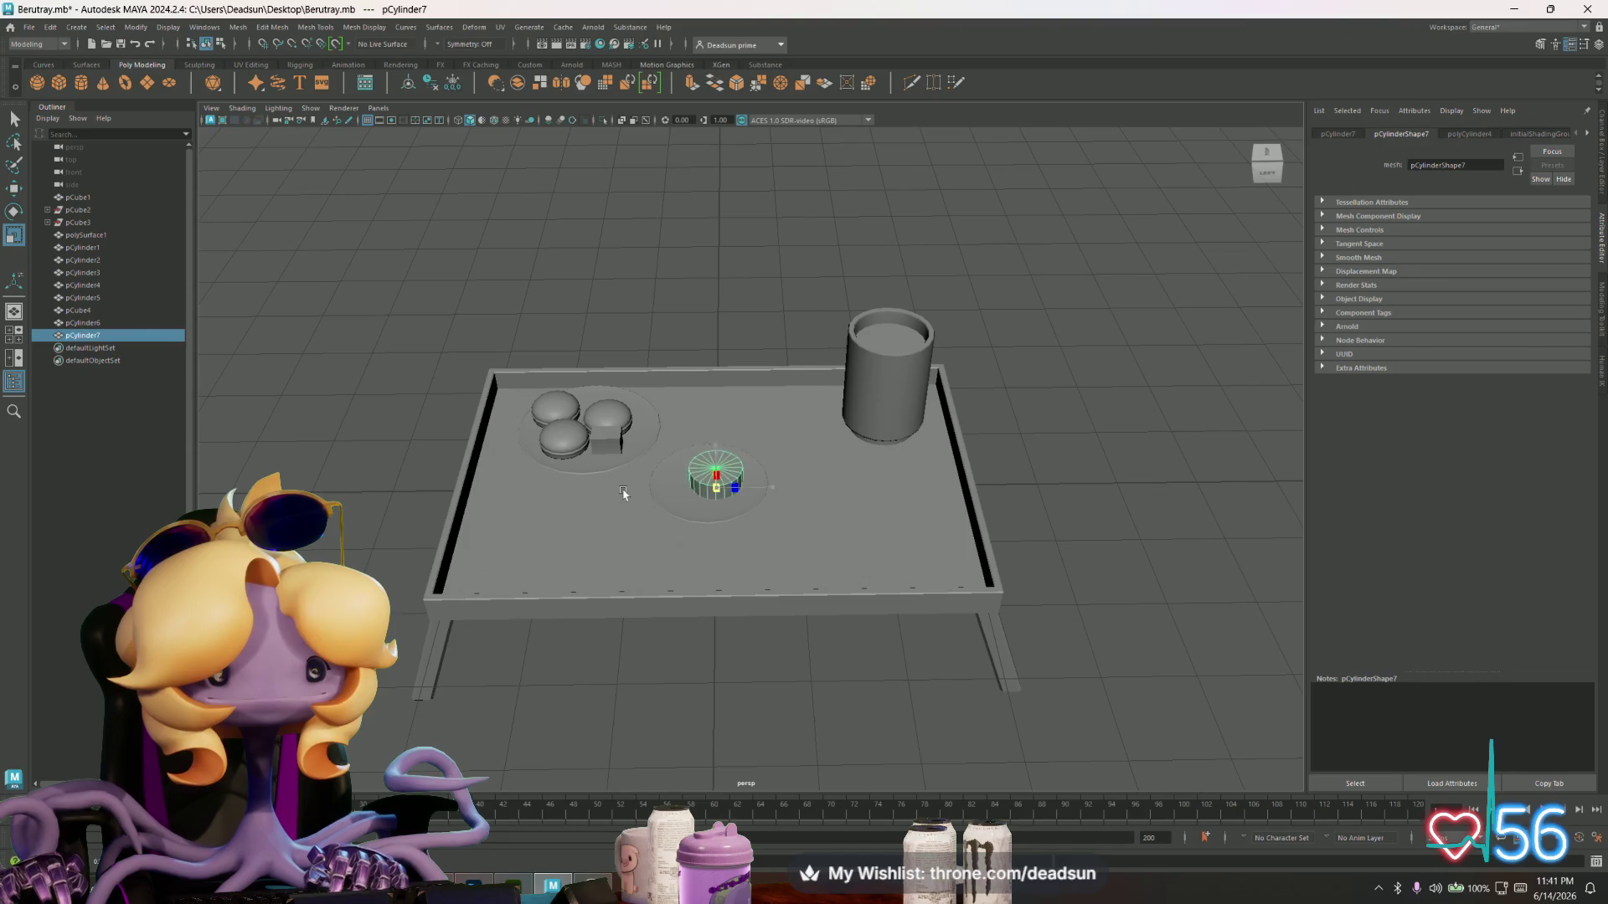
key(w)
drag(771, 490, 758, 490)
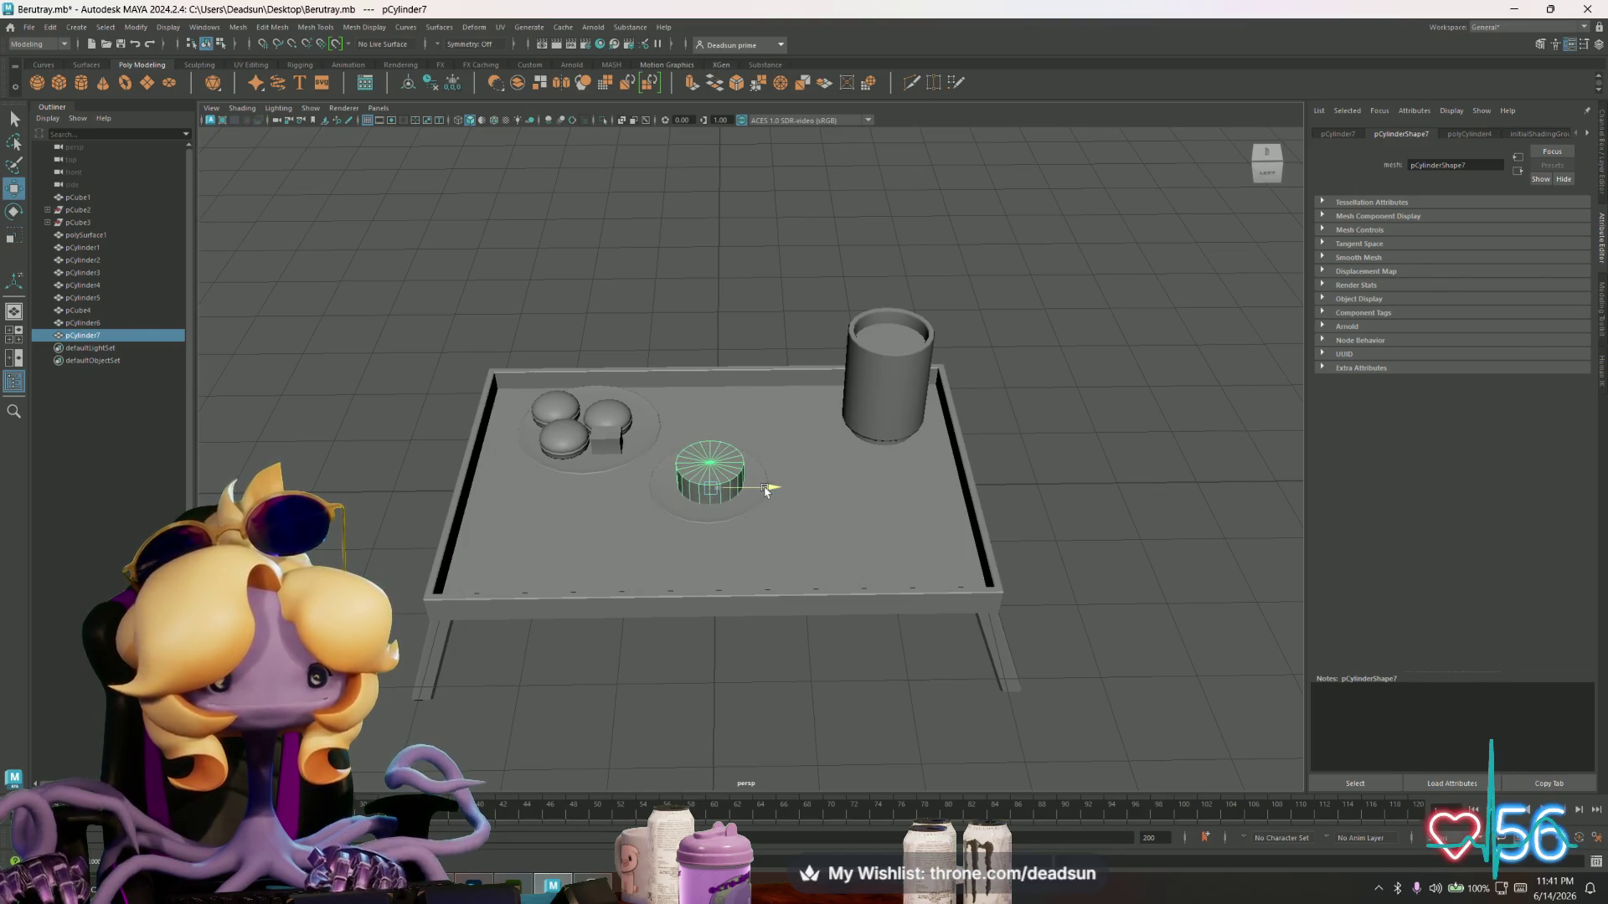
scroll(758, 490, up, 5)
alt+drag(770, 479, 719, 521)
mouse_move(737, 379)
mouse_down()
mouse_move(747, 160)
mouse_move(741, 278)
mouse_move(696, 326)
mouse_move(563, 320)
mouse_up()
key(w)
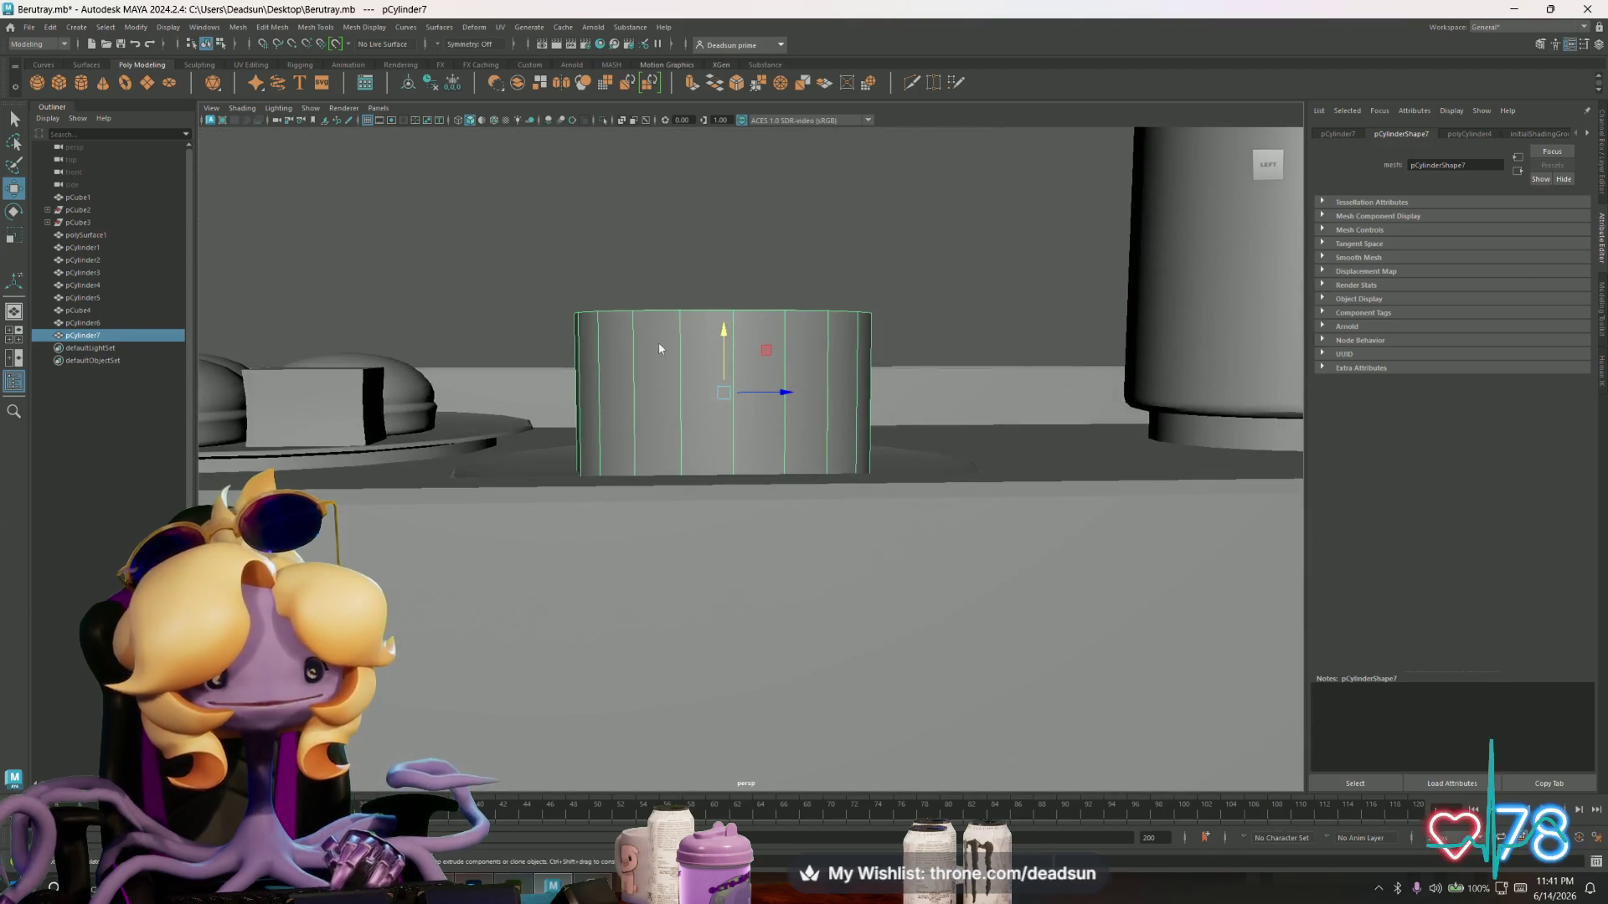
- Scale the top vertex ring inward to taper the flan and adjust its height on the plate
mouse_move(509, 258)
mouse_down()
mouse_move(951, 366)
mouse_move(952, 352)
mouse_up()
key(r)
mouse_move(722, 315)
mouse_down()
mouse_move(695, 316)
mouse_move(714, 456)
mouse_up()
key(w)
drag(737, 241, 735, 247)
alt+drag(723, 399, 718, 364)
right_drag(719, 361, 672, 329)
mouse_move(759, 343)
mouse_down()
mouse_move(753, 316)
mouse_move(668, 406)
mouse_move(666, 439)
mouse_move(671, 385)
mouse_up()
right_click(700, 327)
right_drag(700, 327, 701, 355)
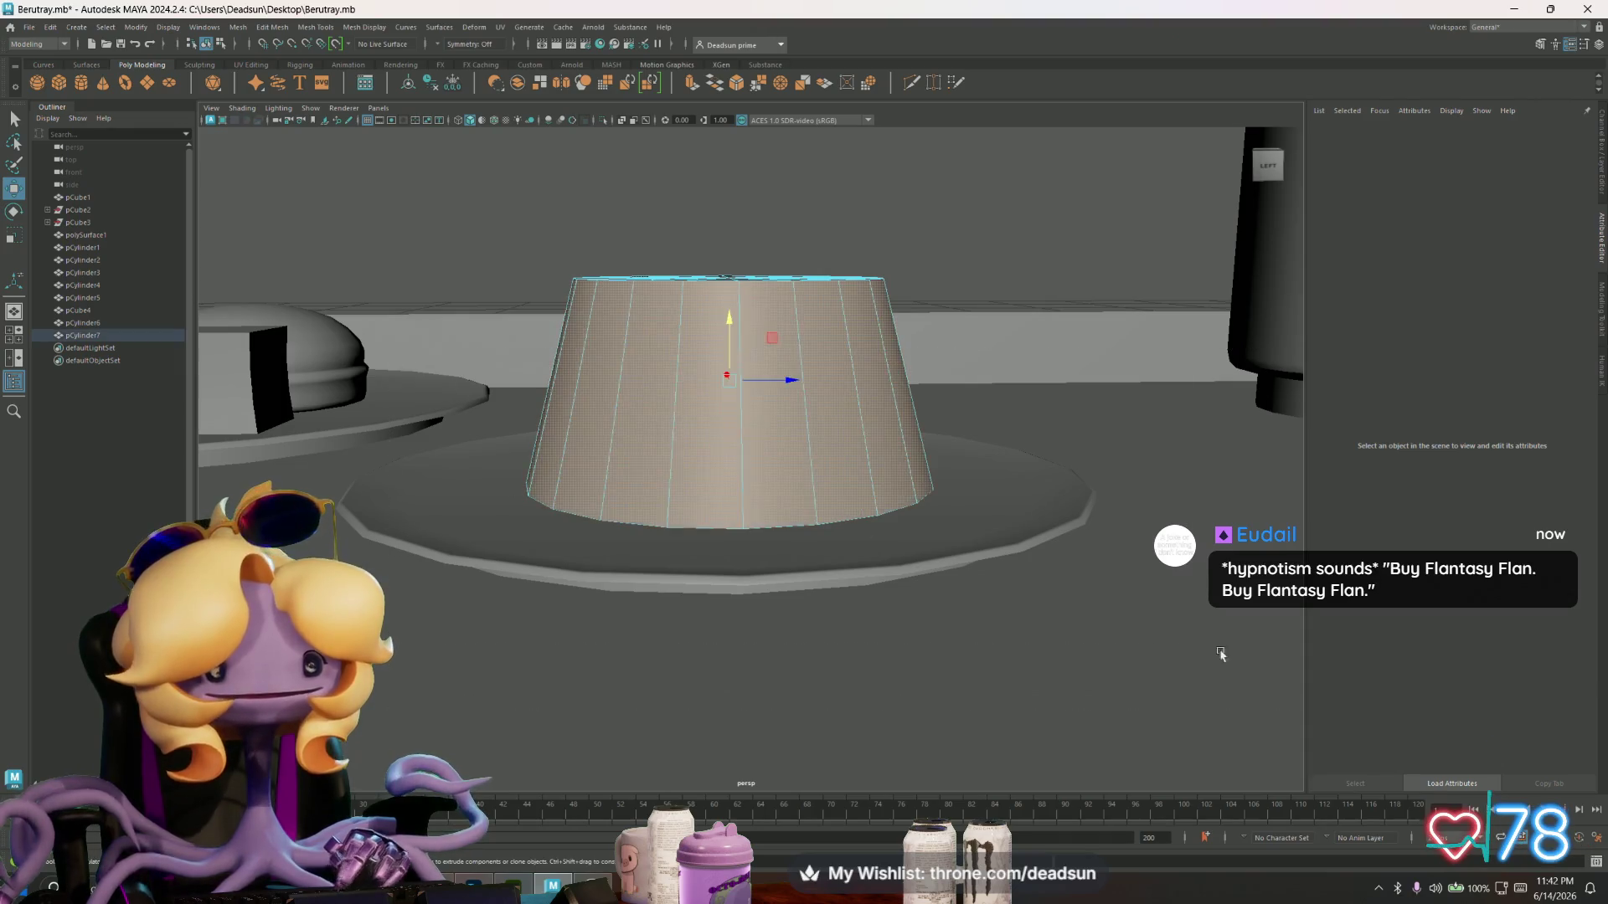
alt+drag(753, 362, 692, 423)
- Bevel the flan's top rim edges with Edit Mesh > Bevel and close the options
key(F10)
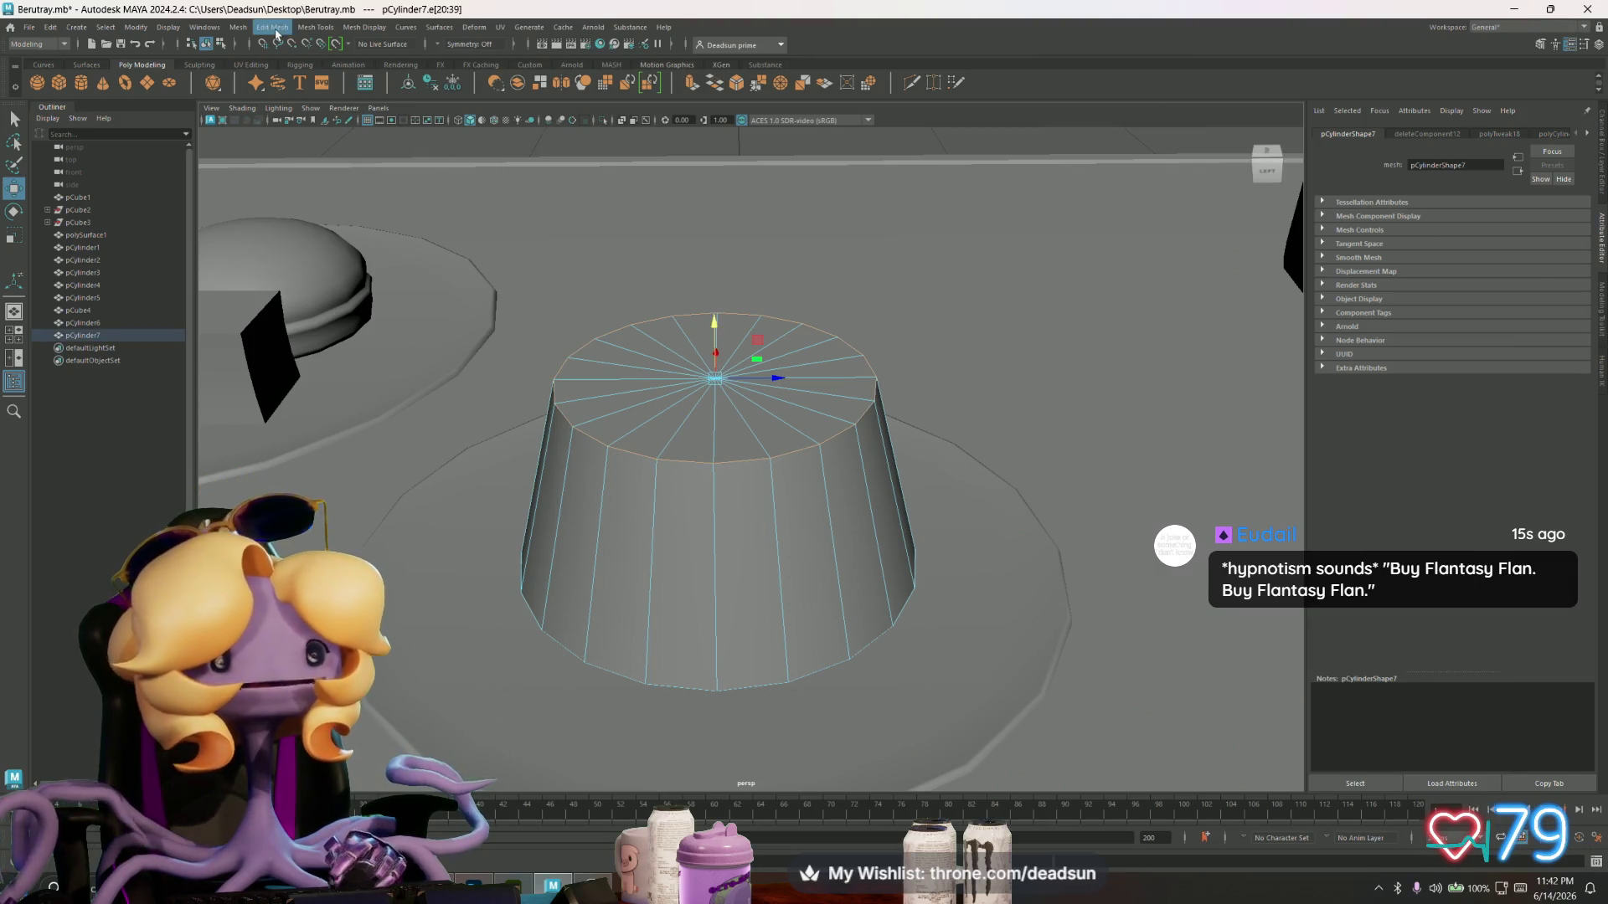
click(270, 32)
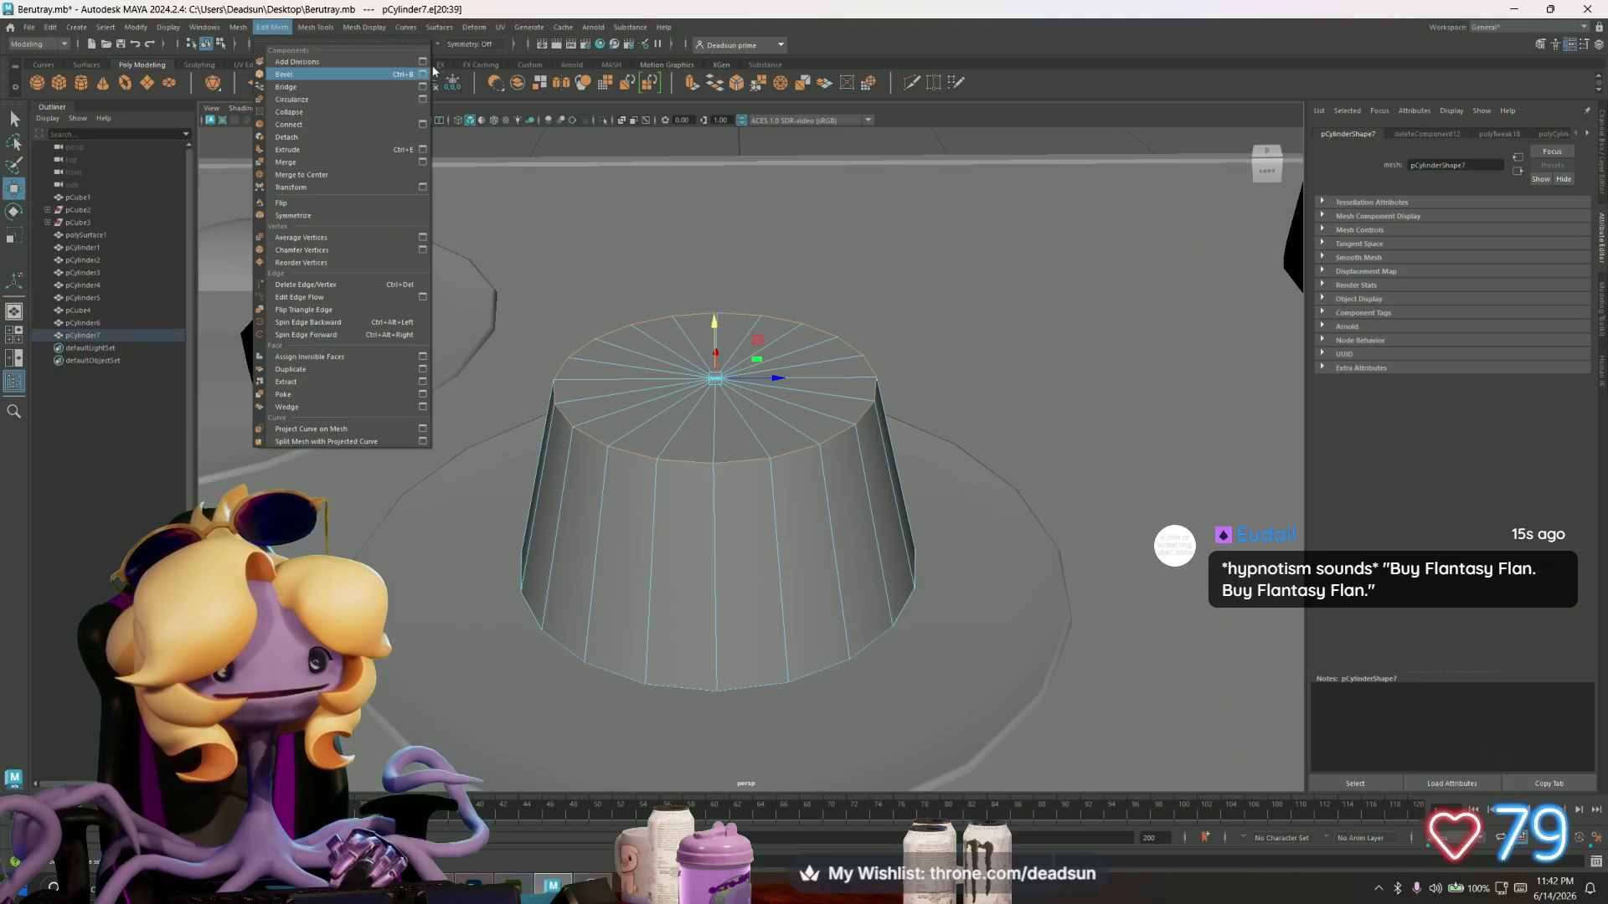
click(440, 65)
click(282, 26)
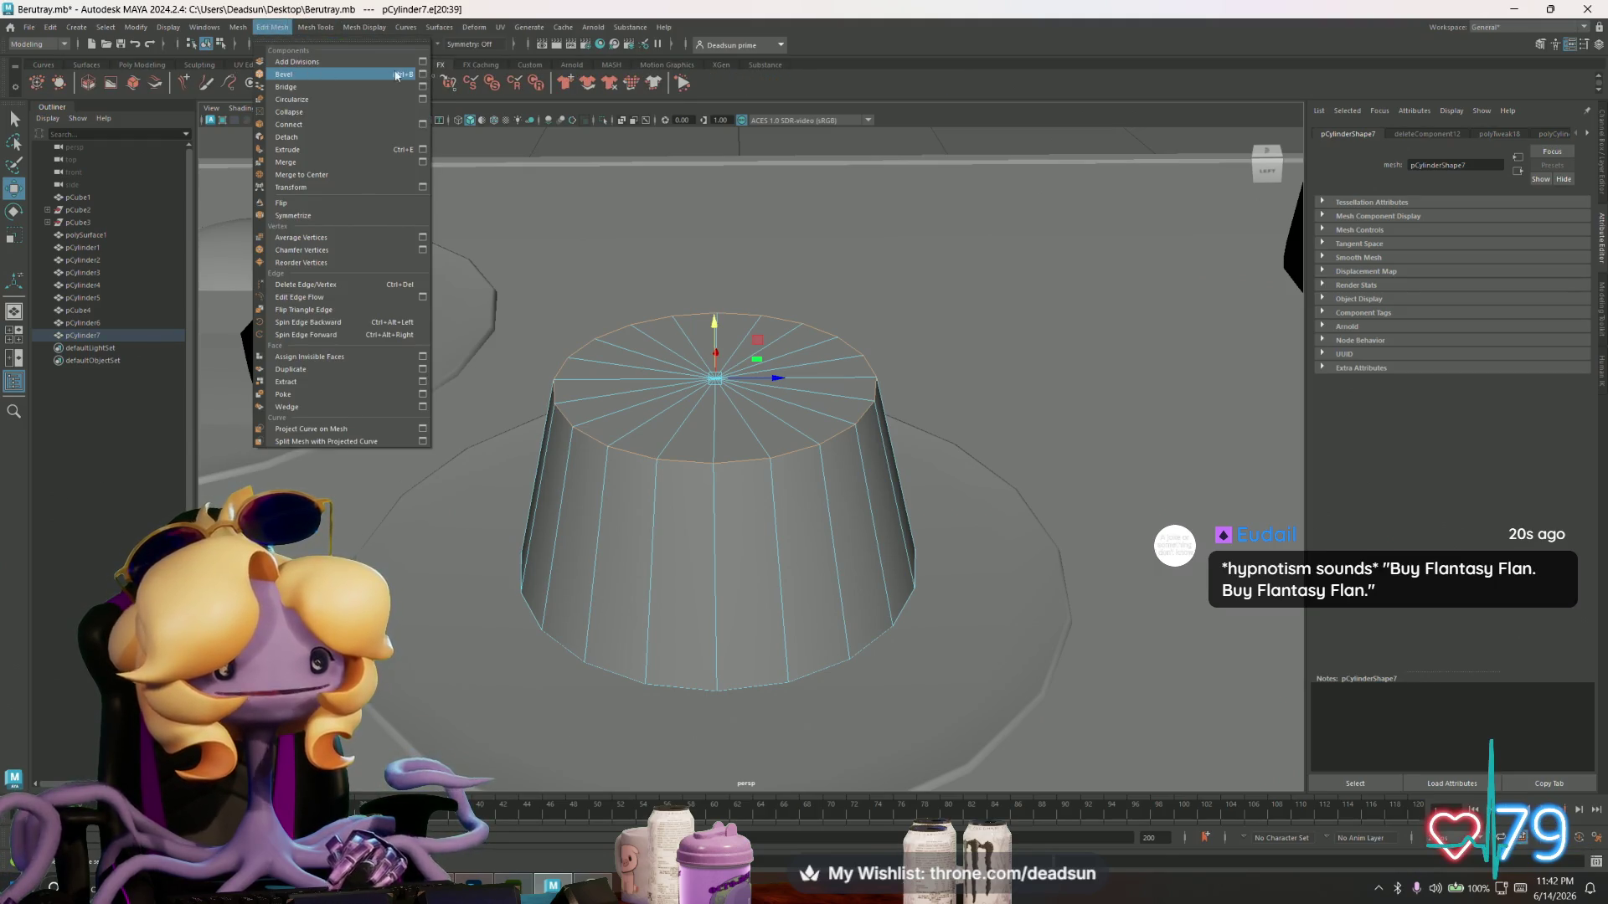
click(423, 75)
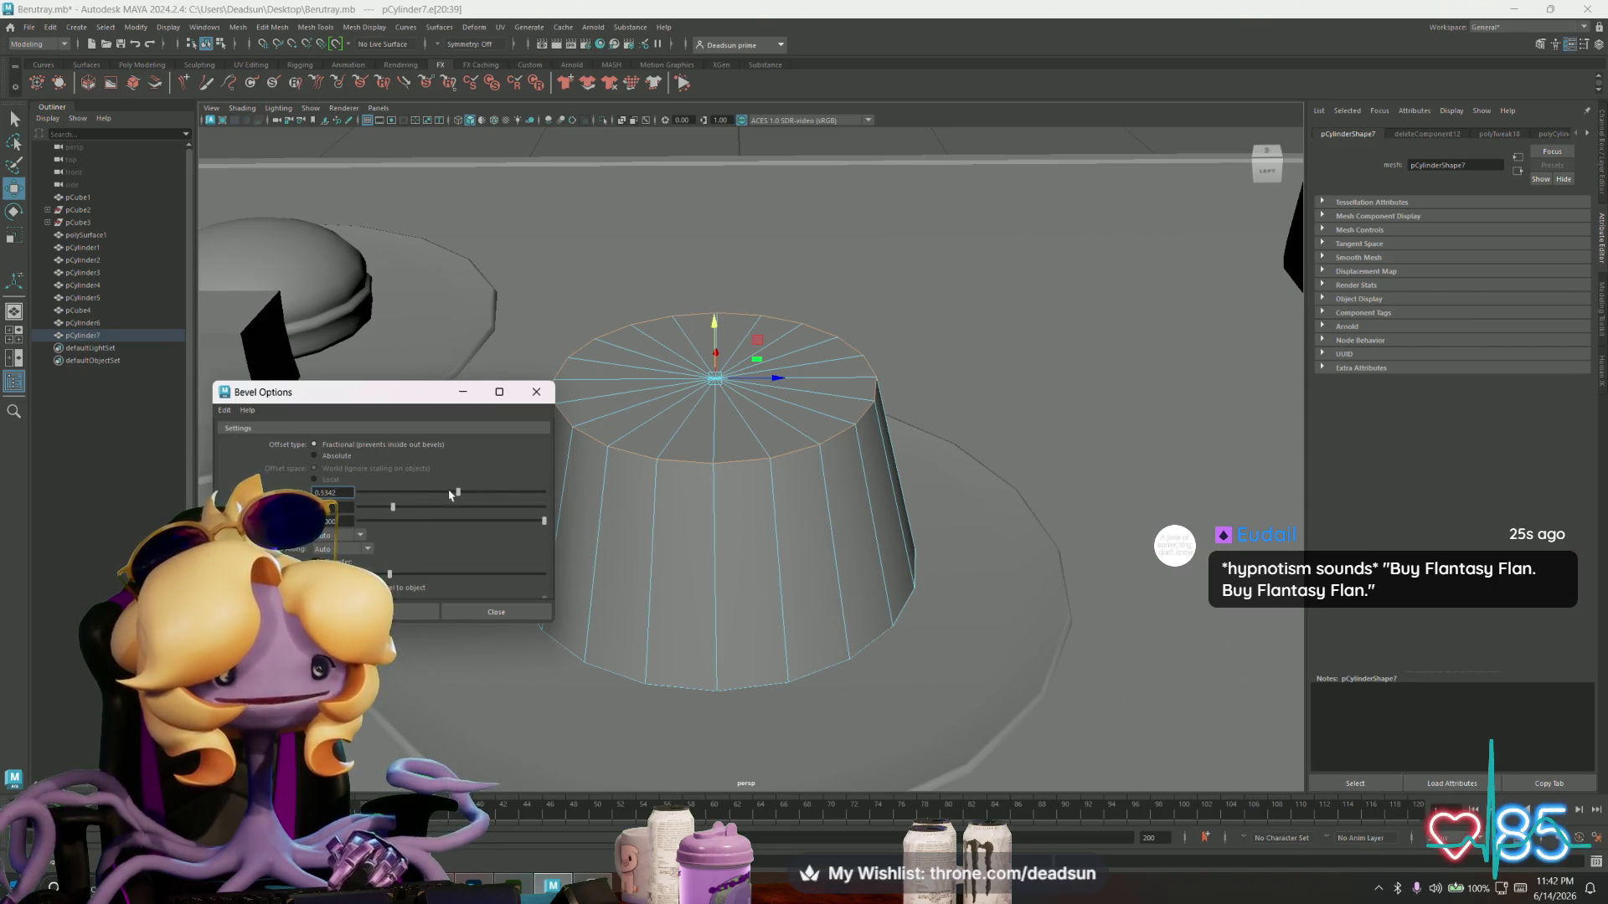
click(386, 612)
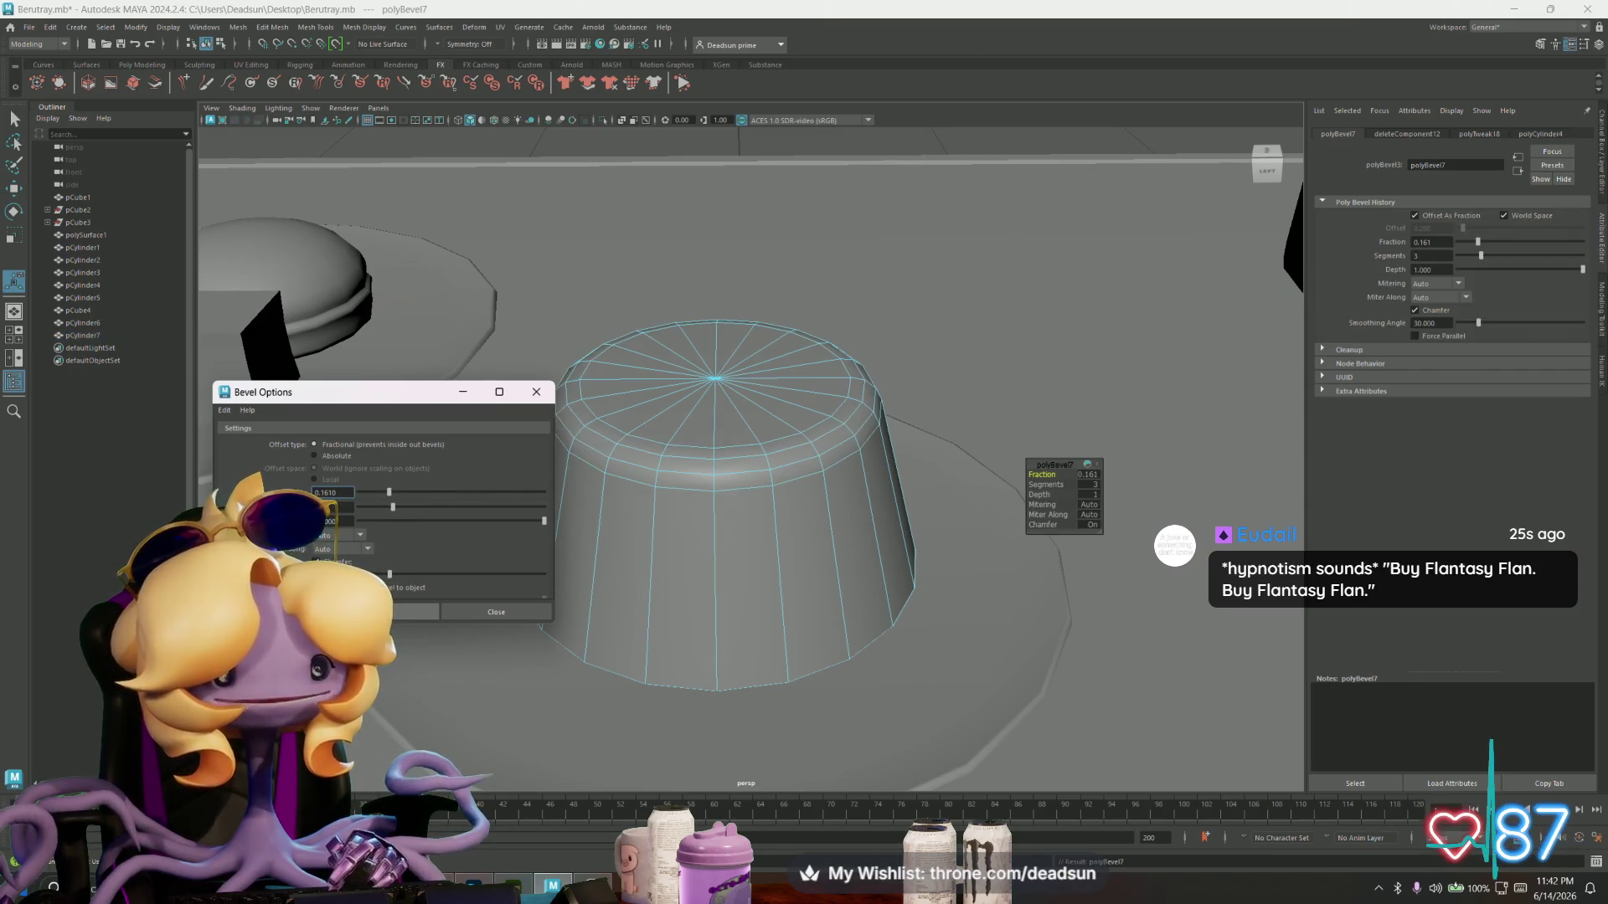
click(536, 392)
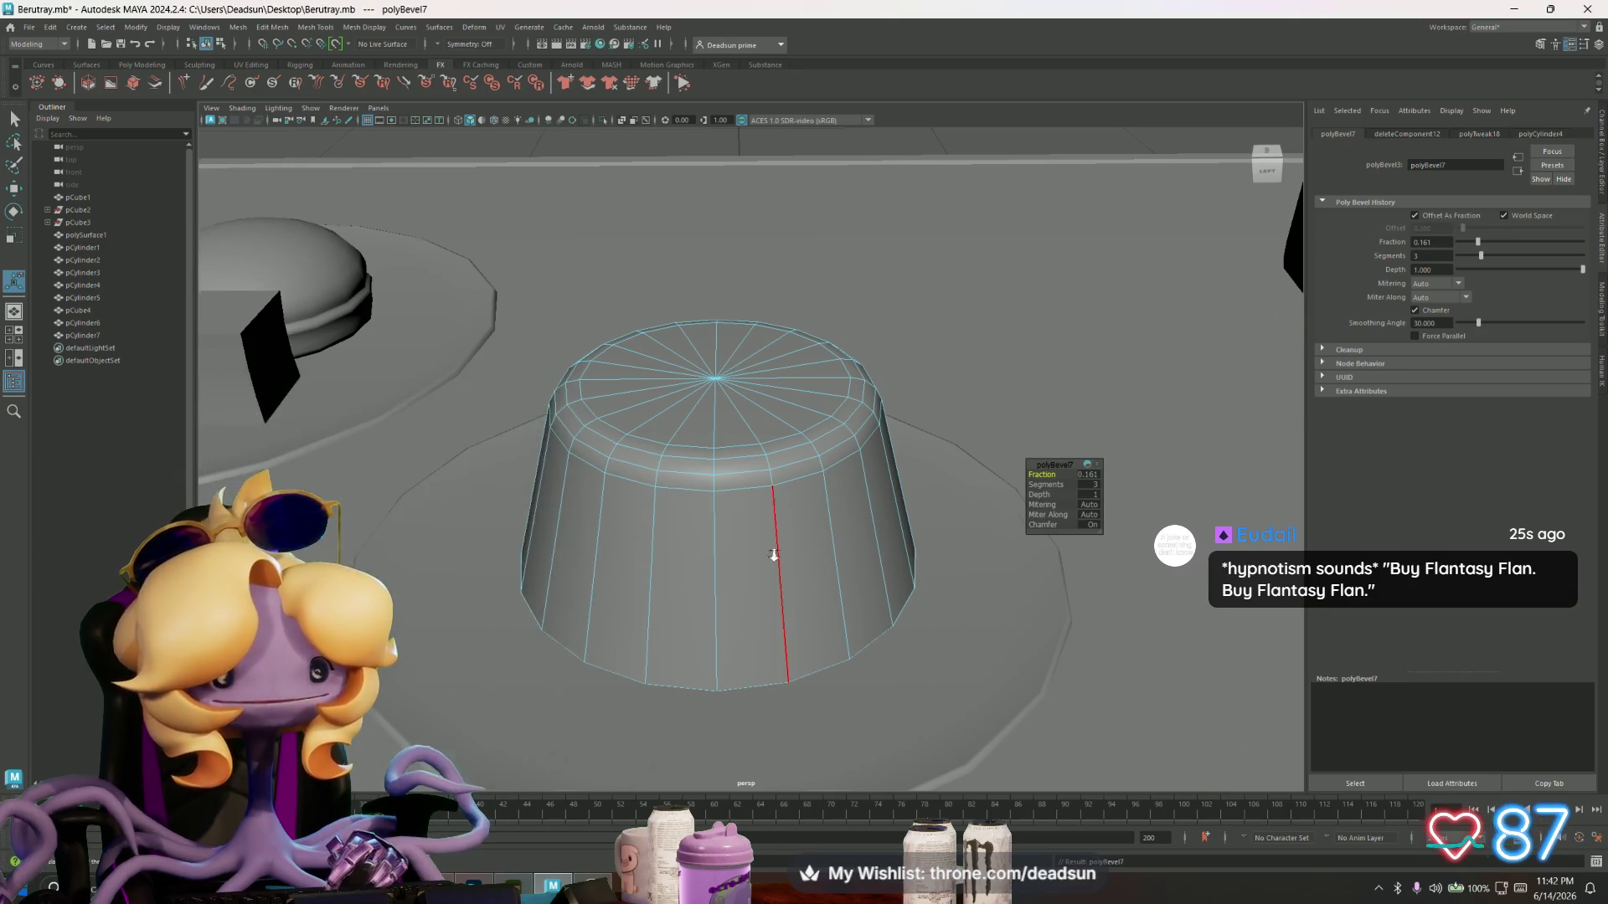
- Reselect the flan and view it from a higher angle
scroll(771, 556, down, 5)
click(768, 499)
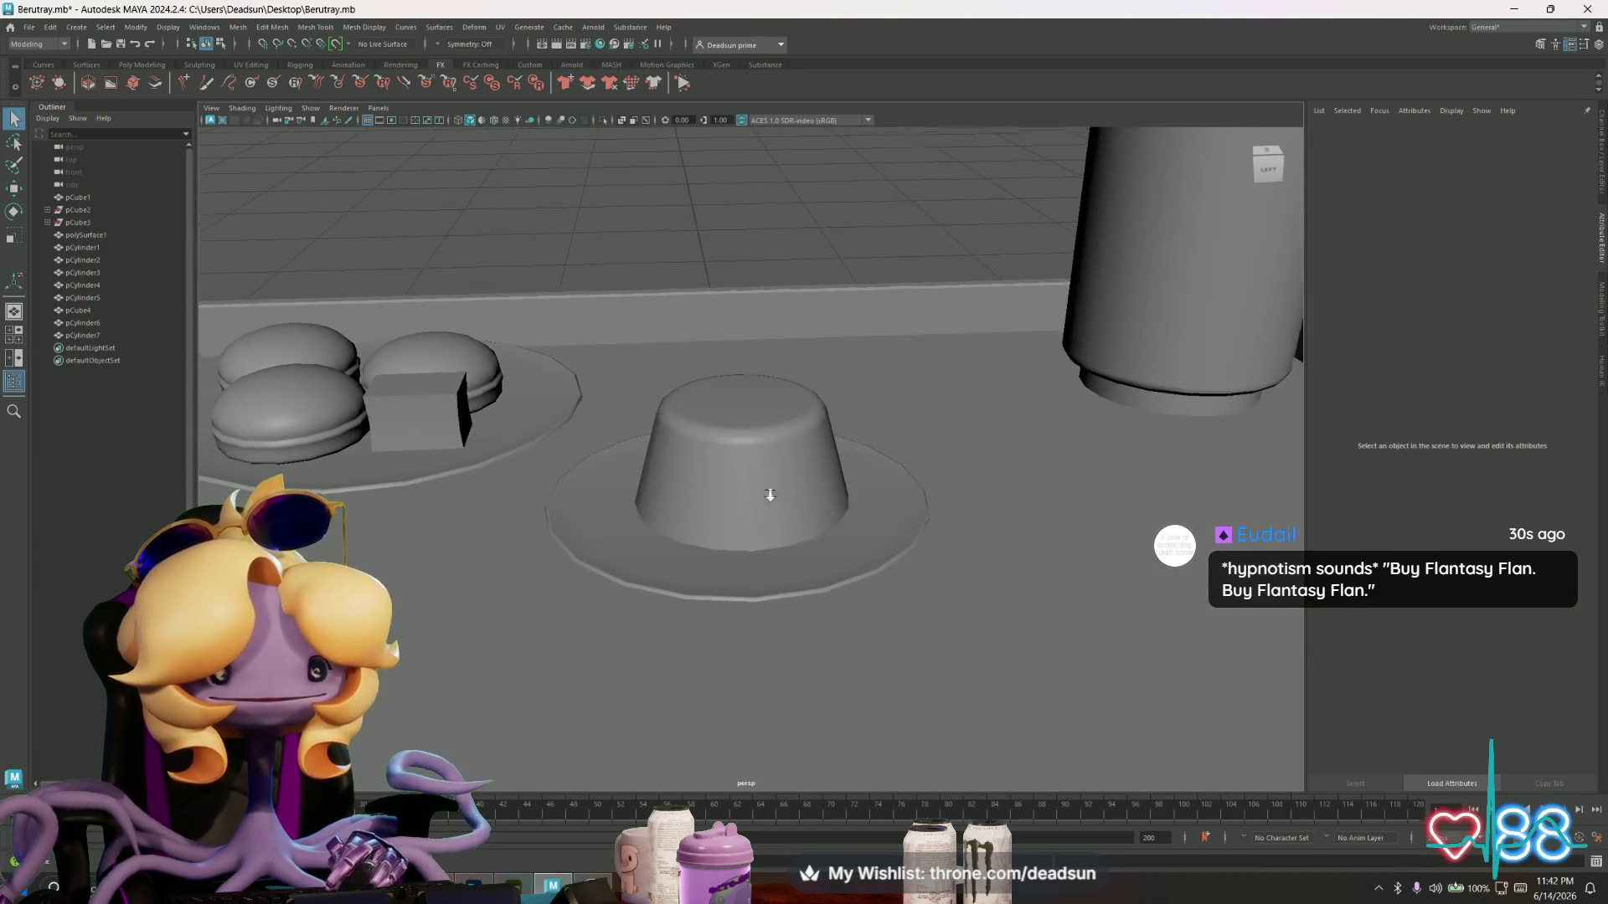
scroll(768, 499, down, 5)
alt+drag(768, 499, 470, 493)
scroll(753, 502, up, 6)
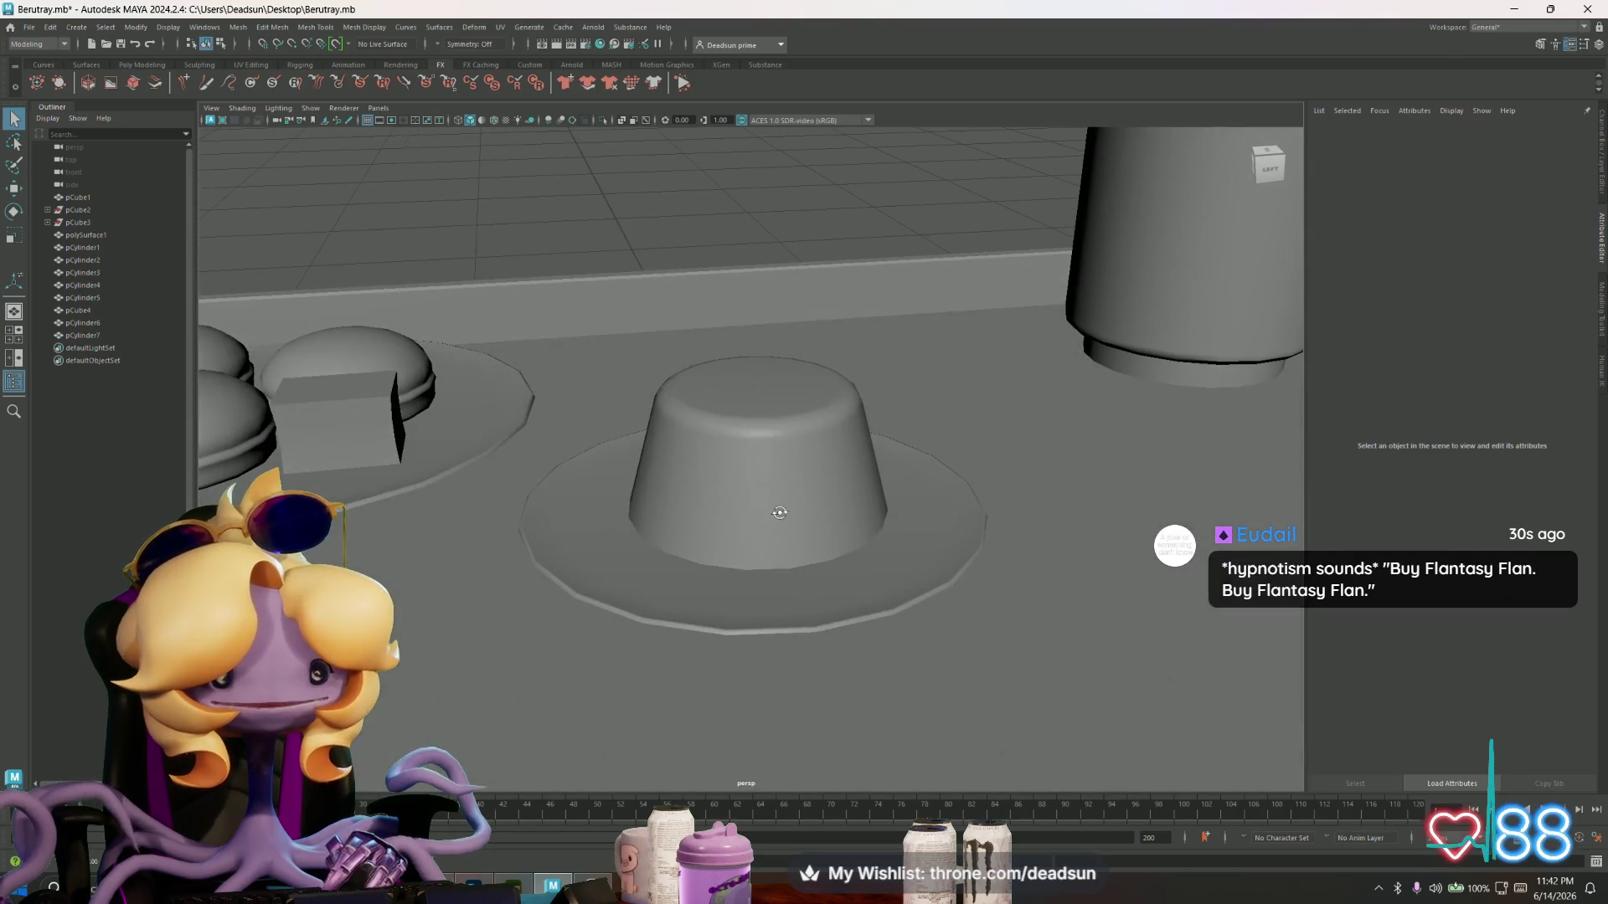
click(725, 504)
mouse_move(708, 517)
alt+mouse_down()
mouse_move(643, 520)
mouse_move(645, 503)
mouse_move(649, 570)
mouse_move(649, 505)
mouse_move(632, 508)
mouse_move(663, 511)
alt+mouse_up()
click(500, 27)
click(238, 26)
- Open the UV Editor for the flan and apply a planar projection
click(87, 64)
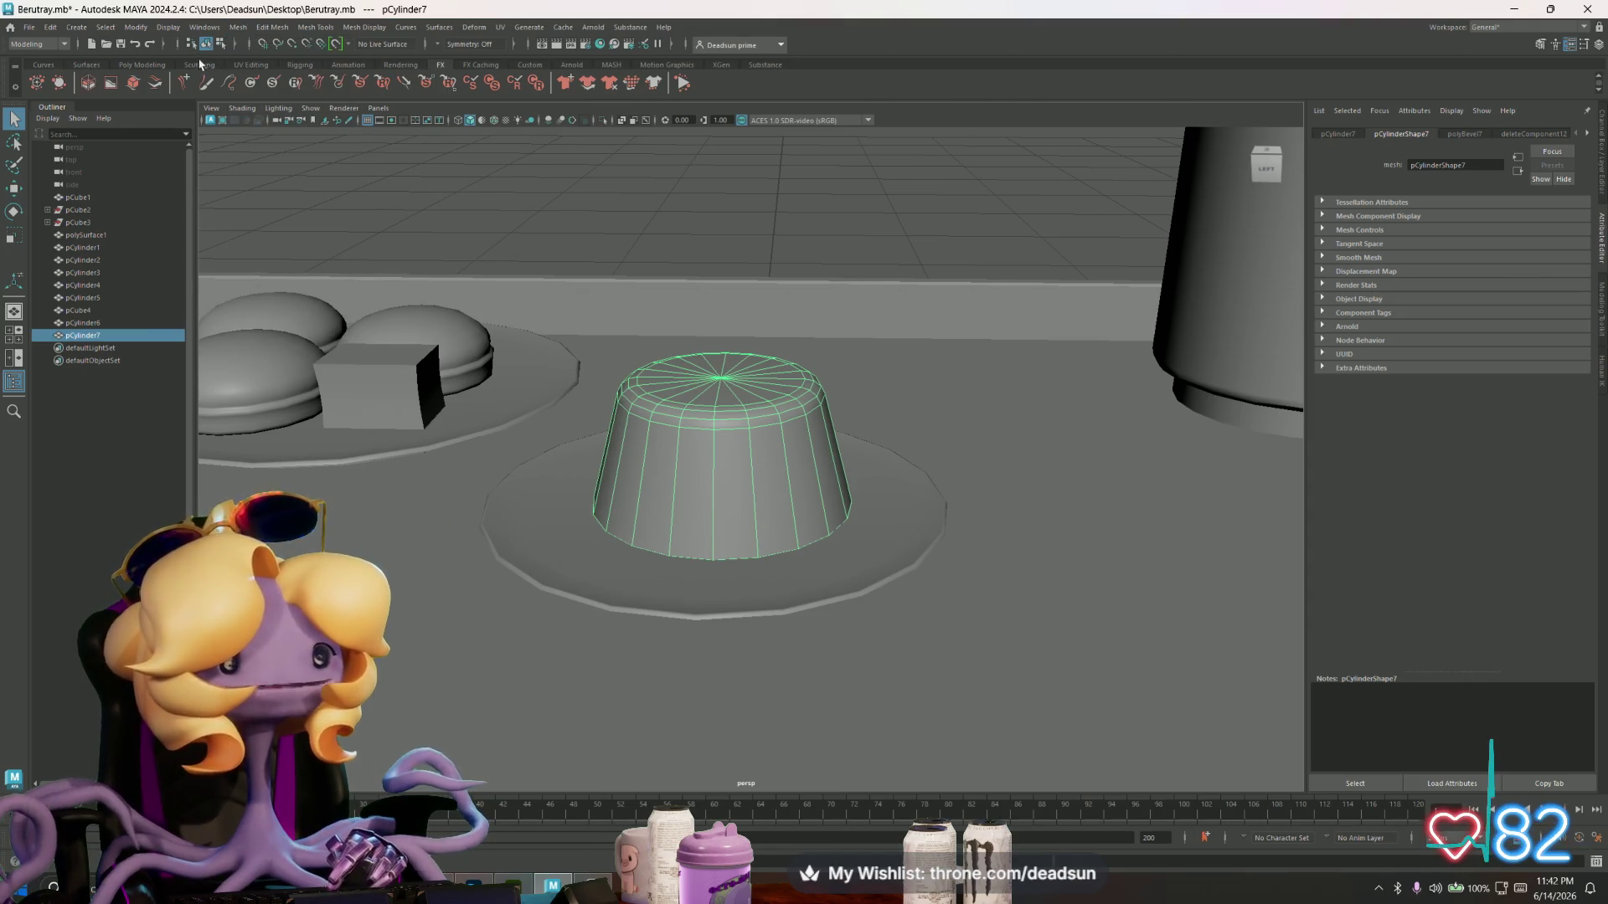
click(142, 65)
click(530, 27)
mouse_move(500, 27)
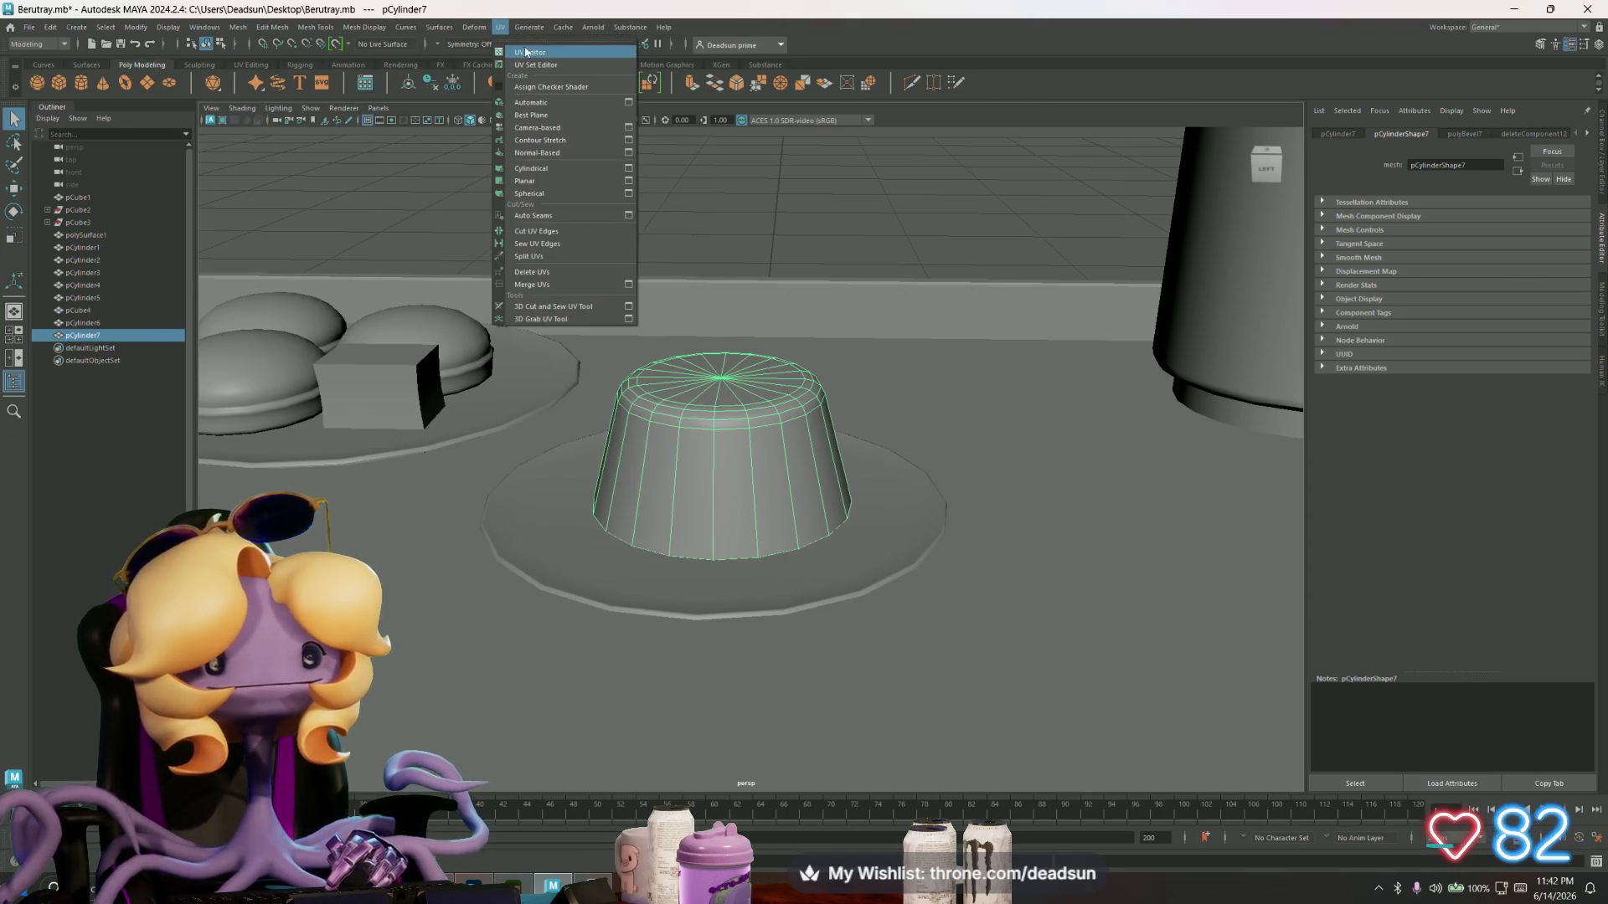
click(526, 52)
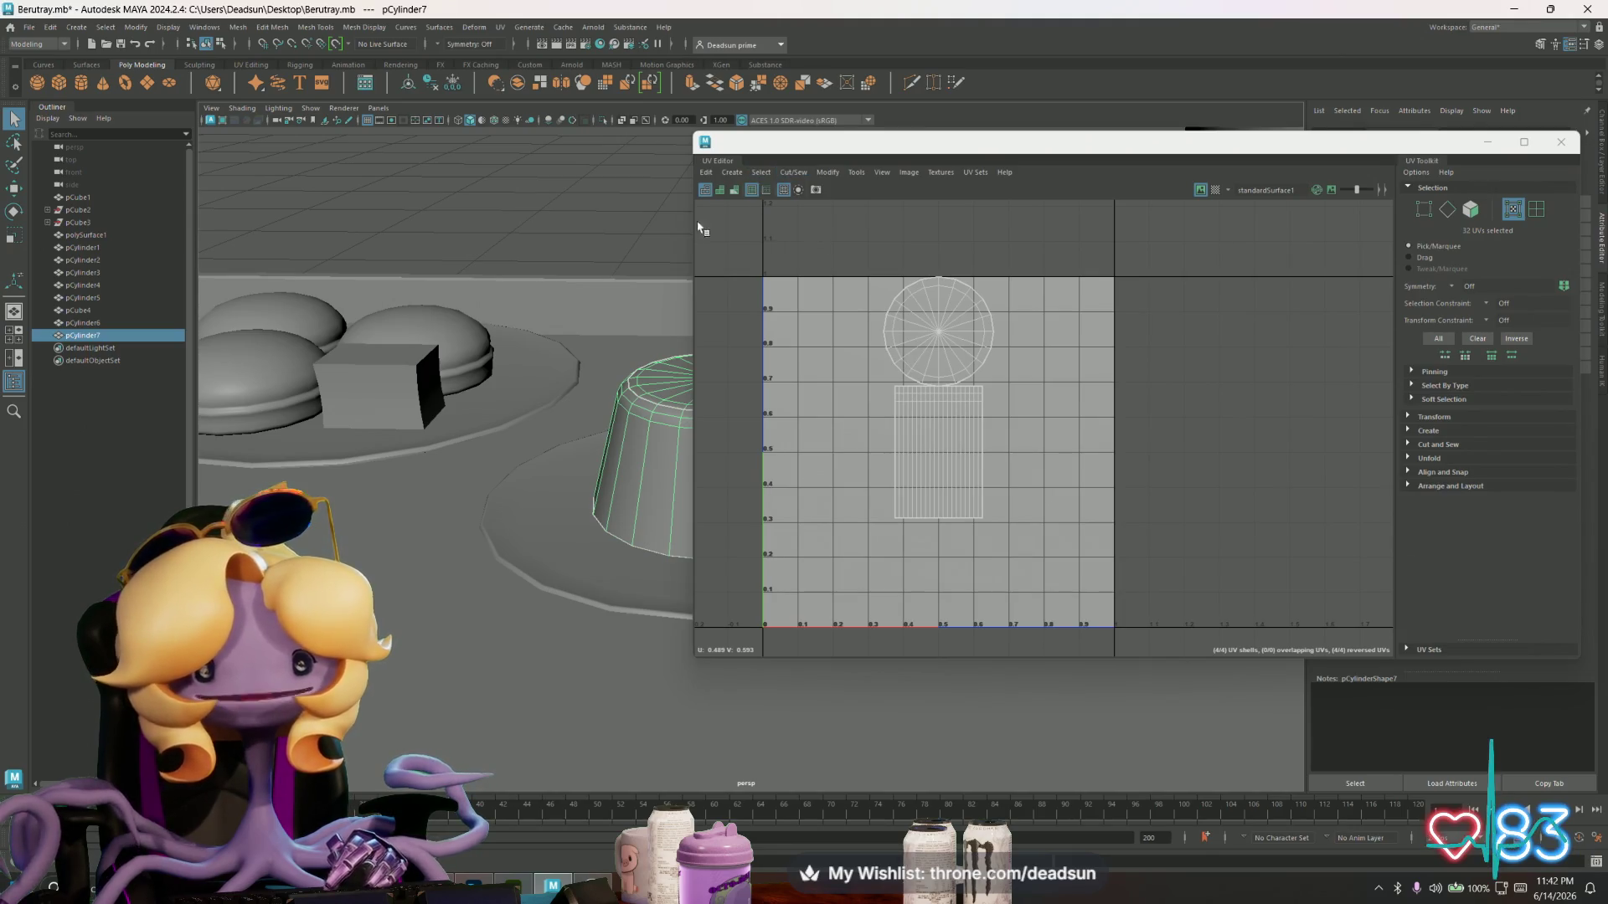
right_drag(617, 481, 678, 426)
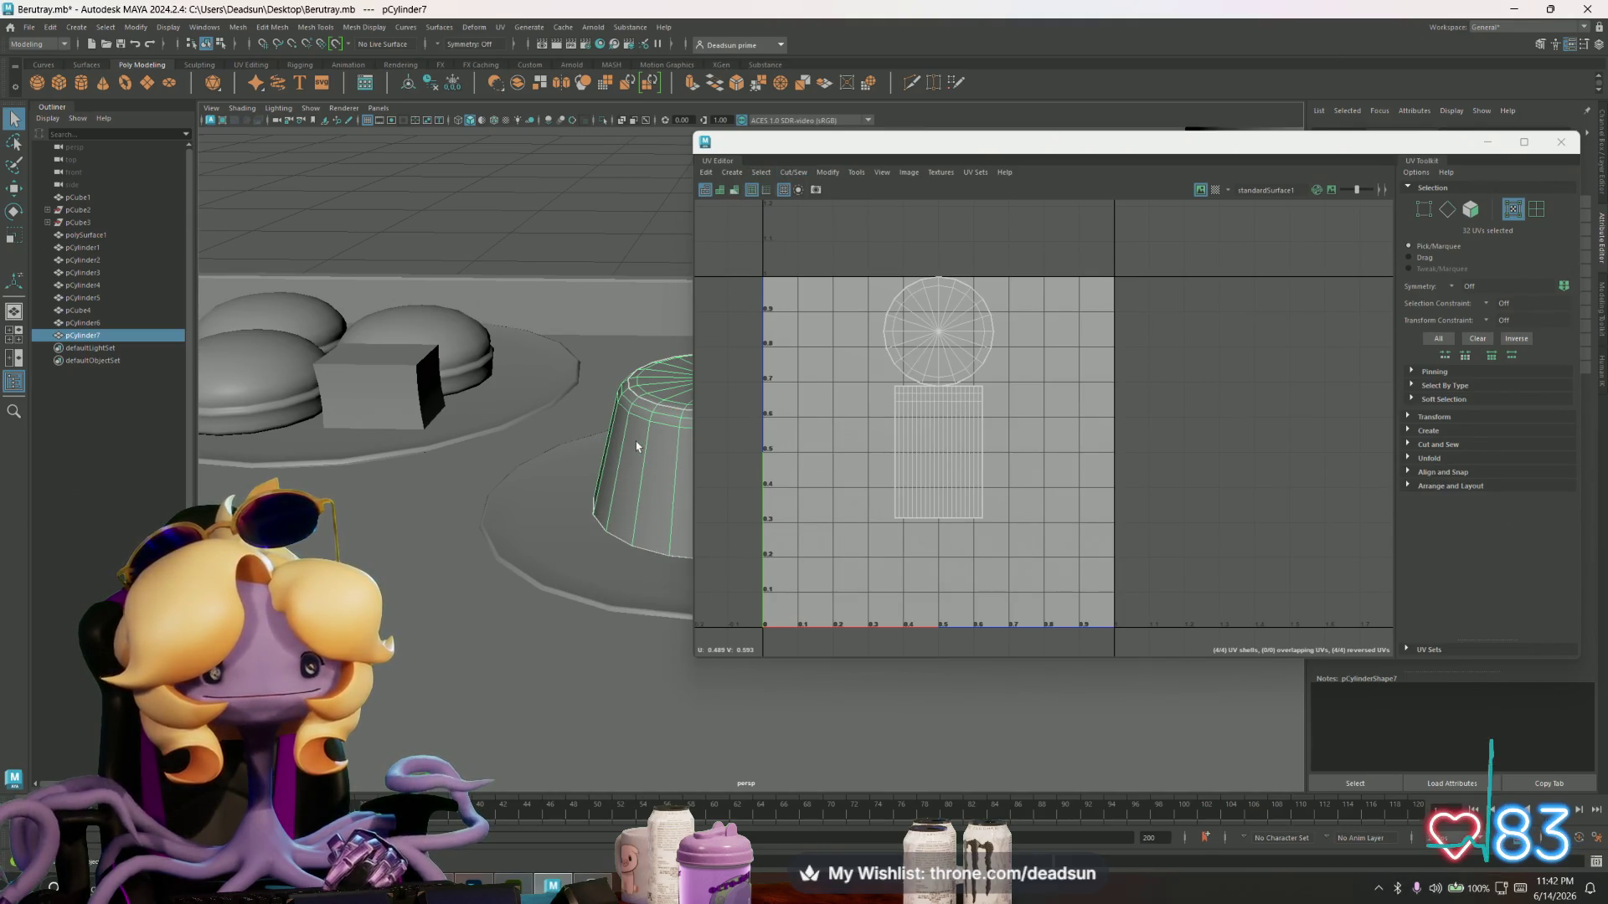
click(733, 172)
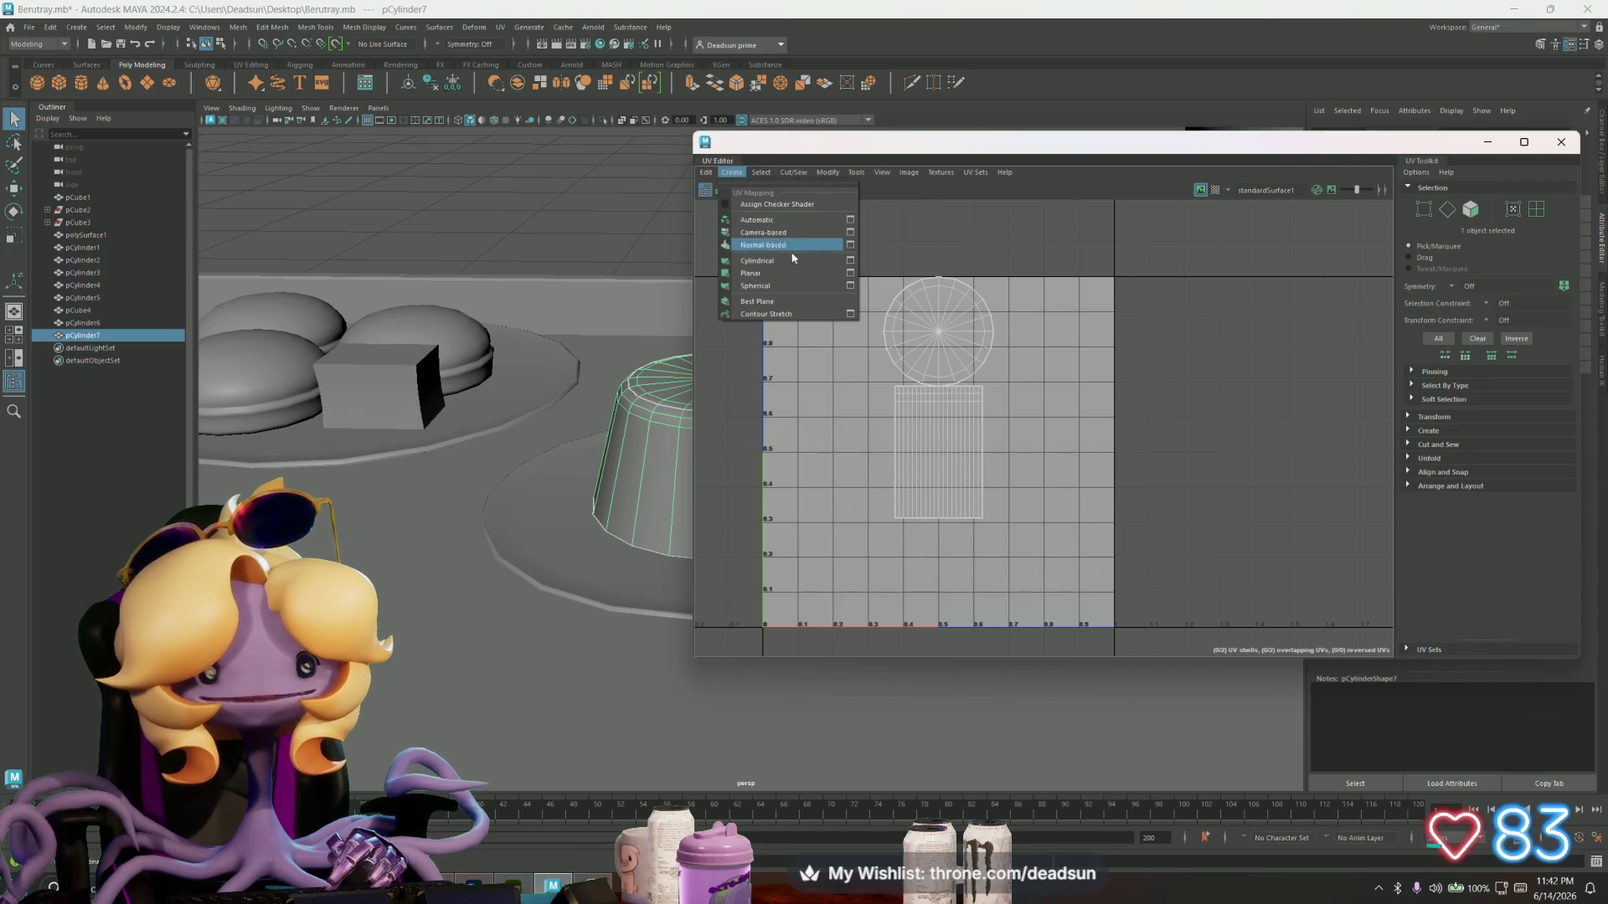
click(849, 275)
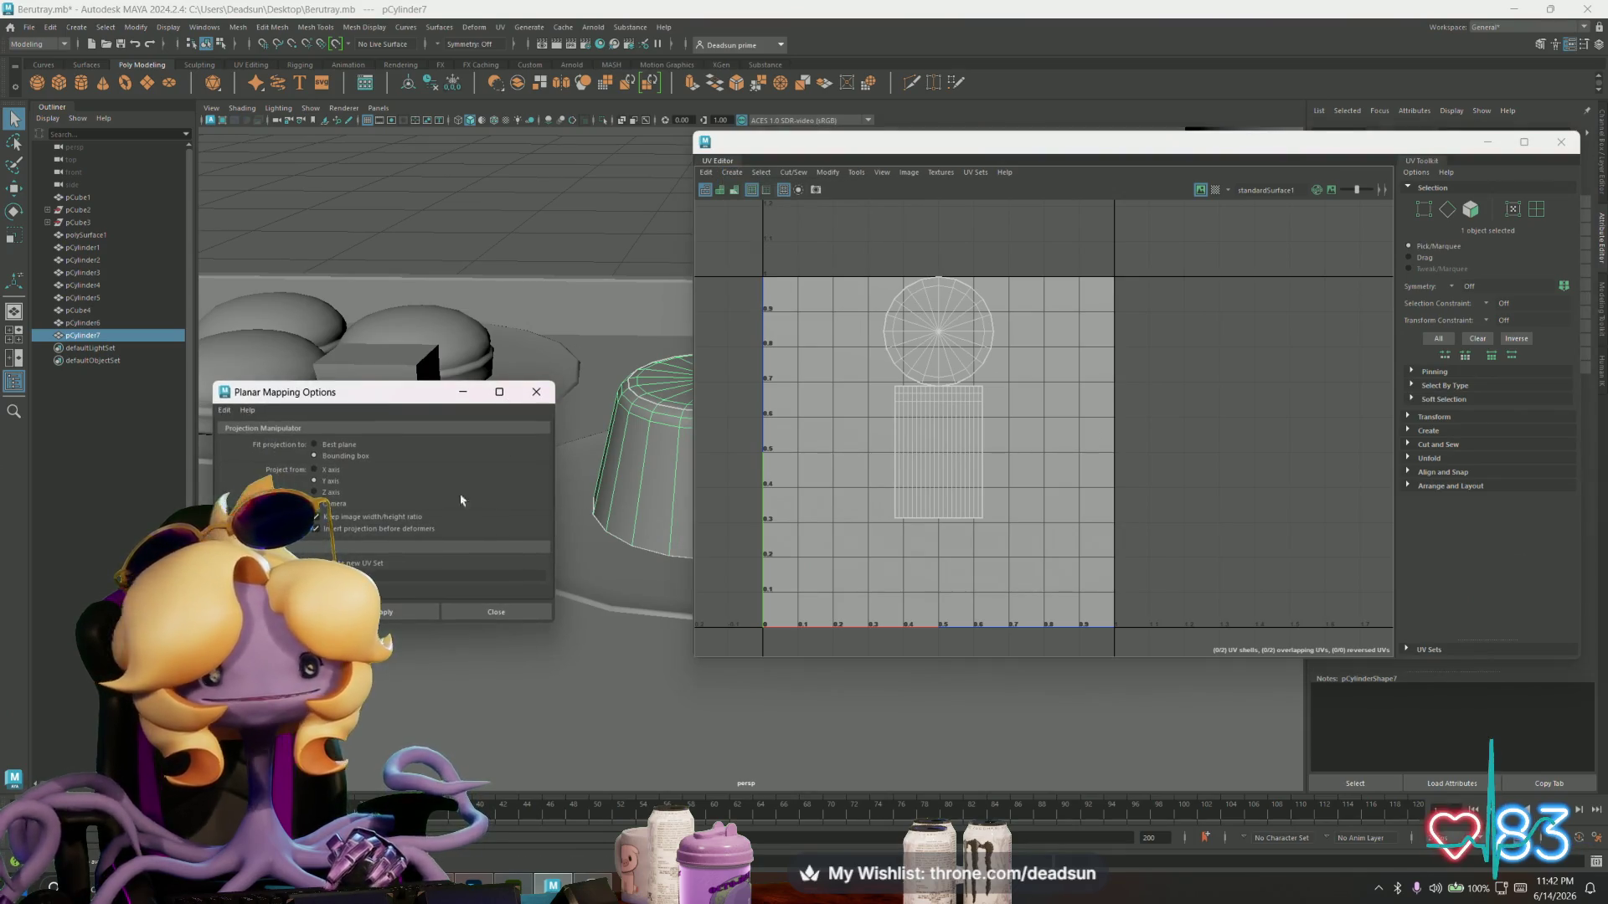
click(401, 612)
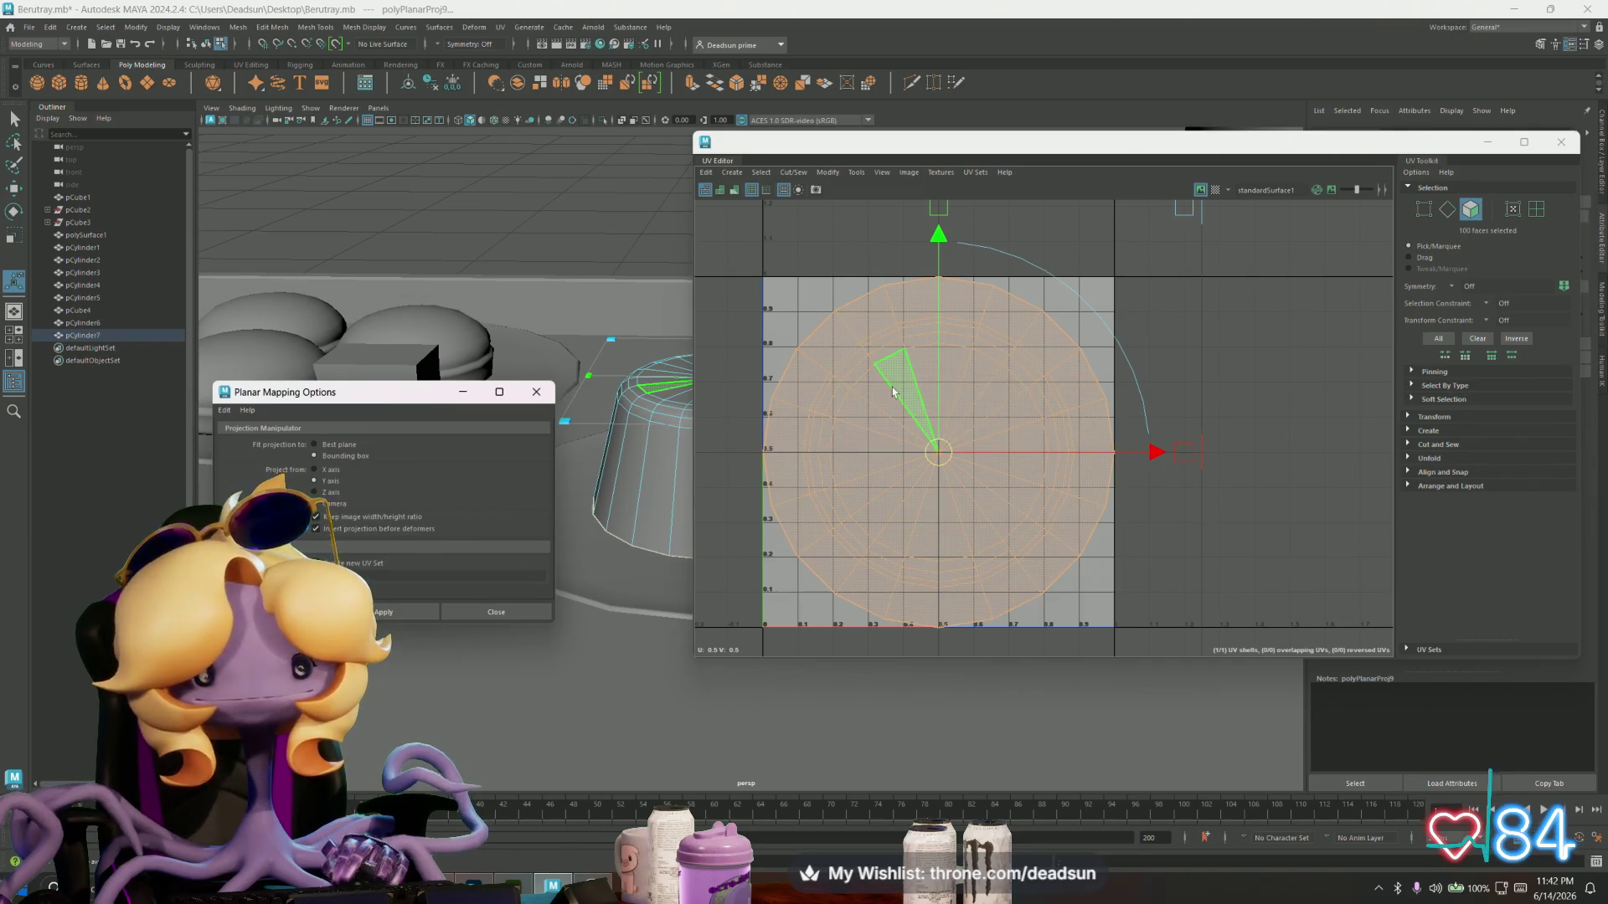
- Select the flan's UVs, scale the circular layout up, and run a layout operation
right_click(835, 354)
click(890, 352)
click(830, 342)
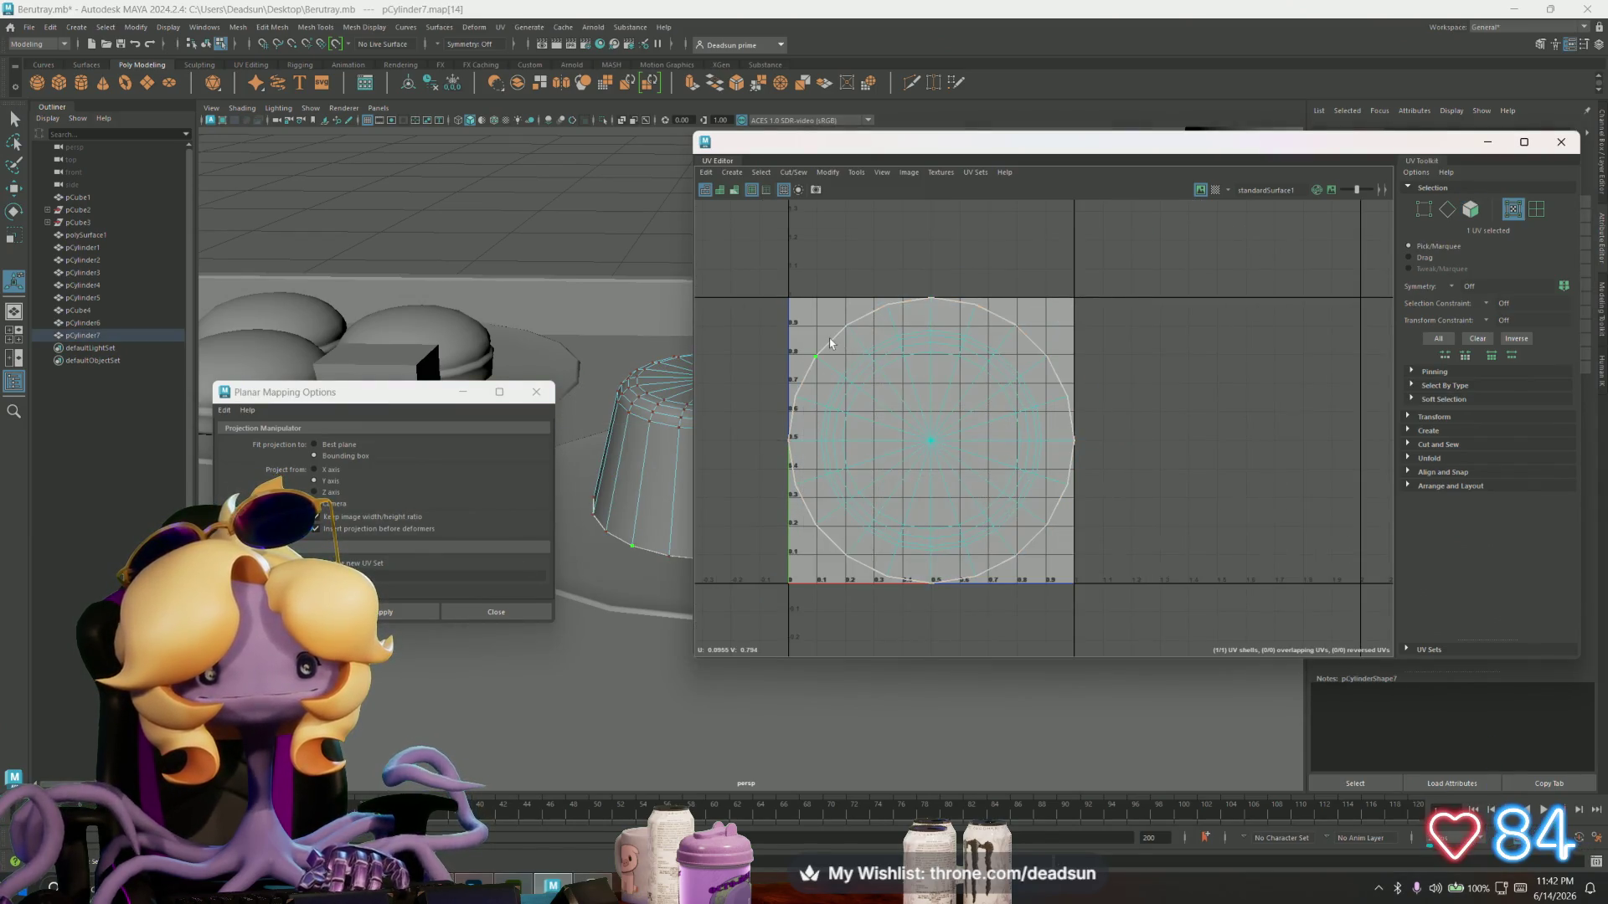
key(r)
drag(933, 441, 959, 430)
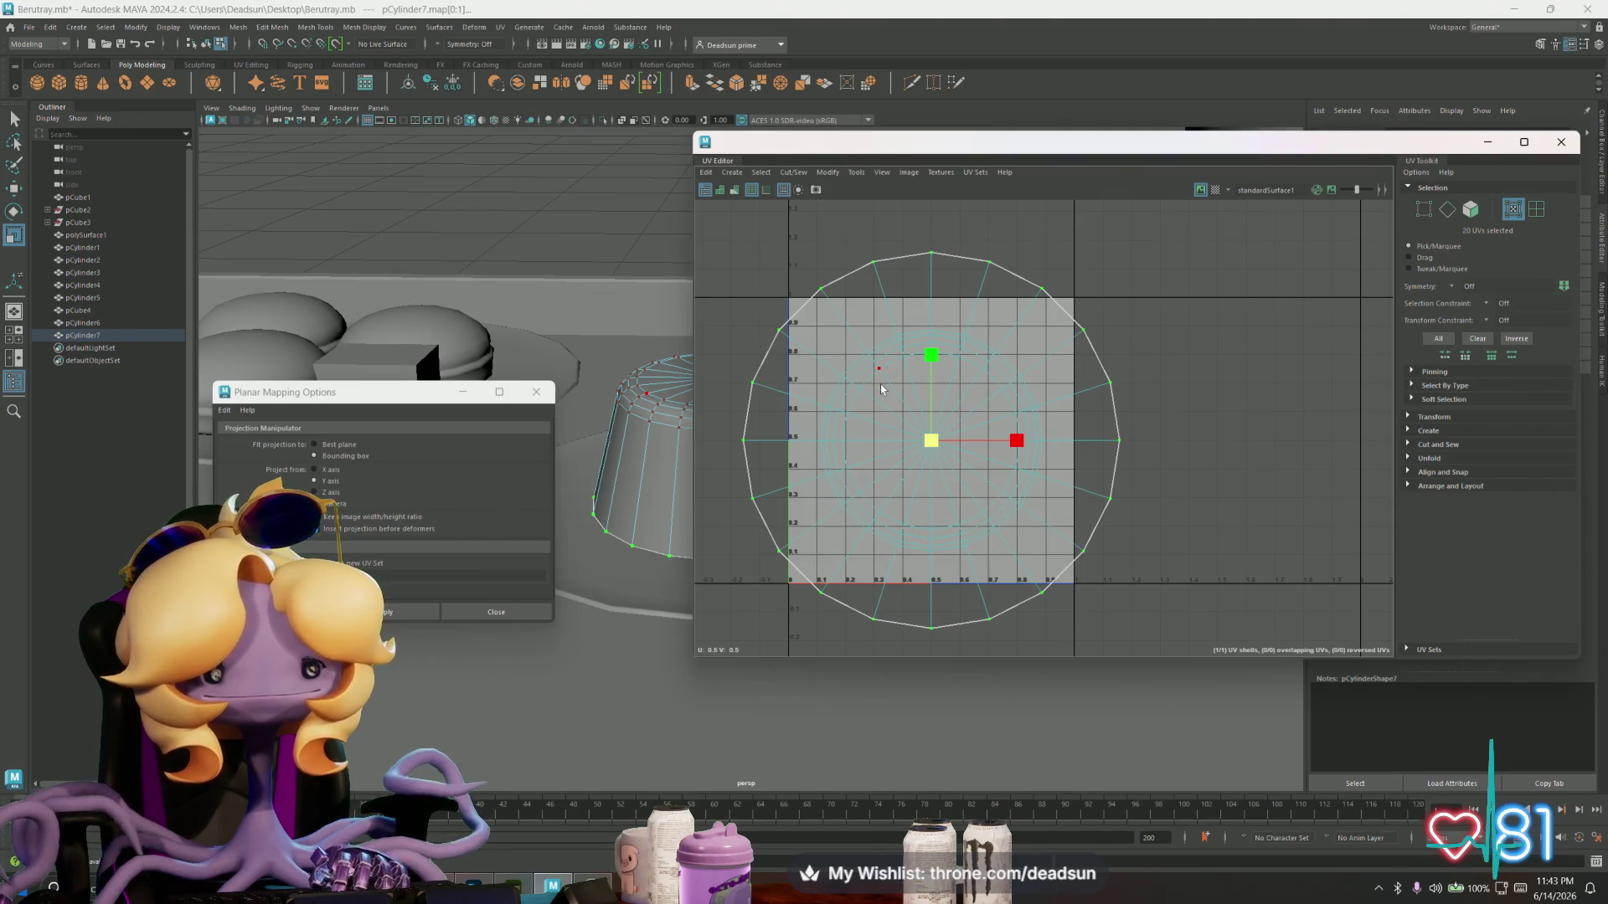
click(856, 173)
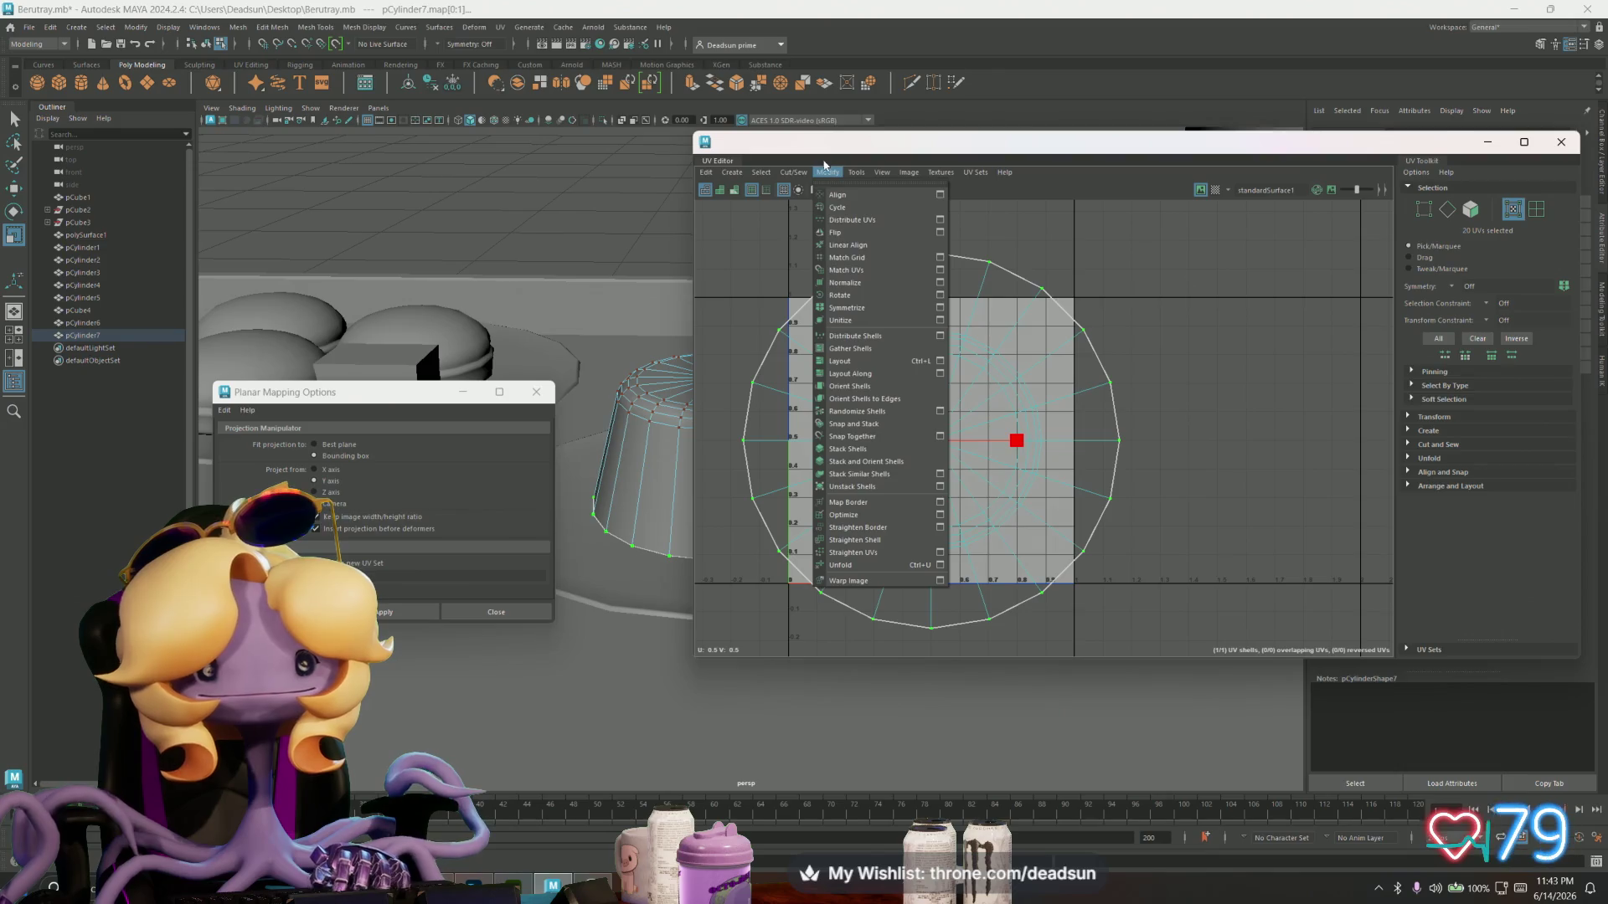
click(837, 566)
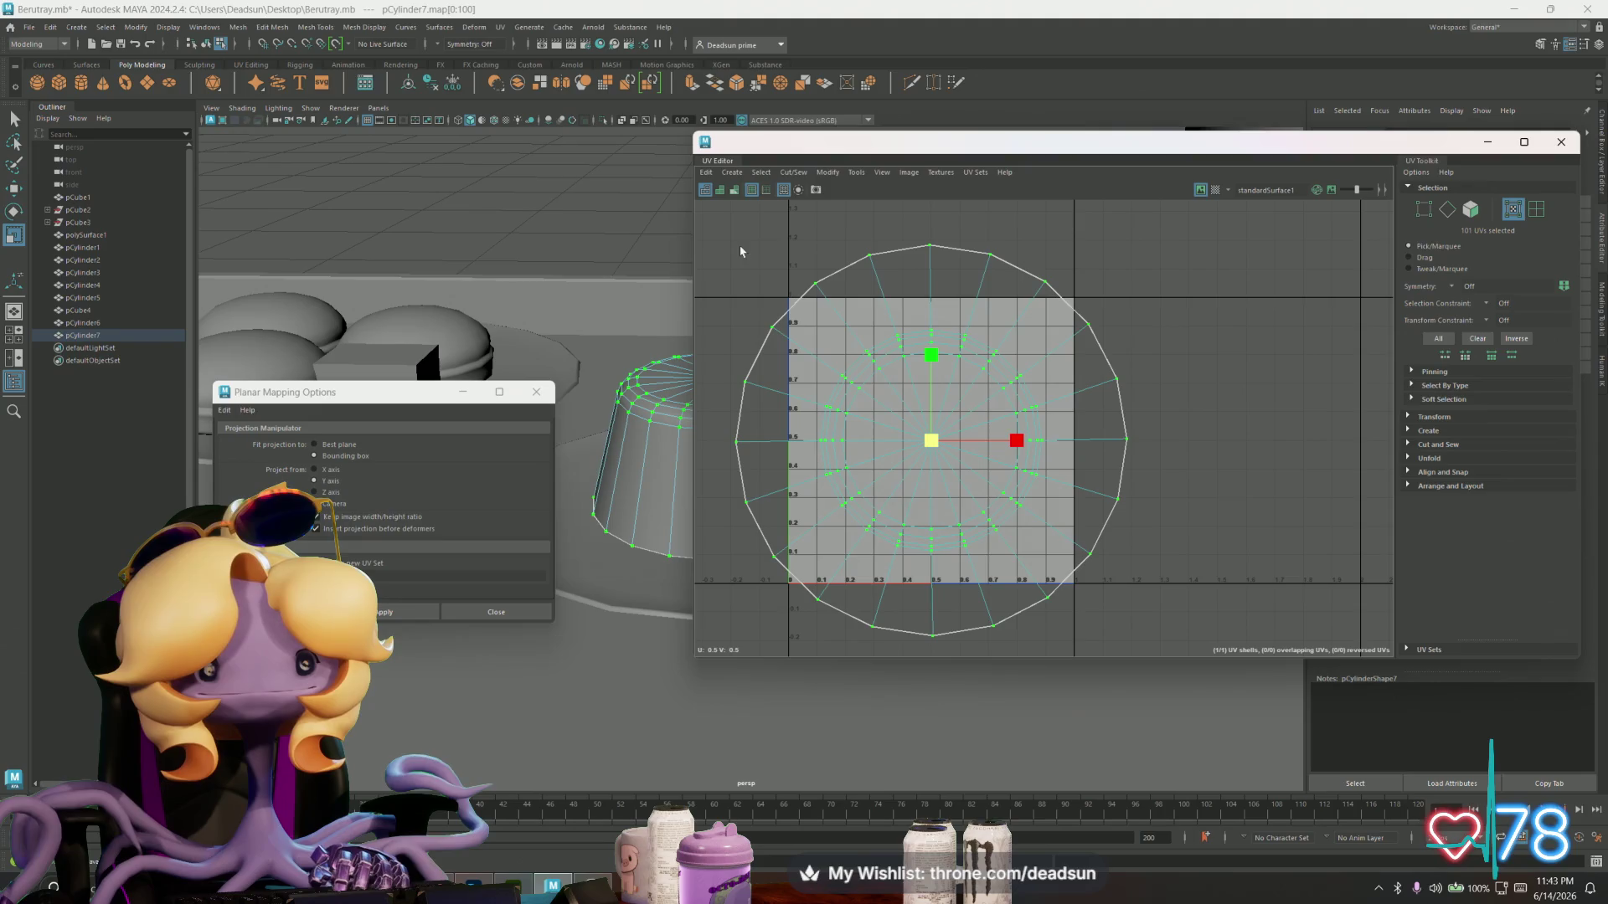
- Shrink the UV shell into a compact ring, then close the planar options and UV Editor
click(793, 173)
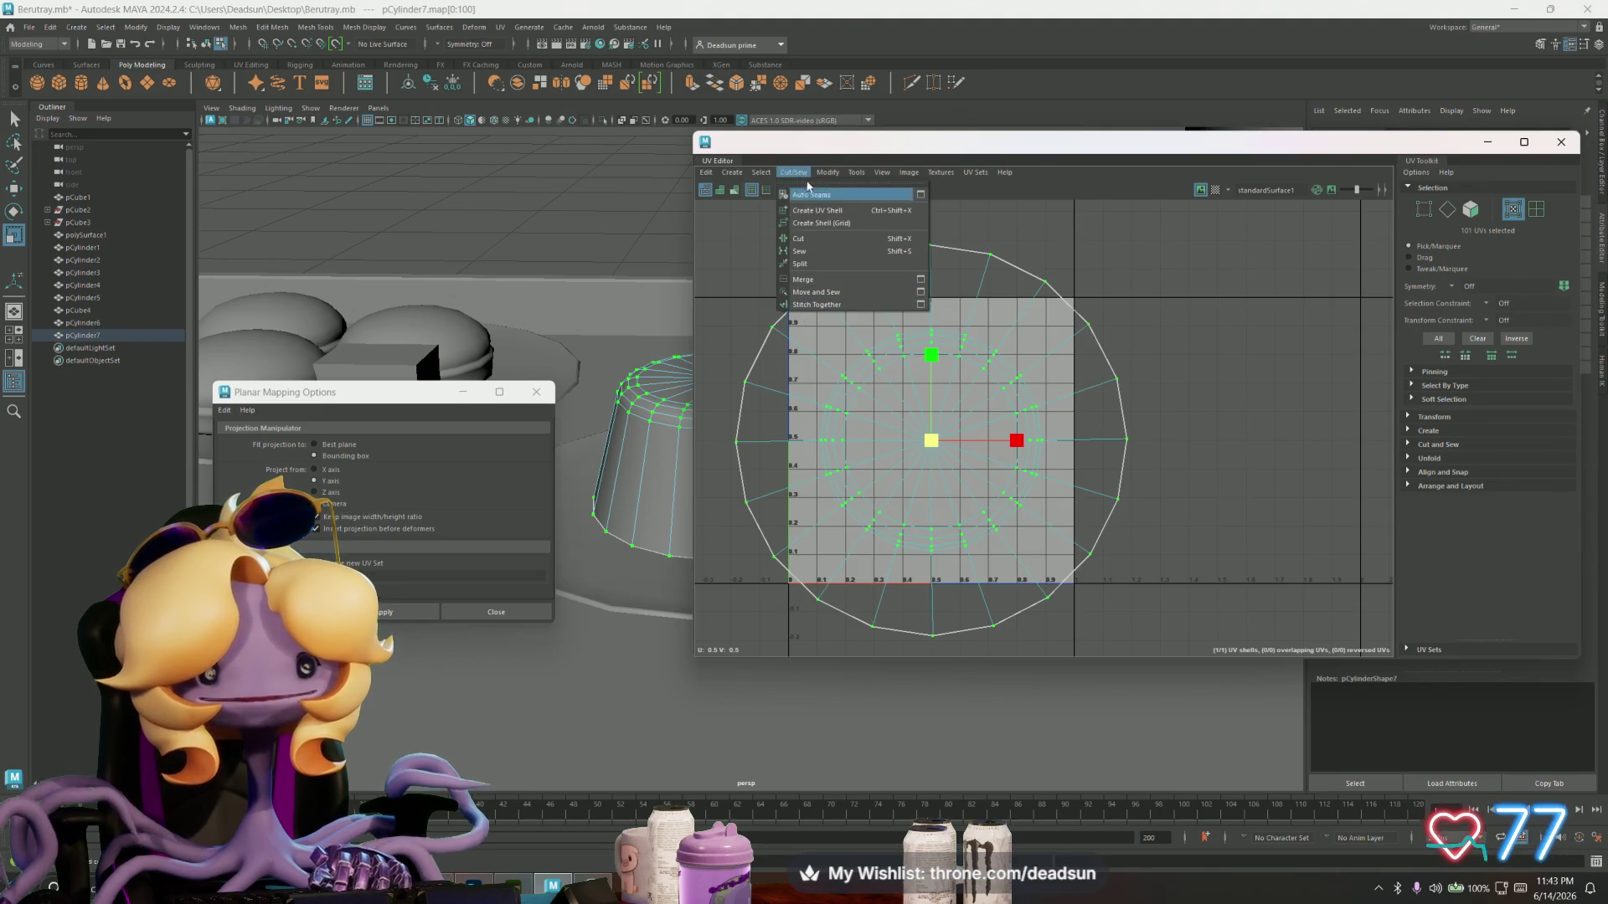
click(828, 172)
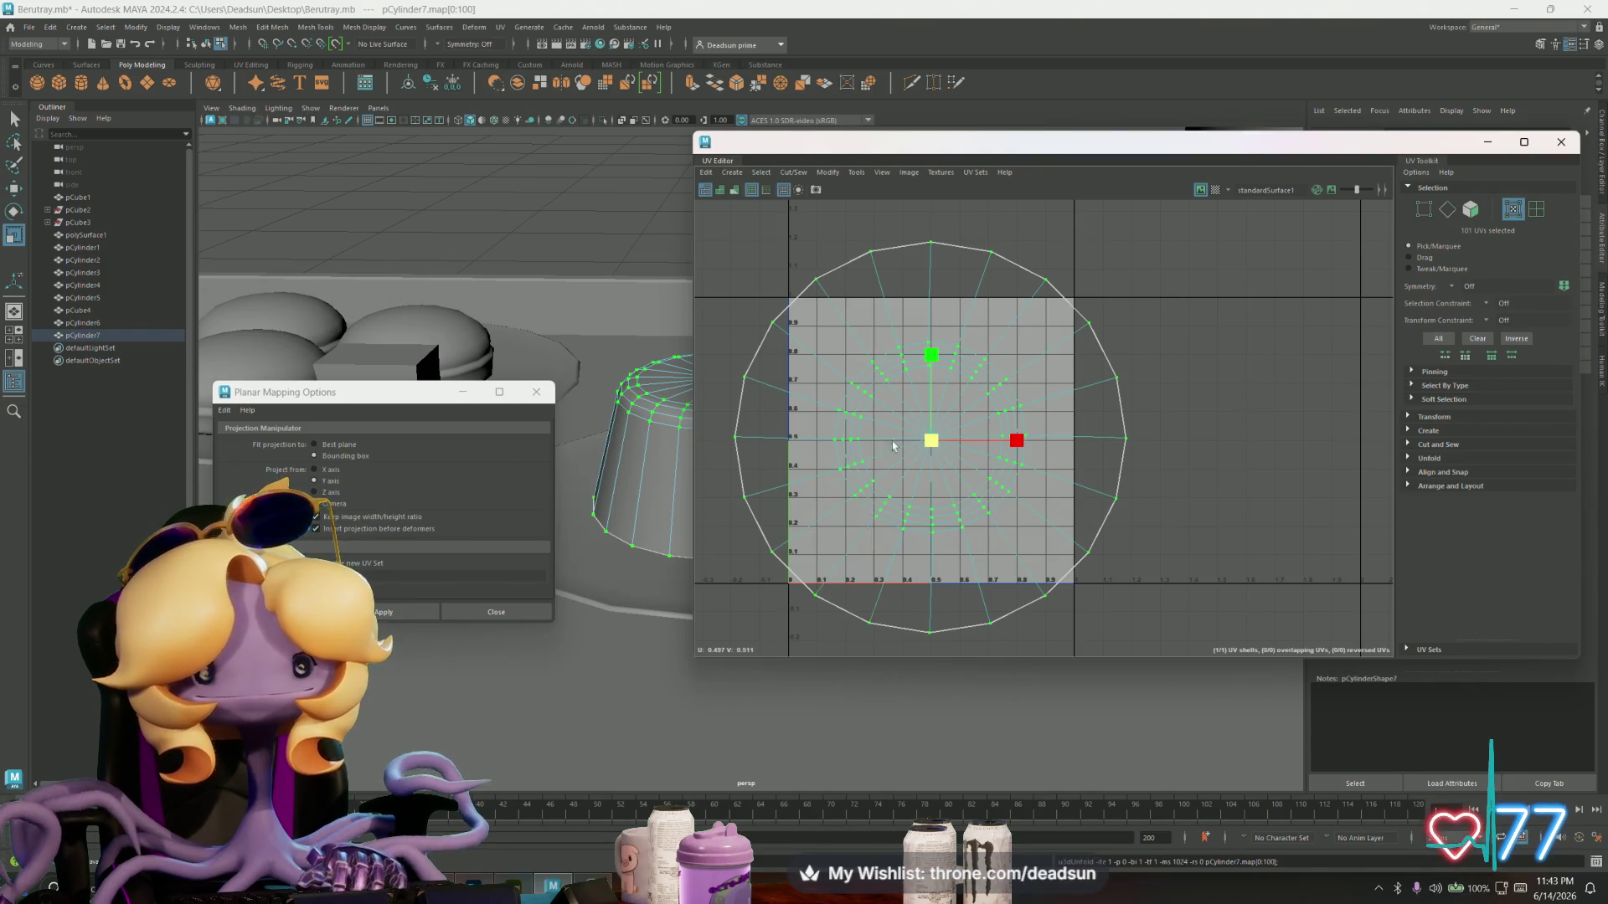
drag(929, 440, 713, 533)
click(536, 392)
mouse_move(560, 419)
alt+mouse_down()
mouse_move(420, 539)
mouse_move(533, 552)
mouse_move(620, 486)
alt+mouse_up()
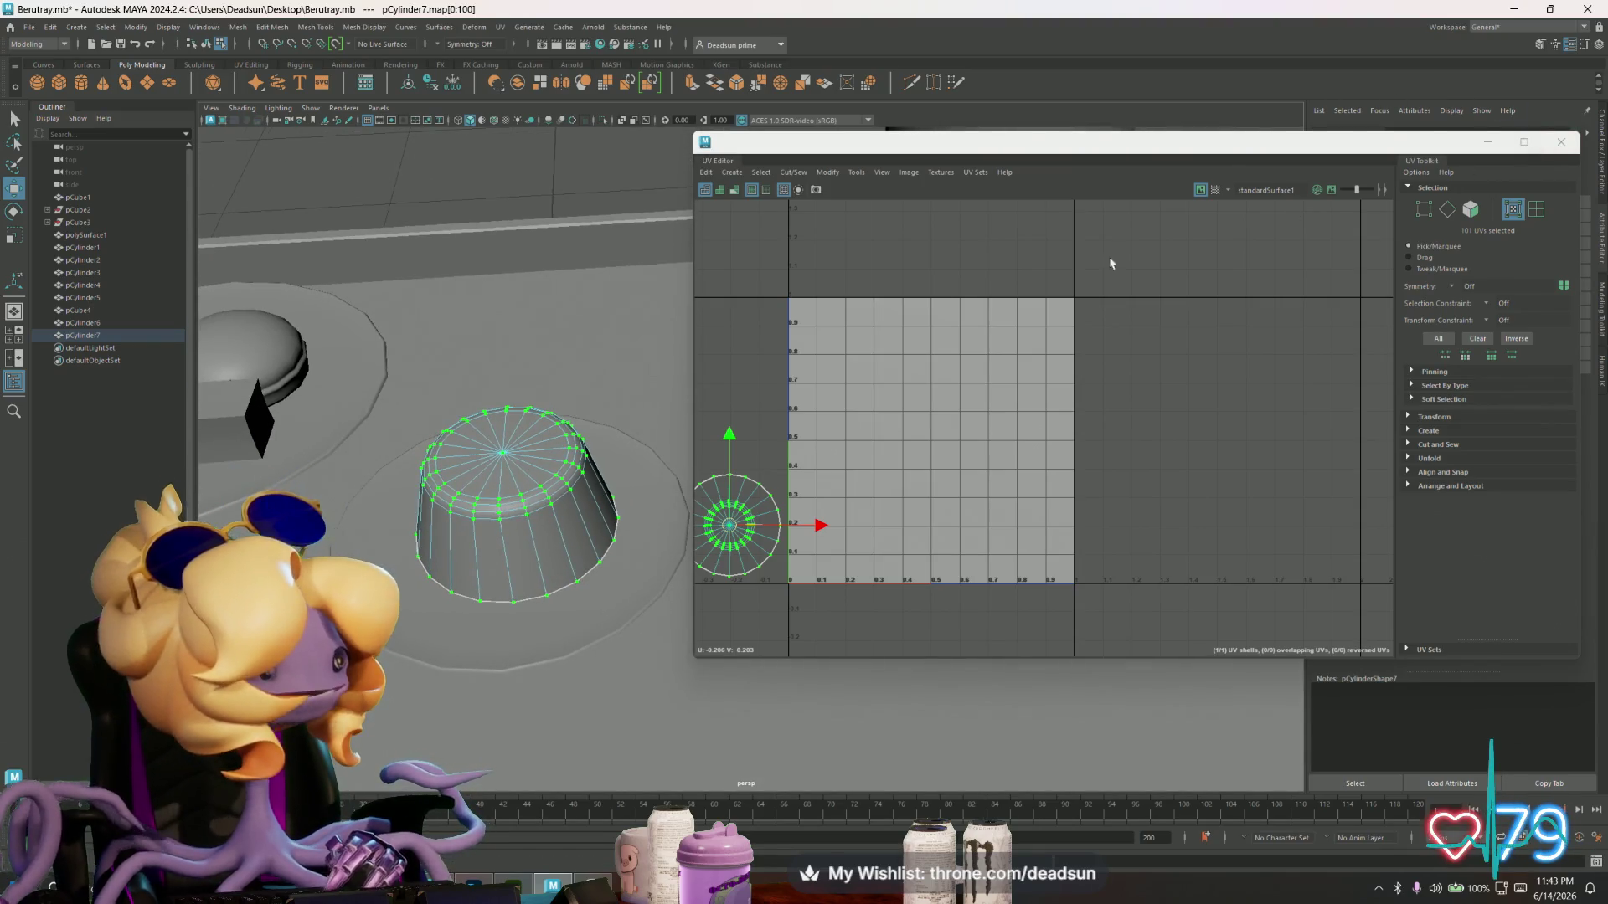
click(1560, 143)
mouse_move(670, 436)
alt+mouse_down()
mouse_move(784, 385)
mouse_move(661, 384)
mouse_move(681, 392)
alt+mouse_up()
click(870, 363)
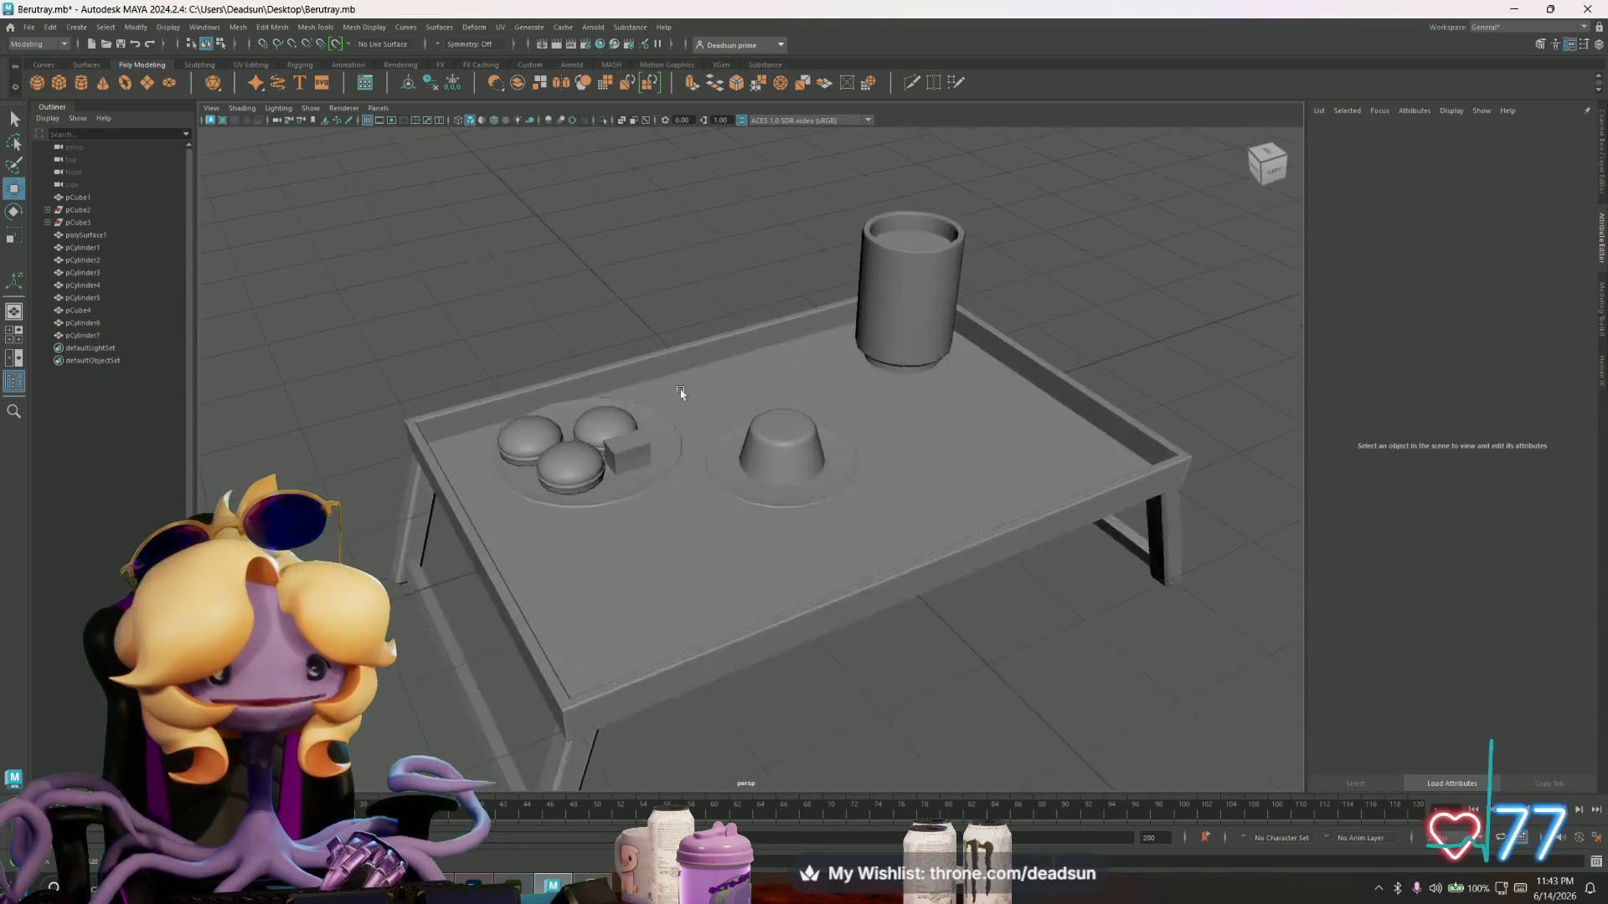
- Duplicate the flan's plate and move the copy up beside the tall cup
scroll(682, 398, up, 5)
click(837, 495)
mouse_move(837, 494)
alt+mouse_down()
mouse_move(845, 473)
mouse_move(958, 467)
alt+mouse_up()
key(ctrl+d)
drag(915, 417, 854, 322)
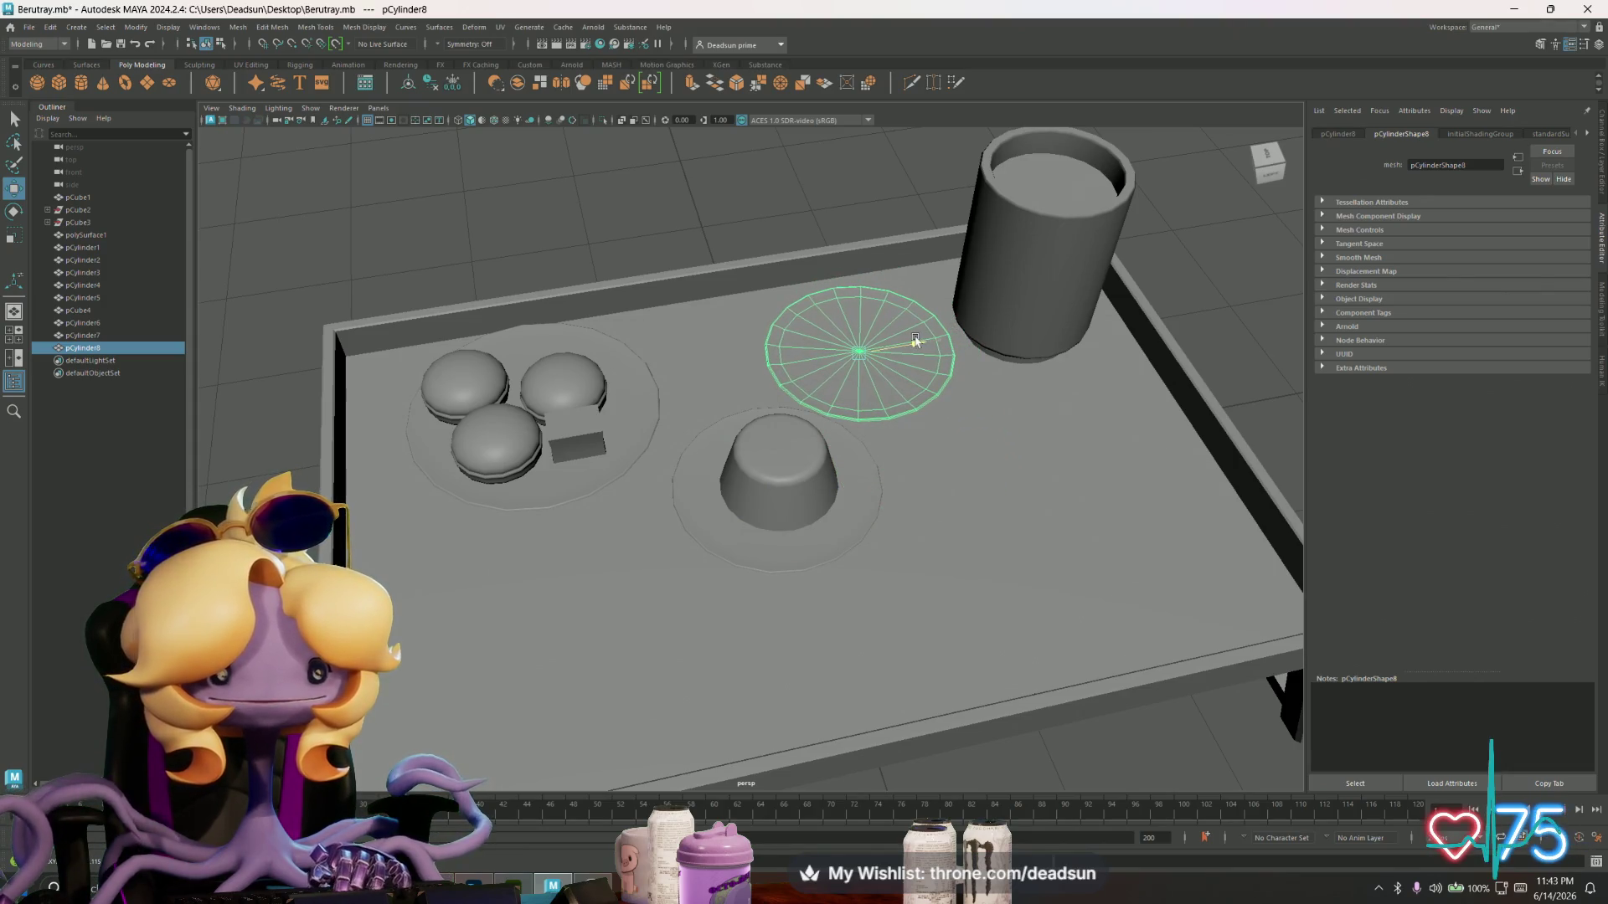
- Inspect the plates, the tall cup and the flat disk pCylinder8 in the plate recess
mouse_move(711, 424)
alt+mouse_down()
mouse_move(619, 355)
mouse_move(654, 387)
mouse_move(583, 411)
mouse_move(959, 477)
mouse_move(711, 455)
mouse_move(763, 469)
mouse_move(721, 477)
mouse_move(736, 456)
mouse_move(736, 483)
alt+mouse_up()
click(728, 466)
click(569, 427)
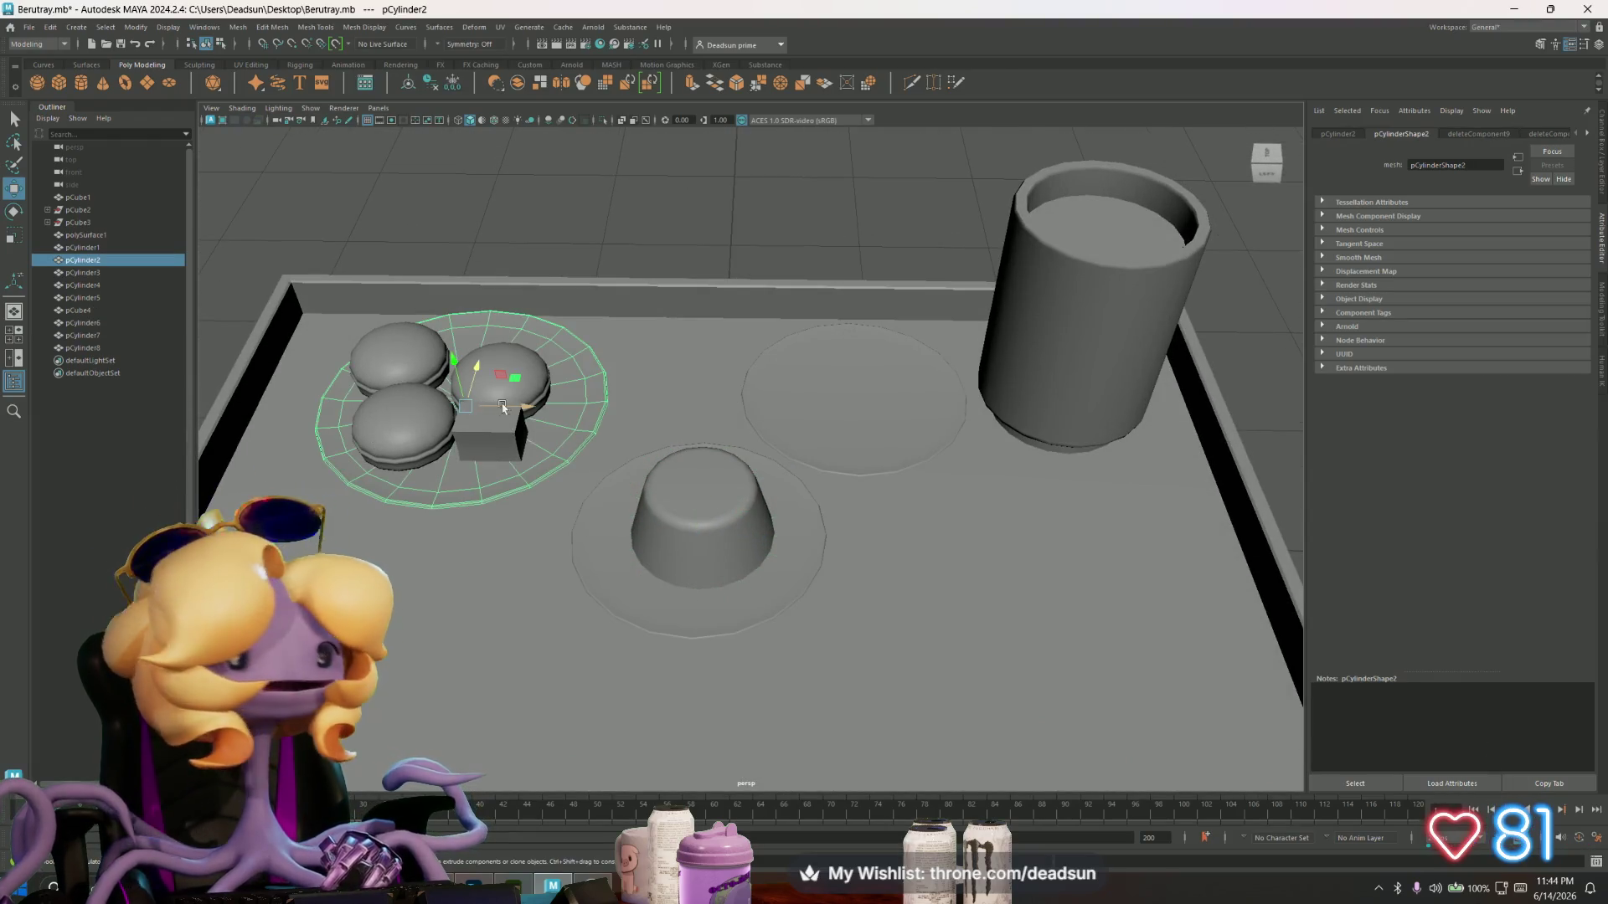
mouse_move(573, 471)
alt+mouse_down()
mouse_move(667, 581)
mouse_move(603, 502)
mouse_move(538, 499)
mouse_move(561, 511)
mouse_move(546, 545)
mouse_move(796, 495)
mouse_move(771, 540)
mouse_move(839, 567)
alt+mouse_up()
click(724, 538)
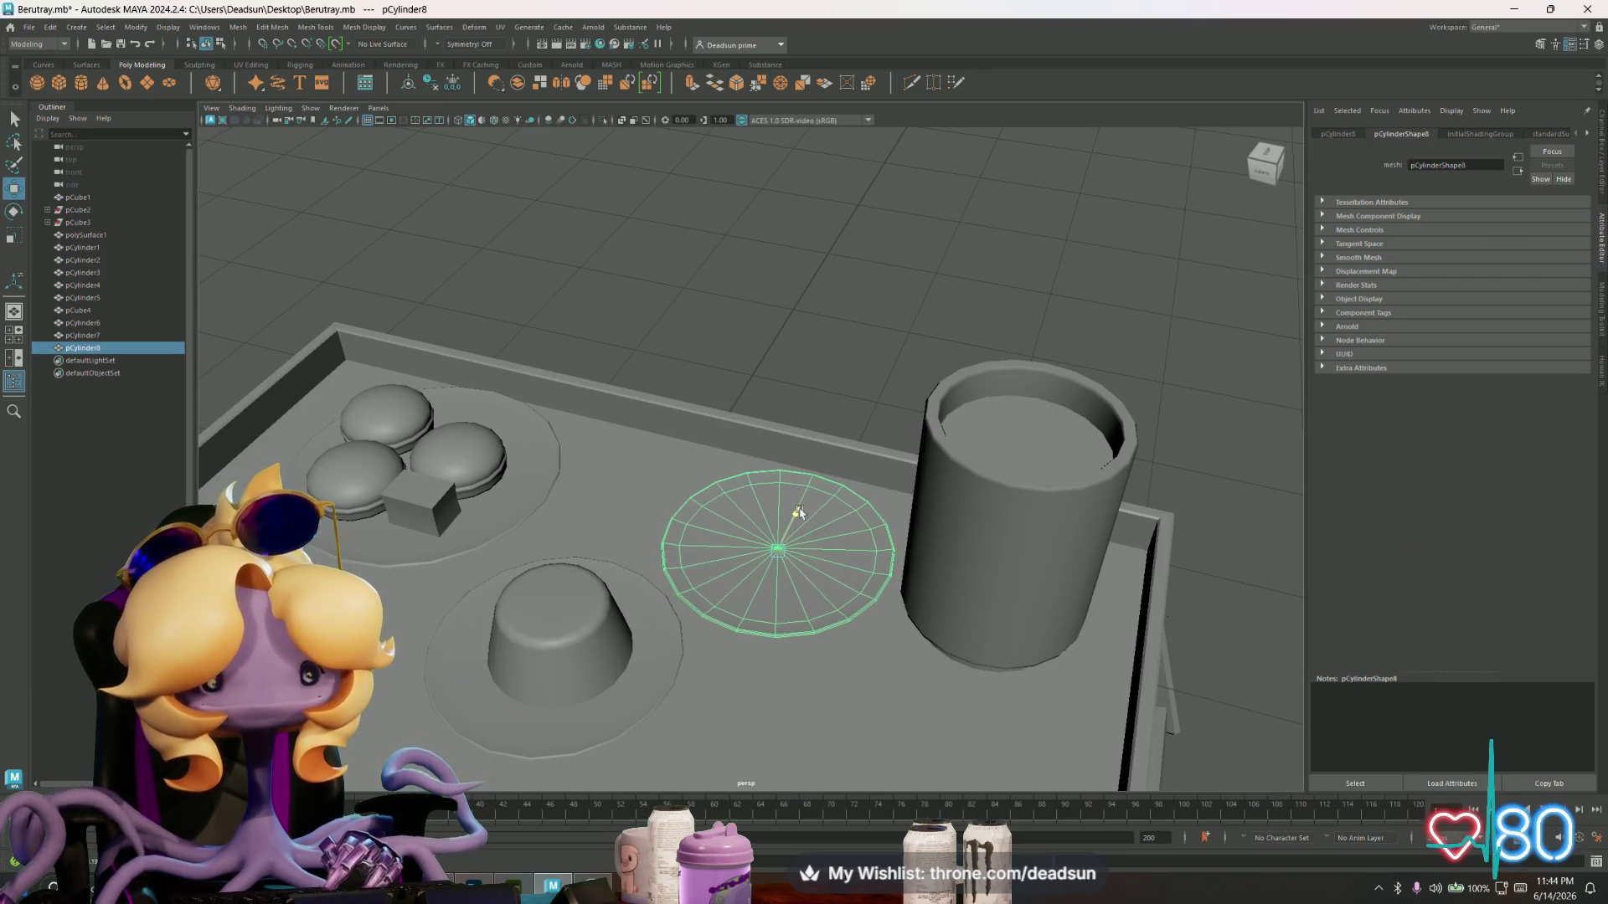
alt+drag(805, 513, 963, 439)
click(963, 439)
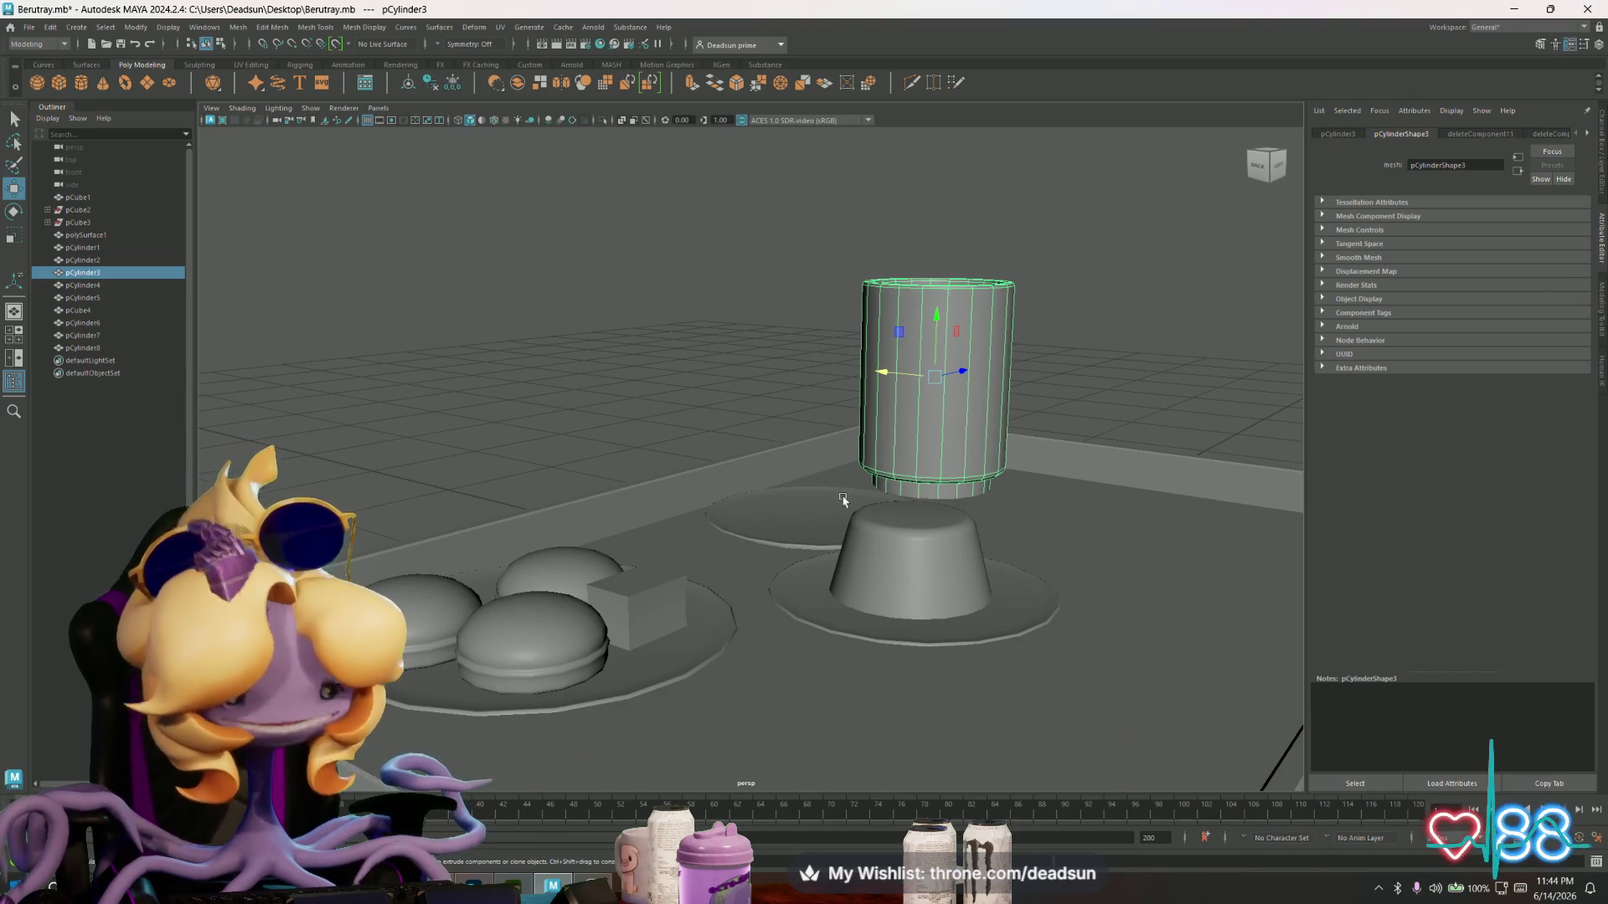
mouse_move(778, 408)
alt+mouse_down()
mouse_move(617, 470)
mouse_move(674, 502)
alt+mouse_up()
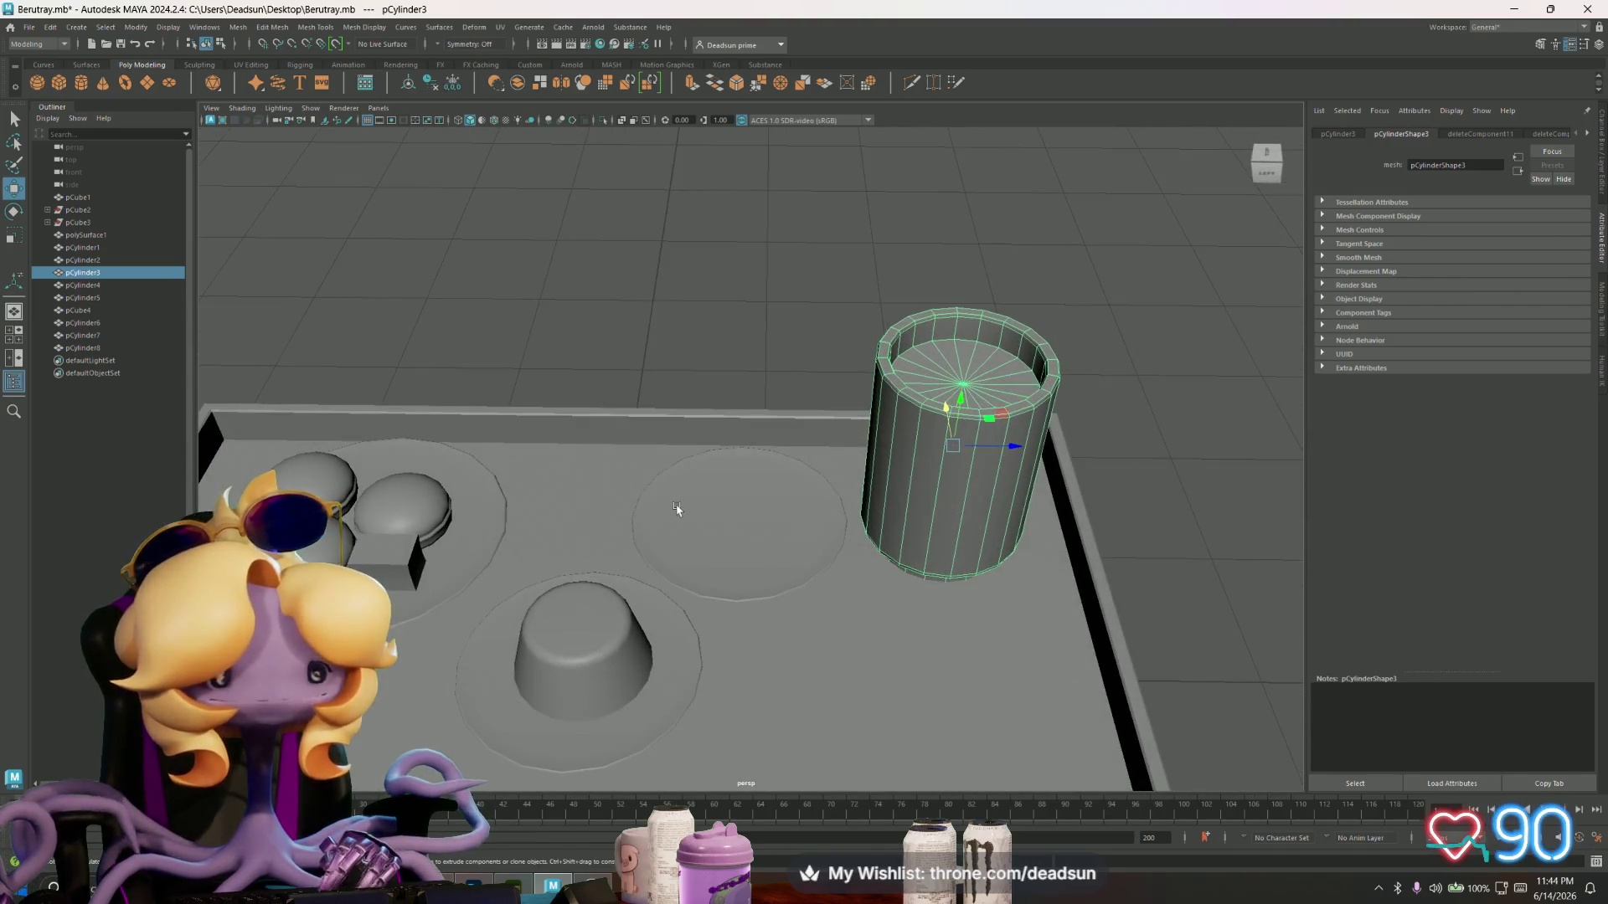
click(640, 509)
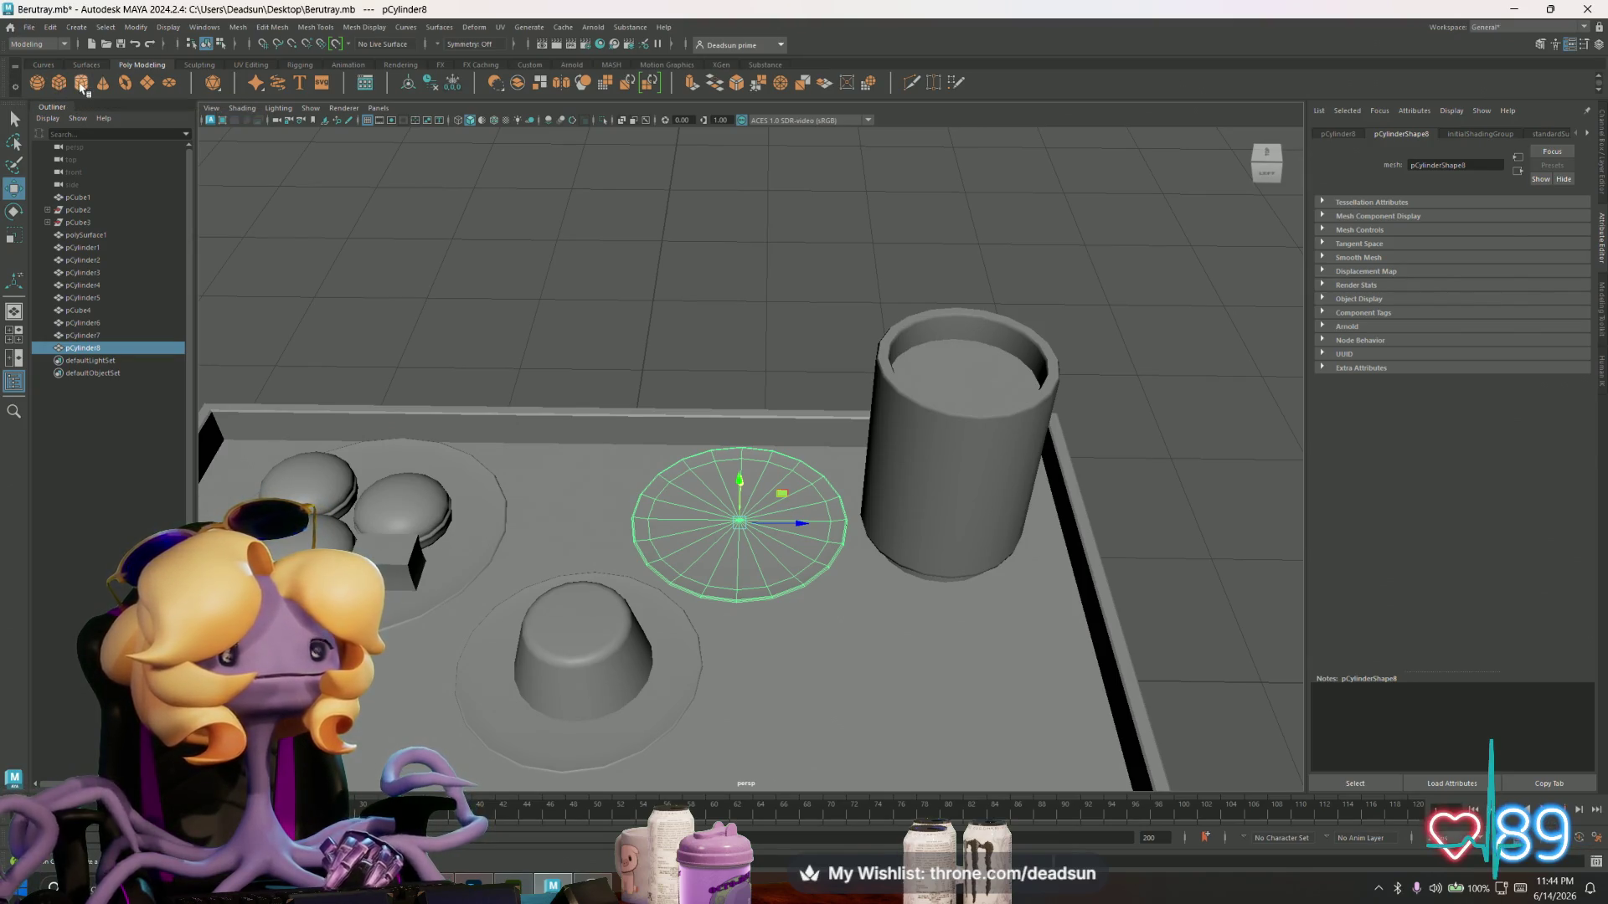
- Create a small, squat polygon cylinder centred on the empty third plate
click(80, 84)
key(r)
drag(596, 674, 444, 699)
drag(606, 629, 621, 467)
drag(687, 519, 803, 533)
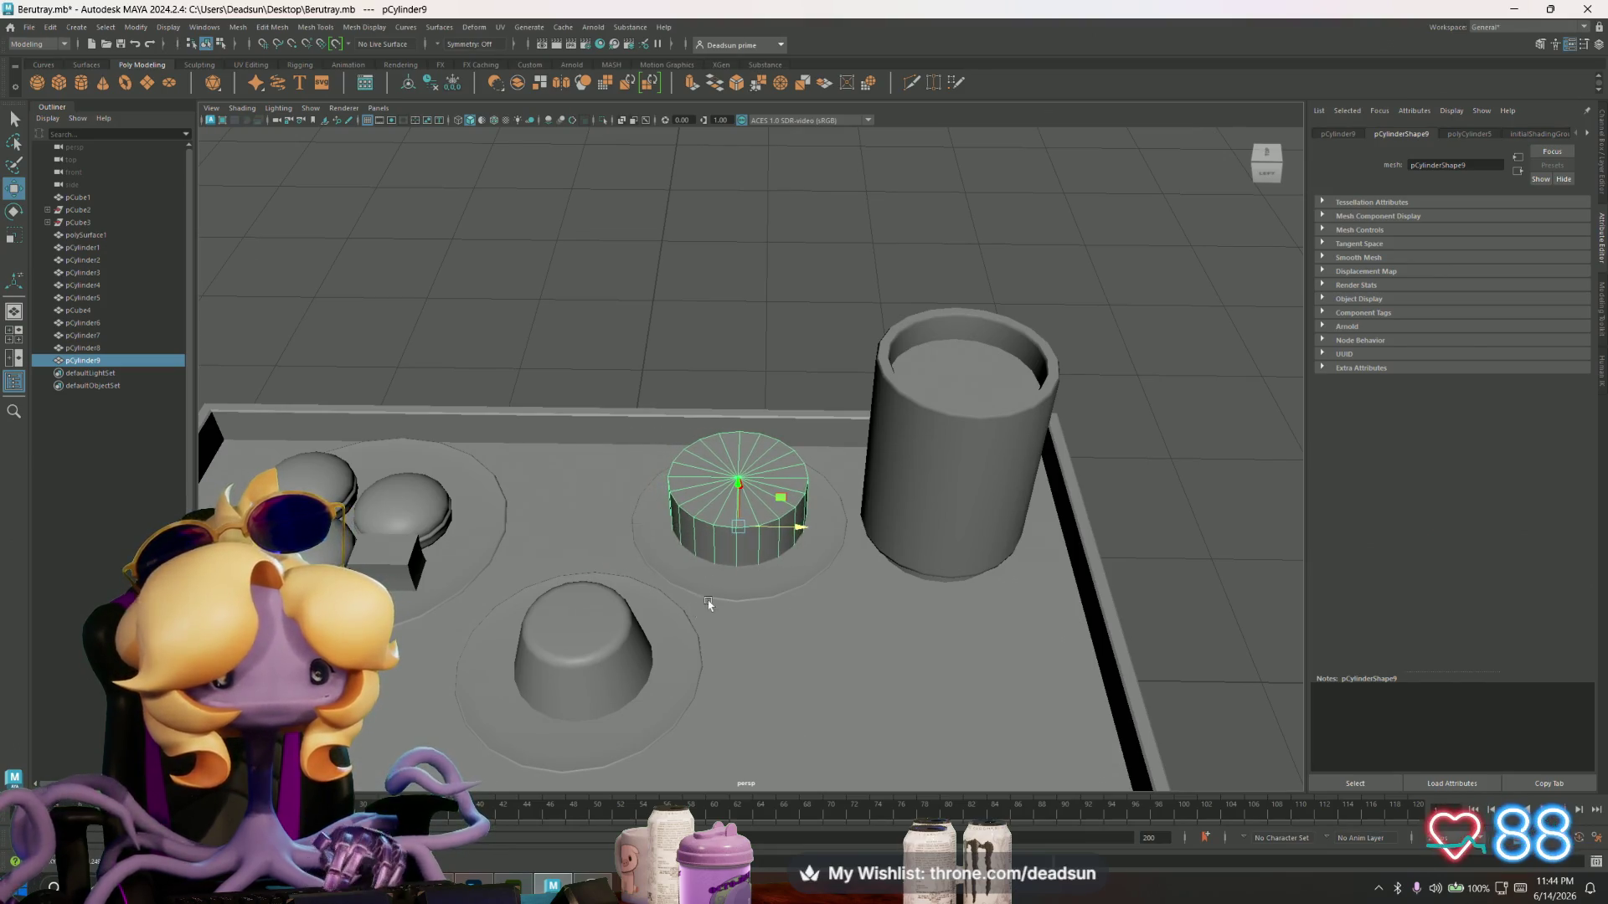
alt+drag(709, 604, 777, 564)
mouse_move(731, 511)
mouse_down()
mouse_move(747, 394)
mouse_move(711, 425)
mouse_up()
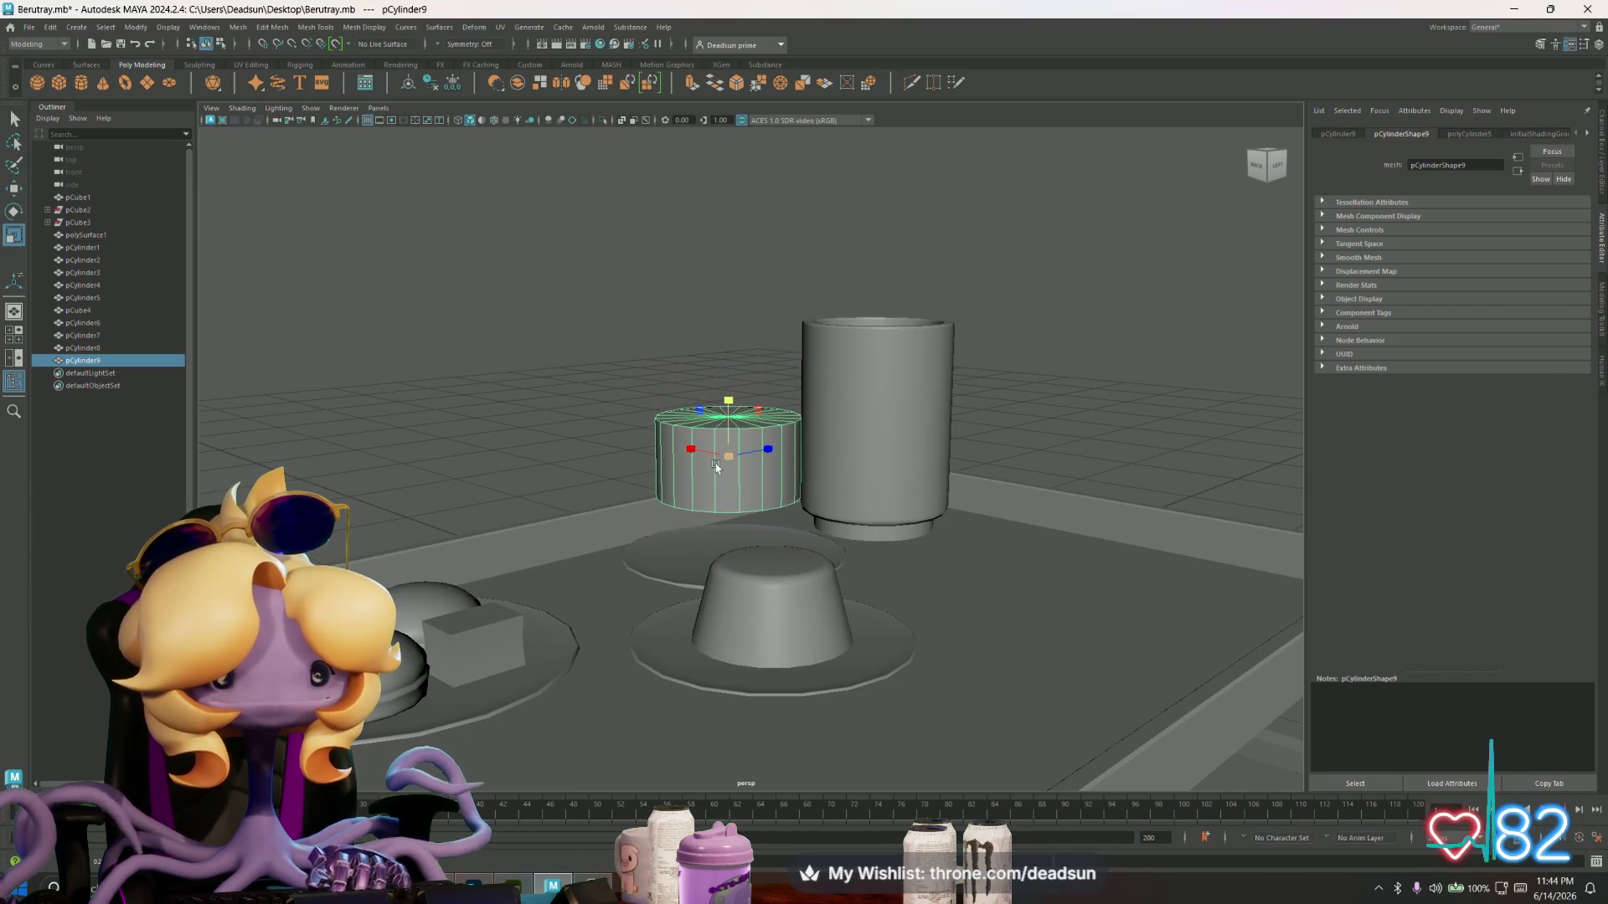
scroll(690, 498, up, 10)
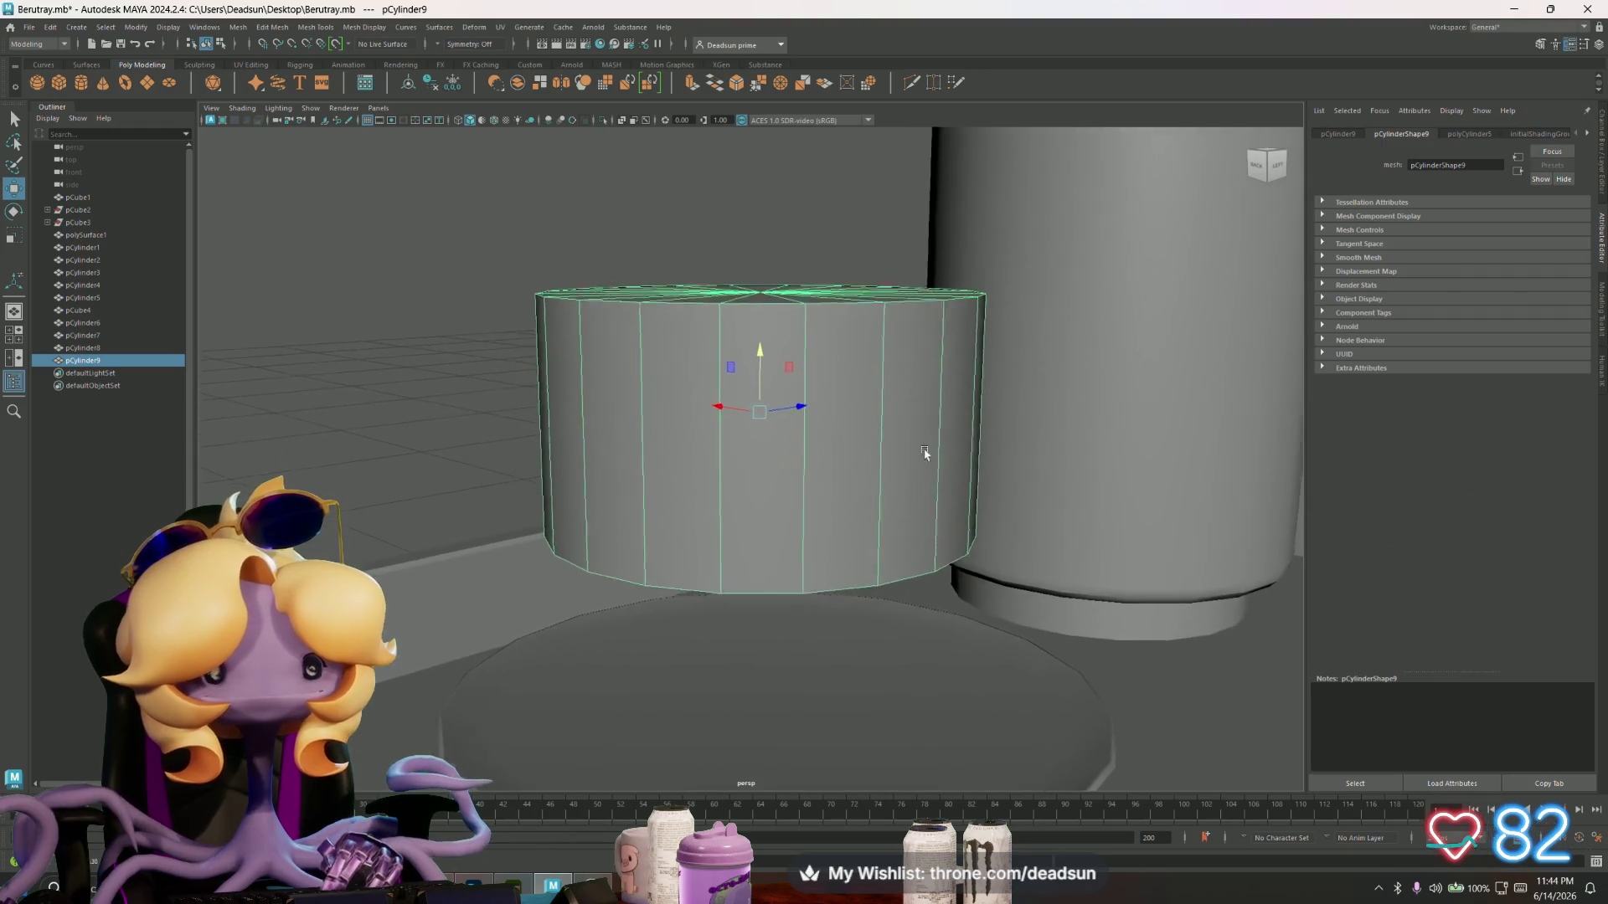
drag(769, 356, 763, 528)
drag(761, 592, 708, 602)
mouse_move(760, 529)
mouse_down()
mouse_move(753, 546)
mouse_move(704, 523)
mouse_move(646, 539)
mouse_up()
- Scale the cylinder's top ring of vertices outward so the top is slightly wider
key(F9)
drag(479, 338, 1068, 429)
key(r)
drag(753, 400, 769, 402)
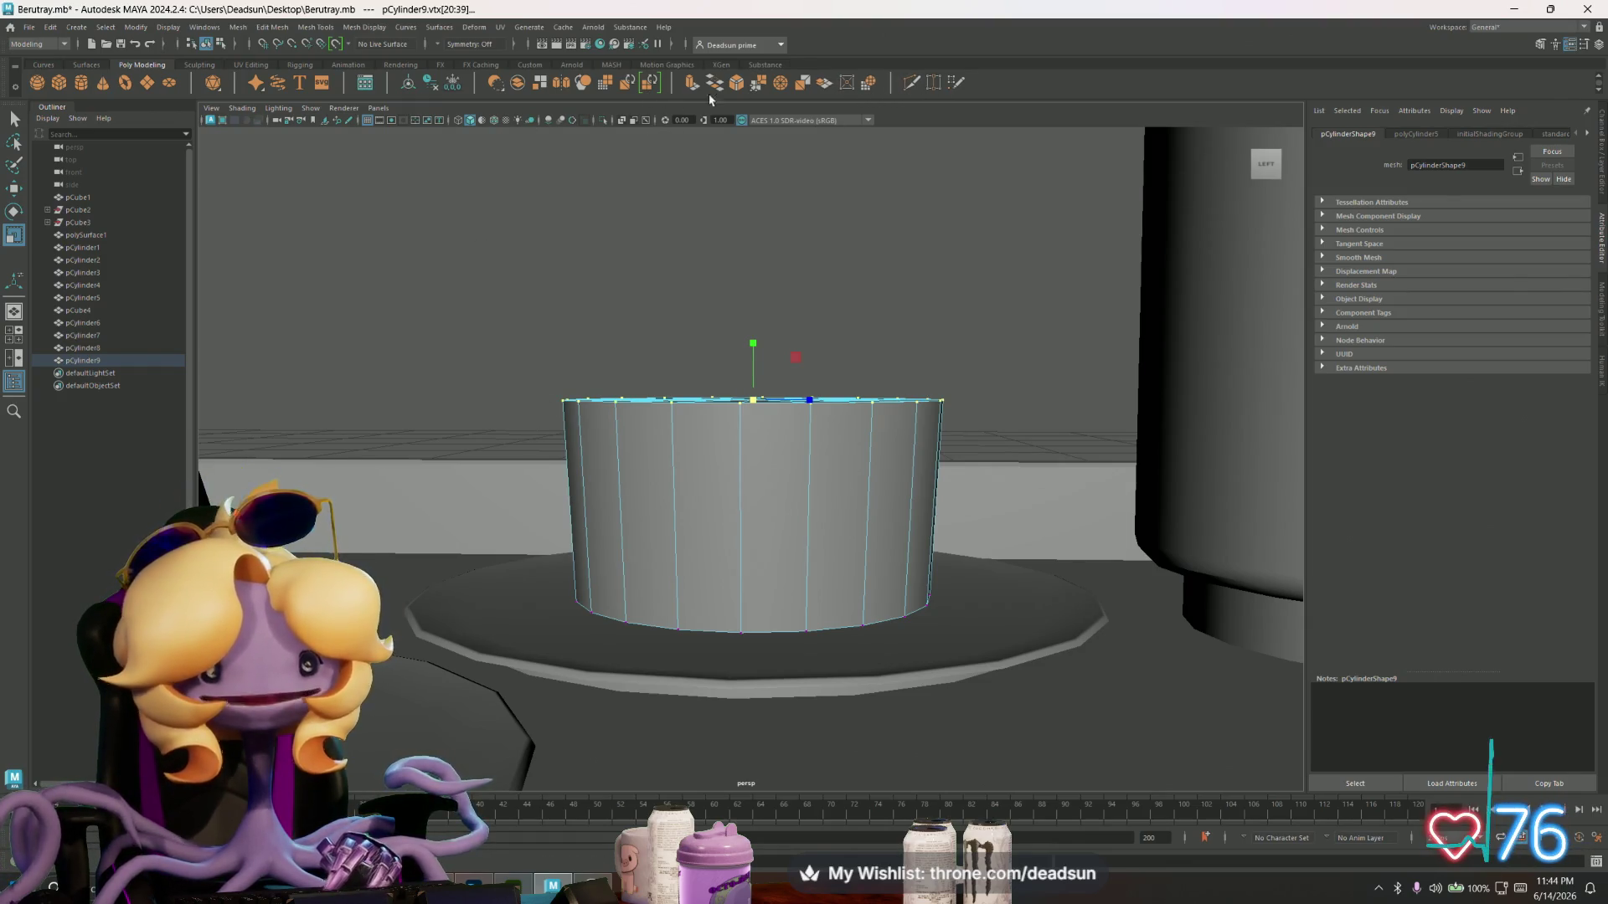
click(270, 22)
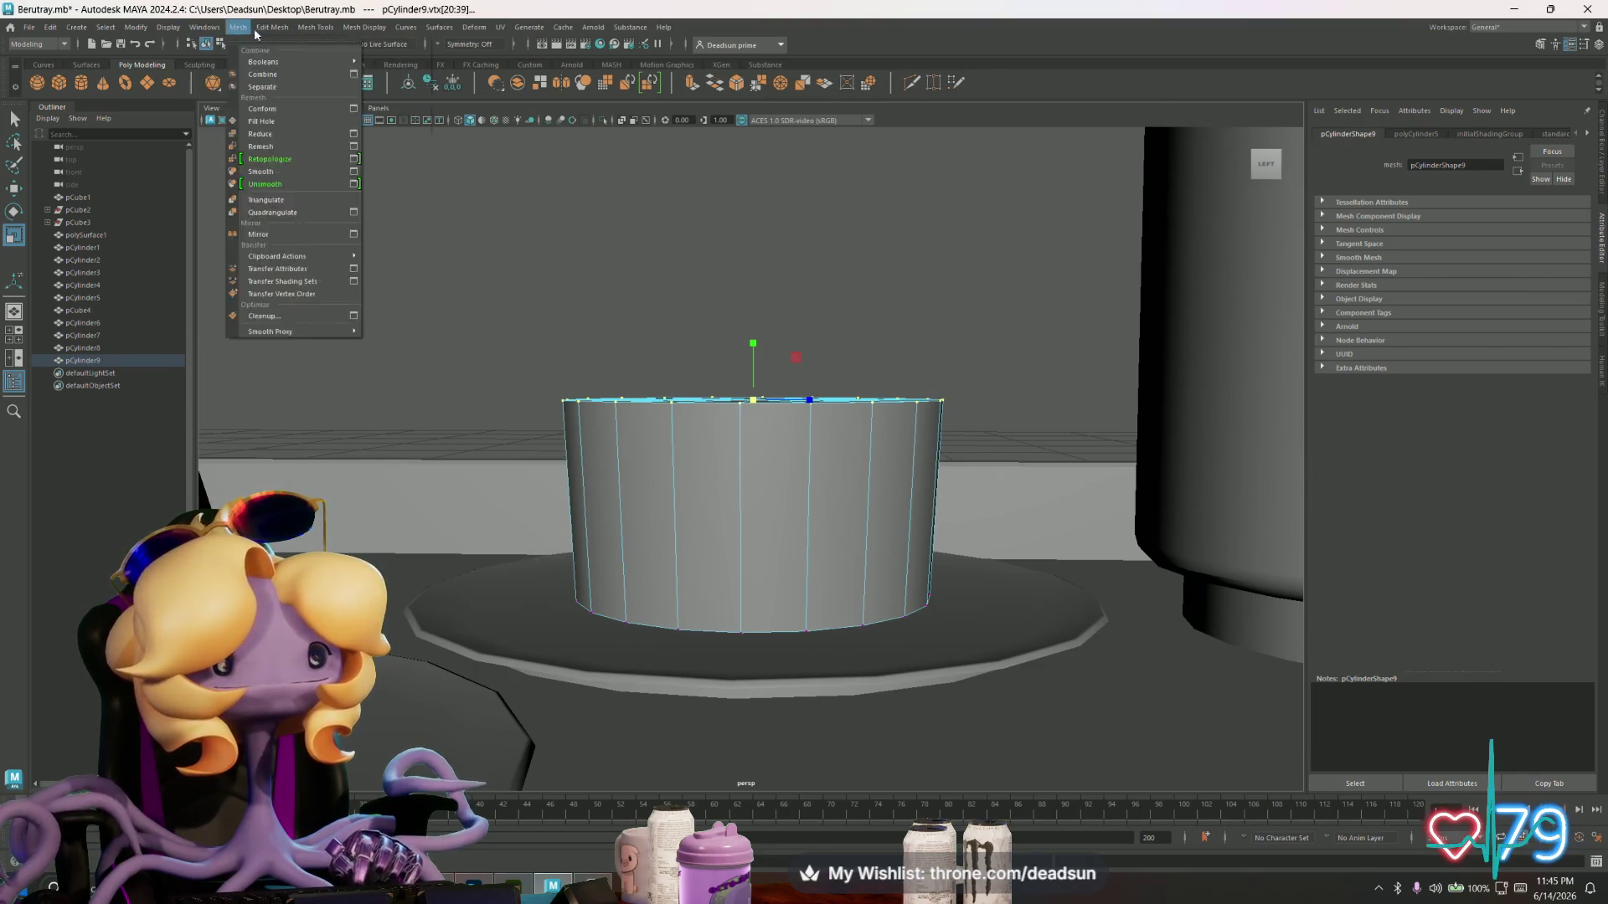
- Insert a horizontal edge loop on pCylinder9 and scale the middle and lower sides outward
mouse_move(308, 33)
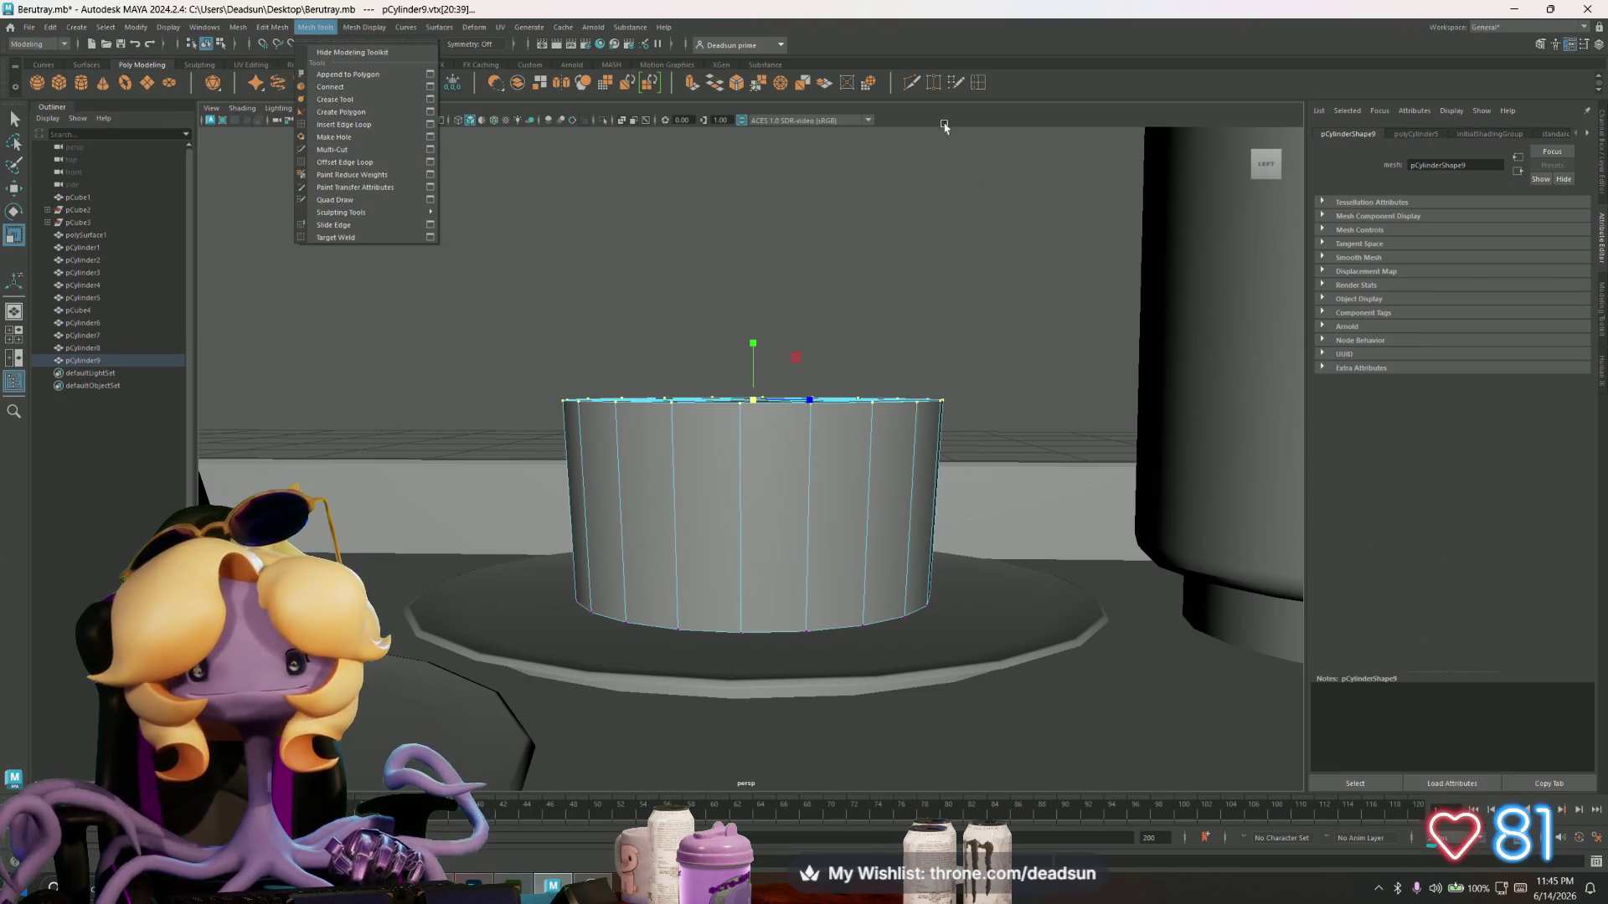
click(977, 82)
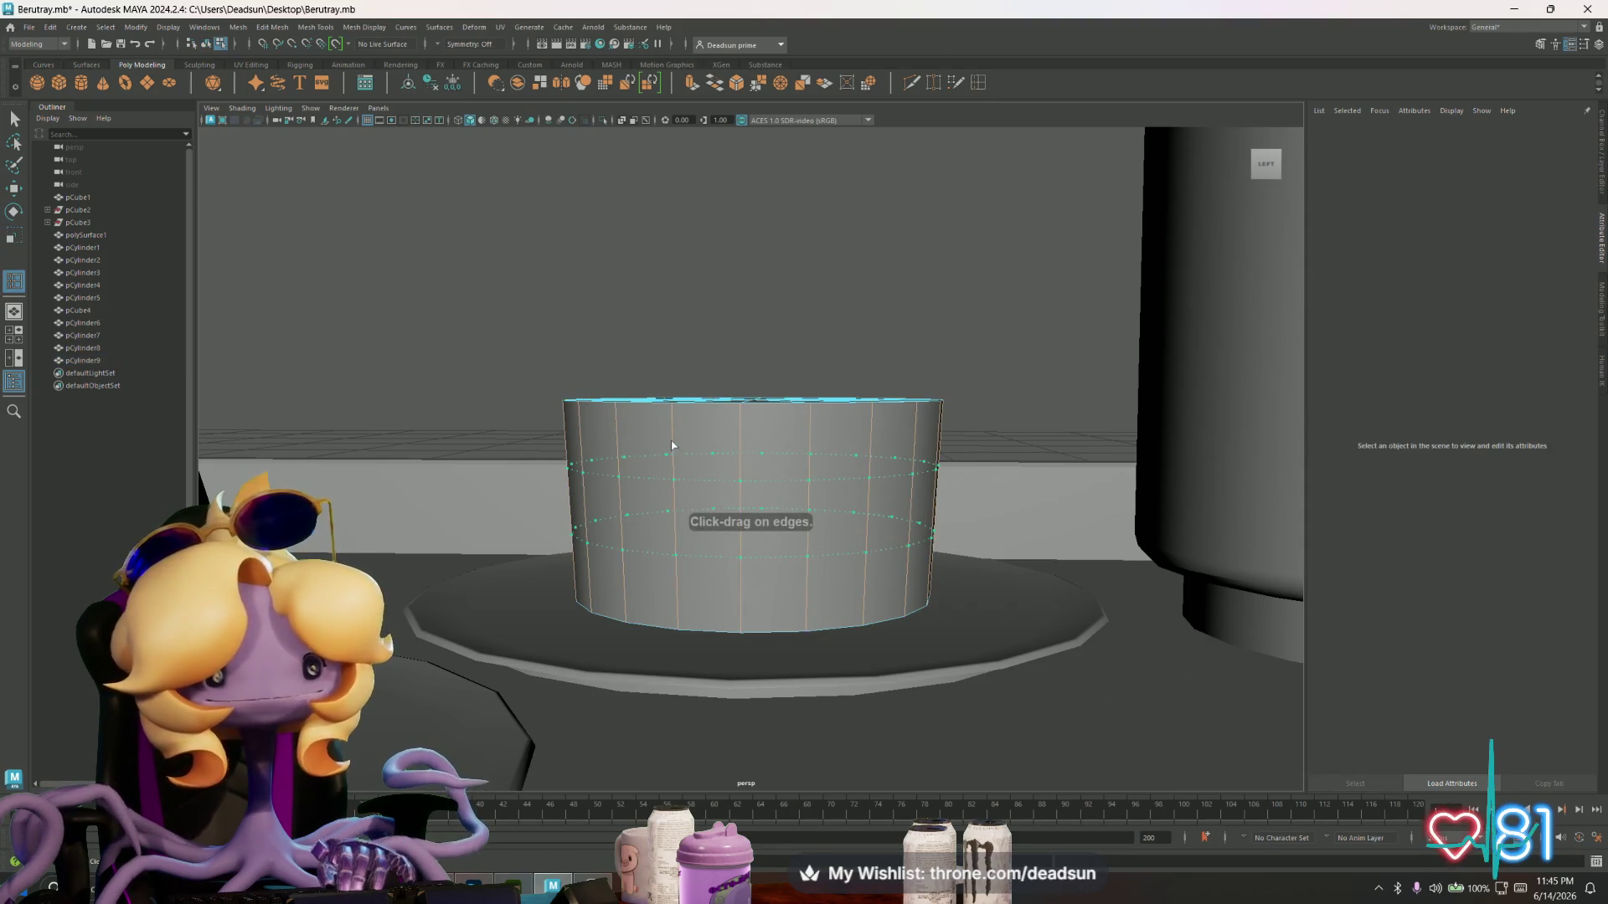
click(745, 482)
key(r)
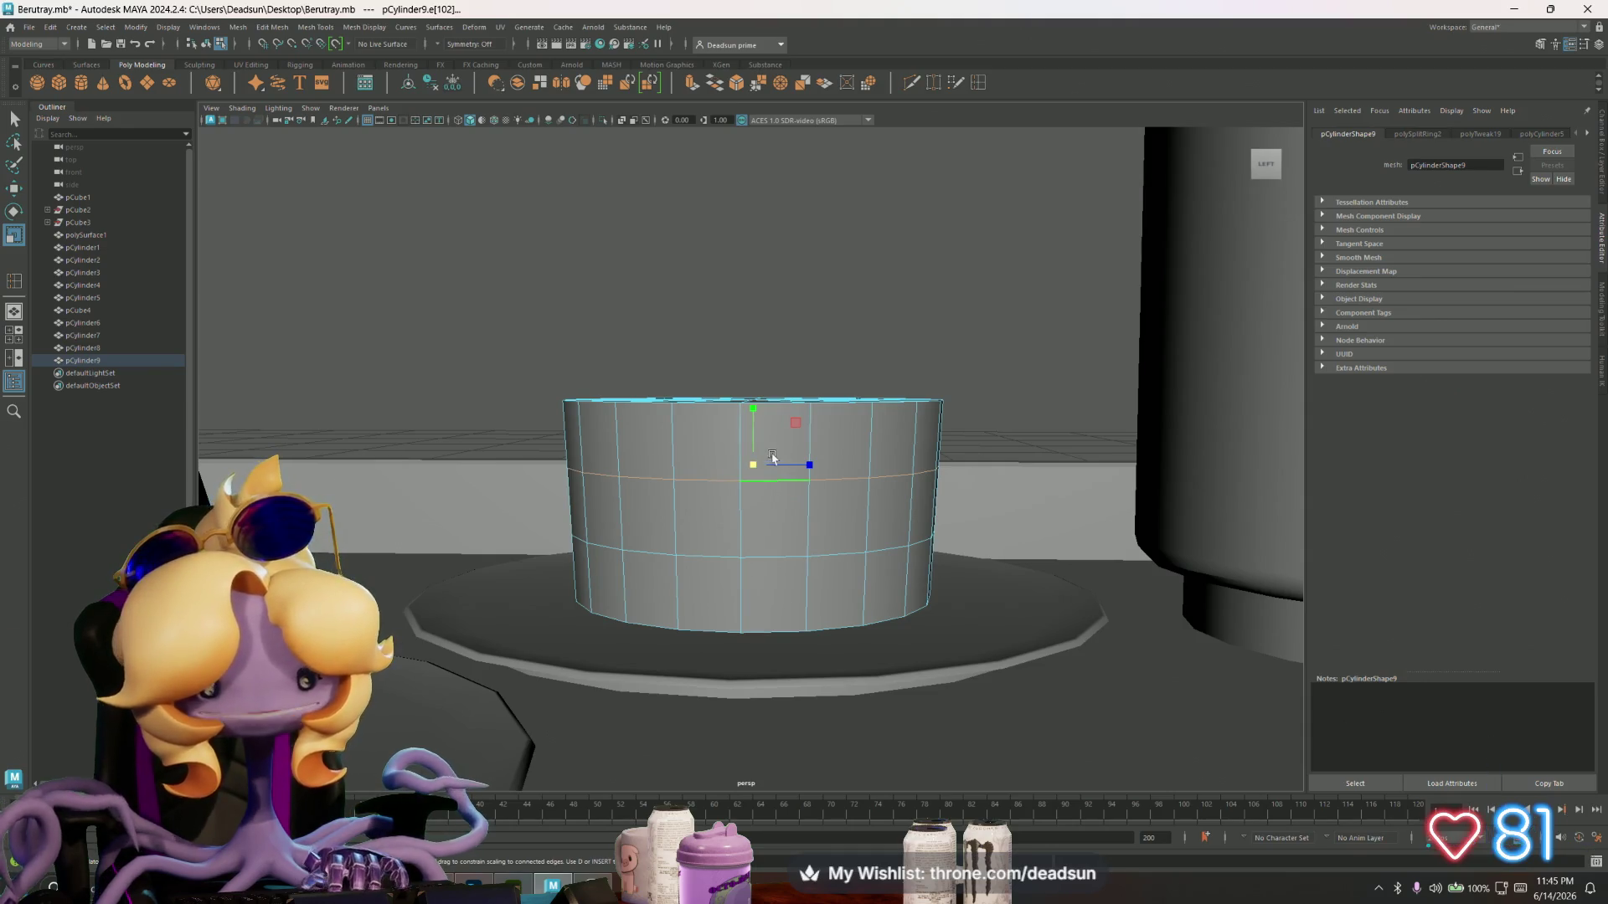
drag(750, 467, 760, 467)
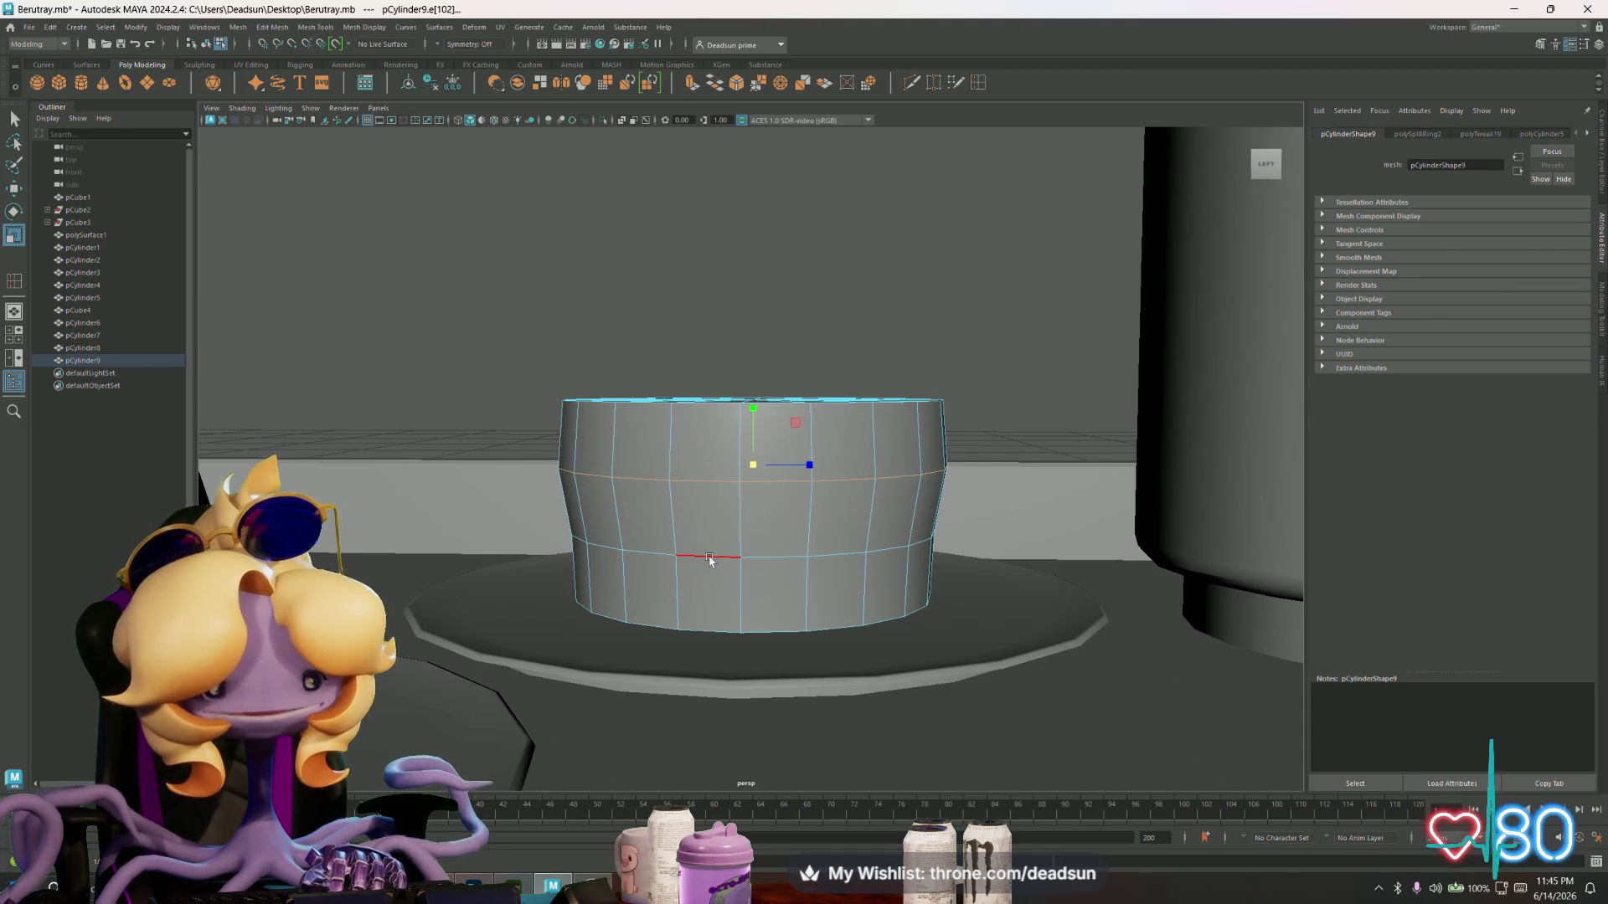
drag(755, 528, 768, 529)
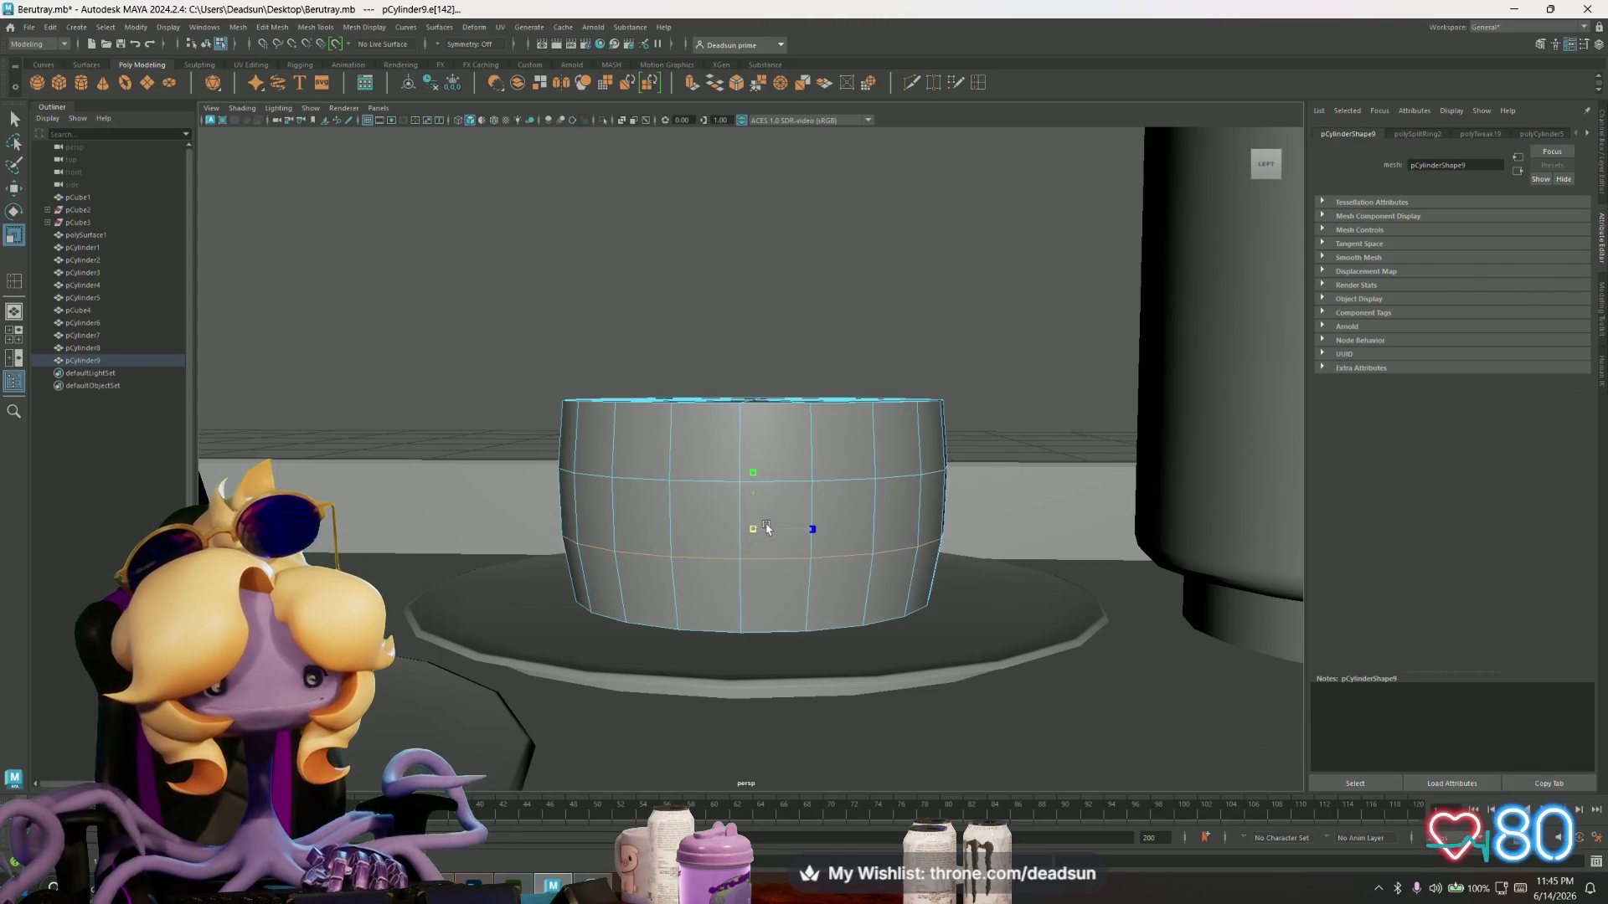
alt+drag(633, 431, 640, 467)
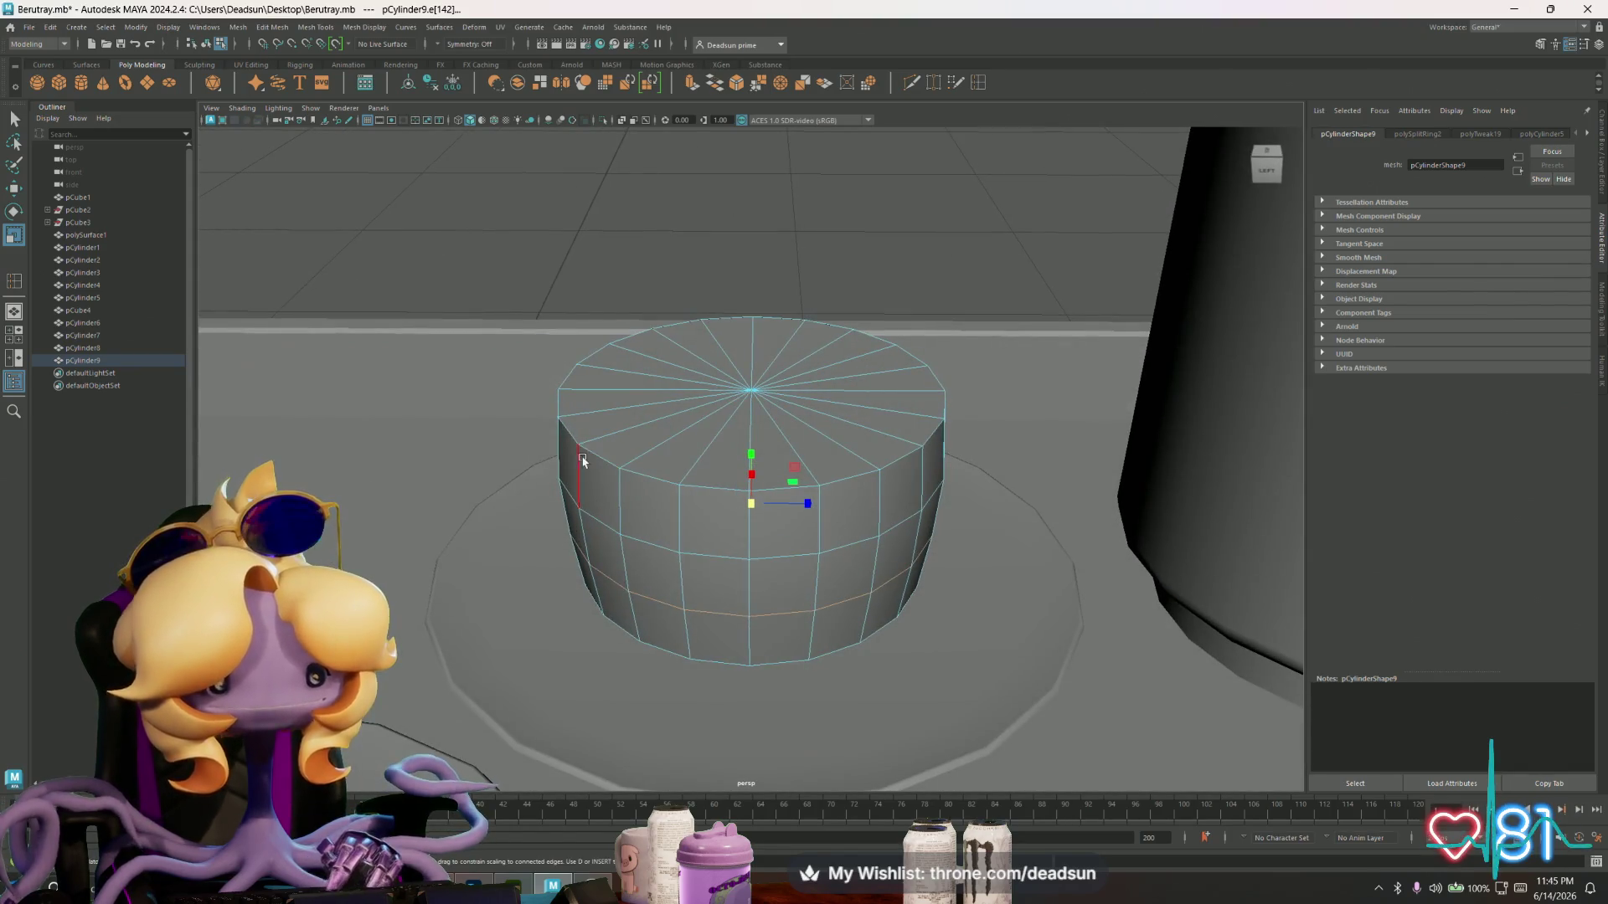
click(229, 29)
- Bevel the cake's top rim with an offset fraction of about 0.53
mouse_move(263, 30)
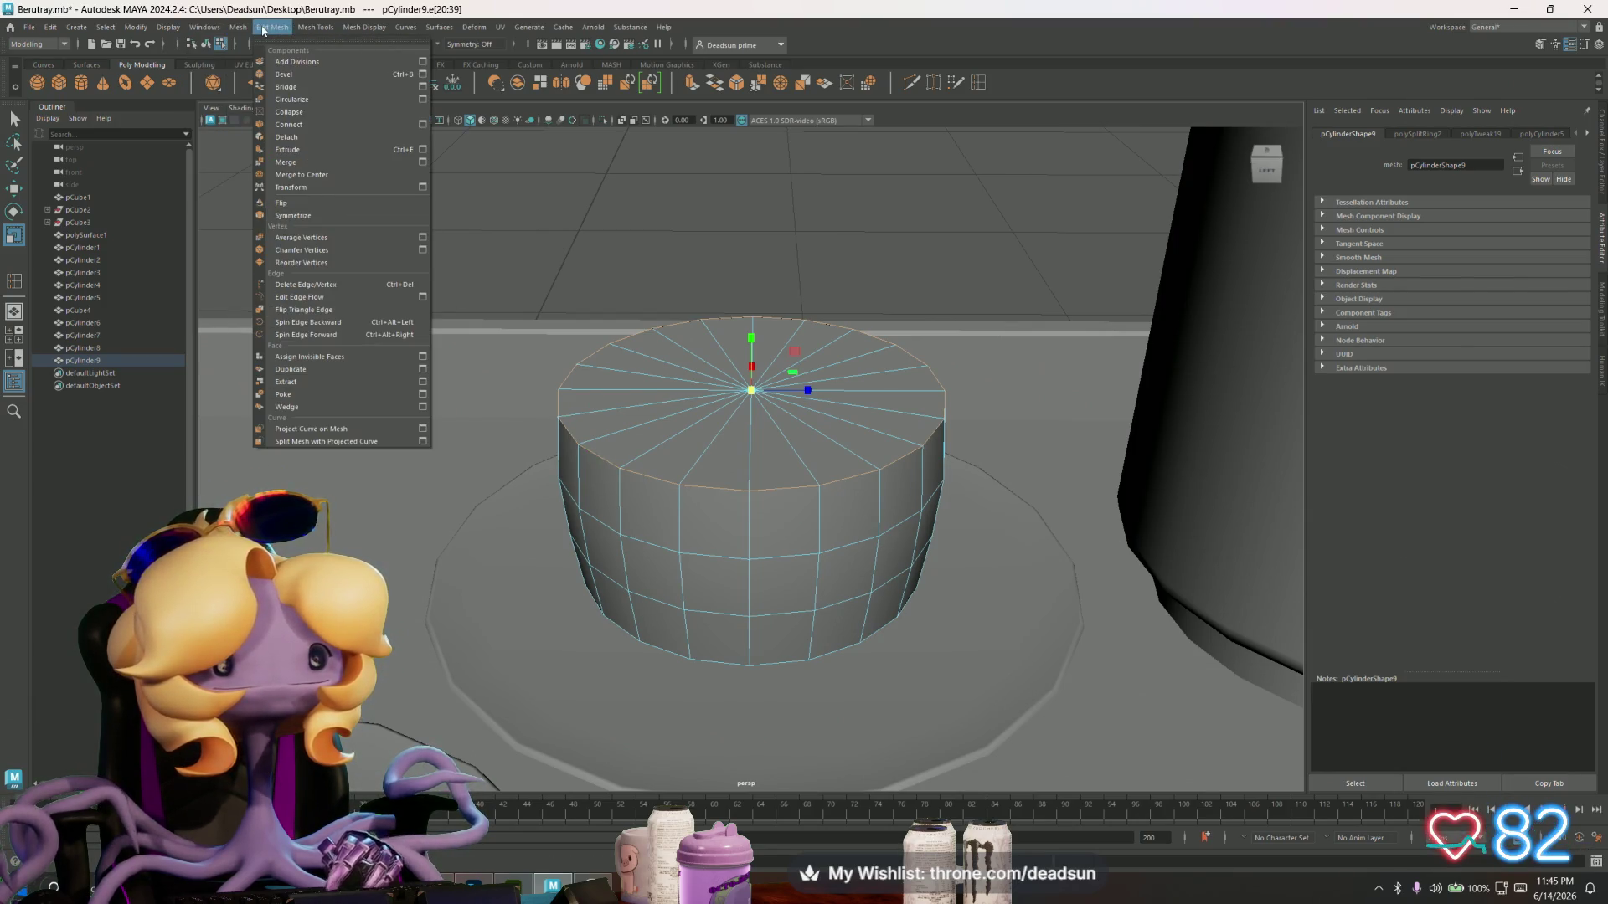
click(423, 74)
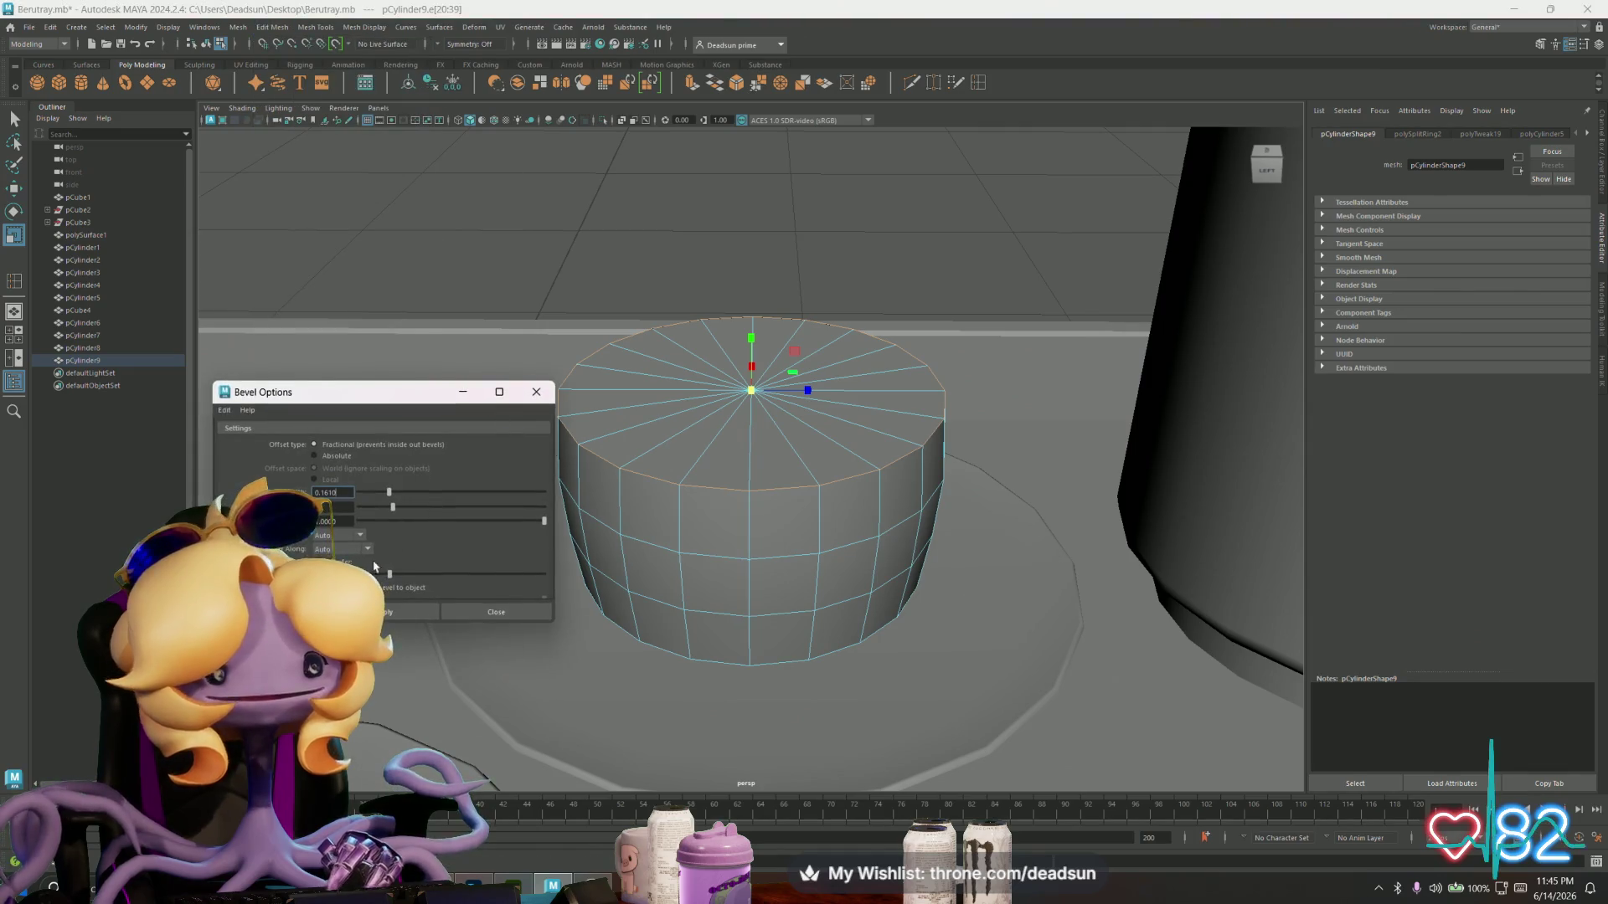
click(411, 612)
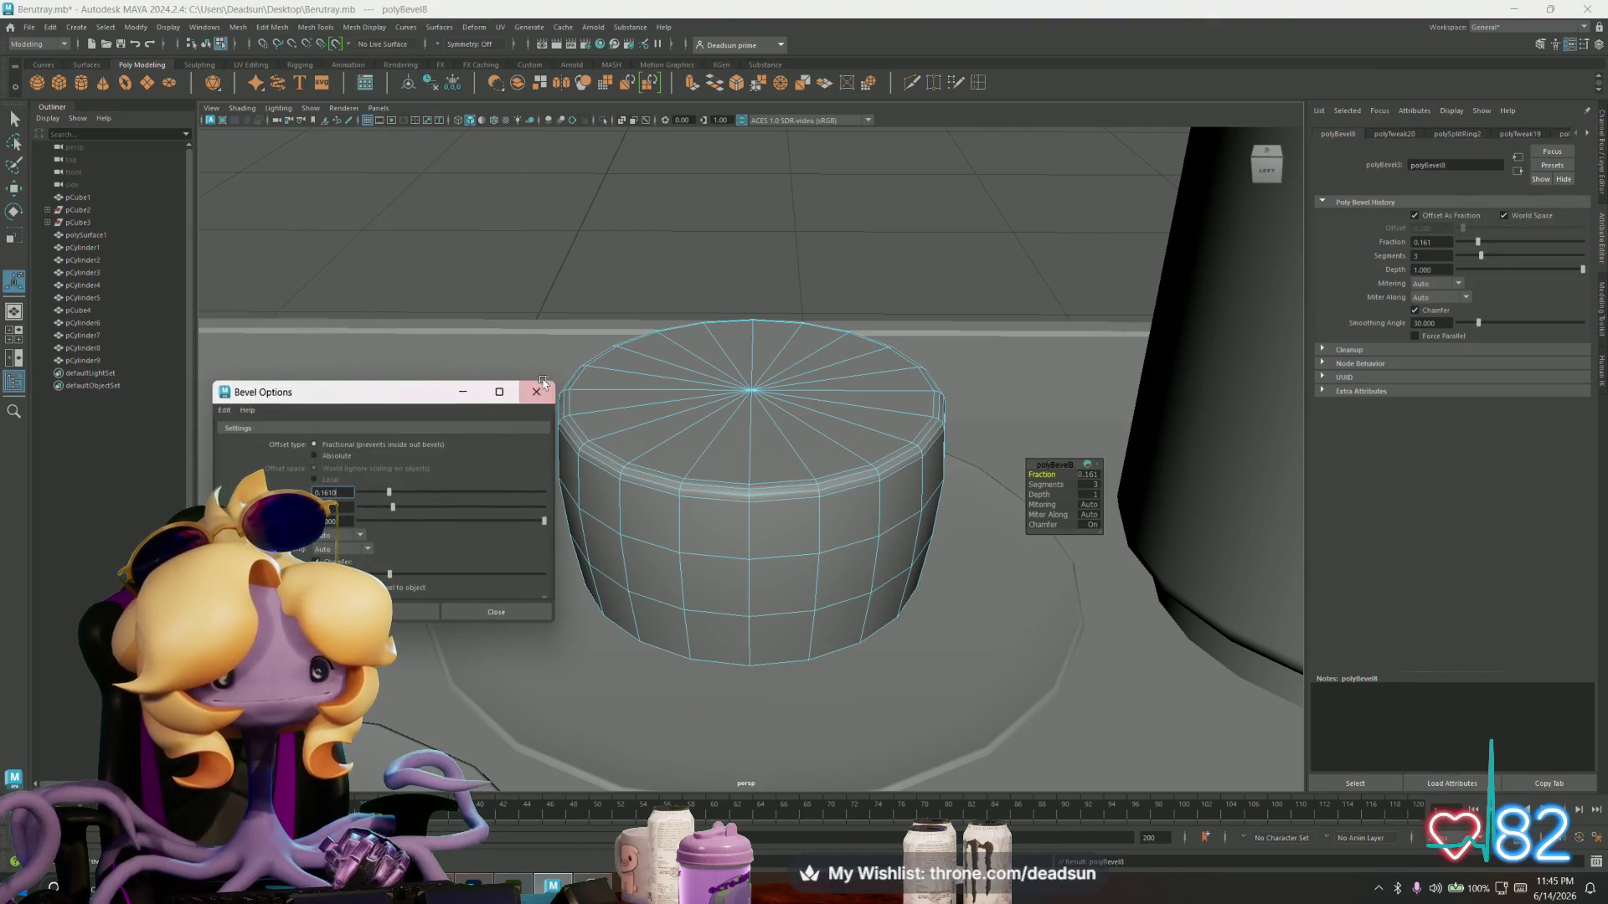
key(ctrl+z)
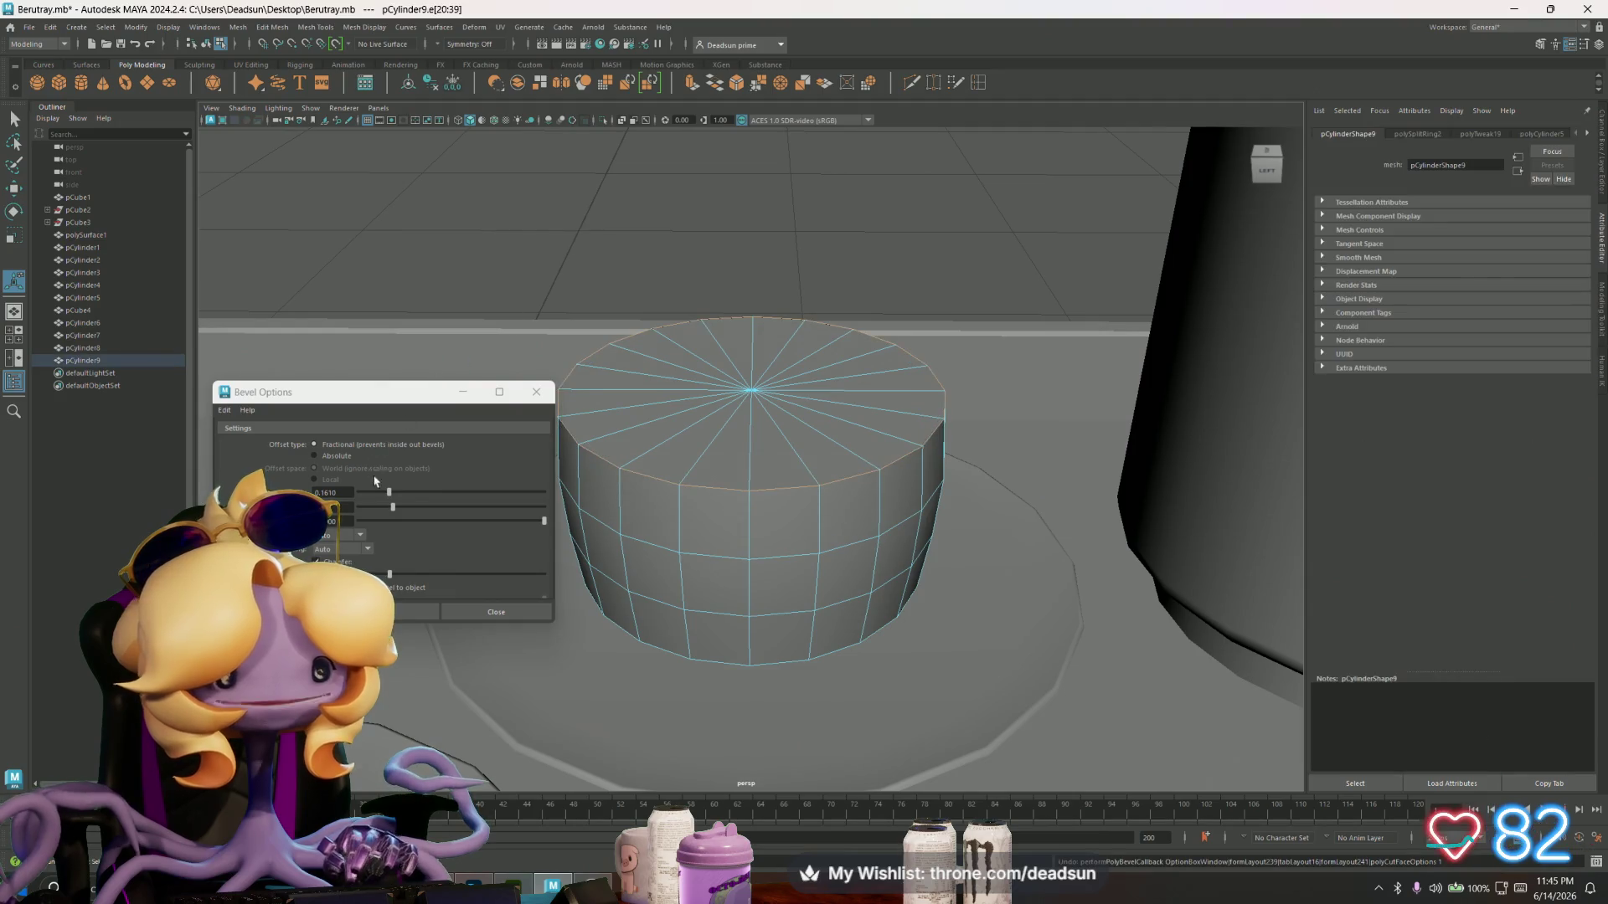
drag(389, 495, 458, 493)
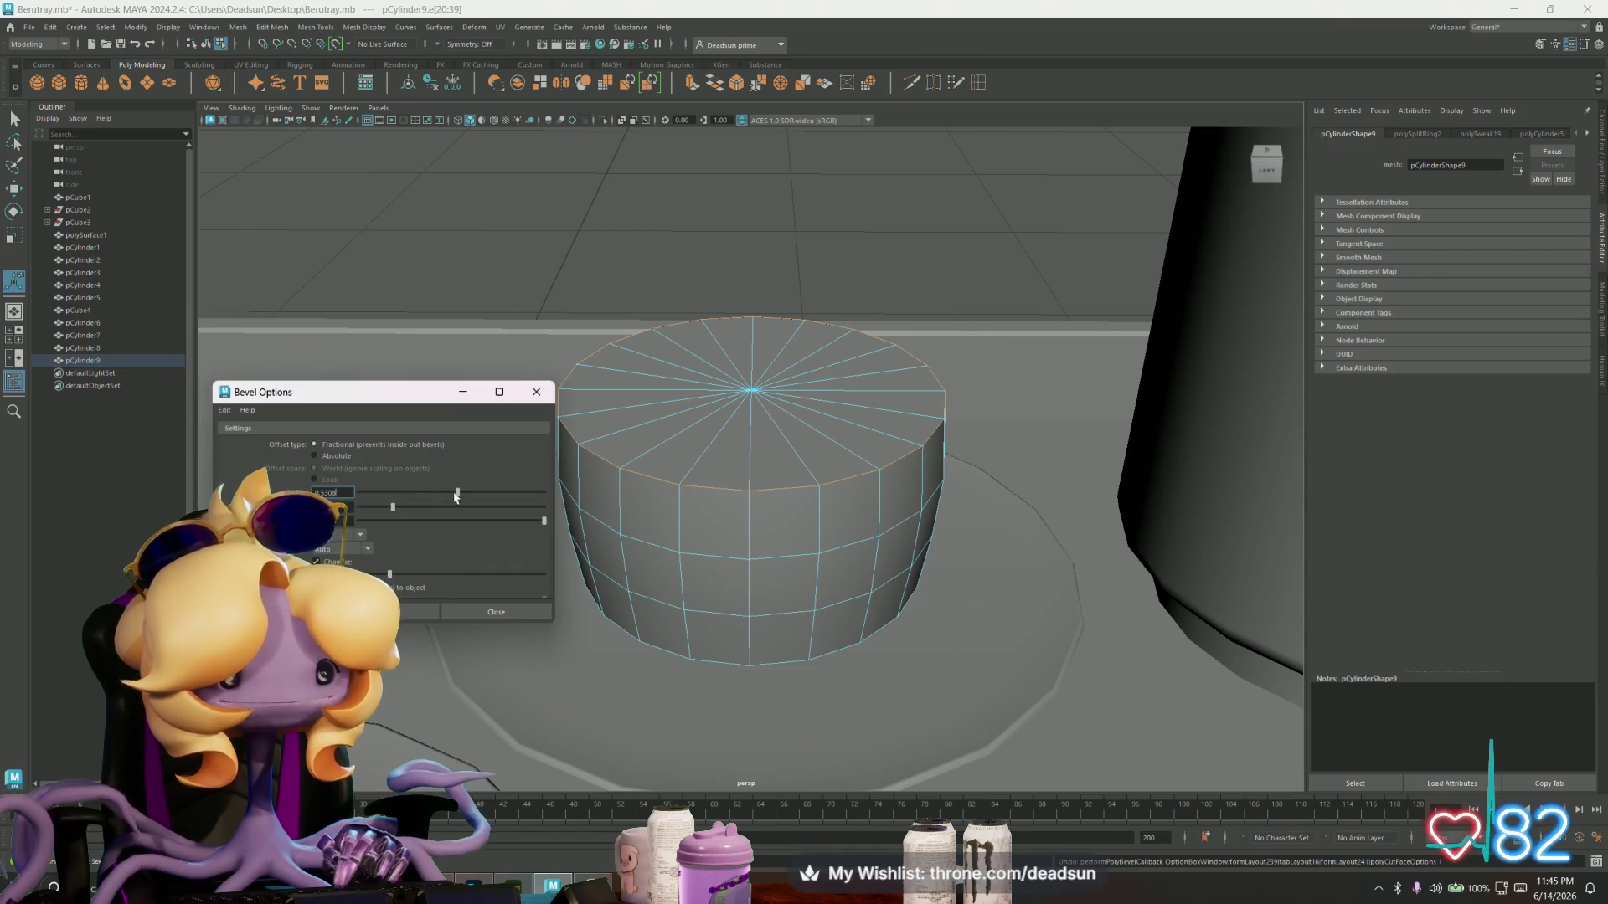
click(394, 613)
alt+drag(745, 517, 661, 475)
click(536, 392)
- Select a band of the cake's lower faces and delete them, then clear the selection
scroll(698, 484, down, 5)
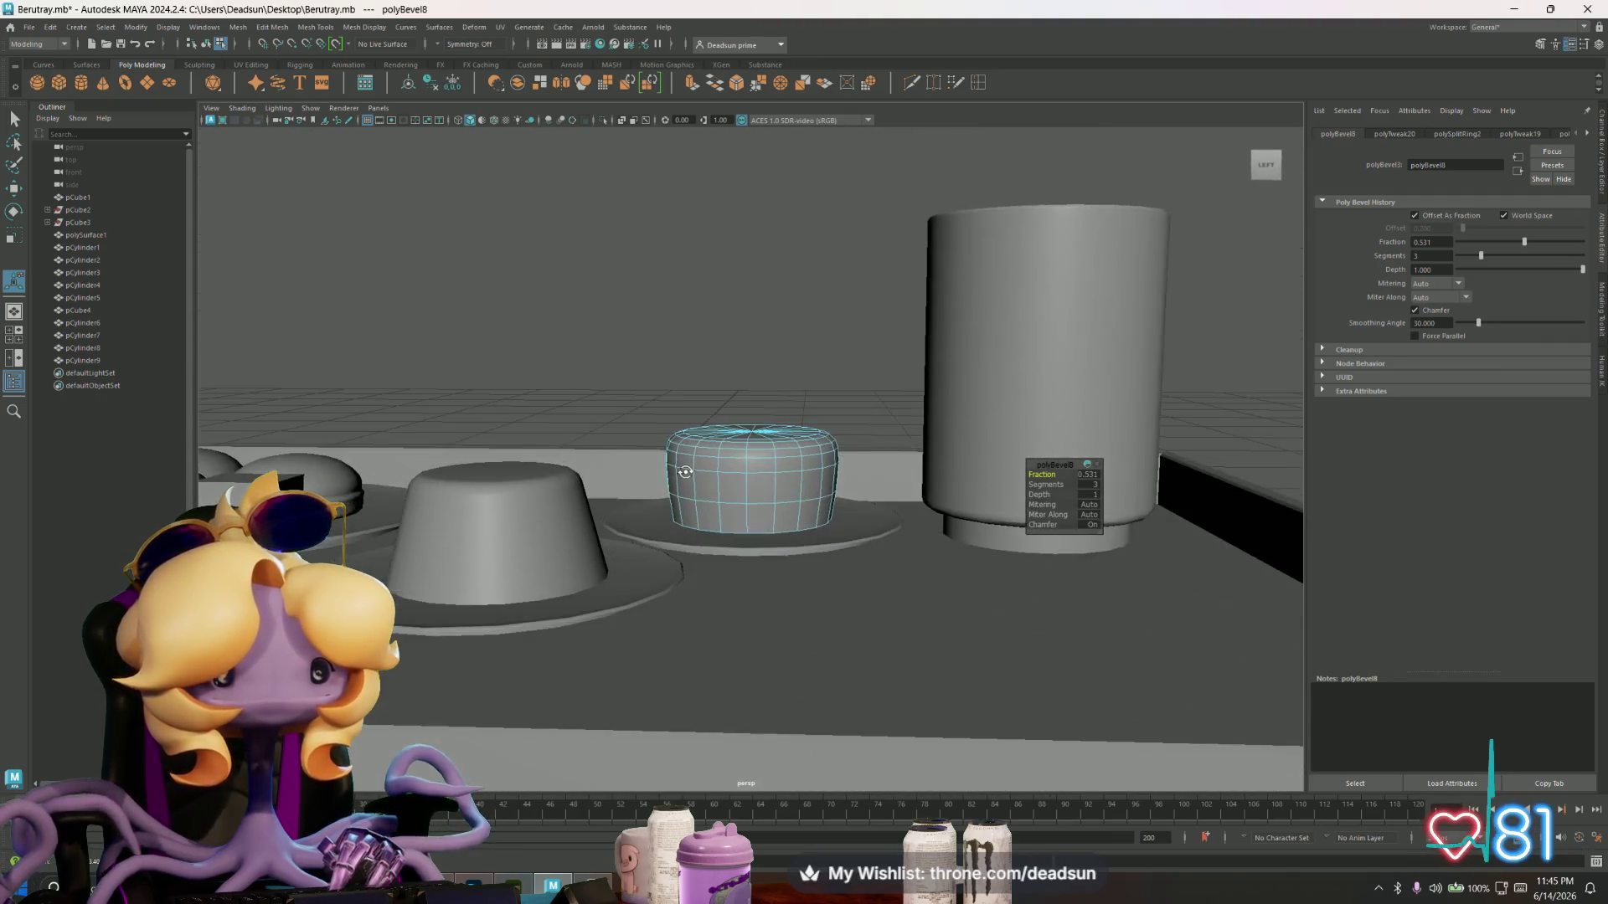
scroll(699, 485, up, 5)
alt+drag(1087, 644, 753, 536)
right_drag(702, 513, 700, 570)
mouse_move(599, 513)
right_down()
mouse_move(596, 595)
mouse_move(598, 556)
right_up()
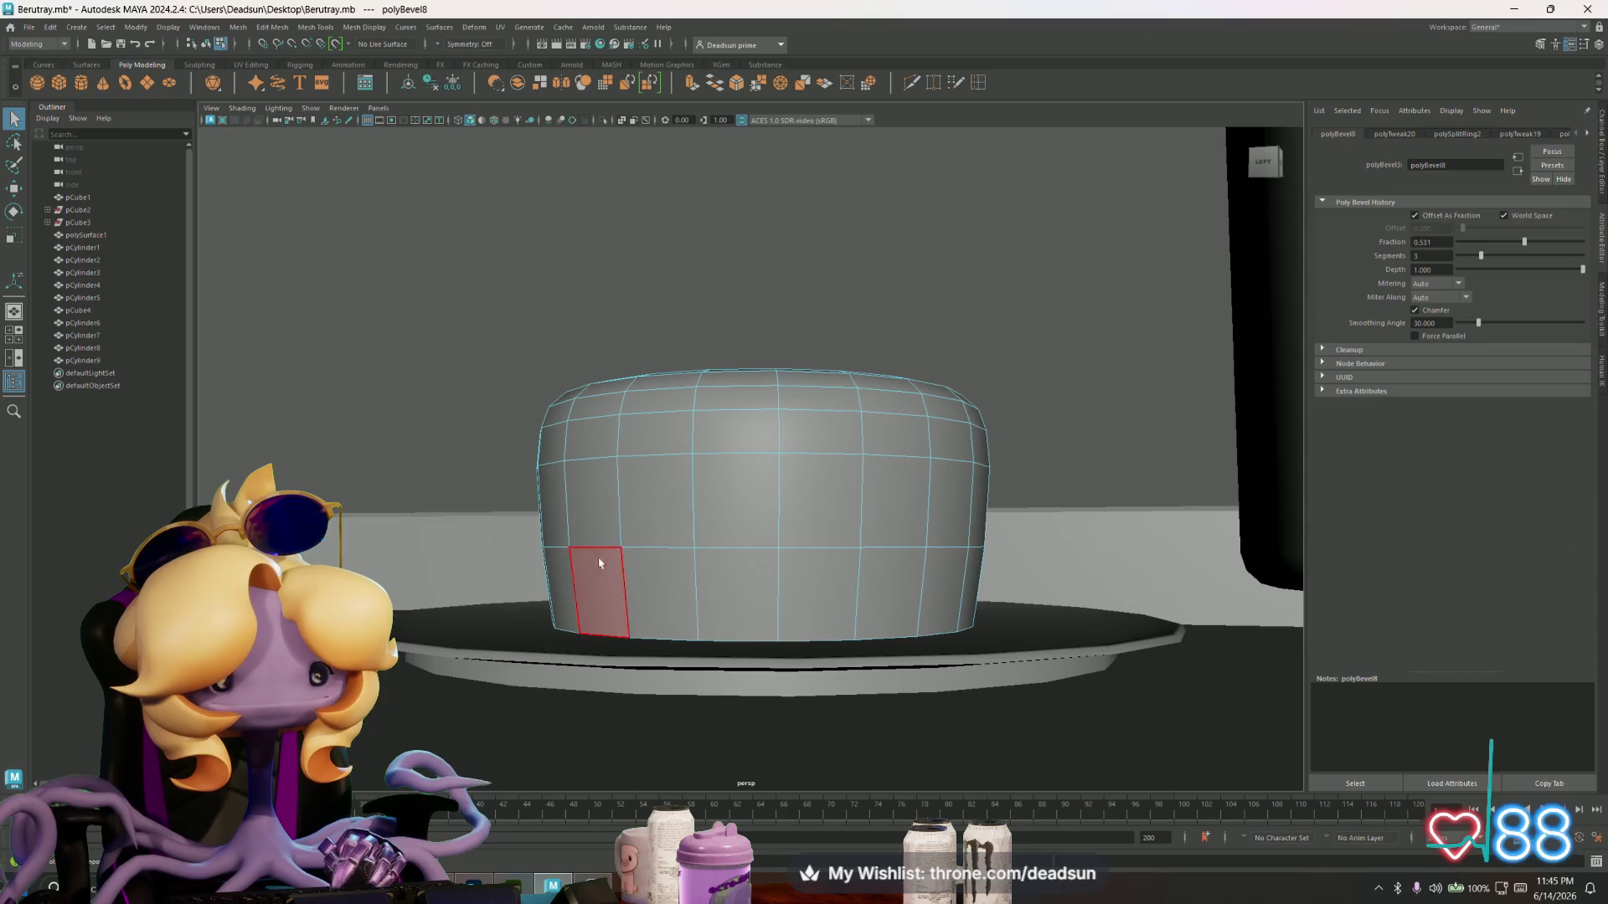
drag(520, 695, 1051, 587)
drag(374, 400, 1061, 580)
key(Delete)
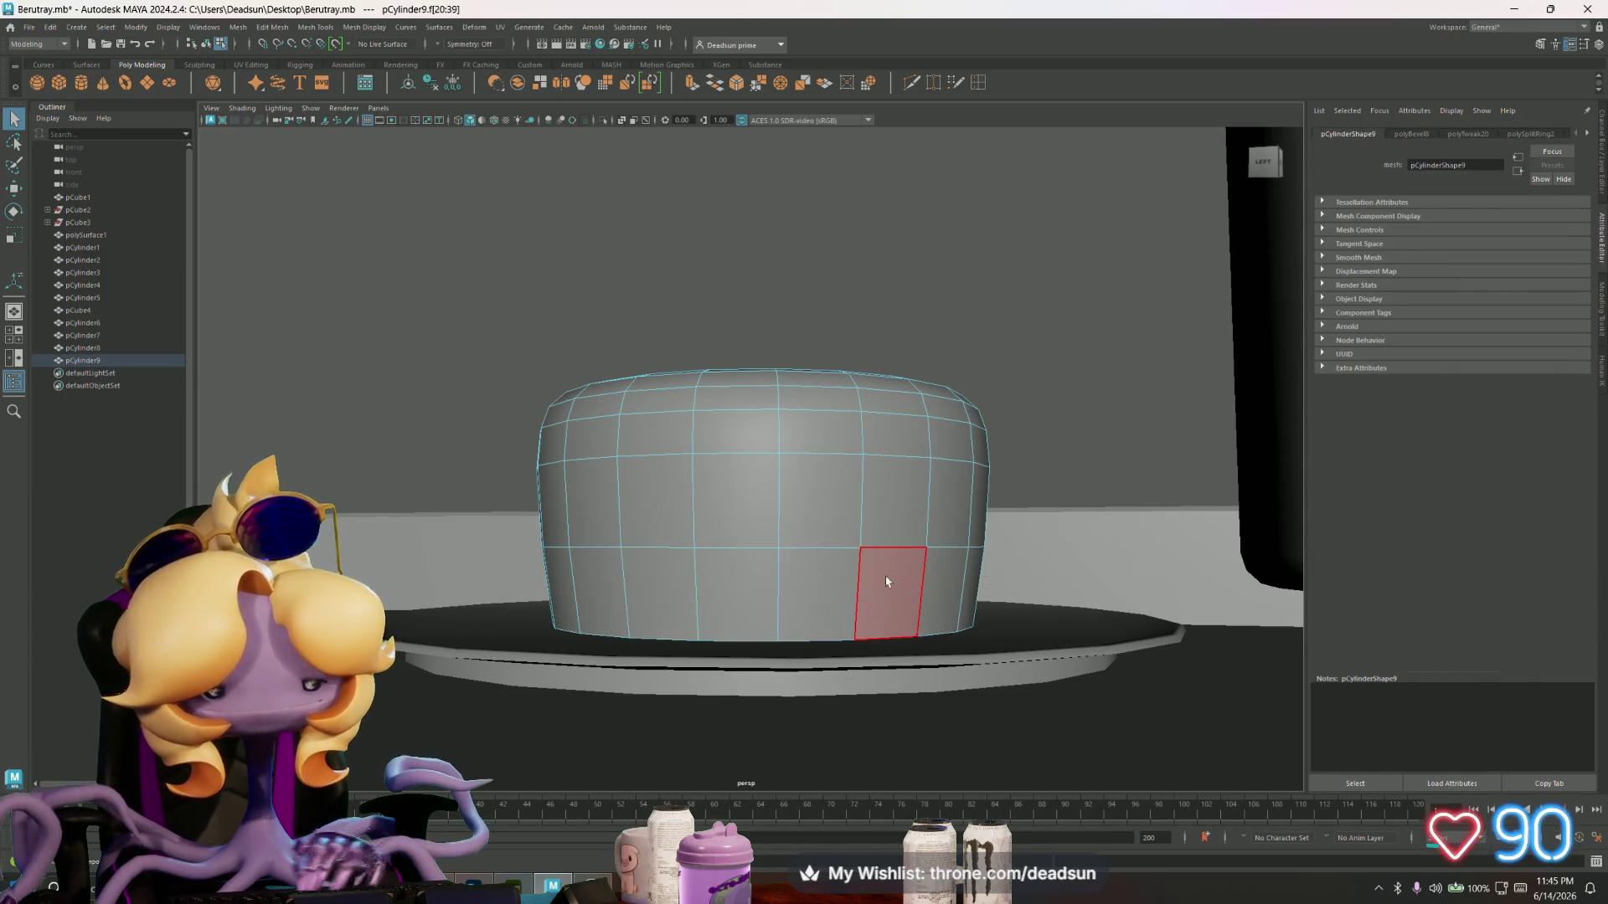
alt+drag(717, 489, 722, 550)
scroll(721, 550, down, 10)
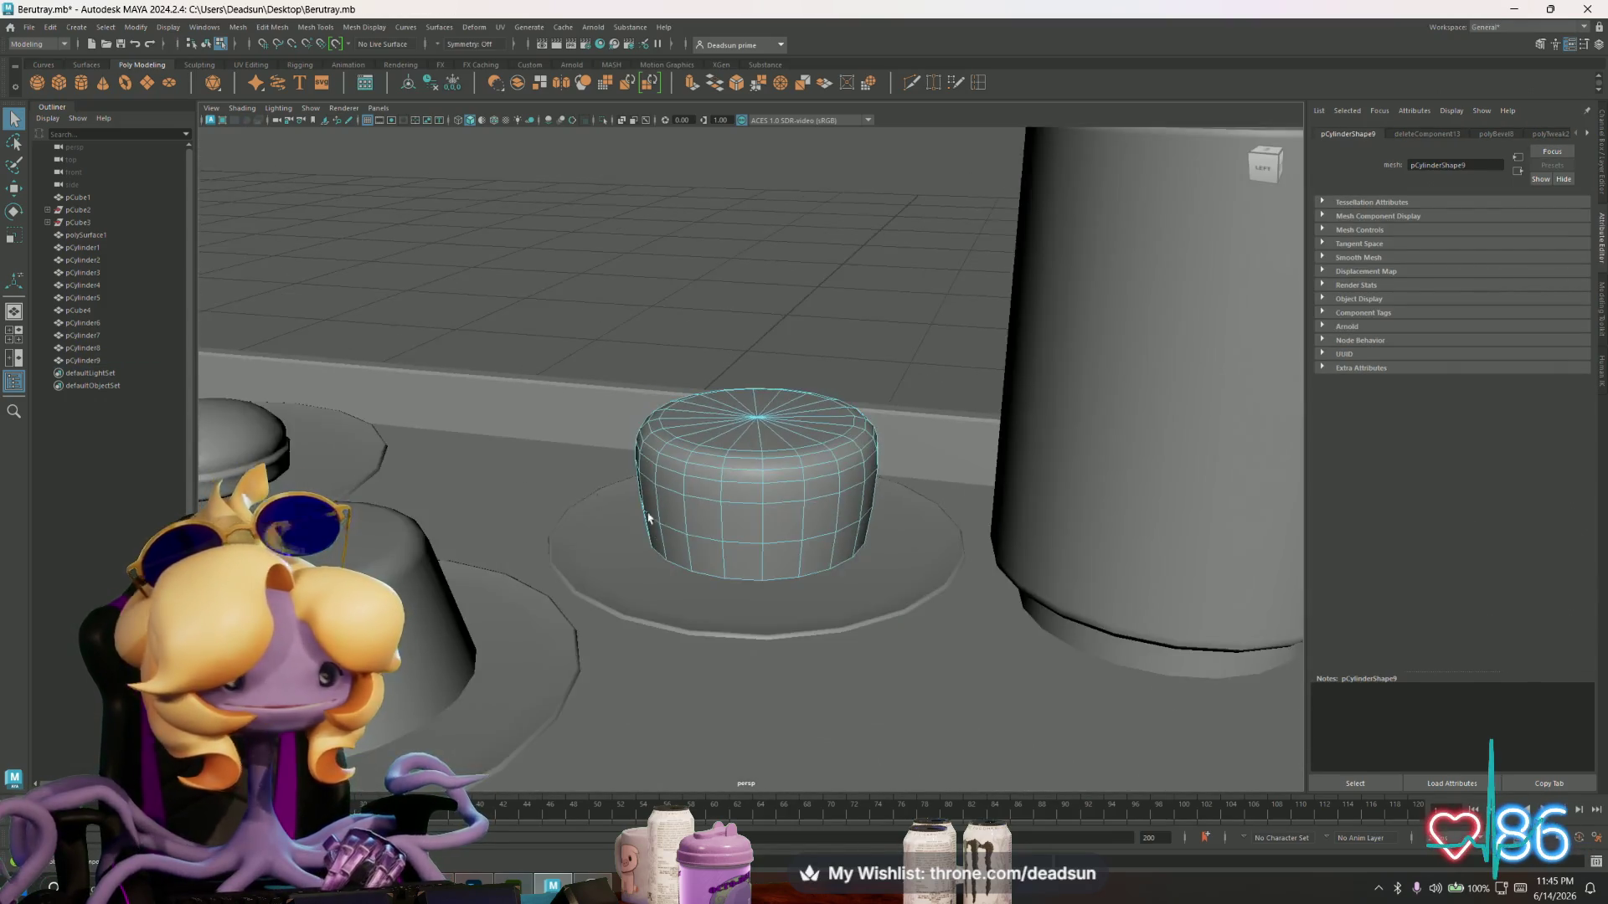
key(F8)
click(793, 370)
mouse_move(793, 370)
alt+mouse_down()
mouse_move(421, 402)
mouse_move(637, 393)
alt+mouse_up()
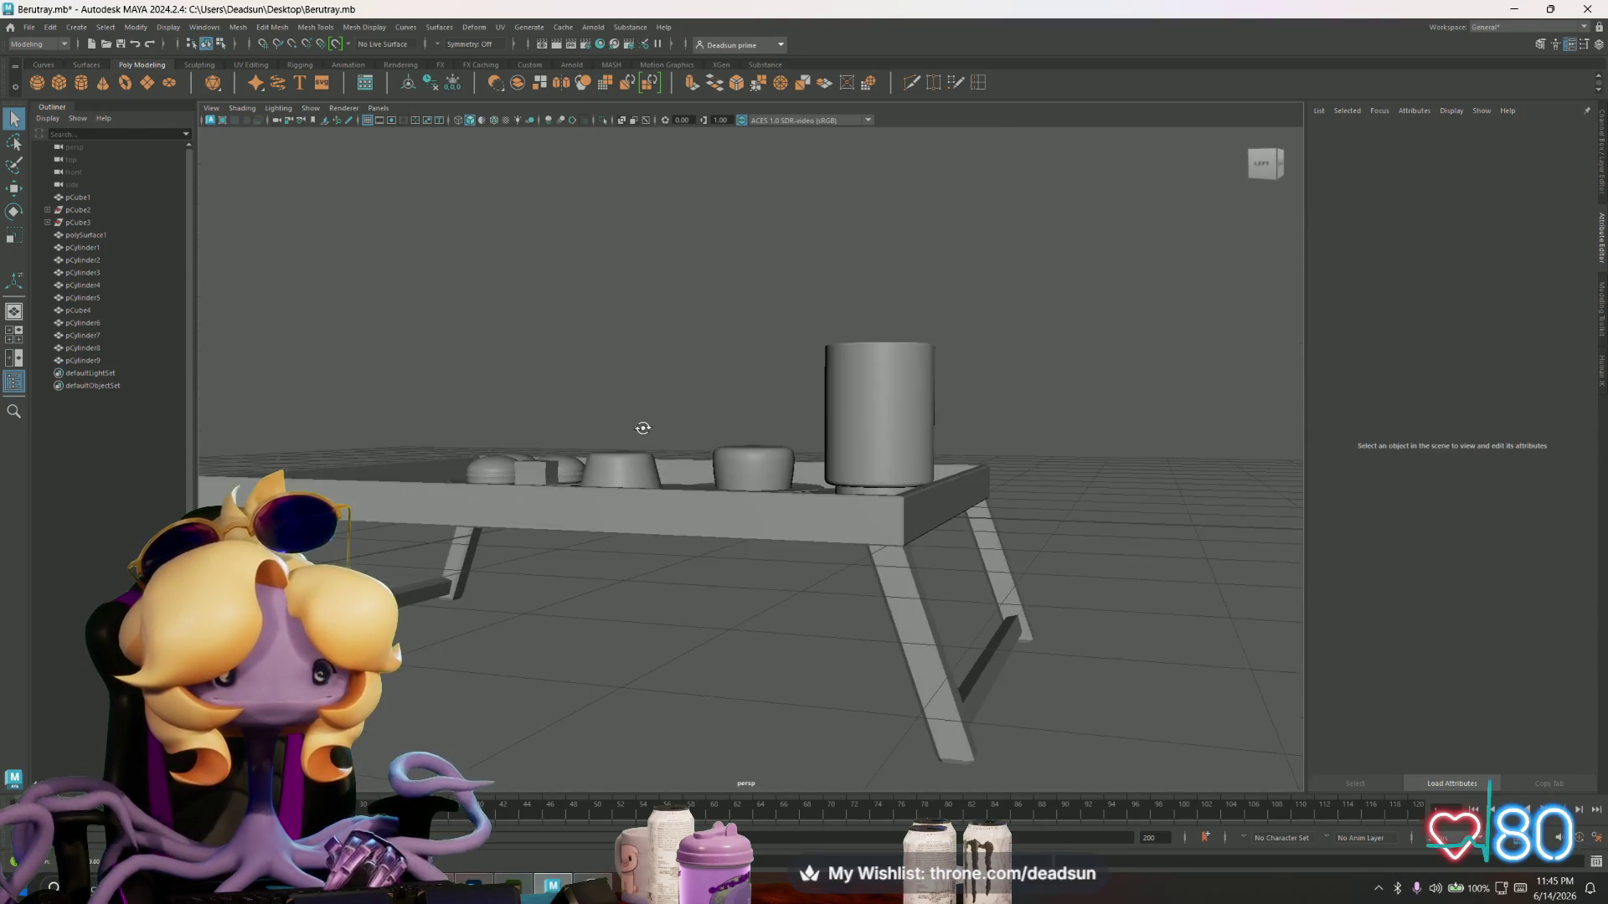
- Raise the centre vertex of the cake's top slightly and check it at eye level
scroll(1116, 492, up, 5)
alt+drag(1116, 492, 766, 423)
click(766, 423)
key(F9)
click(757, 410)
drag(760, 362, 760, 353)
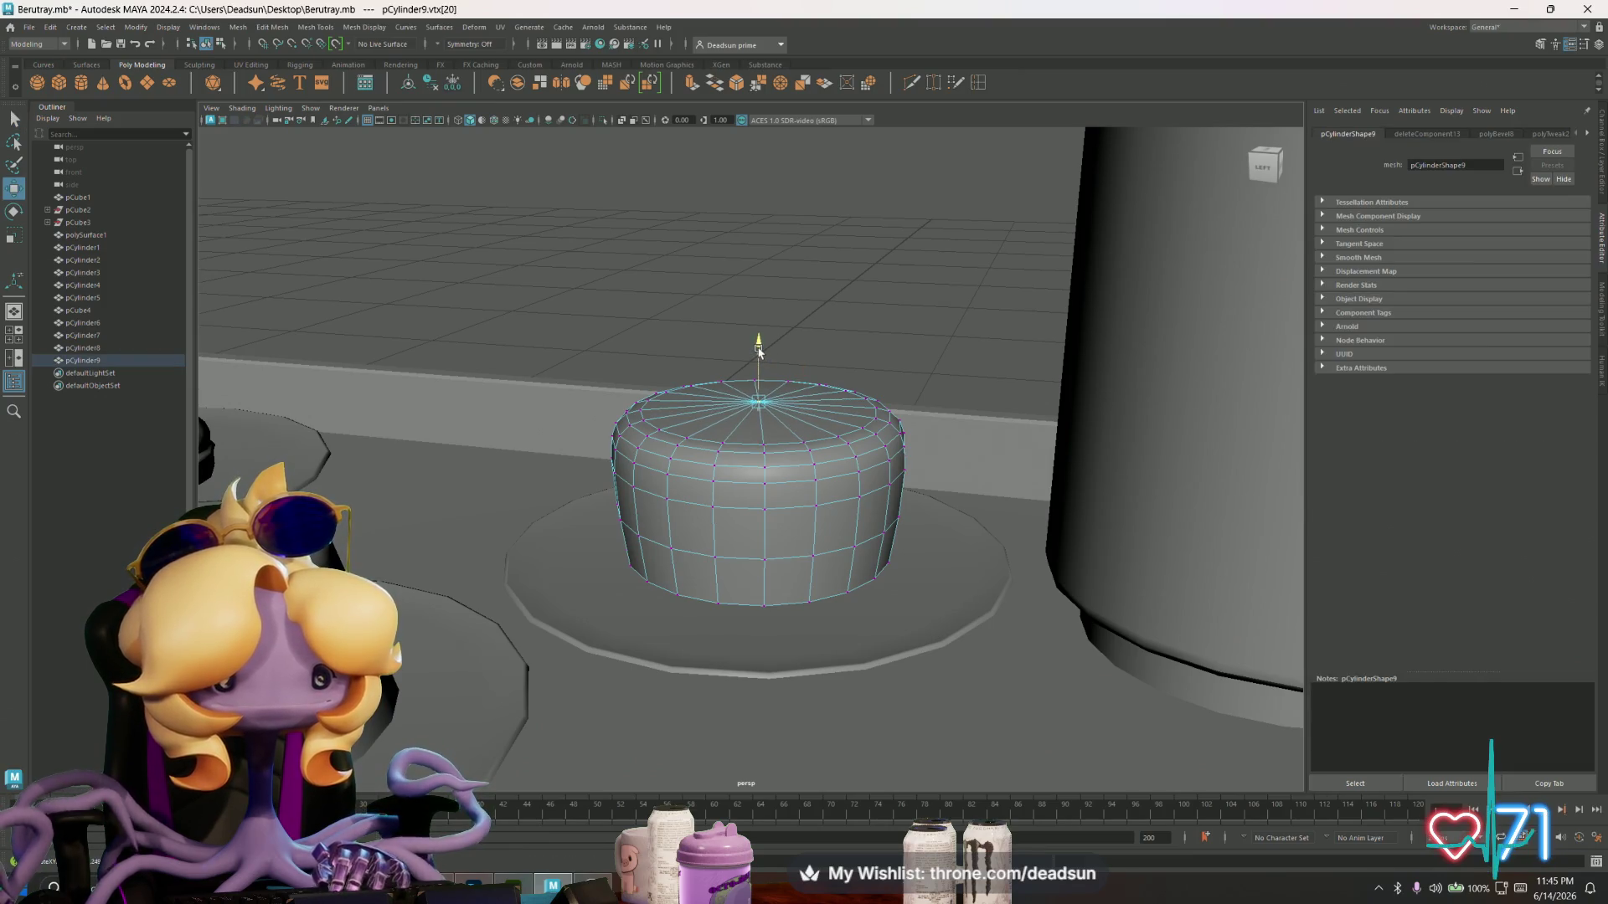
mouse_move(654, 561)
alt+mouse_down()
mouse_move(661, 535)
mouse_move(804, 564)
mouse_move(854, 545)
mouse_move(677, 561)
alt+mouse_up()
scroll(692, 540, down, 3)
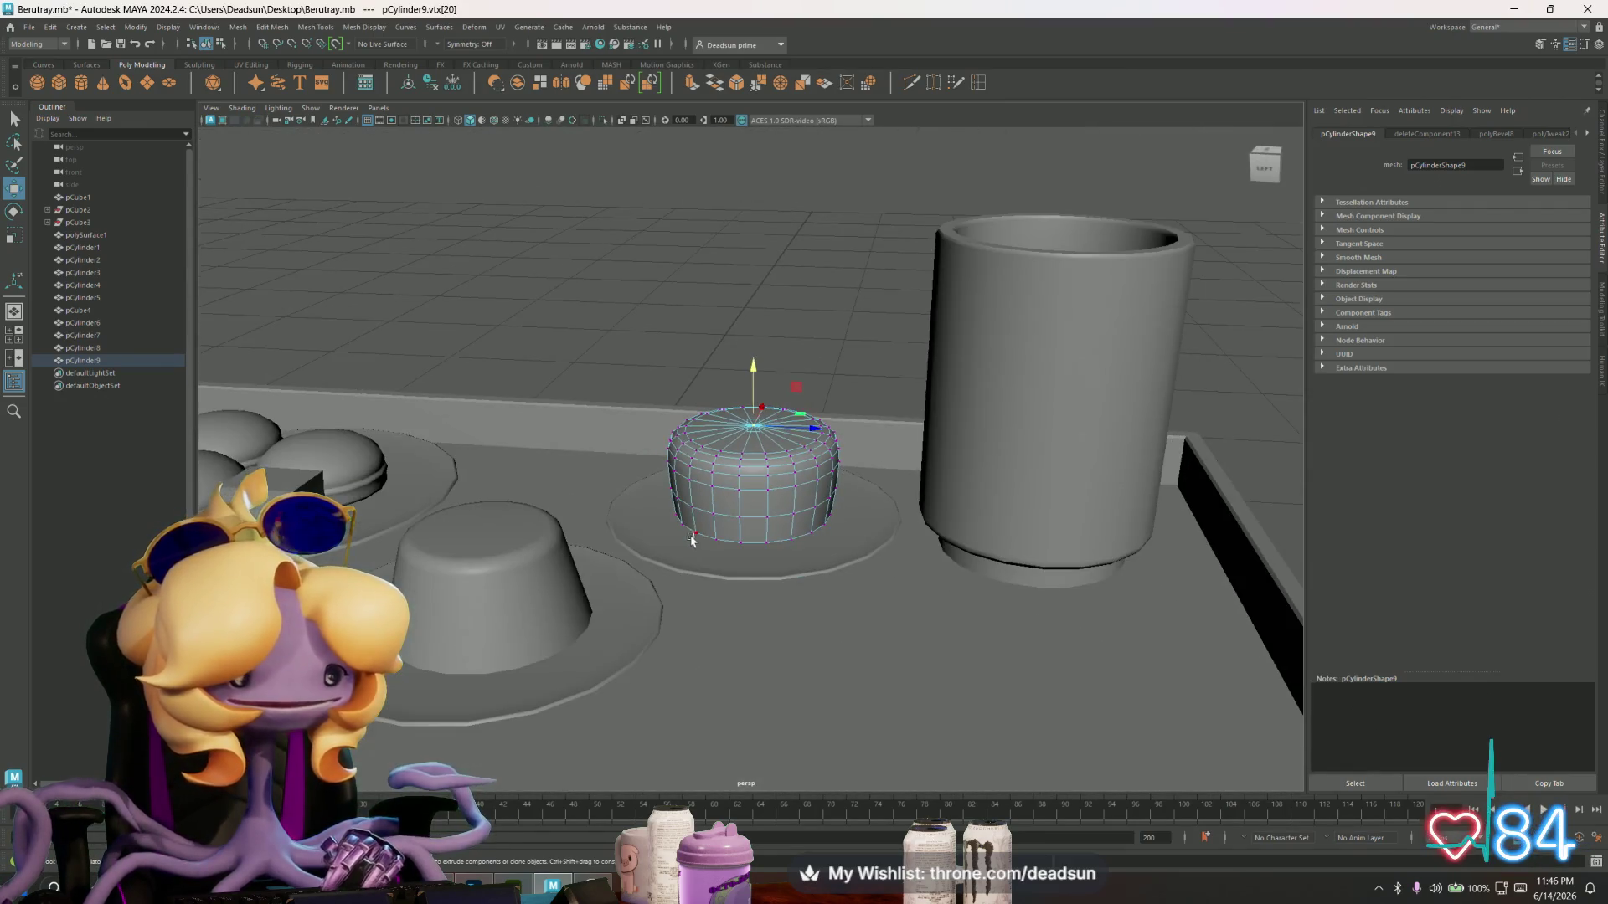
scroll(690, 537, down, 3)
scroll(691, 540, up, 1)
scroll(692, 544, down, 3)
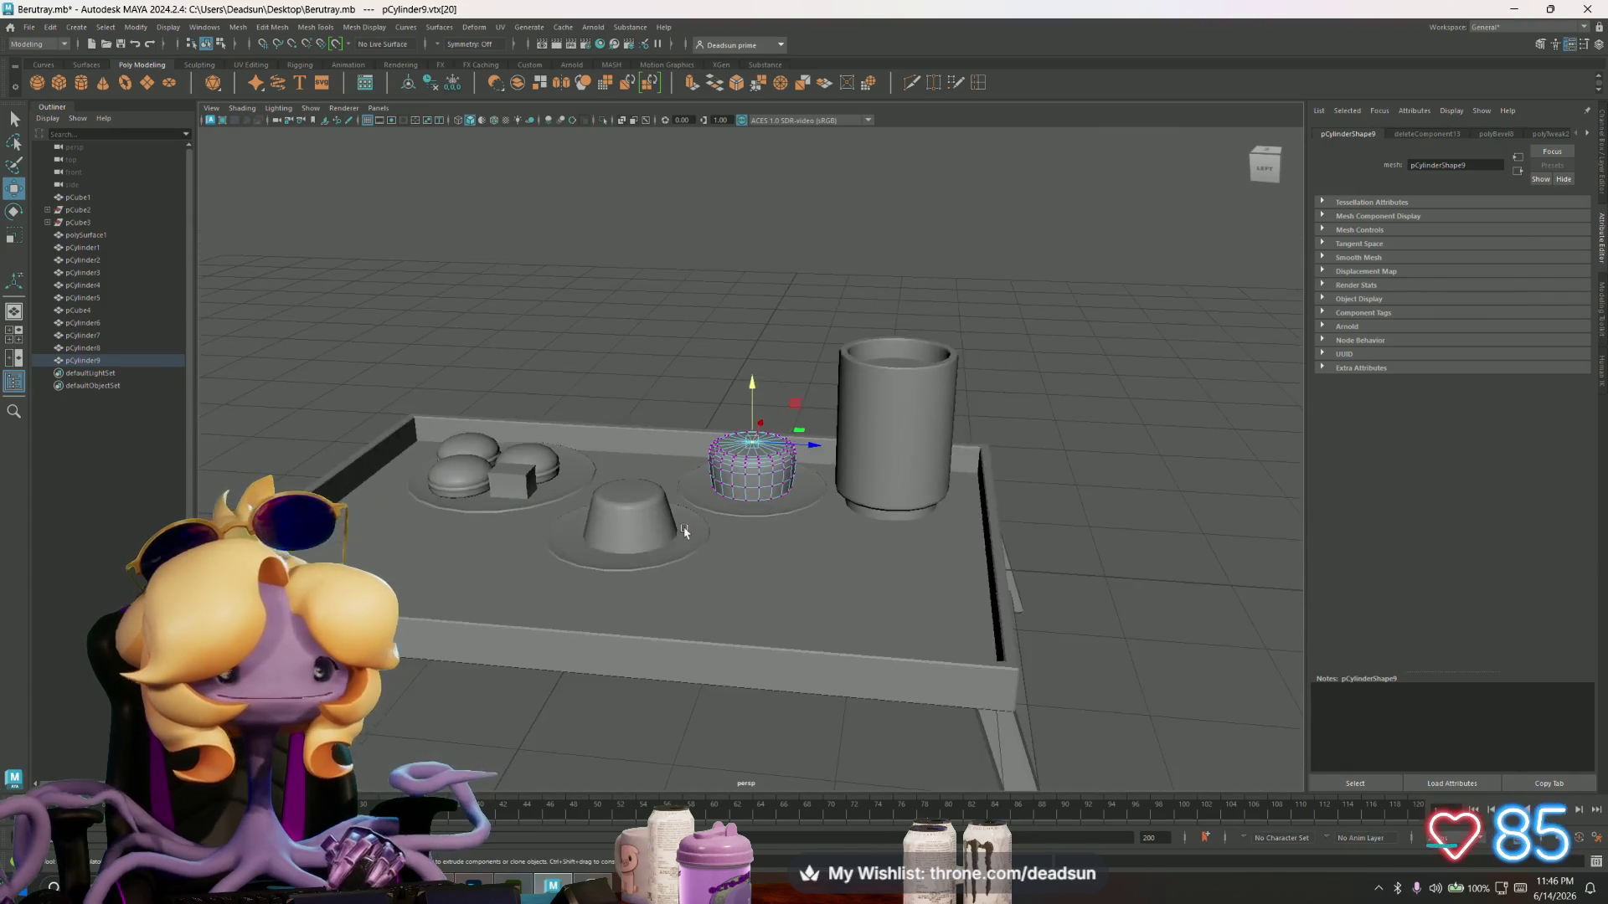
mouse_move(692, 546)
alt+mouse_down()
mouse_move(729, 536)
mouse_move(699, 557)
alt+mouse_up()
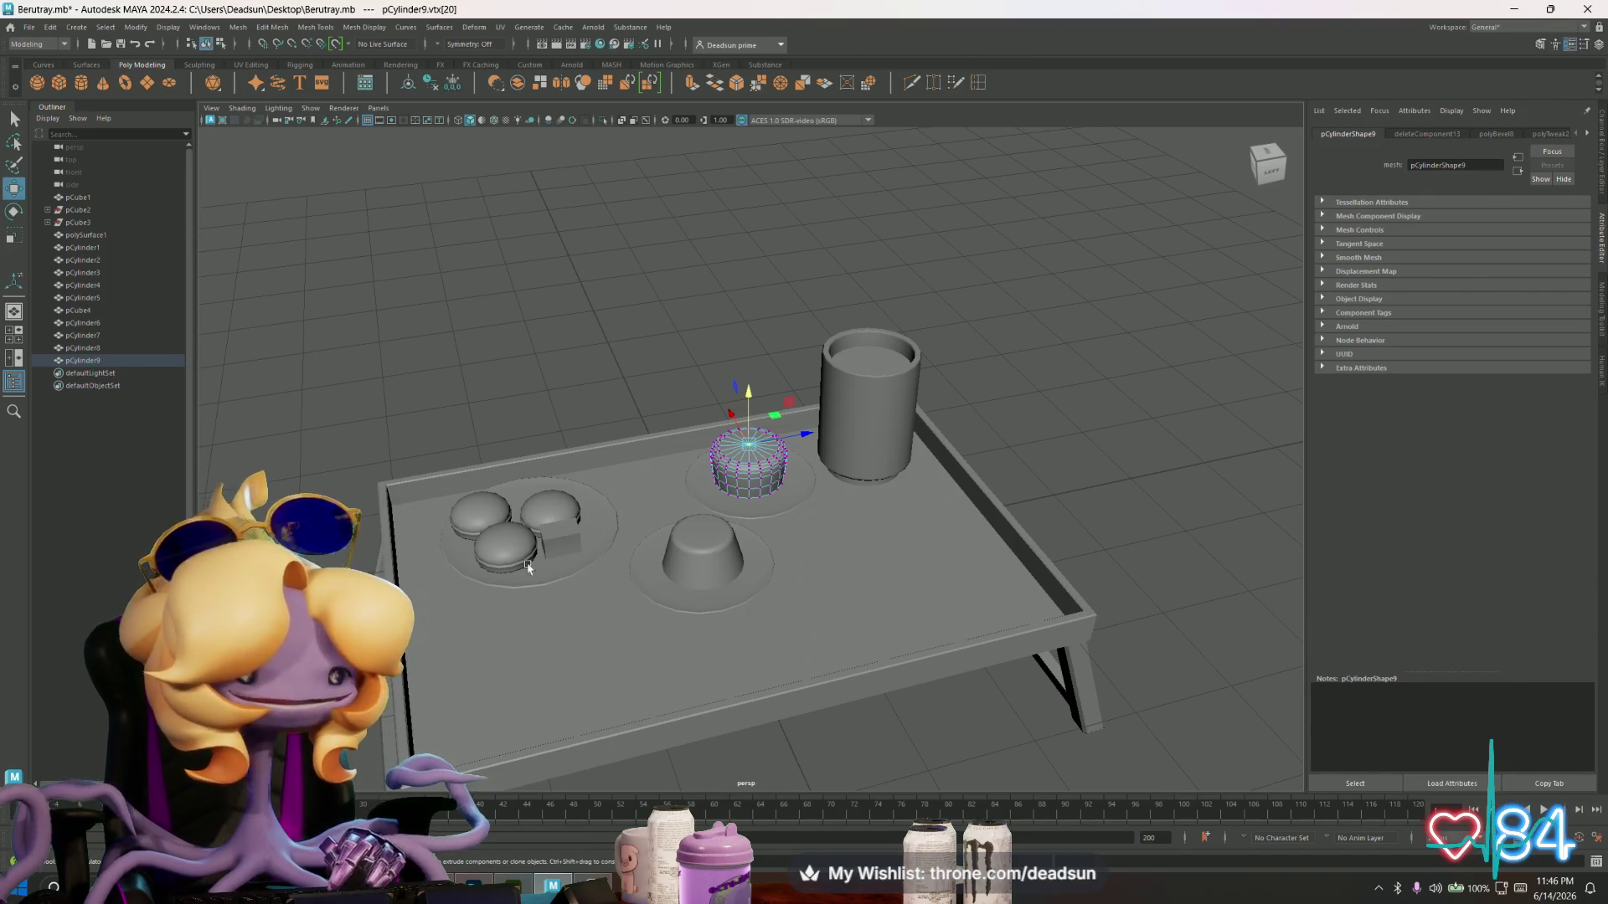
- Deselect the cake, then reselect and frame it from a new angle
right_drag(741, 474, 737, 423)
alt+drag(661, 469, 670, 536)
scroll(708, 586, up, 3)
alt+drag(708, 587, 680, 598)
mouse_move(781, 545)
alt+mouse_down()
mouse_move(797, 556)
mouse_move(783, 546)
mouse_move(808, 424)
alt+mouse_up()
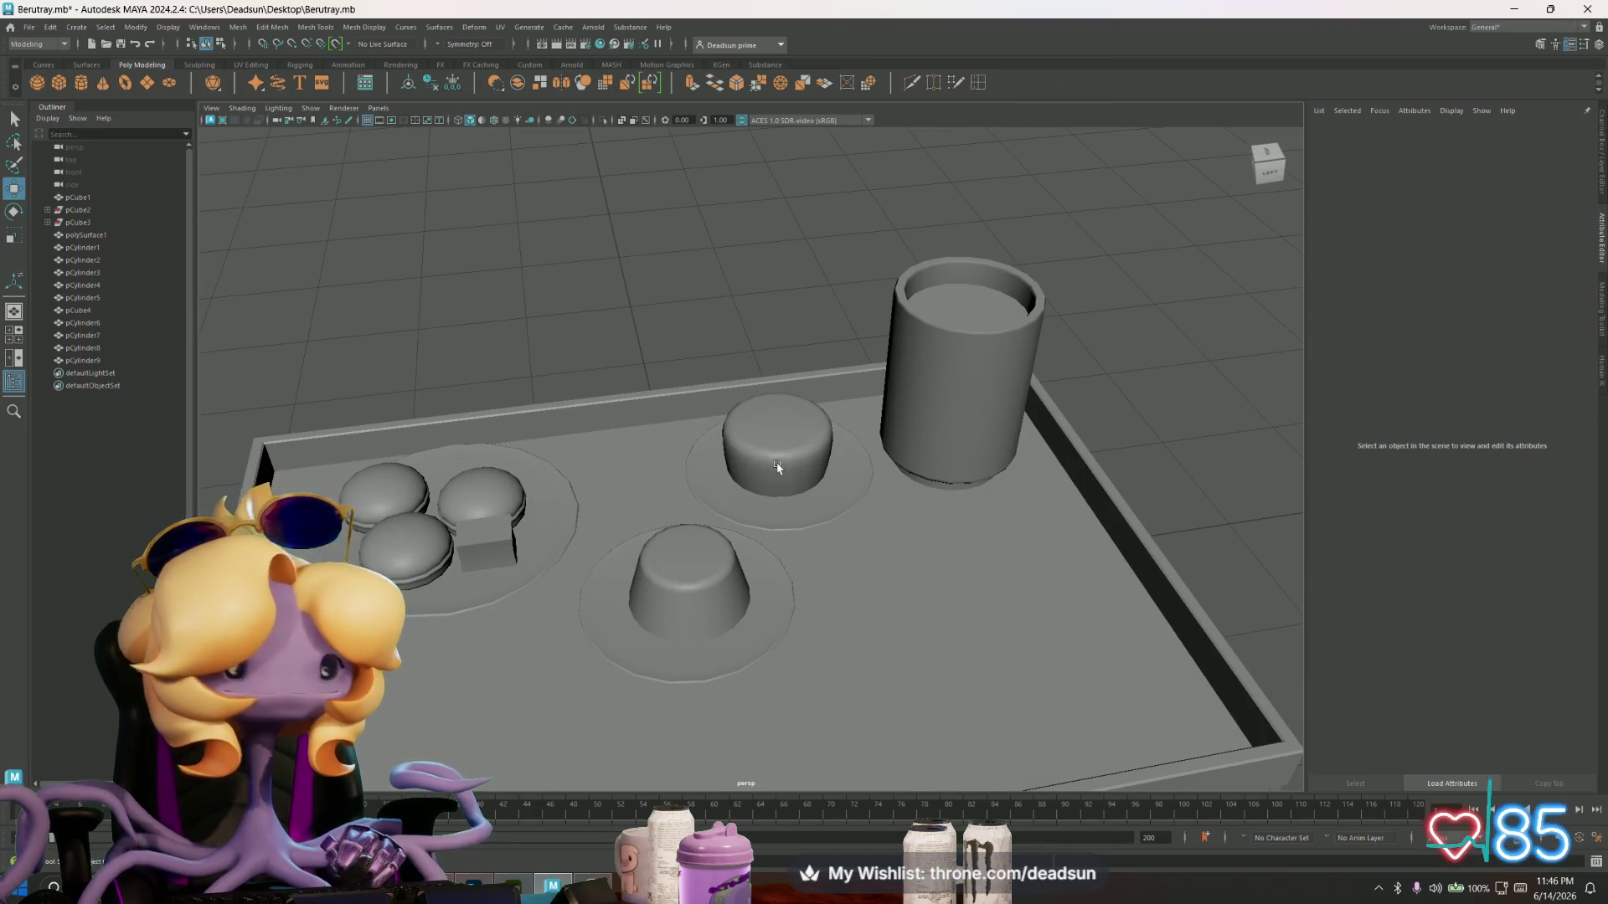
click(777, 466)
key(f)
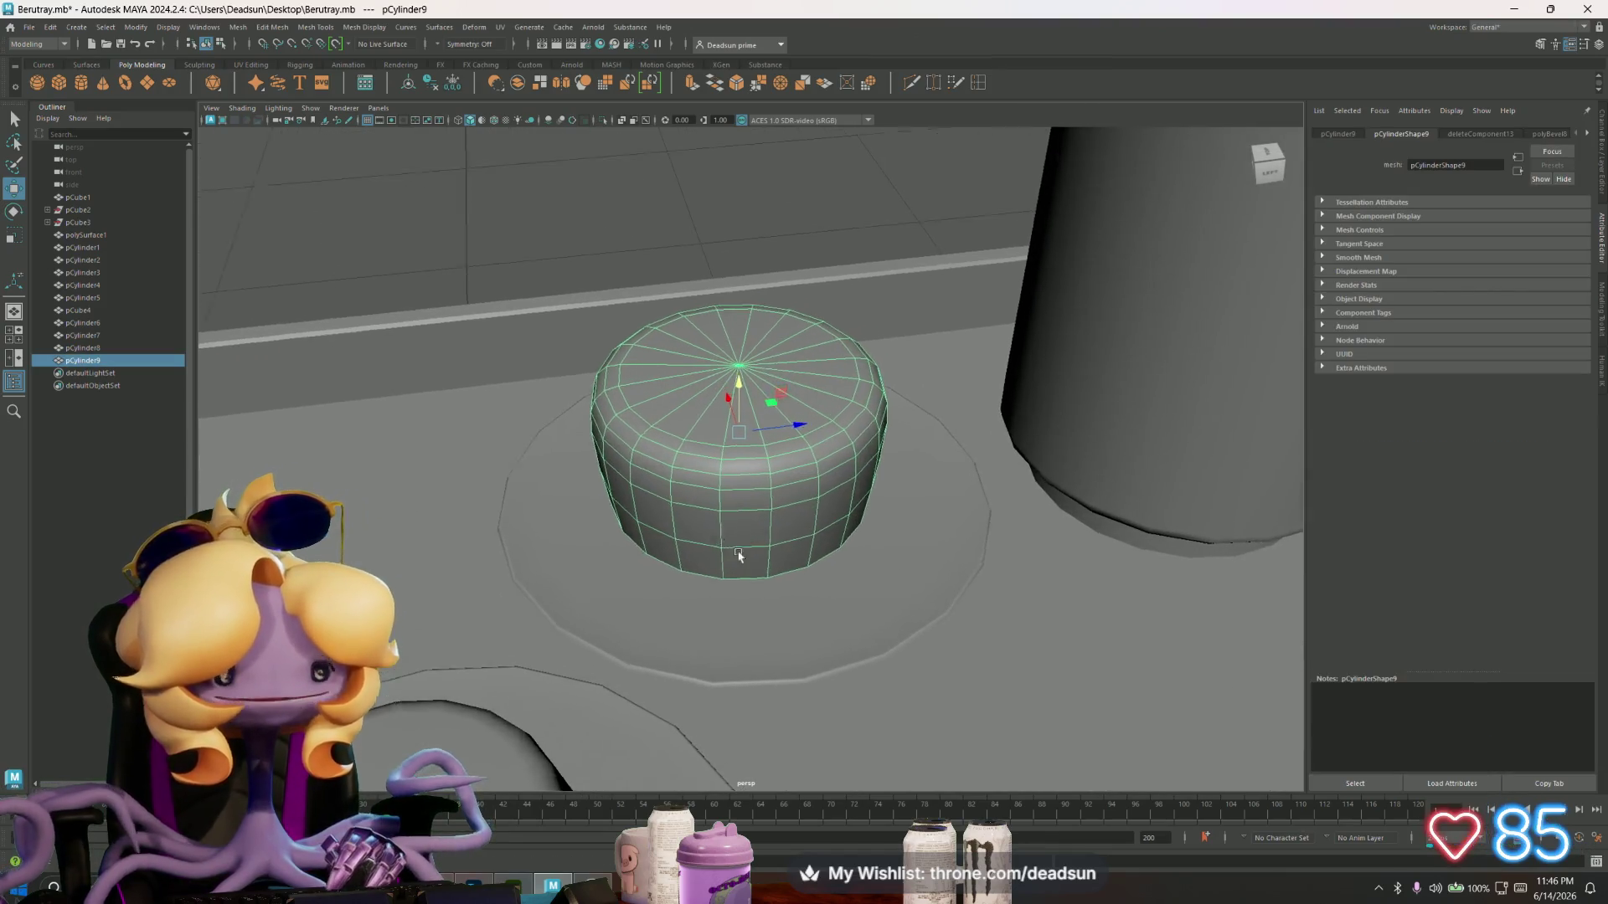
scroll(754, 561, up, 2)
mouse_move(787, 567)
alt+mouse_down()
mouse_move(790, 593)
mouse_move(778, 563)
mouse_move(682, 557)
mouse_move(754, 532)
mouse_move(938, 522)
mouse_move(796, 548)
mouse_move(632, 537)
alt+mouse_up()
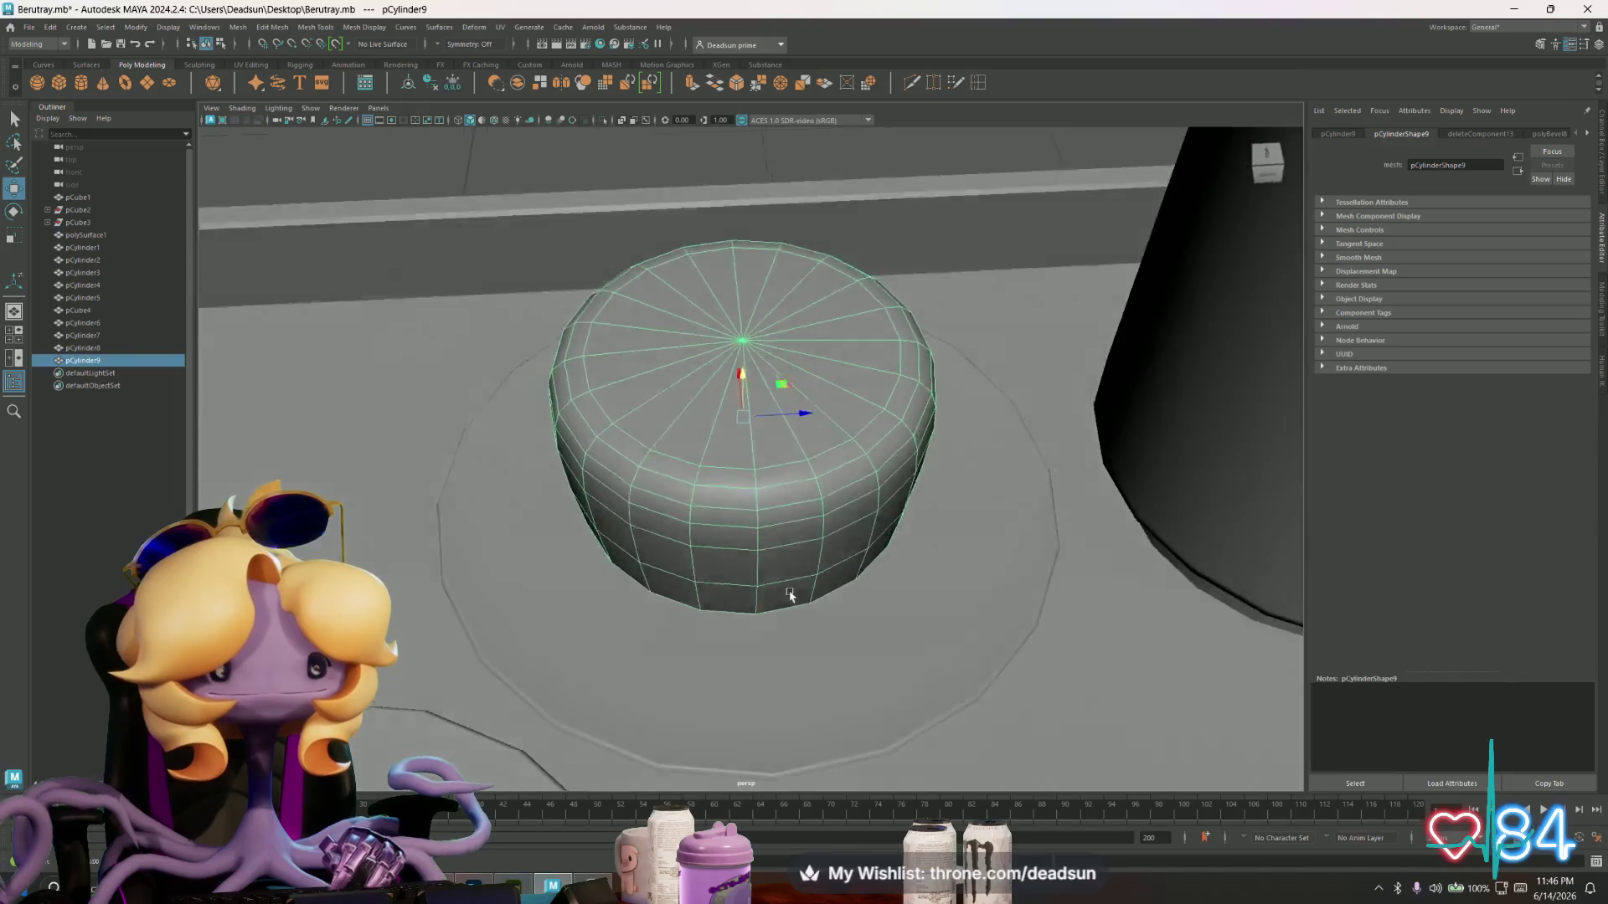
scroll(778, 564, down, 3)
scroll(702, 536, up, 2)
scroll(695, 534, down, 5)
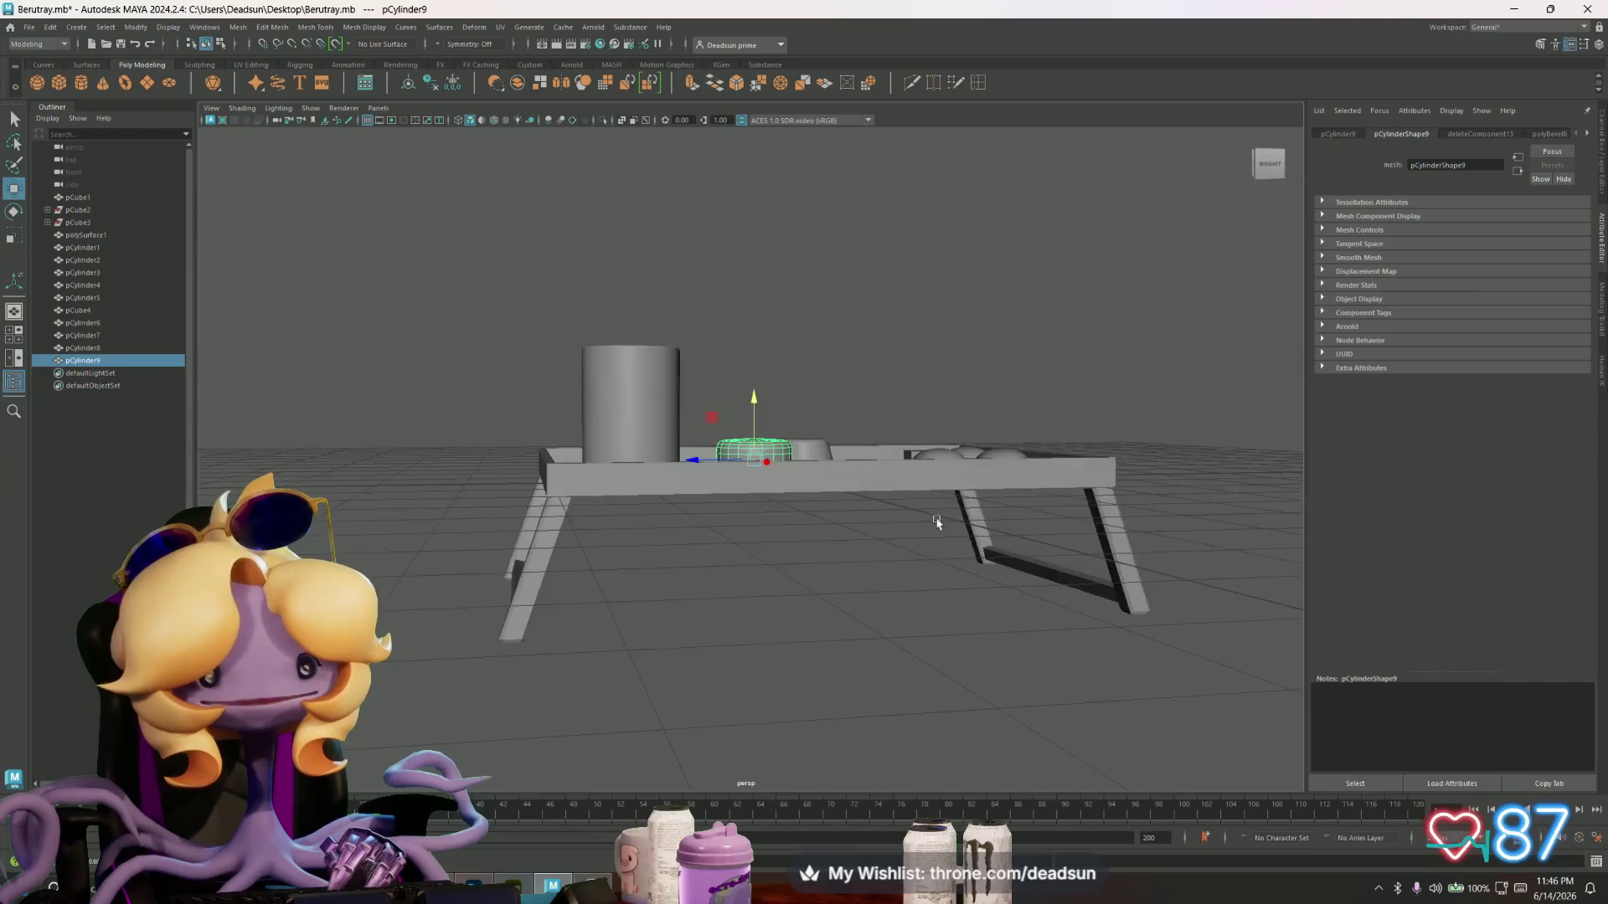
- Reframe the cake, clear the selection and close in on the cup and plated desserts
mouse_move(639, 542)
alt+mouse_down()
mouse_move(736, 504)
mouse_move(749, 478)
mouse_move(921, 526)
mouse_move(905, 515)
alt+mouse_up()
key(f)
scroll(750, 478, down, 5)
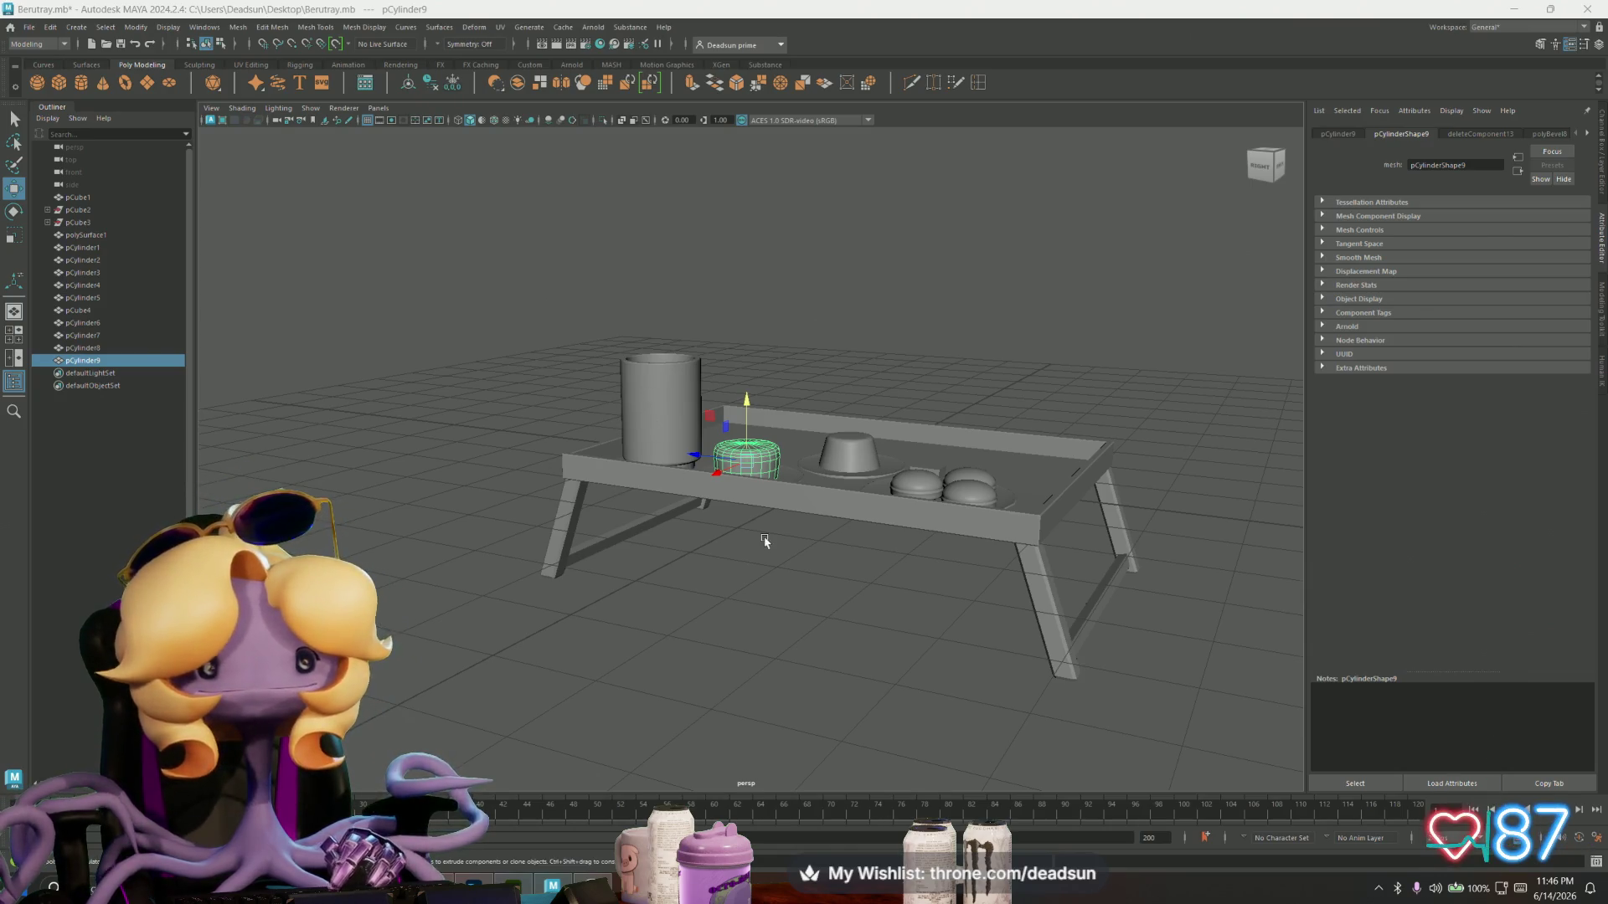
scroll(764, 541, down, 3)
mouse_move(753, 556)
alt+mouse_down()
mouse_move(693, 581)
mouse_move(560, 560)
alt+mouse_up()
click(692, 581)
scroll(692, 581, down, 5)
scroll(561, 560, up, 5)
mouse_move(1278, 646)
alt+mouse_down()
mouse_move(783, 588)
mouse_move(767, 570)
alt+mouse_up()
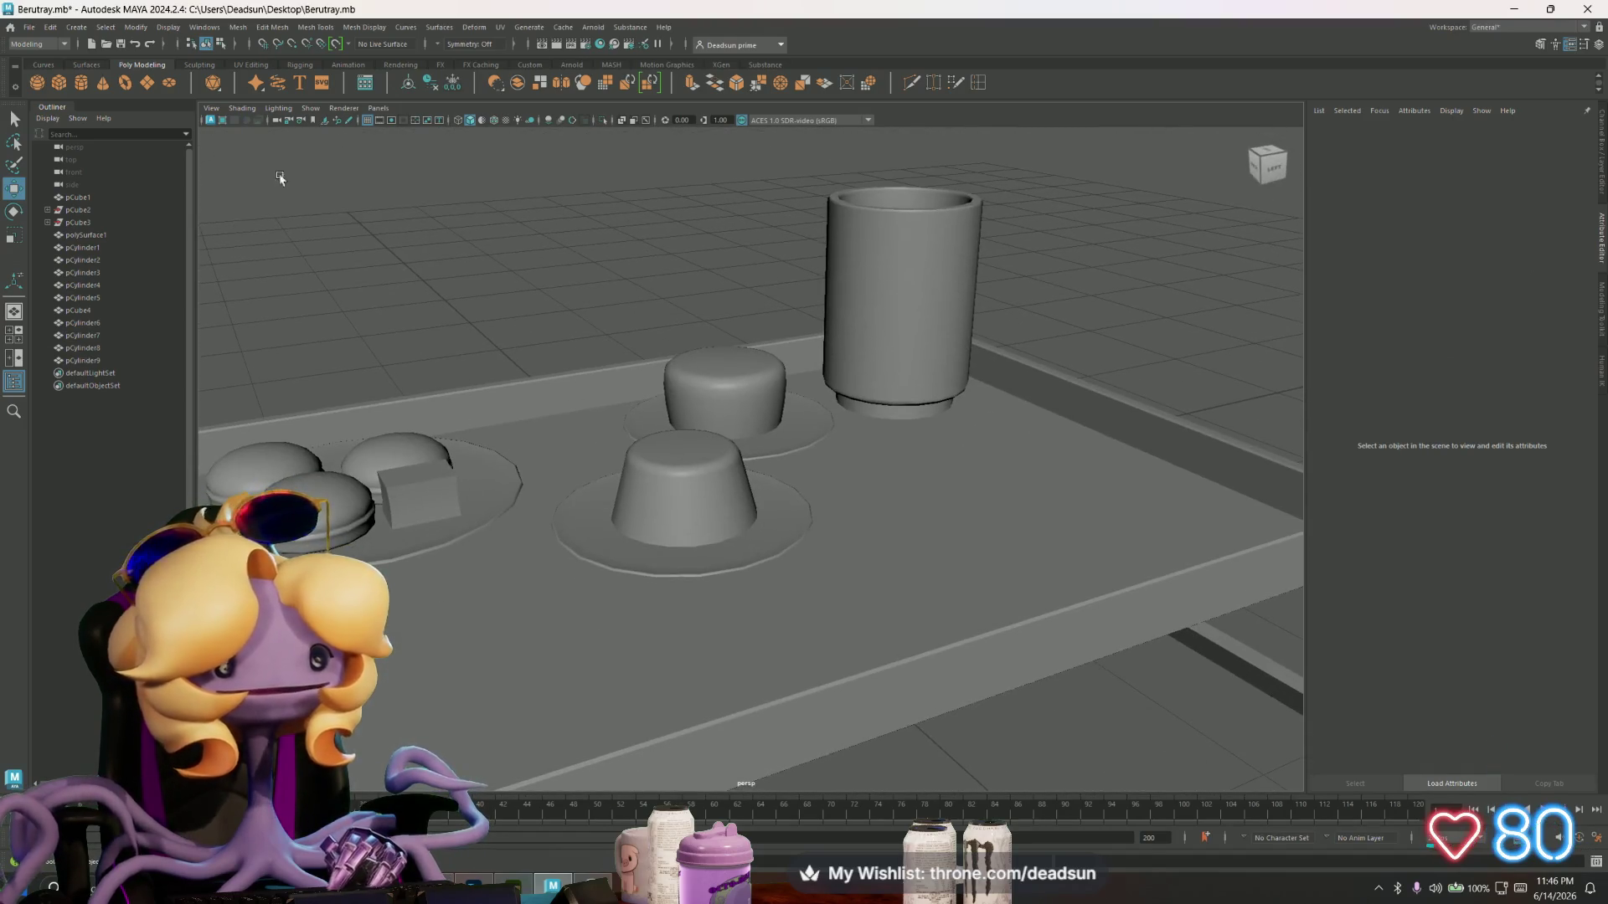
- Create a small polygon cube and place it on the tray
click(65, 86)
mouse_move(754, 503)
alt+mouse_down()
mouse_move(829, 520)
mouse_move(901, 493)
mouse_move(811, 502)
alt+mouse_up()
key(r)
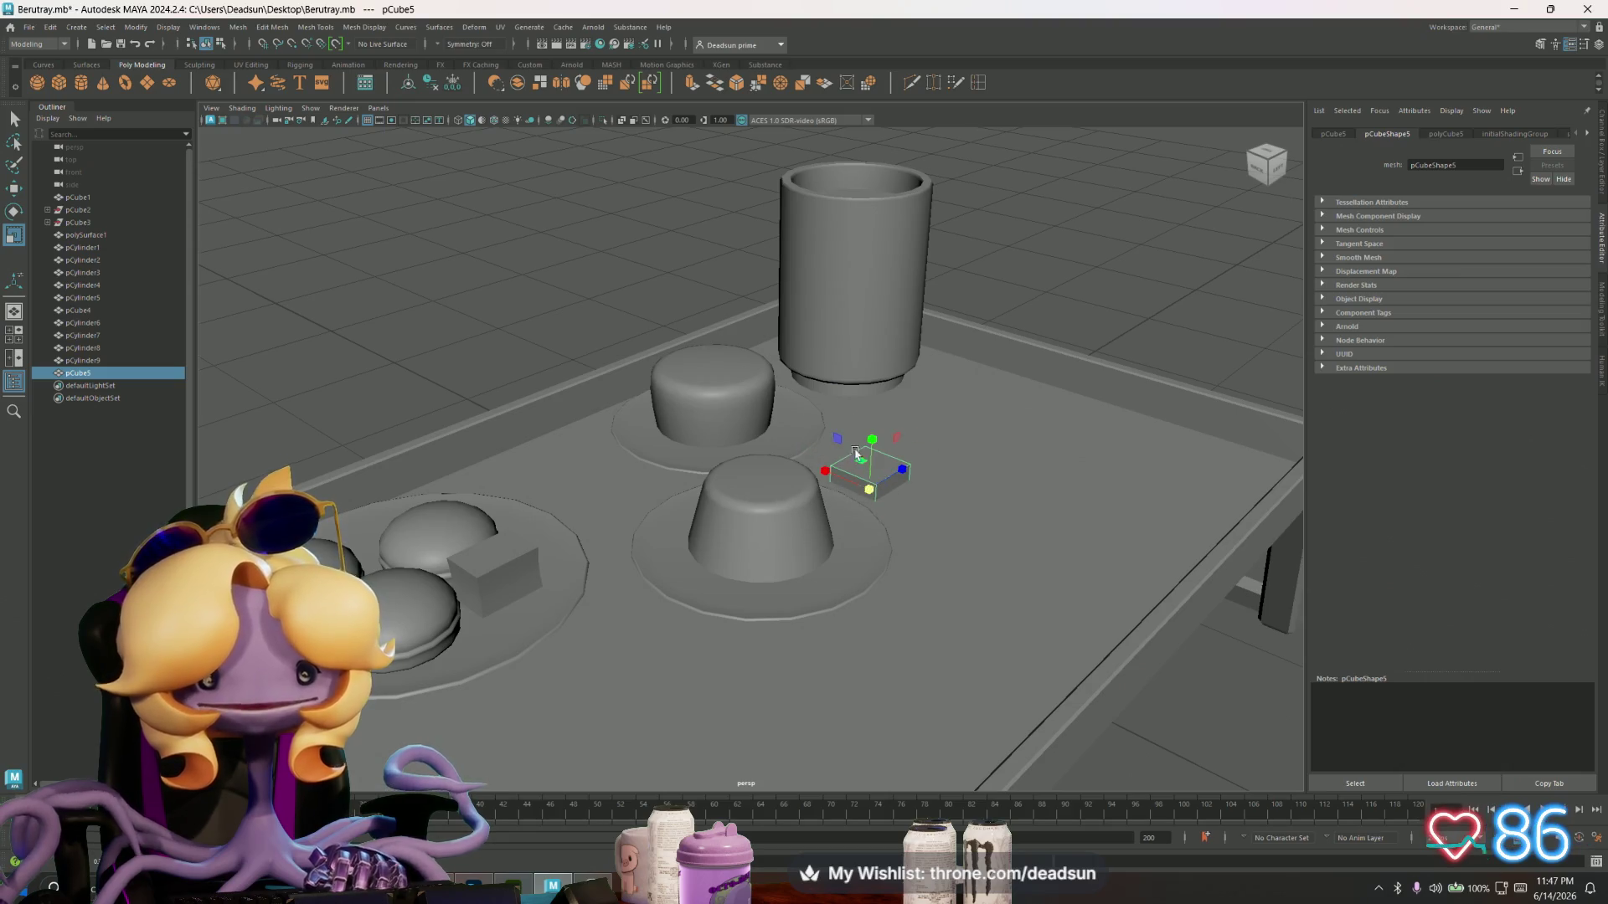
key(w)
mouse_move(873, 431)
mouse_down()
mouse_move(872, 408)
mouse_move(867, 438)
mouse_up()
key(r)
scroll(866, 437, up, 5)
- Extrude the cube's two opposite side faces outward to form the wide spoon head
right_drag(784, 470, 780, 491)
click(804, 476)
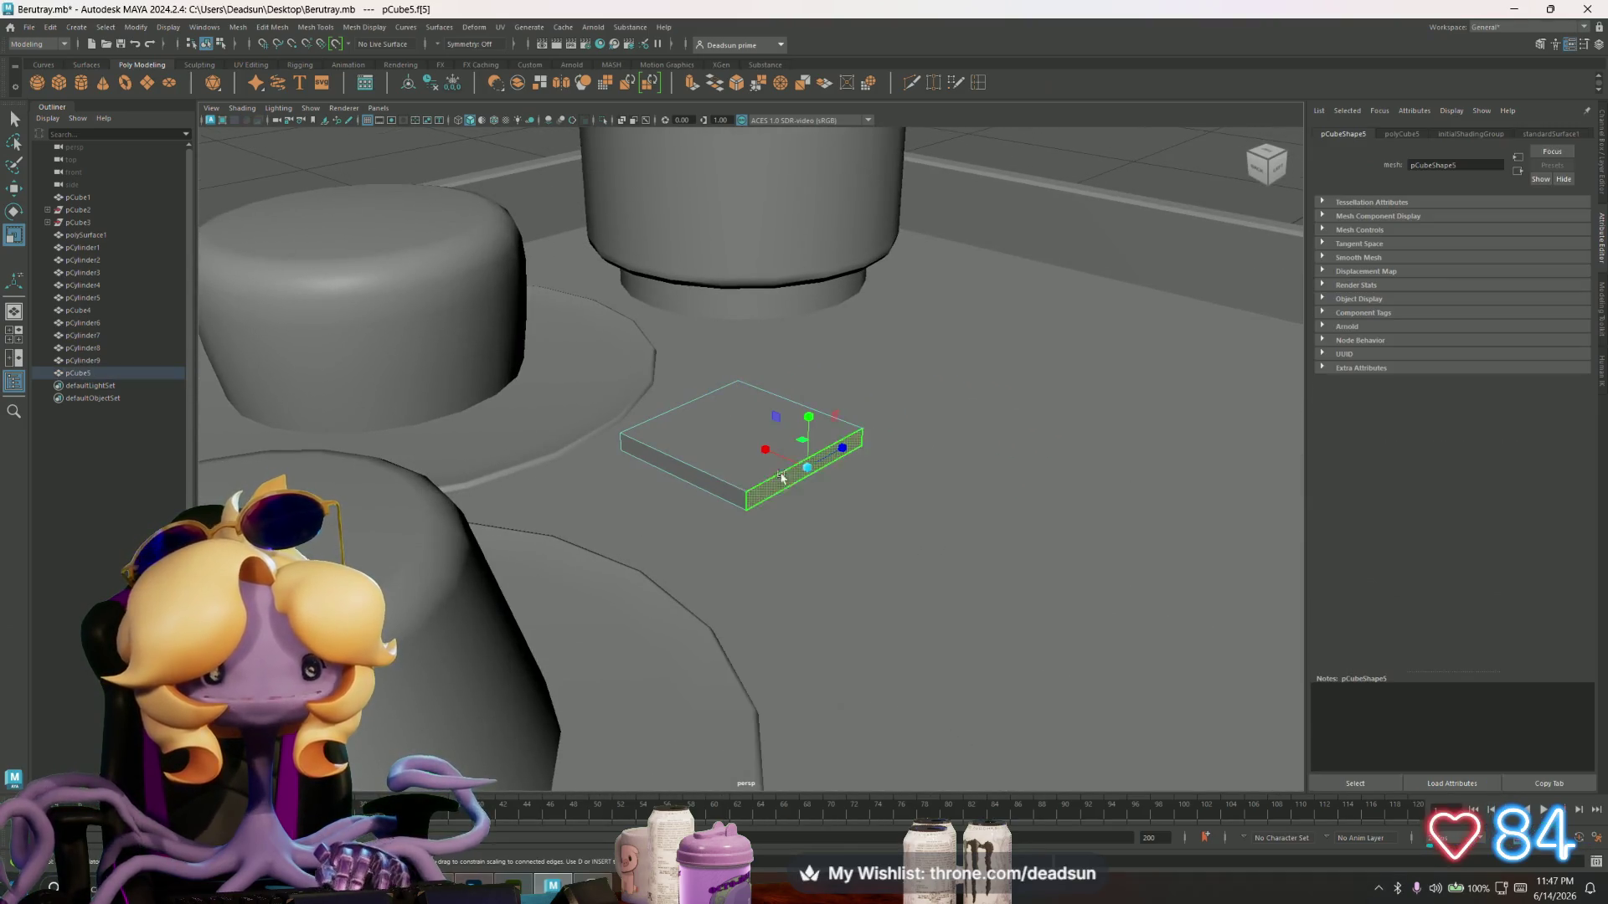
click(693, 83)
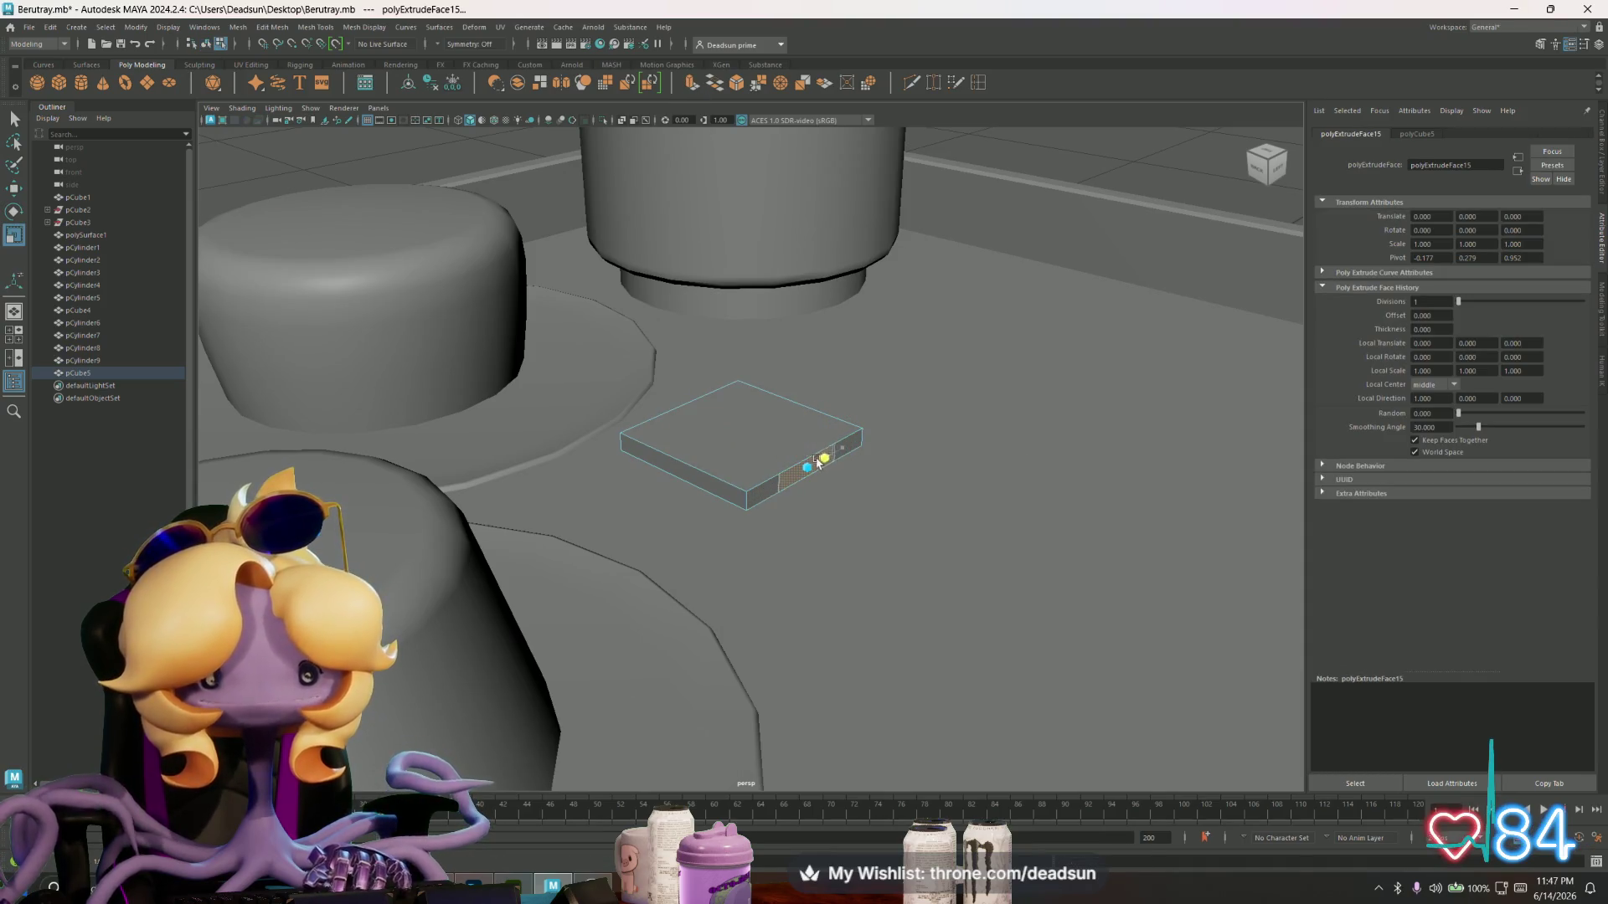
key(w)
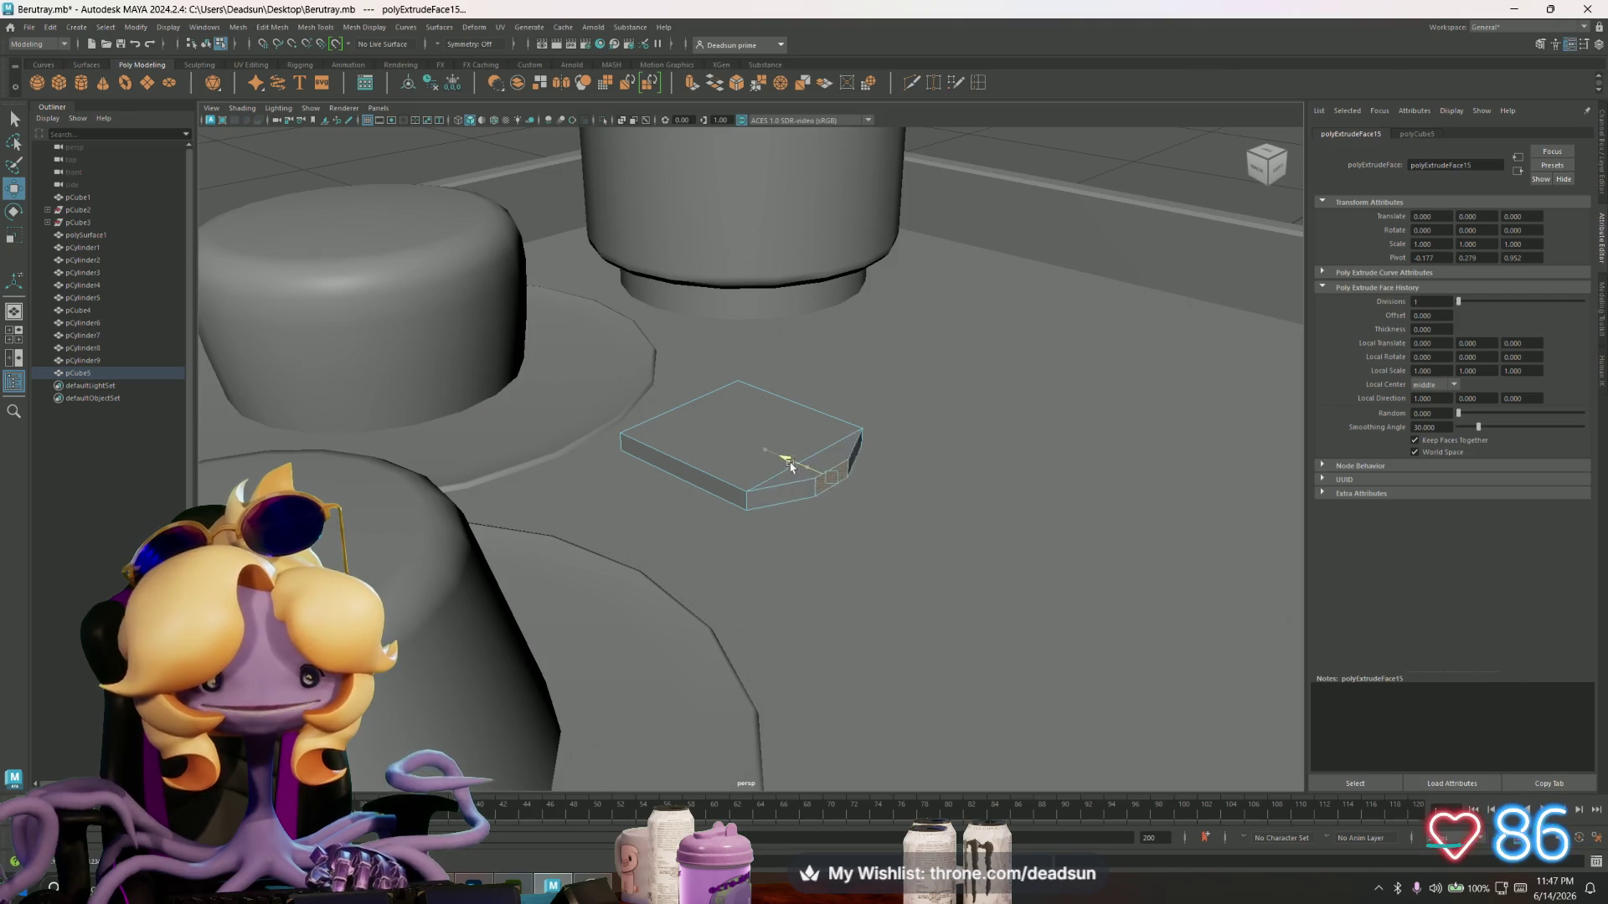
mouse_move(782, 460)
alt+mouse_down()
mouse_move(775, 499)
mouse_move(907, 436)
alt+mouse_up()
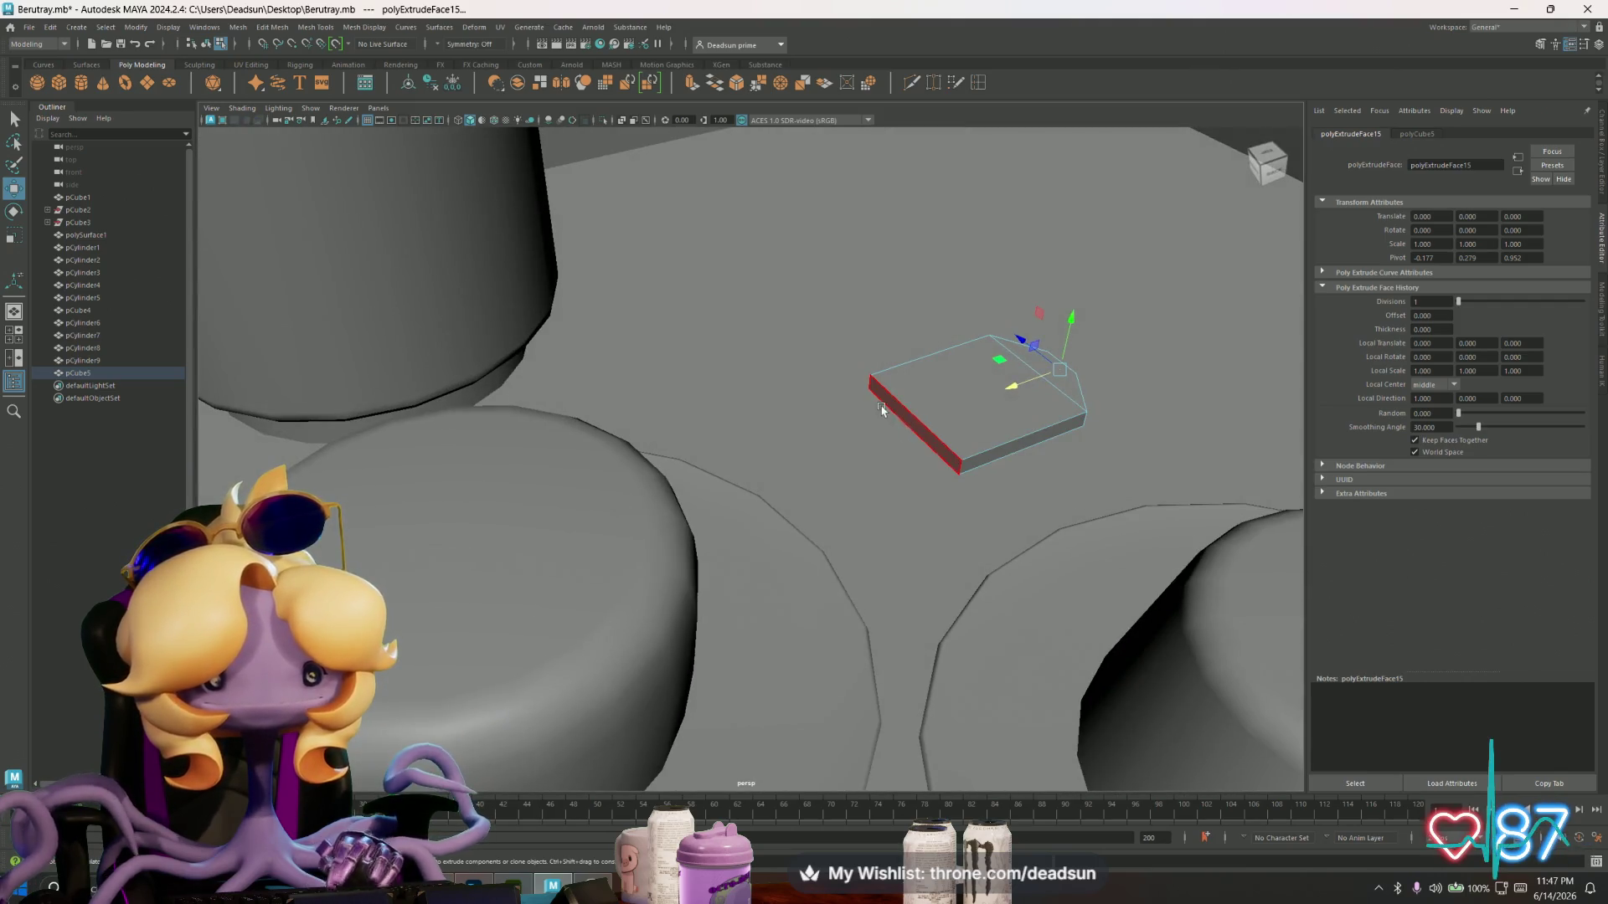
click(881, 410)
click(691, 83)
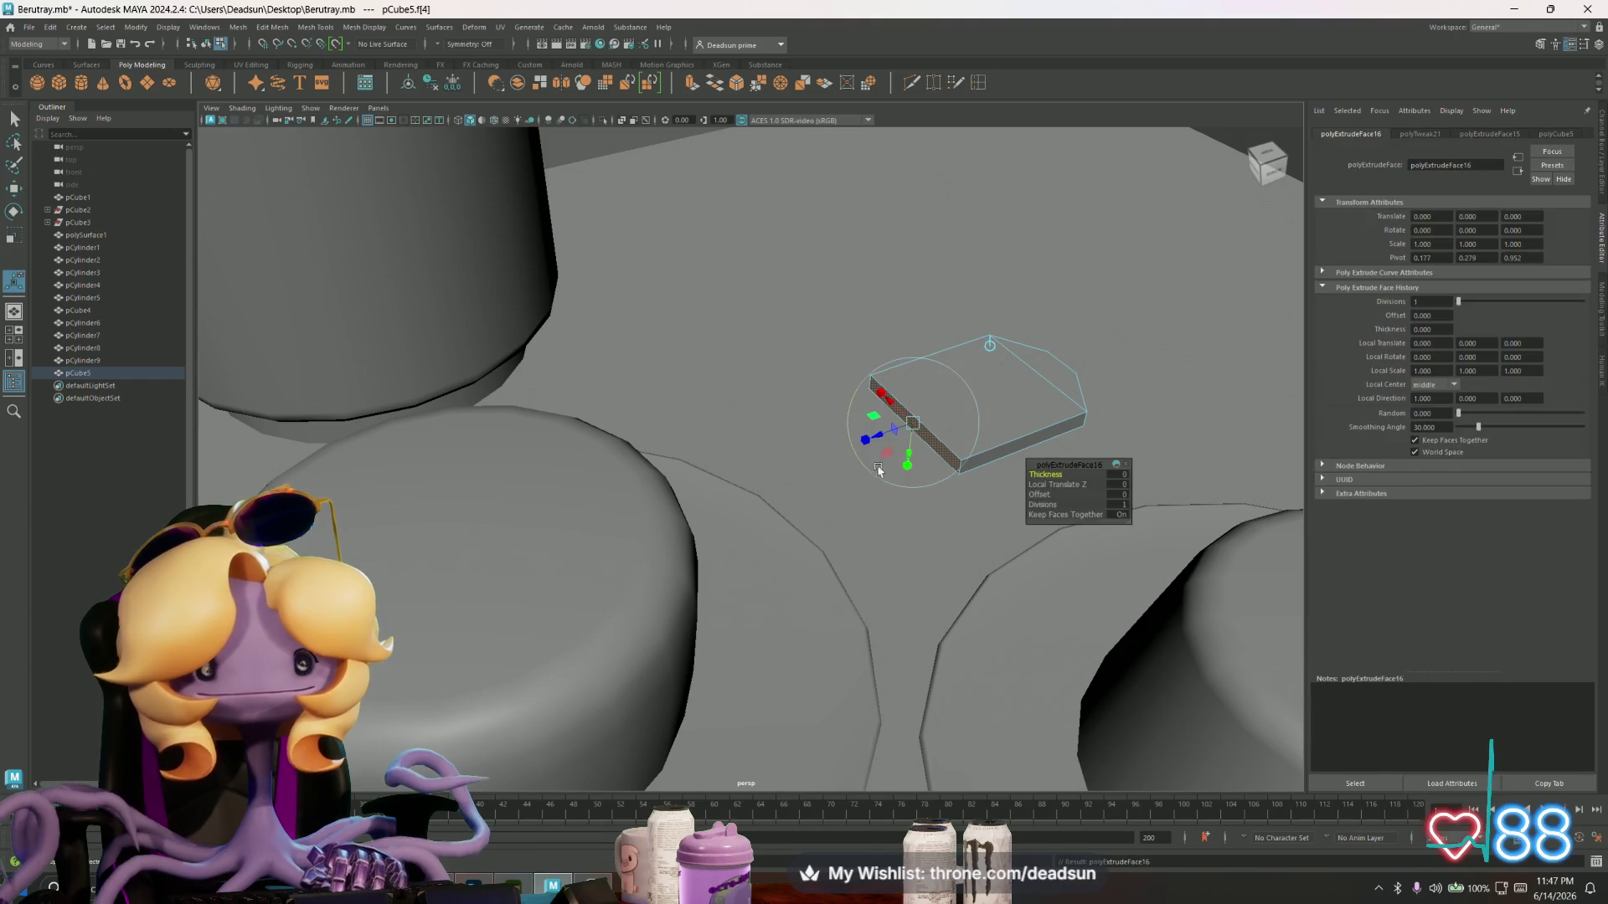
mouse_move(881, 441)
mouse_down()
mouse_move(821, 456)
mouse_move(843, 412)
mouse_move(888, 449)
mouse_move(829, 431)
mouse_up()
key(r)
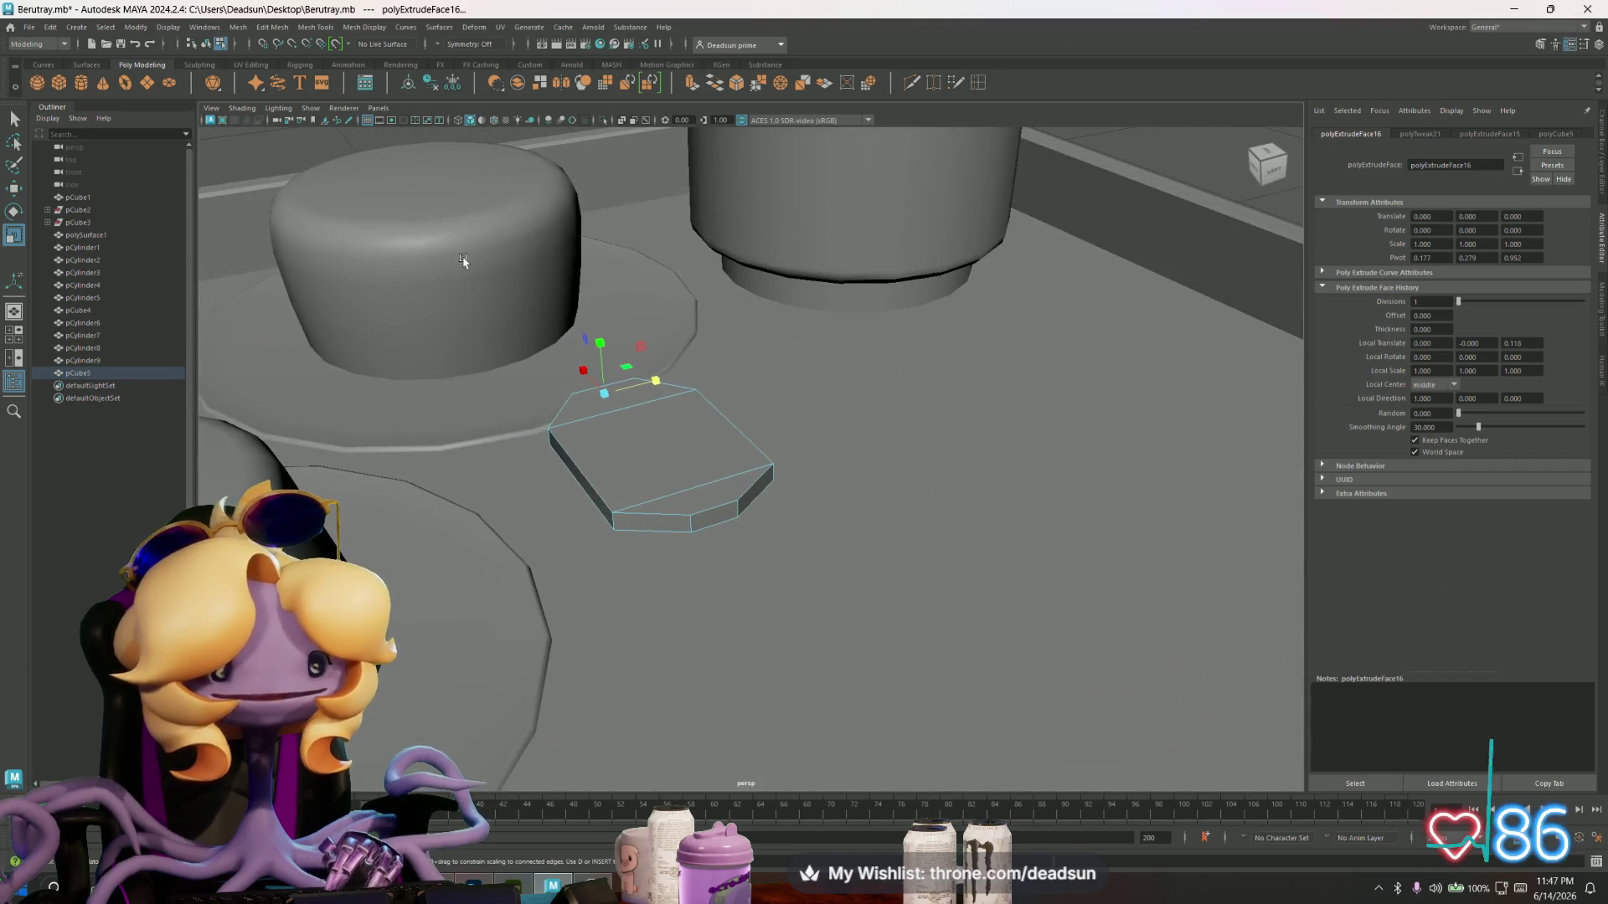
- Extrude the end face repeatedly into a thin neck and long handle, flaring its end
click(717, 525)
alt+drag(783, 631, 711, 598)
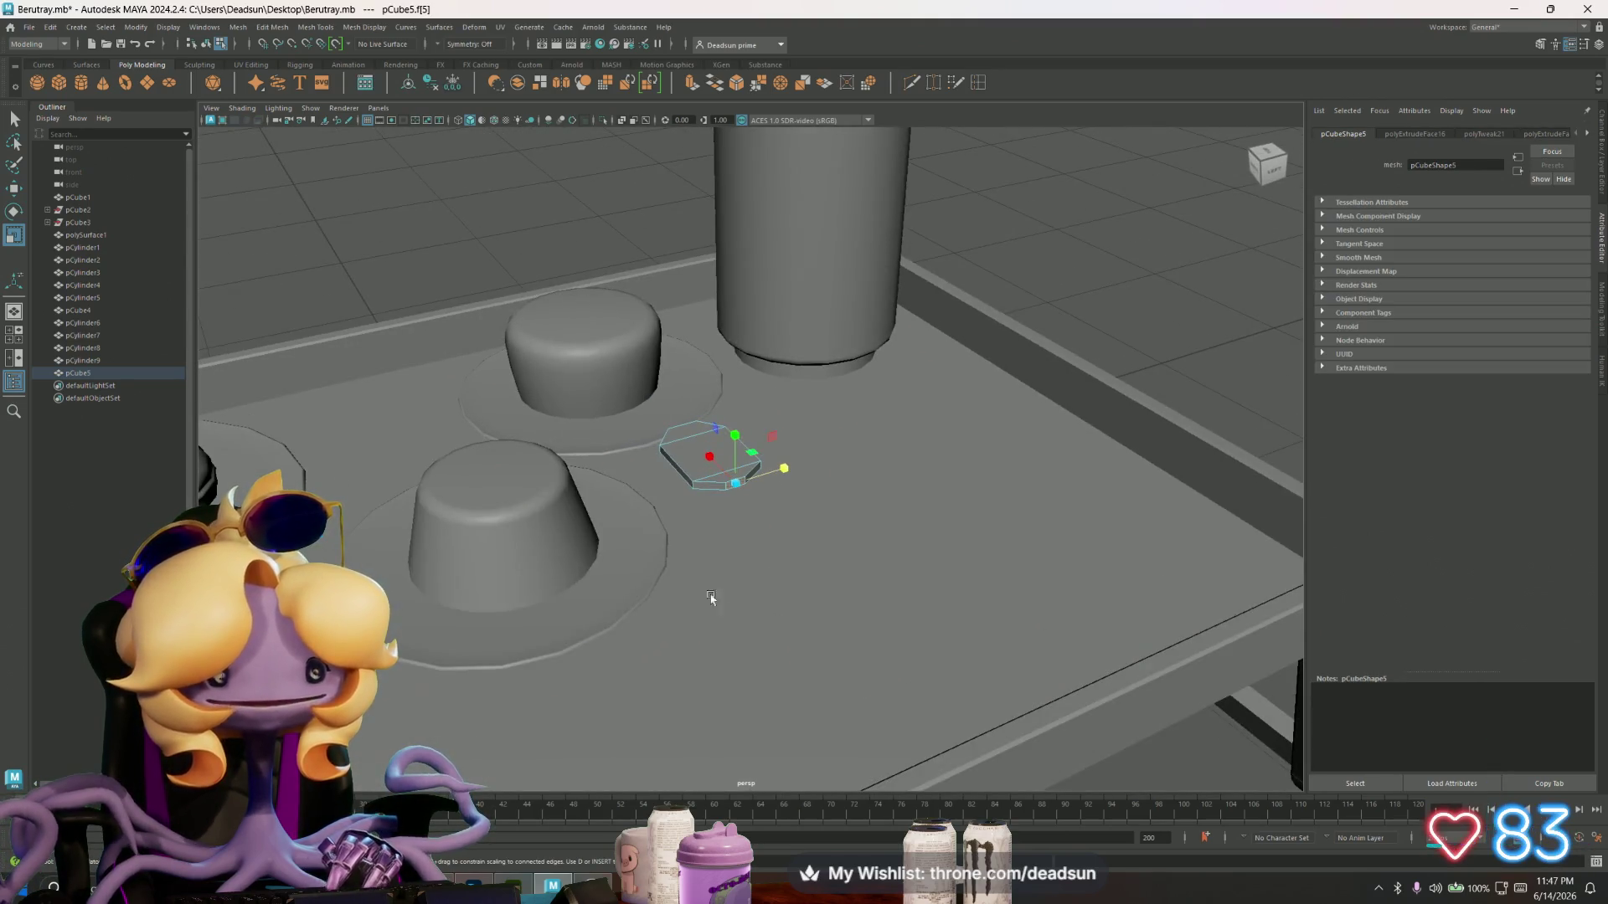
click(692, 82)
mouse_move(751, 502)
mouse_down()
mouse_move(854, 601)
mouse_move(824, 538)
mouse_up()
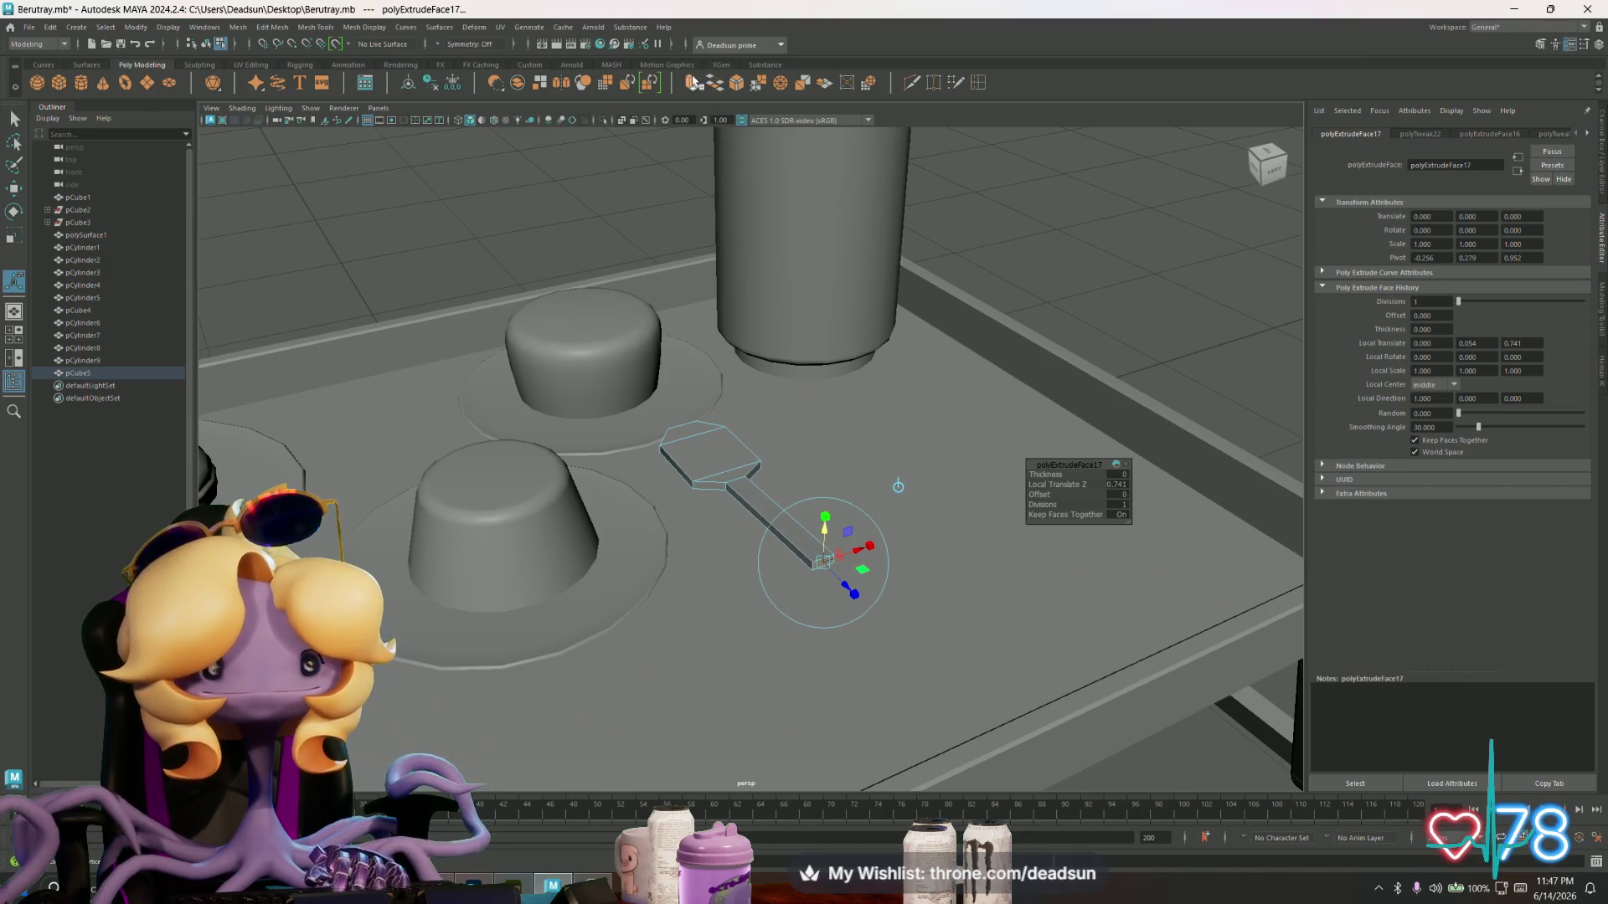
click(692, 82)
mouse_move(848, 592)
mouse_down()
mouse_move(871, 616)
mouse_move(899, 579)
mouse_move(882, 632)
mouse_move(914, 697)
mouse_up()
key(r)
click(690, 87)
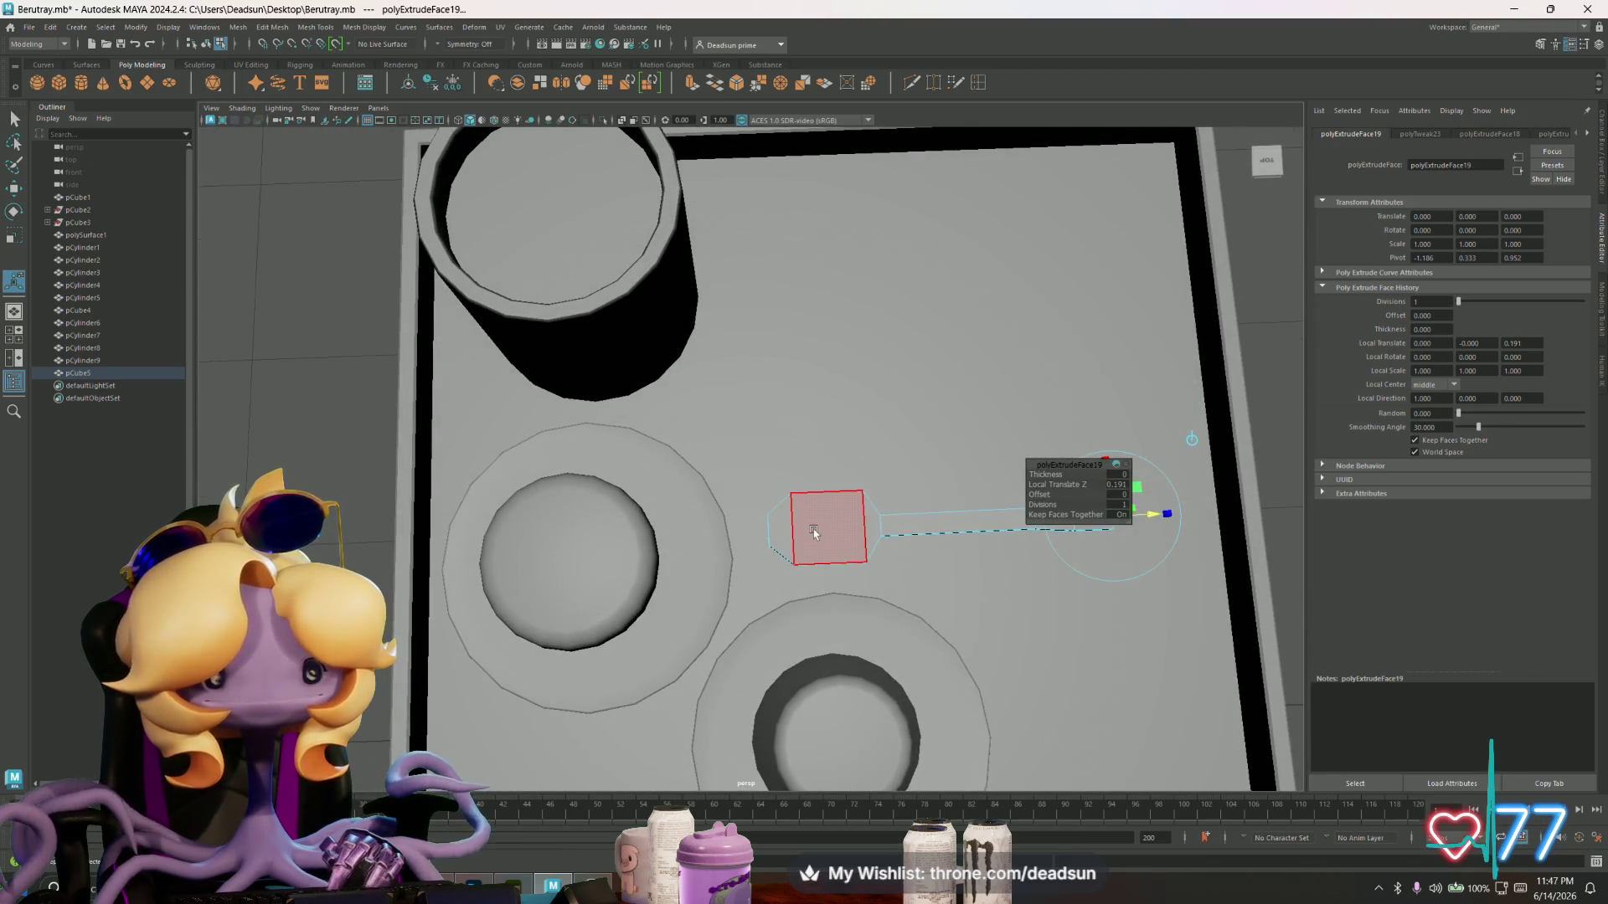
mouse_move(815, 534)
alt+mouse_down()
mouse_move(800, 534)
mouse_move(832, 546)
mouse_move(769, 510)
alt+mouse_up()
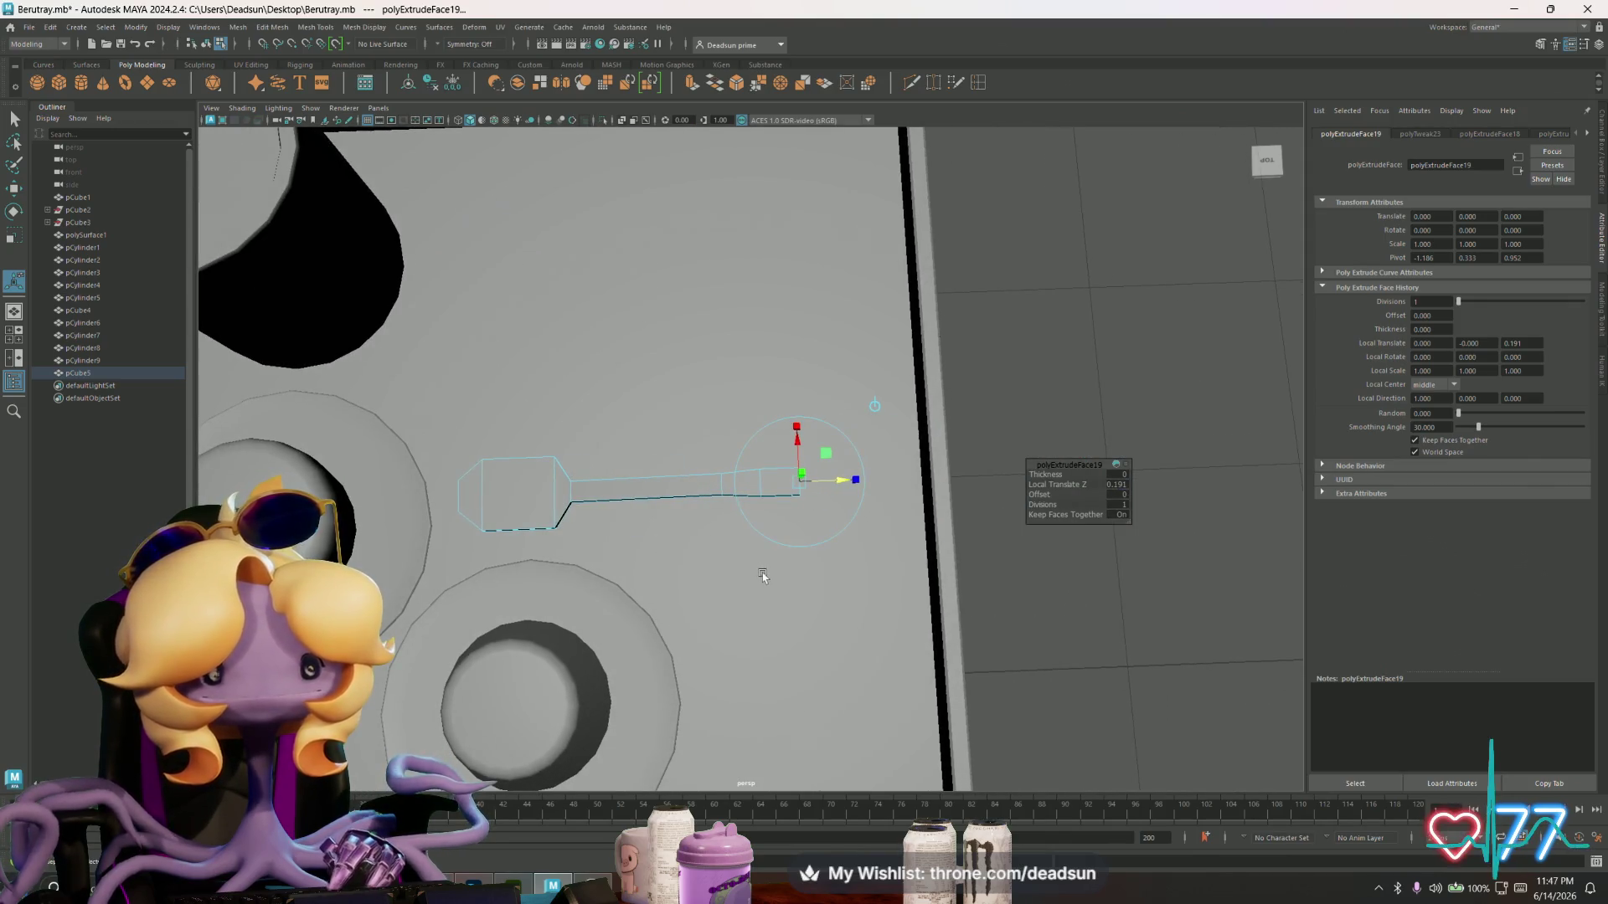
scroll(762, 576, up, 5)
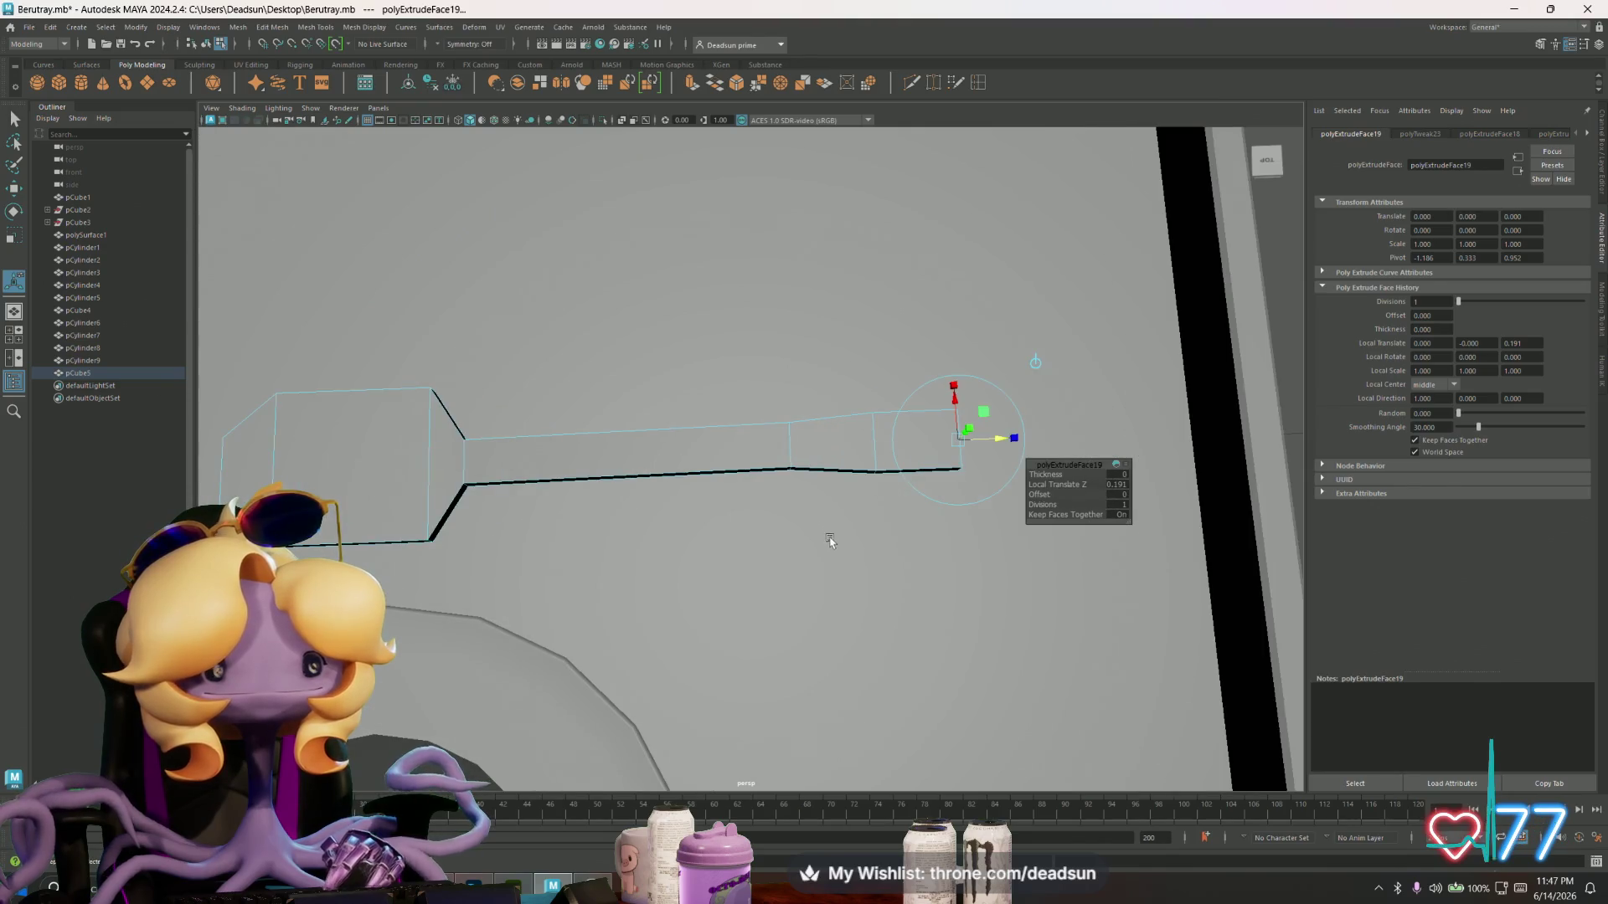
mouse_move(765, 531)
alt+mouse_down()
mouse_move(781, 509)
mouse_move(764, 492)
mouse_move(832, 478)
mouse_move(818, 492)
mouse_move(906, 453)
alt+mouse_up()
key(r)
mouse_move(862, 575)
alt+mouse_down()
mouse_move(722, 593)
mouse_move(696, 352)
alt+mouse_up()
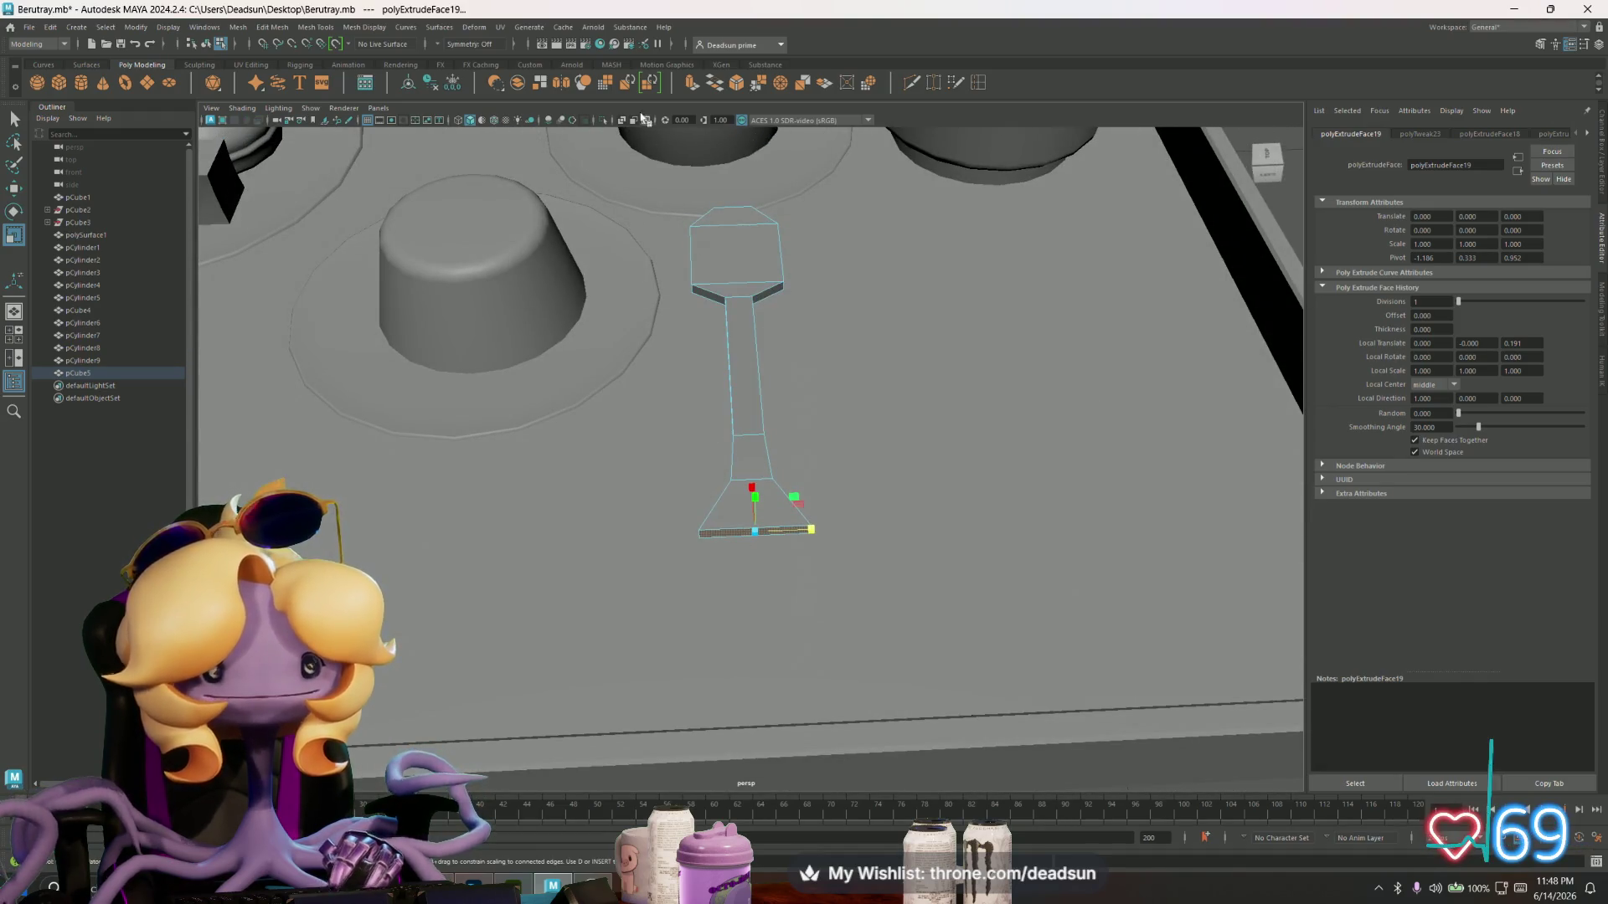
double_click(979, 82)
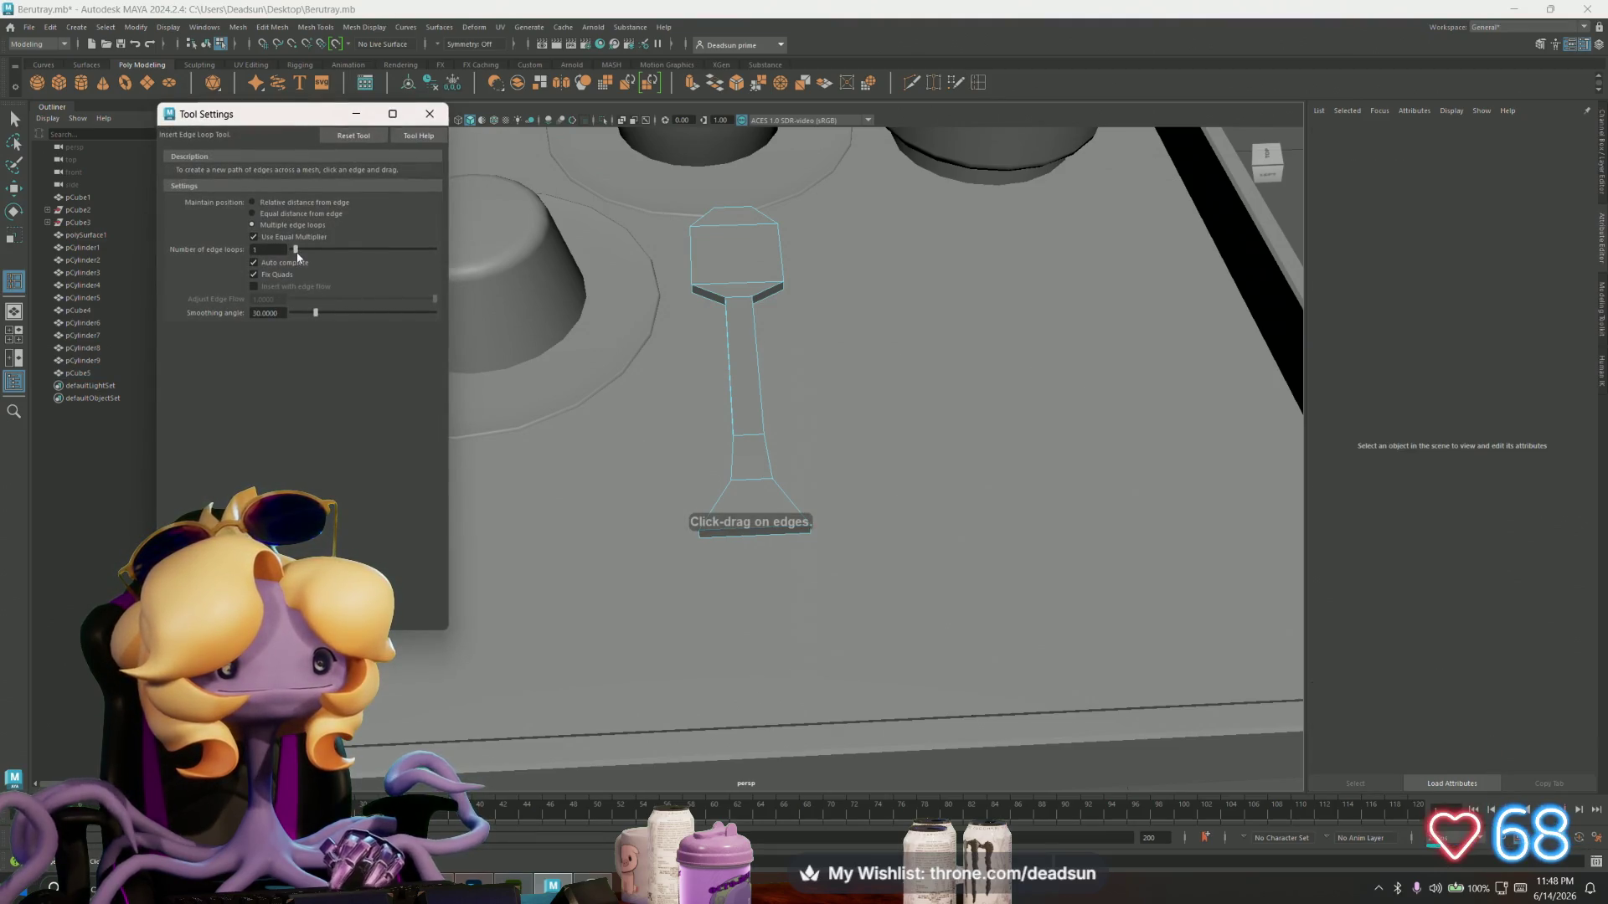
- Add an edge loop across the spoon, then select the whole spoon mesh for moving
click(736, 283)
mouse_move(737, 283)
alt+mouse_down()
mouse_move(678, 307)
mouse_move(670, 360)
alt+mouse_up()
click(430, 113)
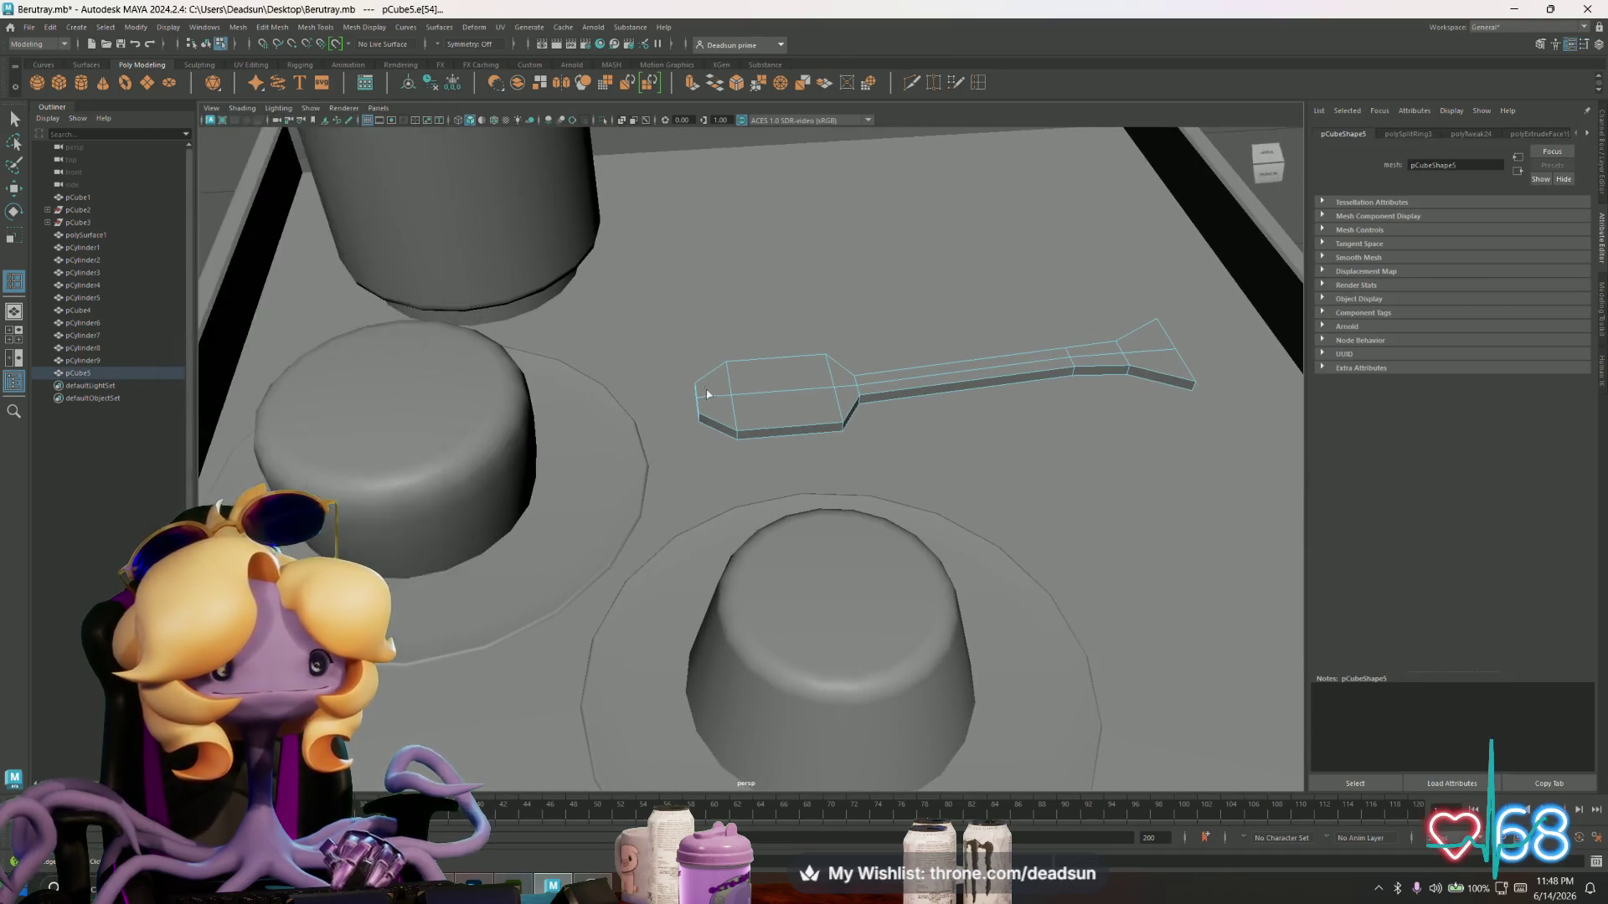
scroll(732, 435, up, 3)
click(672, 429)
click(731, 440)
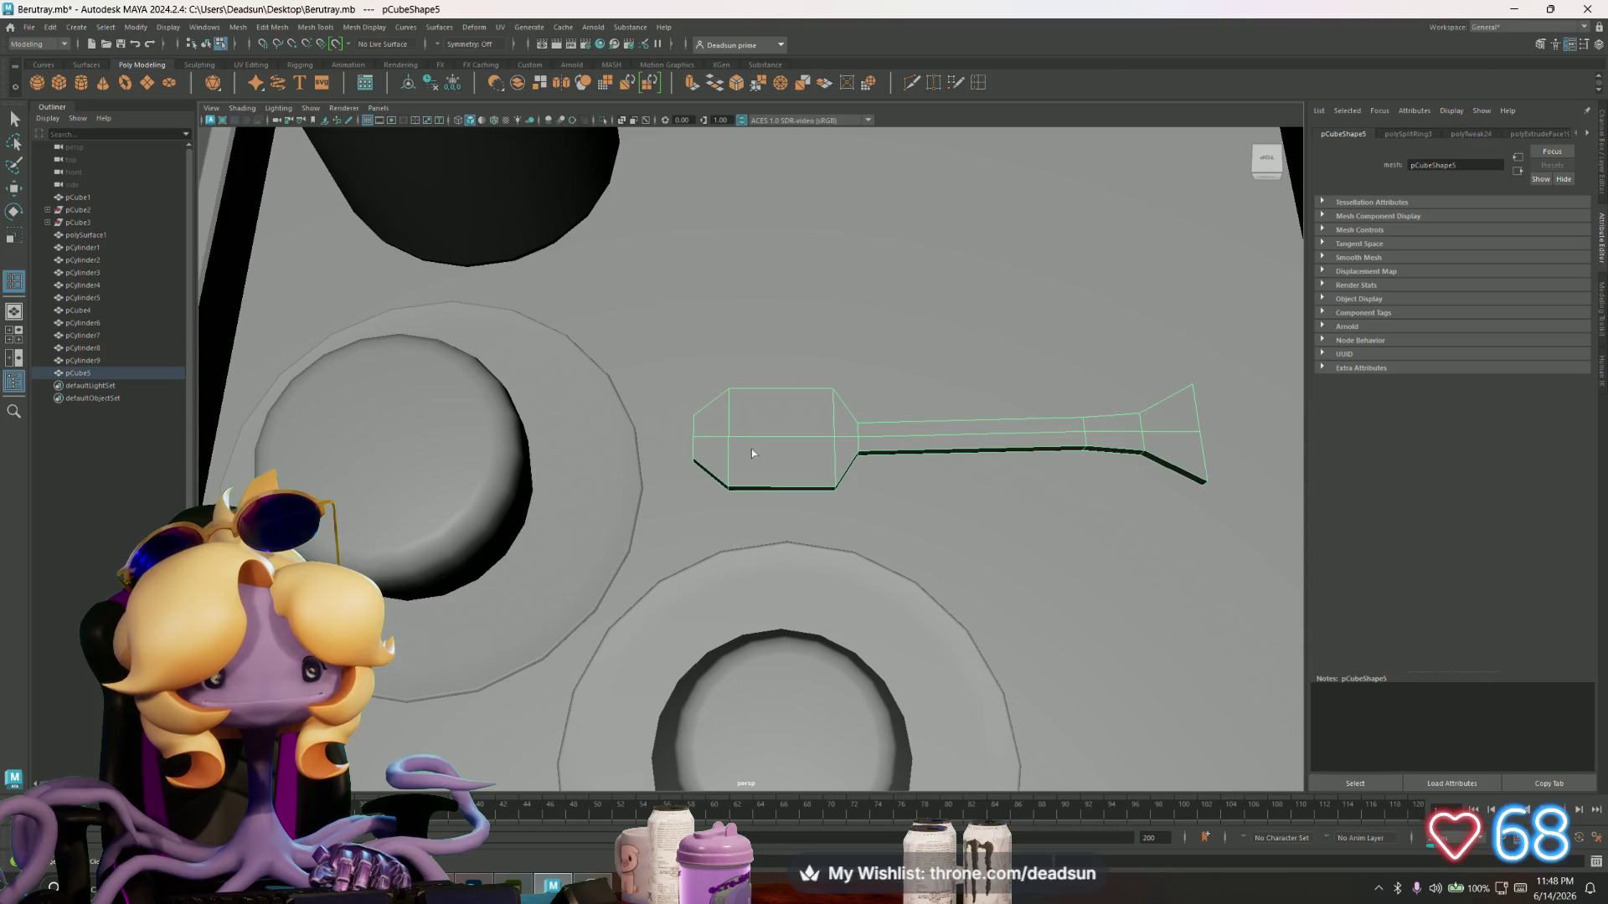
key(w)
- Push the spoon tip vertices outward and select the head's top and bottom vertices
right_drag(731, 443, 670, 419)
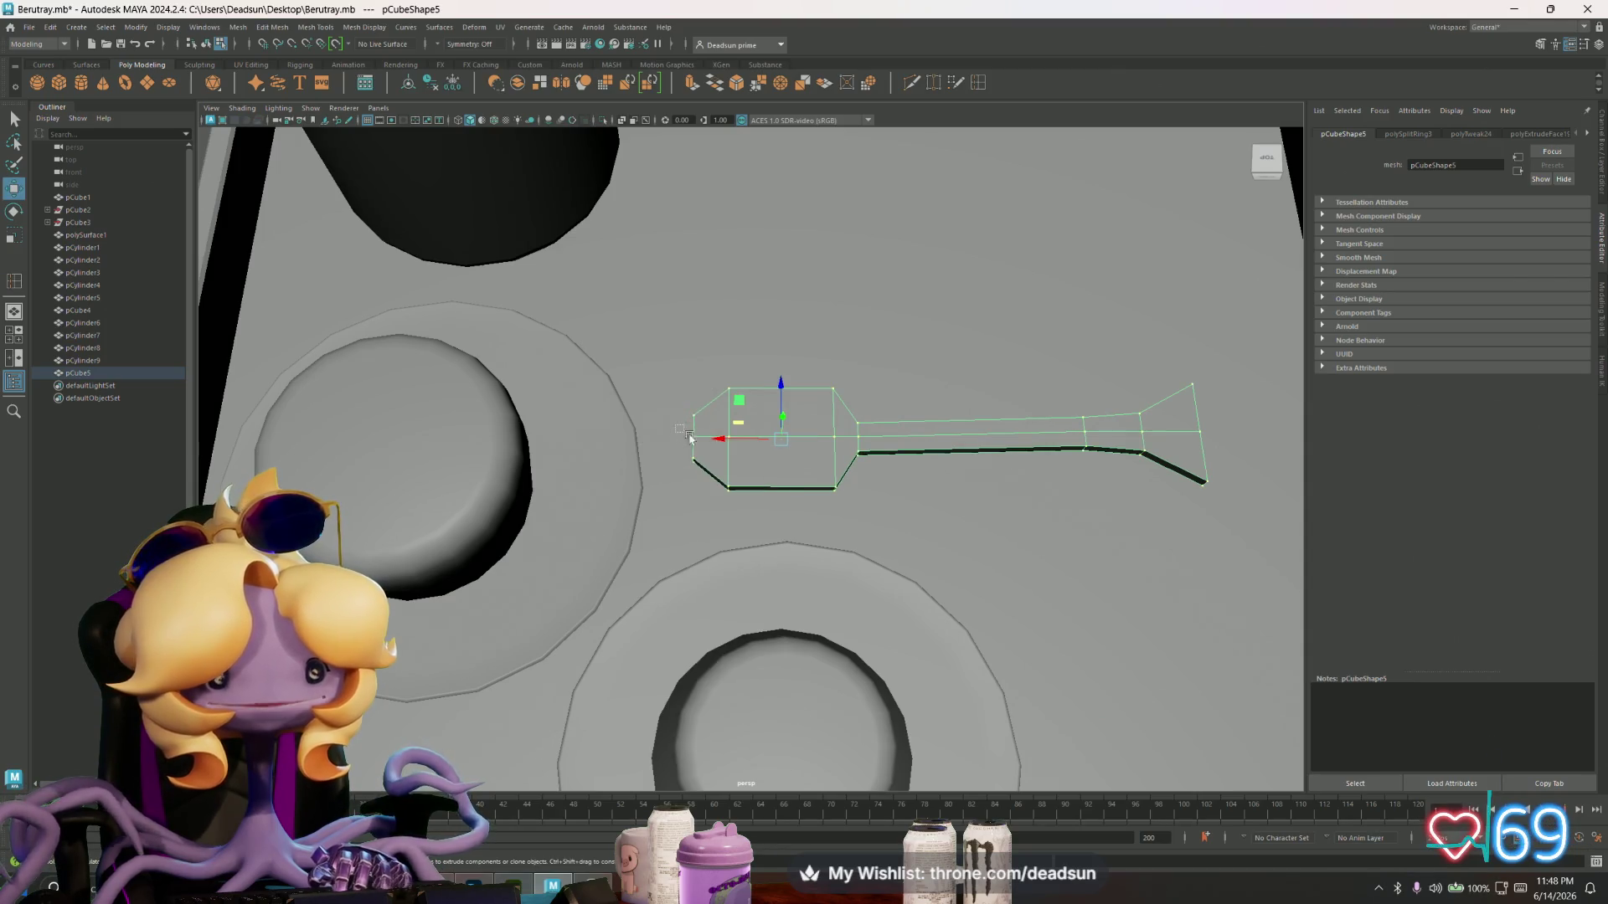
mouse_move(652, 437)
mouse_down()
mouse_move(682, 438)
mouse_move(640, 441)
mouse_up()
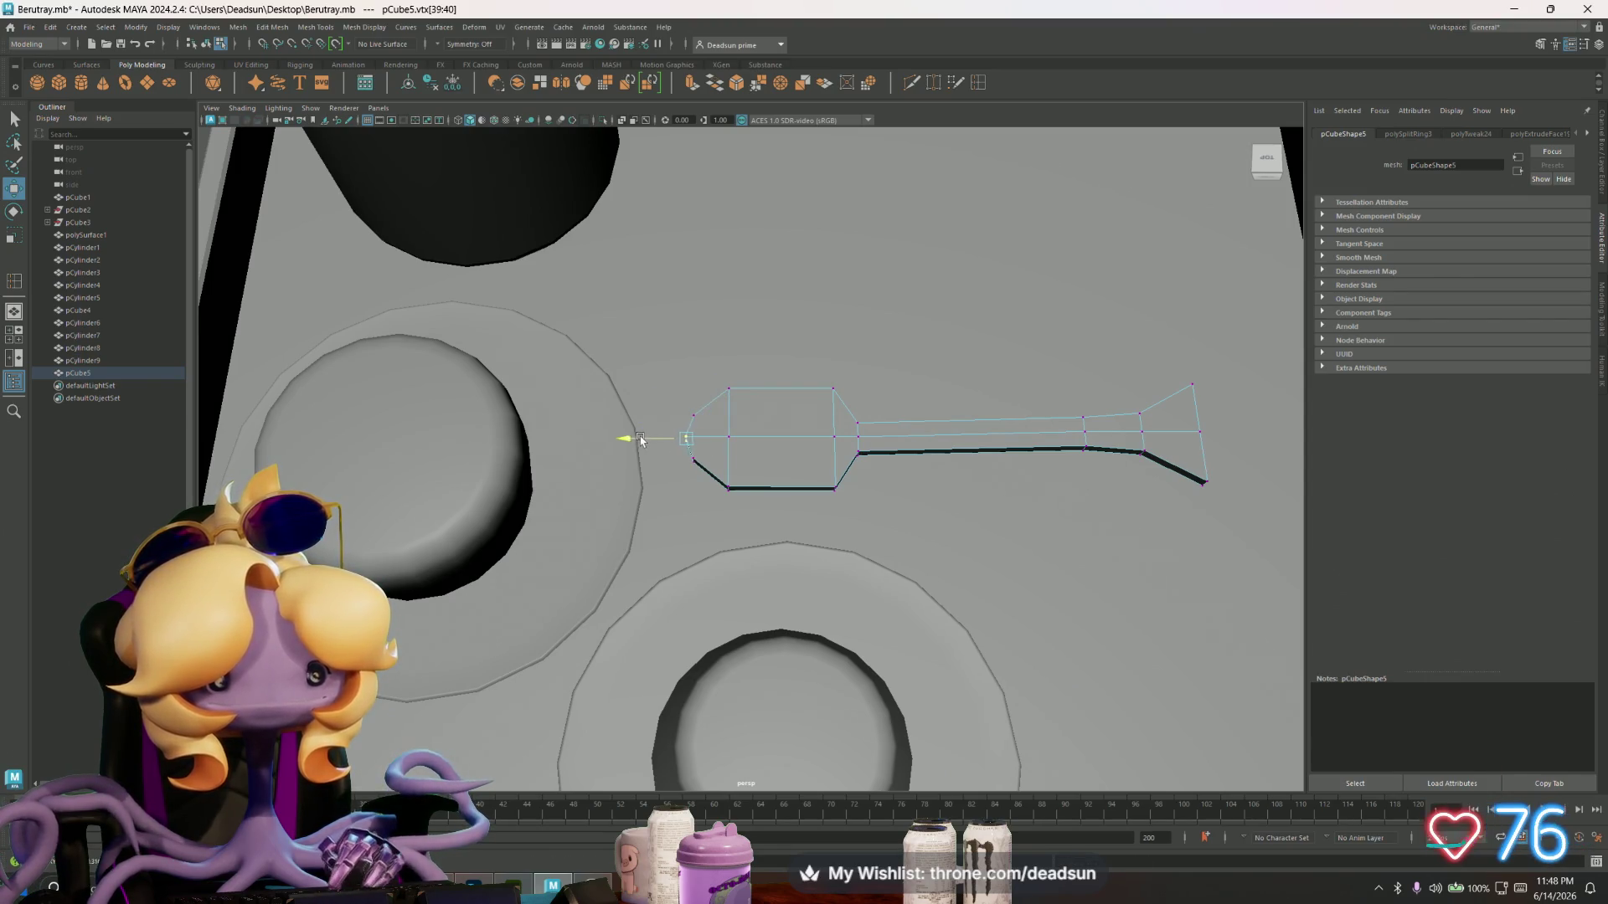
mouse_move(752, 407)
mouse_down()
mouse_move(751, 520)
mouse_move(727, 469)
mouse_up()
key(r)
click(726, 424)
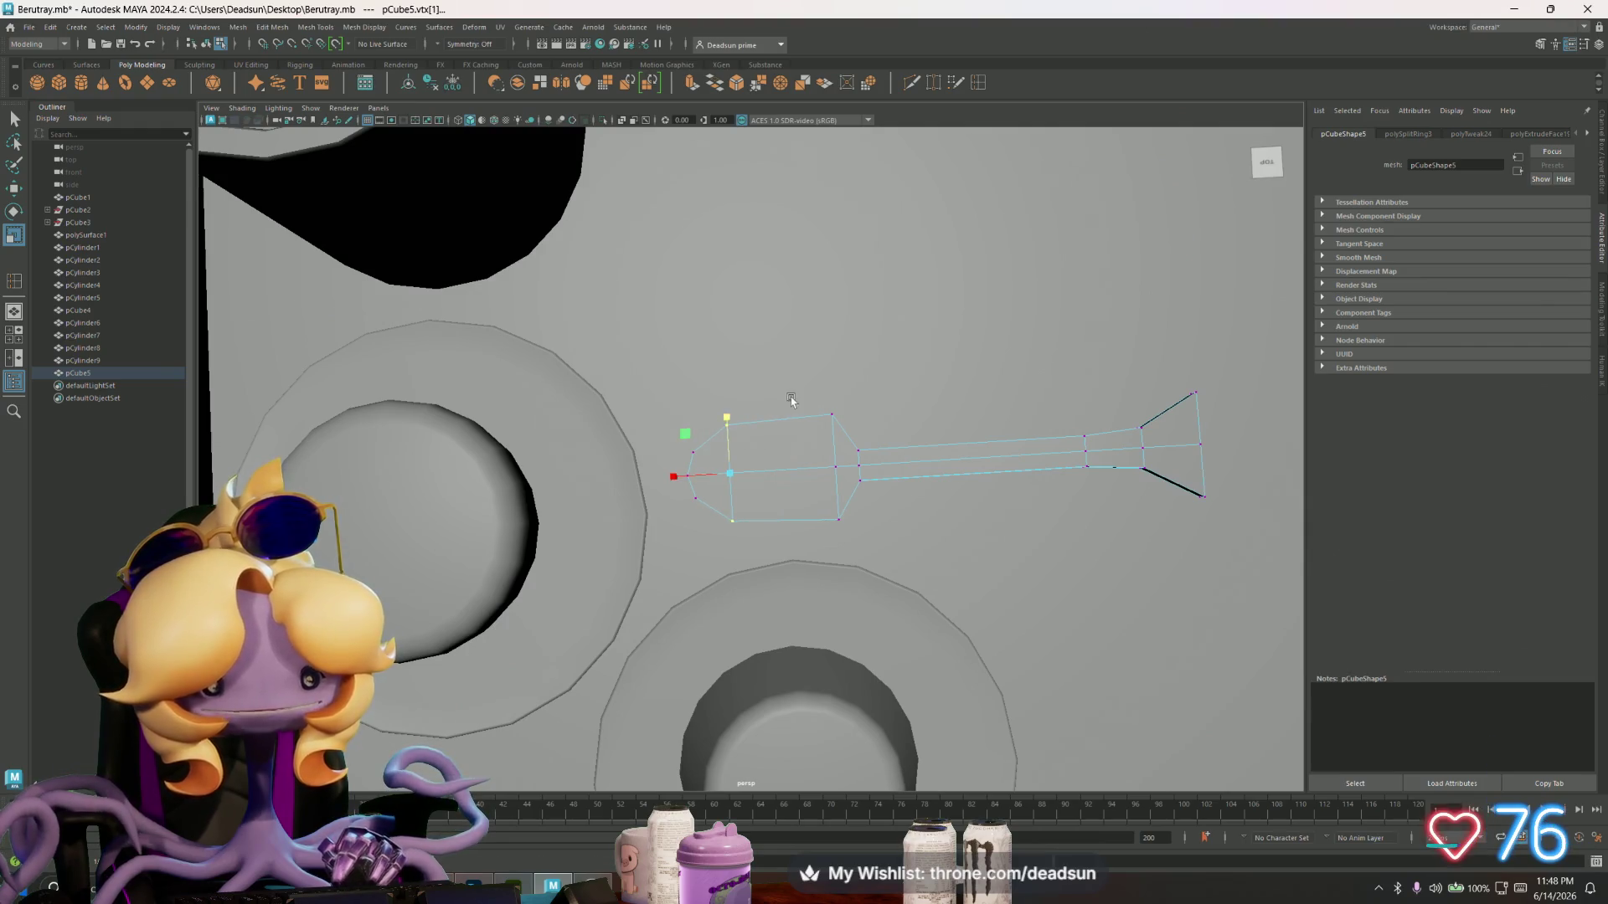
drag(849, 436, 850, 436)
shift+drag(819, 494, 850, 532)
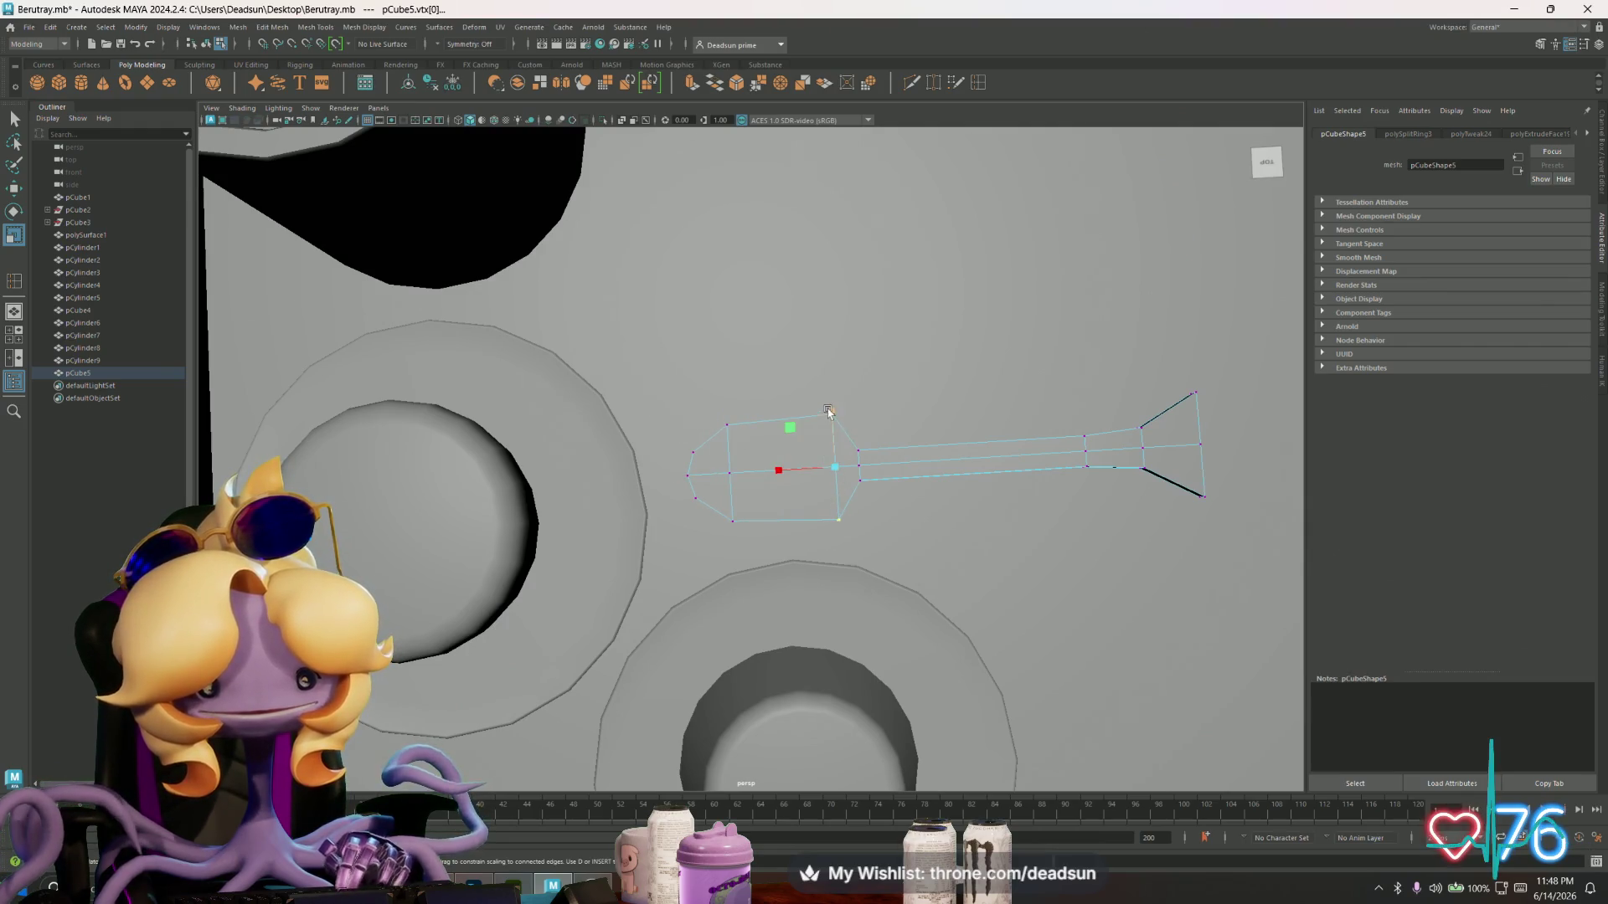
- Insert two edge loops across the spoon head and scale them to round it
double_click(935, 83)
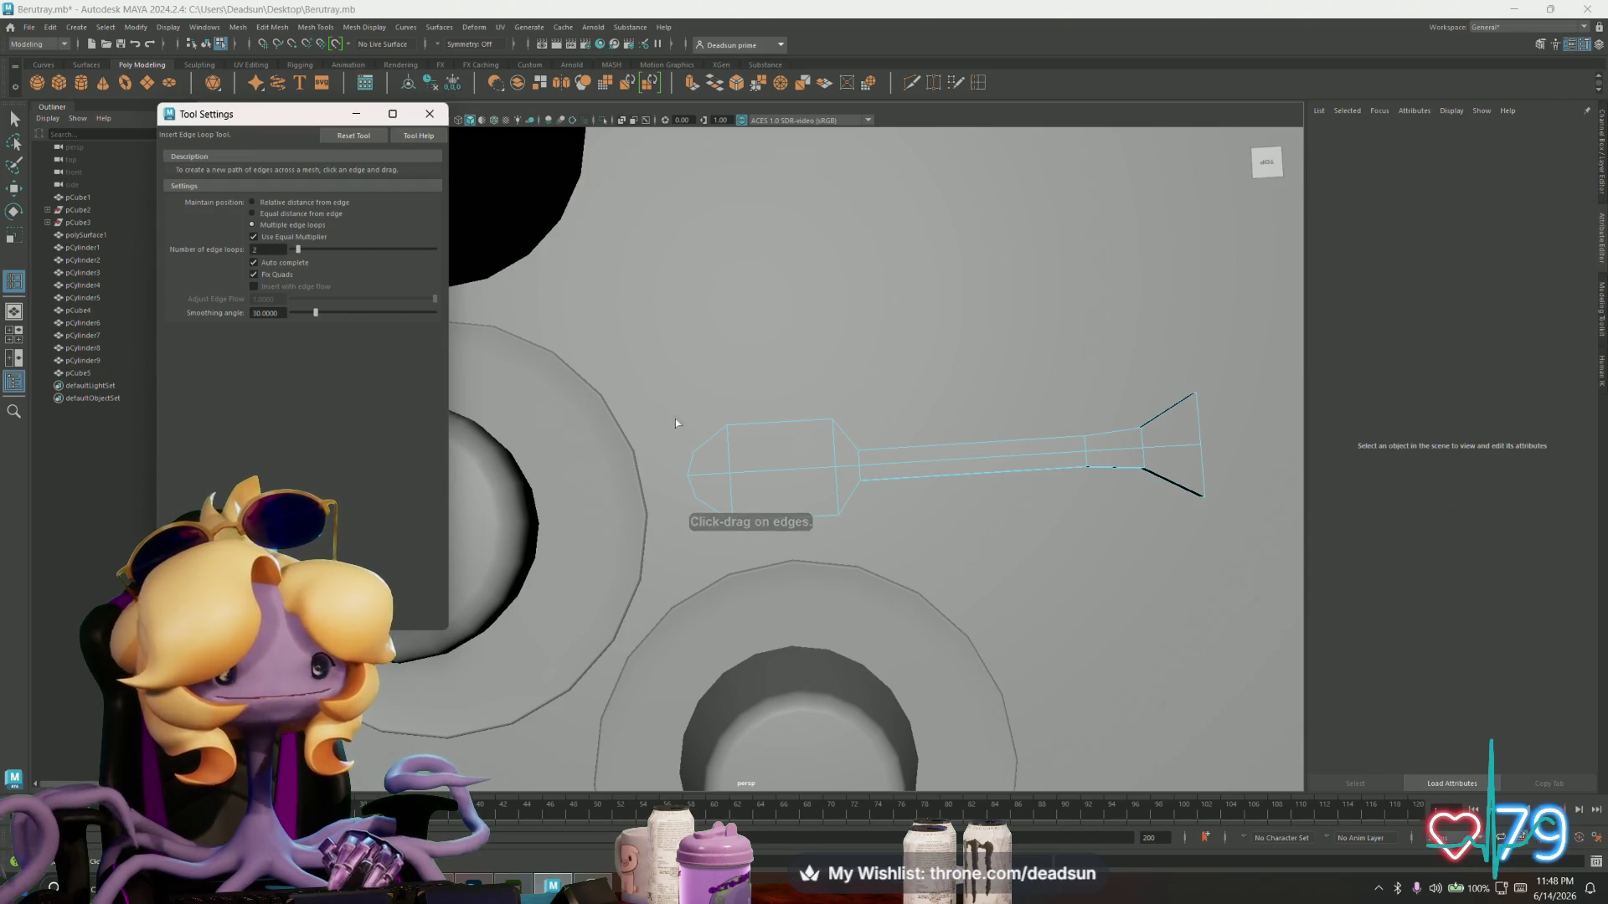
click(777, 425)
key(r)
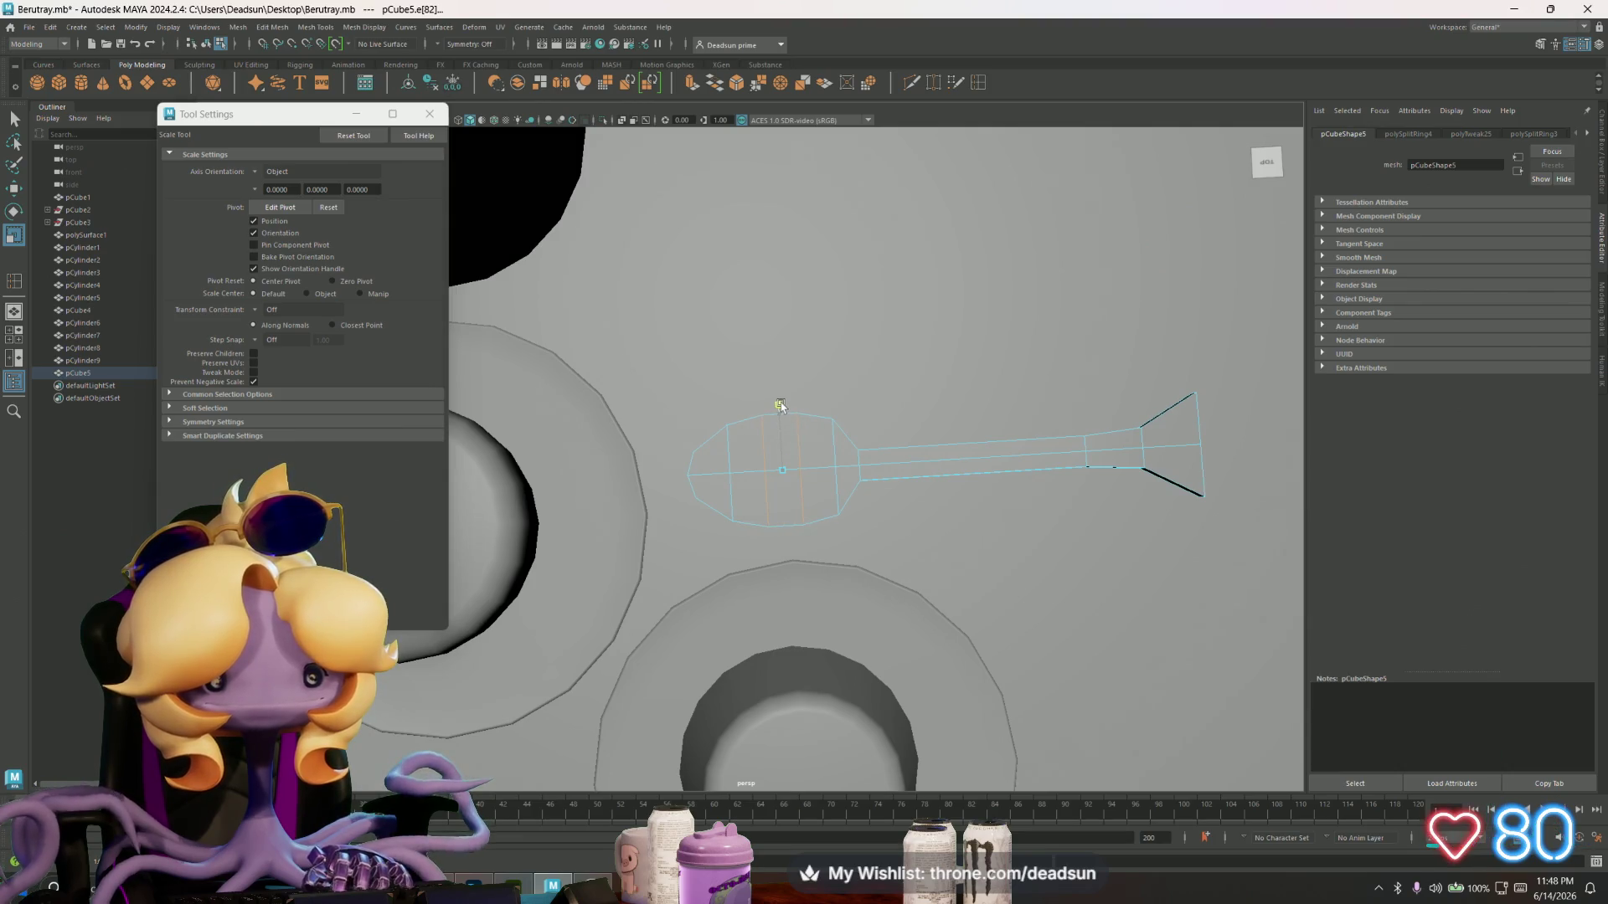
click(429, 113)
mouse_move(937, 520)
alt+mouse_down()
mouse_move(854, 546)
mouse_move(802, 505)
mouse_move(758, 503)
alt+mouse_up()
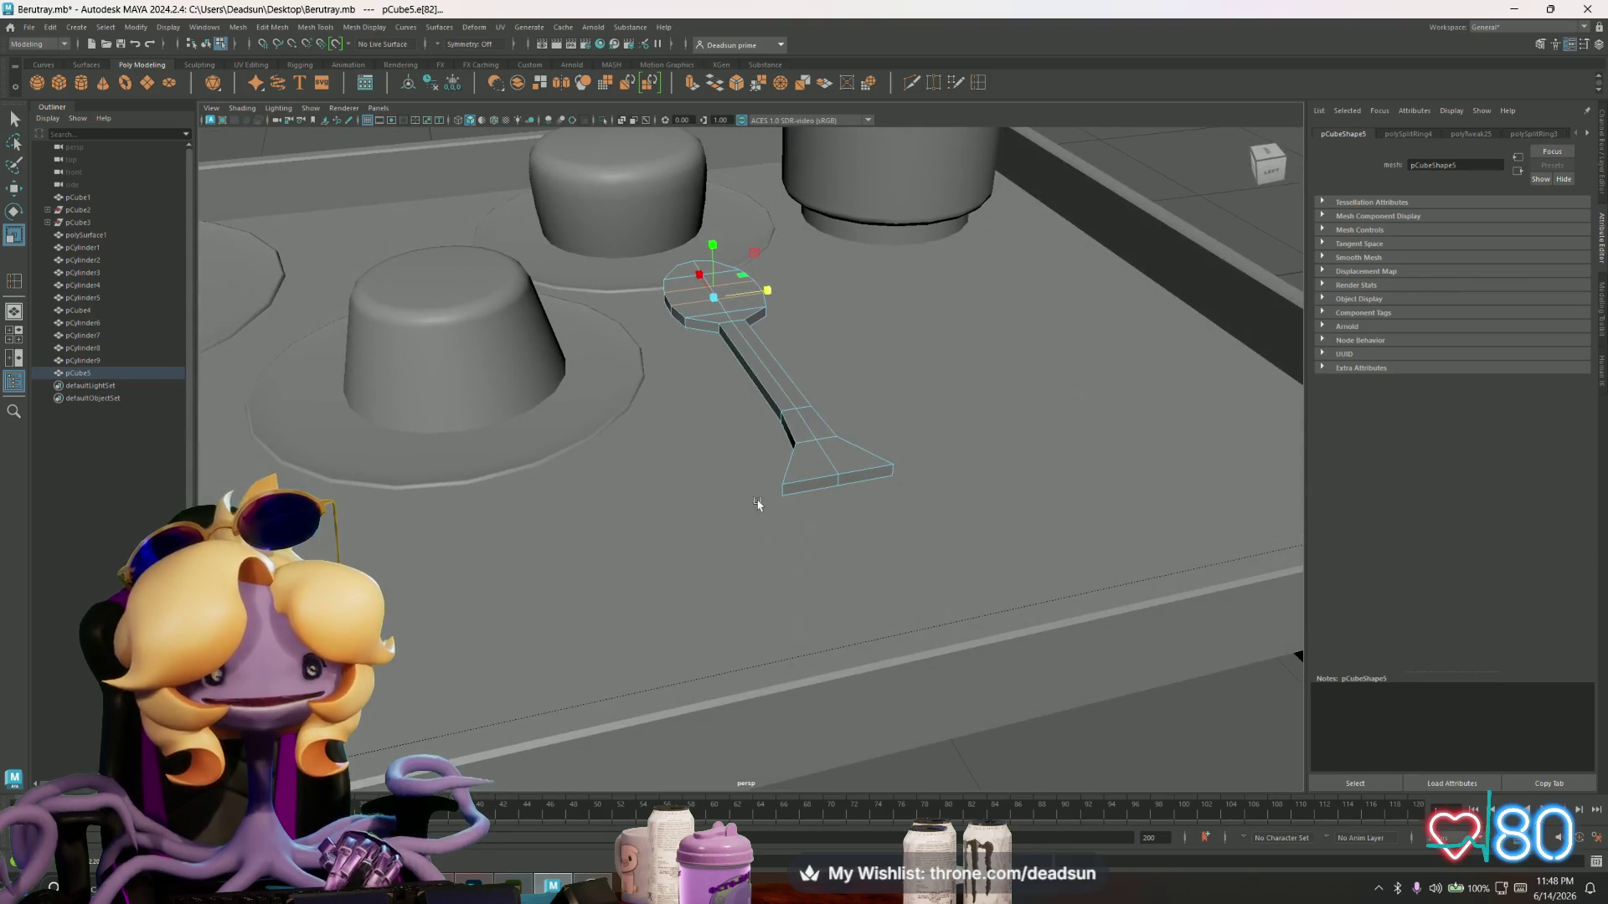
- Select the handle's wide end face and extrude it with Ctrl+E
right_drag(823, 470, 826, 485)
click(819, 488)
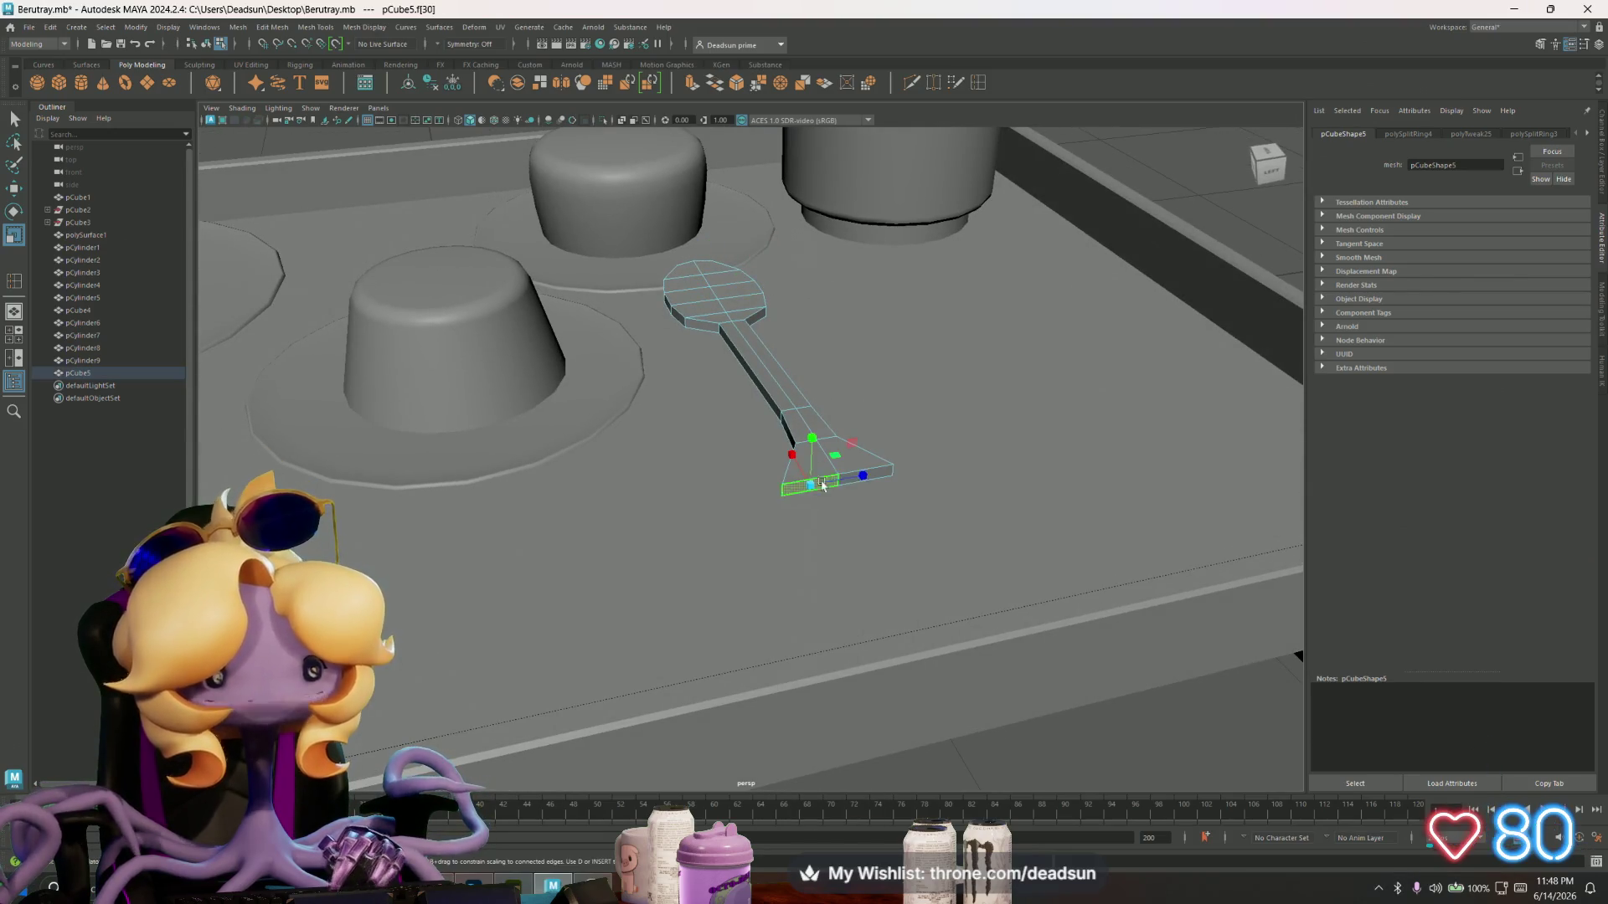
click(884, 476)
scroll(793, 563, up, 5)
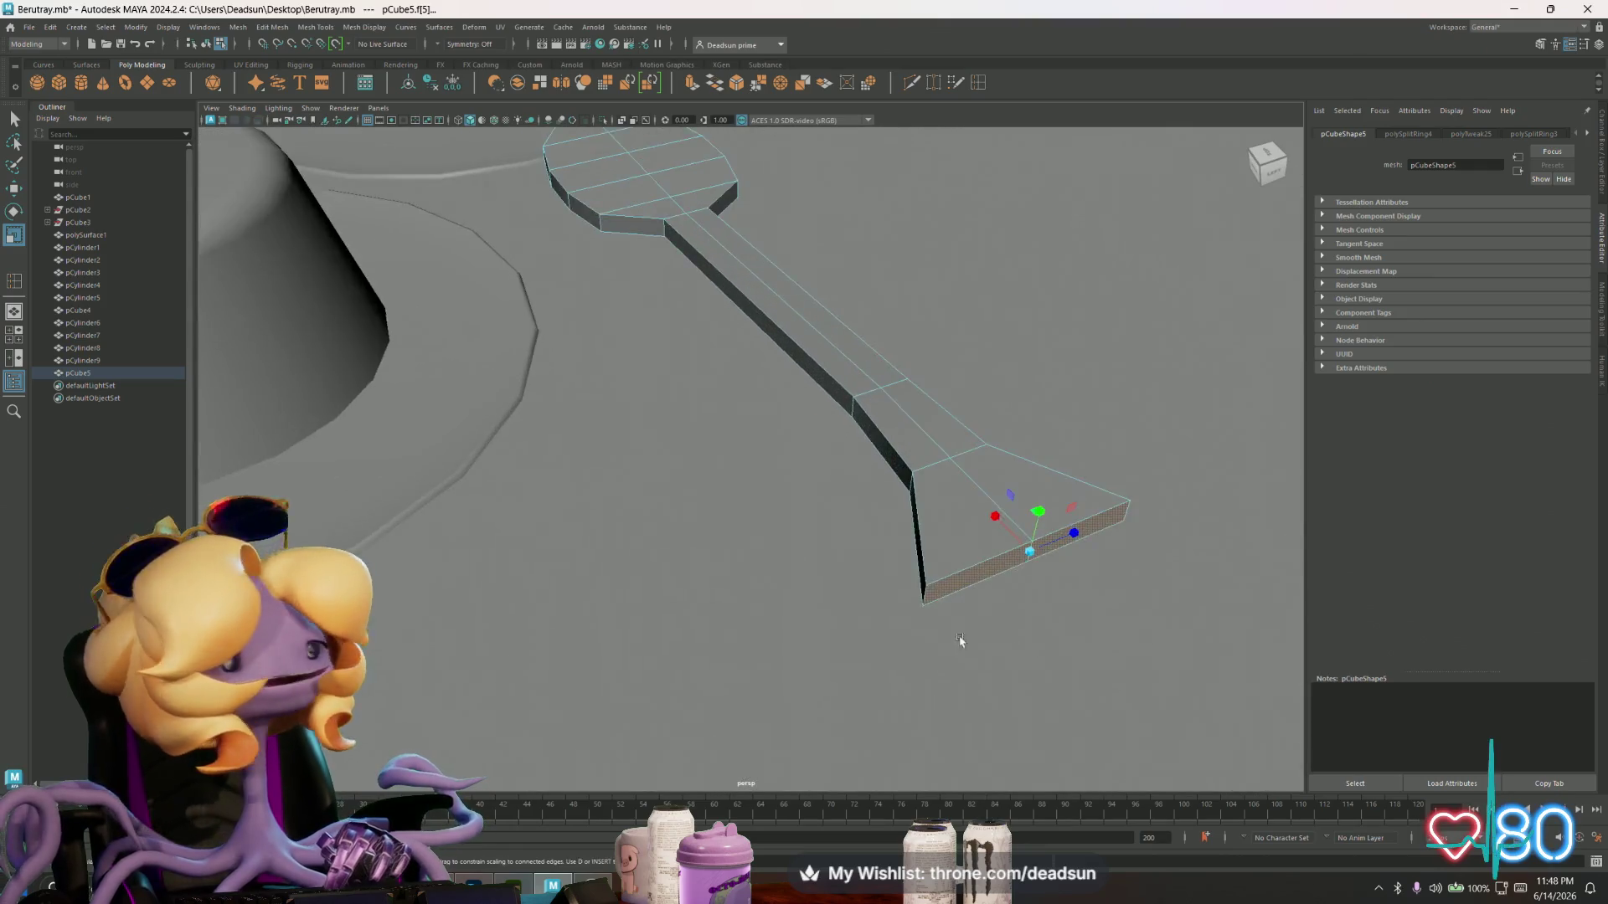
mouse_move(673, 520)
alt+mouse_down()
mouse_move(711, 539)
mouse_move(692, 517)
alt+mouse_up()
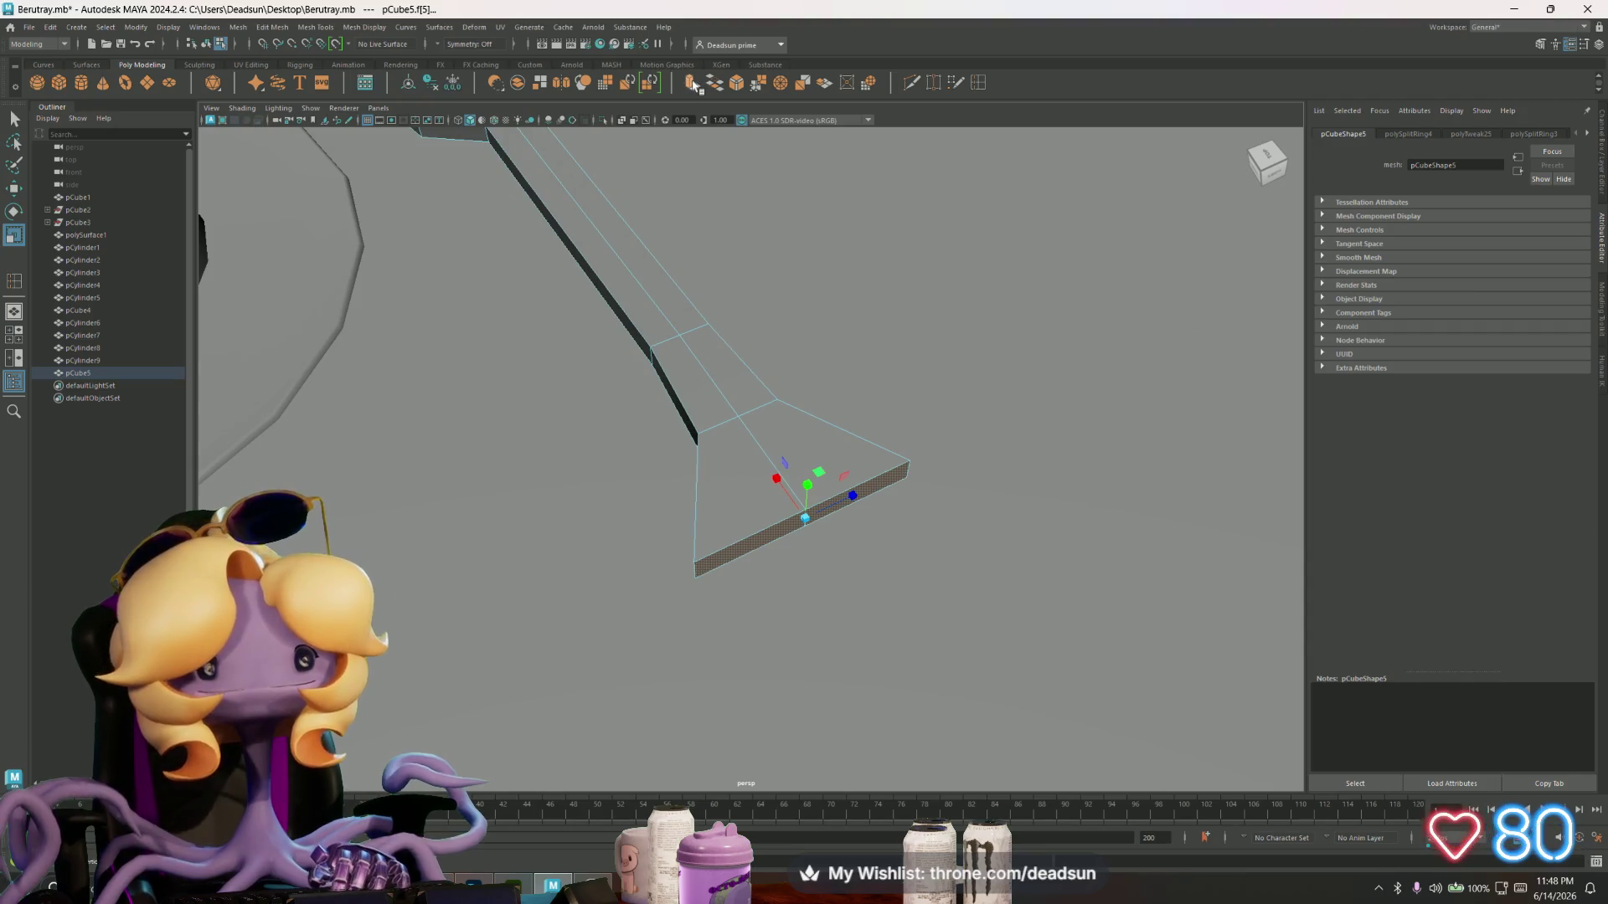
key(ctrl+e)
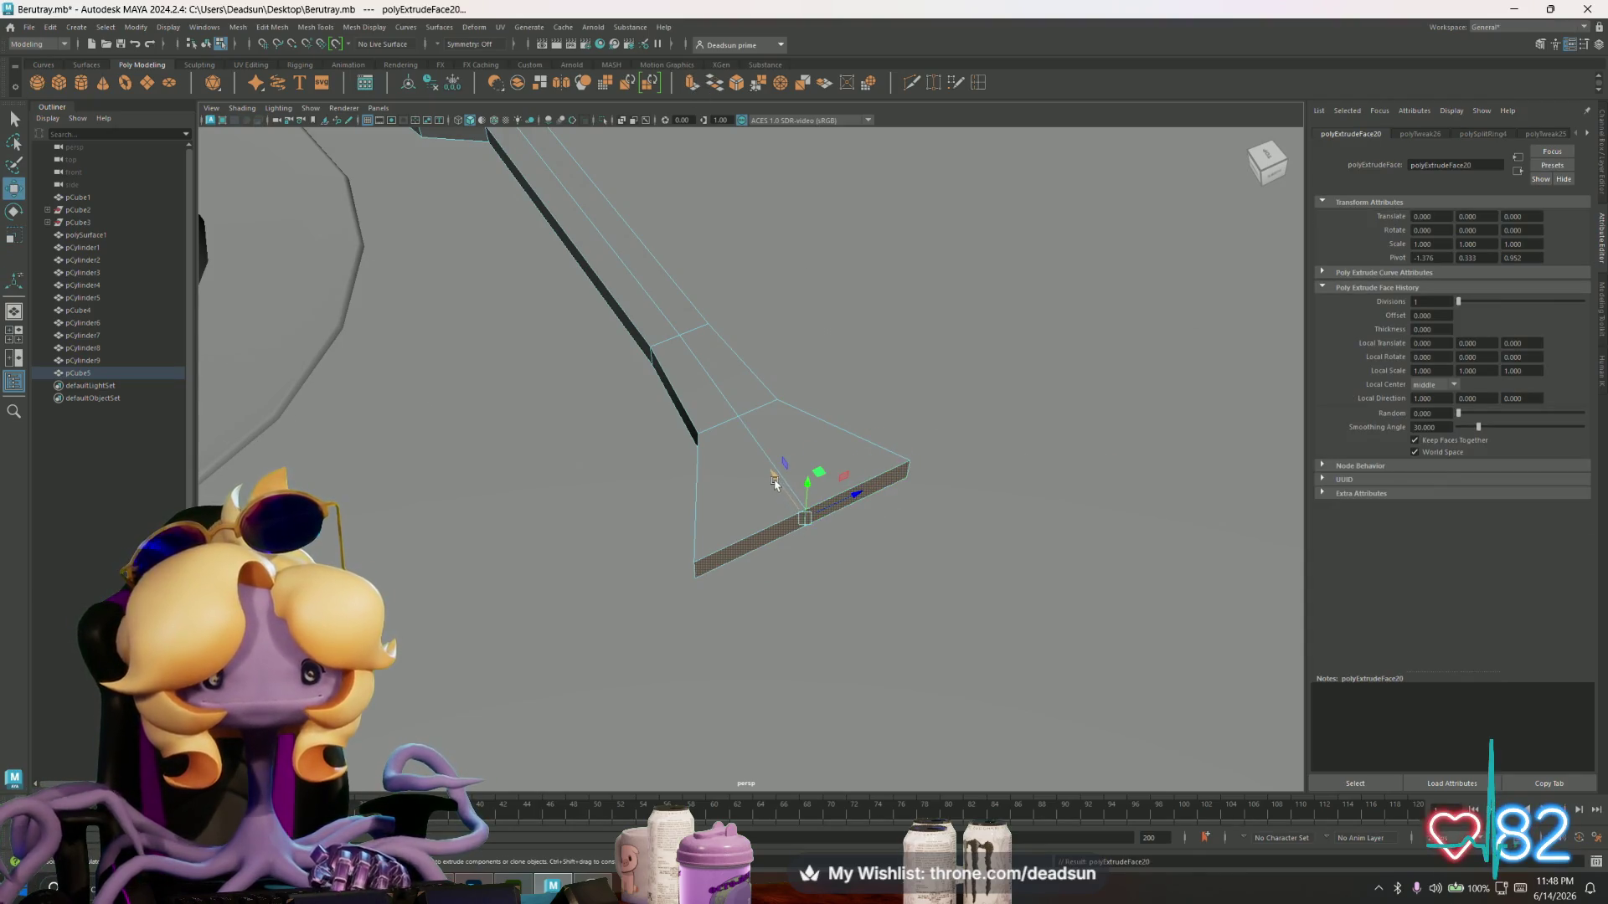